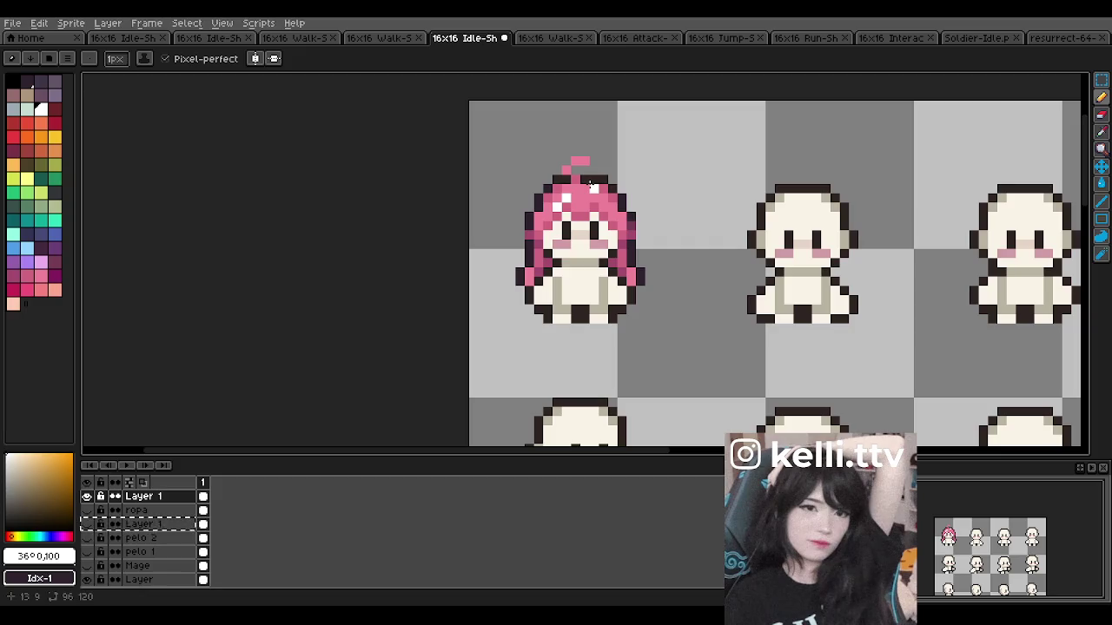
Step: Zoom to the mage, marquee-select the area around it, then deselect
scroll(590, 185, down, 1)
scroll(600, 184, up, 1)
scroll(608, 184, down, 2)
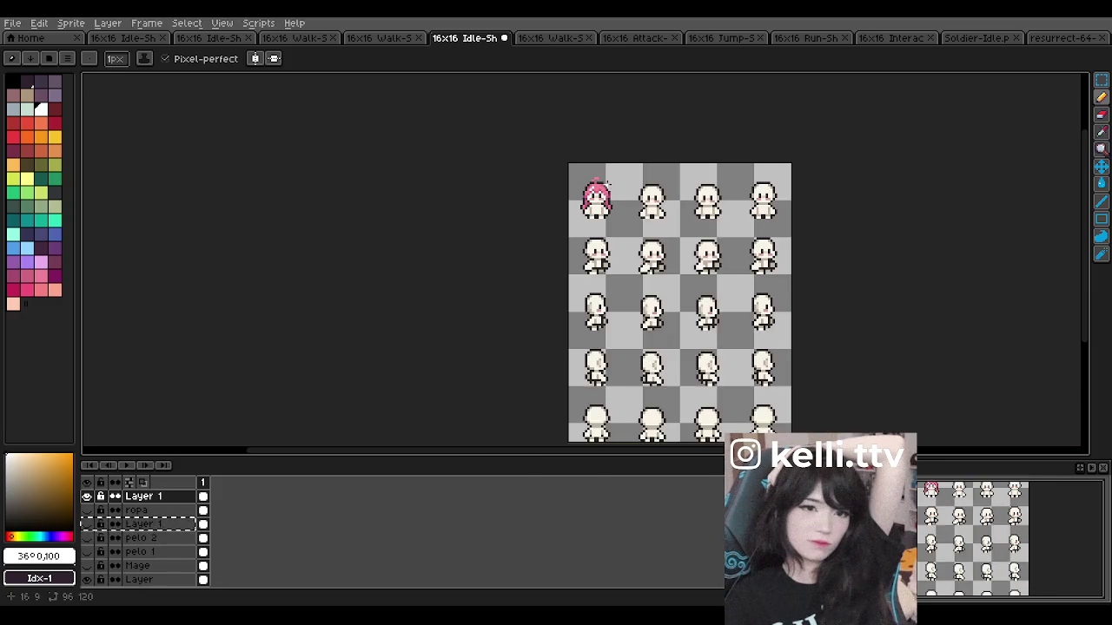
scroll(619, 182, up, 1)
scroll(618, 183, up, 1)
scroll(606, 183, up, 1)
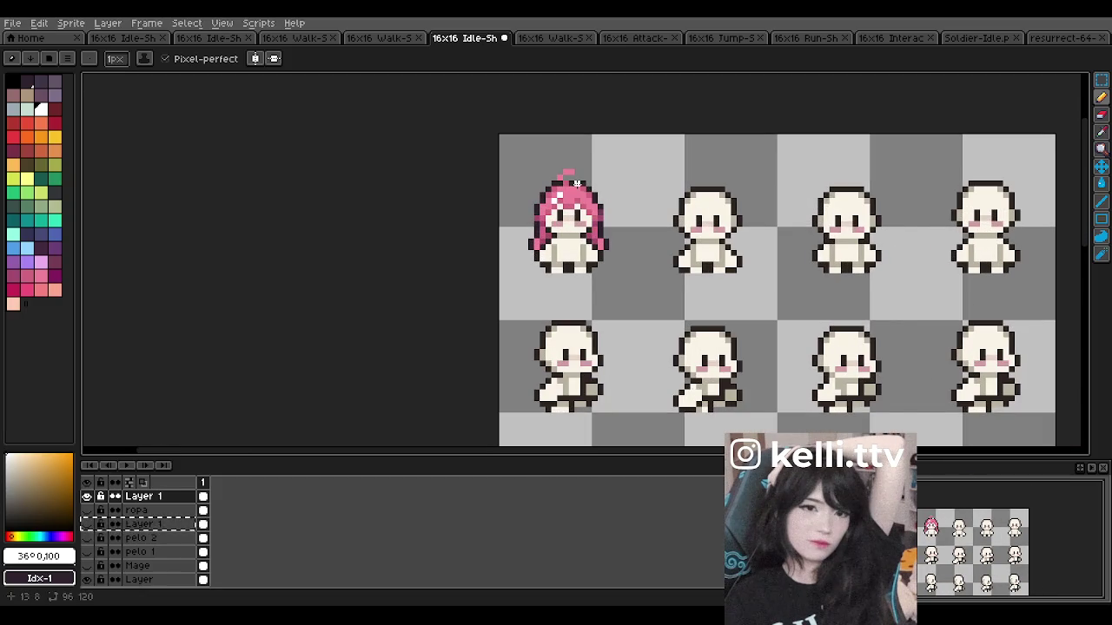
scroll(583, 180, up, 1)
scroll(591, 179, down, 1)
scroll(599, 175, up, 1)
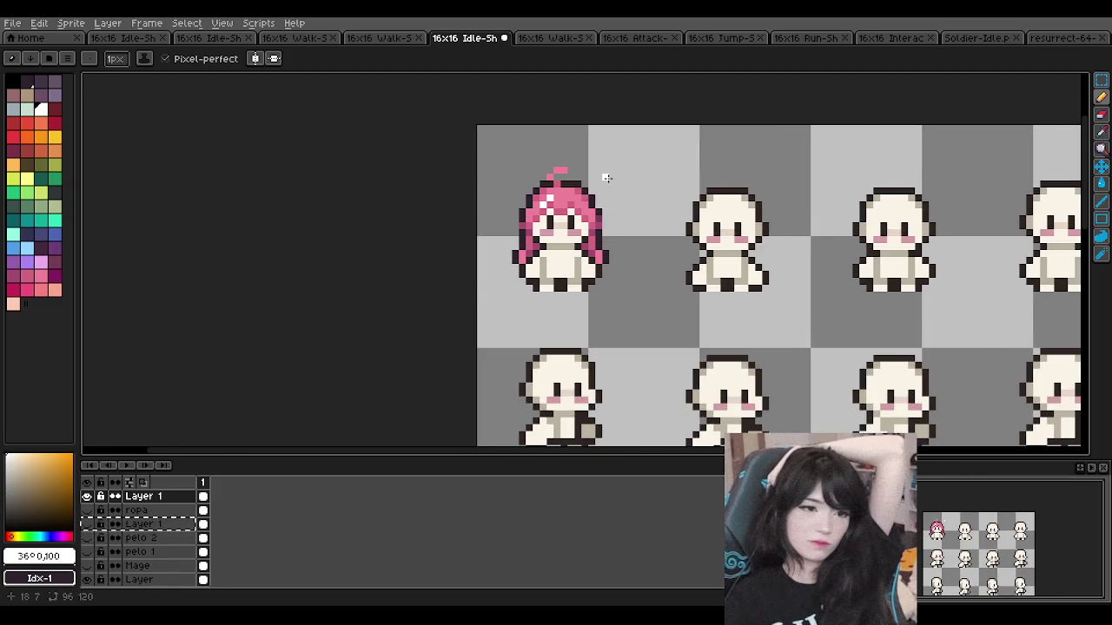
scroll(606, 177, up, 1)
scroll(606, 177, down, 2)
scroll(606, 177, up, 2)
key(m)
drag(462, 146, 625, 309)
key(ctrl+d)
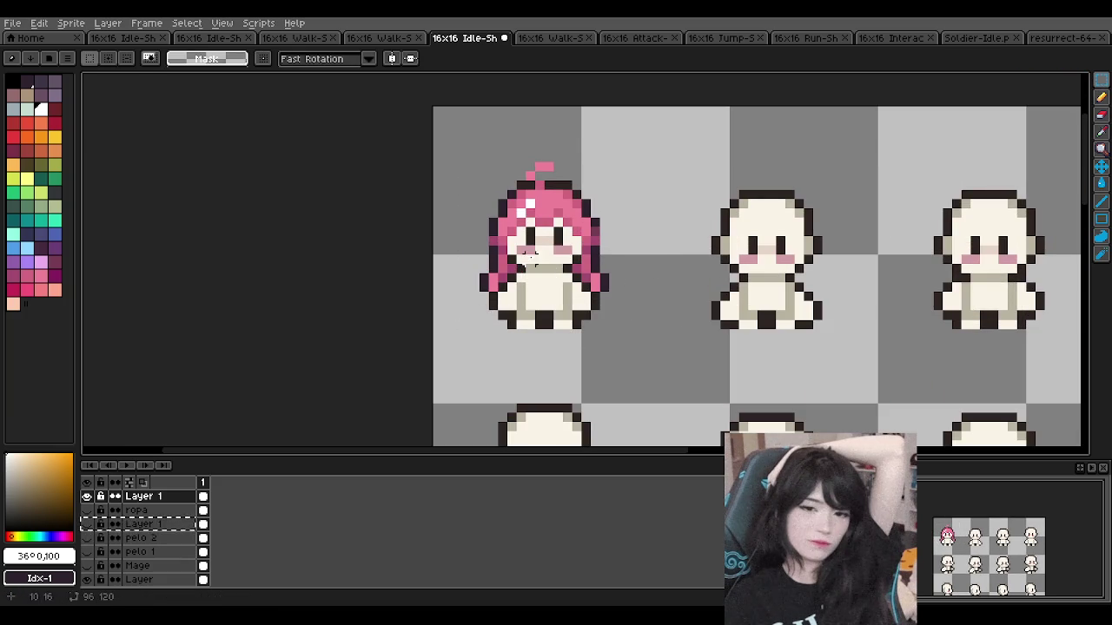
Step: Select the pink-haired mage once more with the marquee and clear the selection
scroll(530, 217, up, 1)
scroll(530, 217, down, 1)
drag(479, 147, 647, 323)
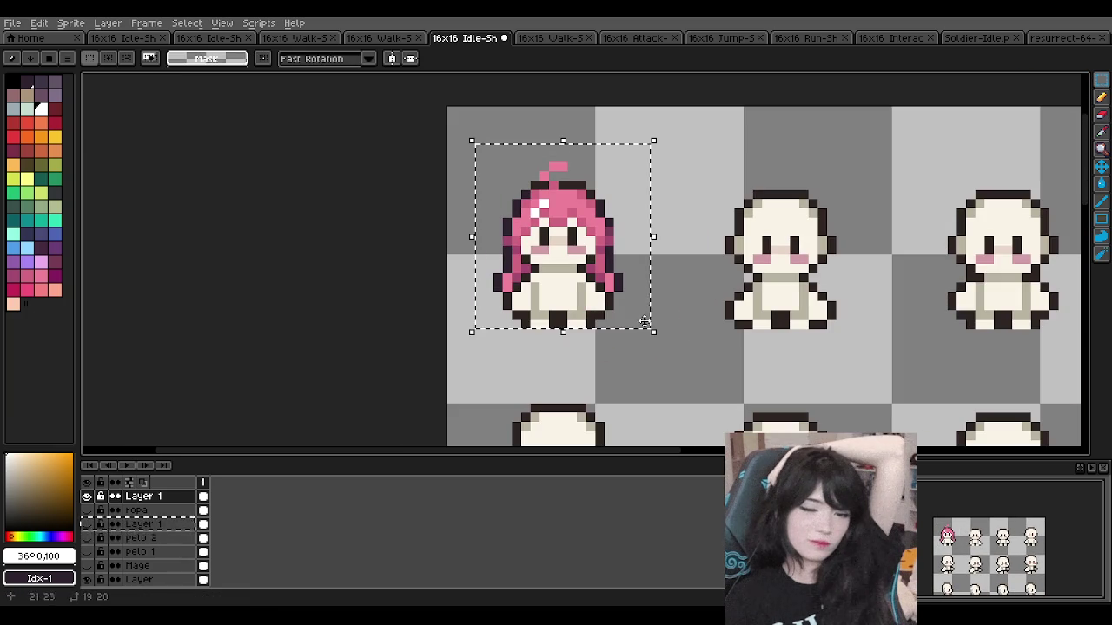
key(ctrl+d)
Step: Darken the topmost pink hair pixel with the darkest palette colour using the pencil
click(24, 79)
scroll(548, 193, up, 3)
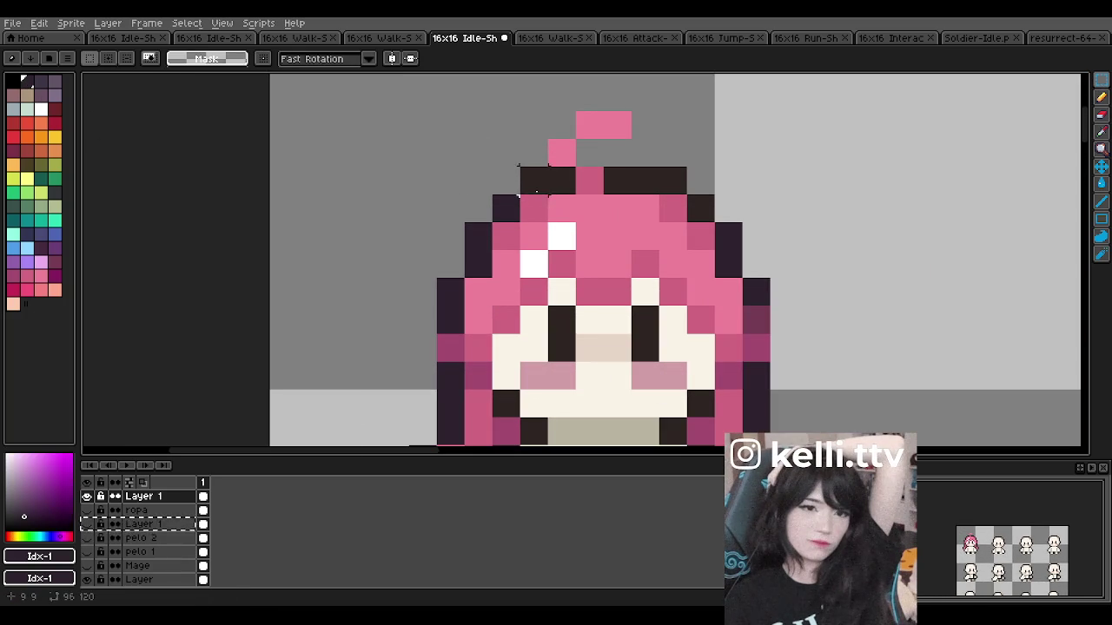
key(b)
click(594, 181)
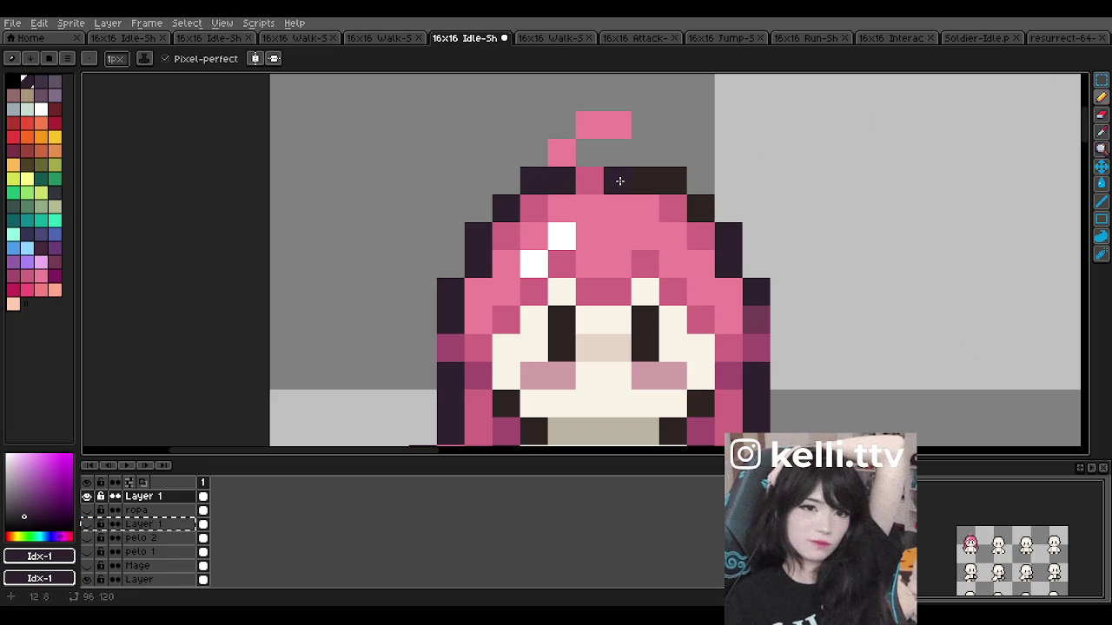
Step: Zoom in on the hair tuft, add a dark pixel above it, then undo it
scroll(702, 208, down, 4)
scroll(567, 277, up, 3)
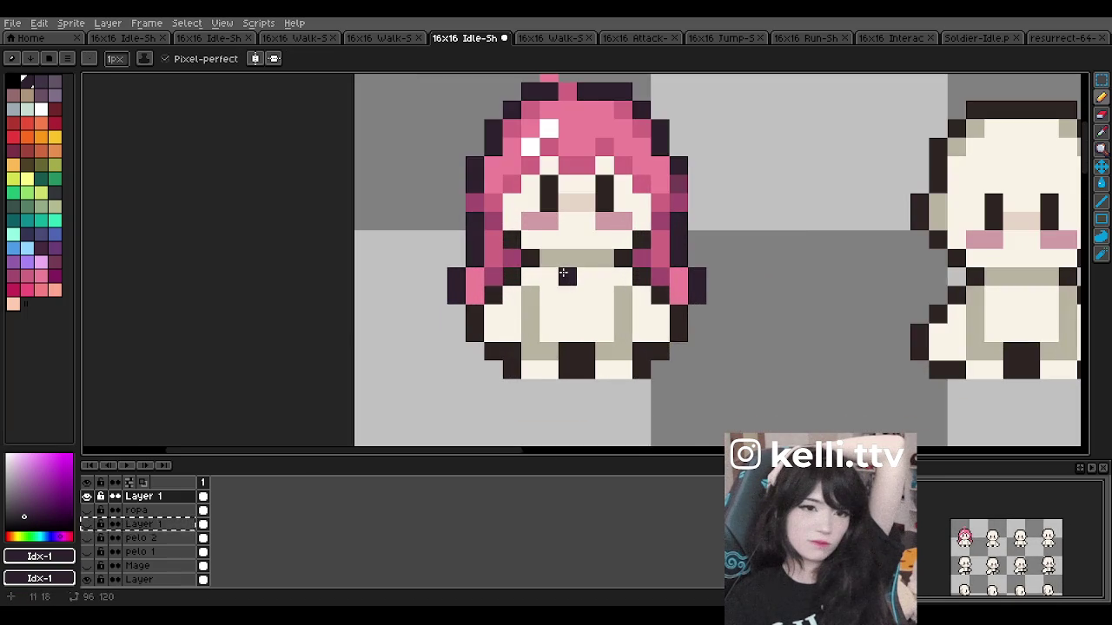
scroll(515, 238, down, 4)
scroll(517, 242, up, 1)
scroll(520, 243, up, 2)
scroll(522, 247, down, 1)
scroll(521, 246, down, 1)
scroll(521, 247, down, 1)
scroll(529, 234, up, 2)
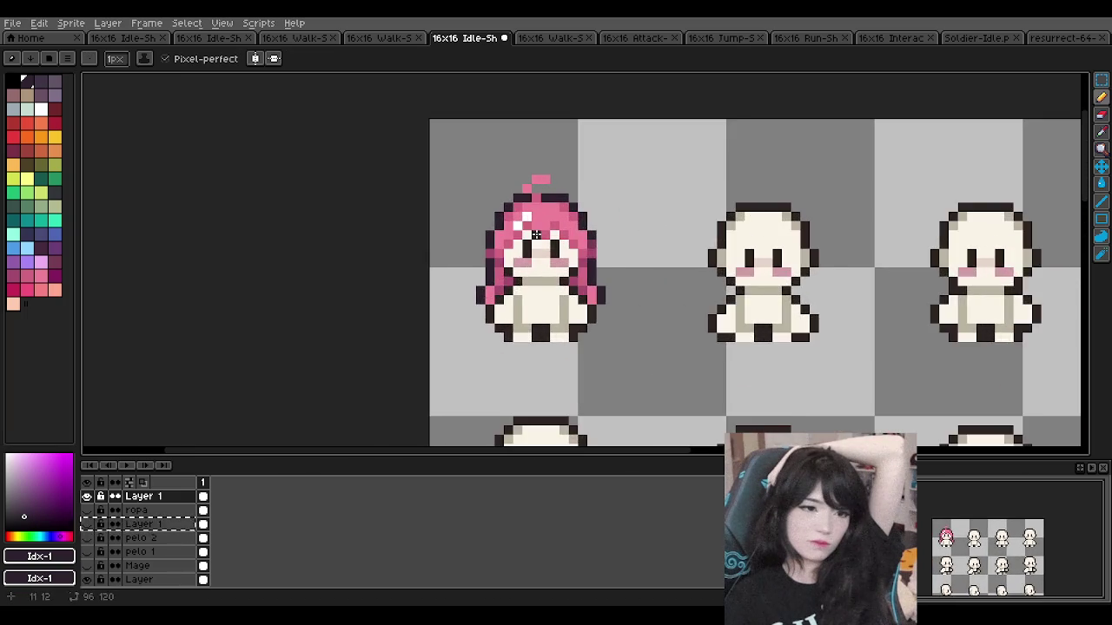
scroll(556, 226, up, 2)
scroll(559, 224, down, 1)
scroll(564, 217, down, 2)
scroll(573, 208, down, 2)
scroll(586, 200, up, 4)
scroll(550, 191, up, 2)
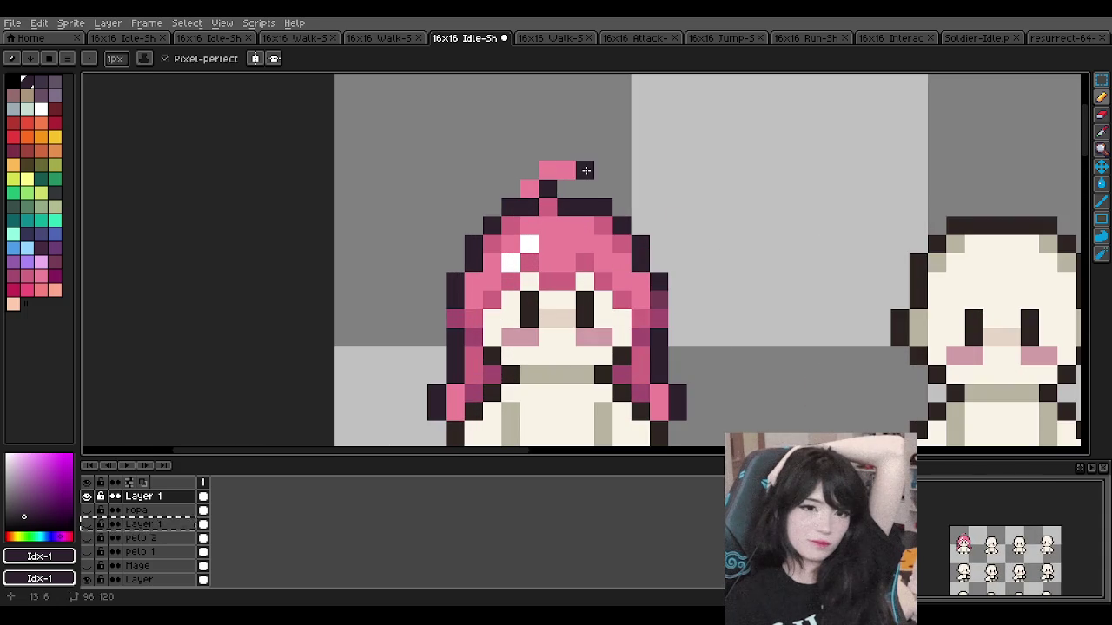
click(559, 154)
key(ctrl+z)
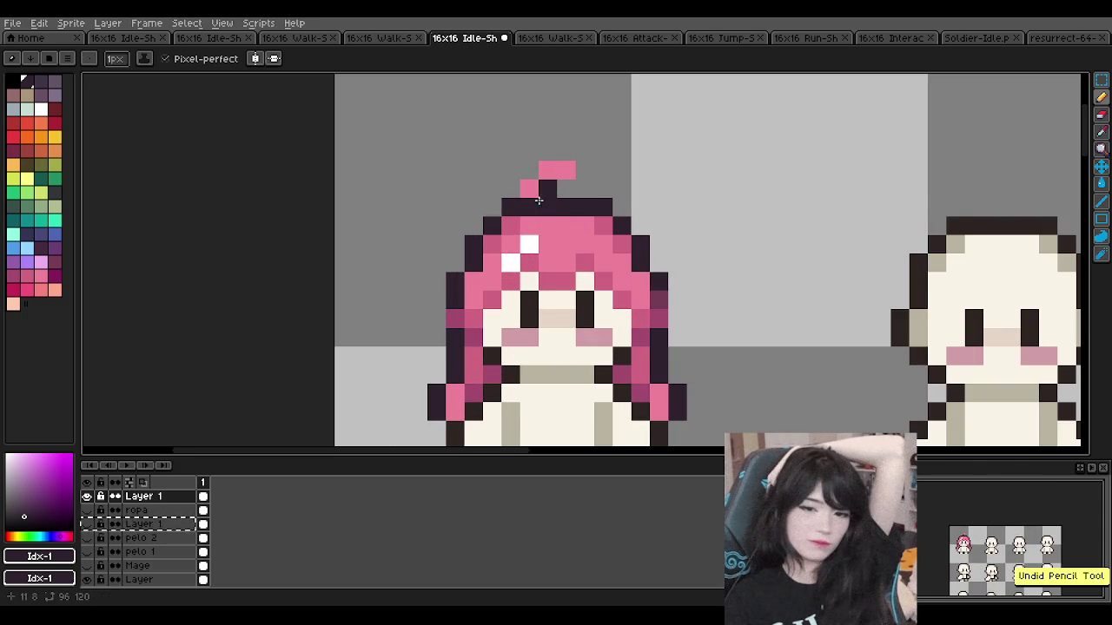
Step: Try dark outline strokes around the tuft twice, undoing each one
drag(536, 209, 594, 163)
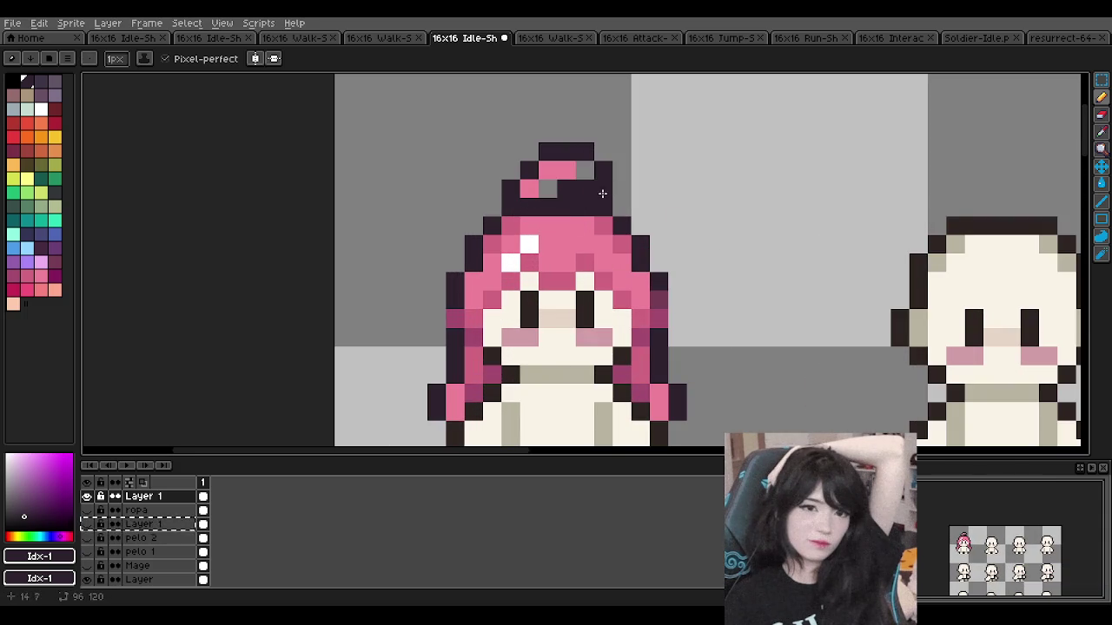
scroll(606, 201, down, 2)
scroll(552, 199, up, 2)
key(ctrl+z)
key(ctrl+z)
drag(519, 209, 614, 205)
key(ctrl+z)
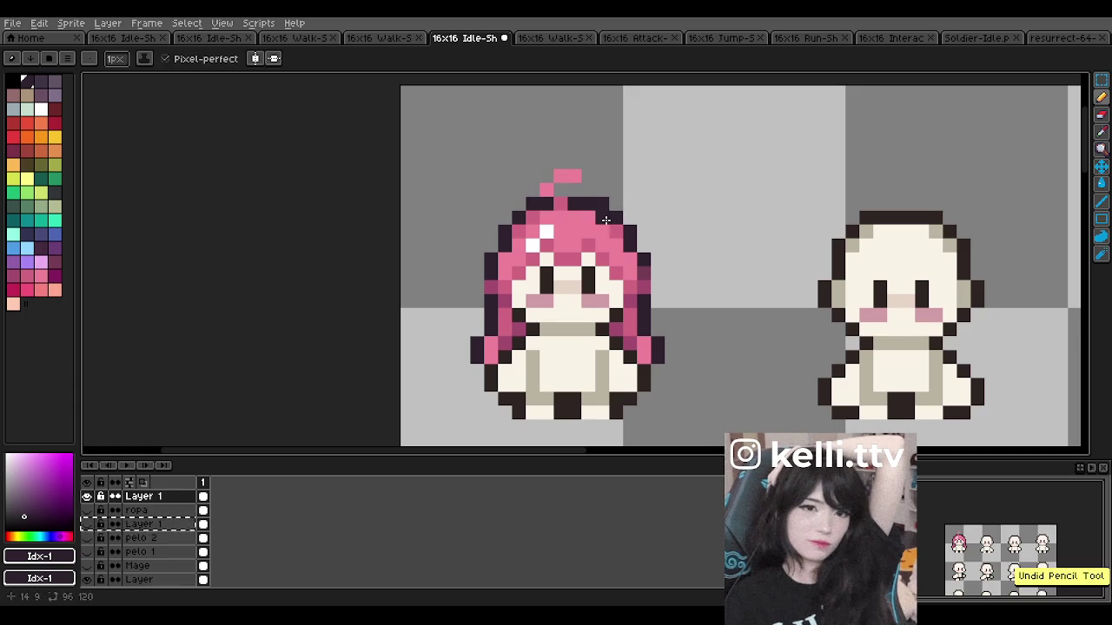
Step: Paint pink #cf657f pixels into the mage's hair tuft
alt+click(574, 191)
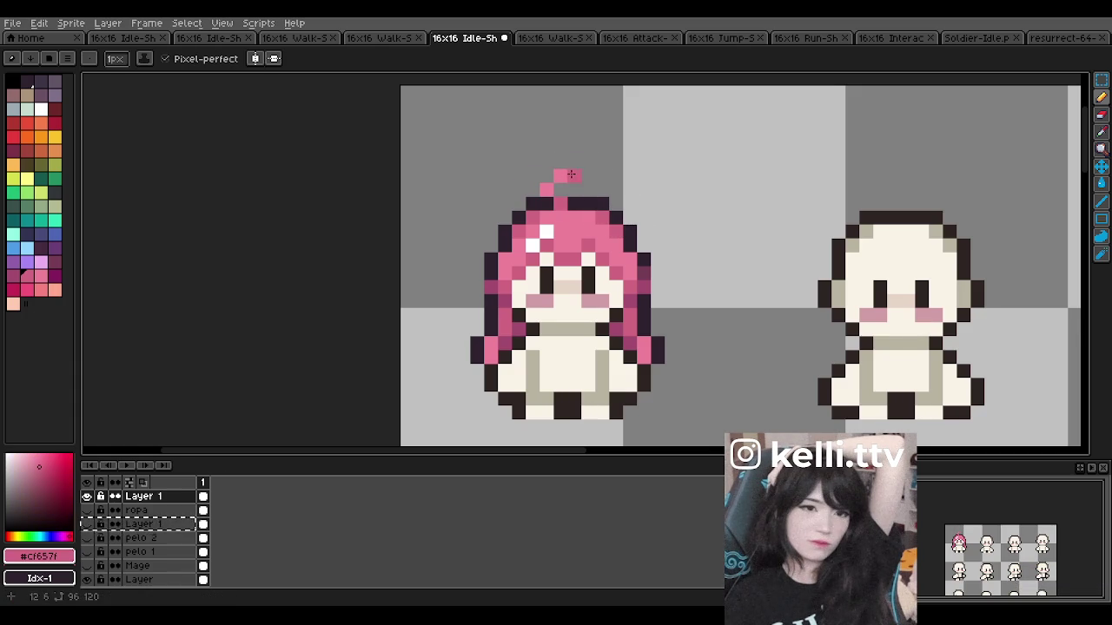
scroll(612, 169, down, 4)
scroll(604, 189, up, 1)
scroll(599, 187, up, 5)
drag(650, 226, 687, 260)
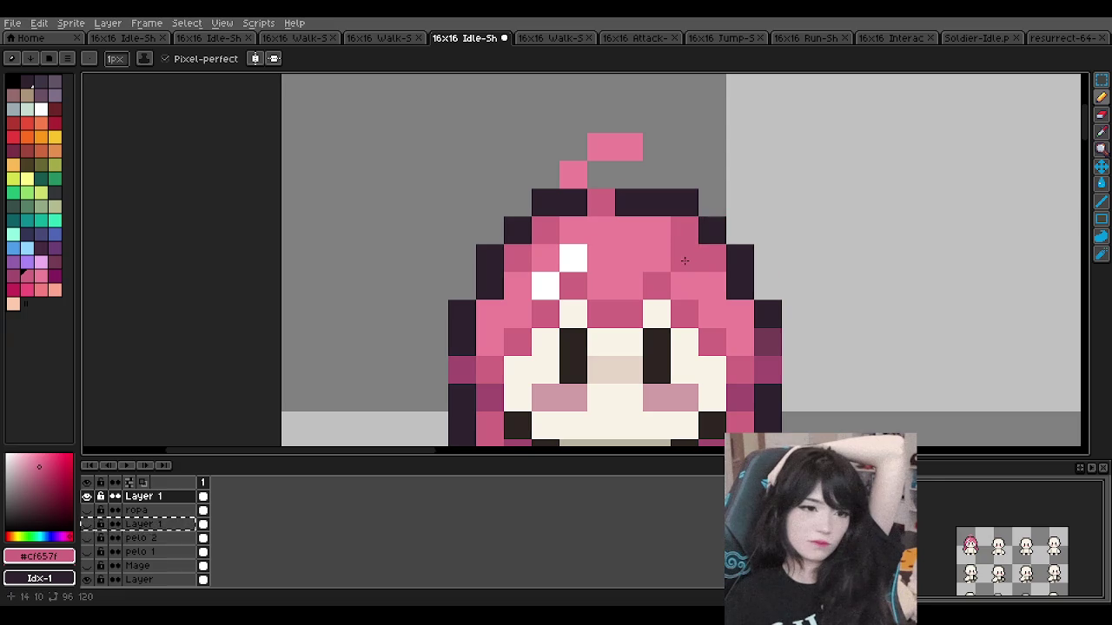
scroll(613, 191, down, 2)
scroll(612, 191, down, 1)
scroll(617, 191, up, 1)
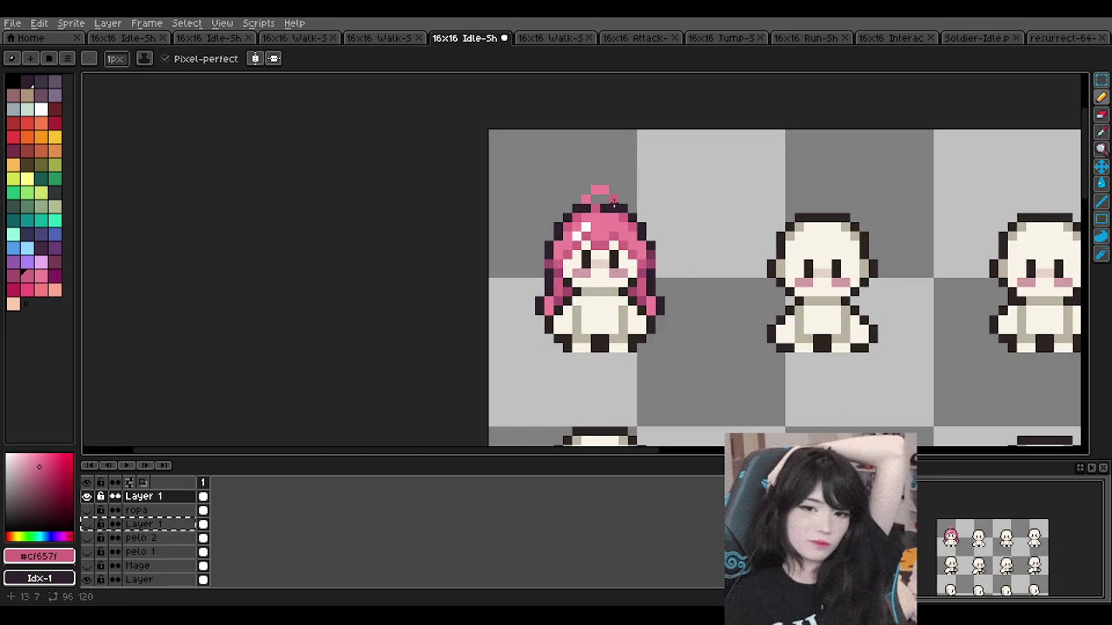
scroll(613, 213, up, 2)
scroll(608, 213, down, 4)
scroll(603, 215, down, 2)
scroll(599, 217, down, 2)
scroll(614, 207, up, 1)
scroll(608, 210, up, 1)
scroll(604, 213, up, 1)
scroll(599, 216, down, 2)
scroll(600, 216, down, 2)
scroll(590, 226, up, 4)
scroll(564, 247, up, 4)
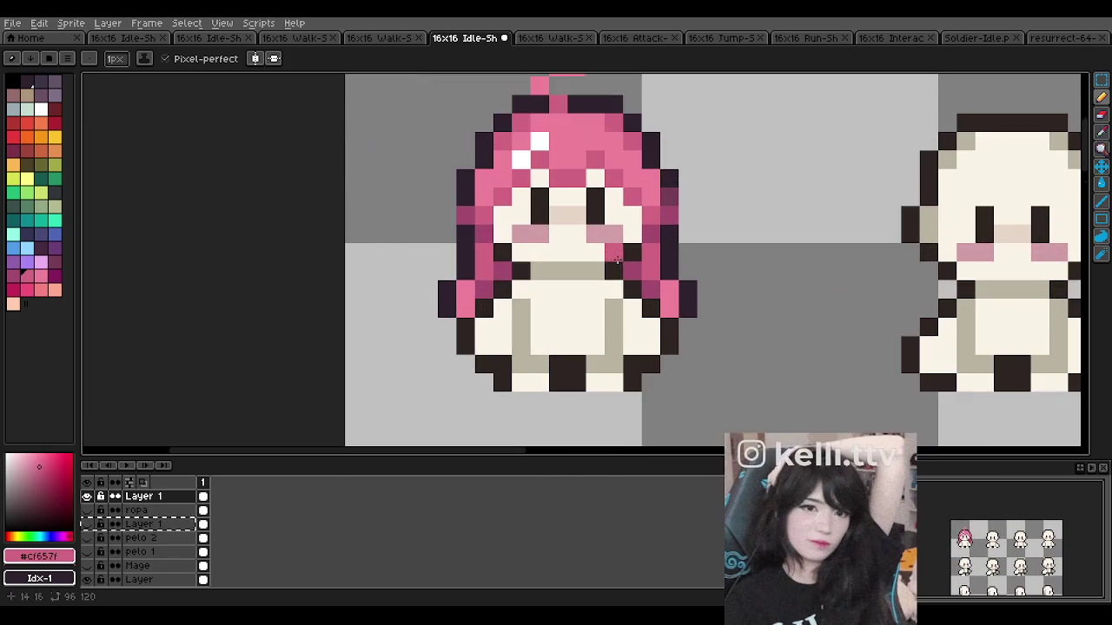
scroll(561, 250, down, 1)
scroll(563, 248, down, 2)
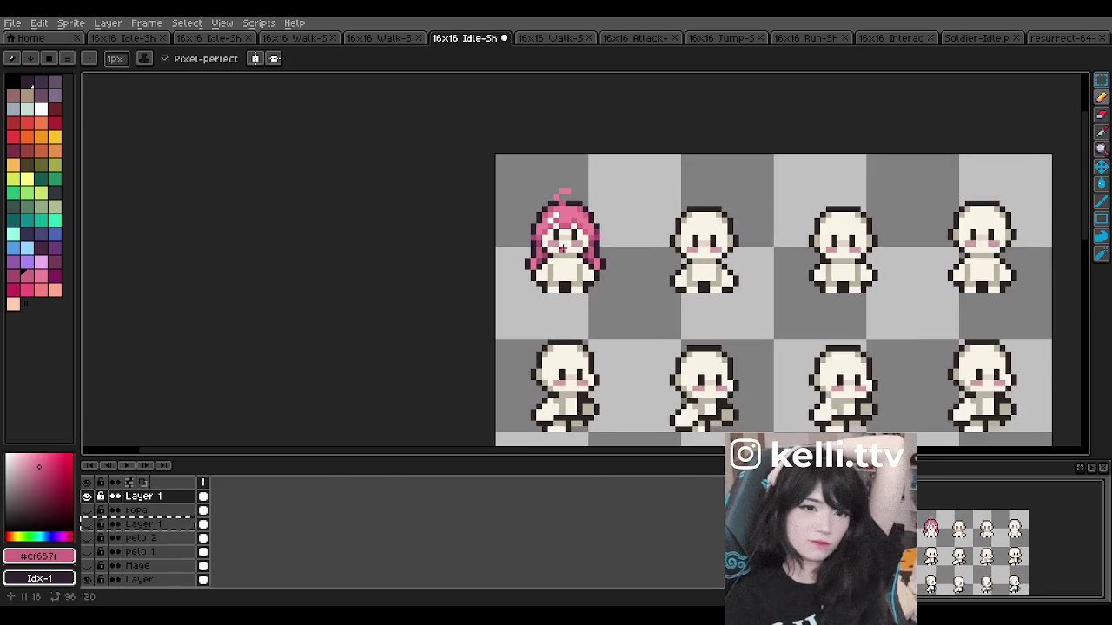
Step: Choose the dark #2e222f palette swatch as the drawing colour
scroll(566, 243, up, 1)
scroll(566, 244, up, 2)
scroll(599, 208, up, 2)
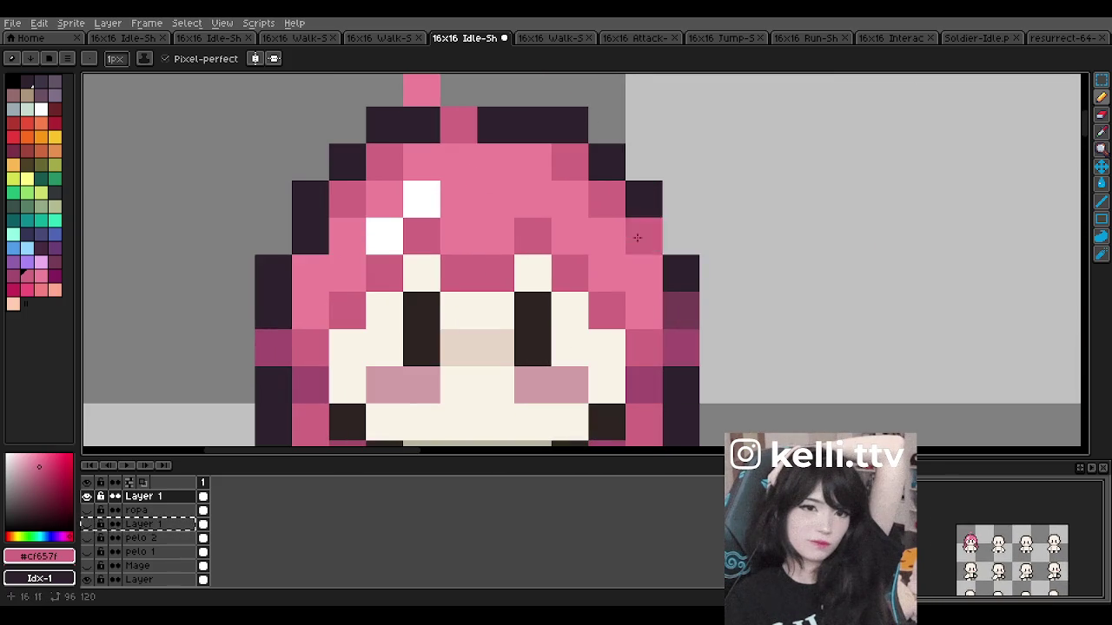
alt+click(642, 187)
Step: Inspect the sprite, then hide Layer 1's pink hair for comparison
scroll(630, 204, down, 5)
scroll(627, 252, up, 3)
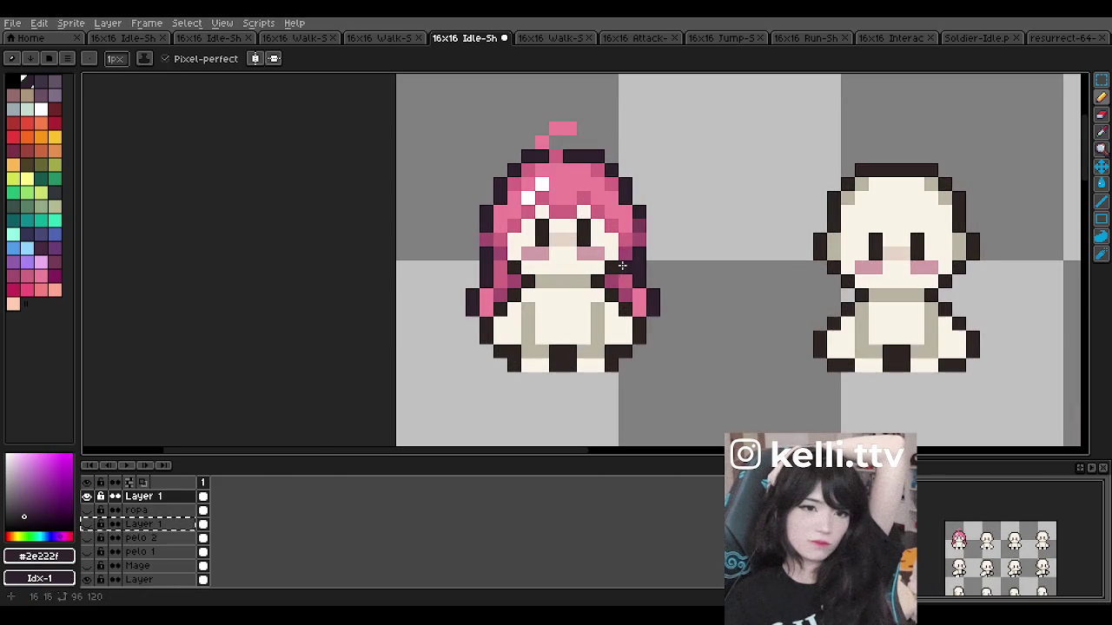
scroll(622, 266, down, 2)
scroll(615, 253, up, 1)
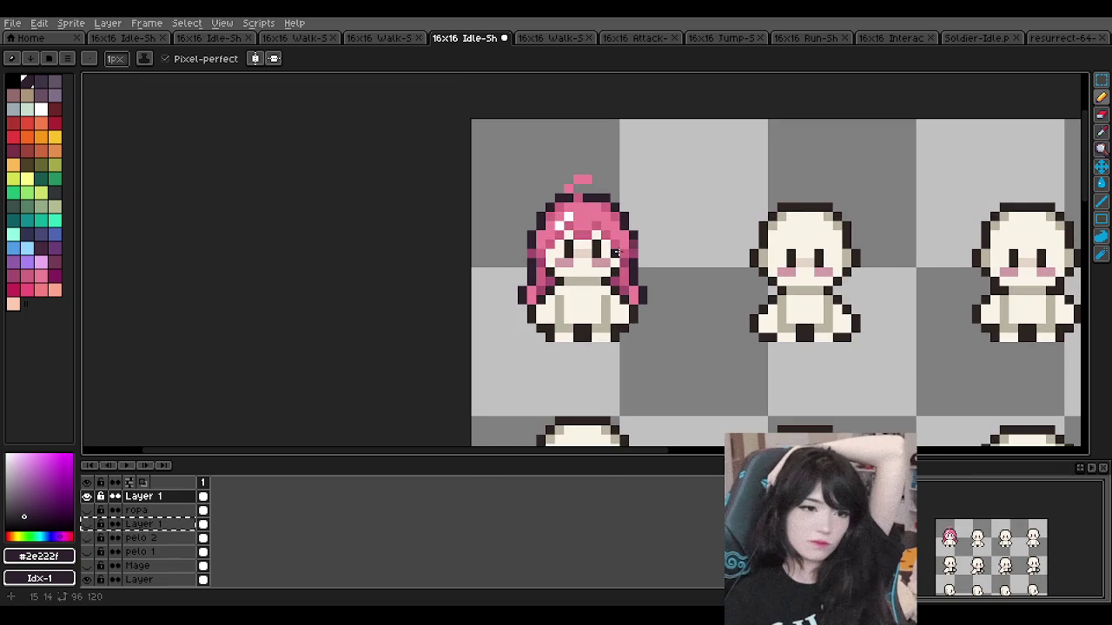
scroll(615, 251, down, 2)
scroll(613, 250, up, 1)
scroll(611, 247, down, 2)
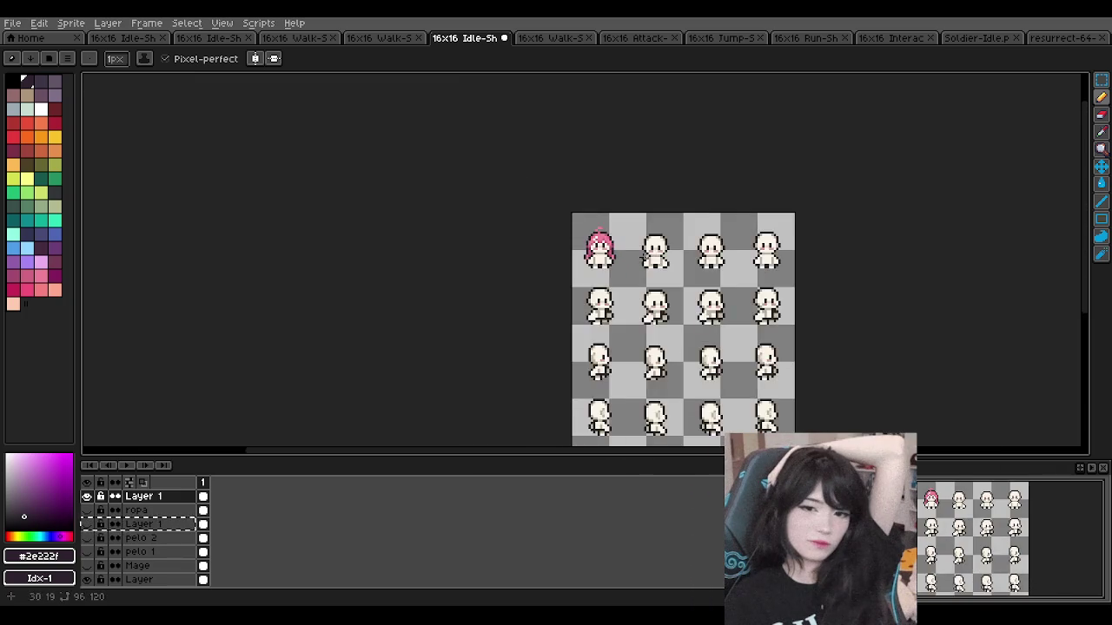
scroll(605, 241, up, 1)
scroll(607, 240, down, 1)
scroll(612, 238, up, 1)
scroll(590, 236, down, 1)
scroll(564, 217, up, 2)
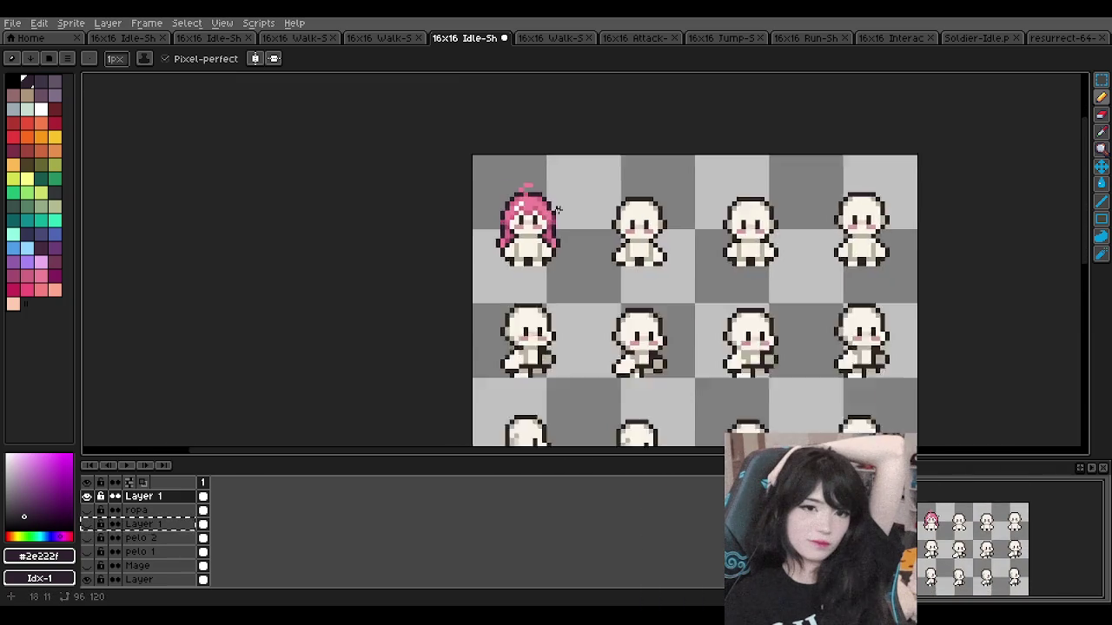
scroll(556, 213, up, 1)
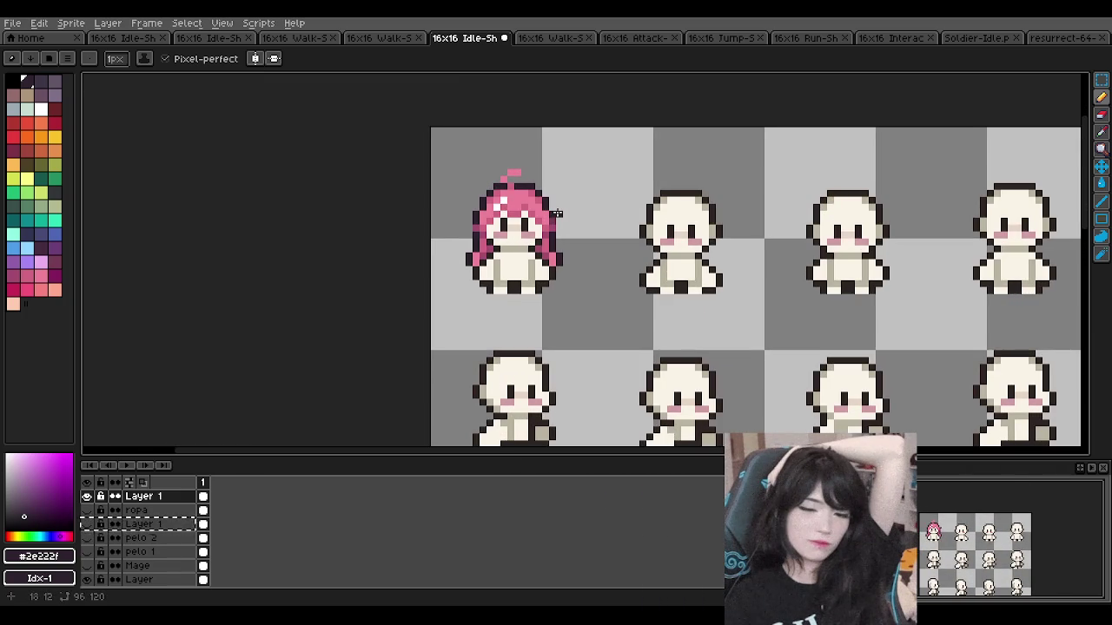
scroll(582, 280, down, 1)
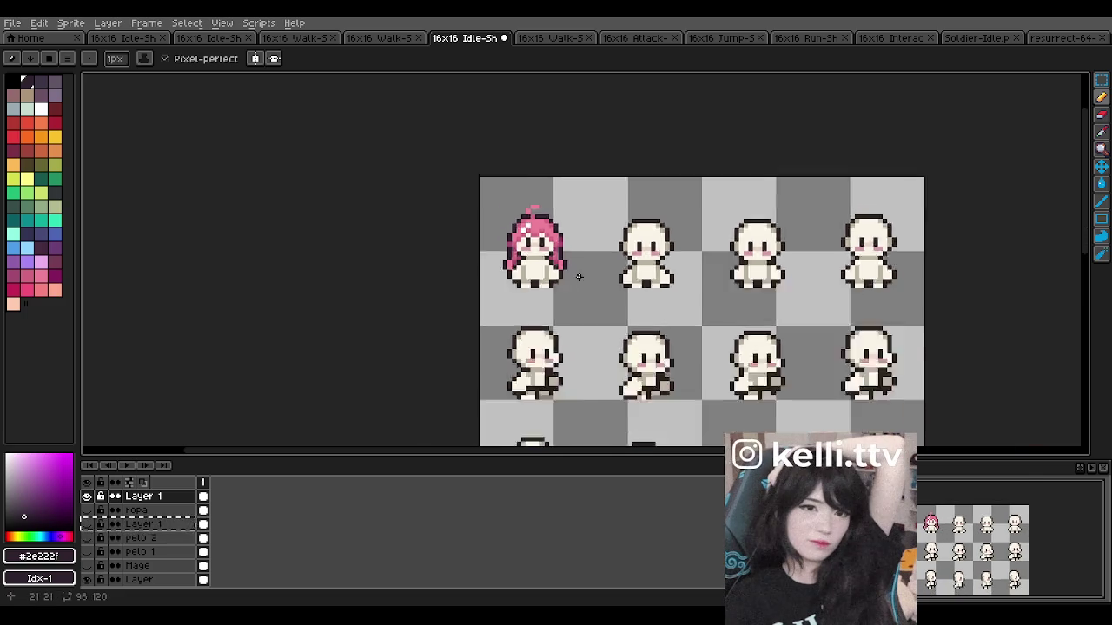
click(87, 496)
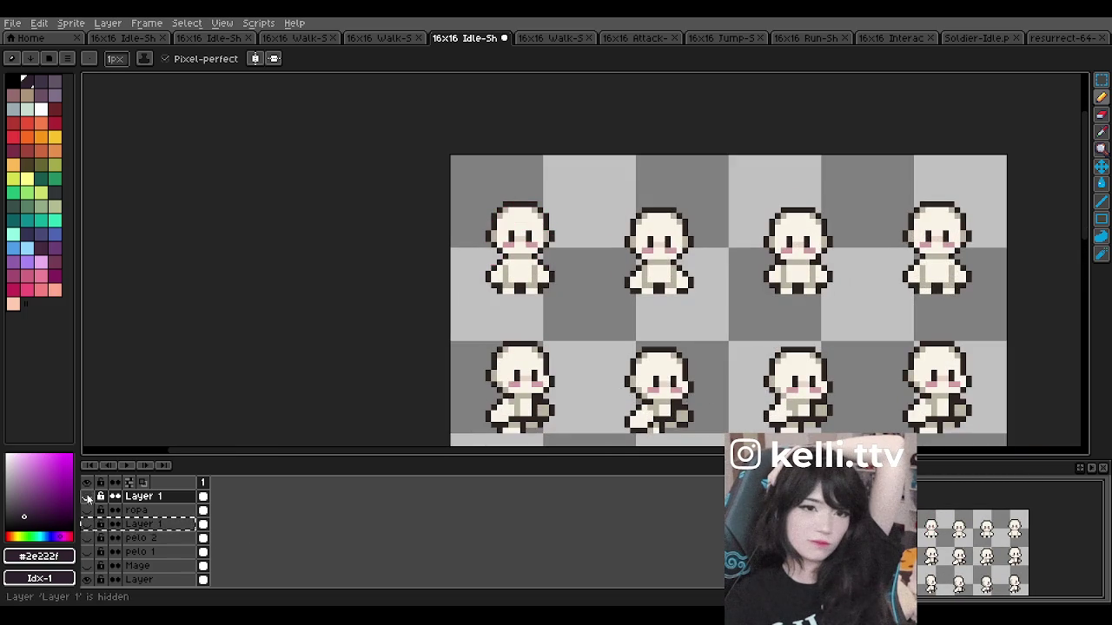
Step: Toggle Layer 1's pink hair on and off to compare it
click(87, 496)
click(87, 496)
scroll(483, 236, up, 2)
click(87, 496)
click(87, 496)
click(87, 496)
click(87, 495)
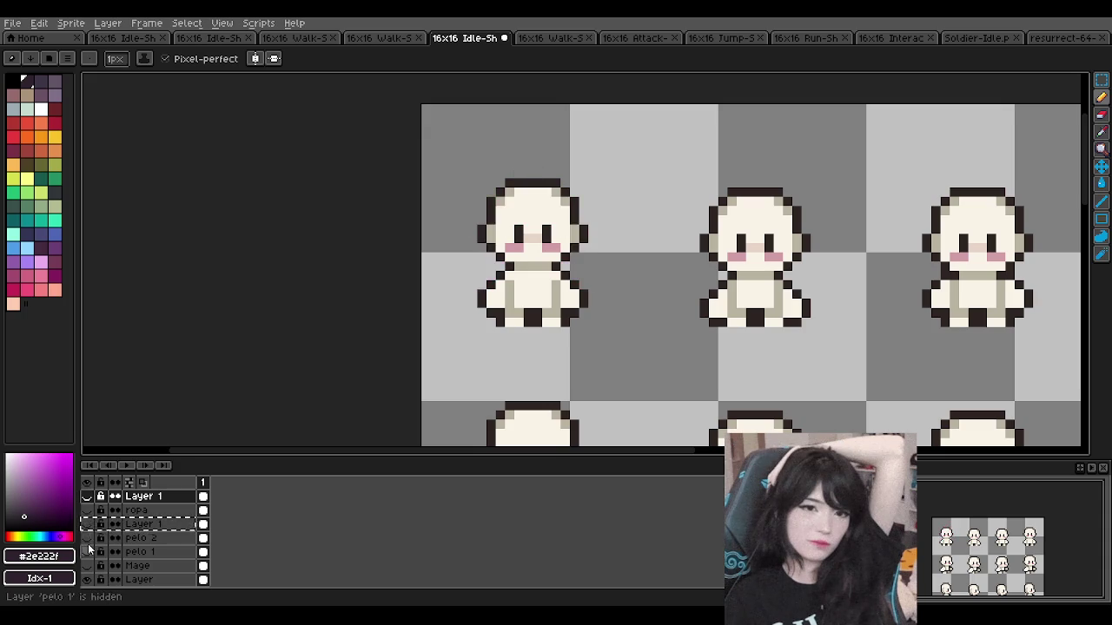
Step: Preview the pelo 1 blue hair, ropa clothing and pelo 2 hair layers
click(87, 546)
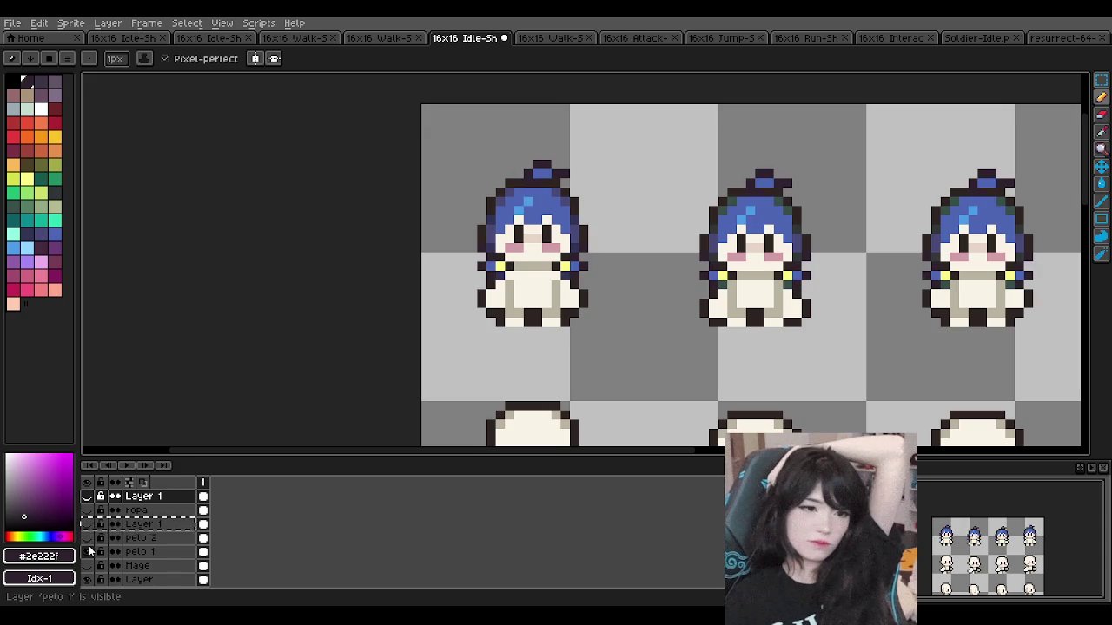
click(88, 551)
click(87, 511)
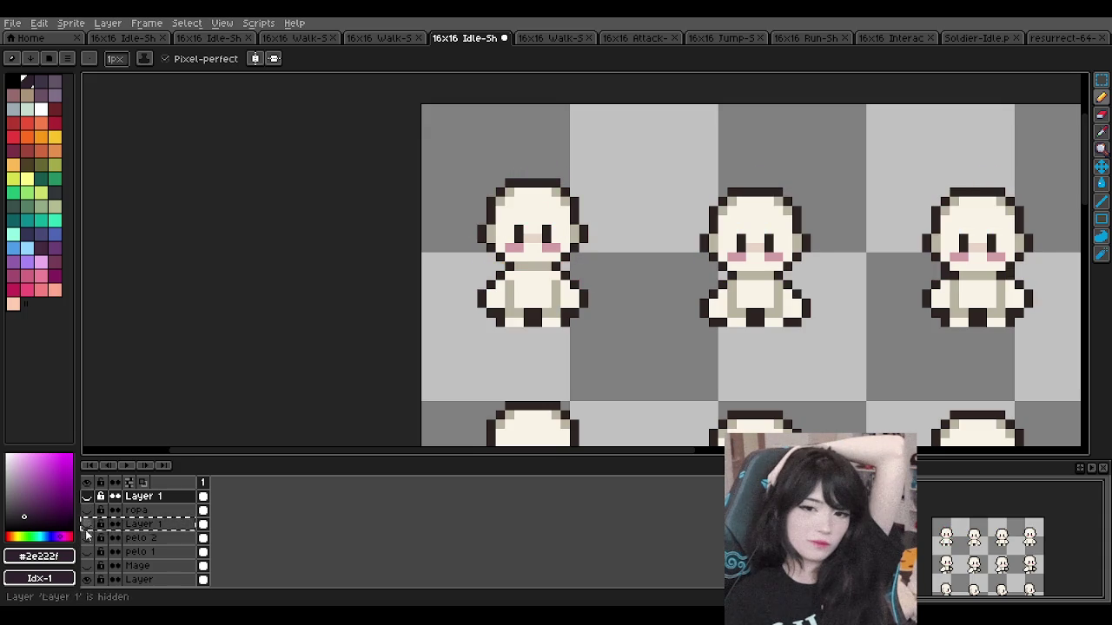
click(87, 551)
click(87, 538)
click(87, 538)
Step: Turn Layer 1 back on so the pink hair shows on the first frame
click(86, 496)
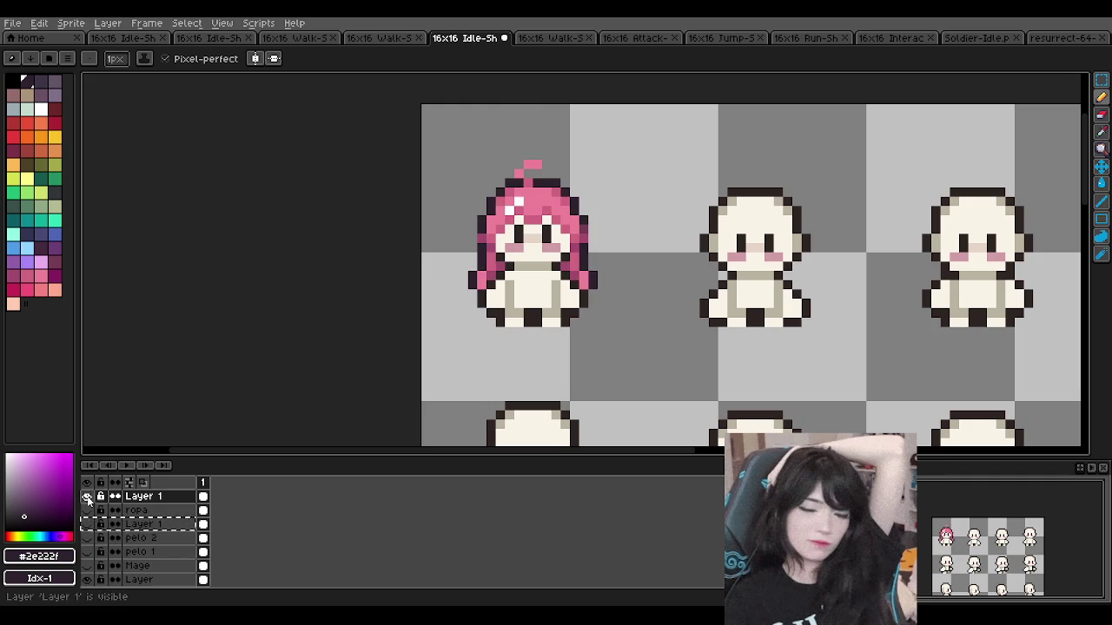
scroll(422, 260, down, 1)
scroll(422, 261, down, 2)
scroll(467, 245, up, 2)
scroll(467, 243, down, 1)
scroll(478, 240, up, 1)
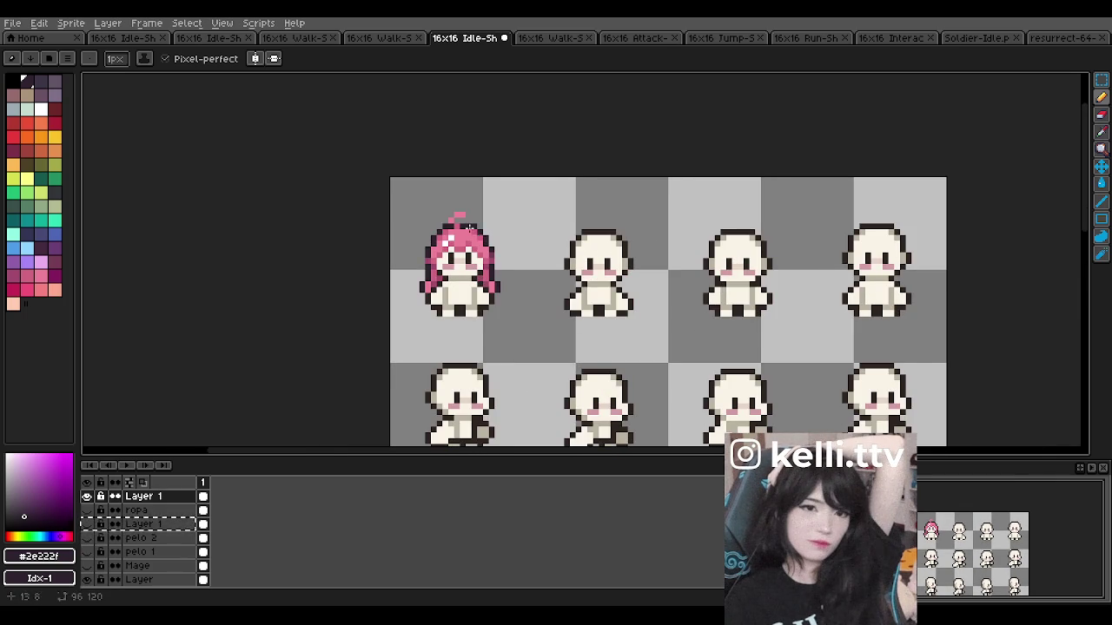
scroll(469, 228, up, 2)
scroll(469, 228, down, 1)
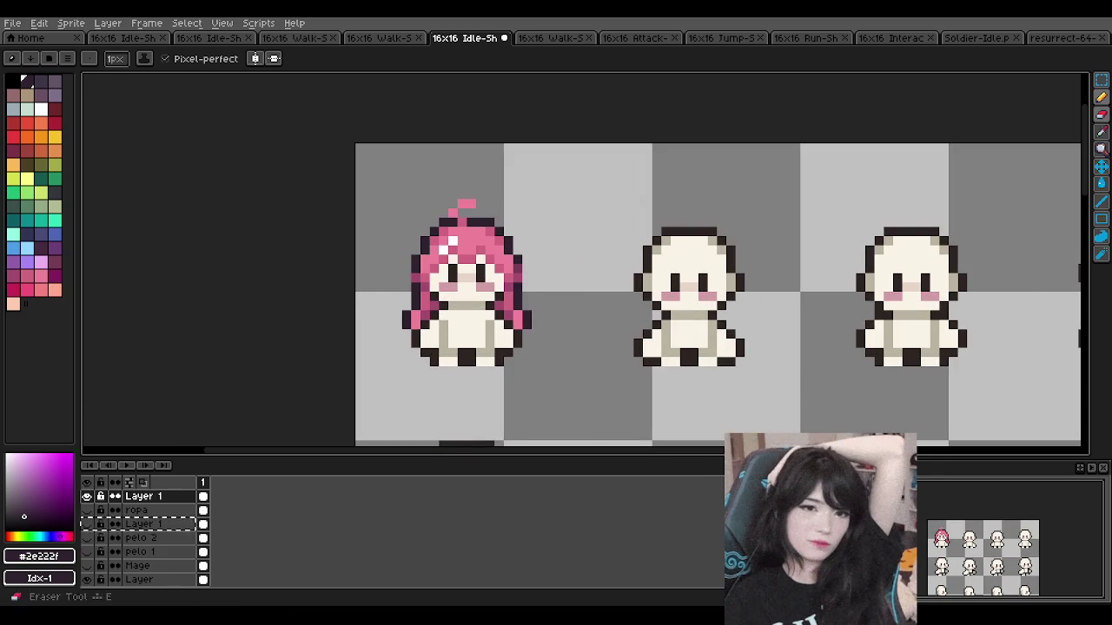
scroll(541, 234, down, 1)
scroll(541, 234, down, 1)
scroll(539, 243, up, 2)
scroll(519, 223, down, 1)
scroll(519, 223, up, 1)
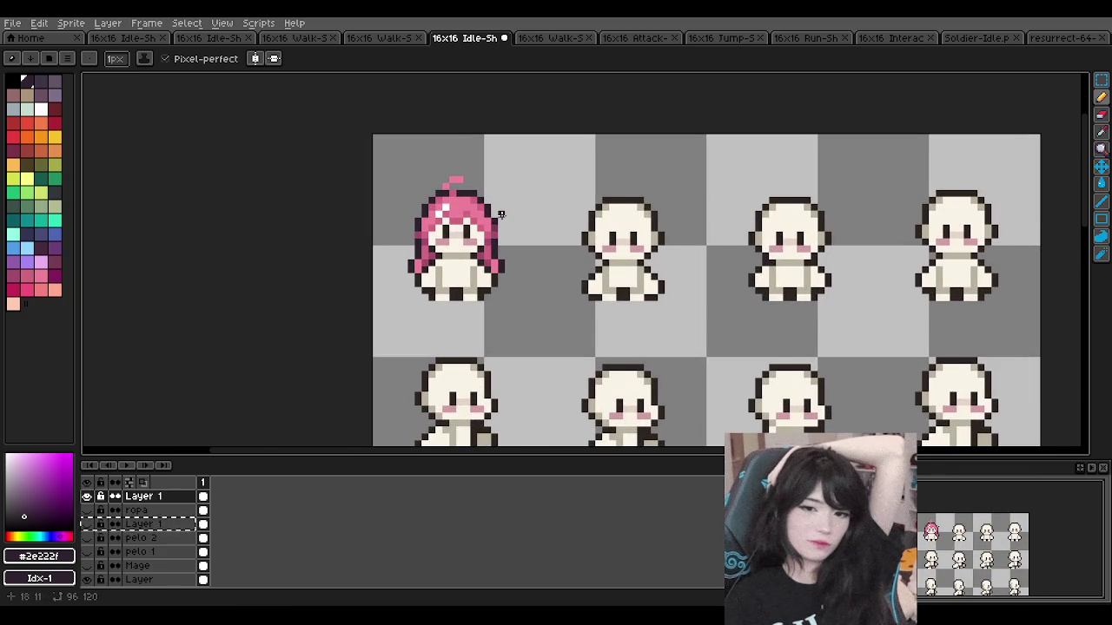
scroll(465, 225, down, 3)
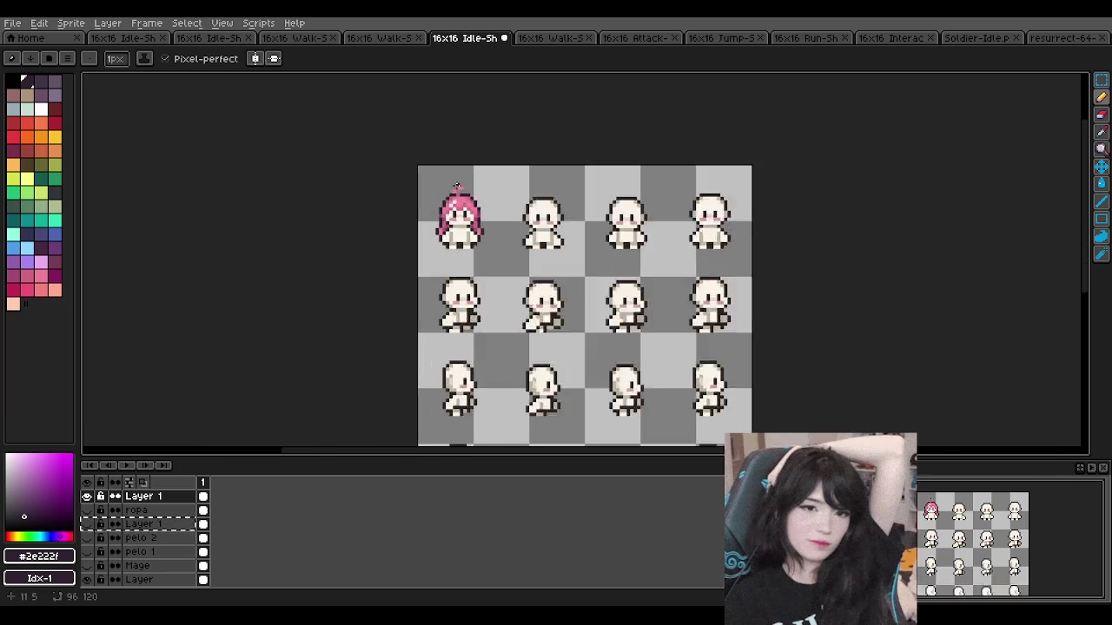
scroll(460, 204, up, 1)
scroll(460, 204, up, 1)
scroll(460, 202, up, 1)
scroll(460, 203, up, 1)
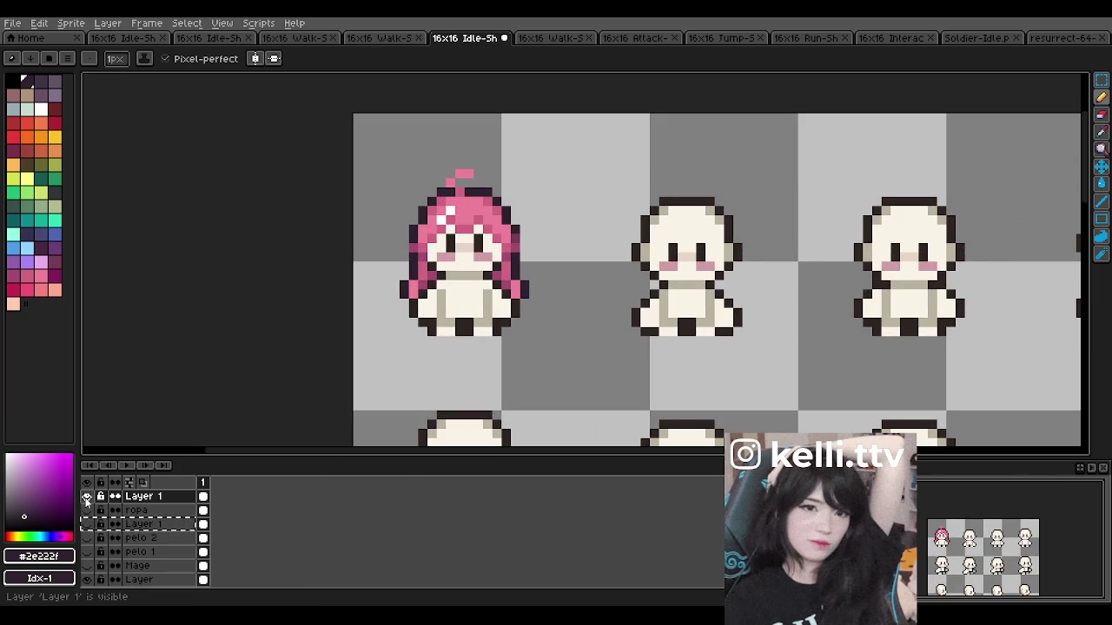
Step: Hide Layer 1 and try the alternate hair and clothing layers, leaving blue hair showing
click(86, 496)
click(86, 524)
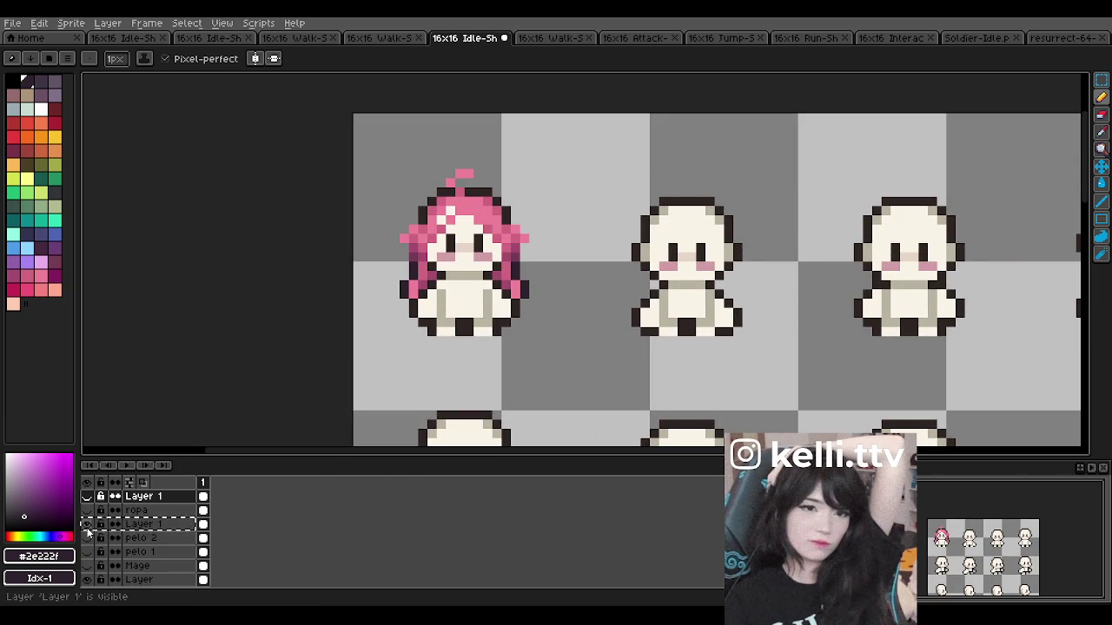
click(86, 526)
click(87, 538)
click(87, 552)
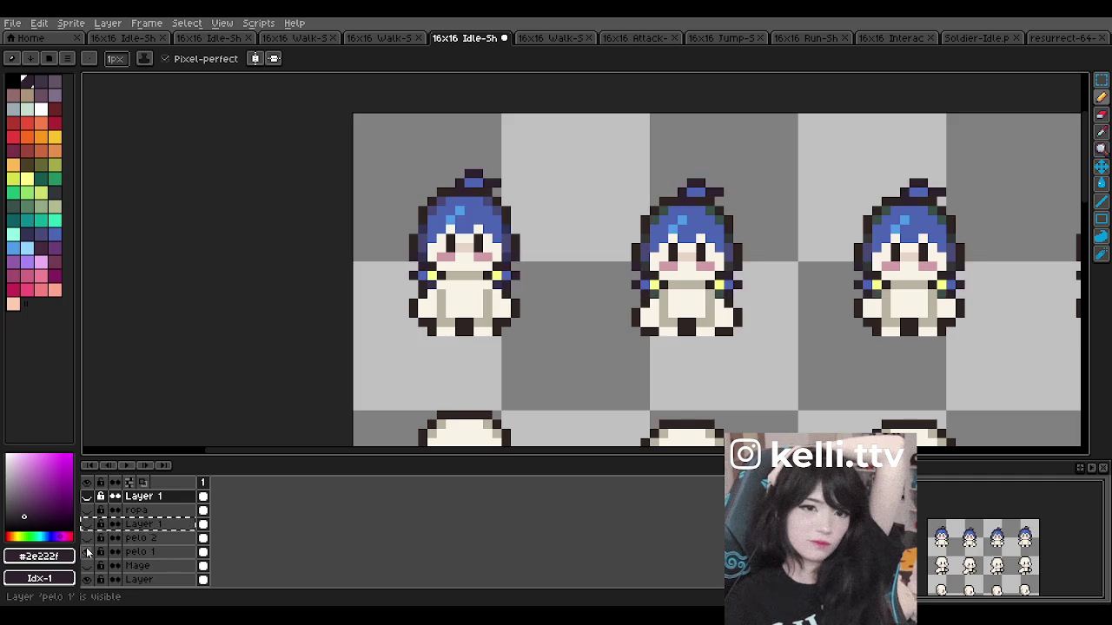
Step: Show the Mage layer's skin and clothing and hide the blue hair to reveal lavender hair
scroll(460, 276, down, 2)
scroll(459, 276, down, 4)
scroll(460, 276, up, 4)
scroll(460, 276, up, 2)
scroll(454, 224, down, 3)
scroll(451, 234, up, 4)
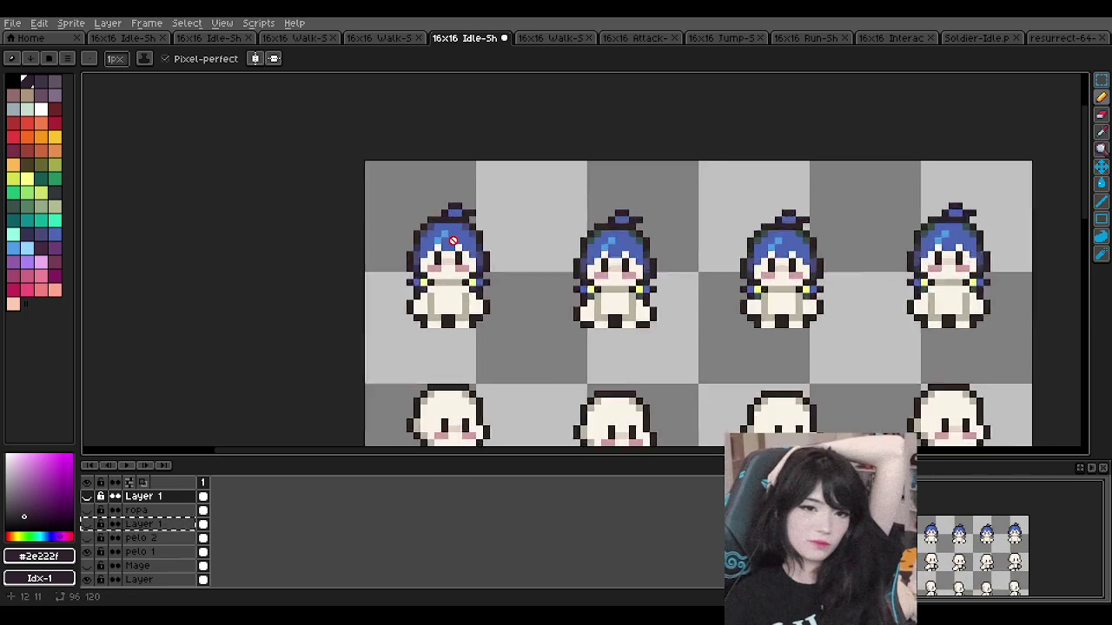
scroll(443, 241, down, 2)
scroll(437, 242, up, 3)
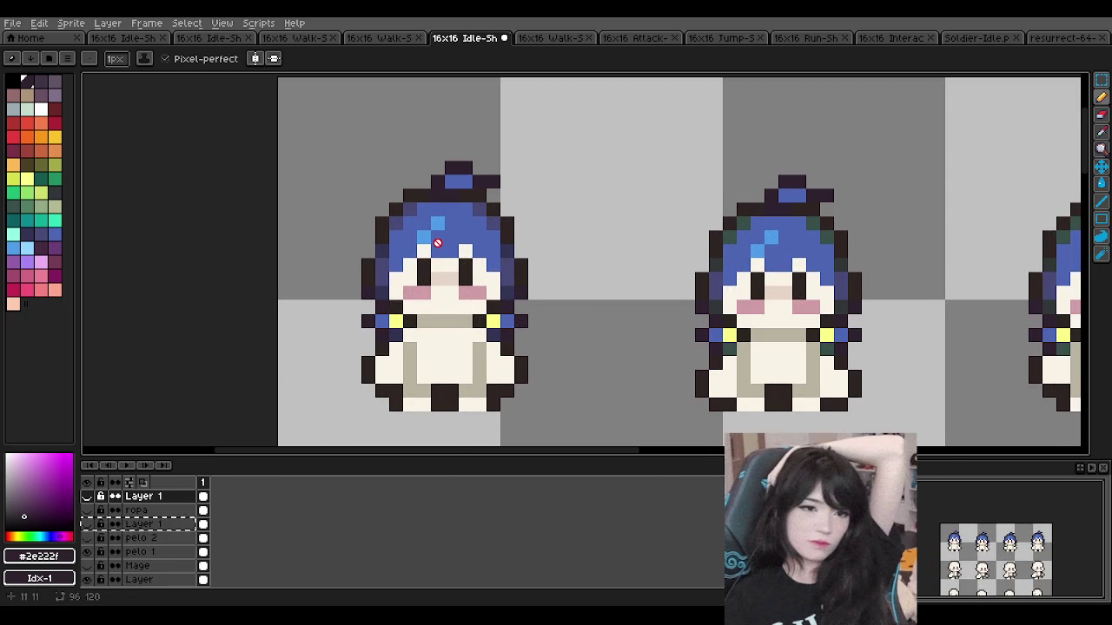
scroll(437, 242, down, 3)
scroll(437, 242, up, 1)
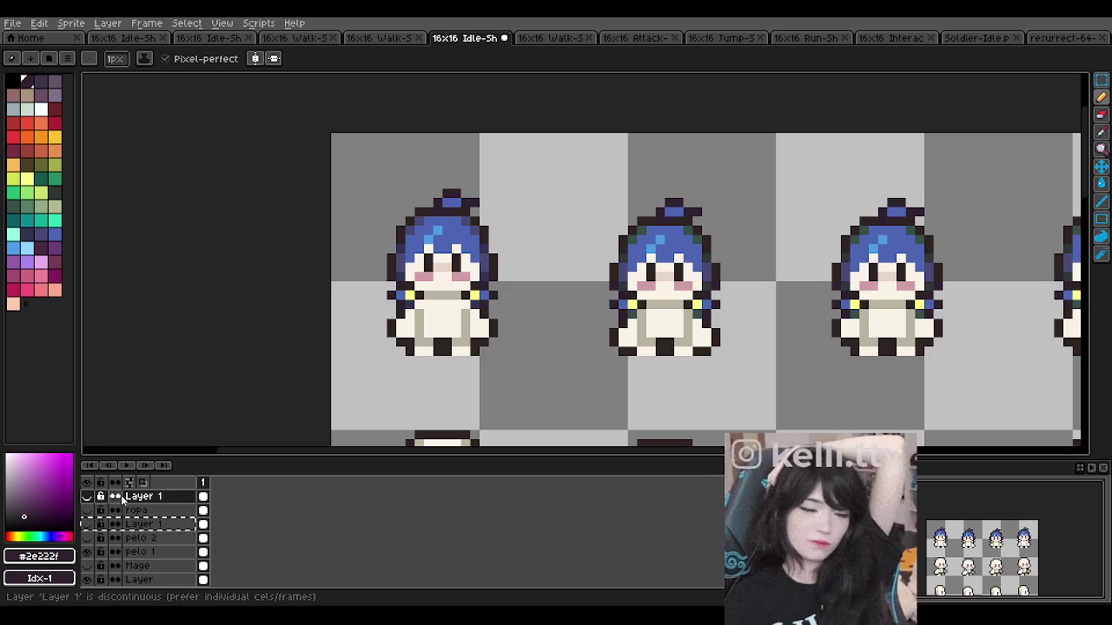
scroll(509, 339, down, 2)
scroll(494, 328, down, 2)
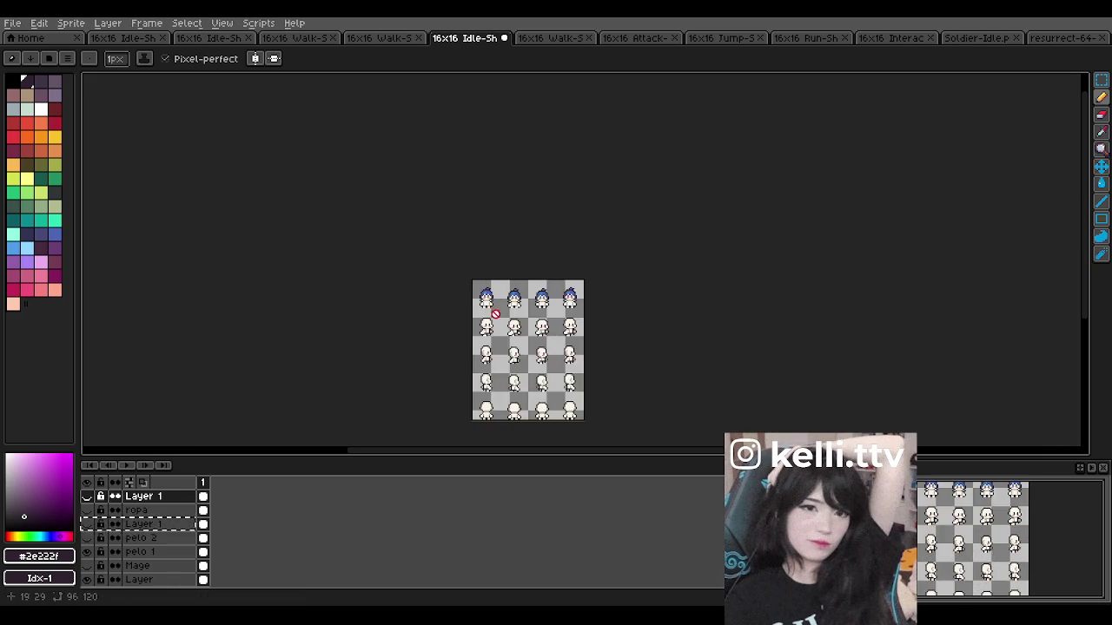
scroll(486, 307, up, 2)
scroll(487, 307, up, 1)
scroll(454, 290, up, 1)
scroll(408, 252, up, 1)
scroll(408, 252, down, 1)
scroll(408, 252, up, 1)
click(85, 566)
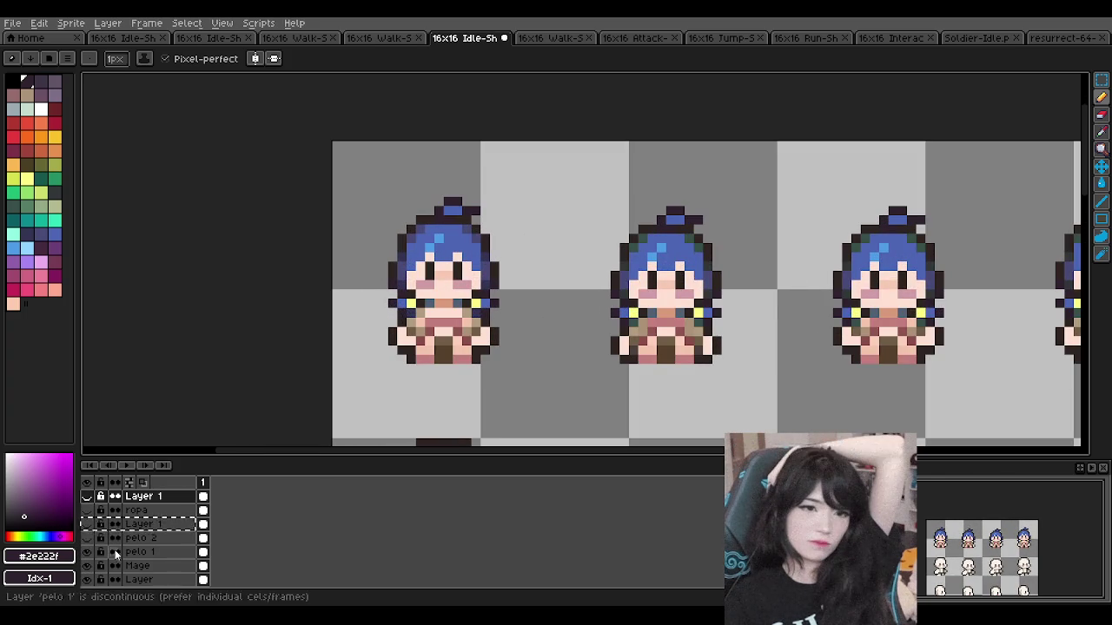
click(86, 552)
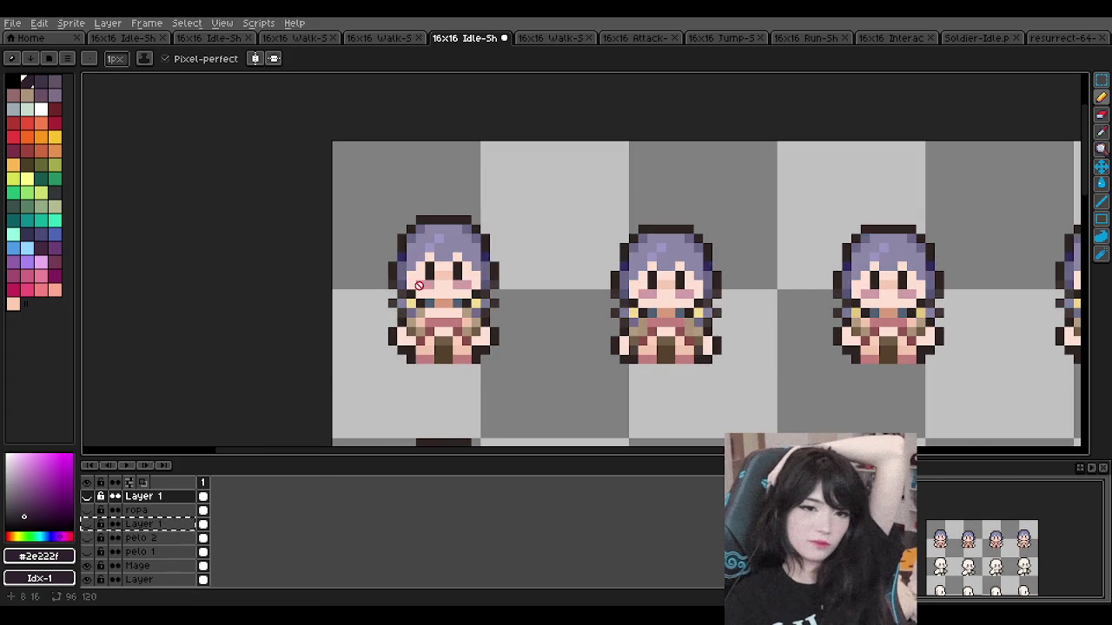
Step: Raise the Mage layer's opacity from 222 to 255 in Layer Properties
double_click(151, 566)
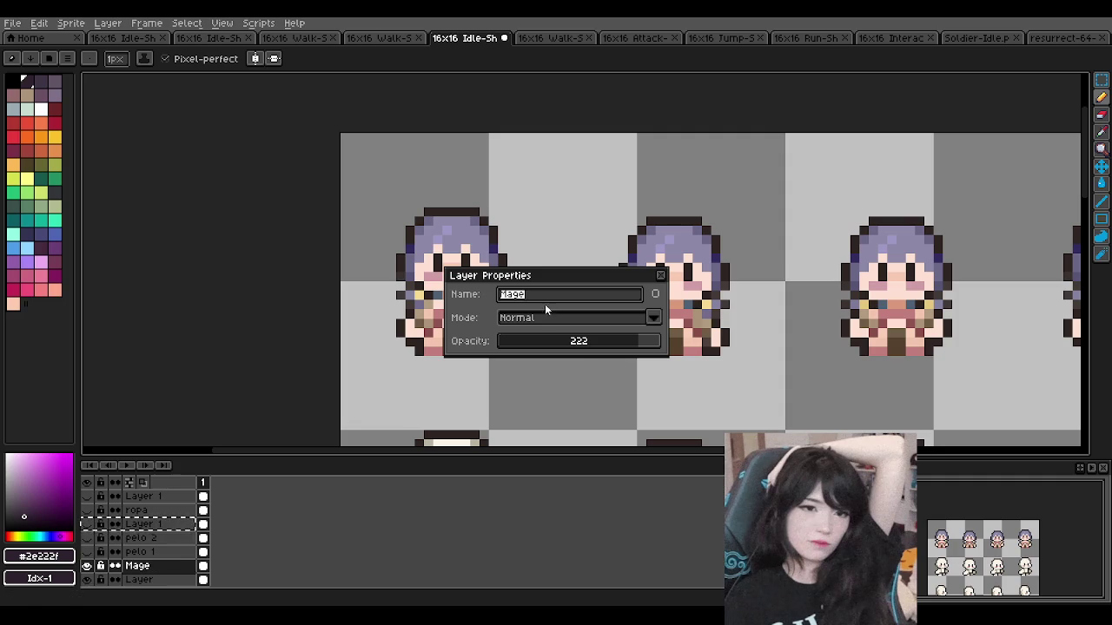
drag(605, 341, 665, 341)
key(Return)
scroll(594, 267, down, 1)
scroll(521, 260, up, 1)
scroll(521, 261, down, 1)
scroll(457, 259, up, 2)
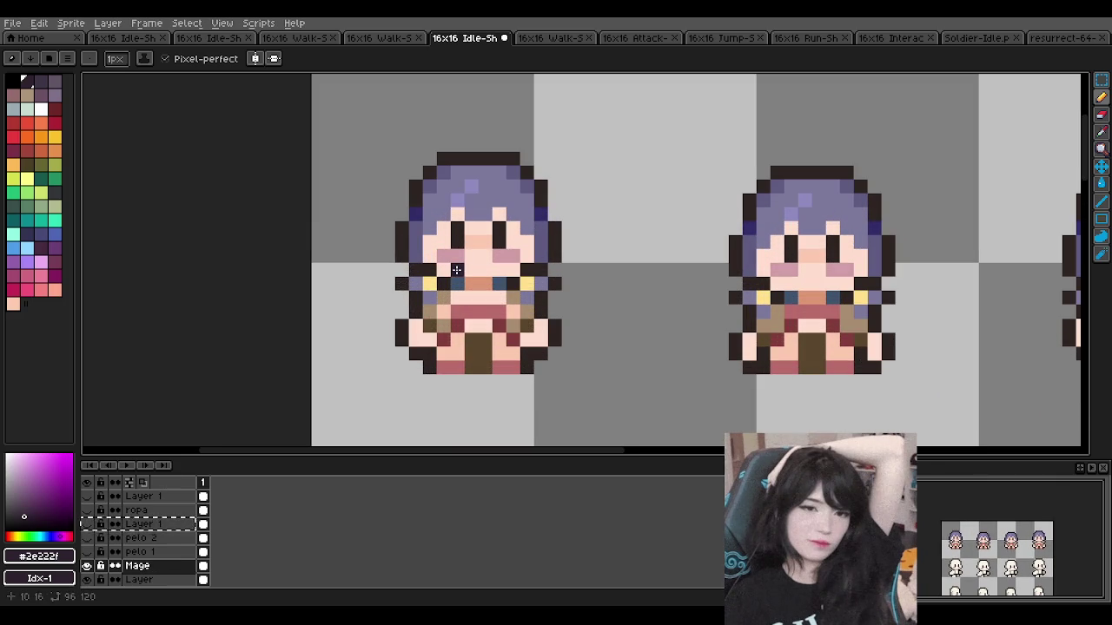
Step: Inspect the now-solid lavender mages, briefly hiding and reshowing the Mage layer to compare
scroll(457, 259, up, 1)
scroll(454, 235, down, 2)
scroll(454, 235, up, 2)
scroll(465, 236, down, 1)
scroll(470, 237, up, 1)
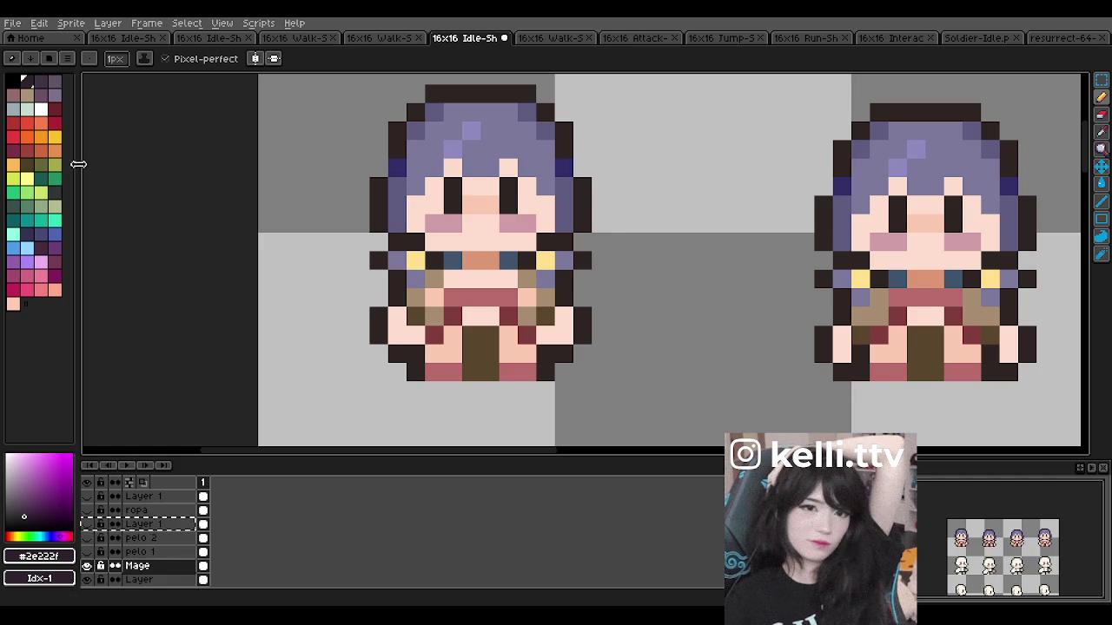
scroll(396, 224, down, 1)
scroll(450, 241, down, 1)
scroll(441, 213, down, 2)
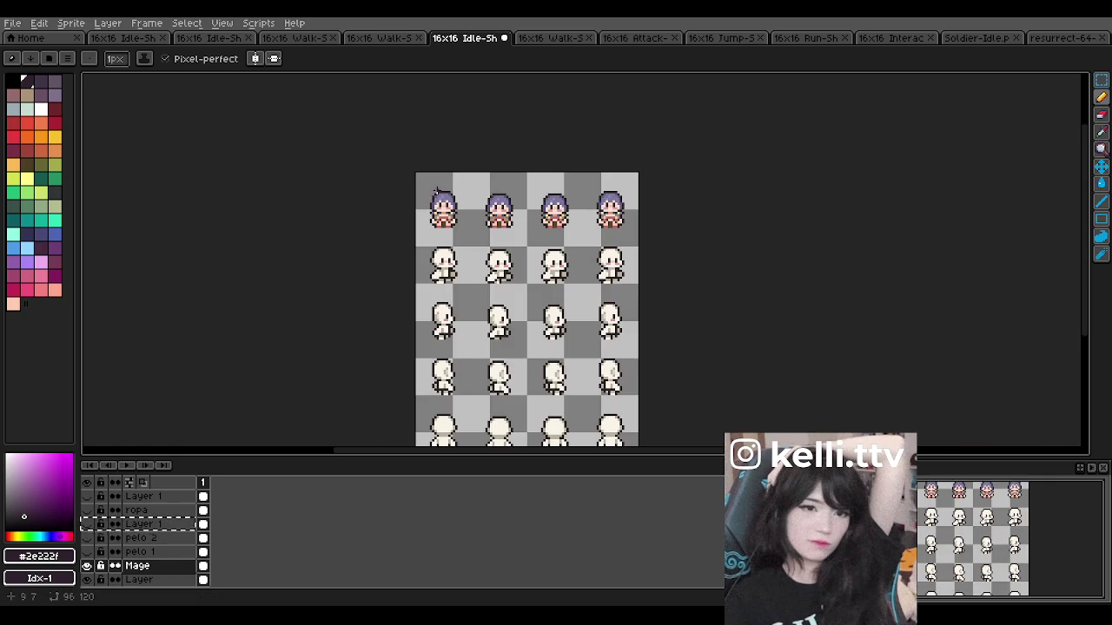
scroll(435, 189, up, 2)
scroll(441, 190, up, 1)
scroll(447, 191, up, 1)
scroll(450, 191, down, 1)
scroll(451, 191, up, 2)
scroll(451, 191, up, 2)
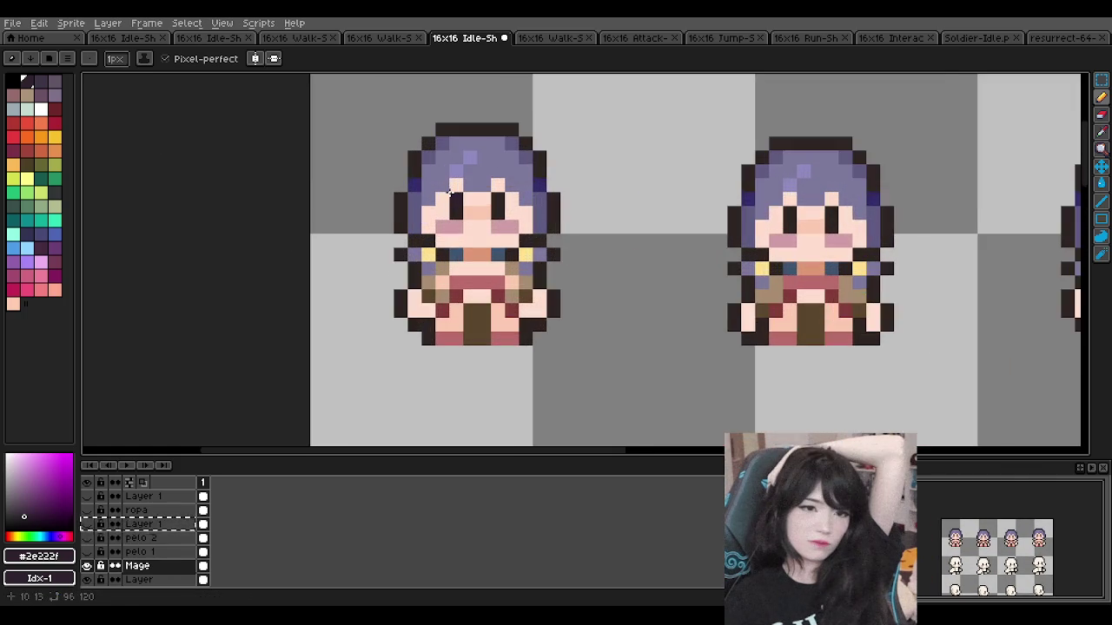
scroll(449, 193, down, 3)
scroll(447, 194, down, 3)
scroll(447, 194, down, 1)
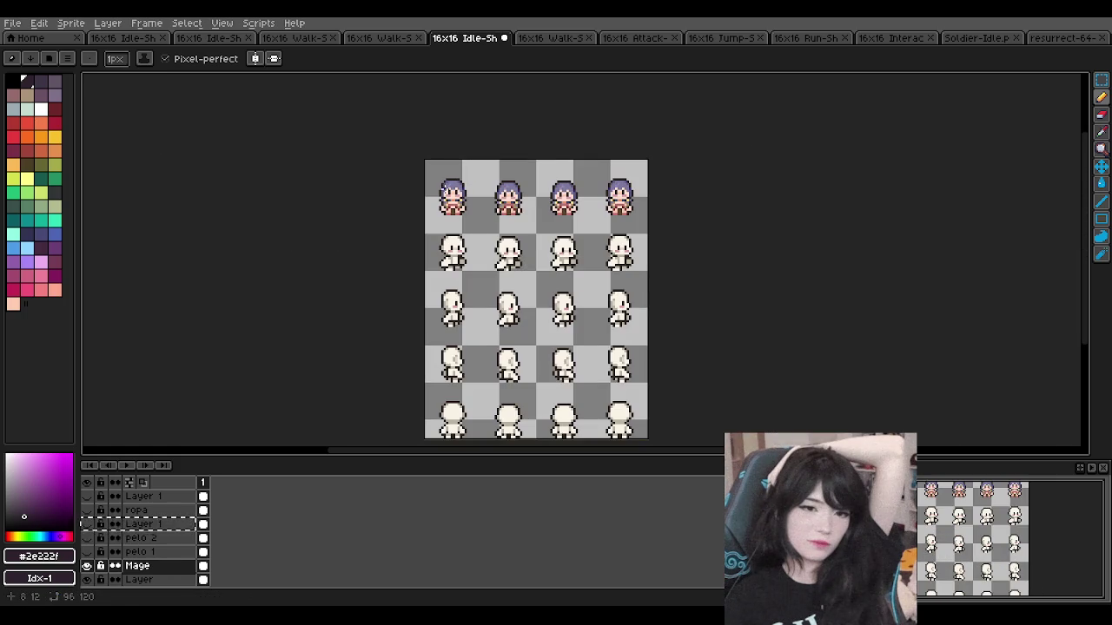
scroll(451, 198, up, 1)
scroll(452, 199, up, 1)
scroll(452, 200, down, 1)
scroll(453, 201, up, 1)
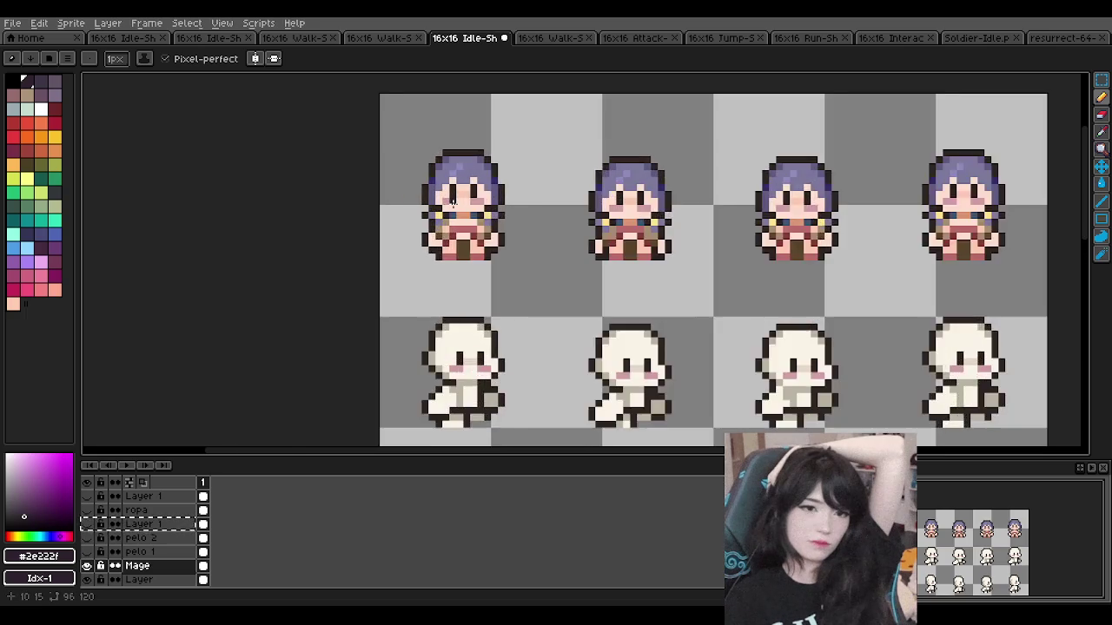
scroll(451, 201, up, 2)
scroll(453, 202, down, 1)
scroll(456, 202, up, 1)
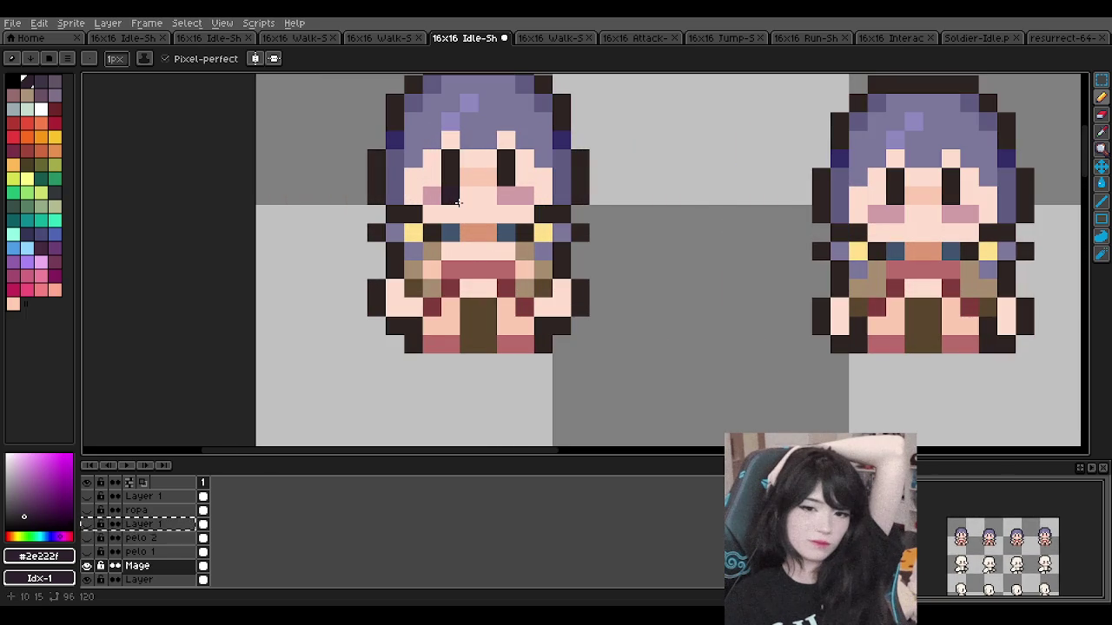
scroll(458, 202, down, 2)
scroll(459, 201, down, 2)
scroll(458, 202, up, 1)
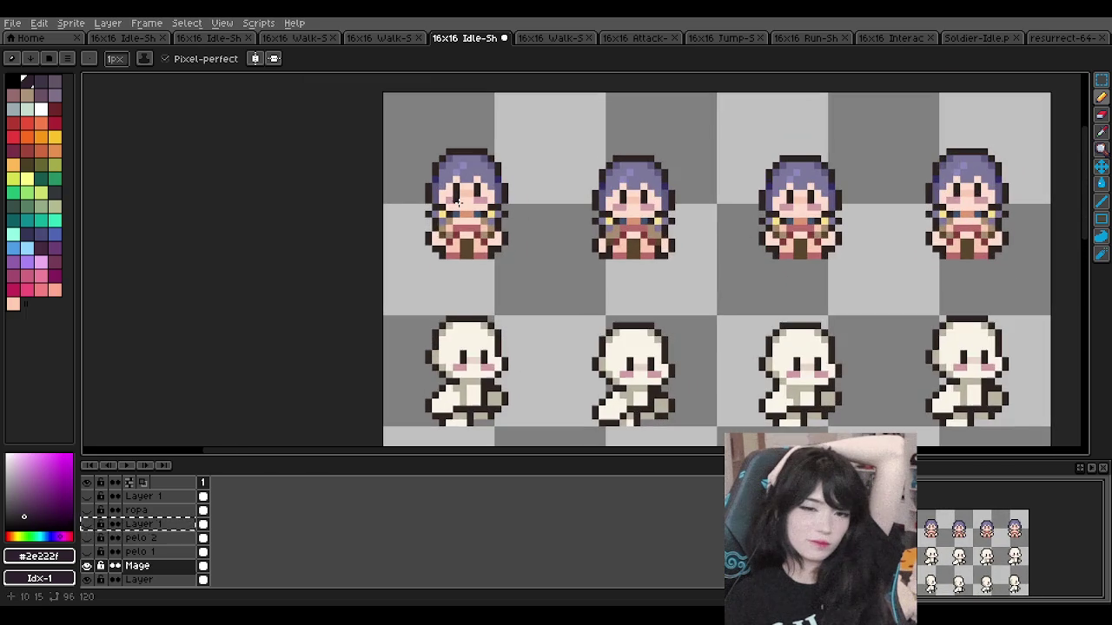
click(87, 565)
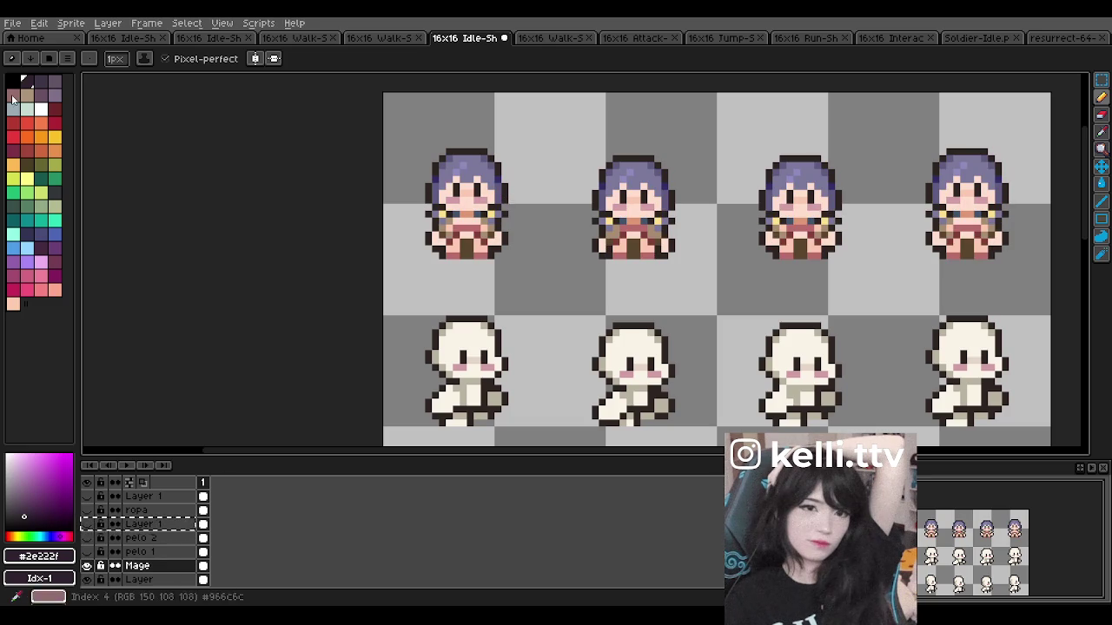
click(1102, 79)
Step: Copy the first mage sprite, trial-paste it beside the original, then undo the paste
drag(409, 133, 519, 275)
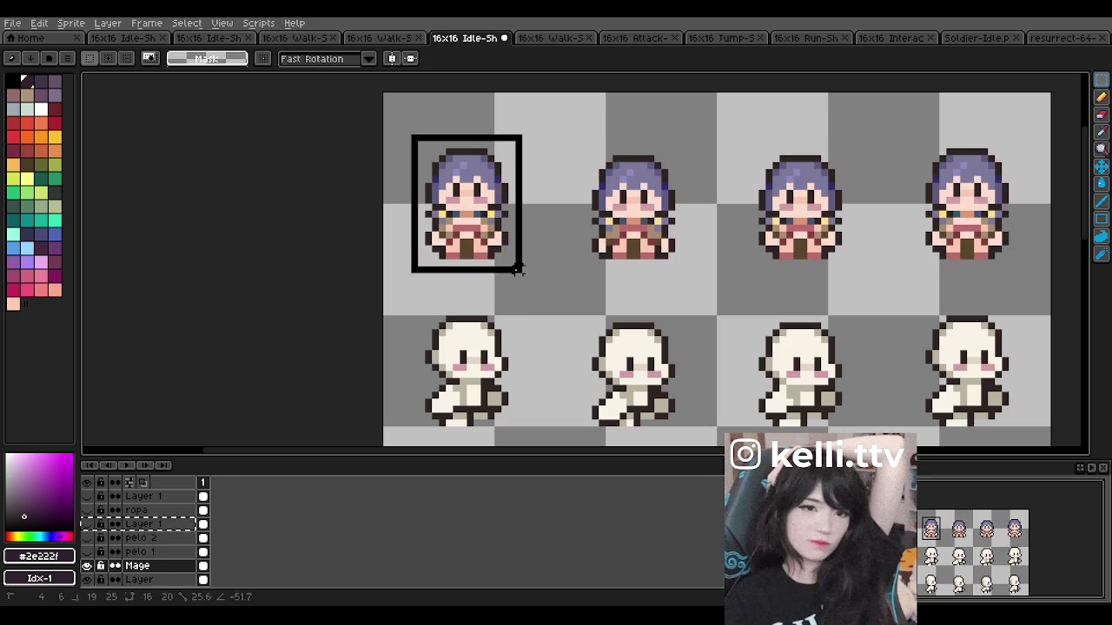
key(ctrl+c)
key(ctrl+v)
drag(471, 232, 564, 233)
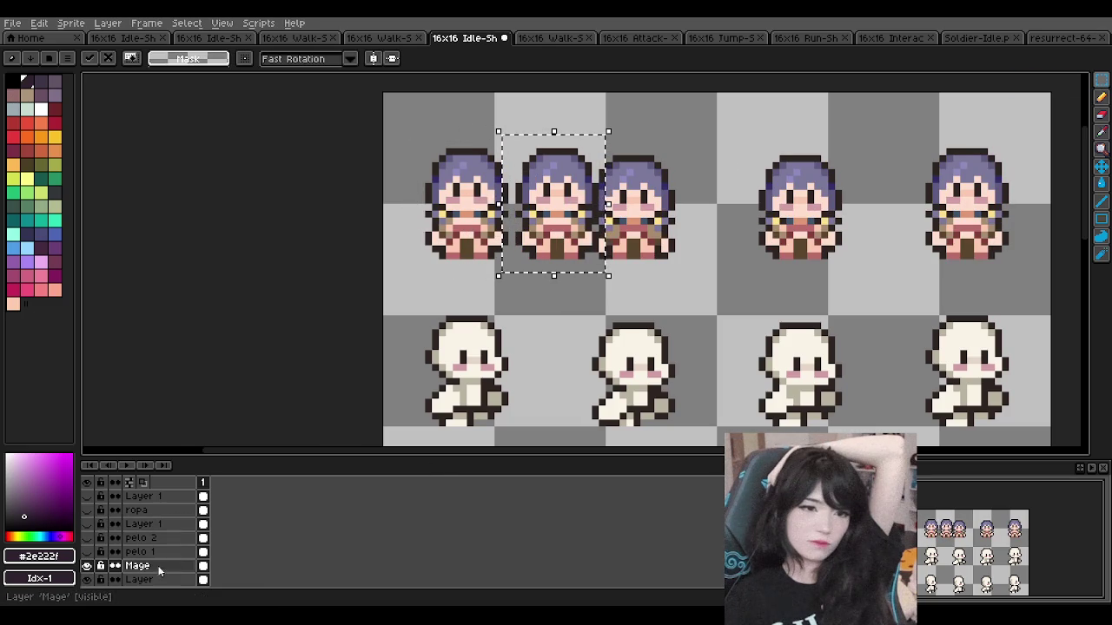
click(87, 565)
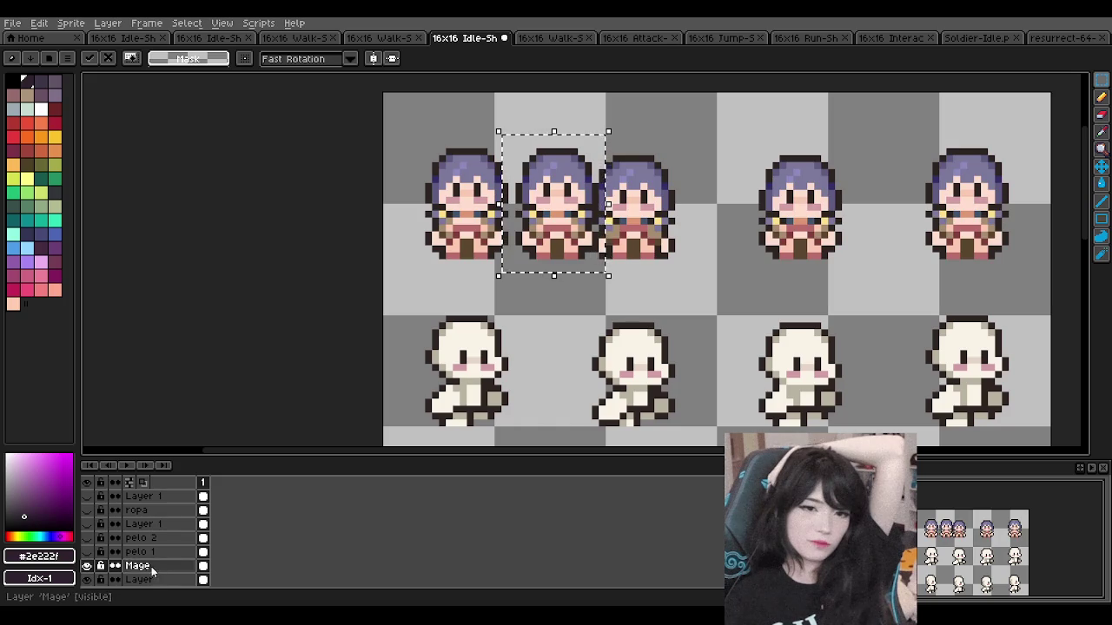
key(ctrl+z)
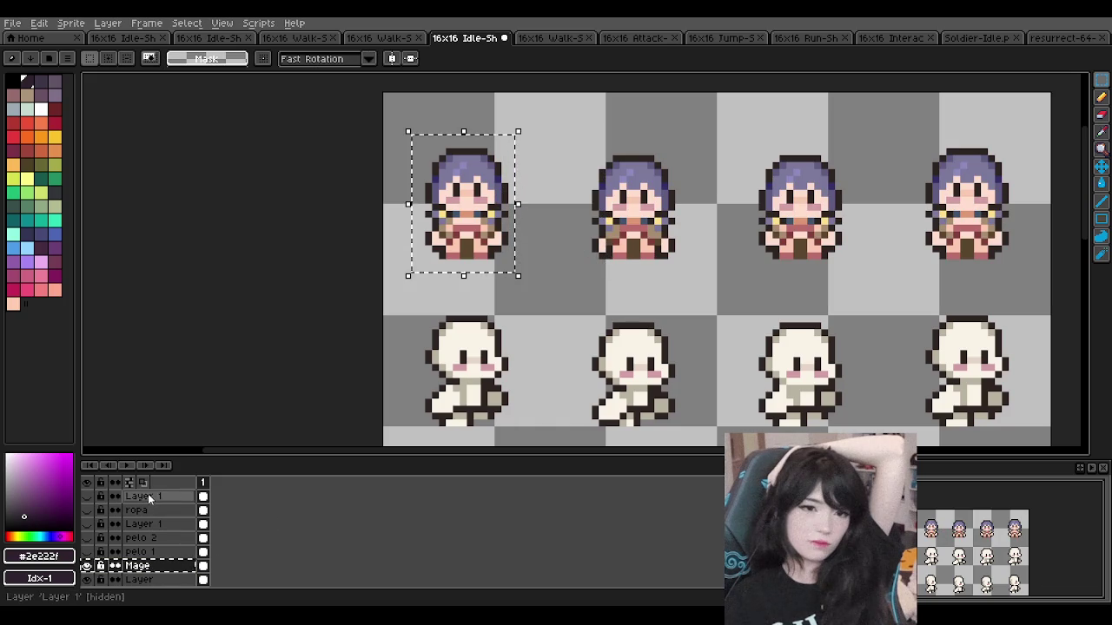
Step: Create a new empty Layer 2 above Layer 1
click(146, 496)
click(87, 496)
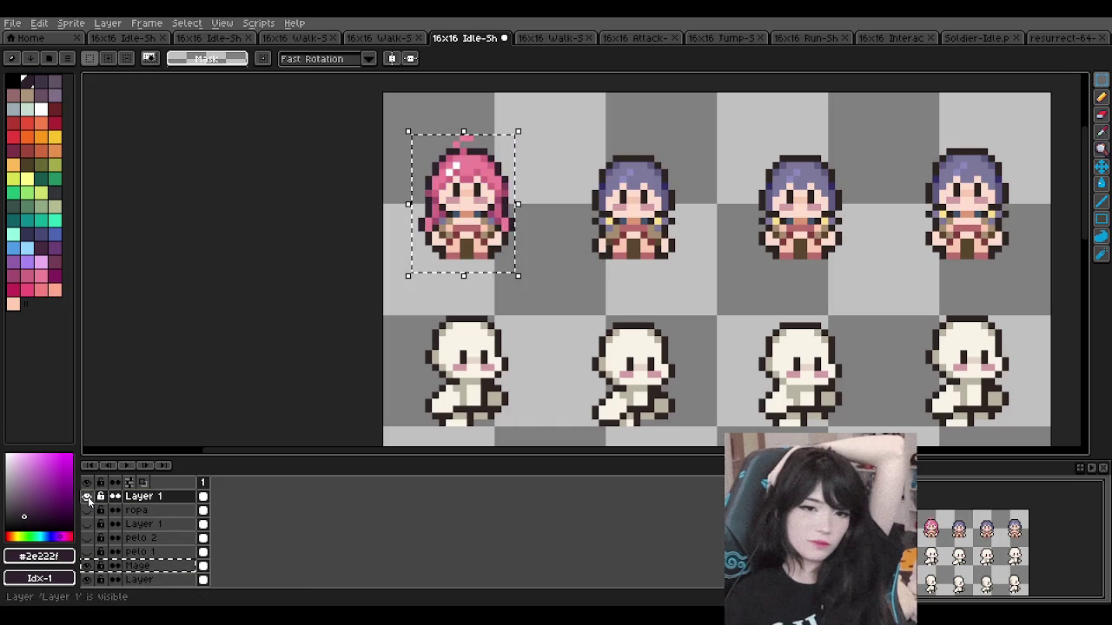
click(108, 23)
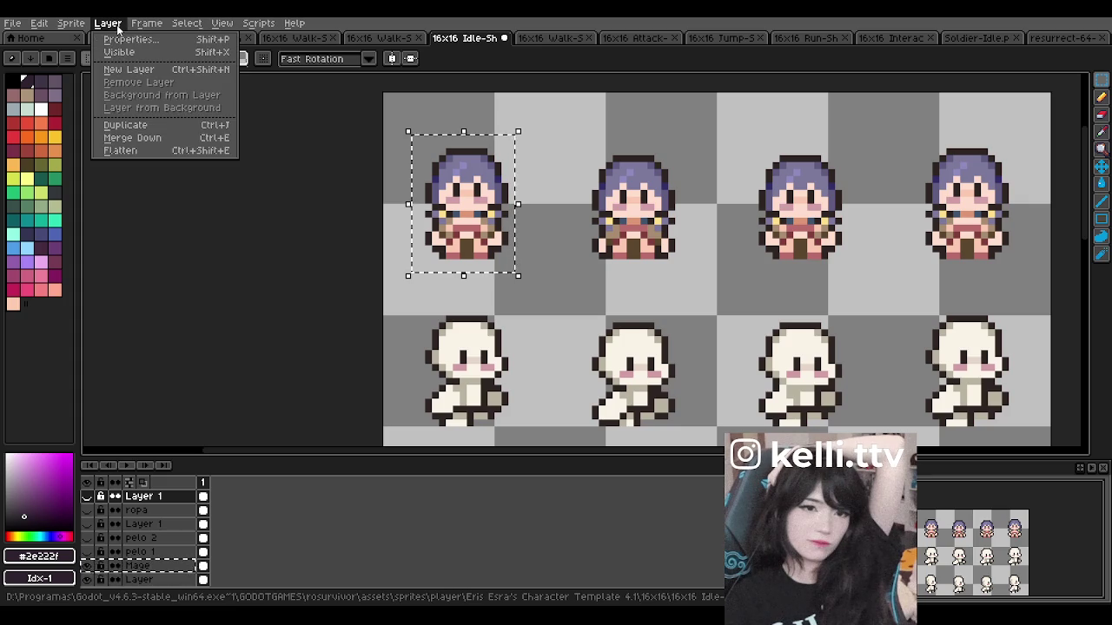
click(128, 70)
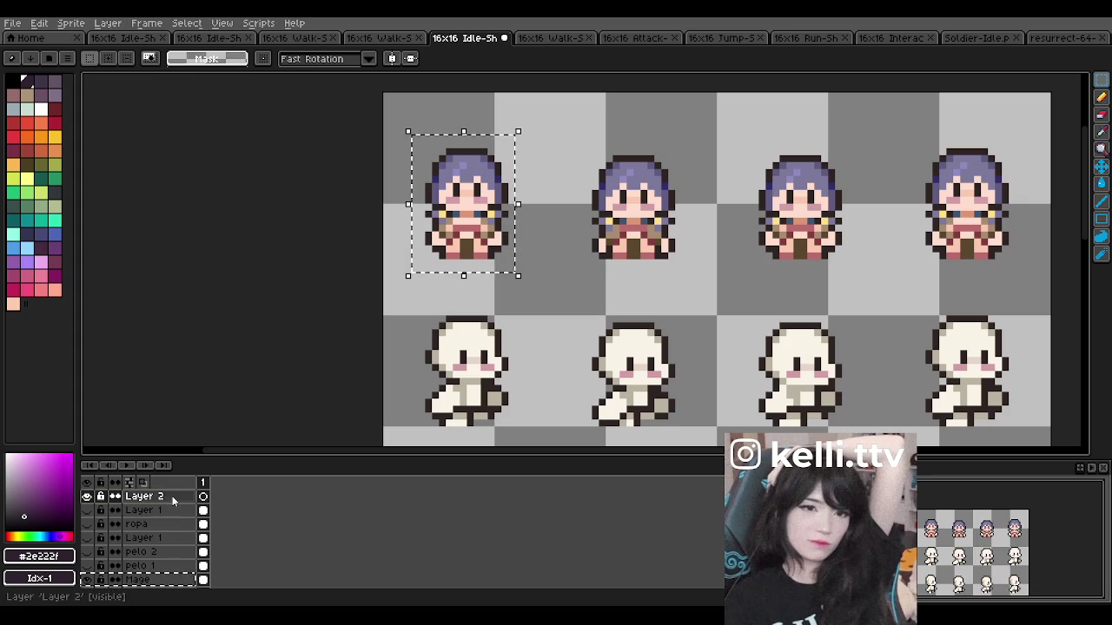
Step: Paste the copied mage sprite onto Layer 2, drop it into place and deselect
click(86, 497)
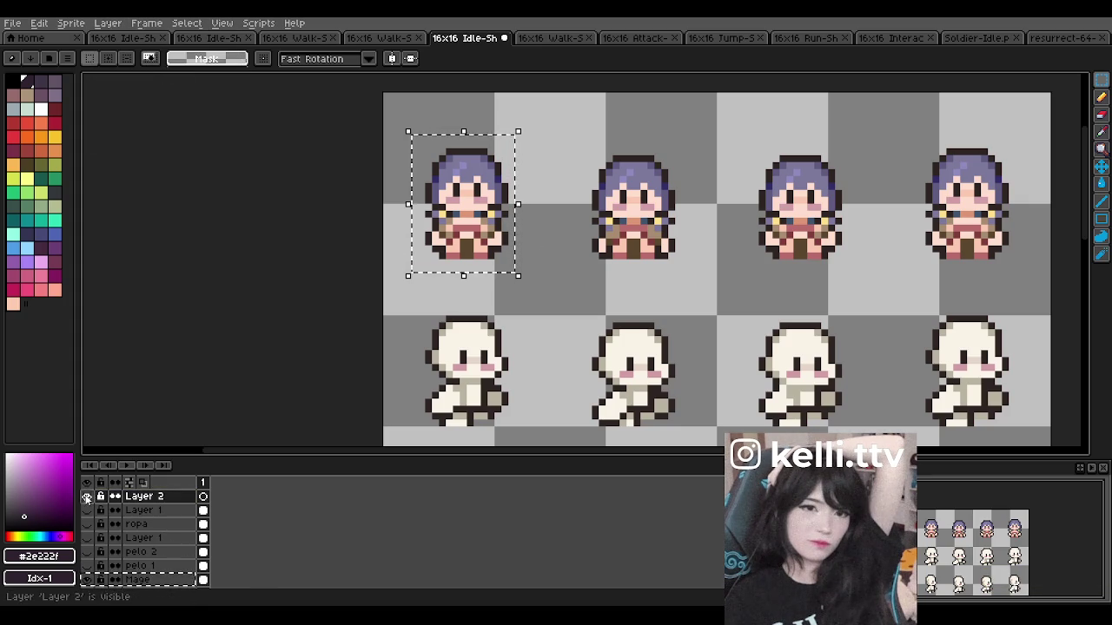
click(86, 497)
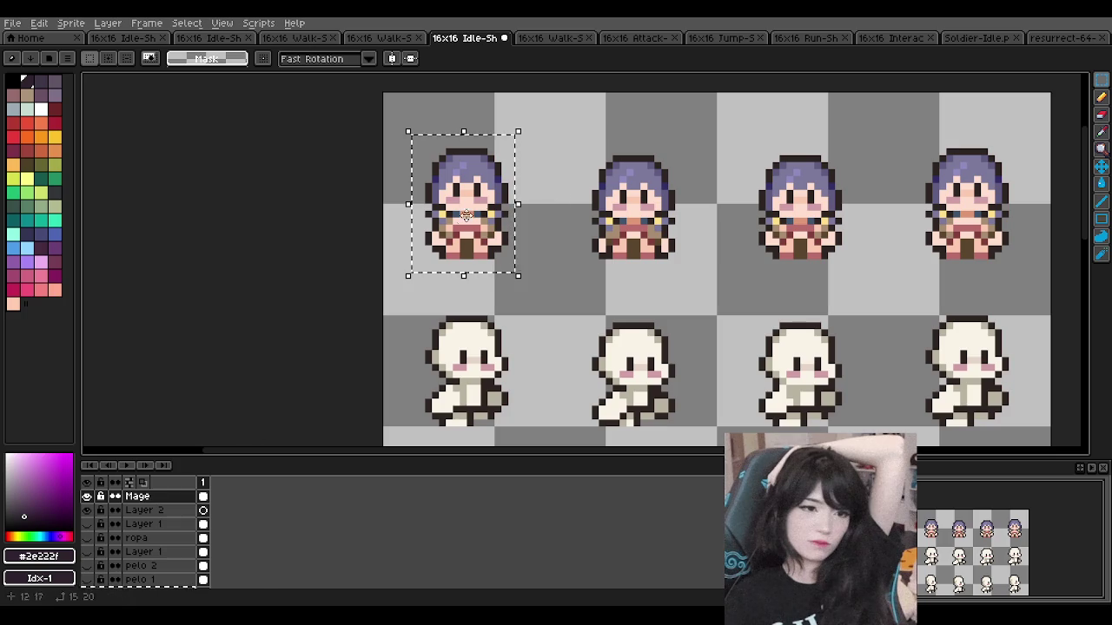
key(ctrl+v)
drag(139, 496, 139, 552)
key(ctrl+d)
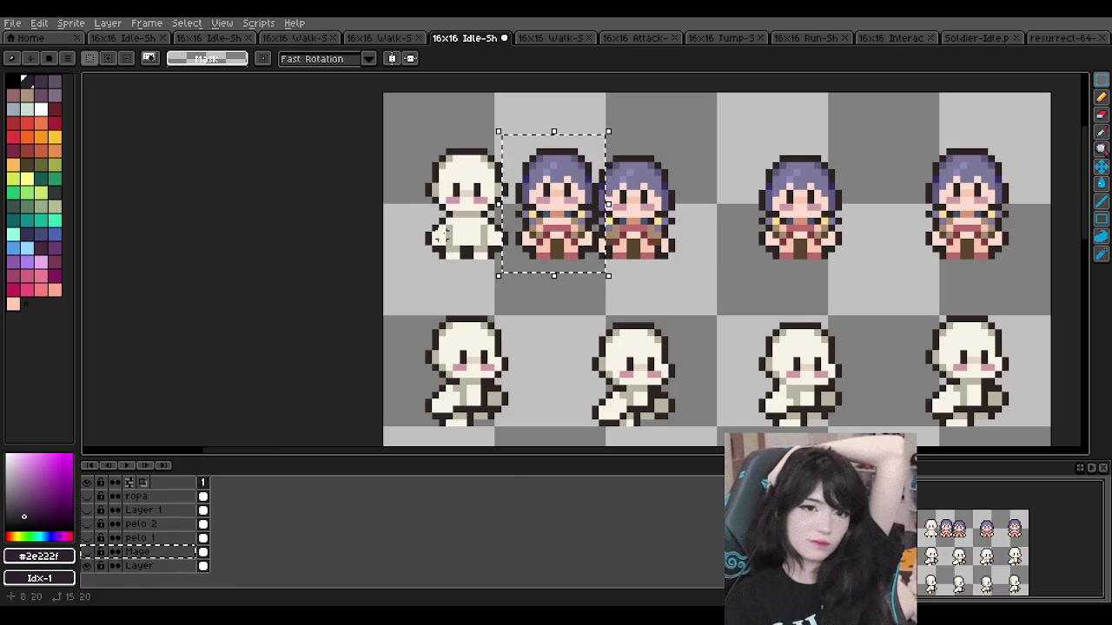
Step: Add another new layer and toggle all layers' visibility off and back on
key(ctrl+shift+n)
scroll(505, 149, down, 1)
scroll(505, 150, up, 1)
scroll(105, 521, down, 3)
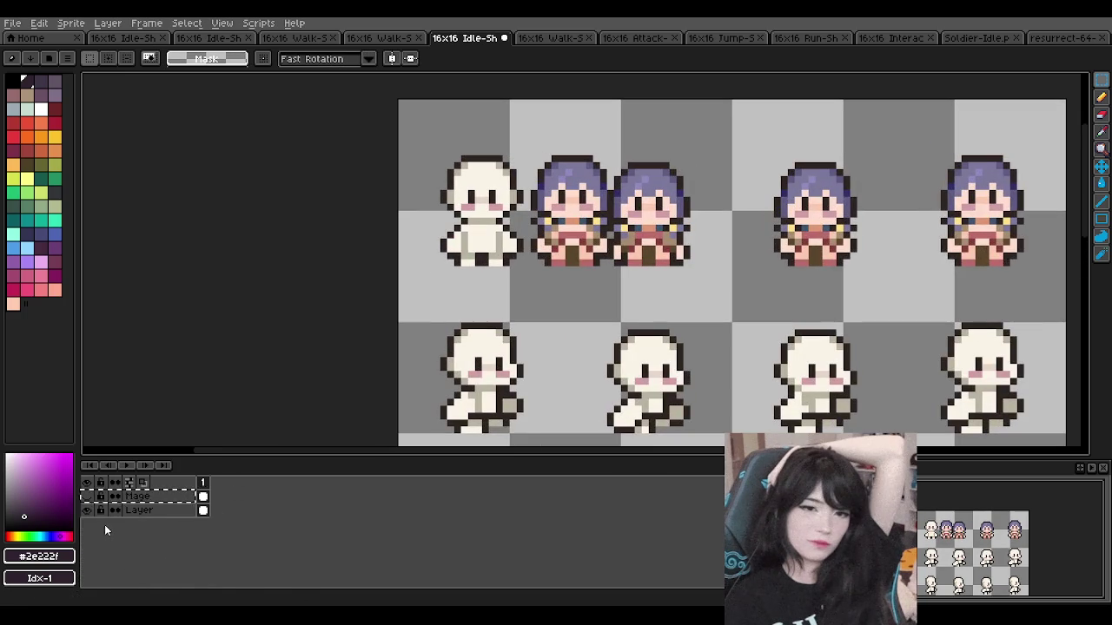
click(86, 482)
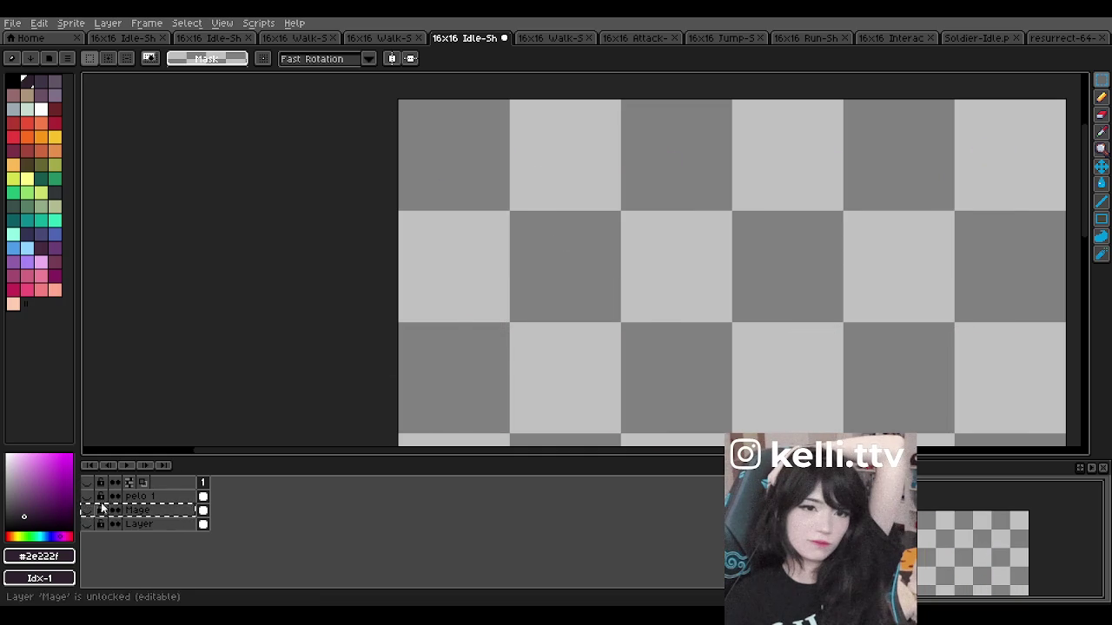
click(87, 482)
scroll(146, 513, up, 3)
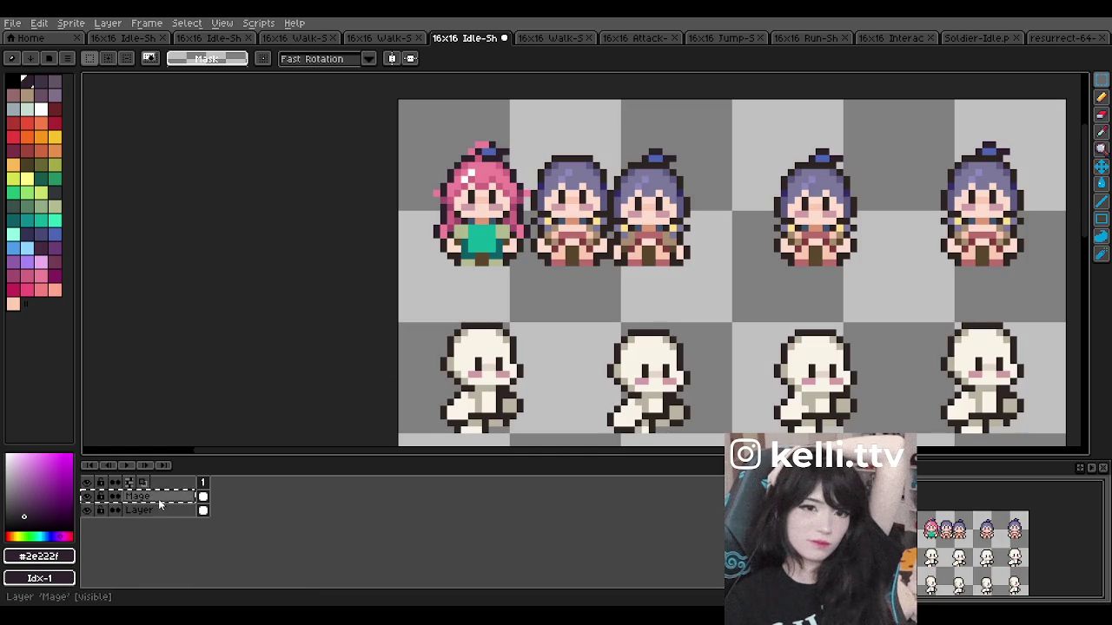
Step: Hide the Mage, Layer 1, Layer 2, clothing and pelo 2 hair layers
click(87, 553)
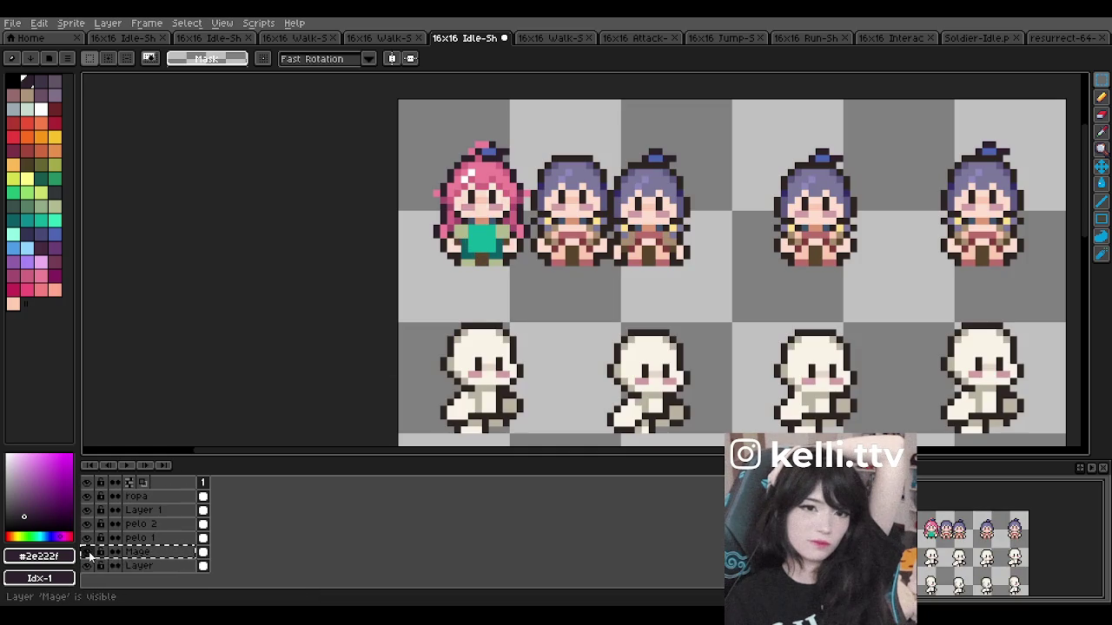
click(86, 510)
scroll(85, 508, up, 3)
click(87, 510)
drag(87, 515, 87, 570)
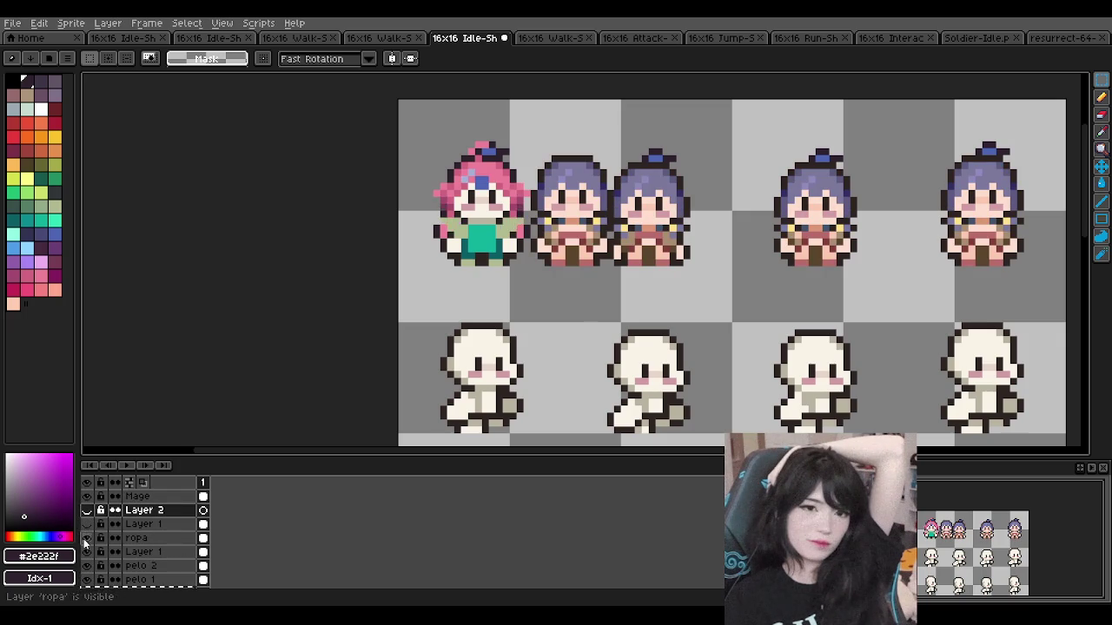
click(87, 565)
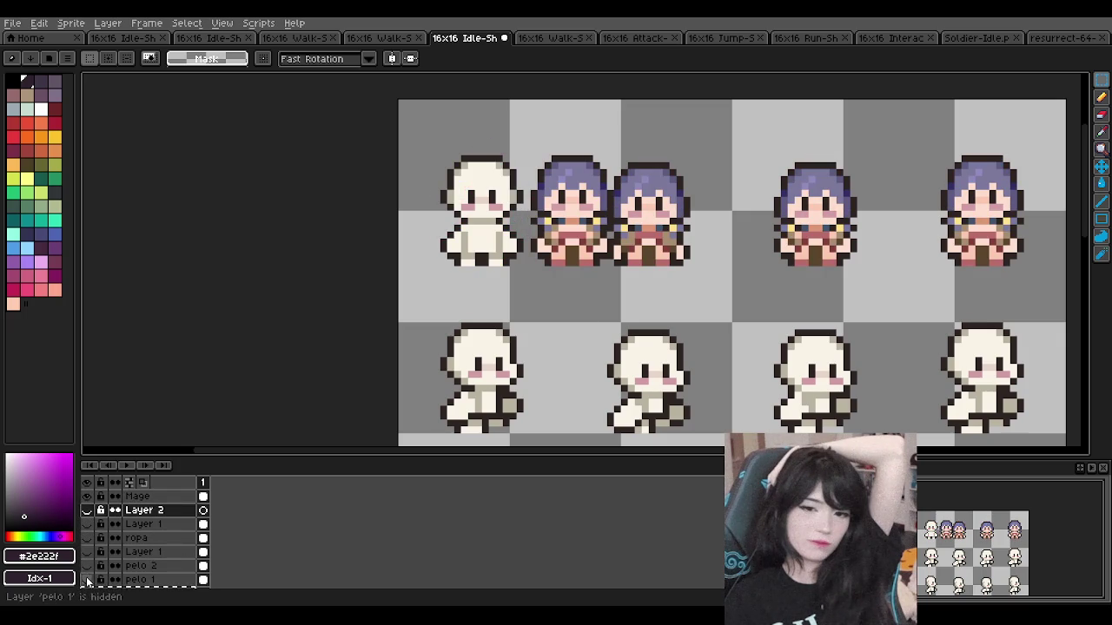
Step: Check the plain cream base body in the first frame and select the Pencil tool
scroll(466, 250, down, 1)
scroll(465, 250, up, 1)
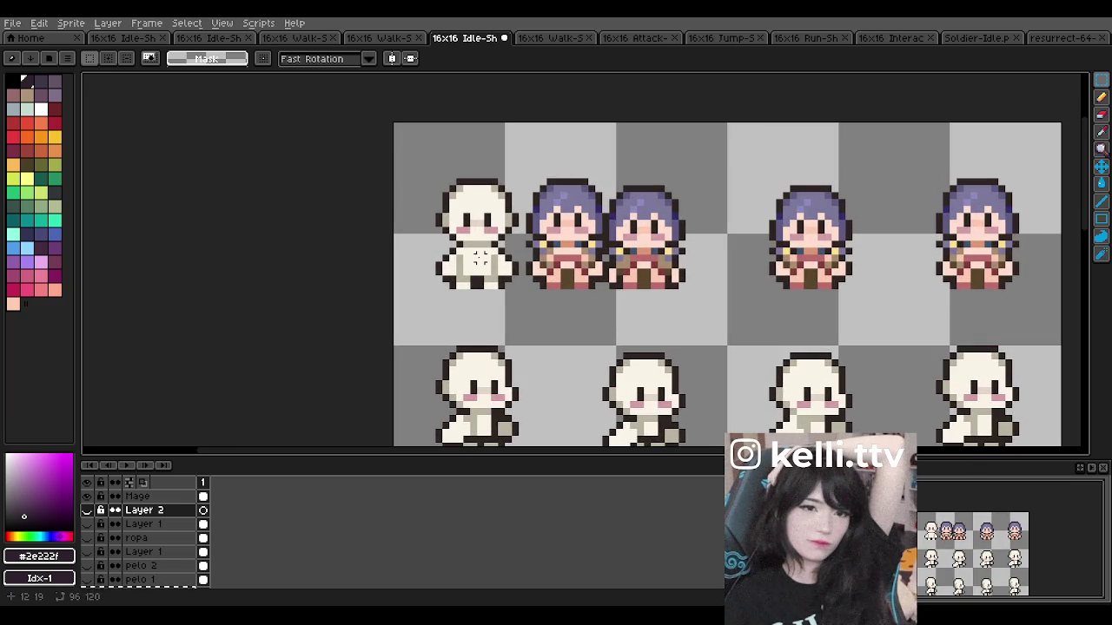
scroll(652, 145, down, 1)
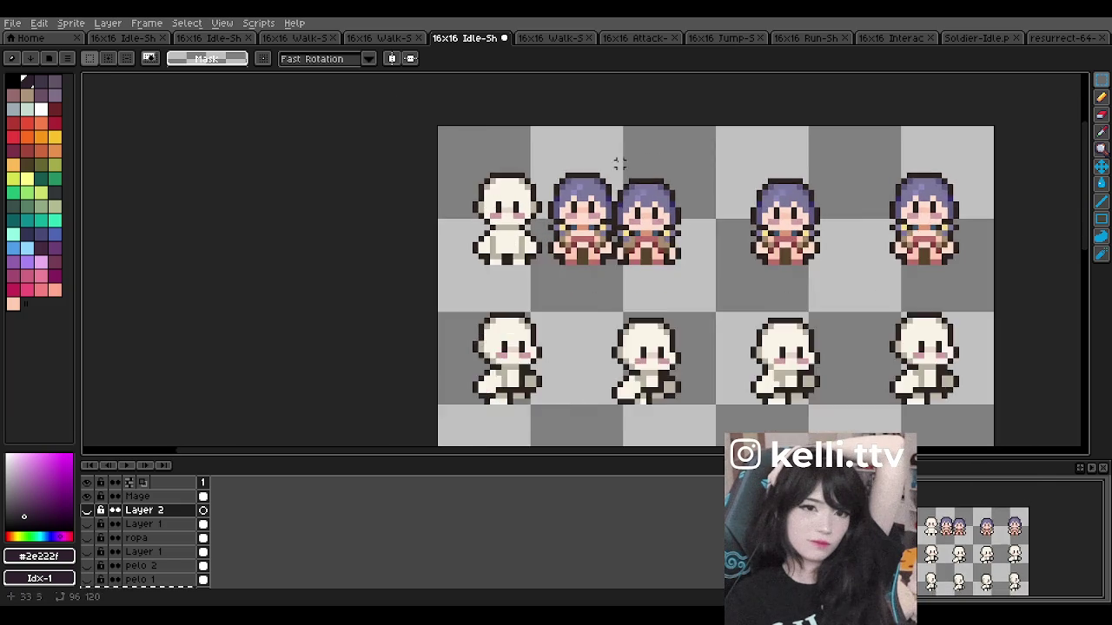
scroll(652, 145, down, 2)
scroll(538, 165, up, 2)
scroll(538, 161, up, 1)
scroll(538, 161, down, 1)
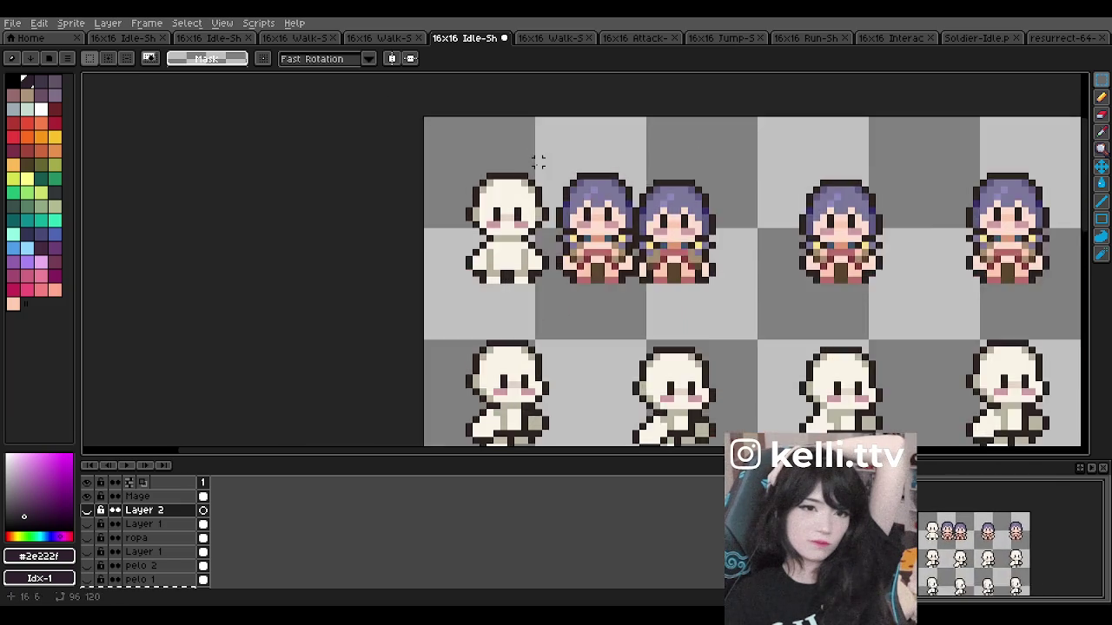
scroll(537, 161, up, 2)
scroll(542, 191, down, 2)
scroll(545, 217, up, 2)
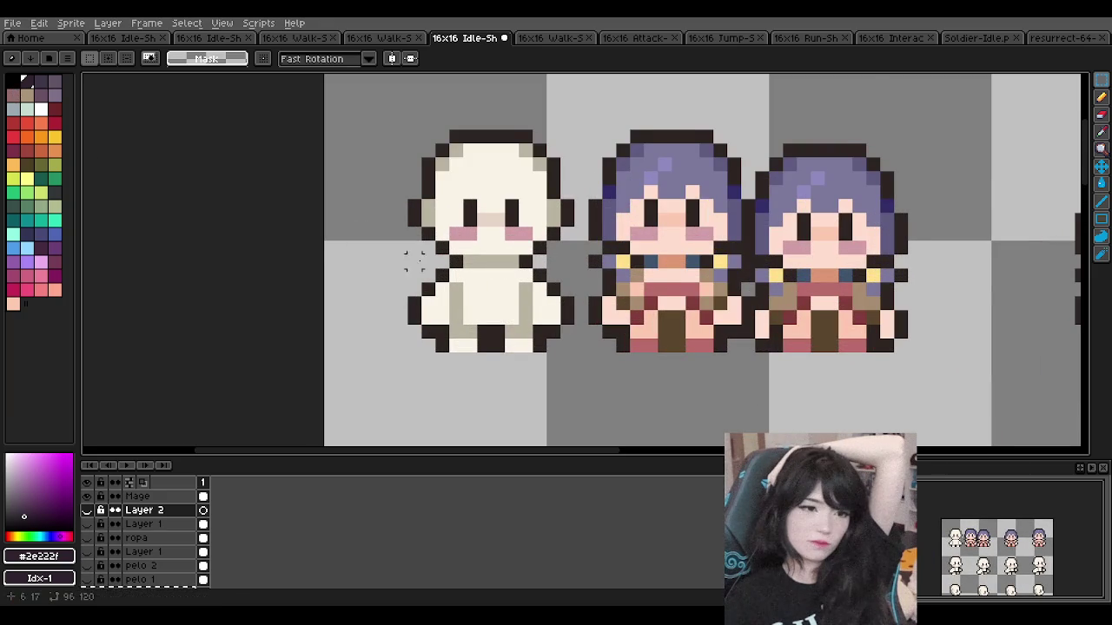
scroll(287, 188, up, 1)
click(1099, 103)
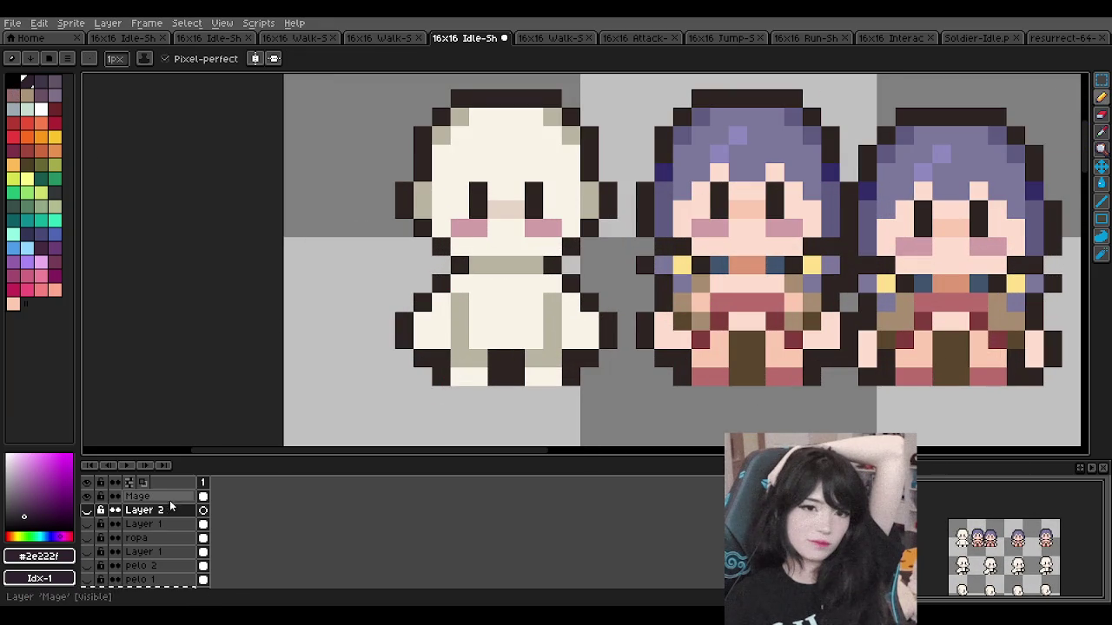
scroll(160, 513, down, 2)
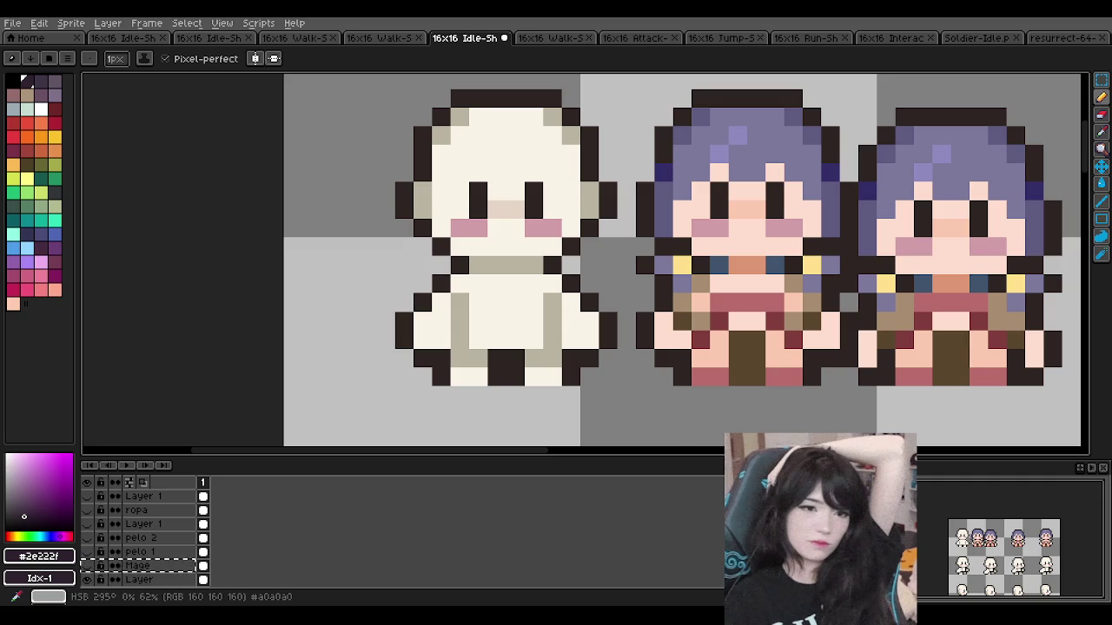
scroll(493, 227, down, 2)
scroll(492, 227, down, 1)
scroll(493, 227, up, 1)
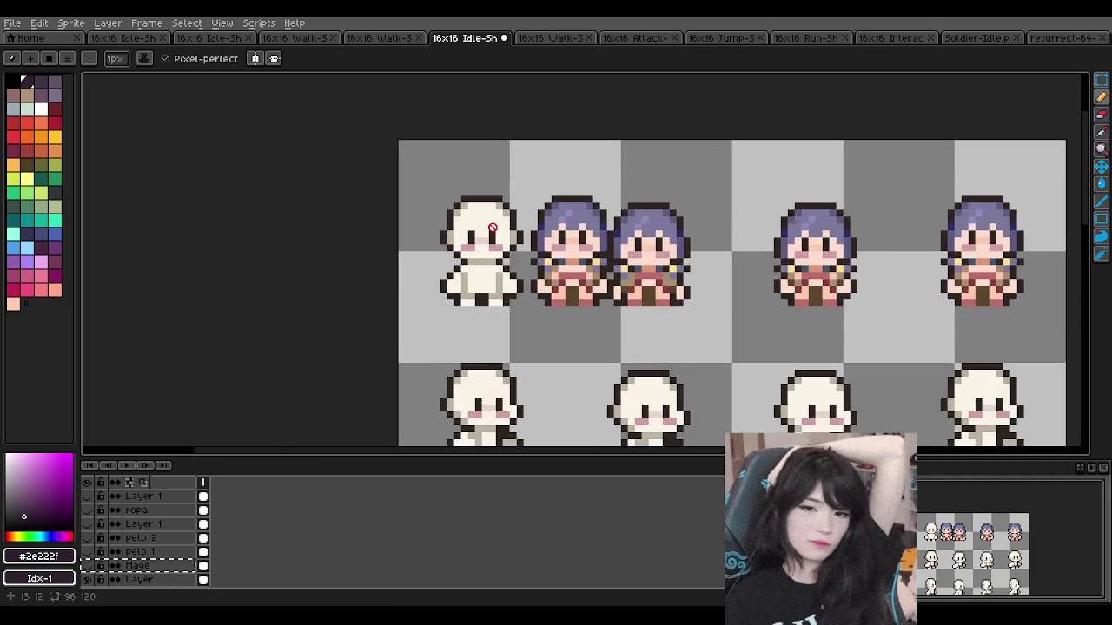
scroll(492, 228, up, 2)
key(ctrl+z)
key(ctrl+z)
key(ctrl+z)
key(ctrl+z)
click(86, 524)
click(86, 525)
scroll(543, 266, down, 1)
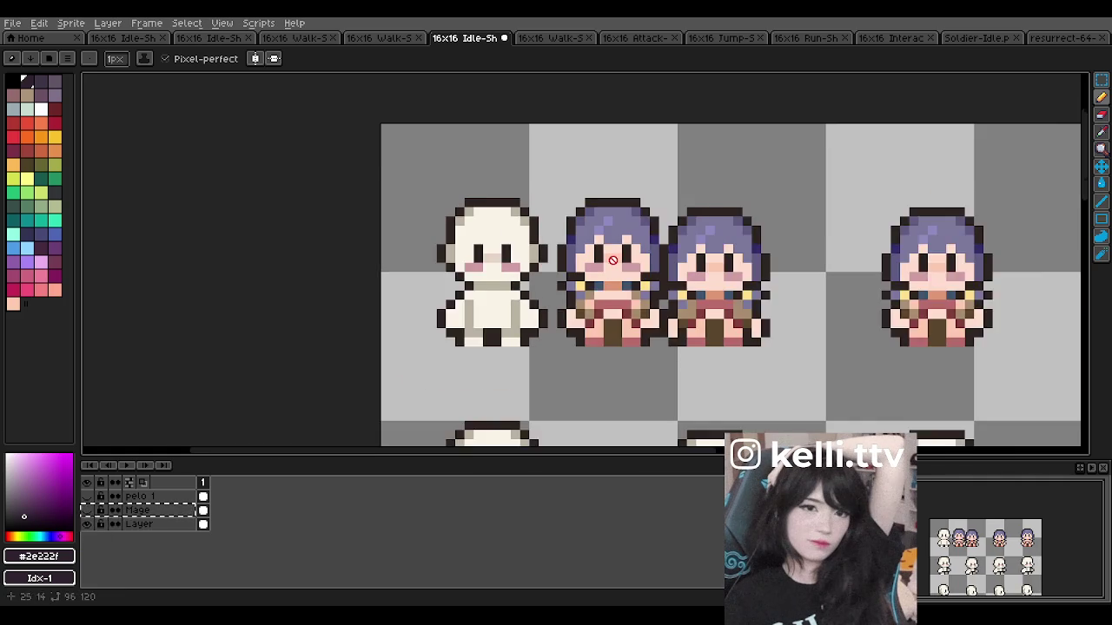
scroll(613, 261, up, 1)
key(ctrl+y)
key(ctrl+y)
key(ctrl+y)
key(ctrl+y)
key(ctrl+y)
key(ctrl+y)
key(ctrl+y)
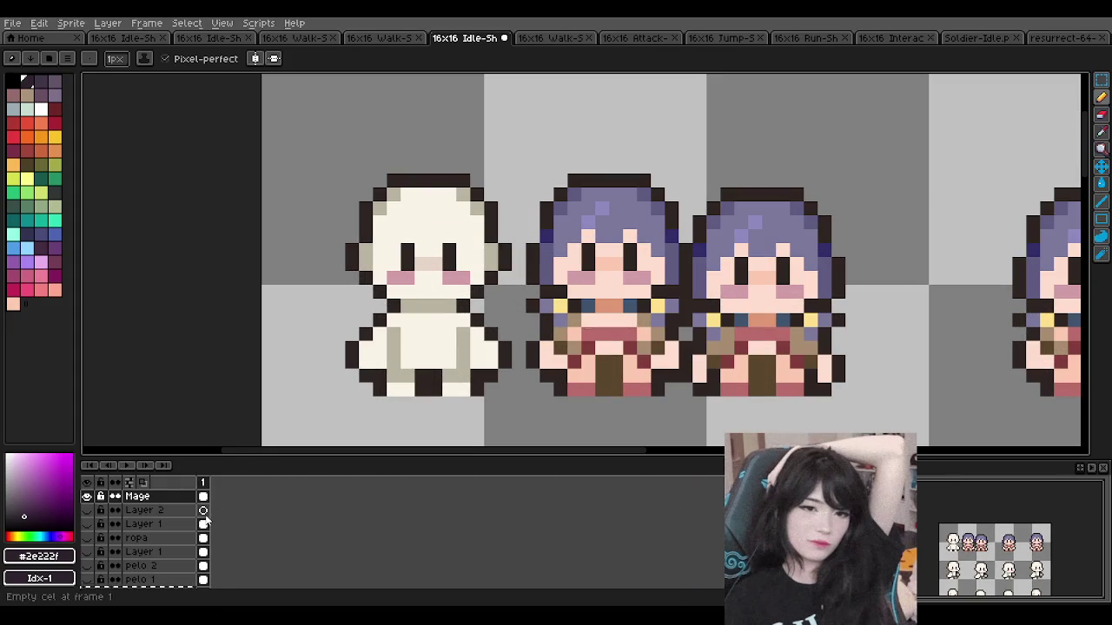
Step: Paint a dark outline pixel on the base sprite's leg
click(87, 496)
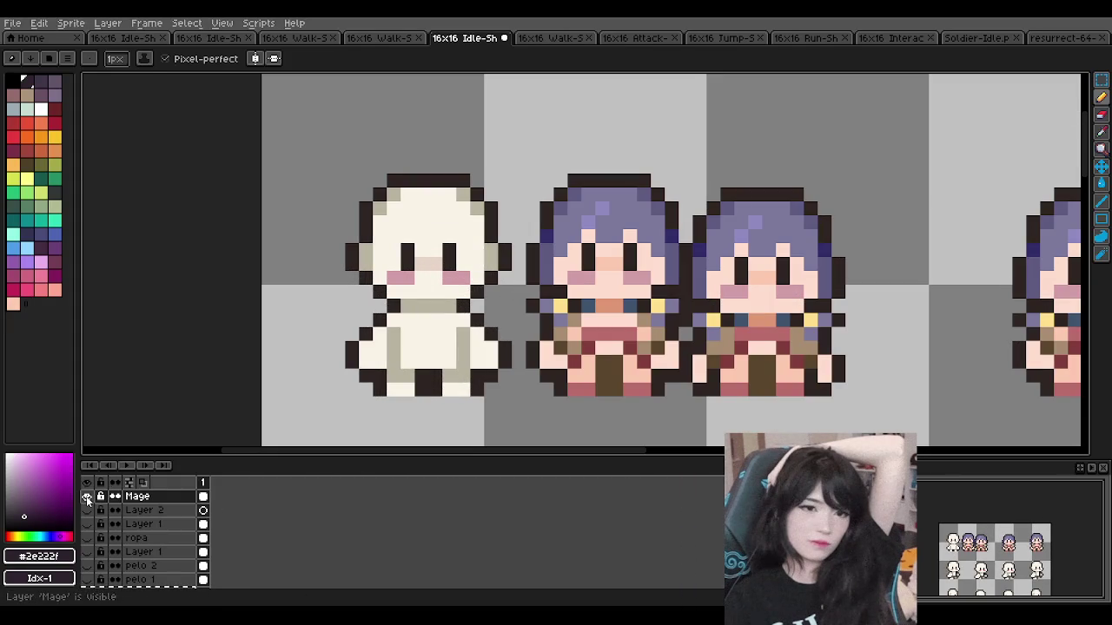
scroll(409, 320, up, 1)
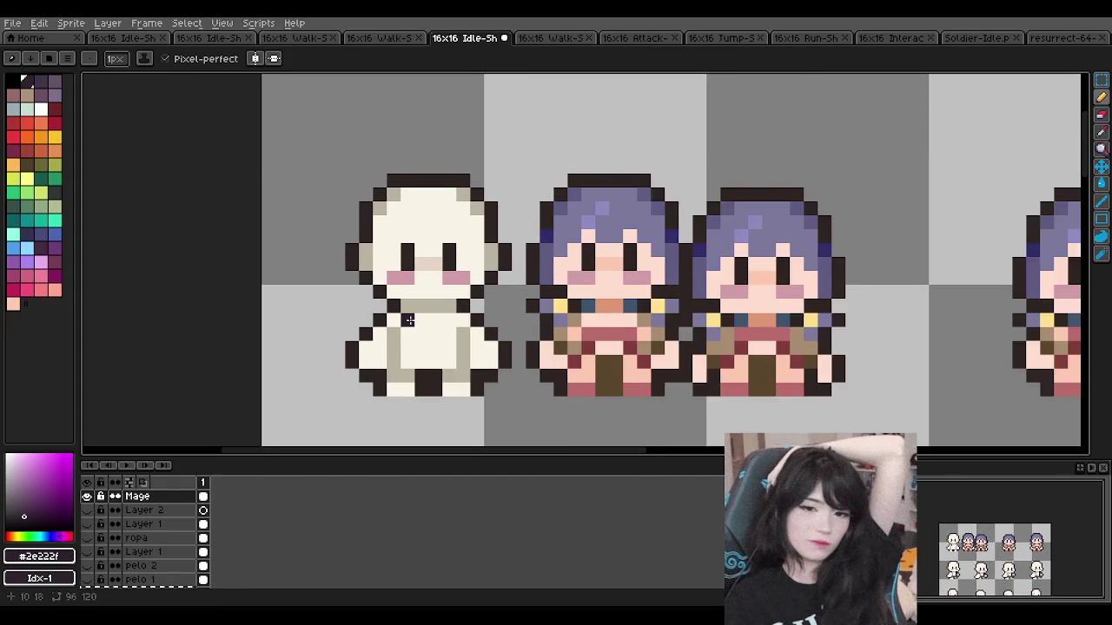
scroll(408, 320, up, 1)
click(26, 80)
click(370, 396)
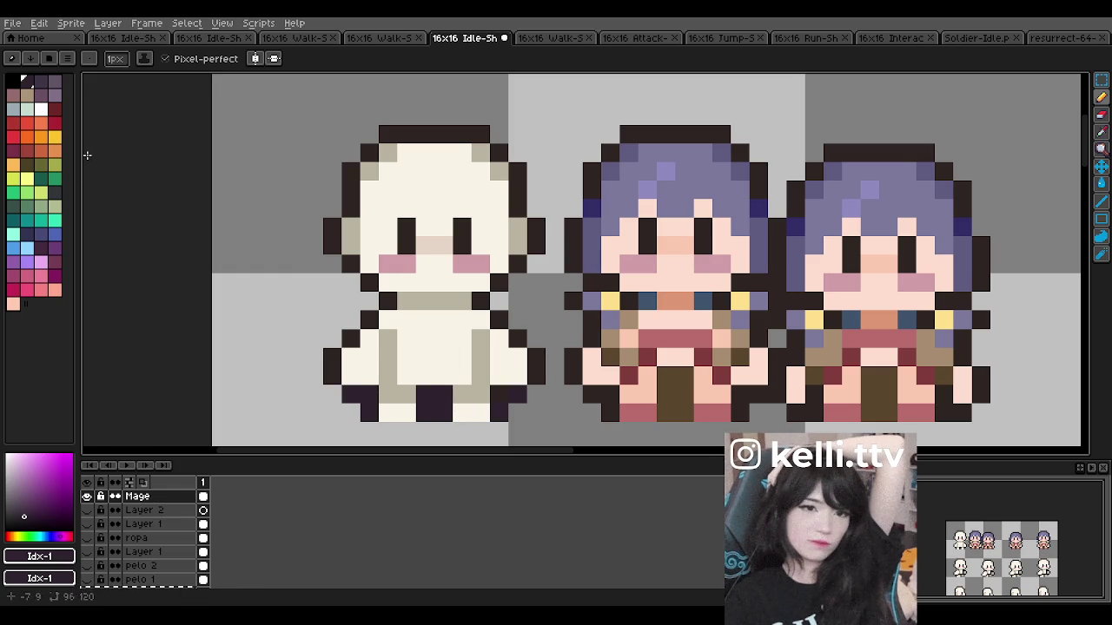
Step: Copy the middle sprite's robe and legs onto the first-frame base and commit
click(1101, 79)
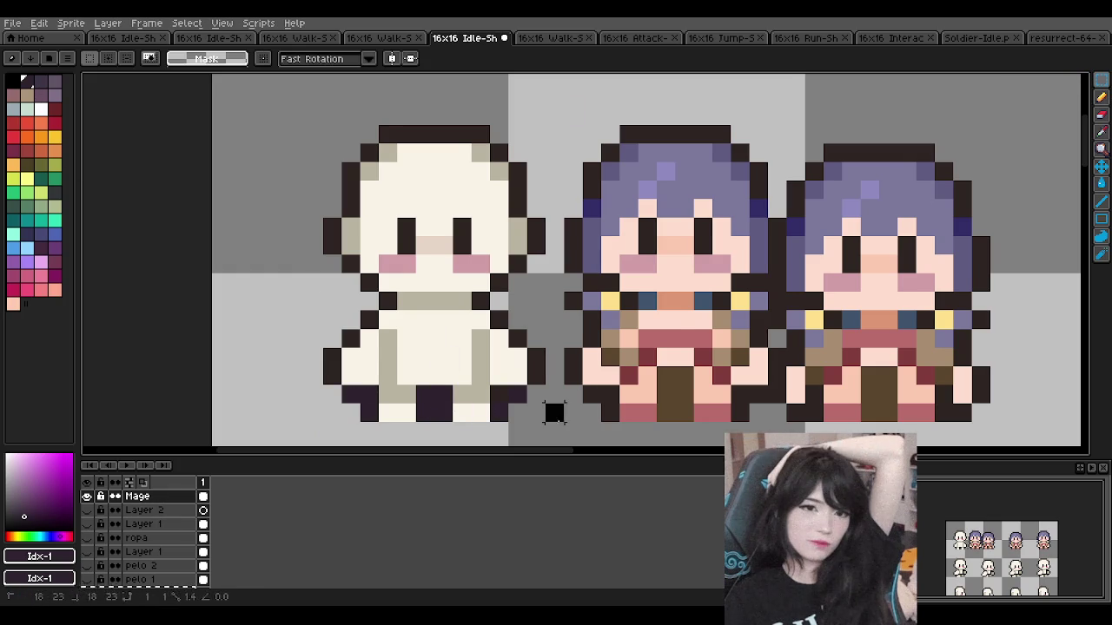
drag(554, 413, 786, 311)
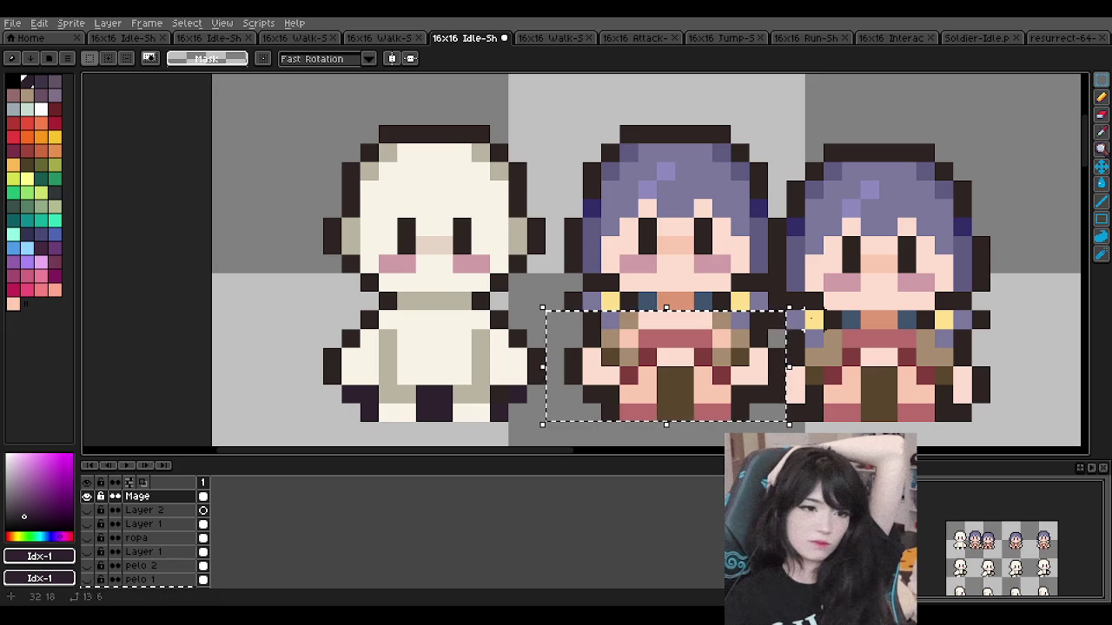
drag(665, 391, 569, 441)
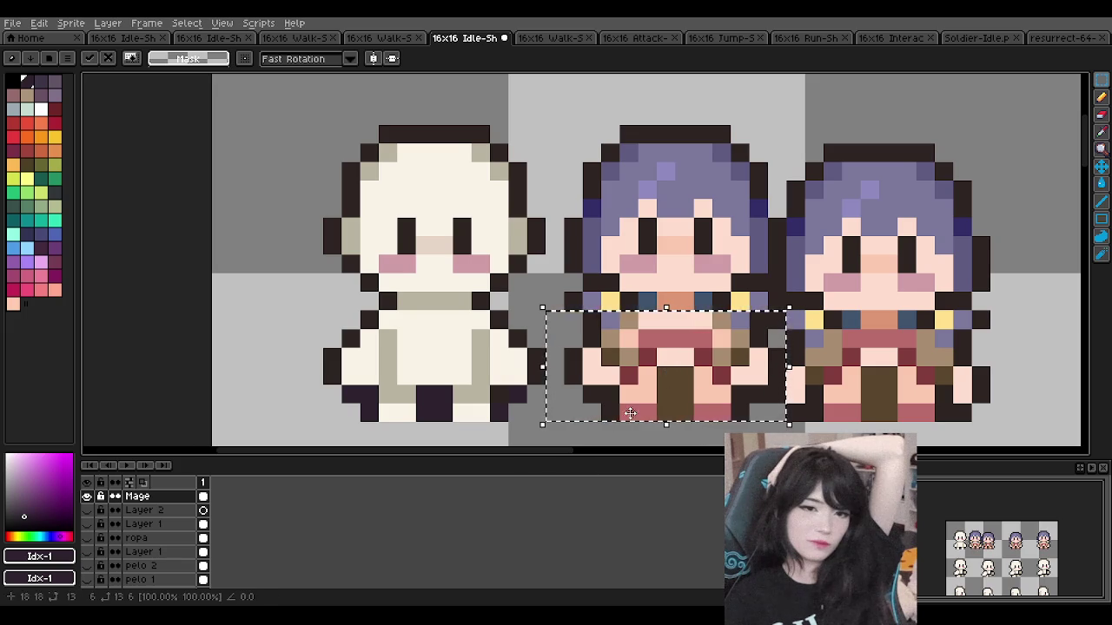
drag(608, 331, 367, 331)
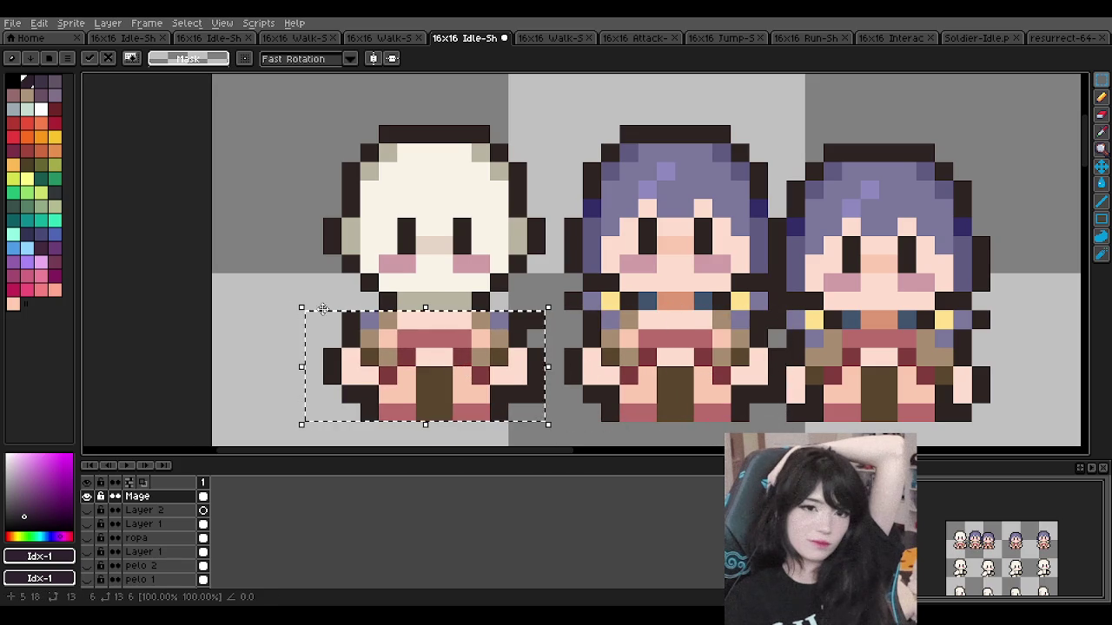
key(ctrl+d)
scroll(273, 280, down, 1)
scroll(312, 285, up, 1)
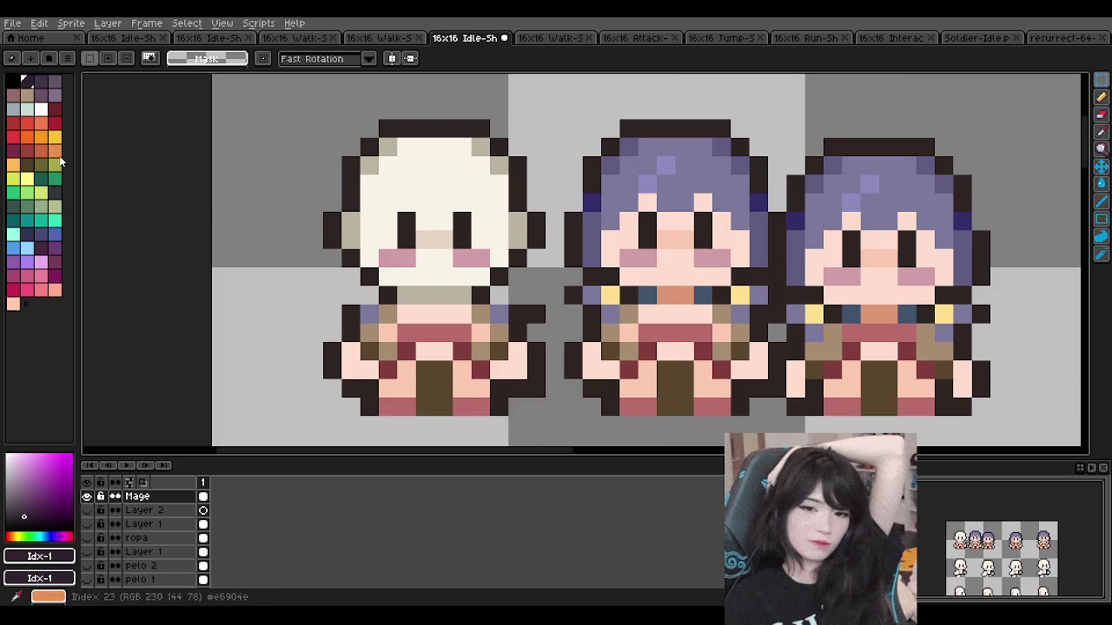
Step: Lower the Mage layer's opacity, then undo an accidental reordering of the layer
double_click(155, 497)
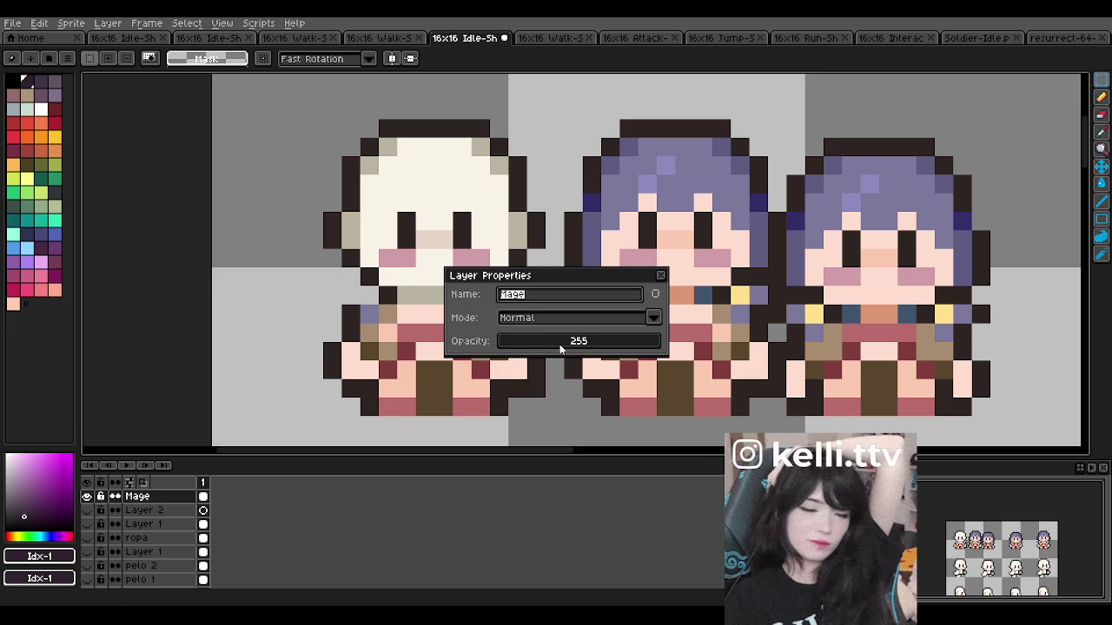
drag(559, 344, 554, 344)
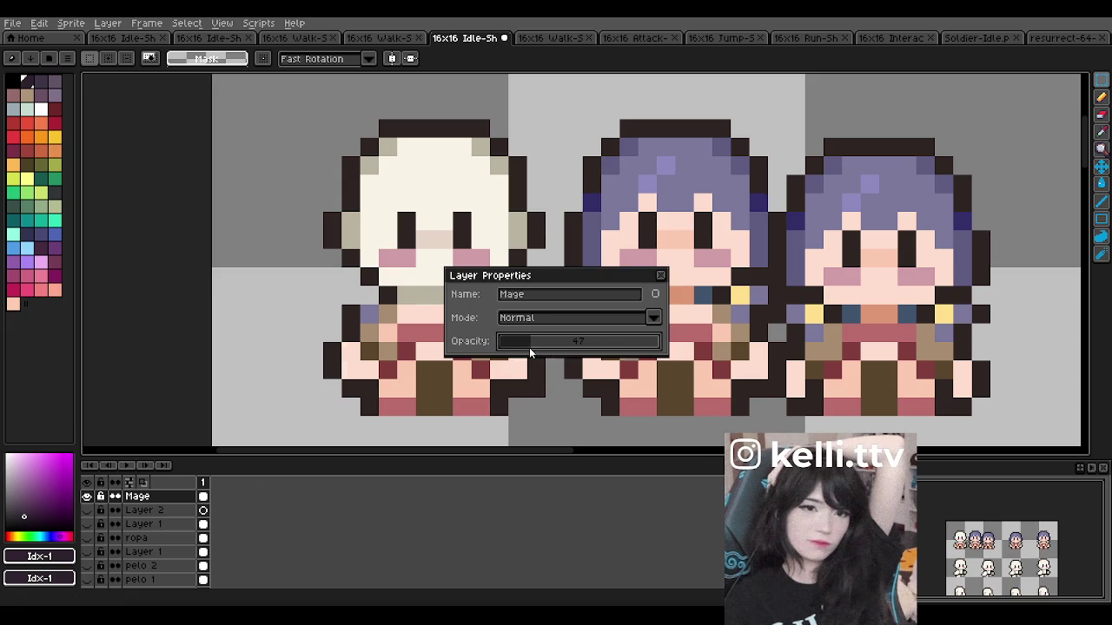
click(662, 277)
drag(139, 496, 124, 534)
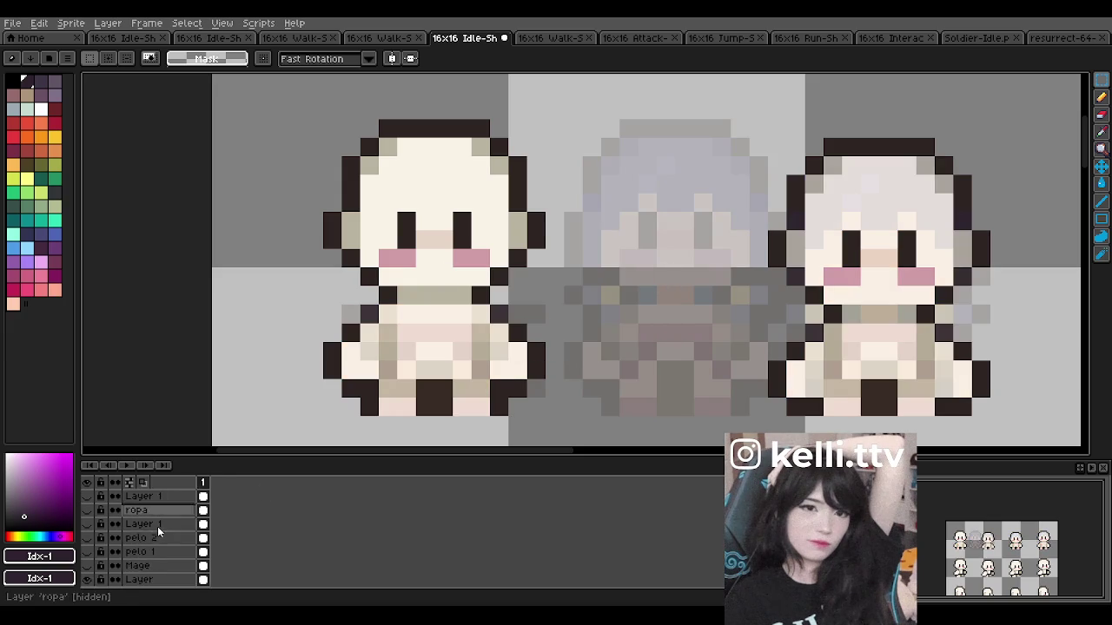
key(ctrl+z)
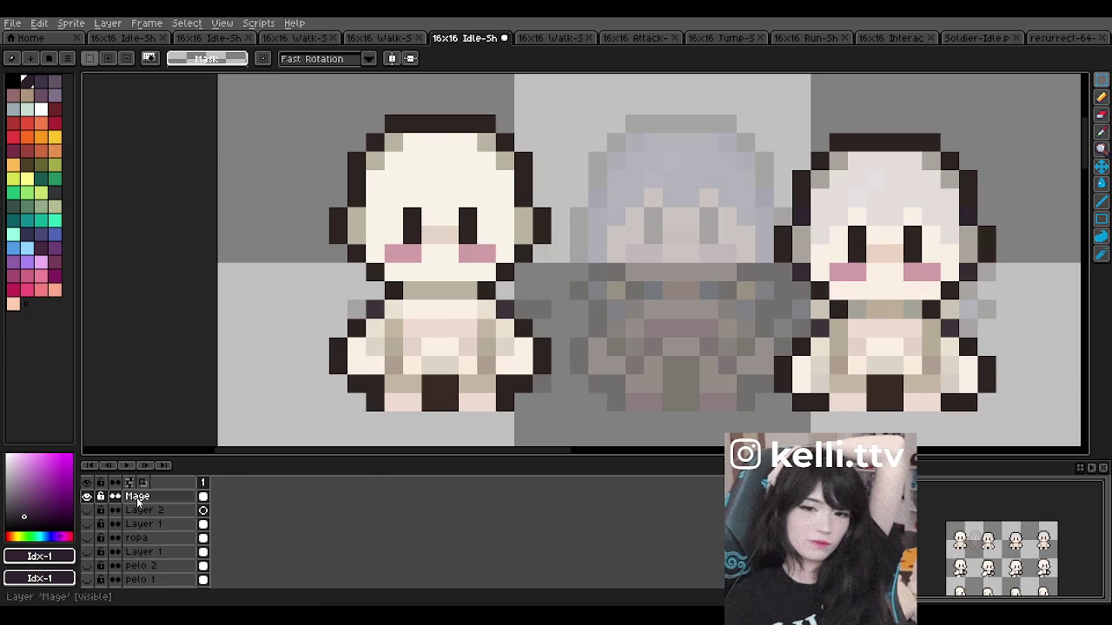
Step: Set the Mage layer's opacity to 139 and select the Pencil tool
double_click(137, 496)
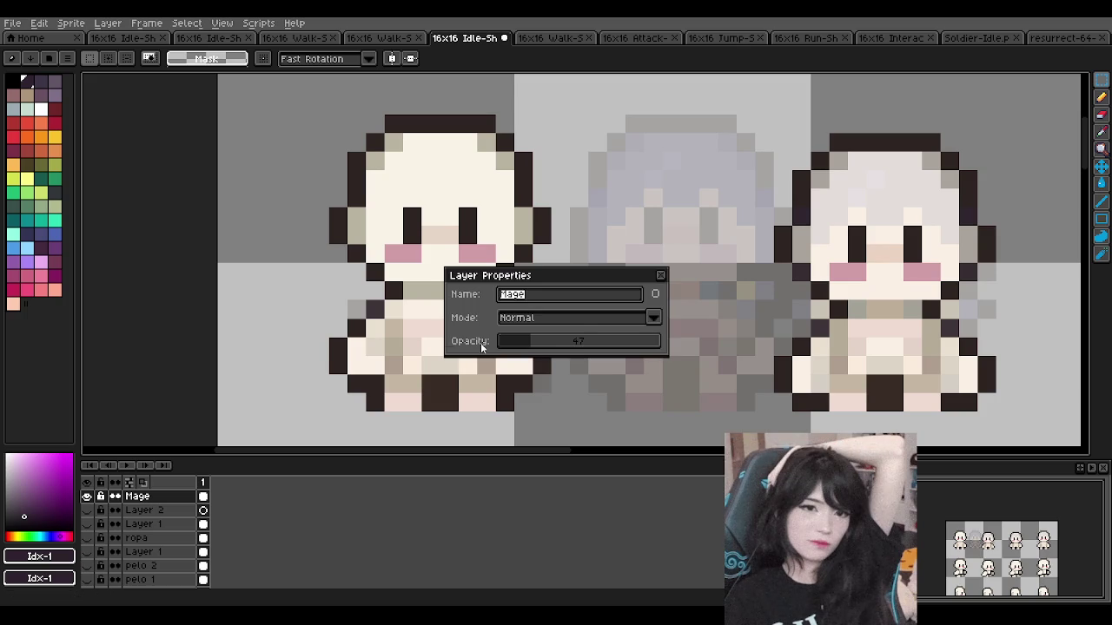
drag(535, 342, 559, 346)
click(555, 344)
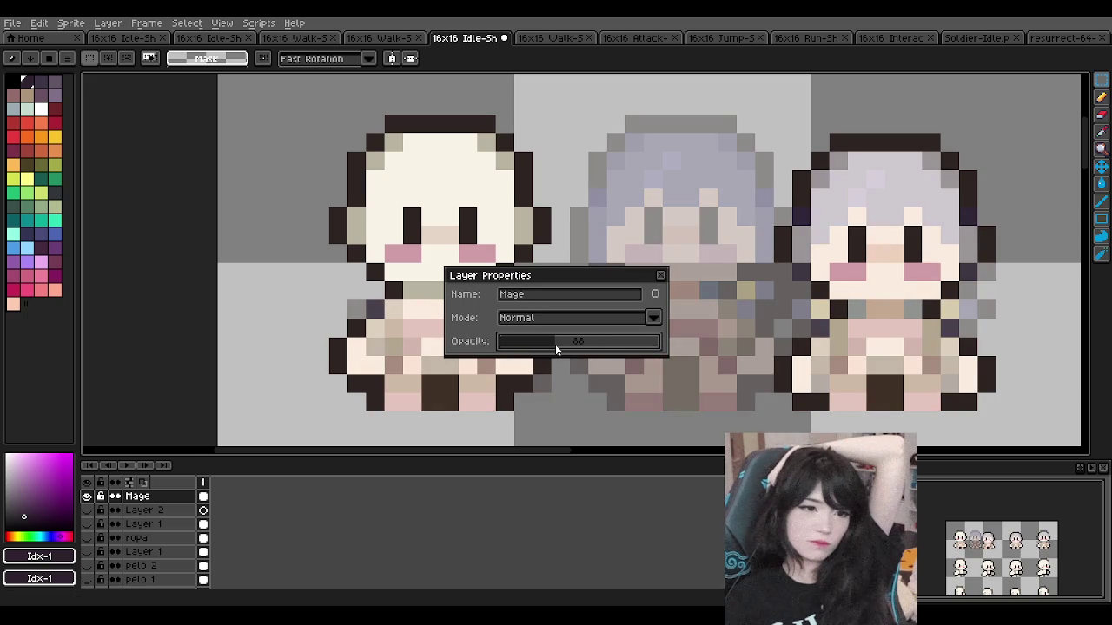
drag(555, 344, 581, 343)
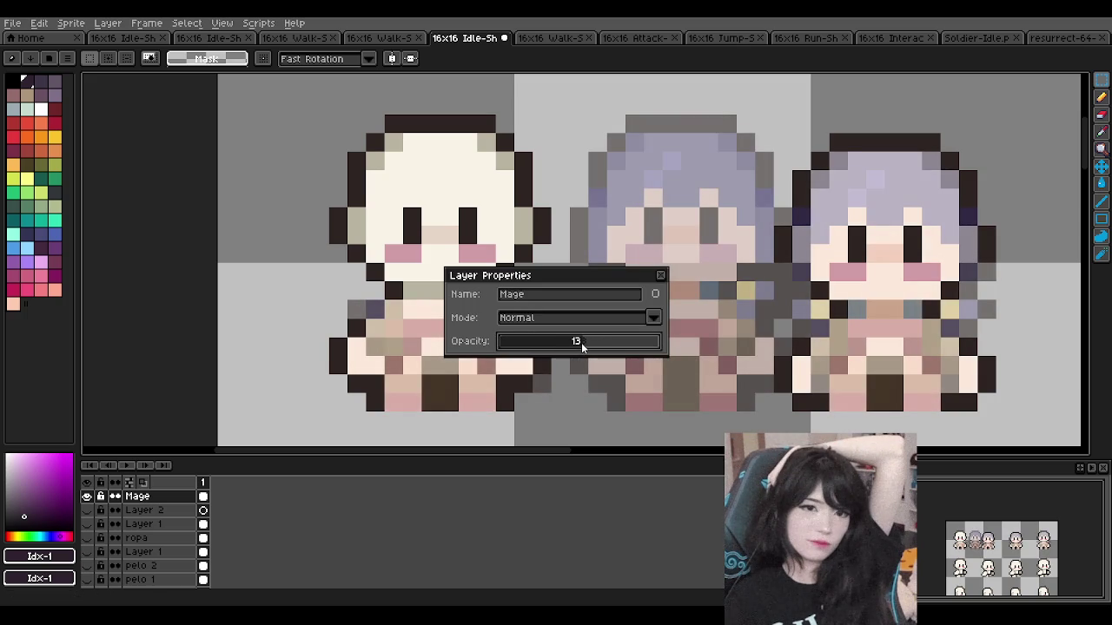
click(661, 275)
scroll(460, 278, down, 2)
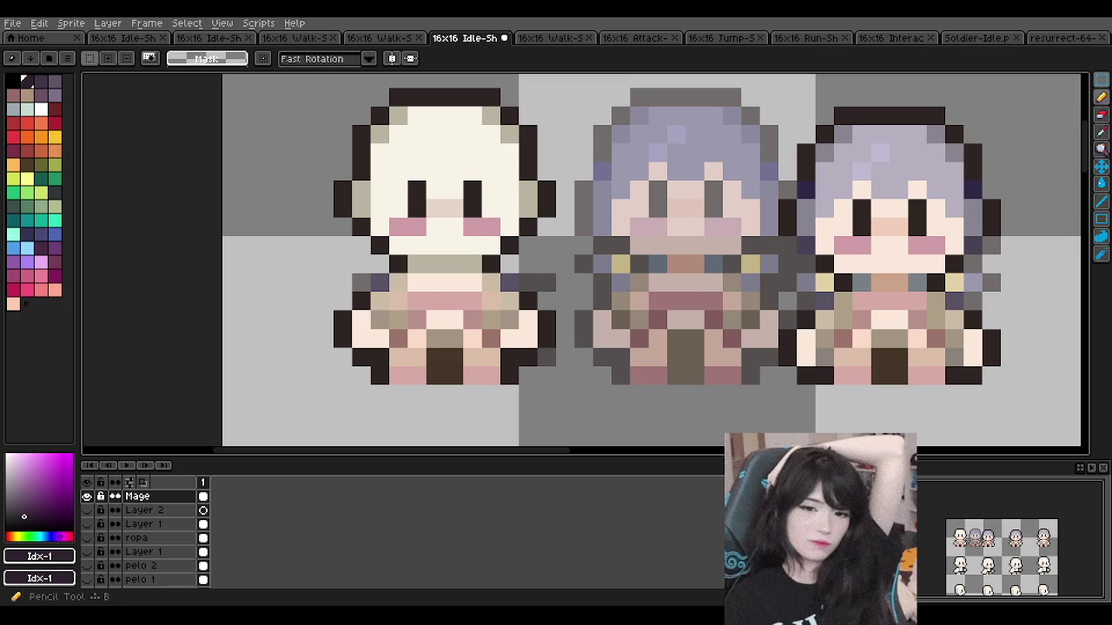
click(1100, 113)
scroll(474, 261, up, 1)
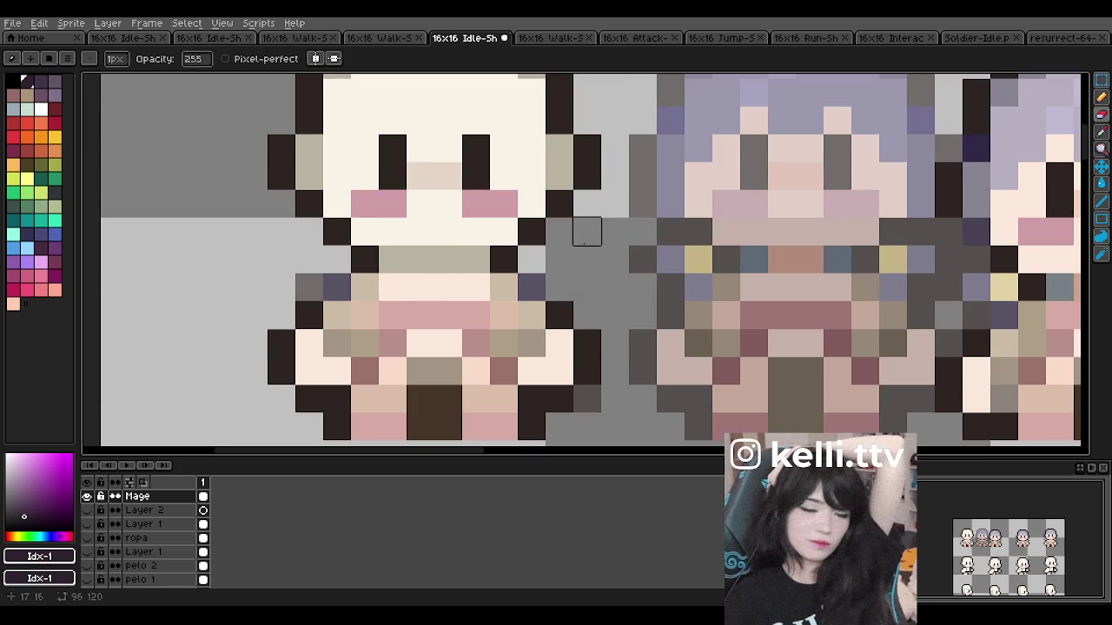
Step: Inspect the faded, half-transparent mage sprite on the canvas
click(560, 287)
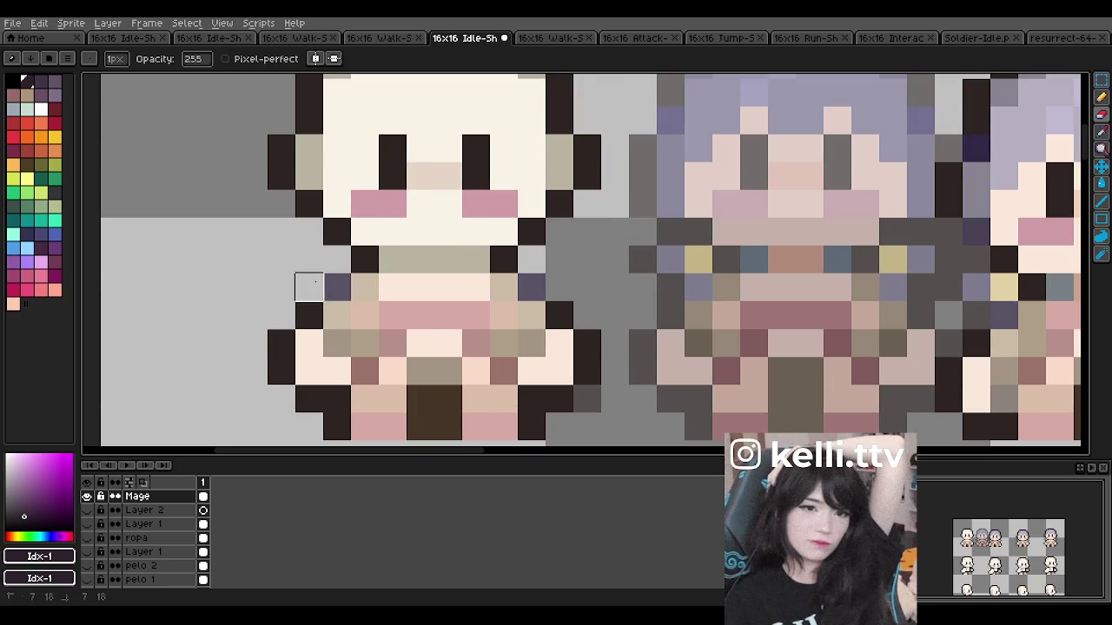
scroll(365, 230, down, 3)
scroll(372, 225, up, 1)
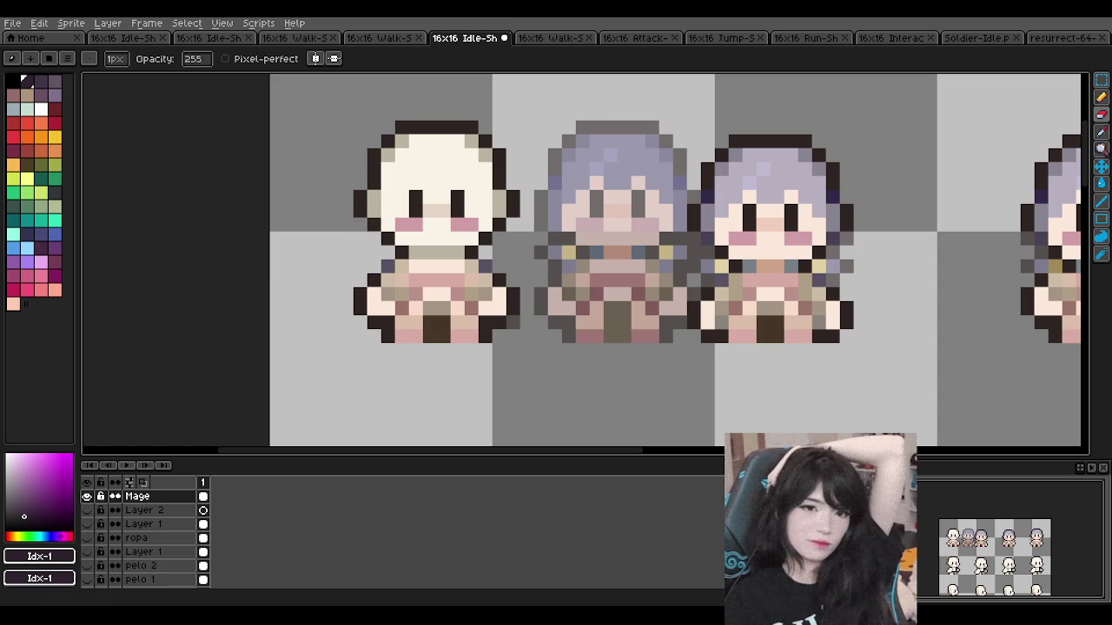
scroll(553, 322, down, 1)
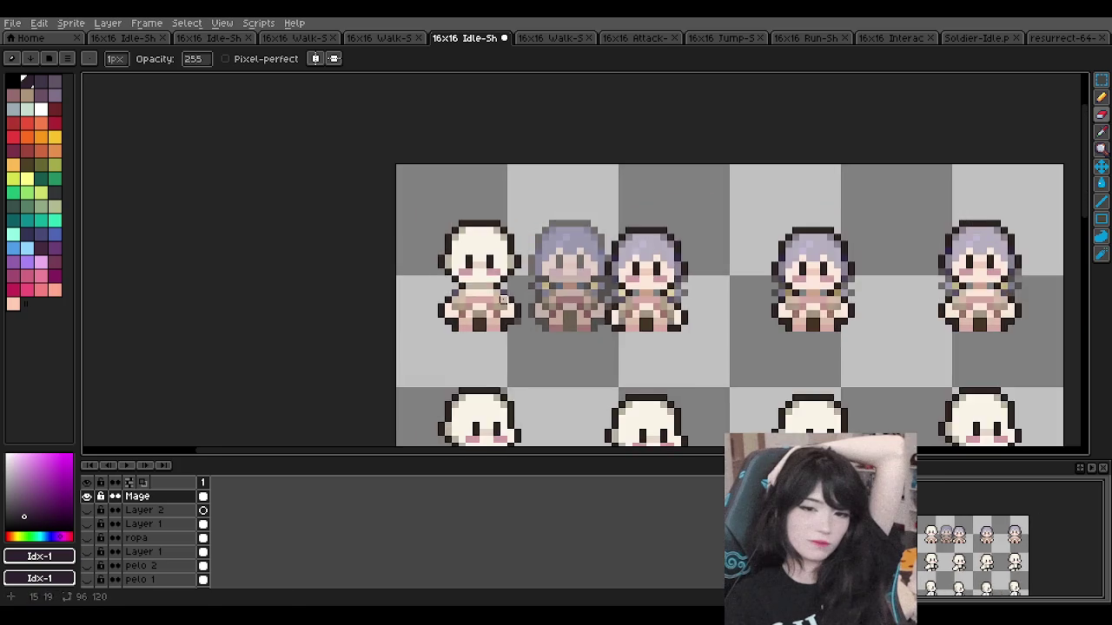
scroll(516, 308, up, 1)
scroll(469, 291, down, 1)
scroll(458, 287, up, 1)
scroll(455, 334, up, 1)
scroll(492, 296, down, 3)
scroll(492, 297, up, 2)
scroll(456, 234, up, 2)
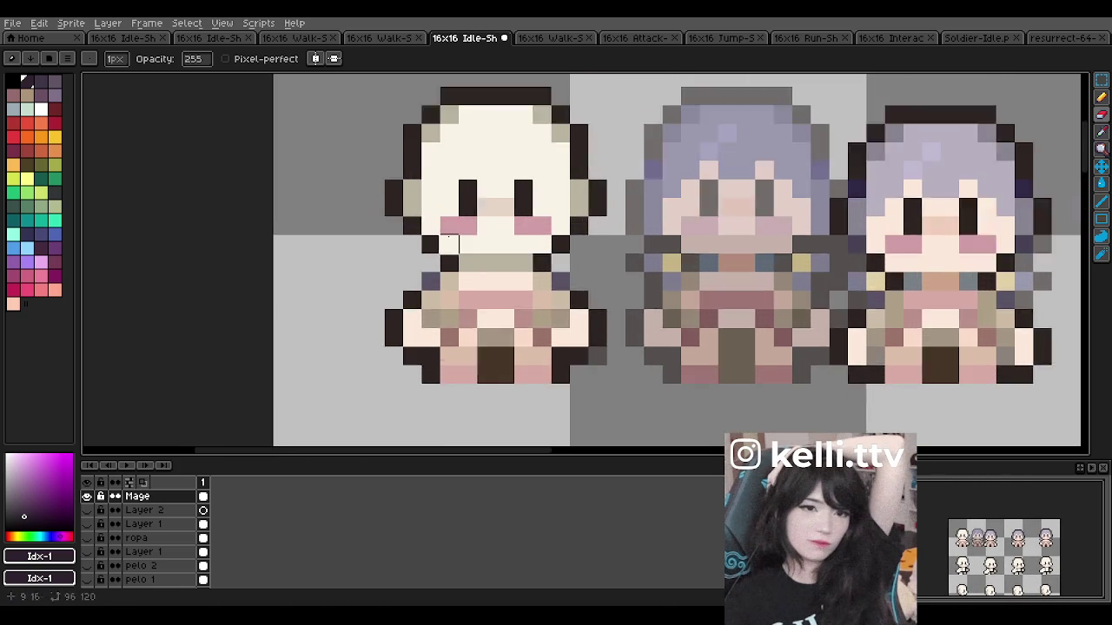
scroll(457, 235, up, 1)
Step: Pick the dark outline colour (index 1) and switch to the pixel-perfect Pencil
alt+click(454, 263)
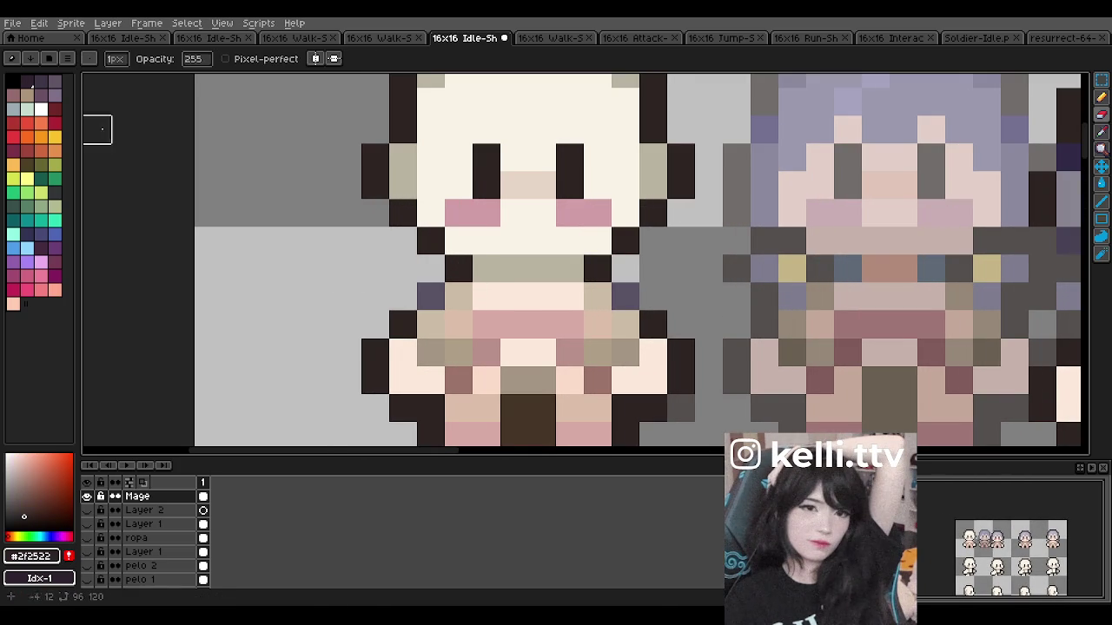
click(27, 82)
click(1101, 114)
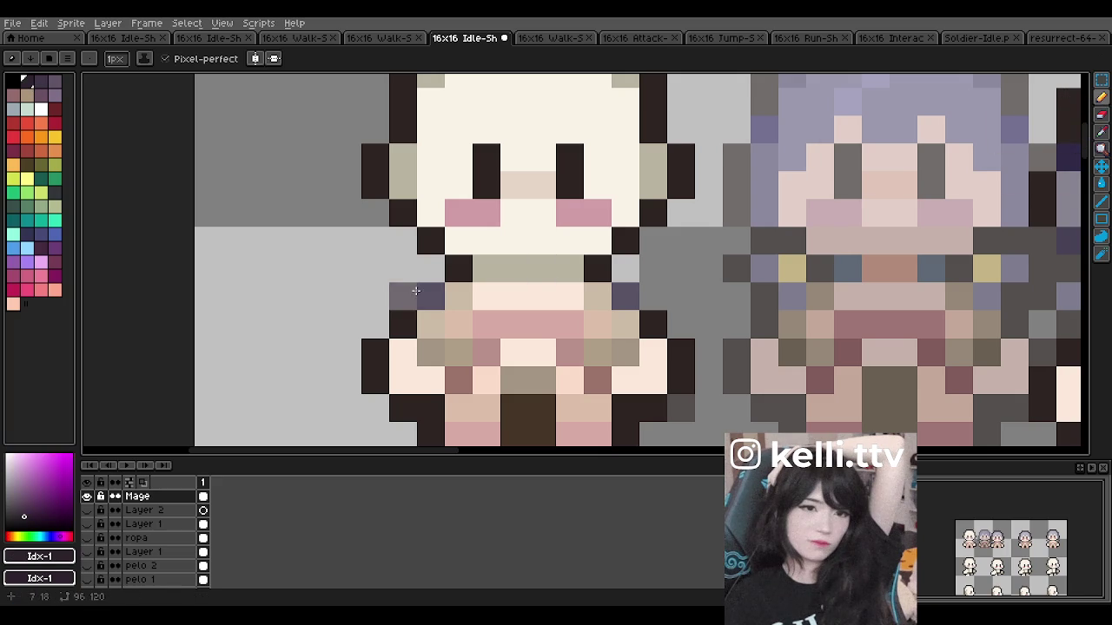
scroll(539, 235, down, 4)
scroll(525, 215, up, 1)
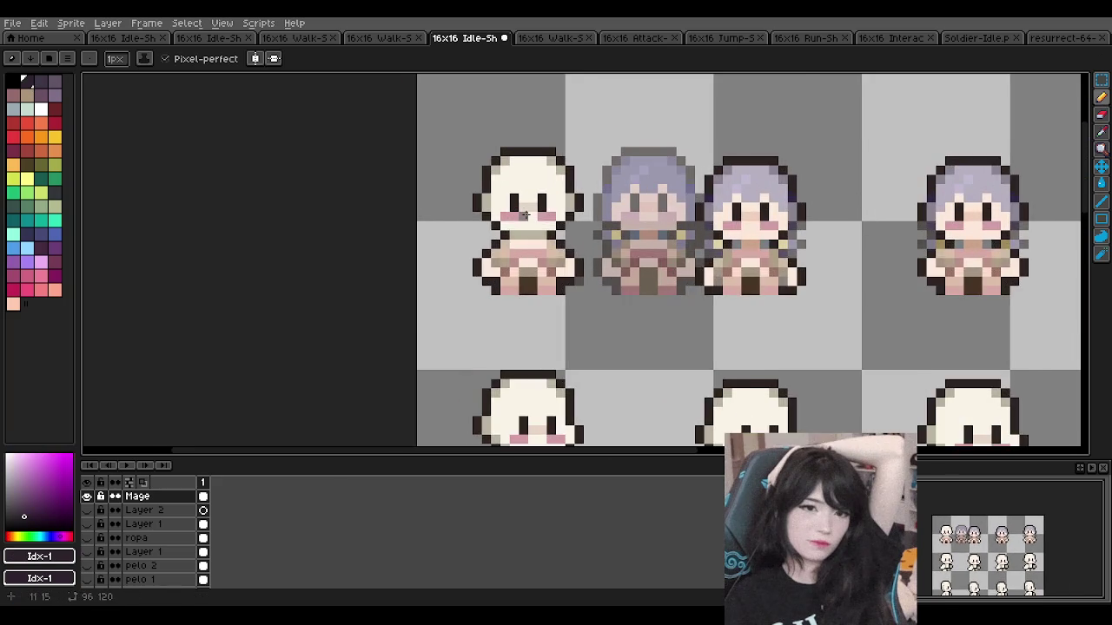
scroll(526, 214, up, 1)
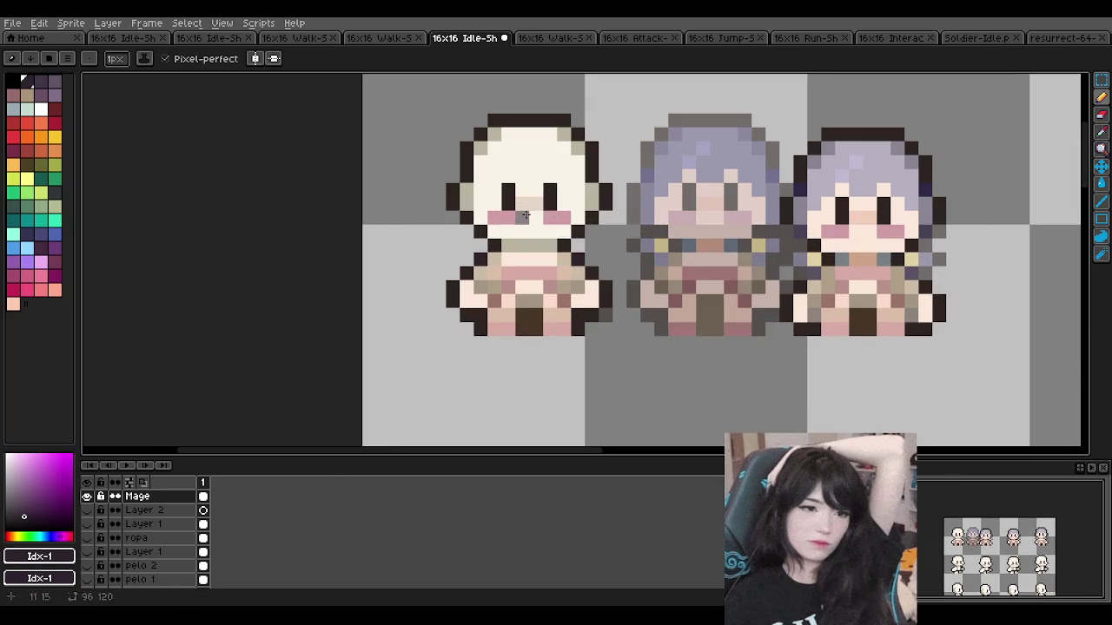
scroll(526, 214, down, 2)
scroll(525, 215, up, 3)
scroll(525, 215, down, 1)
scroll(638, 269, up, 4)
scroll(638, 270, down, 1)
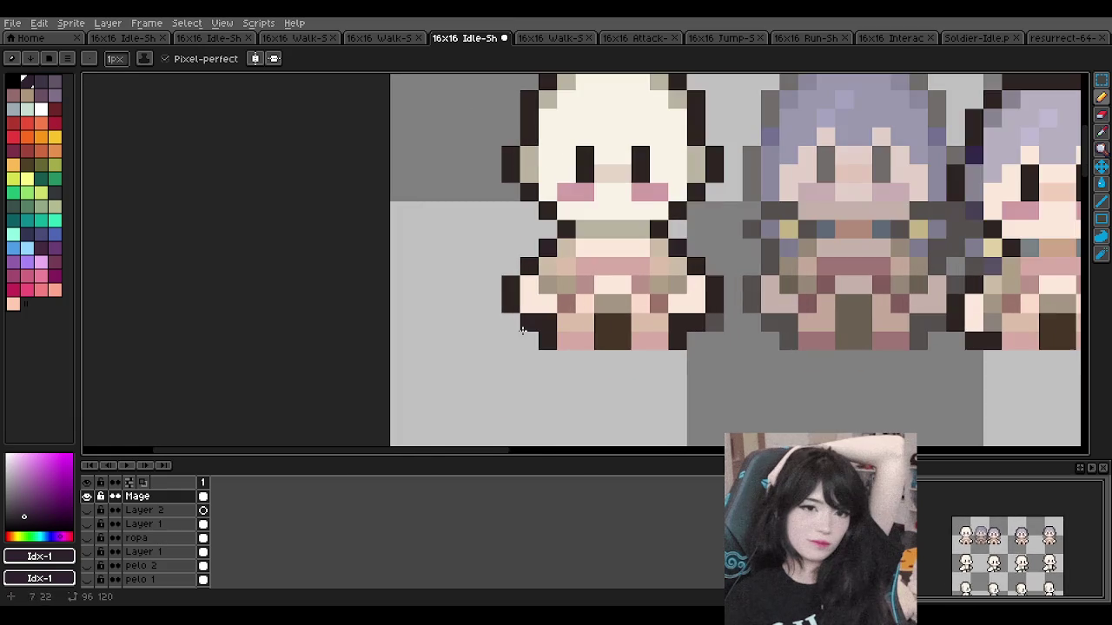
double_click(170, 497)
Step: Raise the Mage layer's opacity back to 255
drag(574, 348, 678, 339)
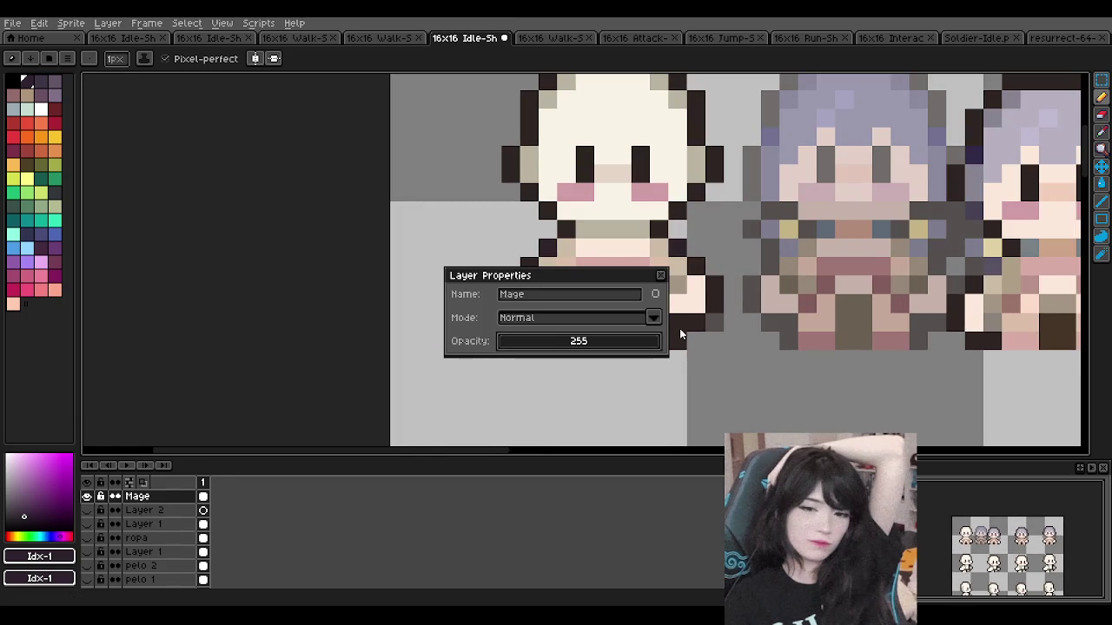
click(660, 275)
scroll(618, 272, right, 1)
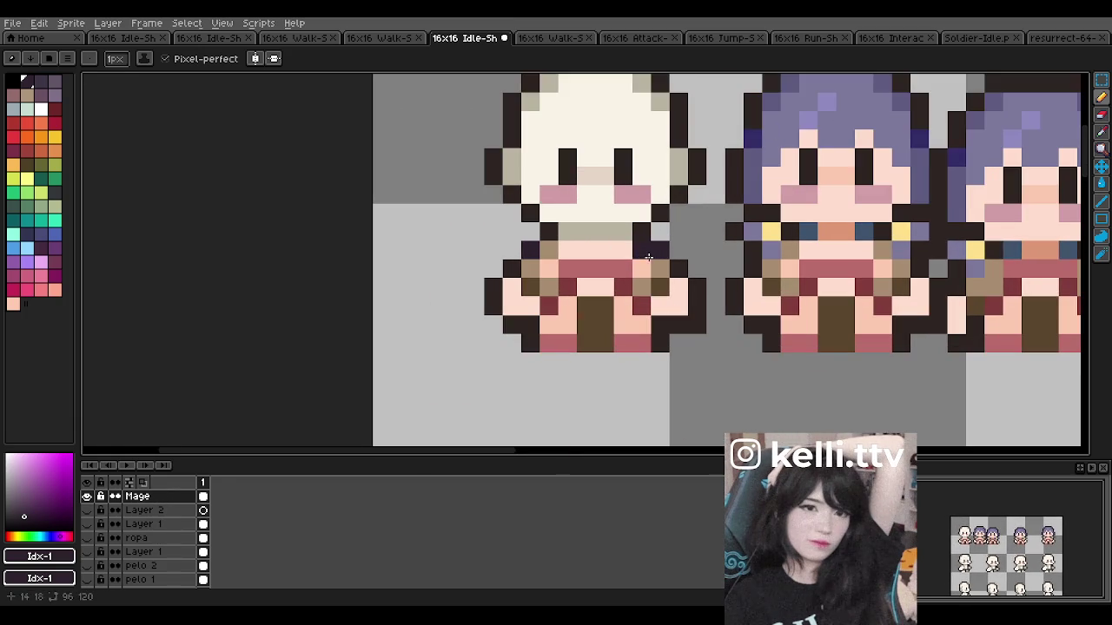
scroll(638, 249, up, 1)
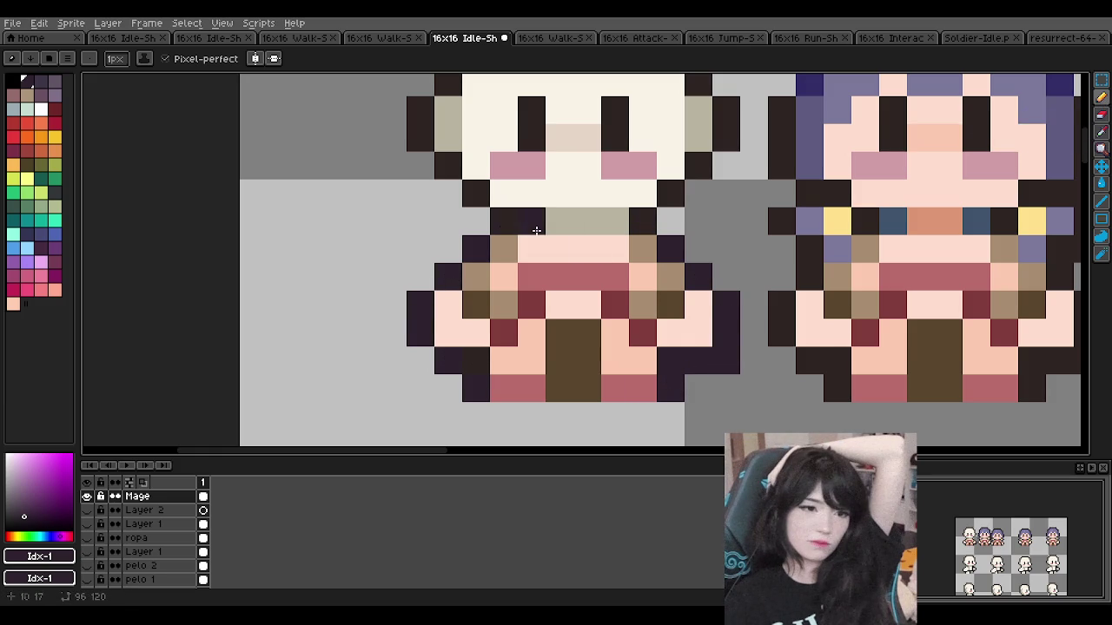
scroll(504, 226, down, 3)
scroll(662, 260, up, 2)
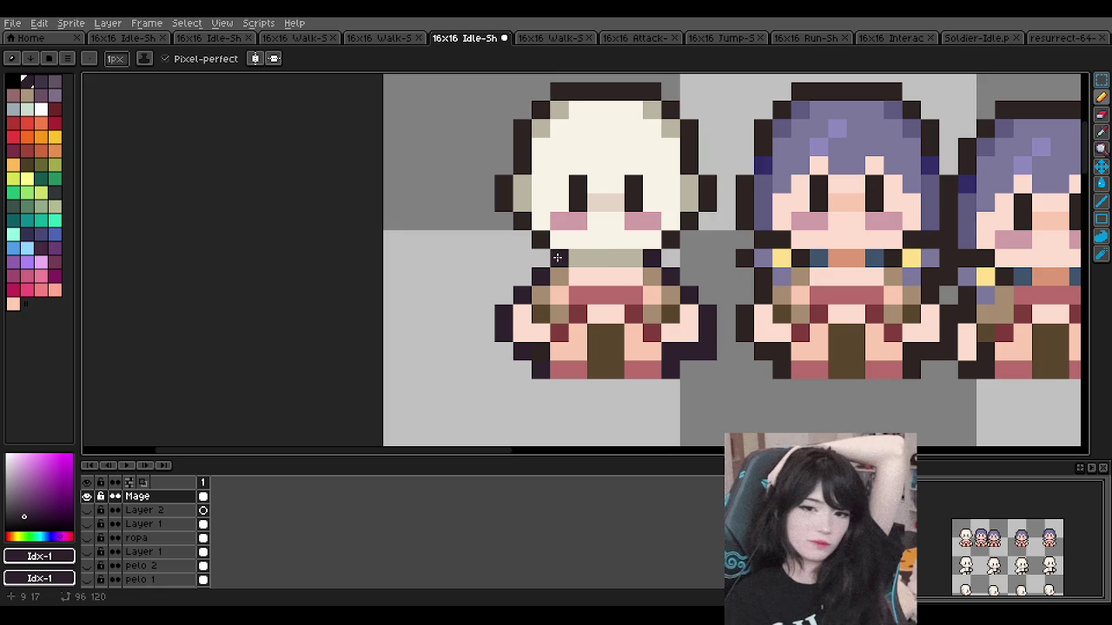
Step: Undo the last pencil stroke and check the base's neck and arm outline
key(ctrl+z)
scroll(554, 258, down, 3)
scroll(554, 258, down, 2)
scroll(547, 250, up, 3)
scroll(546, 249, up, 1)
scroll(546, 249, down, 1)
scroll(547, 250, up, 1)
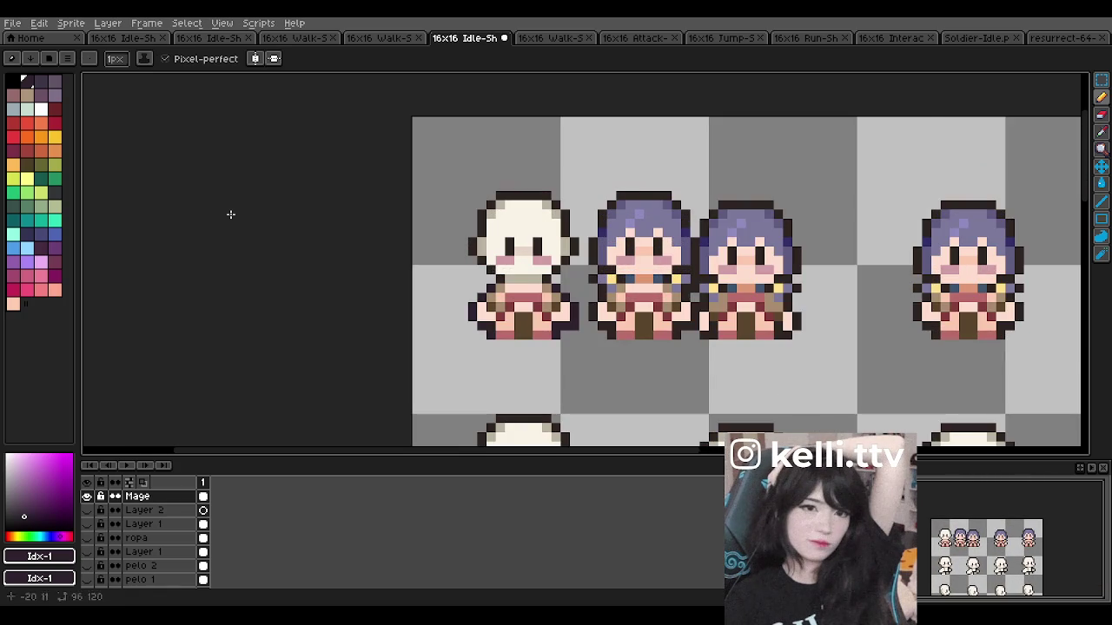
click(1101, 80)
Step: Delete the purple-haired mage copies in the top row and upper-right frames
drag(561, 150, 783, 377)
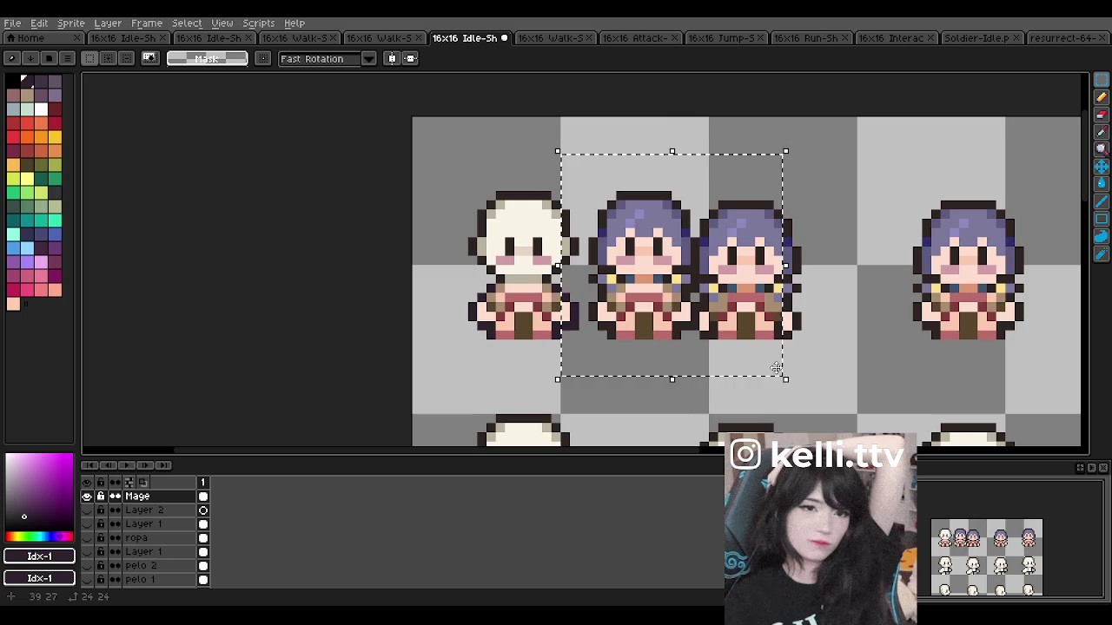
key(Delete)
scroll(754, 308, down, 2)
scroll(755, 308, up, 1)
drag(632, 191, 965, 321)
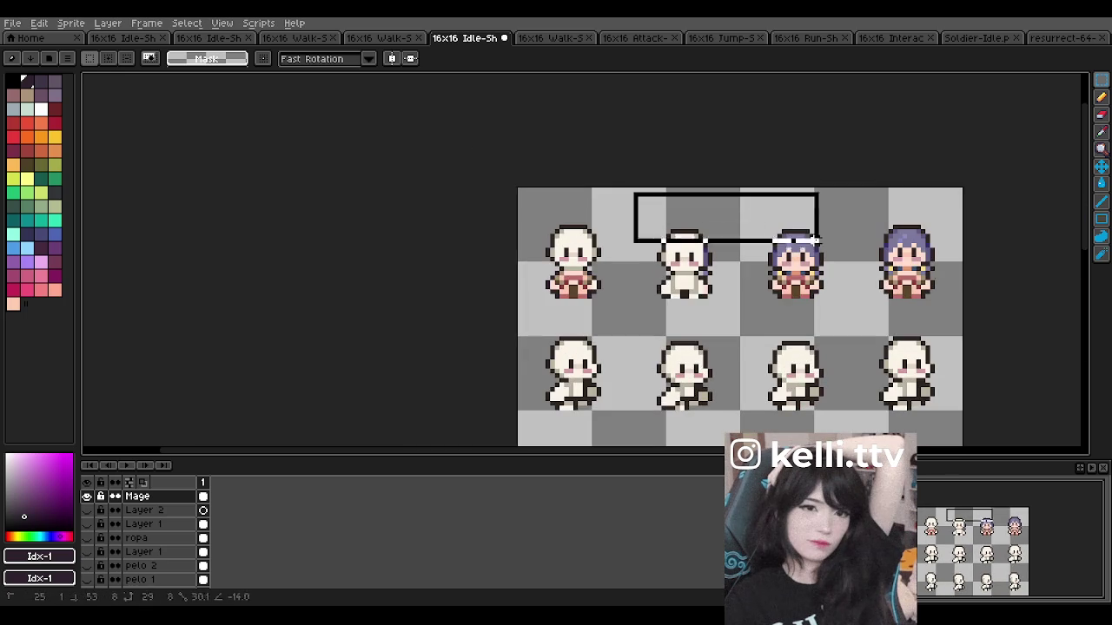
key(Delete)
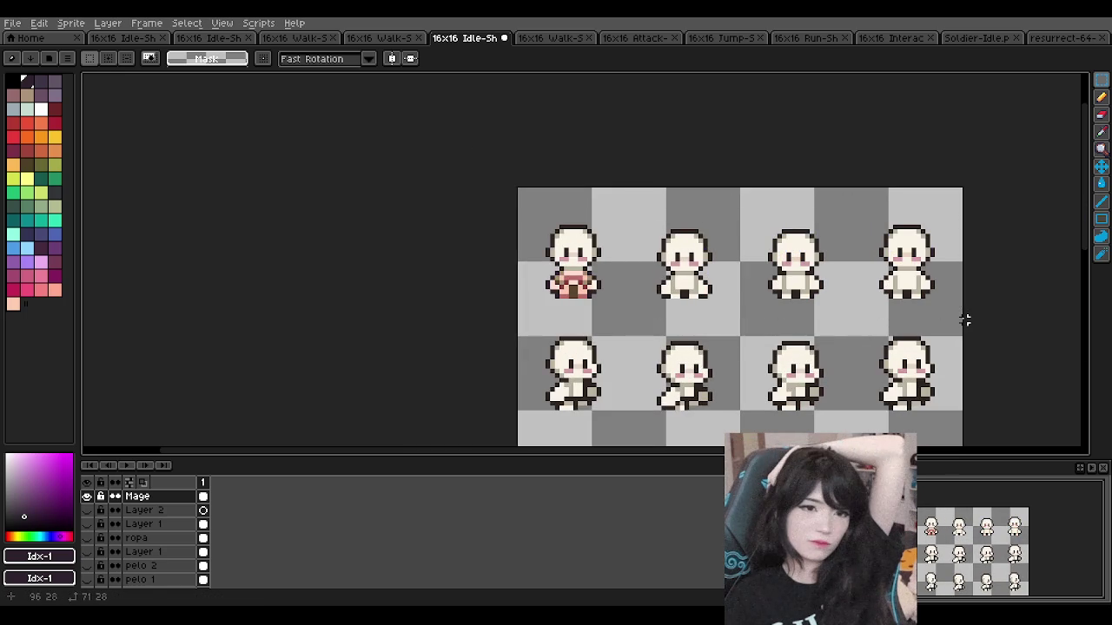
scroll(599, 276, down, 1)
scroll(599, 276, up, 2)
scroll(600, 276, down, 1)
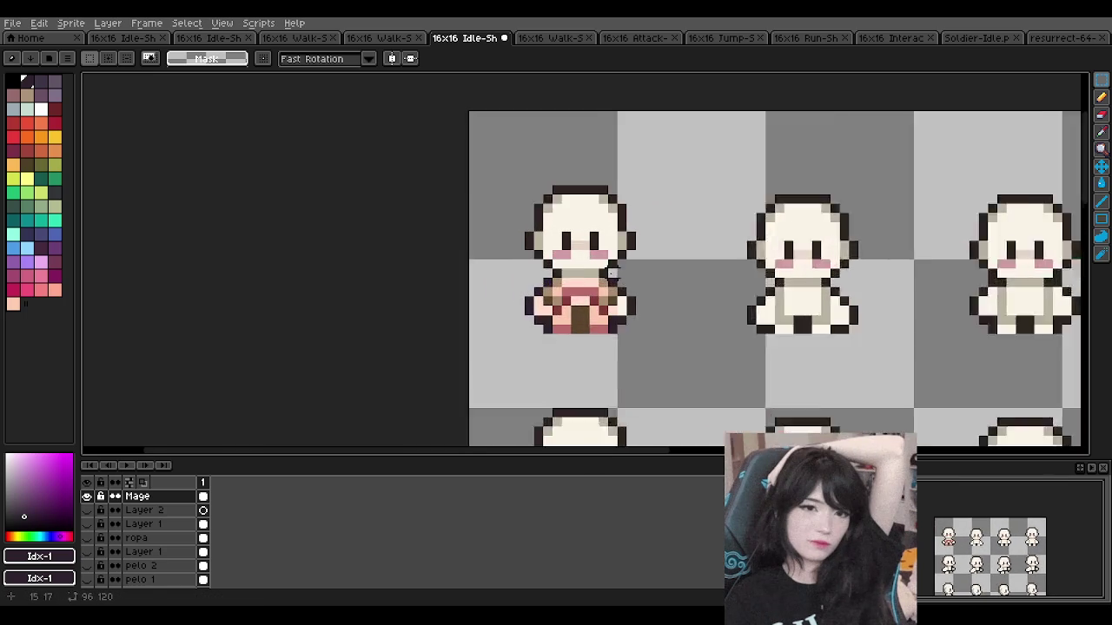
scroll(608, 275, up, 1)
scroll(595, 300, up, 1)
Step: Switch back to the Pencil and zoom around to check the cleared frames
key(b)
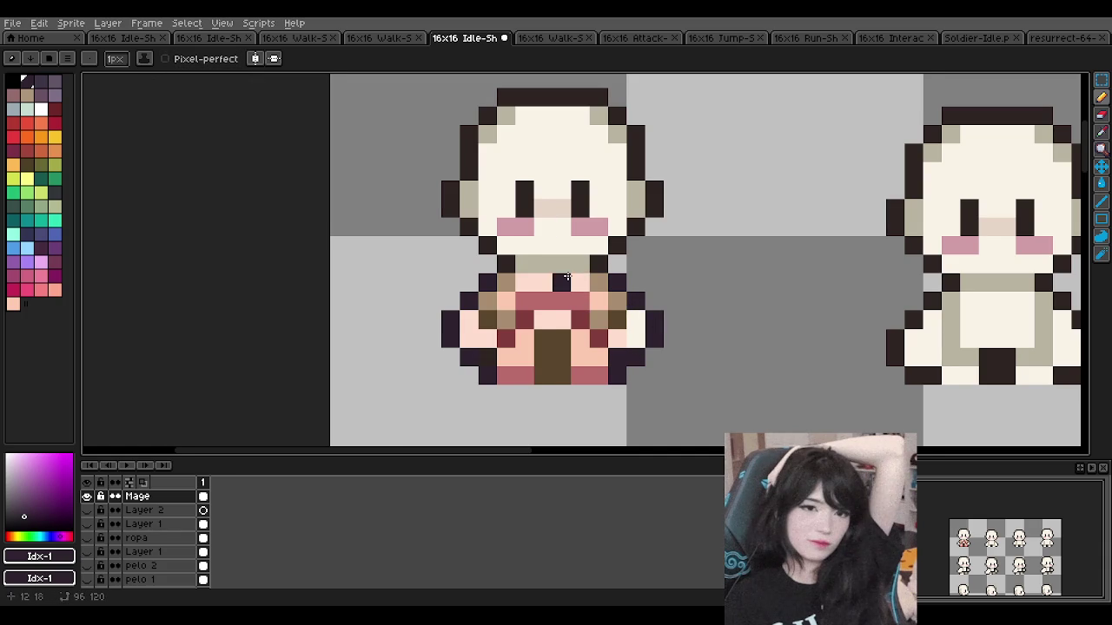
scroll(594, 218, down, 2)
scroll(612, 256, down, 2)
scroll(612, 252, down, 2)
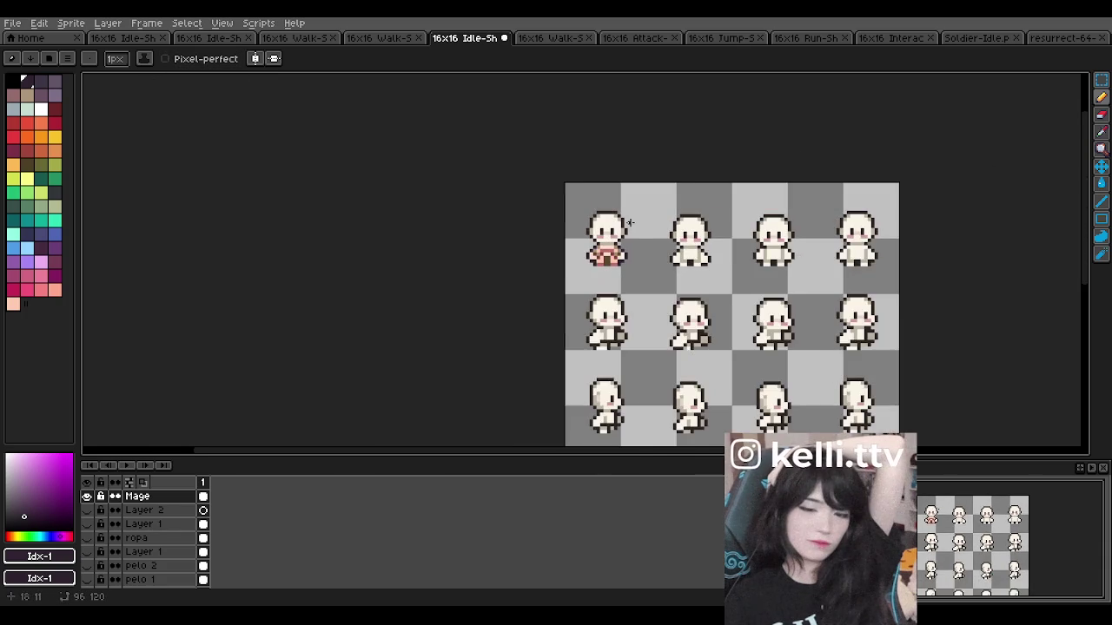
scroll(614, 246, up, 1)
scroll(632, 208, up, 1)
scroll(608, 227, up, 2)
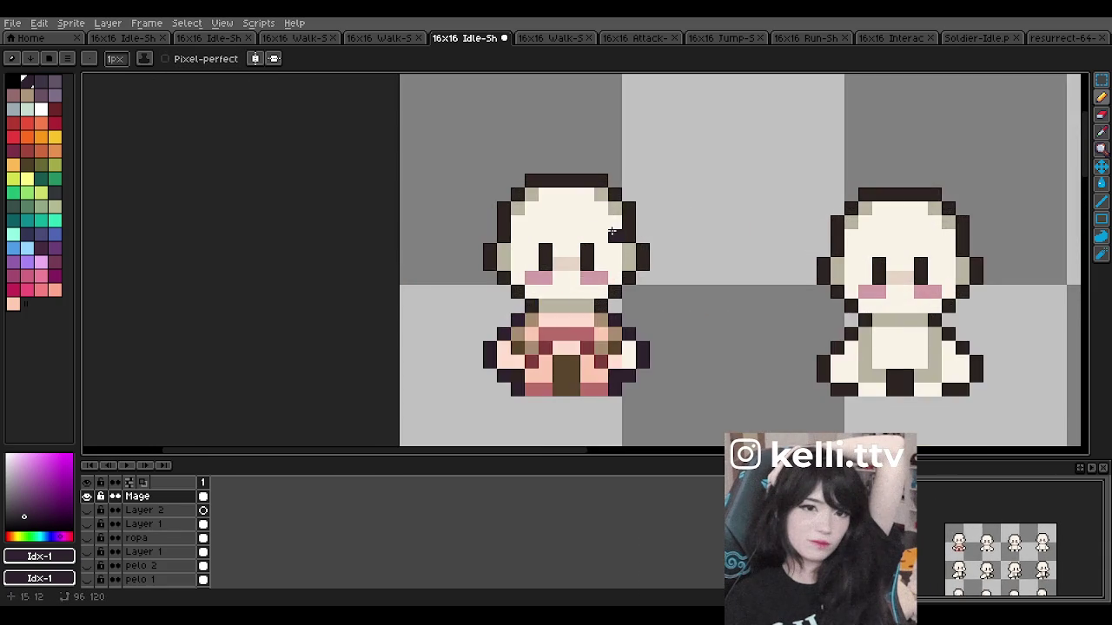
scroll(603, 235, down, 2)
scroll(635, 235, up, 1)
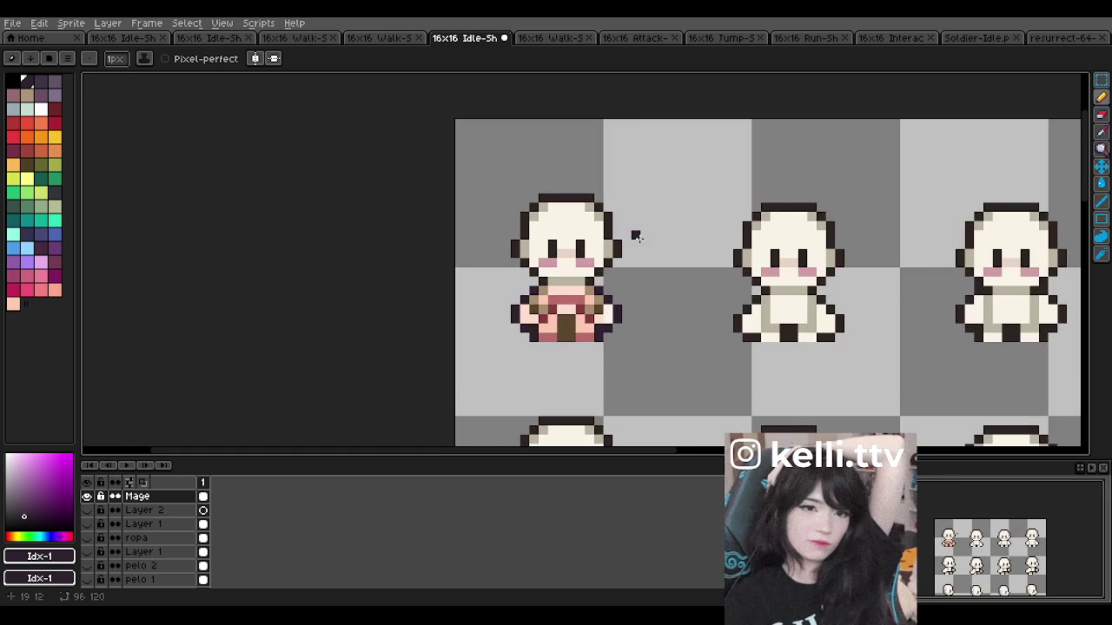
scroll(644, 282, down, 1)
scroll(644, 281, up, 1)
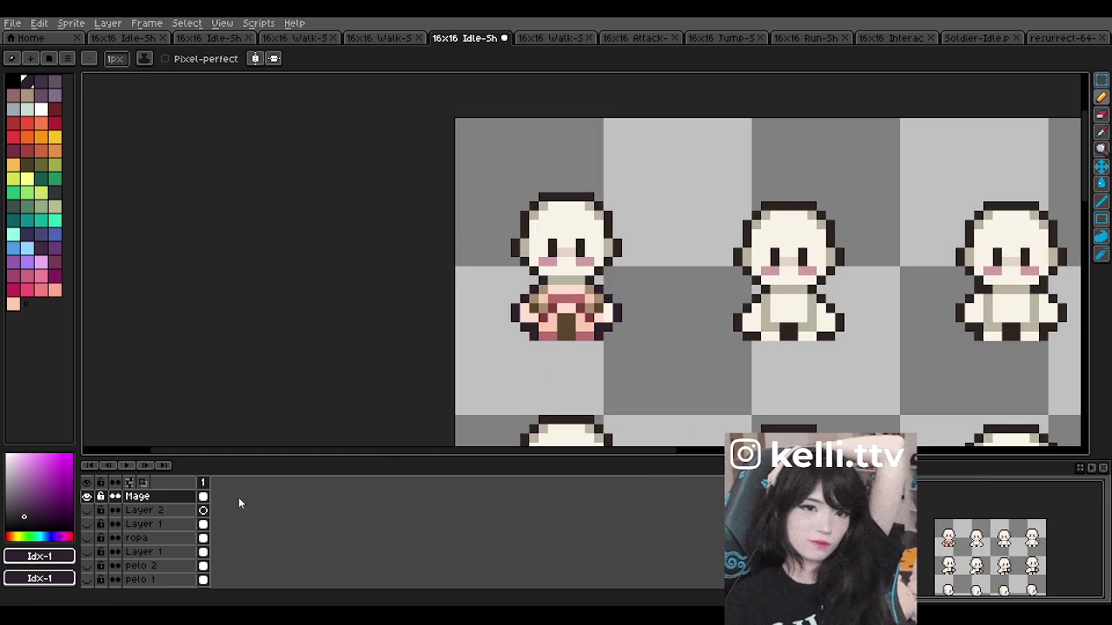
Step: Add a new empty Layer 3 above the Mage layer
click(155, 495)
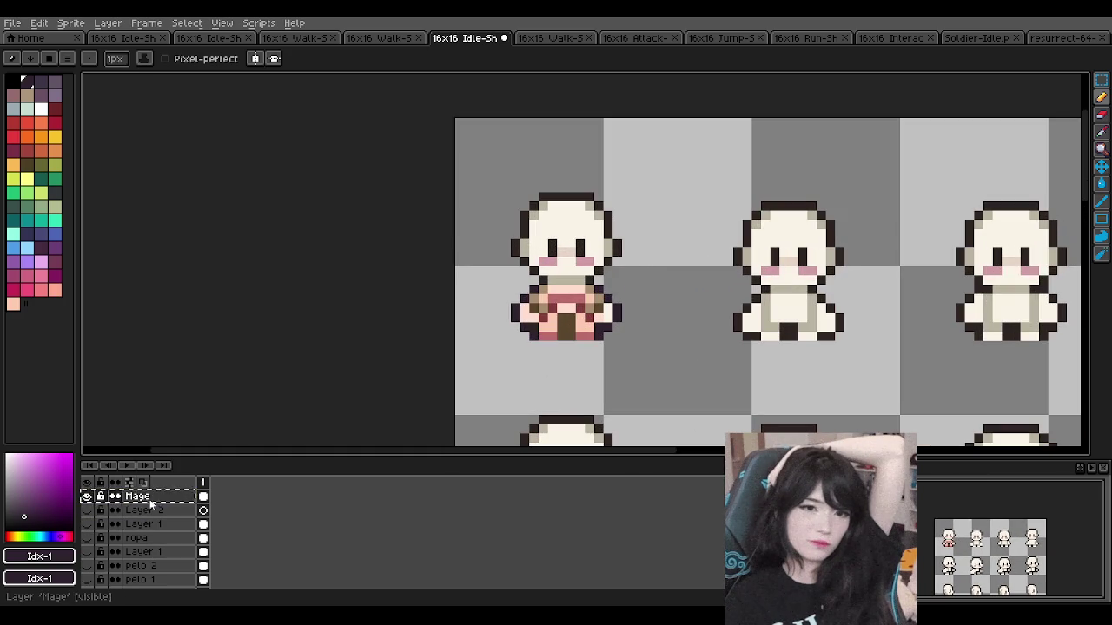
click(108, 24)
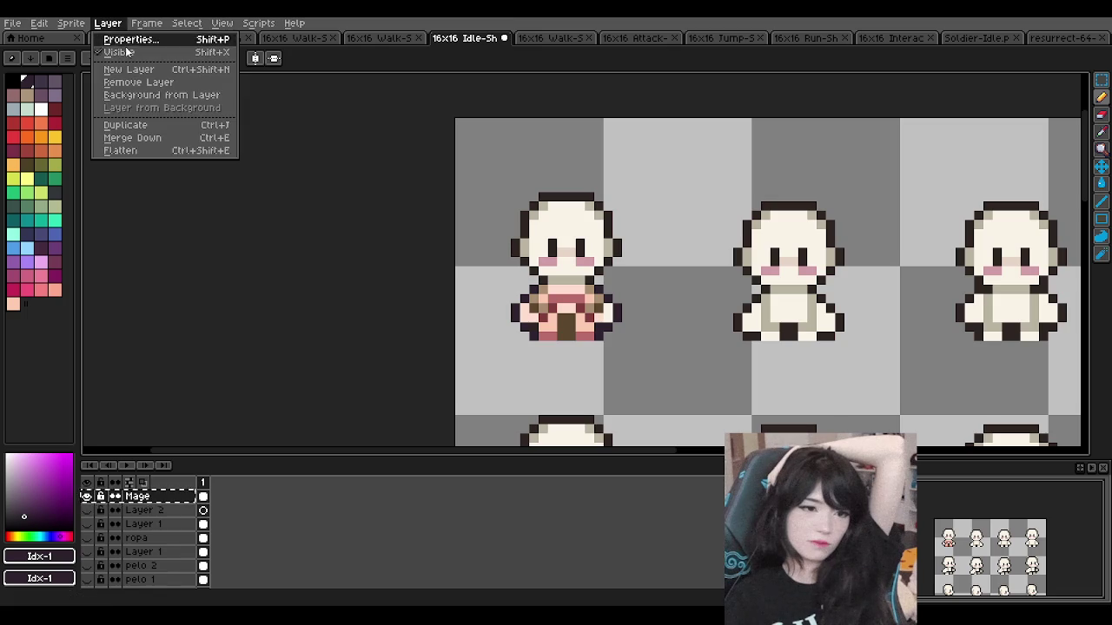
click(137, 70)
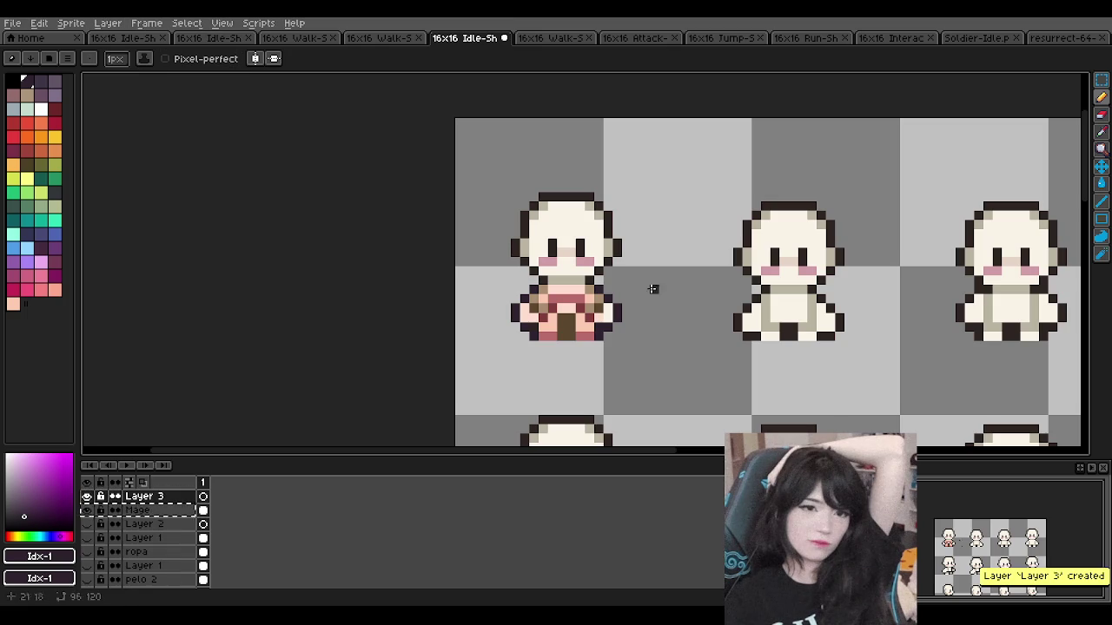
Step: Briefly lower the Mage layer's opacity, then restore it to 255
double_click(154, 510)
drag(656, 348, 581, 343)
click(657, 276)
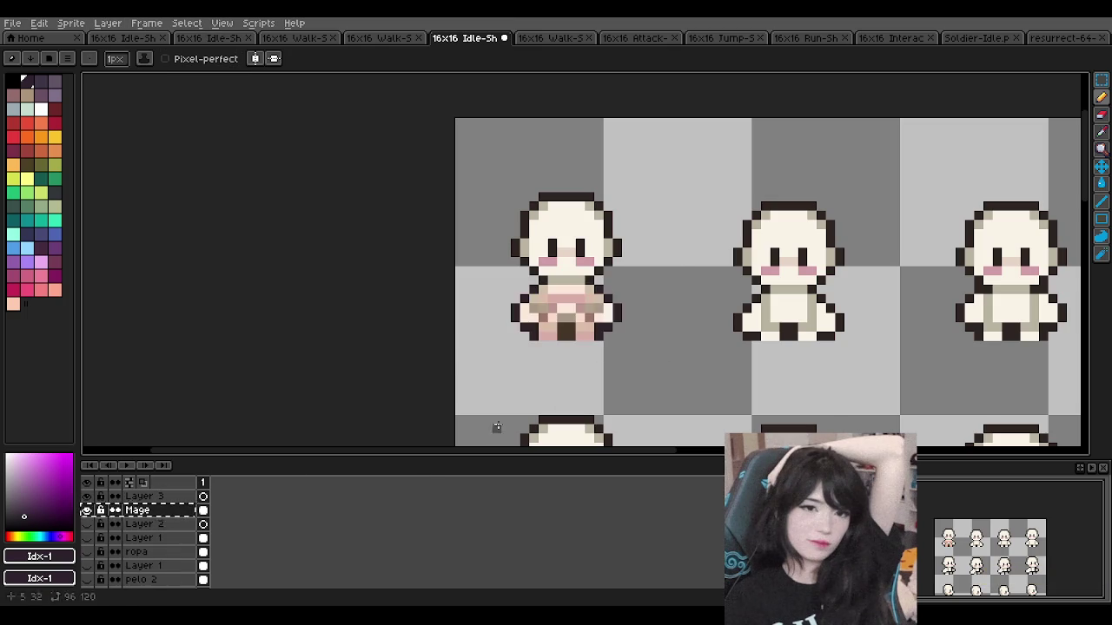
key(plus)
key(plus)
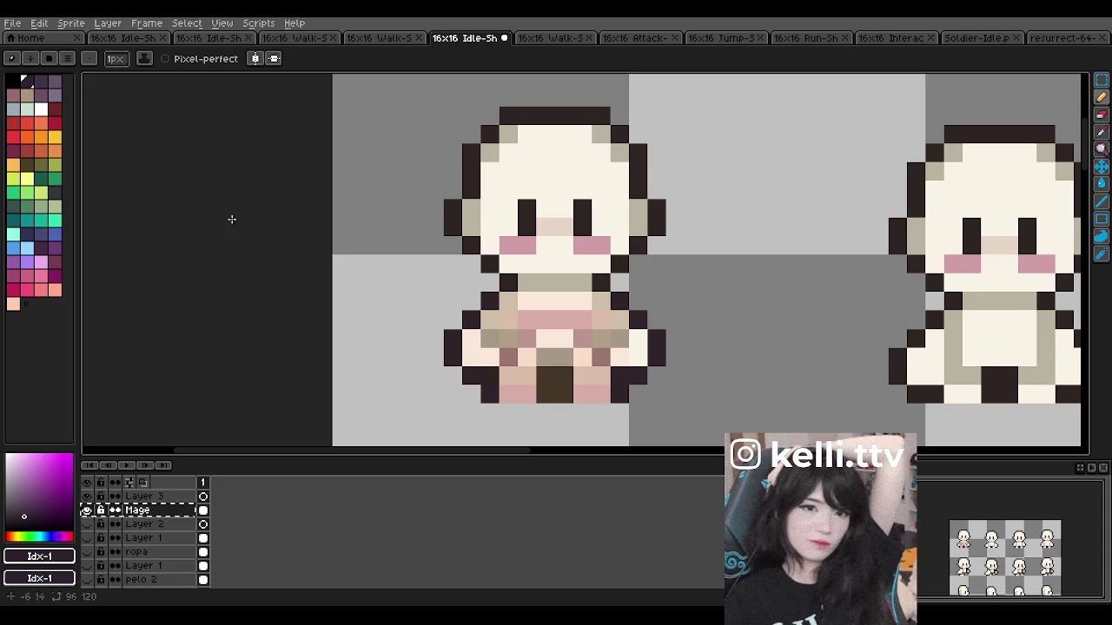
double_click(154, 509)
drag(582, 341, 691, 336)
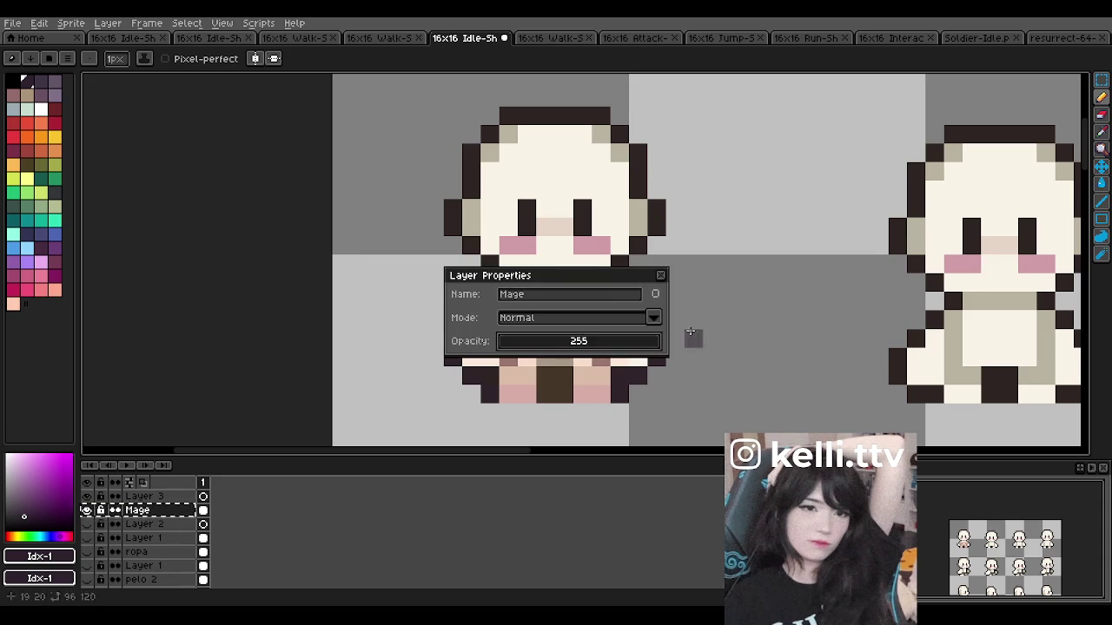
key(Return)
scroll(654, 280, down, 4)
scroll(608, 286, up, 3)
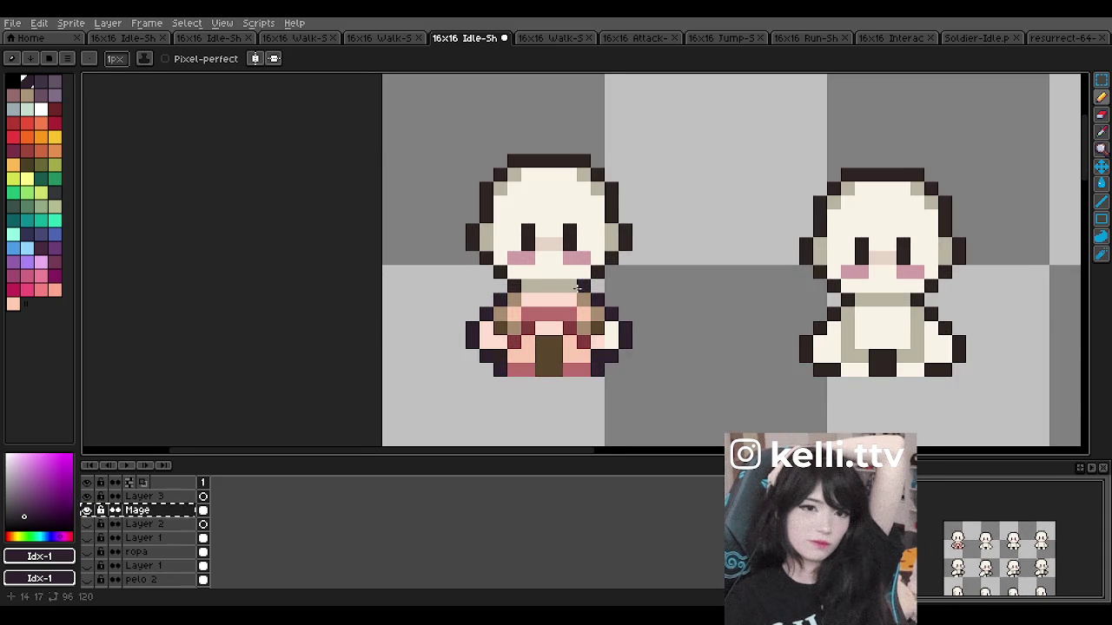
scroll(577, 288, up, 1)
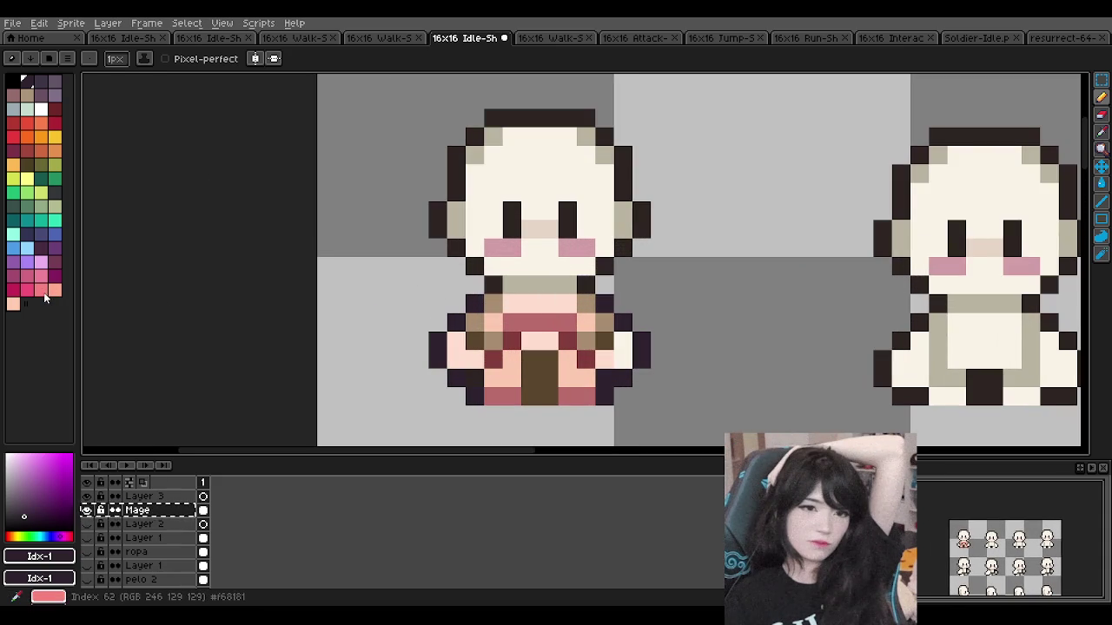
Step: Paint olive pixels on the sprite's right side and a dark purple pixel on the left
click(28, 165)
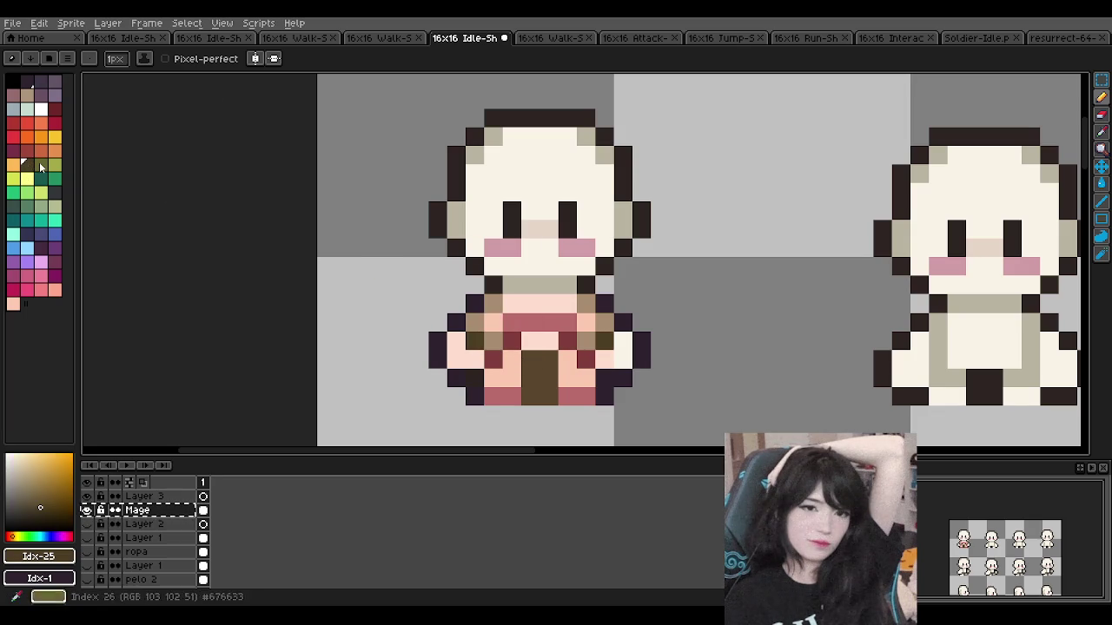
key(])
drag(586, 304, 606, 320)
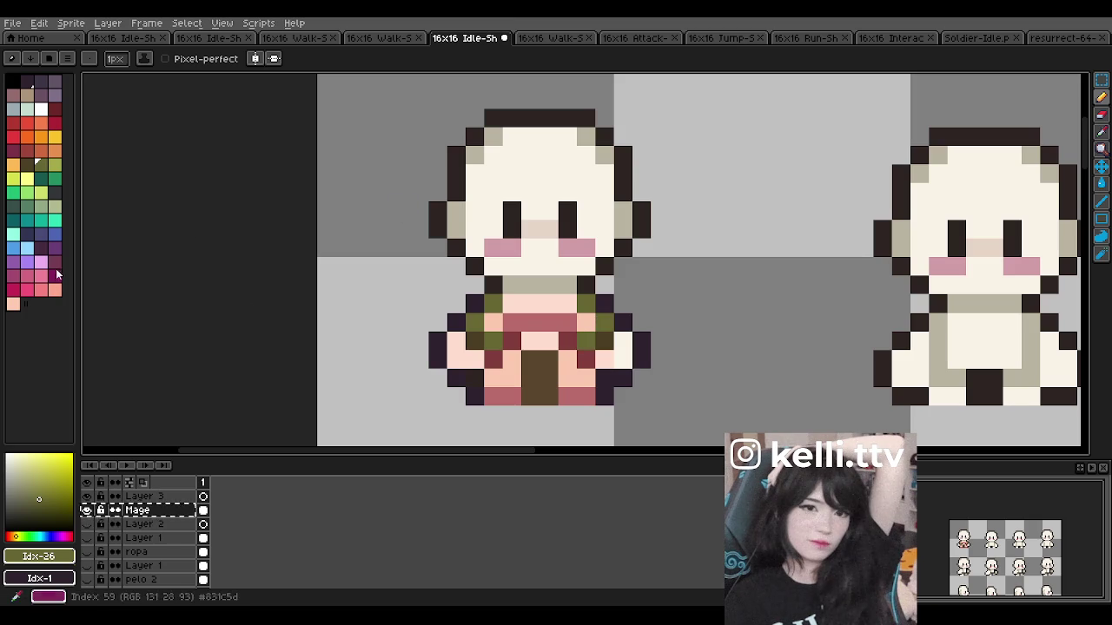
click(55, 261)
scroll(568, 360, up, 1)
click(534, 356)
key(ctrl+z)
click(465, 360)
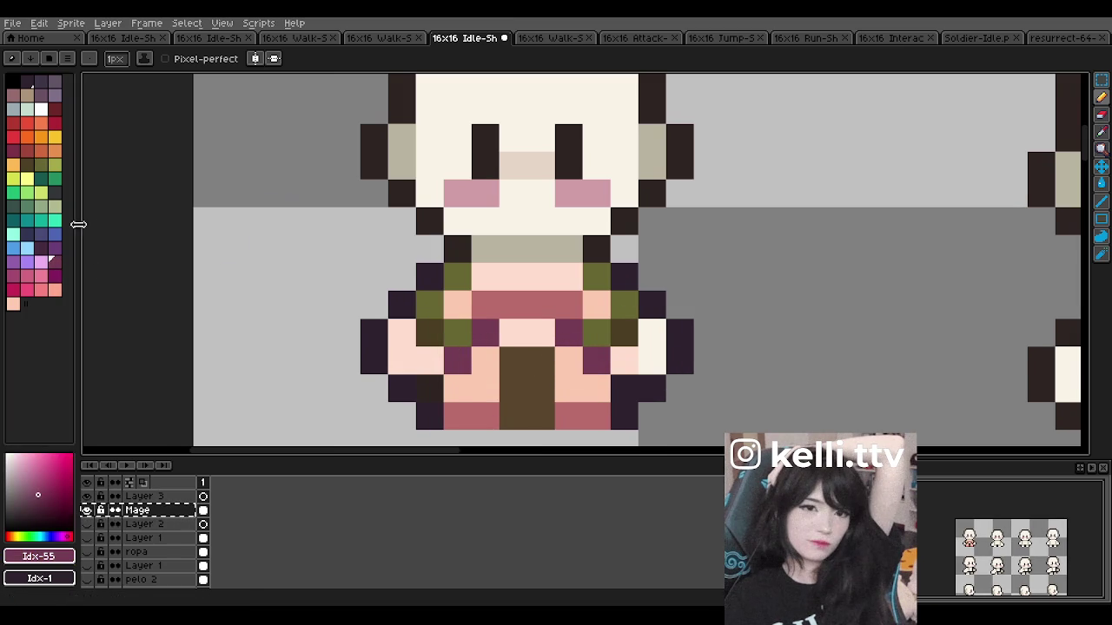
Step: Paint the belt row, the robe hem and a pixel beside the neck bright pink
click(35, 284)
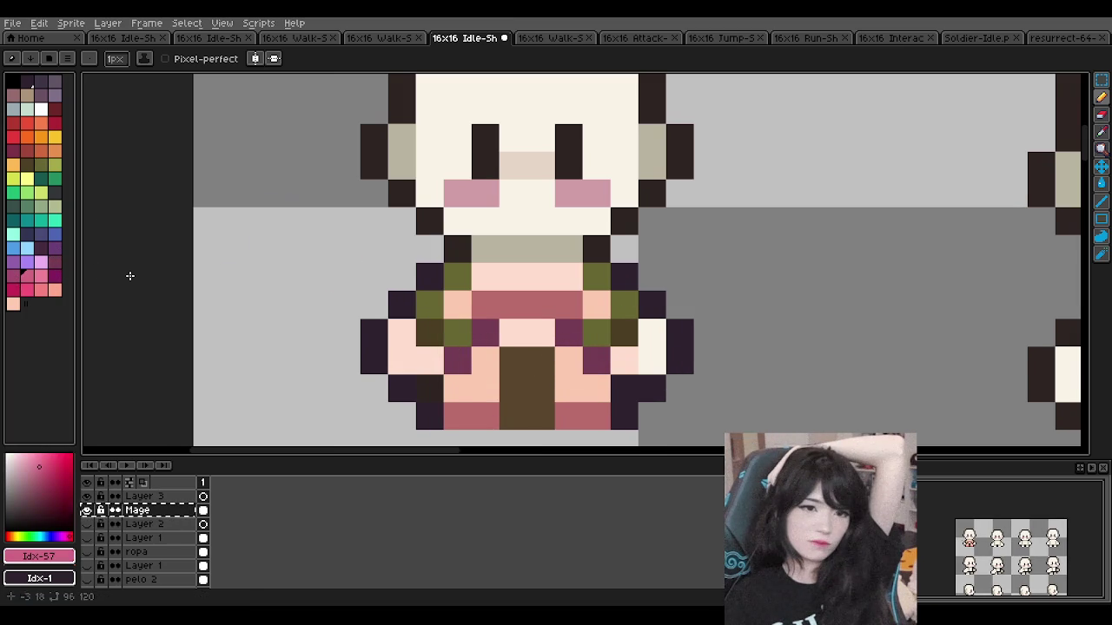
drag(489, 305, 600, 305)
click(475, 410)
key(ctrl+z)
key(ctrl+z)
drag(458, 417, 486, 411)
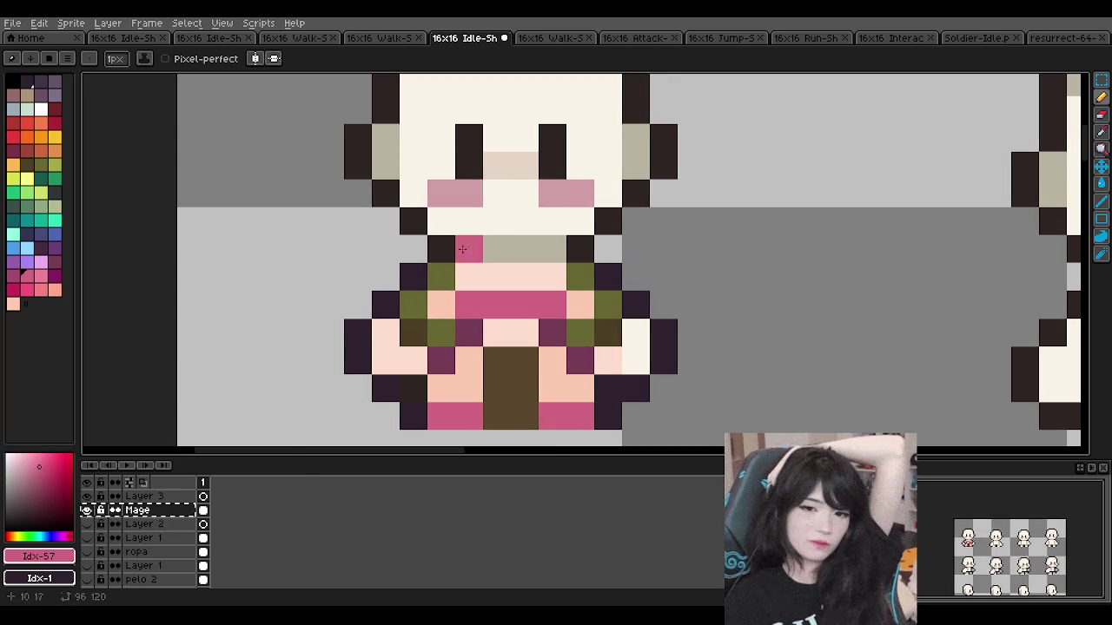
click(440, 249)
scroll(443, 226, down, 2)
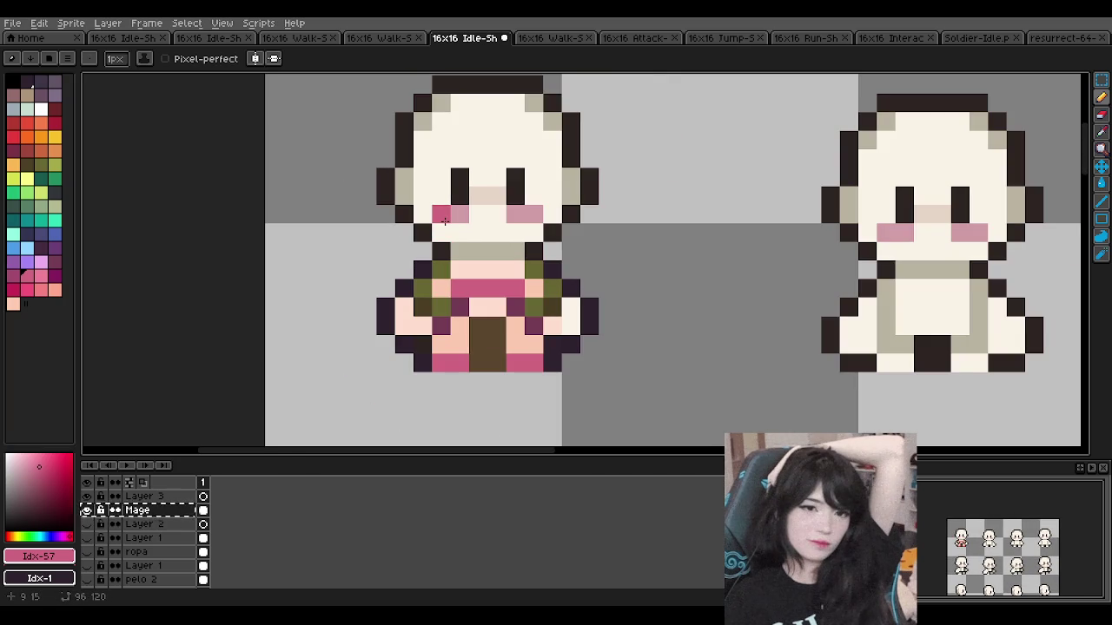
Step: Erase the peach and pink pixels along the bottom row, across the chest and on the left arm
scroll(444, 222, down, 4)
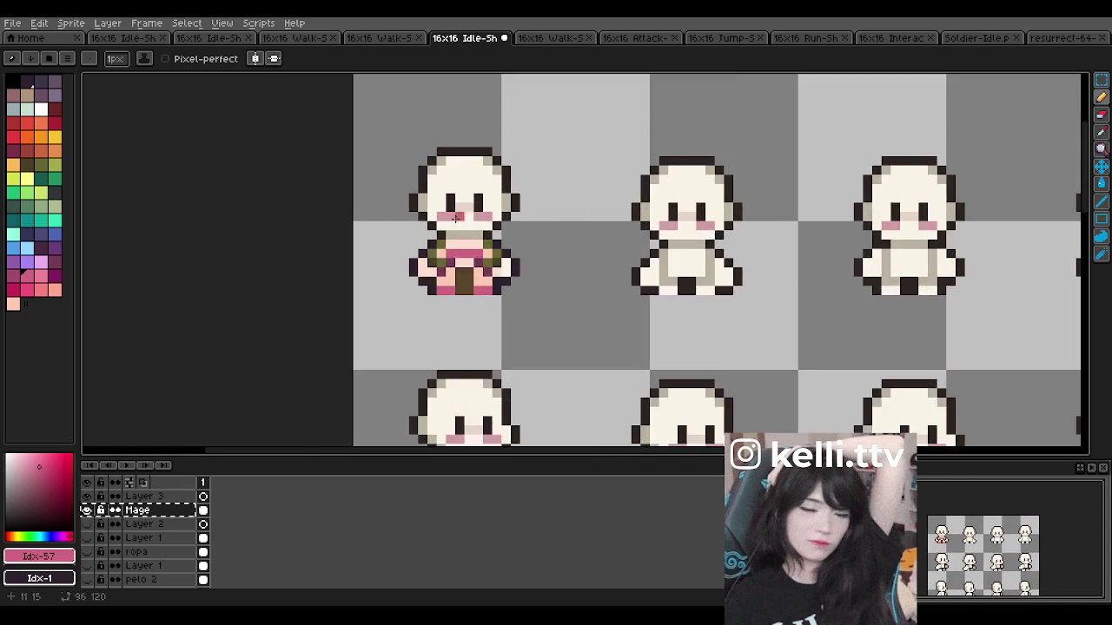
scroll(452, 217, up, 2)
scroll(453, 223, up, 2)
click(1100, 116)
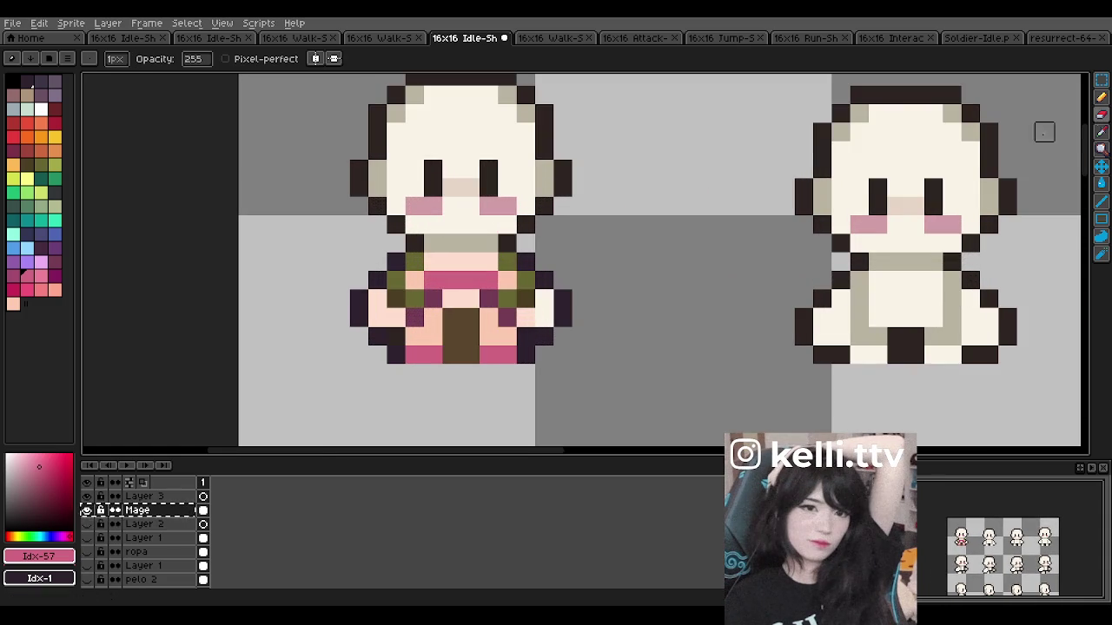
drag(414, 336, 507, 336)
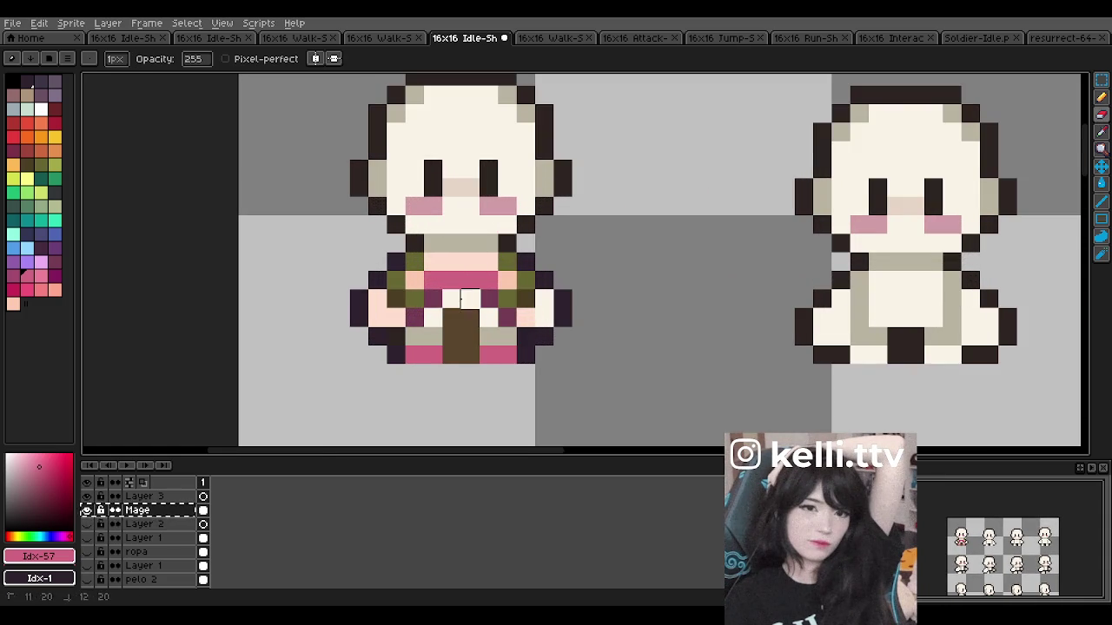
drag(428, 260, 491, 260)
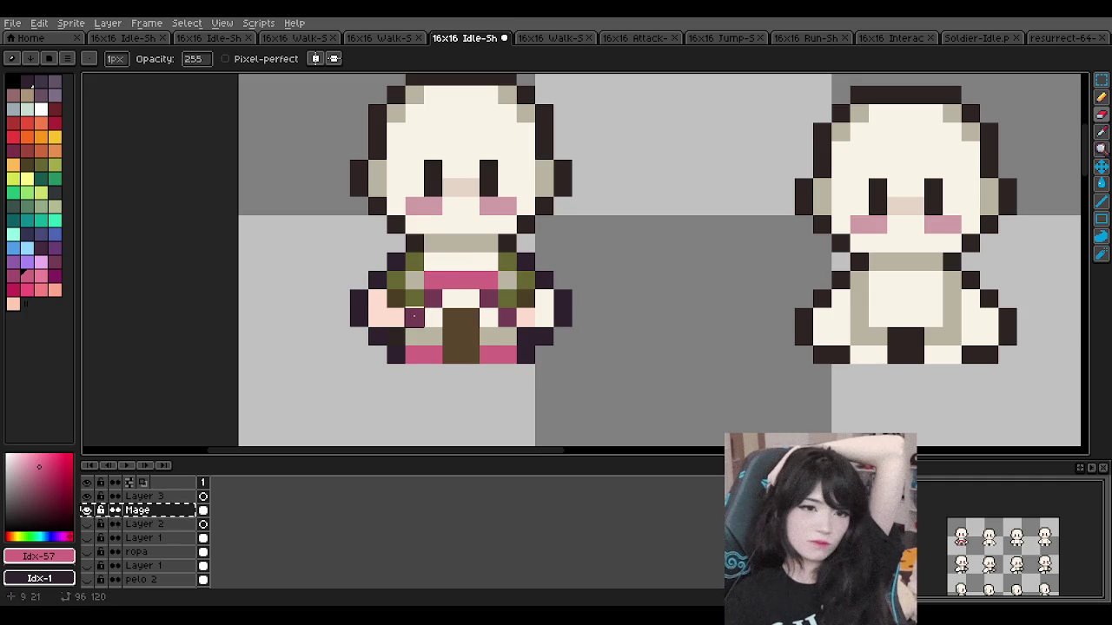
drag(376, 317, 396, 317)
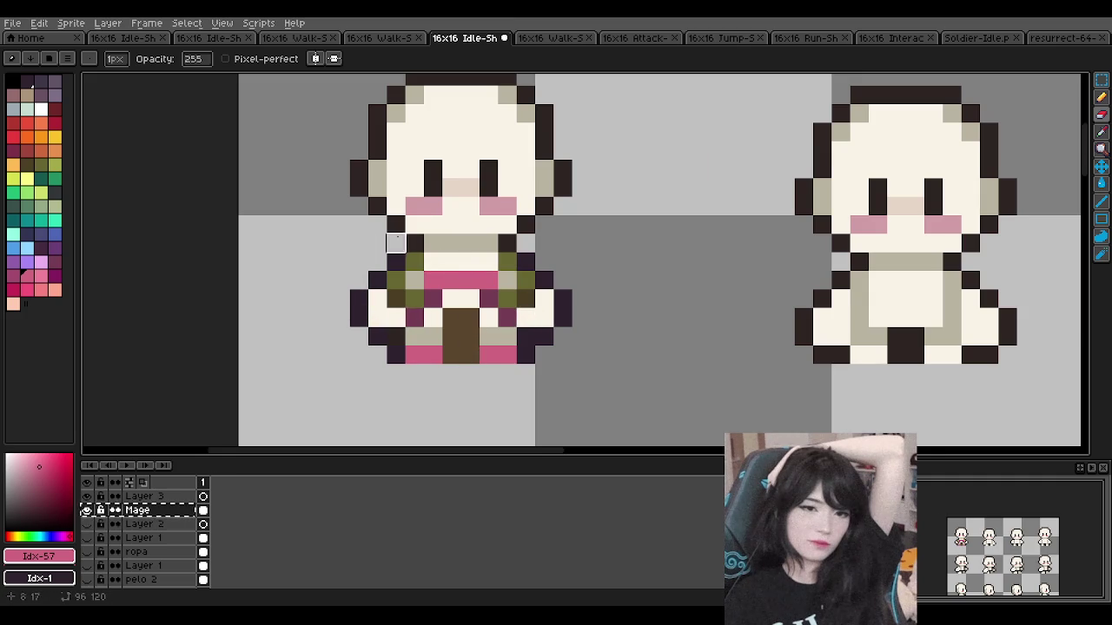
Step: Zoom around to inspect the cleared outfit, then select bright magenta as the drawing colour
scroll(386, 247, down, 1)
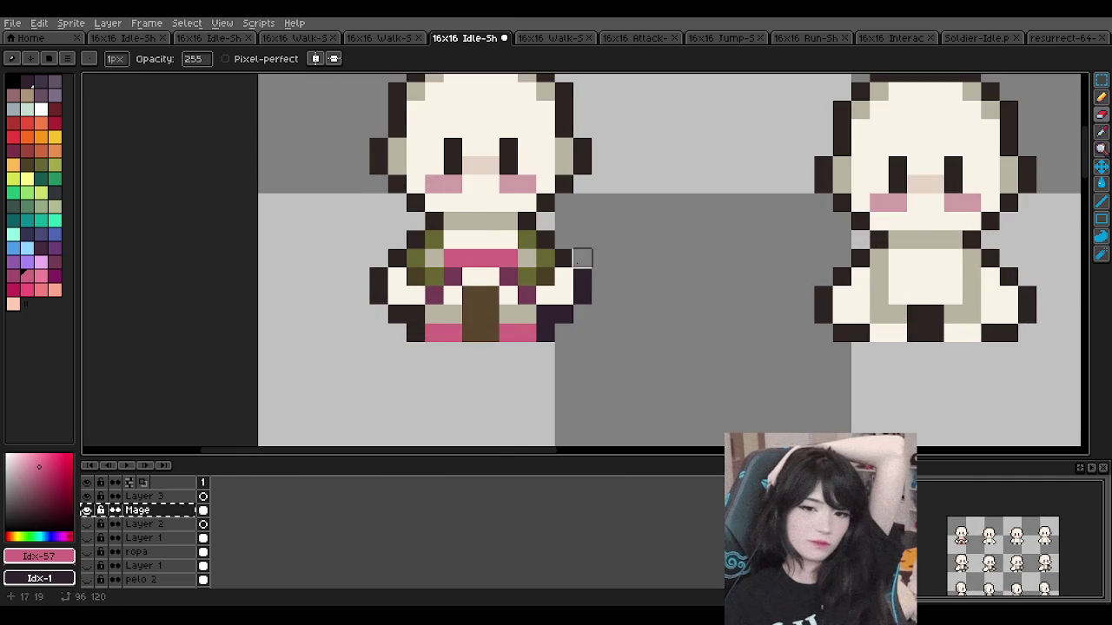
scroll(545, 334, down, 4)
scroll(528, 286, down, 1)
scroll(528, 286, down, 1)
scroll(537, 261, up, 3)
scroll(538, 261, down, 1)
scroll(530, 270, up, 1)
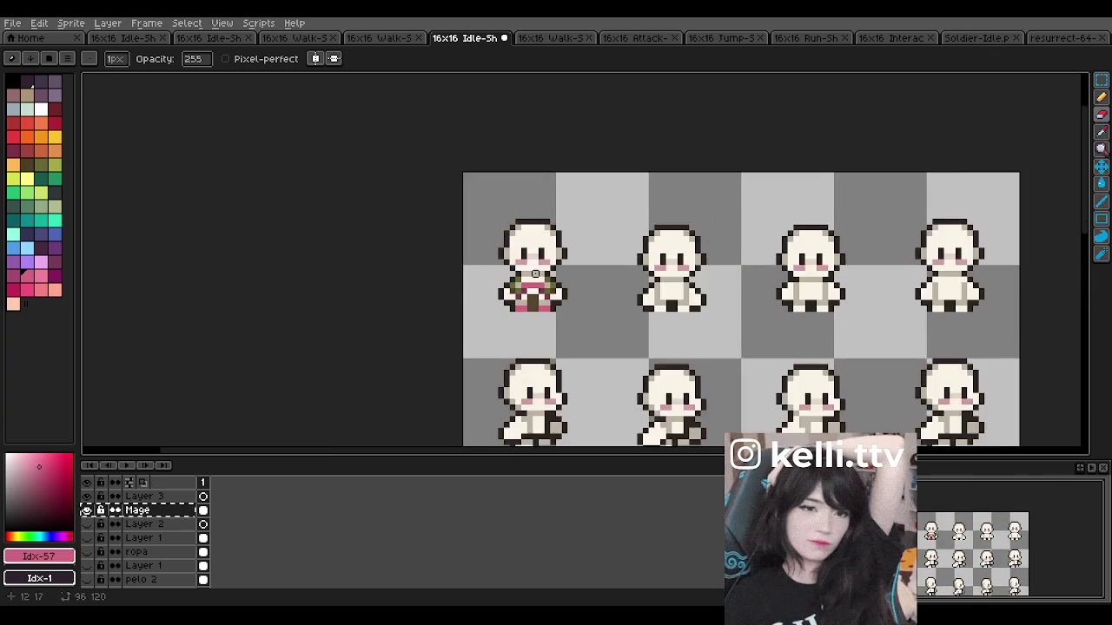
scroll(524, 266, up, 1)
scroll(523, 266, up, 1)
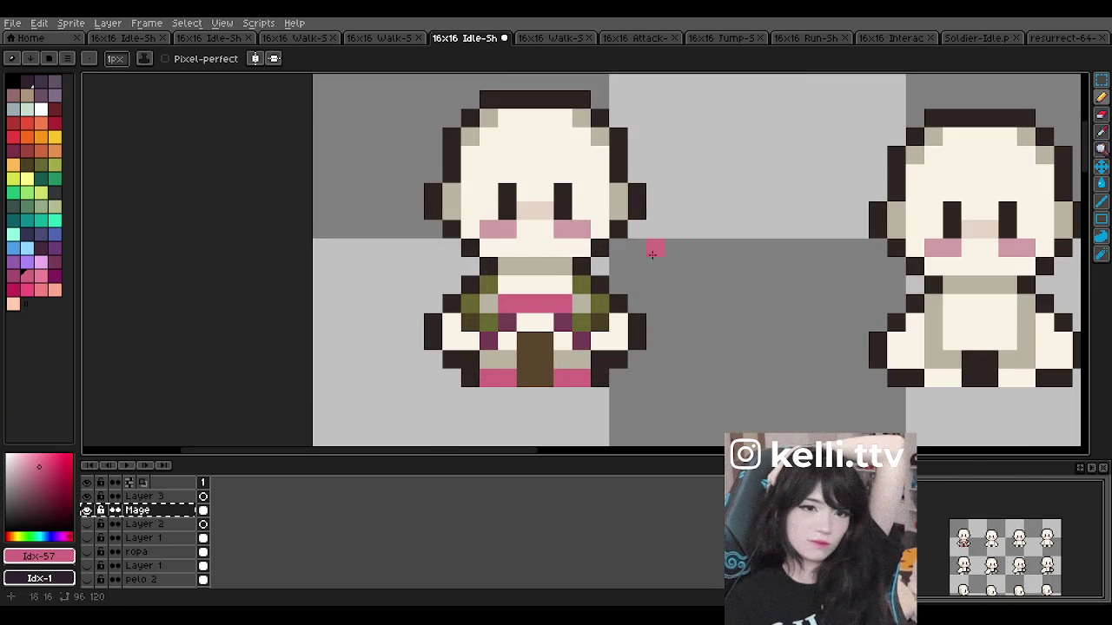
scroll(489, 265, down, 3)
scroll(492, 252, down, 2)
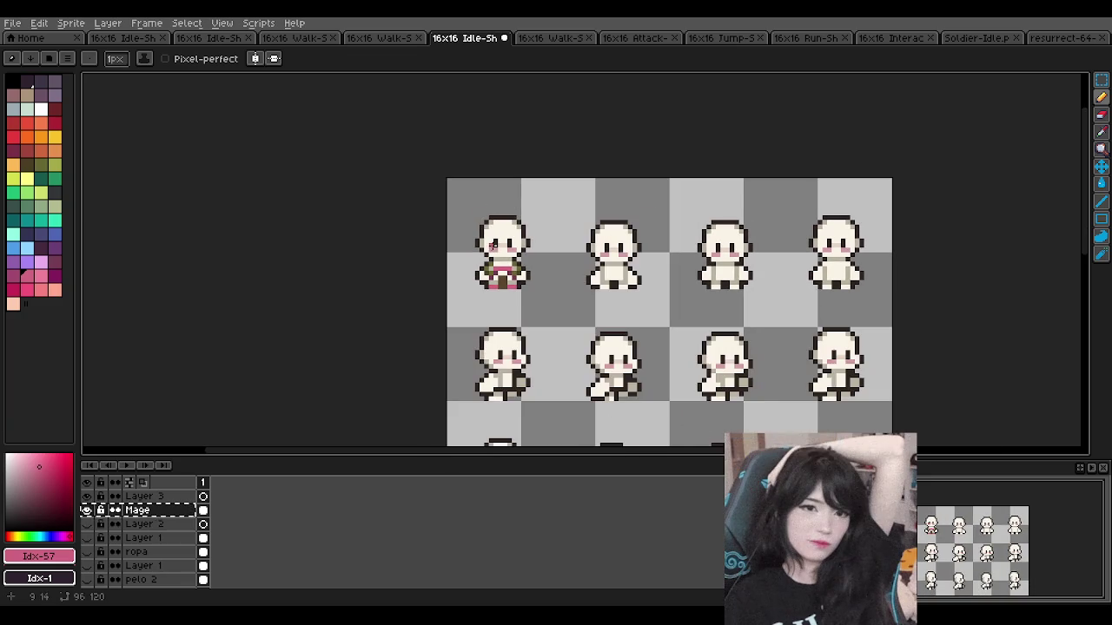
scroll(495, 253, up, 3)
scroll(495, 254, up, 2)
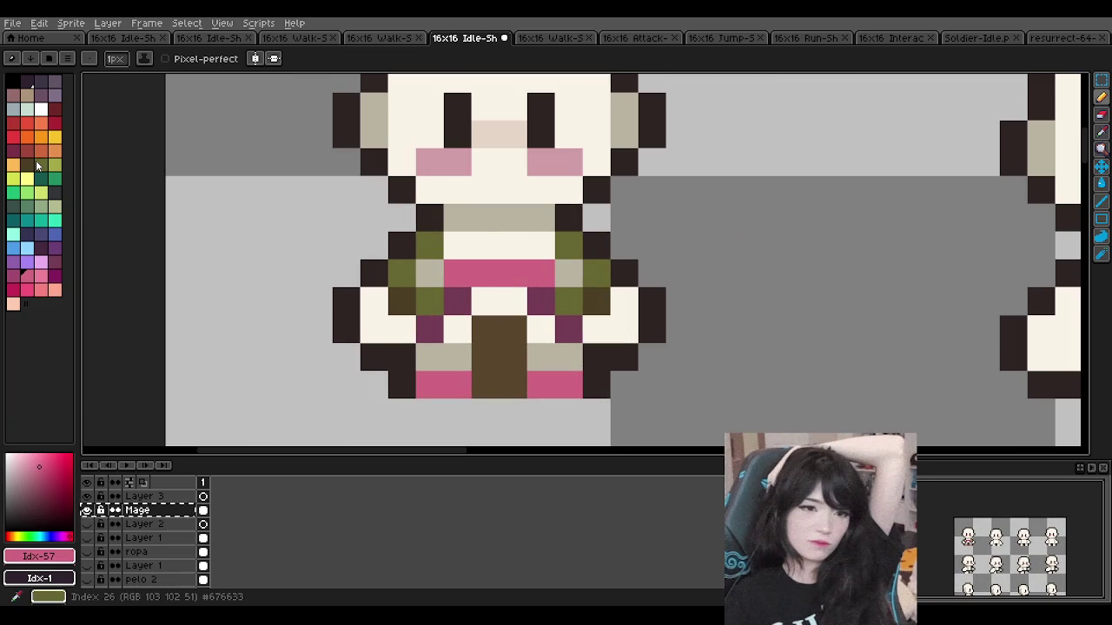
scroll(469, 173, down, 4)
scroll(464, 169, down, 3)
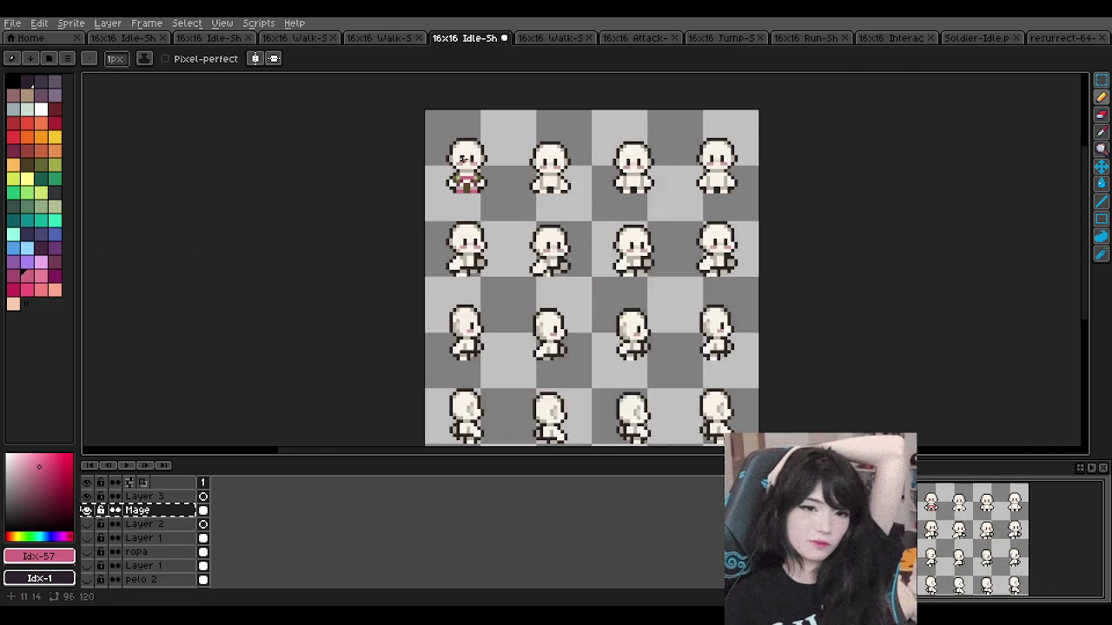
scroll(461, 164, down, 1)
scroll(482, 200, up, 3)
scroll(484, 201, up, 2)
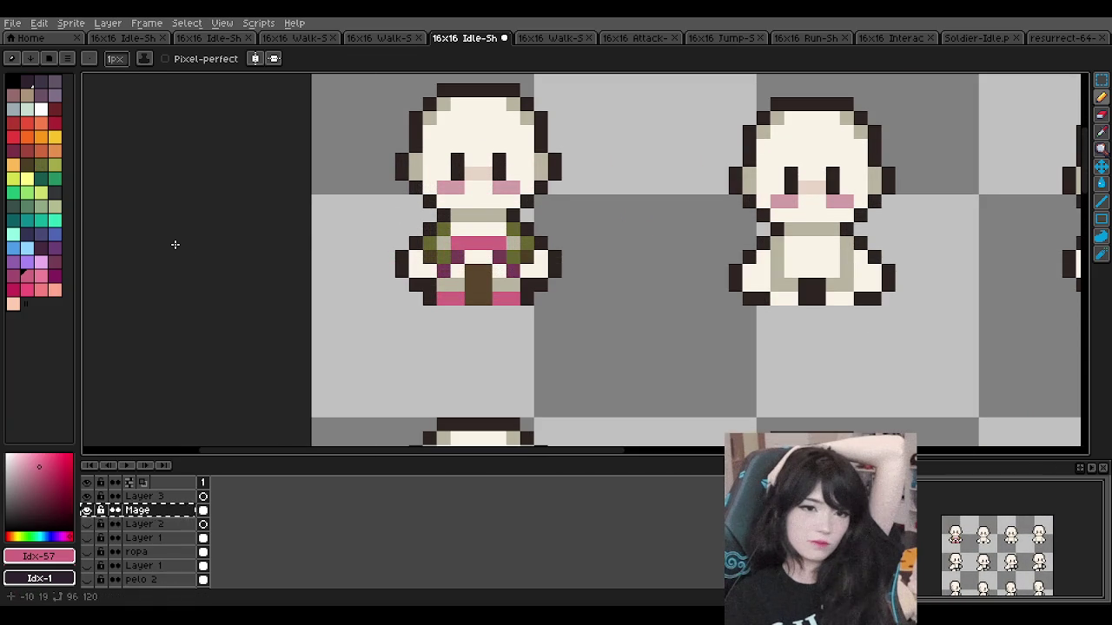
click(13, 293)
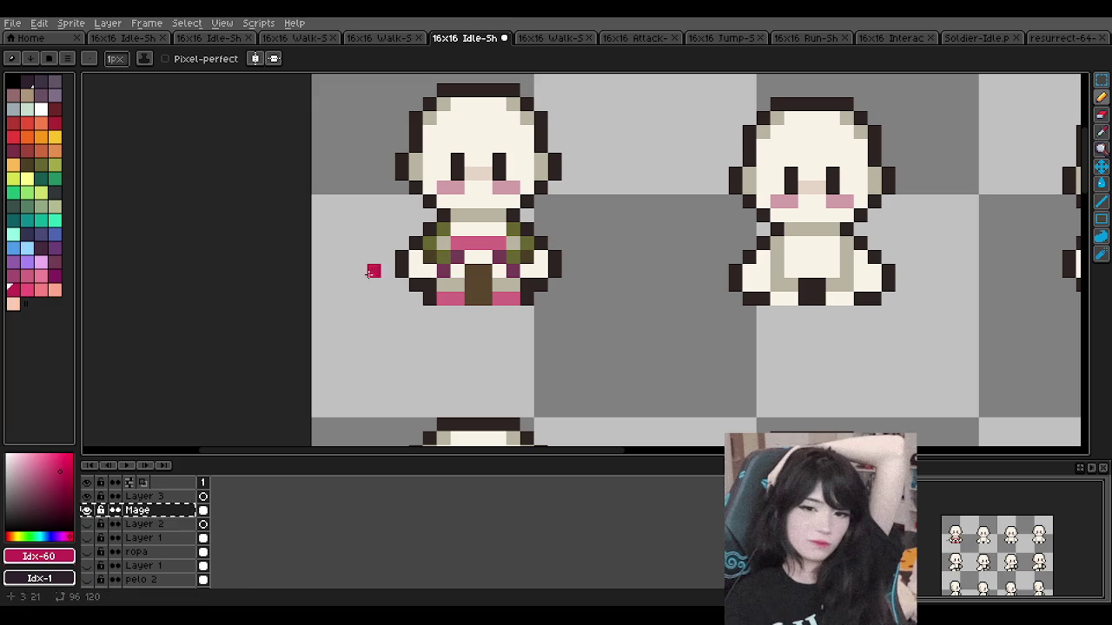
Step: Paint three shirt pixels magenta and try the salmon, olive and shirt-pink colours
click(444, 272)
click(455, 258)
click(512, 269)
click(41, 289)
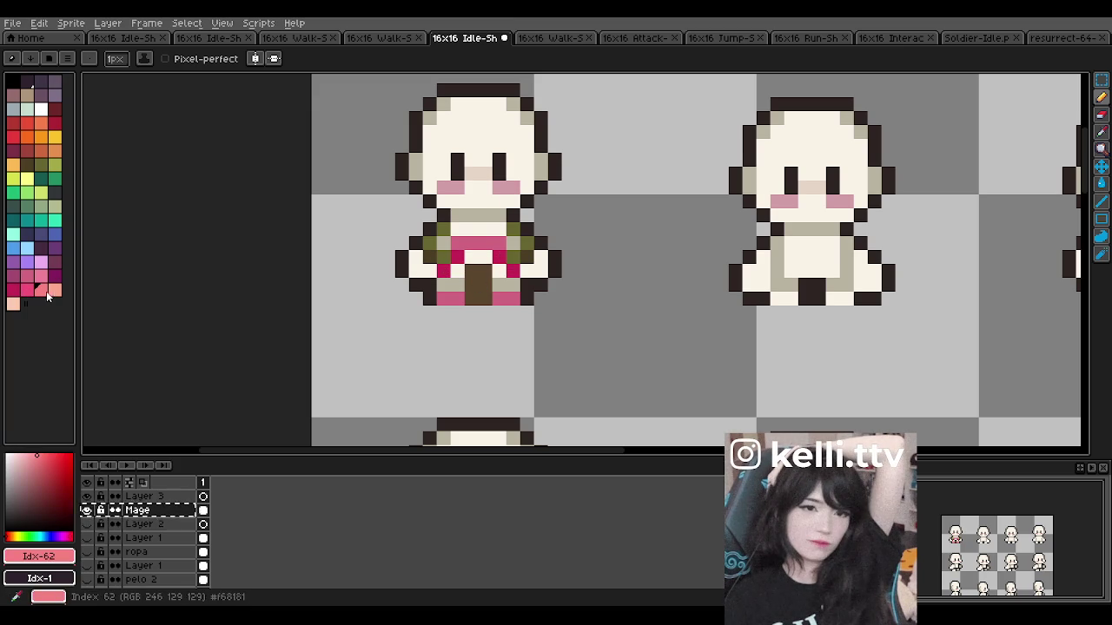
scroll(555, 230, up, 1)
alt+click(406, 260)
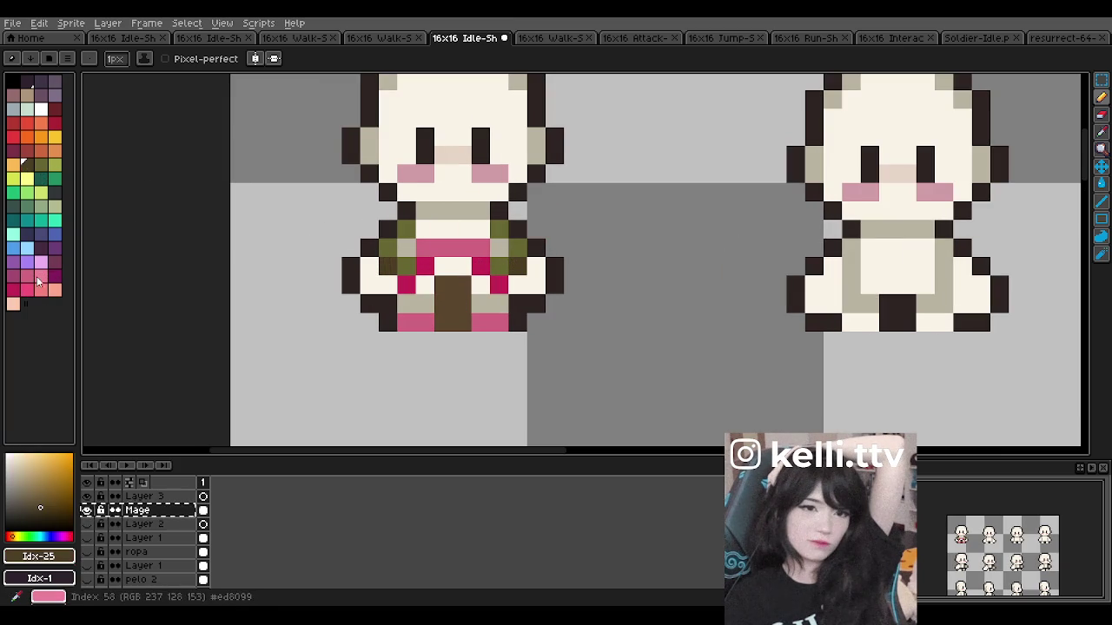
alt+click(455, 242)
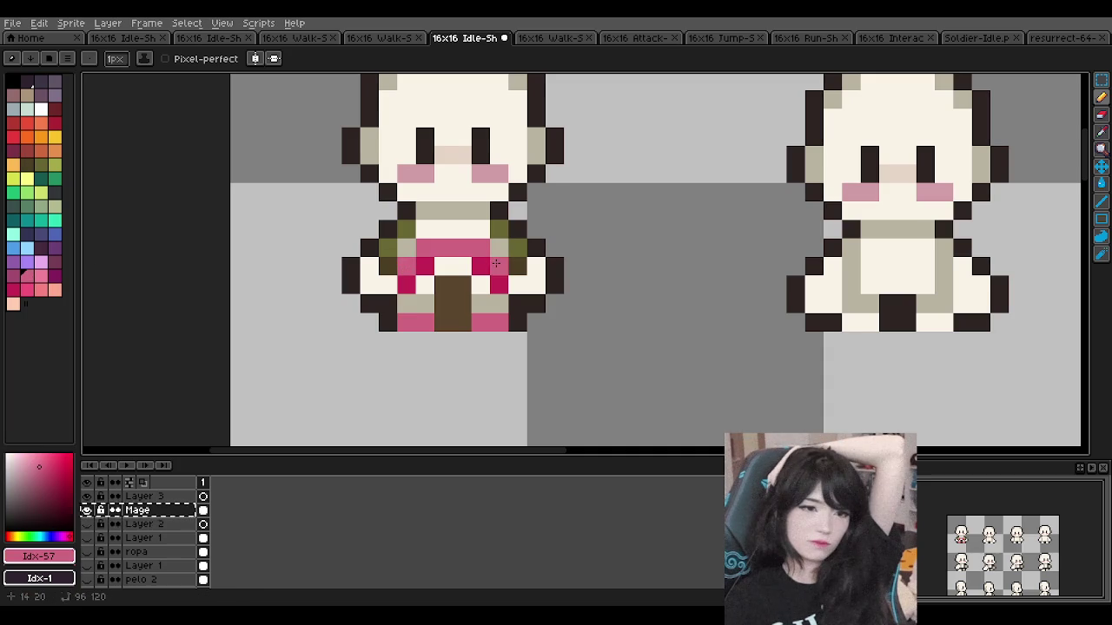
scroll(461, 191, down, 1)
scroll(462, 191, down, 1)
scroll(462, 191, up, 1)
scroll(461, 191, up, 2)
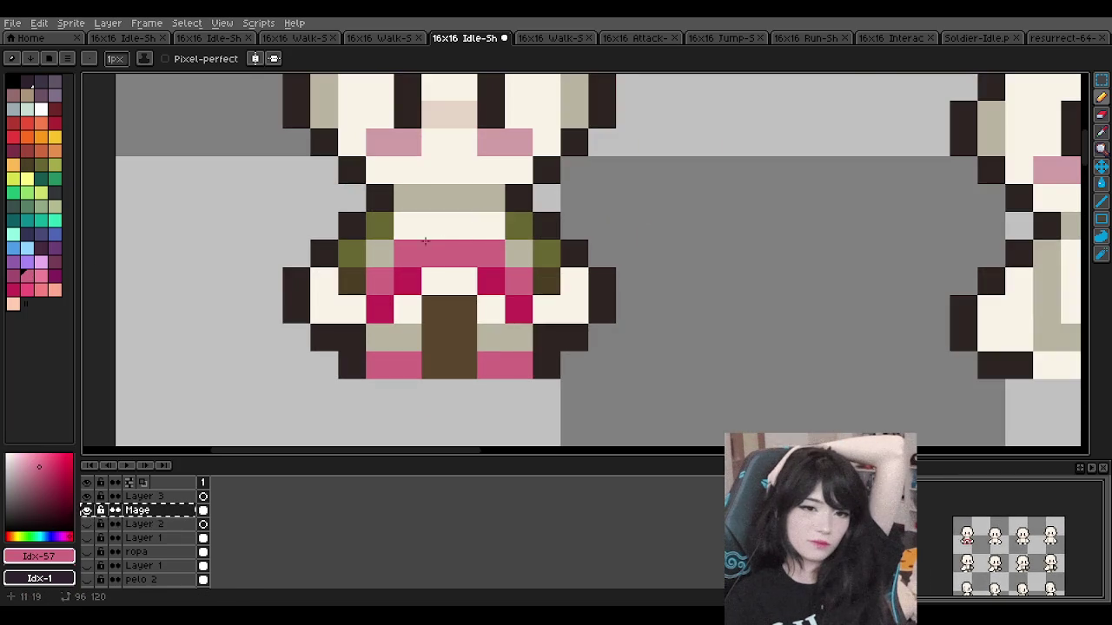
Step: Repaint the four olive shoulder pixels dark purple
click(55, 261)
click(519, 225)
click(547, 253)
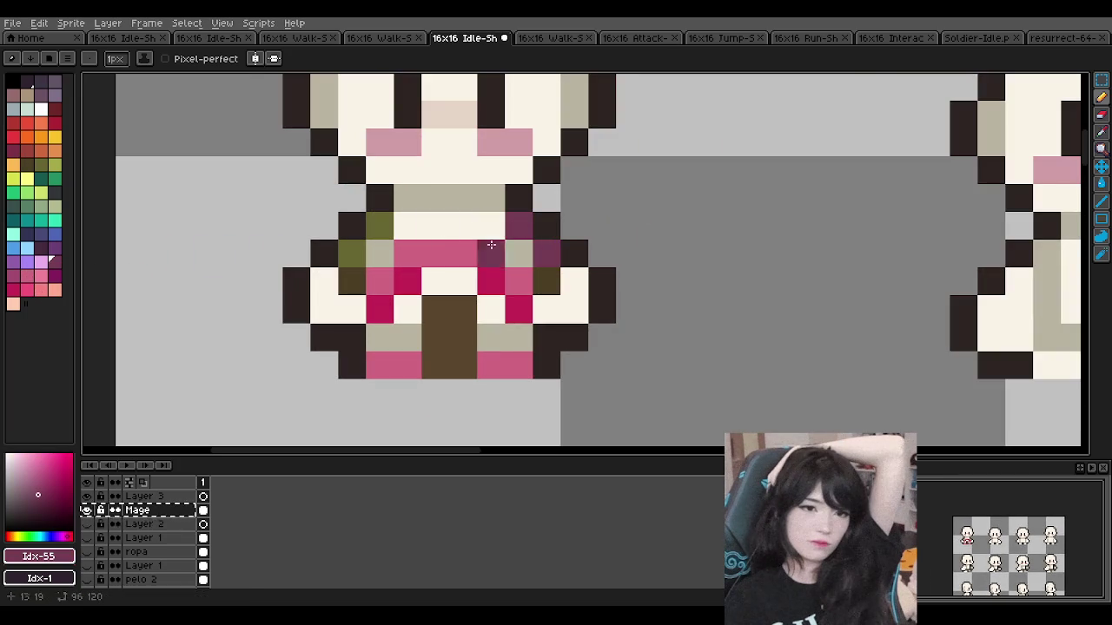
click(380, 226)
click(352, 253)
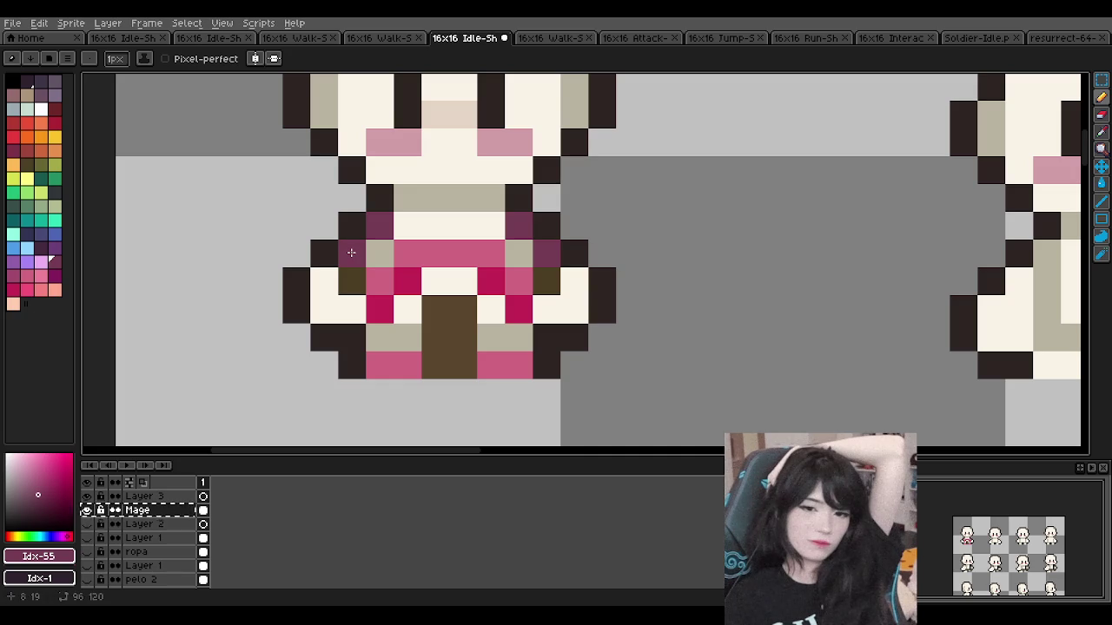
Step: Paint two left-side pixels, including the left chest olive pixel, in the lighter magenta
key(bracketright)
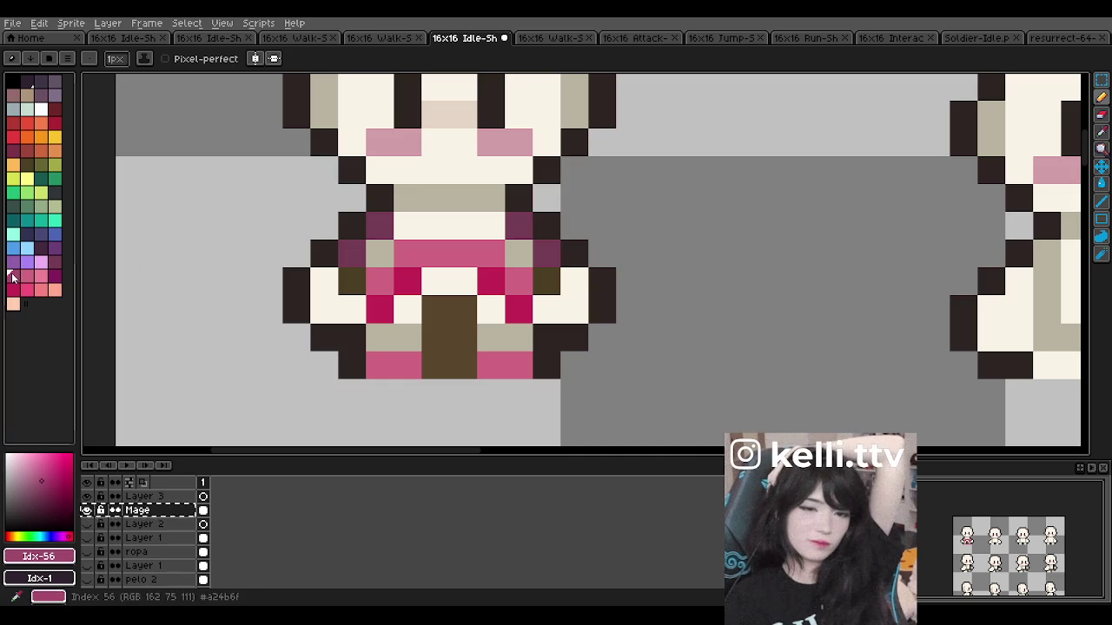
click(348, 254)
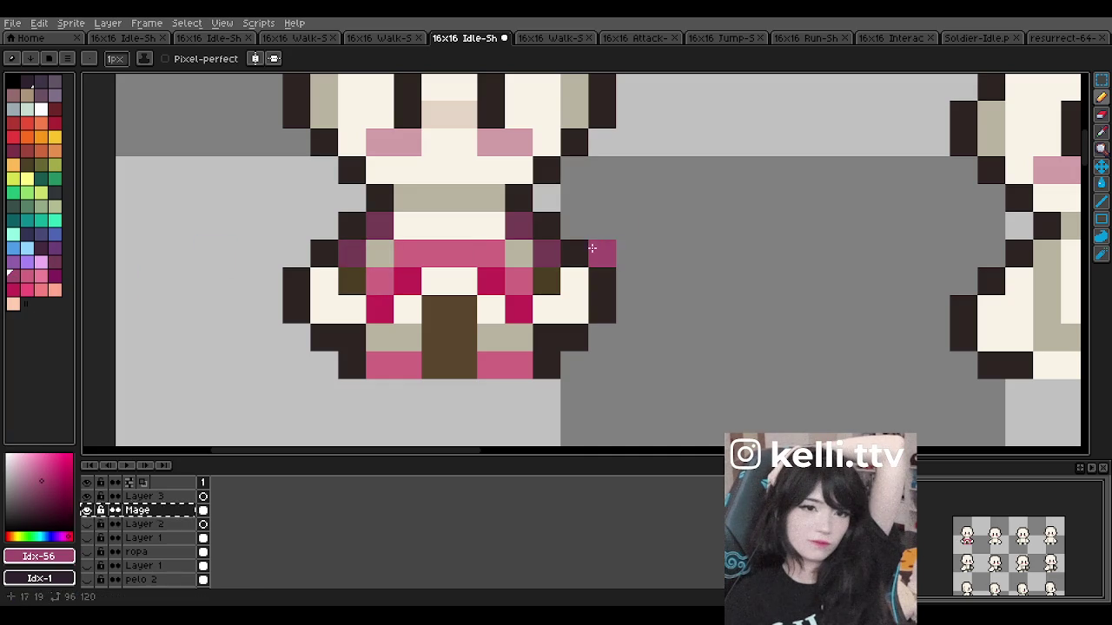
click(352, 281)
scroll(549, 288, down, 2)
scroll(542, 252, down, 2)
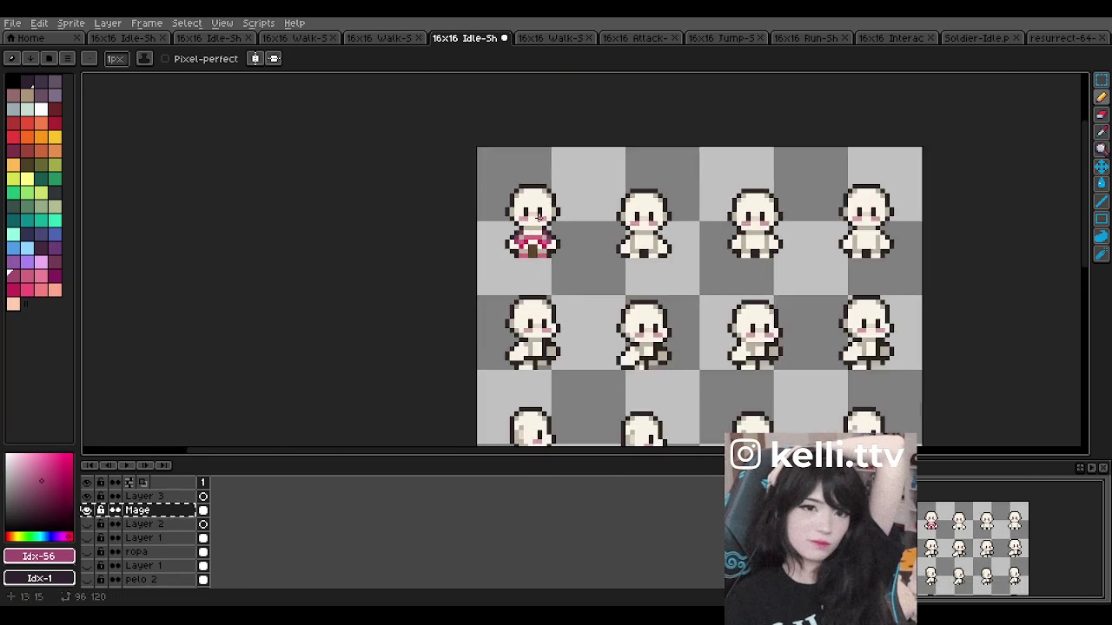
Step: Try a darker magenta on the robe, then undo that pixel and return to the Pencil
scroll(536, 212, down, 3)
scroll(529, 222, up, 2)
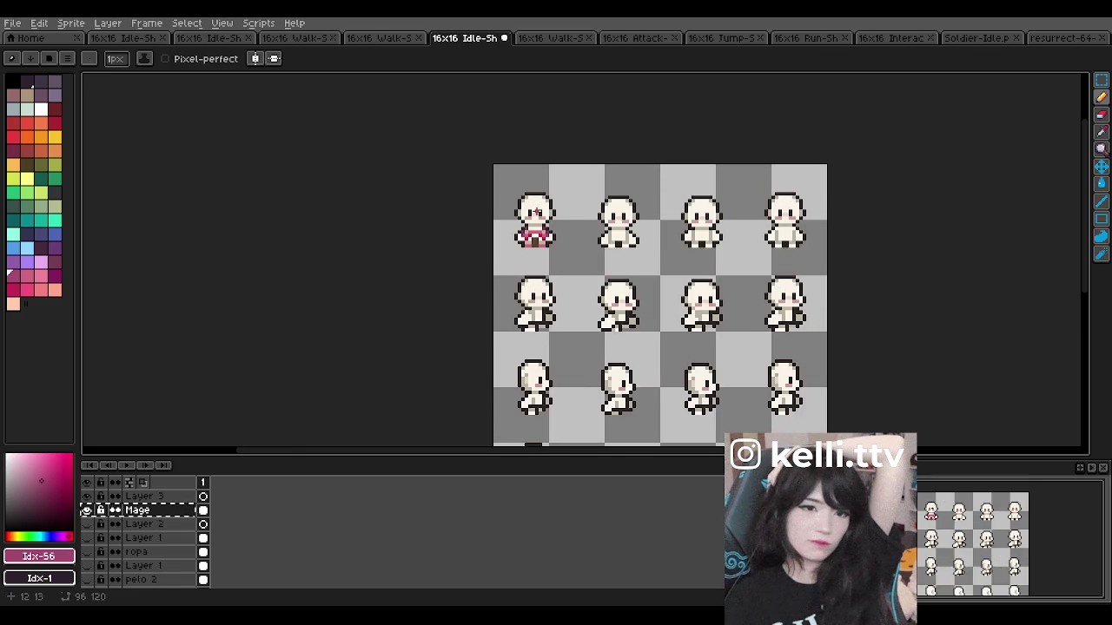
scroll(530, 222, up, 2)
scroll(528, 221, up, 2)
scroll(521, 217, up, 3)
click(54, 276)
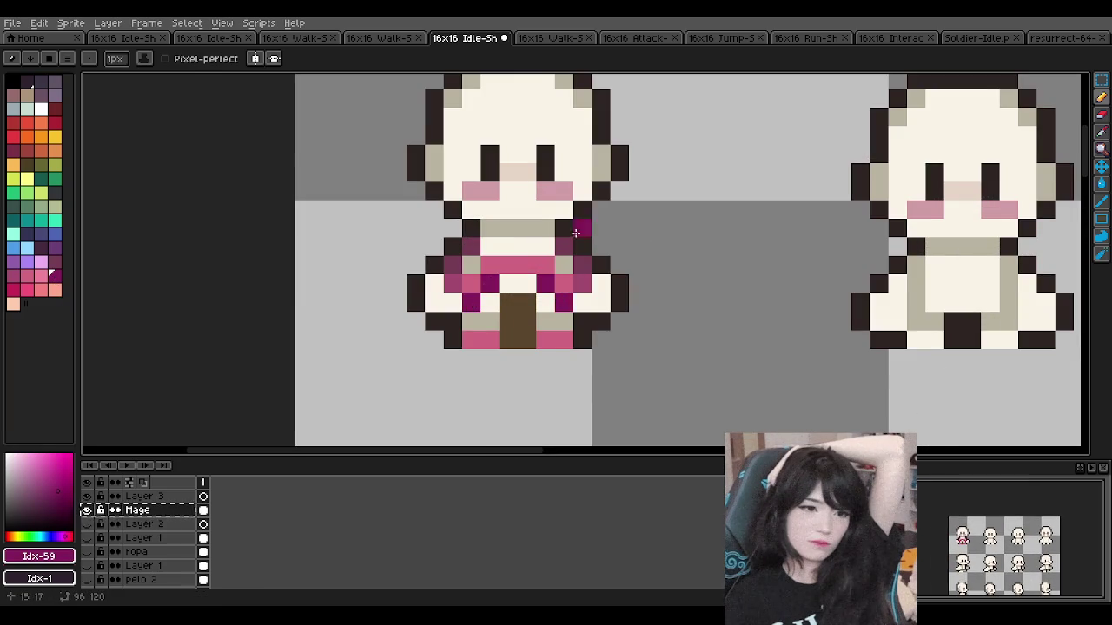
scroll(571, 231, down, 3)
scroll(566, 241, down, 1)
scroll(579, 257, up, 1)
scroll(578, 257, up, 2)
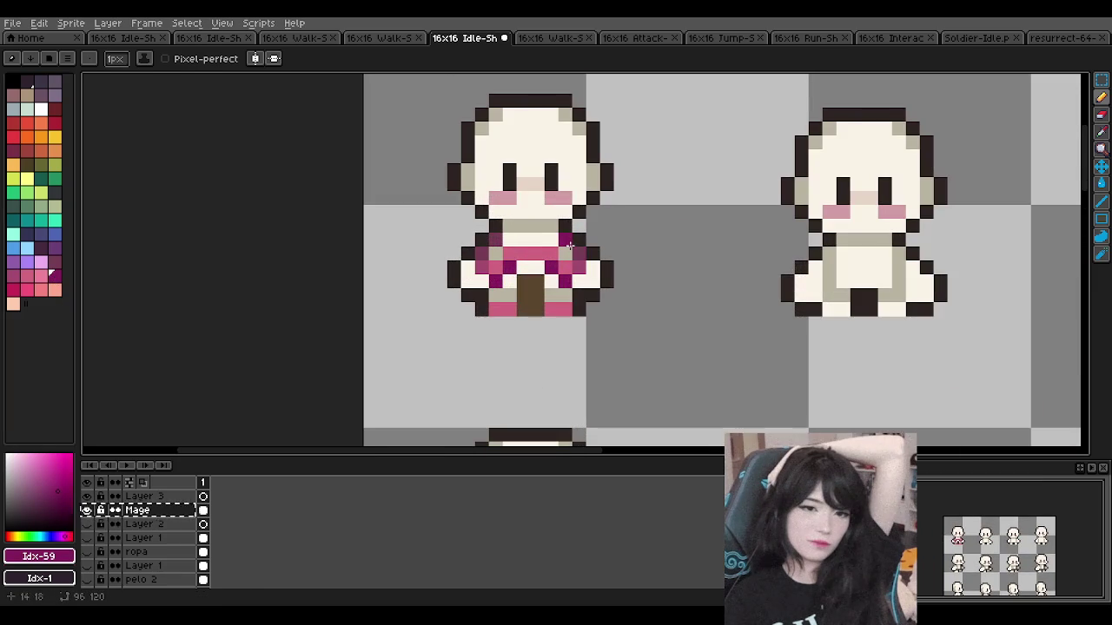
key(ctrl+z)
key(ctrl+z)
key(b)
Step: Try the salmon swatch, then undo that stroke and return to the Pencil
scroll(542, 234, up, 1)
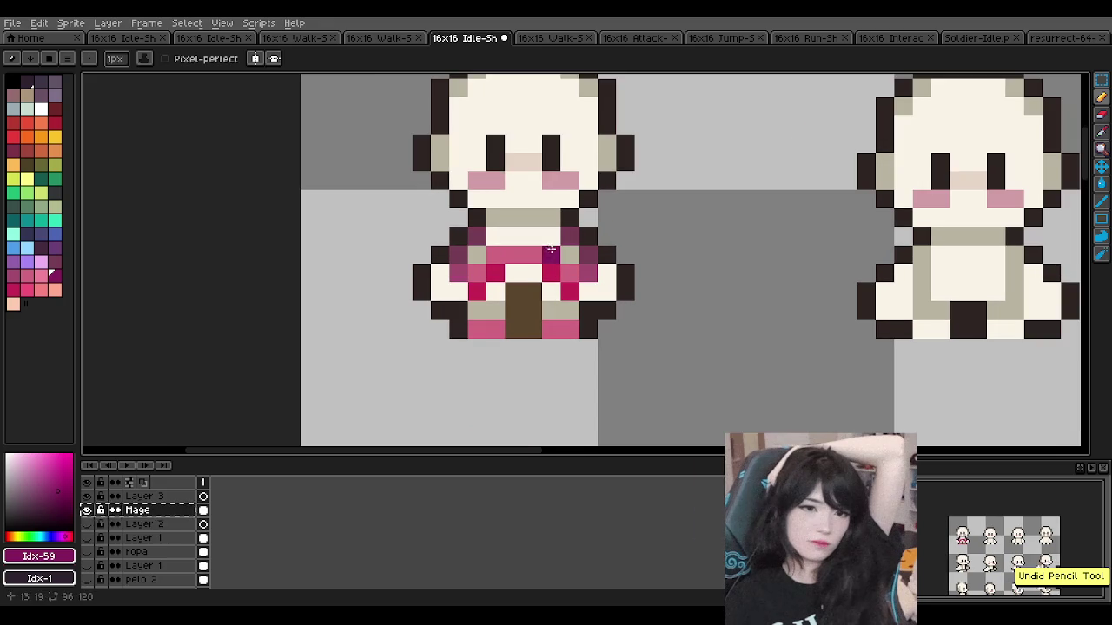
click(41, 292)
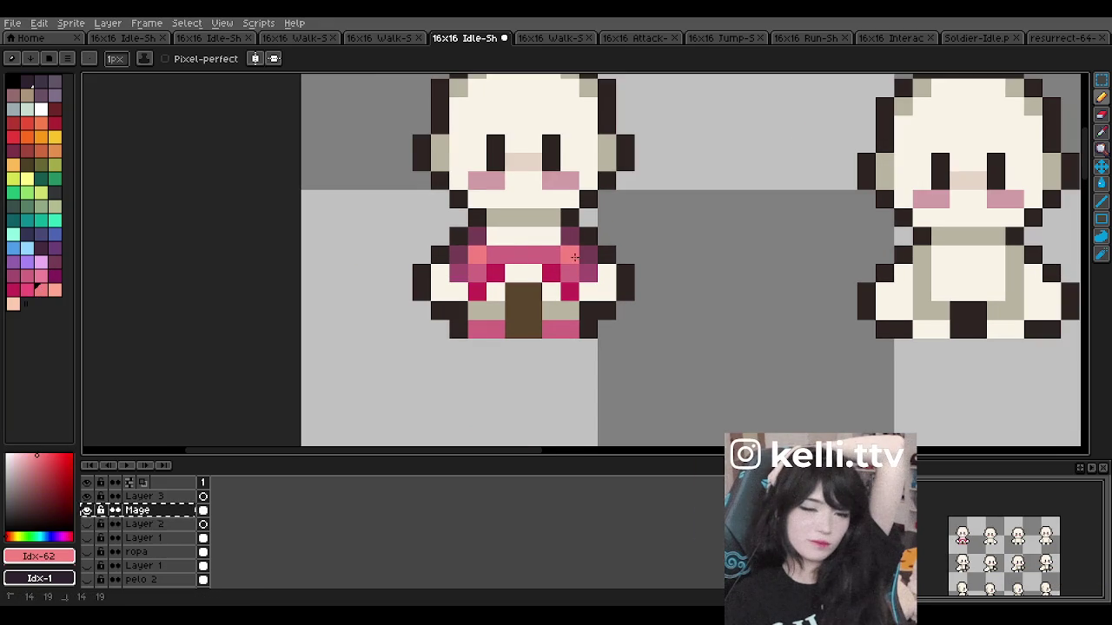
scroll(555, 248, down, 4)
scroll(558, 241, down, 1)
scroll(561, 245, up, 2)
scroll(561, 244, up, 3)
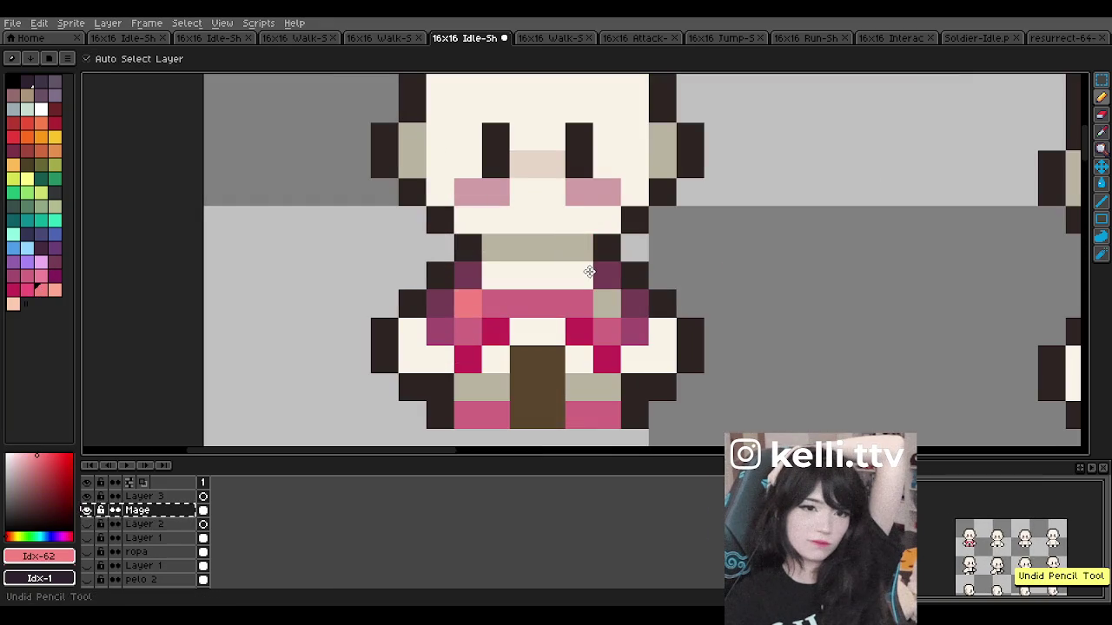
scroll(582, 269, down, 2)
scroll(583, 271, up, 2)
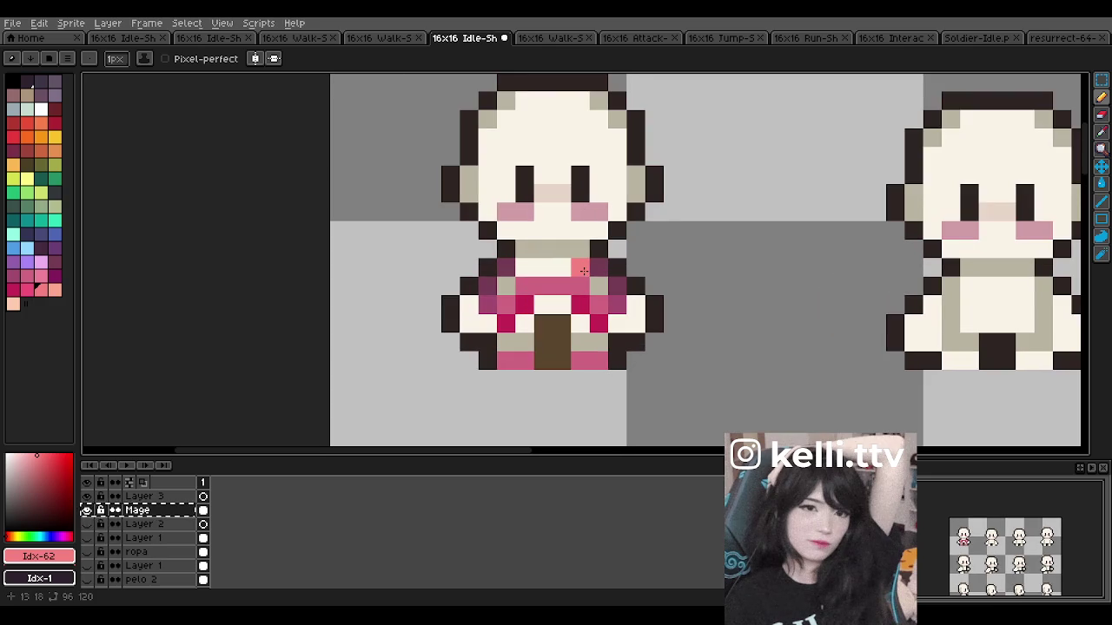
key(ctrl+z)
key(ctrl+z)
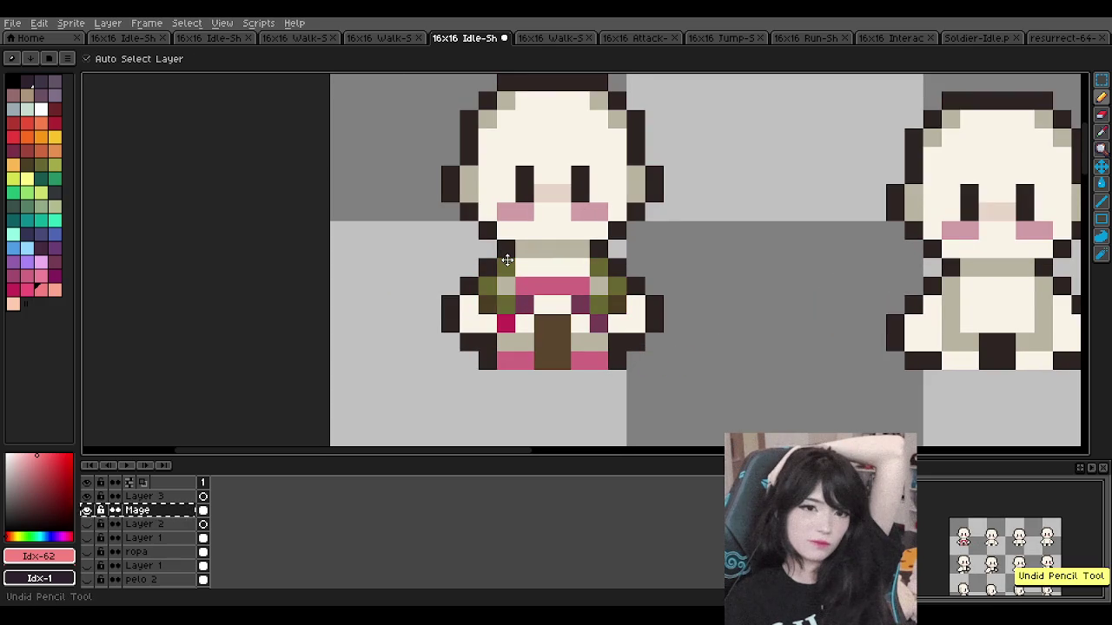
key(b)
Step: Browse the palette, trying a purple before going back to the pink colour
scroll(506, 260, down, 1)
scroll(506, 260, down, 1)
scroll(507, 260, down, 2)
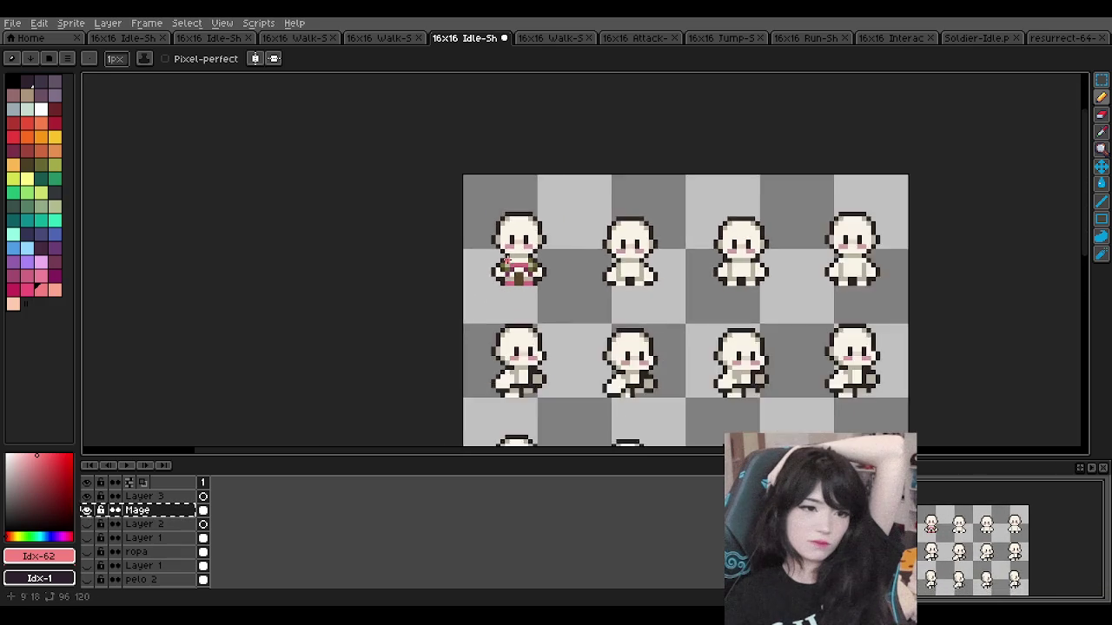
scroll(508, 260, up, 4)
scroll(476, 261, up, 2)
scroll(482, 251, down, 2)
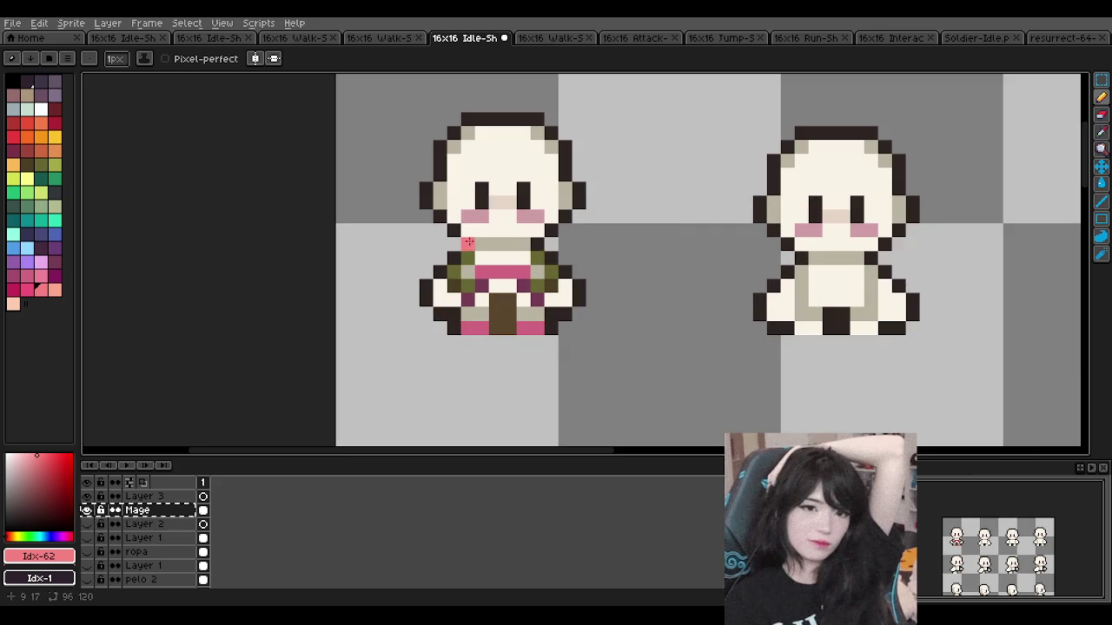
scroll(492, 271, up, 1)
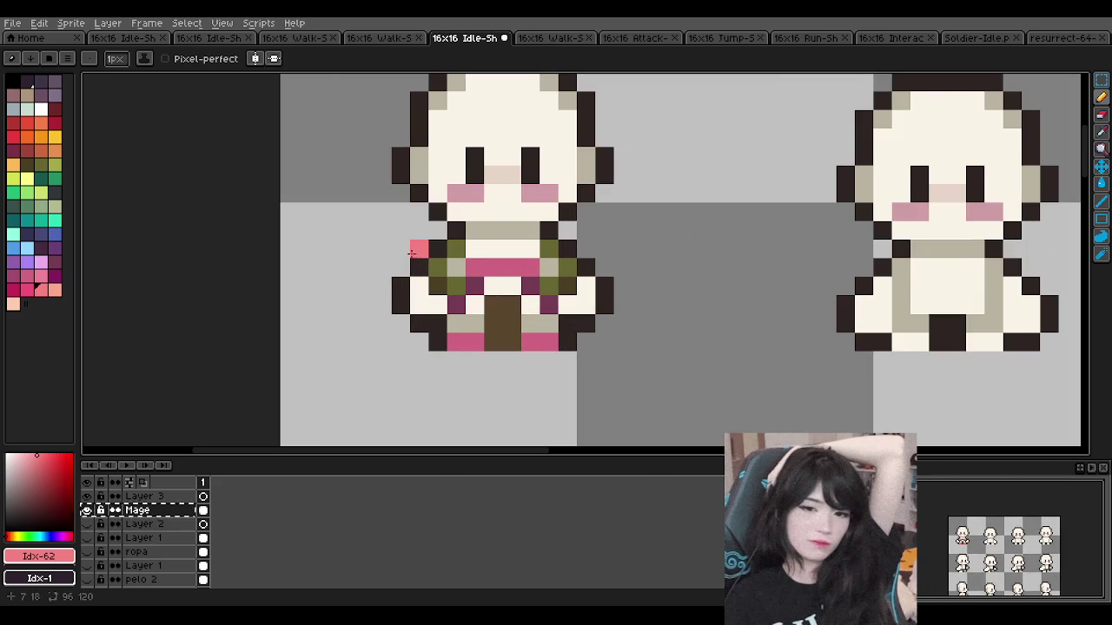
scroll(426, 270, down, 1)
scroll(426, 270, down, 1)
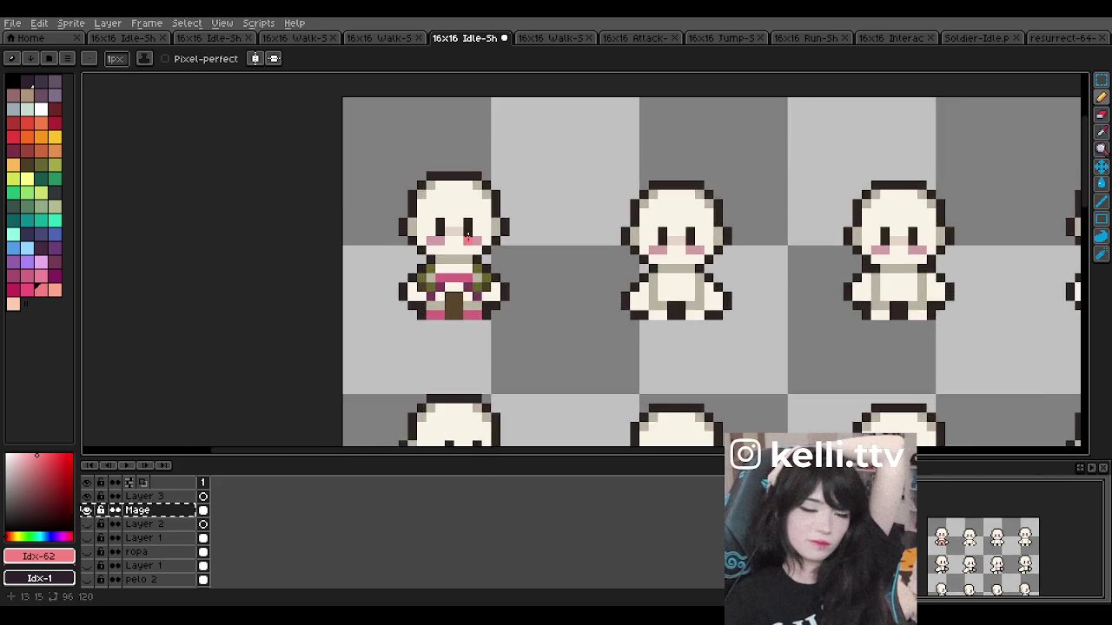
scroll(425, 278, up, 2)
scroll(418, 373, down, 1)
scroll(434, 330, down, 2)
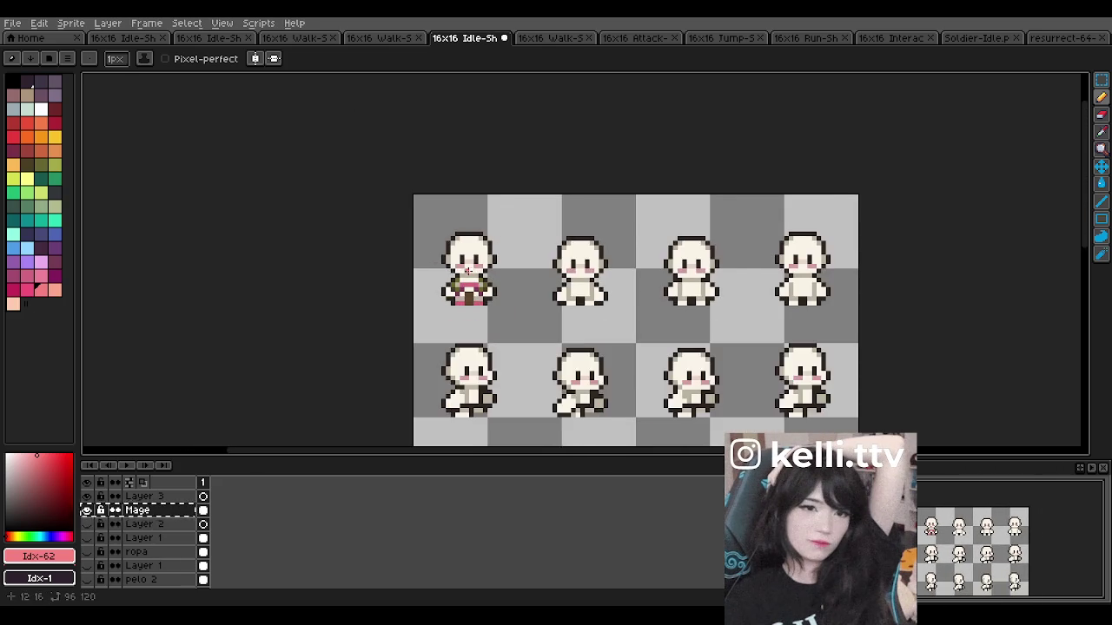
scroll(453, 278, down, 1)
scroll(432, 272, up, 3)
scroll(482, 278, up, 2)
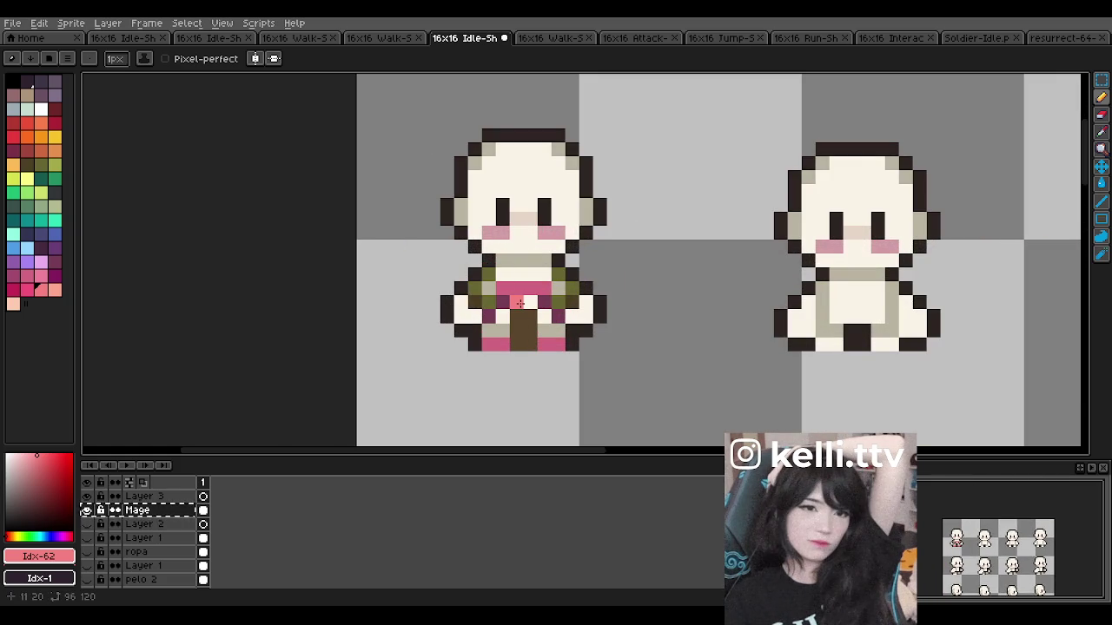
scroll(519, 302, down, 3)
scroll(513, 302, up, 3)
scroll(502, 303, up, 1)
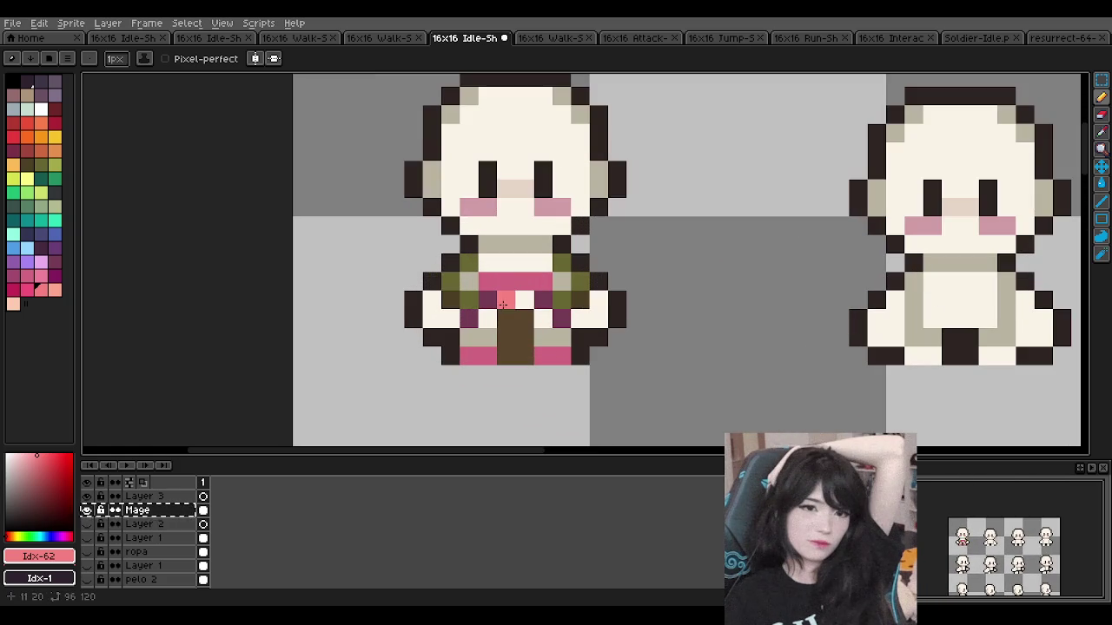
click(27, 261)
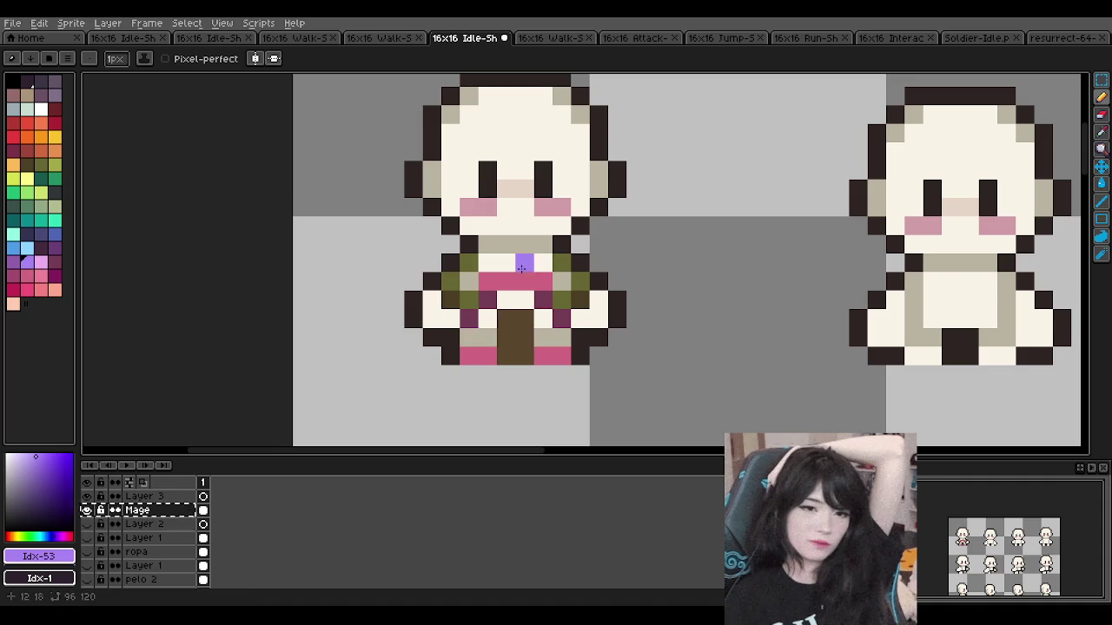
scroll(517, 265, down, 5)
scroll(452, 294, up, 4)
click(40, 275)
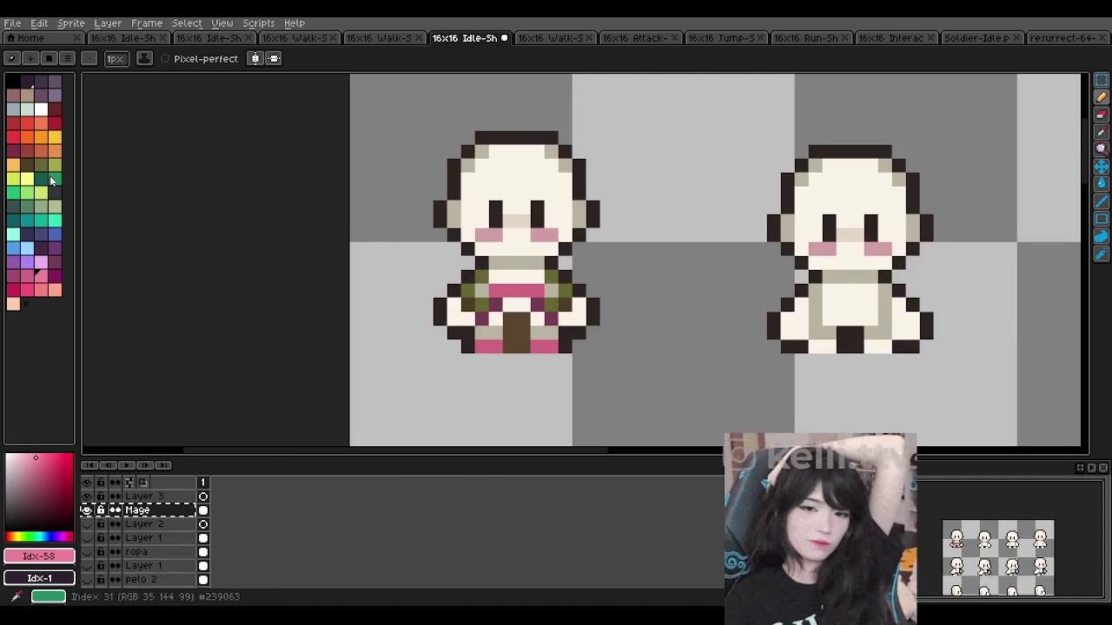
Step: Repaint six olive shoulder and sleeve pixels dark red
click(27, 150)
scroll(592, 304, up, 1)
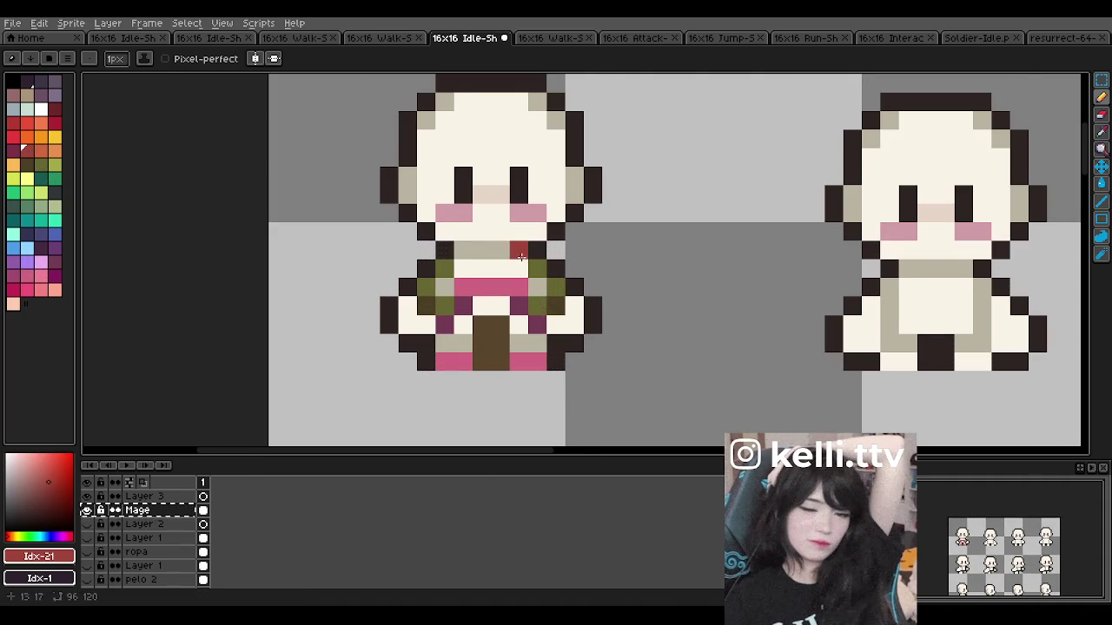
scroll(528, 276, up, 1)
click(542, 325)
click(570, 297)
click(542, 269)
click(403, 325)
click(378, 294)
click(403, 269)
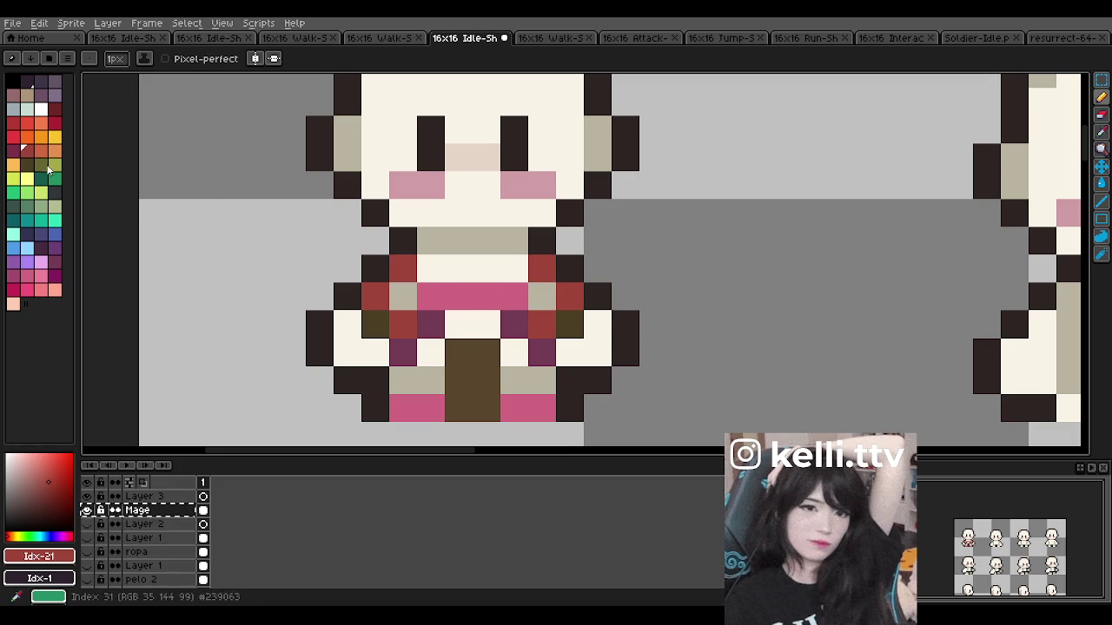
Step: Shade the right sleeve pixel darker purple and turn two tan chest pixels orange
key([)
click(570, 325)
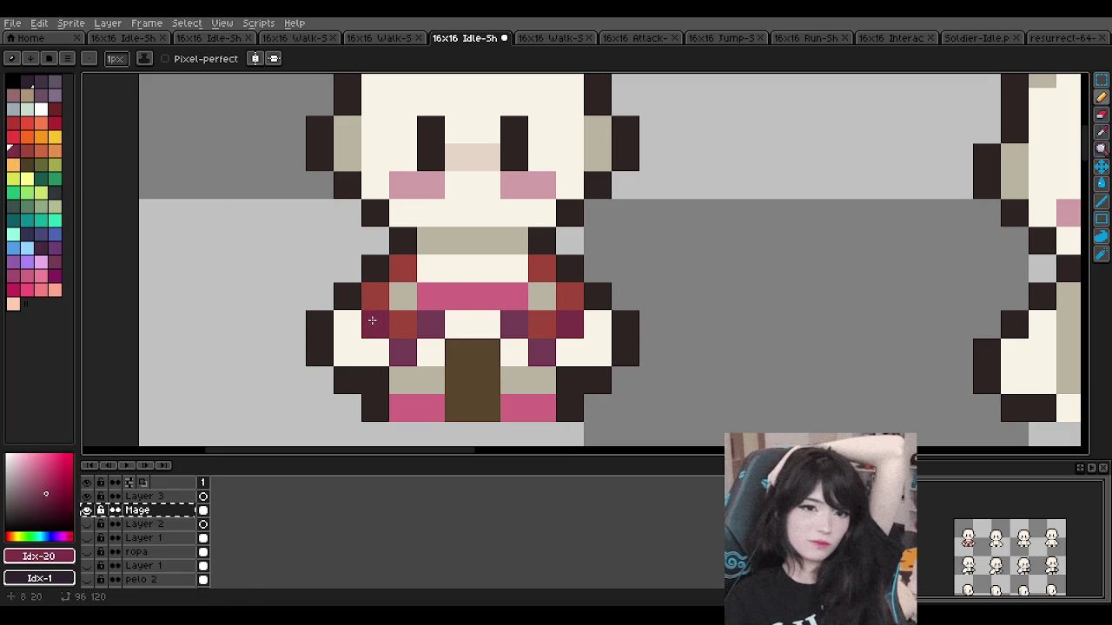
click(41, 150)
click(398, 297)
click(540, 297)
Step: Undo the last accent strokes, restoring the olive shoulders, and return to the Pencil
scroll(525, 290, down, 4)
scroll(506, 250, down, 2)
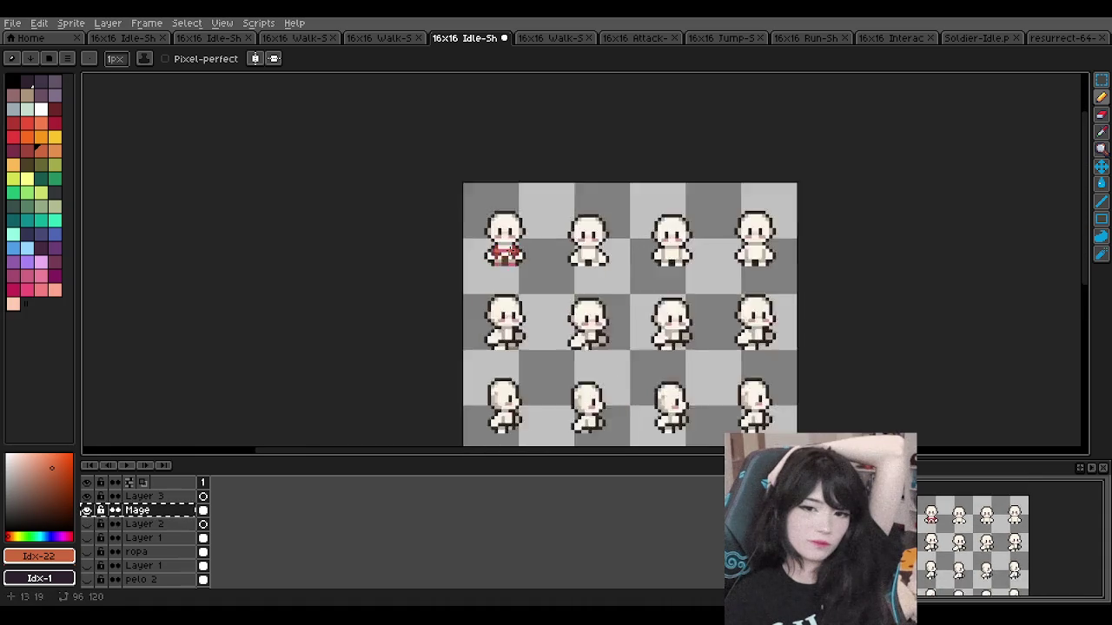
scroll(507, 251, up, 5)
scroll(495, 243, up, 1)
scroll(483, 227, down, 3)
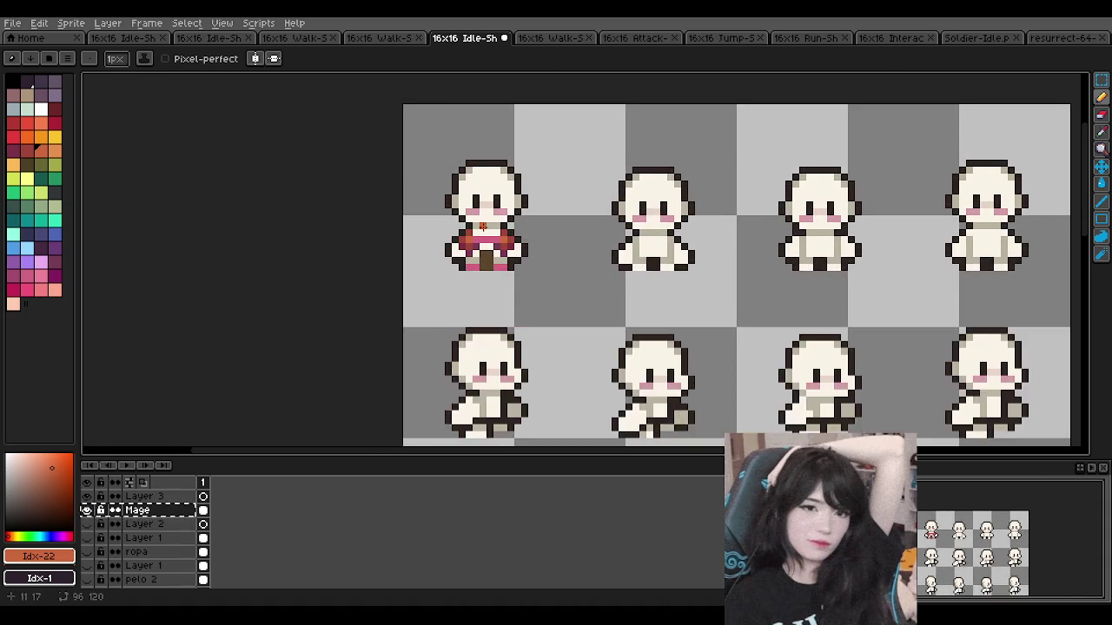
scroll(483, 226, down, 1)
key(ctrl+z)
scroll(479, 211, up, 2)
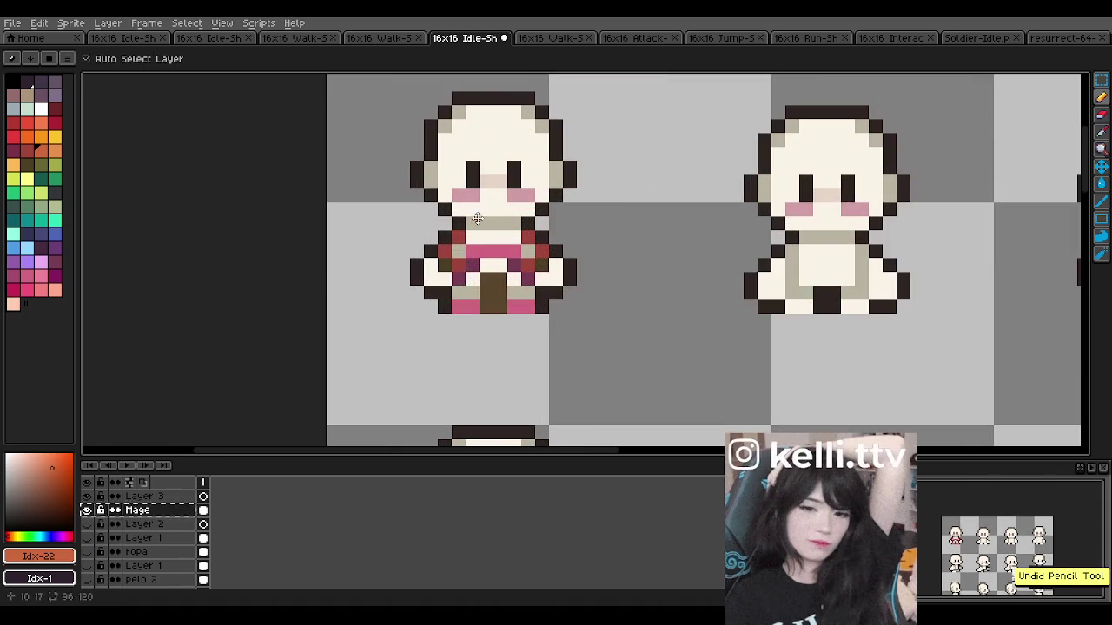
key(b)
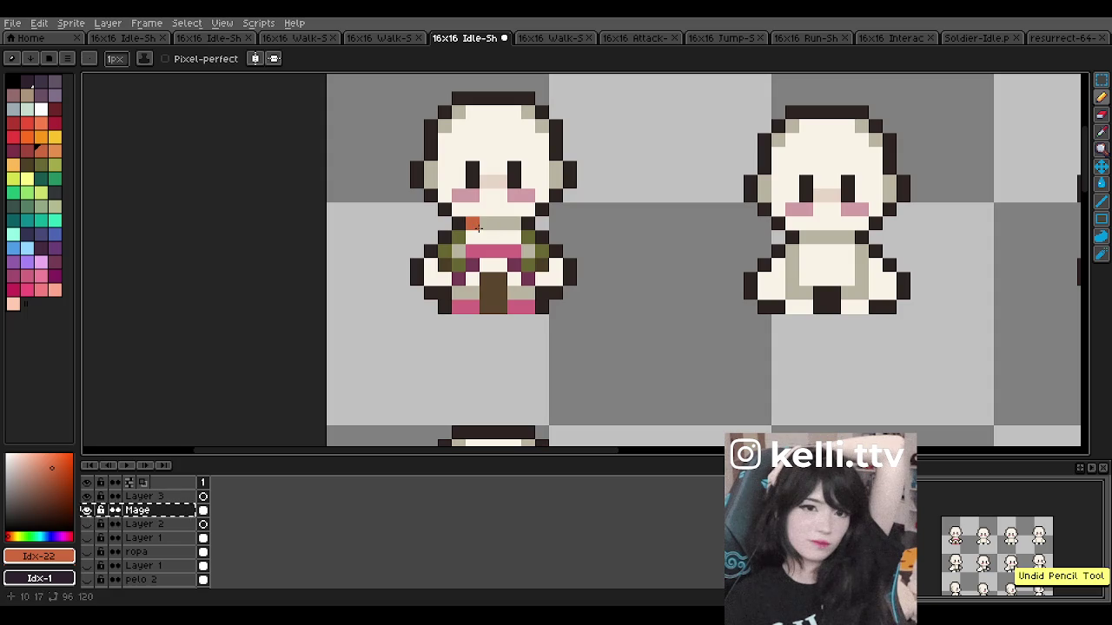
Step: Repaint the robe's bottom hem row and belt row crimson
scroll(481, 247, up, 1)
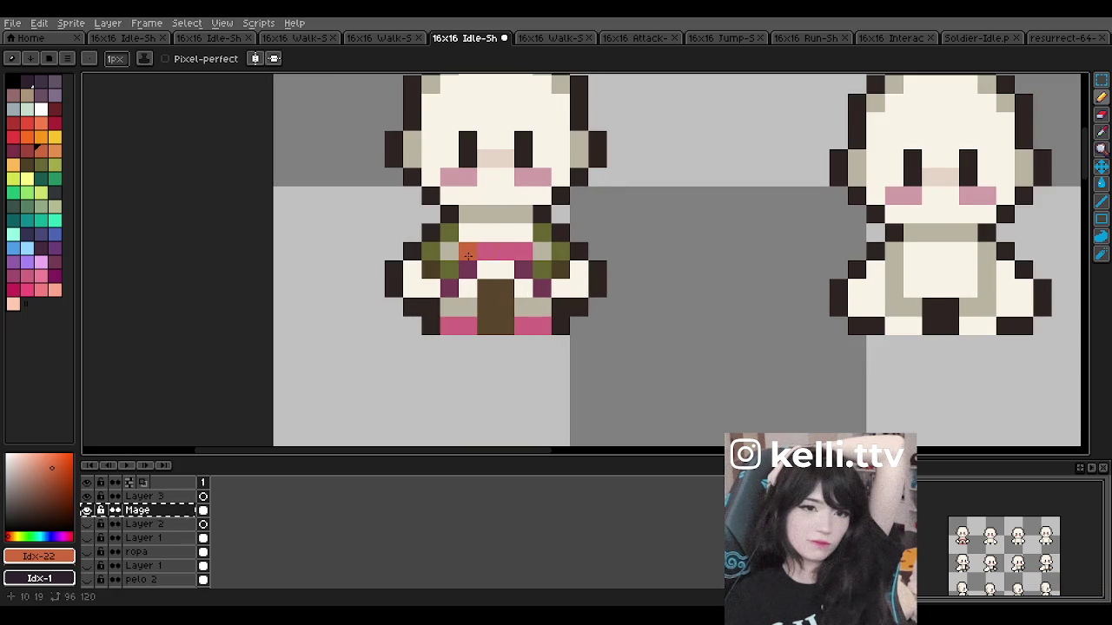
scroll(484, 165, down, 2)
scroll(479, 135, up, 2)
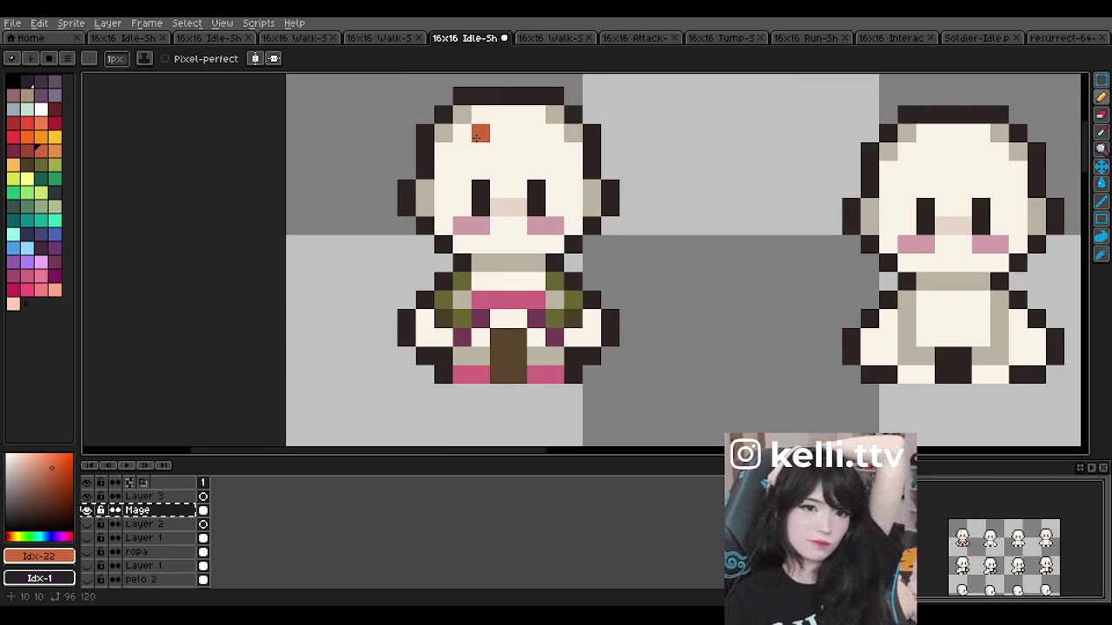
click(16, 298)
drag(457, 375, 567, 378)
drag(499, 299, 538, 300)
scroll(518, 222, down, 3)
Step: Undo the crimson hem and belt repainting and return to the Pencil
scroll(519, 222, down, 3)
scroll(519, 221, up, 3)
scroll(527, 258, up, 3)
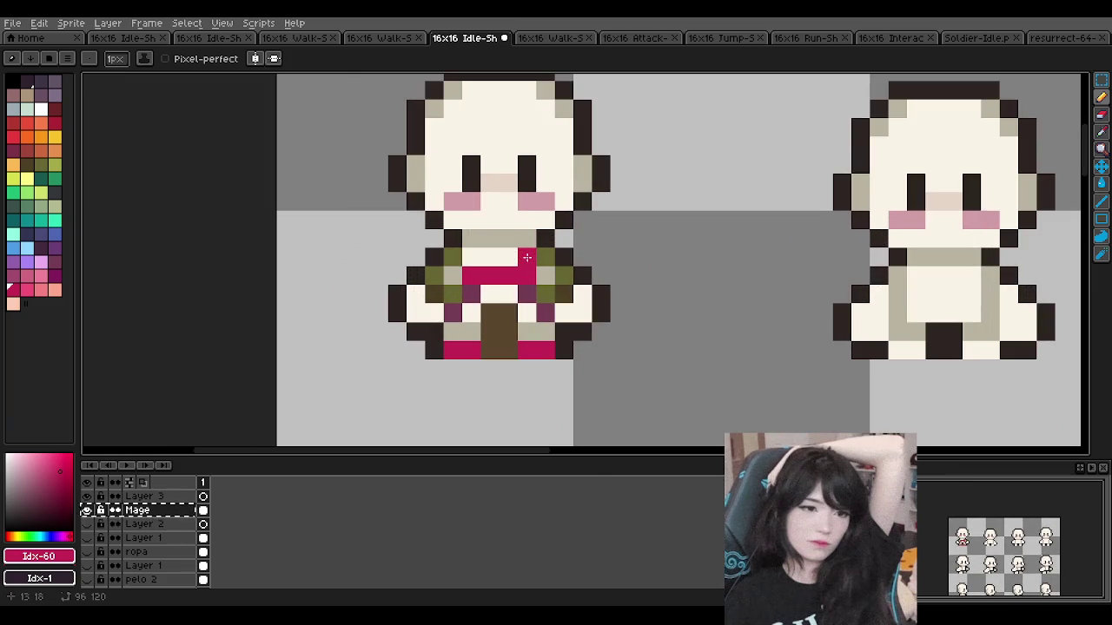
key(ctrl+z)
key(ctrl+z)
key(ctrl+z)
key(b)
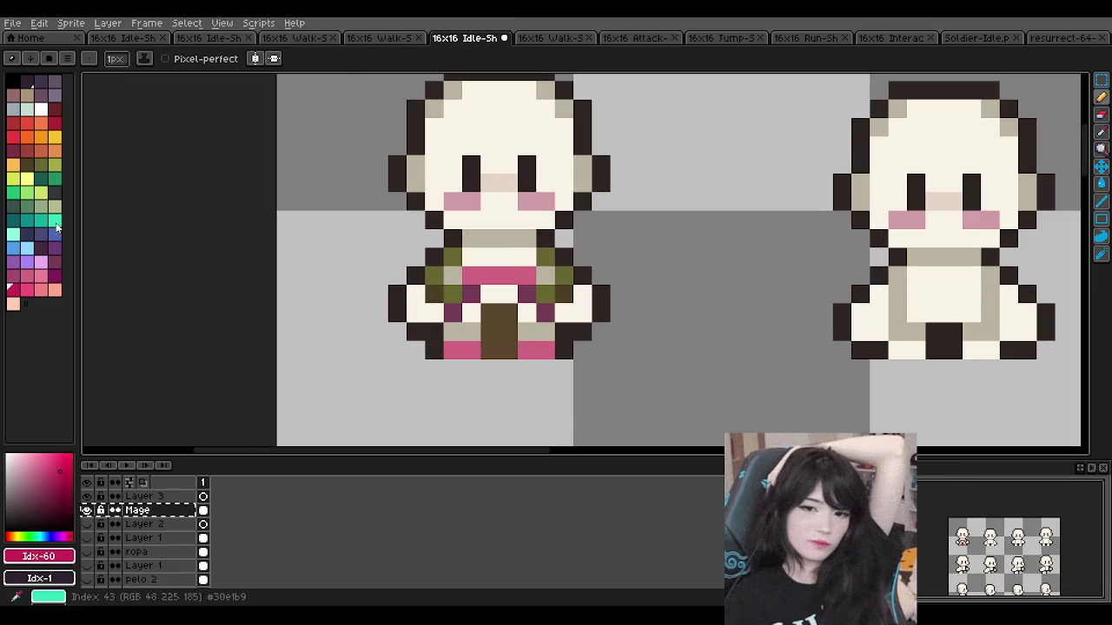
Step: Test grey-green, dark grey and dark teal swatches on the sleeves, undoing the teal trials
click(41, 207)
scroll(566, 263, up, 1)
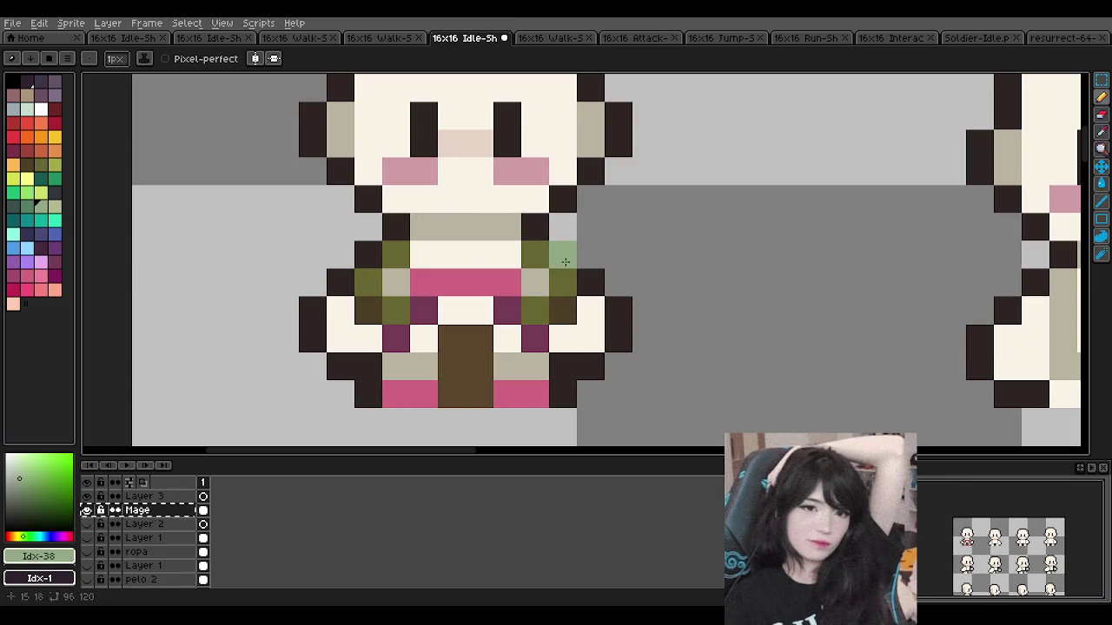
click(56, 199)
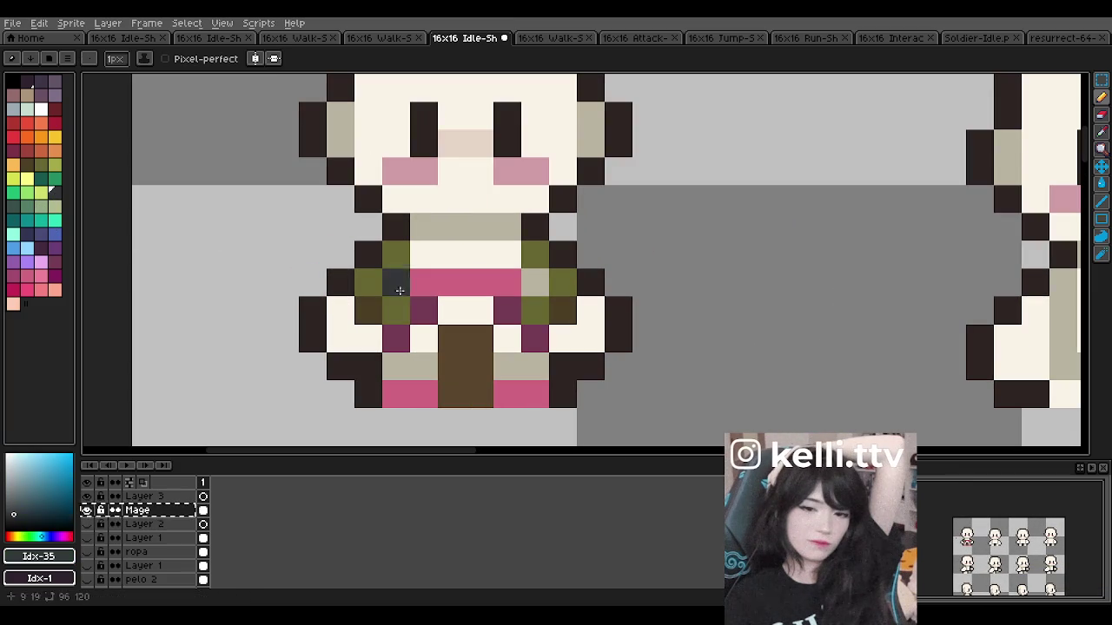
click(14, 207)
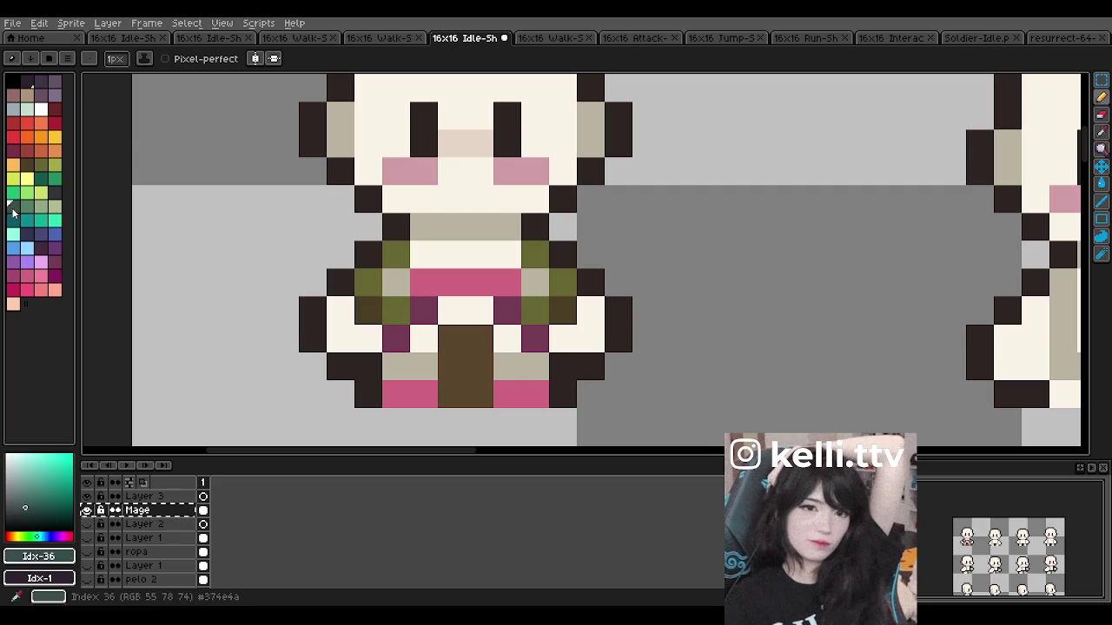
click(397, 308)
click(367, 281)
click(395, 253)
key(ctrl+z)
key(ctrl+z)
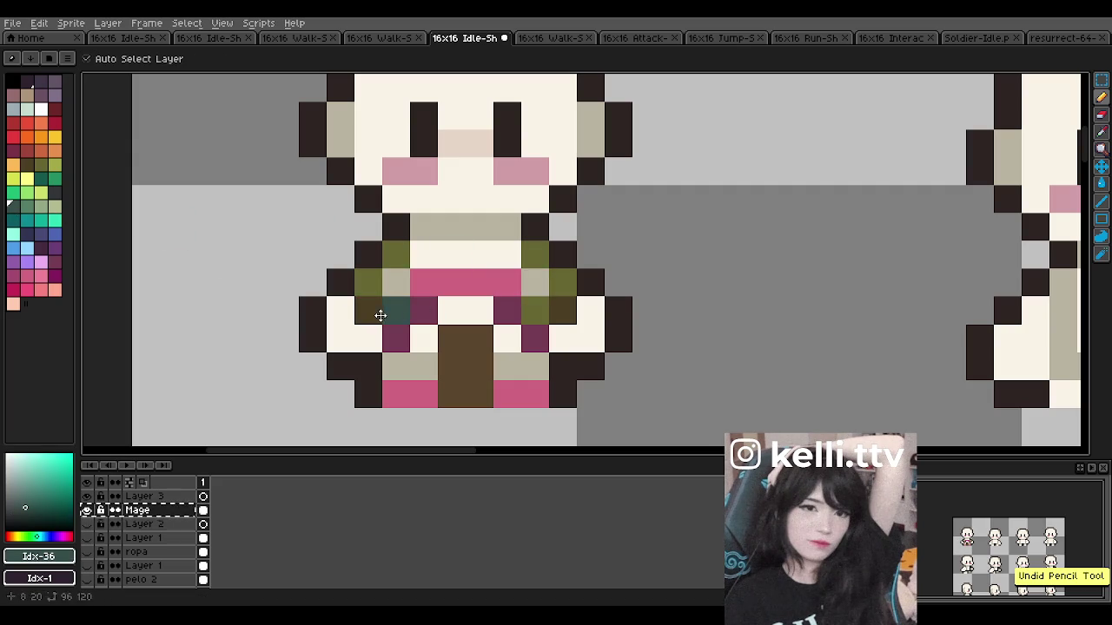
key(ctrl+z)
click(367, 308)
click(562, 308)
Step: Repaint six olive sleeve pixels on both arms mid green
click(27, 206)
click(368, 280)
click(395, 308)
click(395, 254)
click(534, 254)
click(534, 308)
click(534, 280)
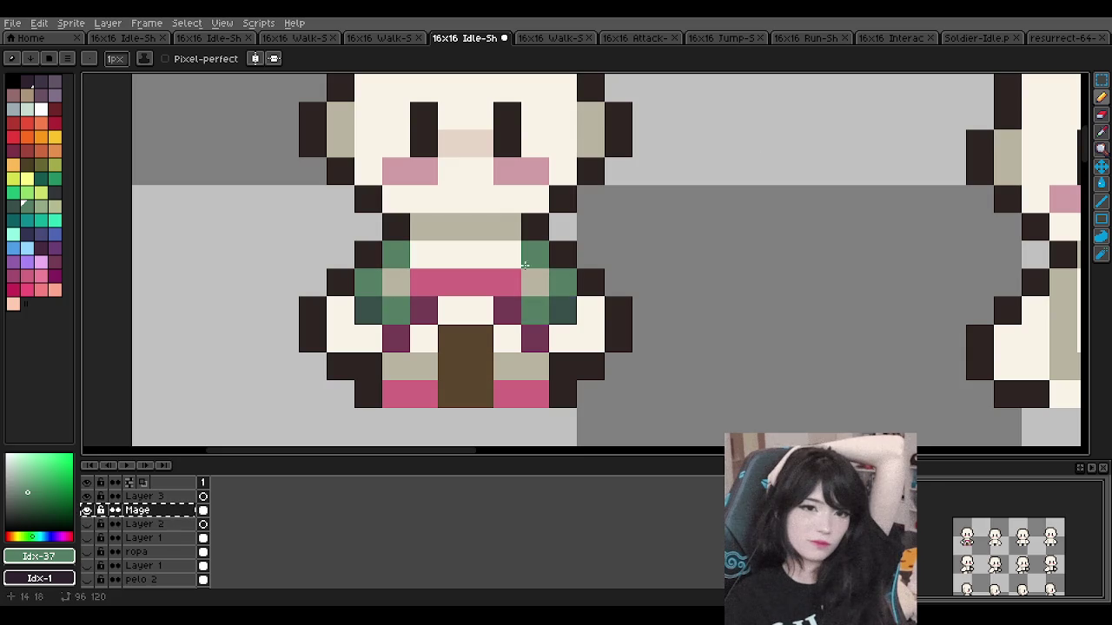
Step: Pick a lighter green for highlights and undo the last pencil stroke
scroll(528, 274, down, 7)
scroll(526, 265, up, 3)
scroll(522, 261, up, 2)
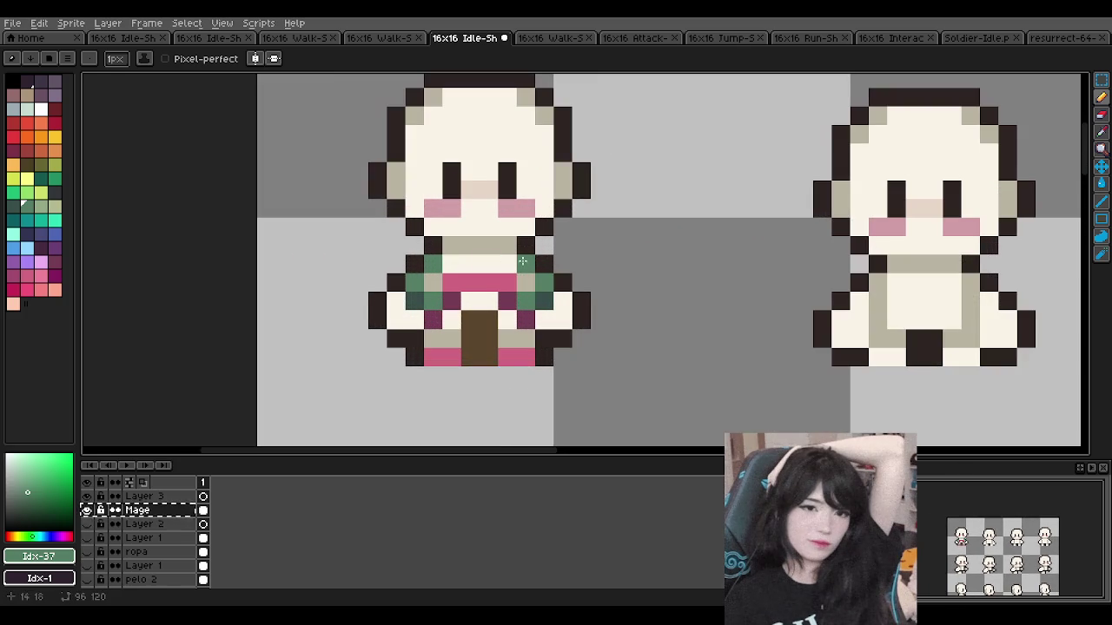
click(41, 208)
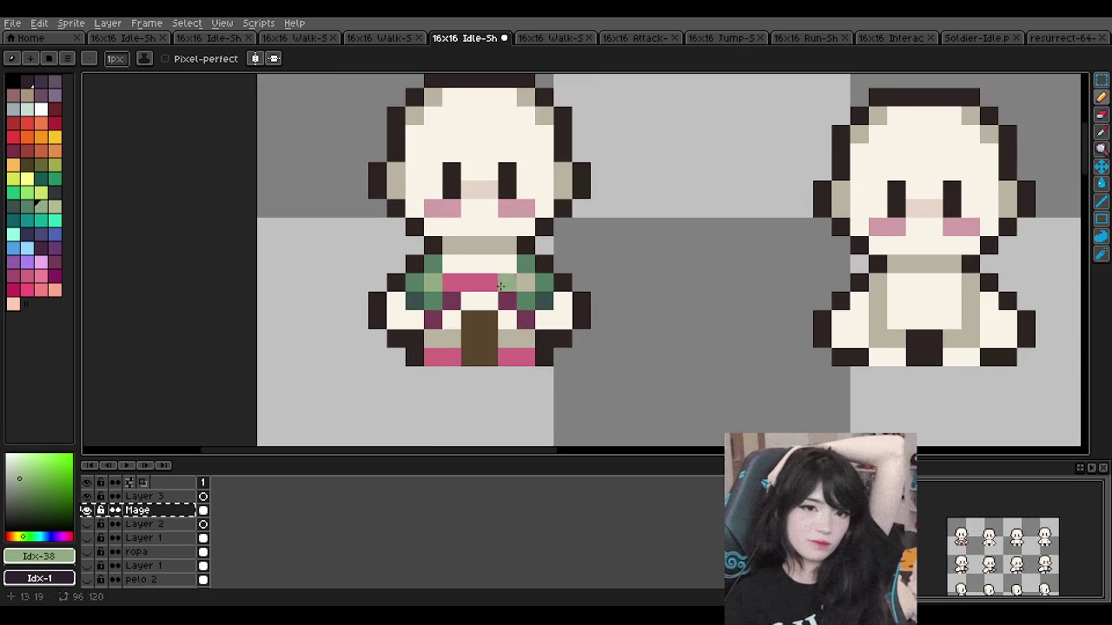
key(ctrl+z)
scroll(492, 265, down, 2)
scroll(492, 265, down, 3)
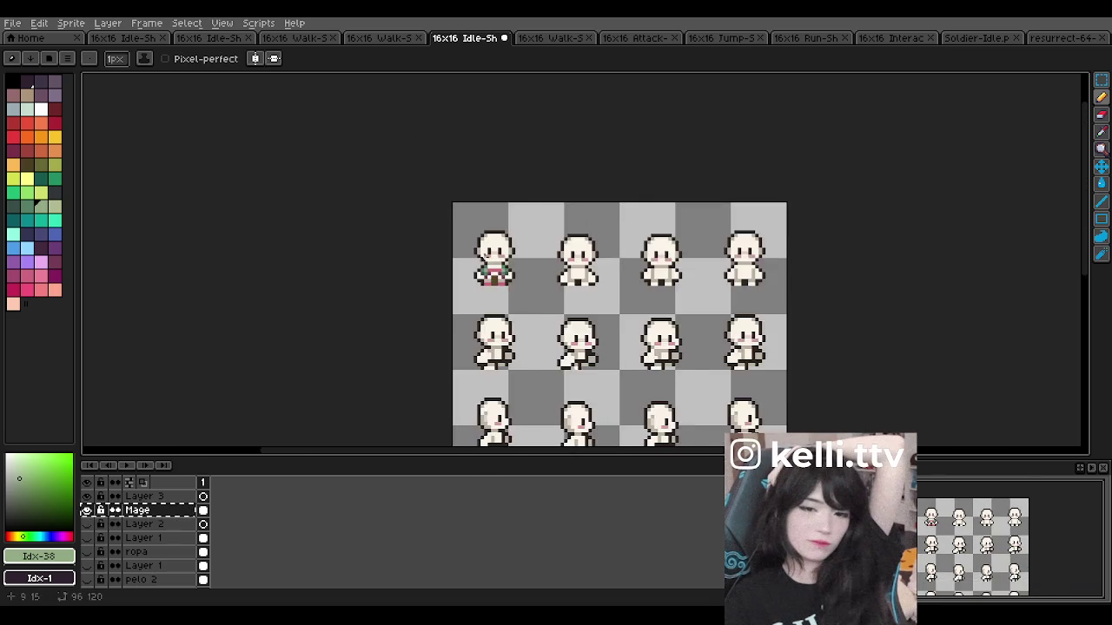
scroll(493, 265, down, 2)
scroll(490, 253, up, 1)
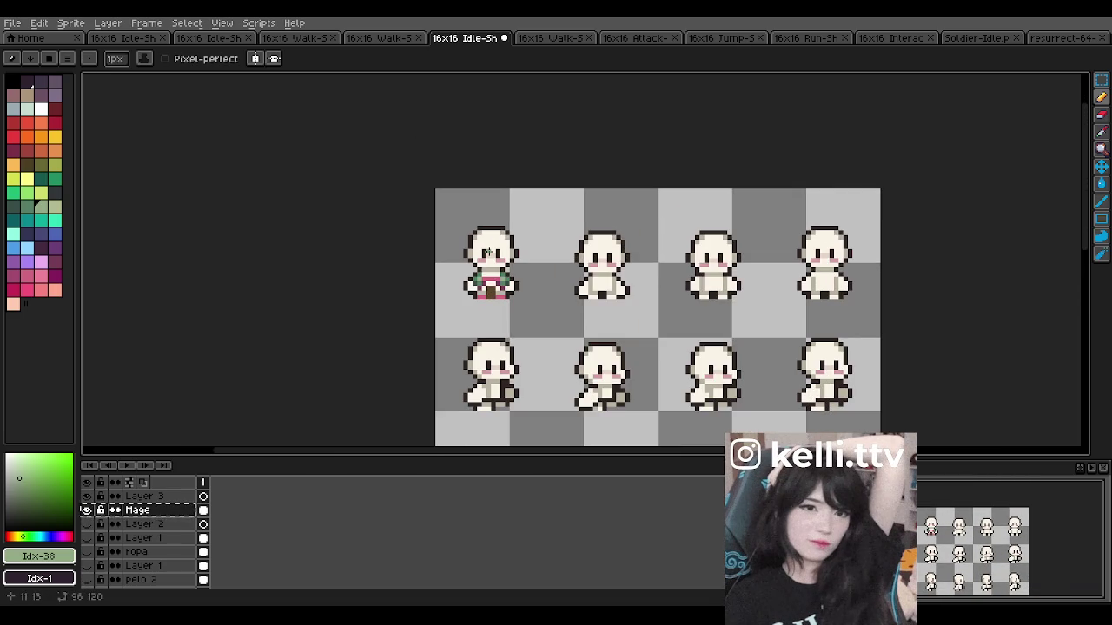
scroll(489, 253, up, 2)
scroll(486, 261, up, 2)
scroll(469, 308, down, 1)
scroll(466, 314, up, 1)
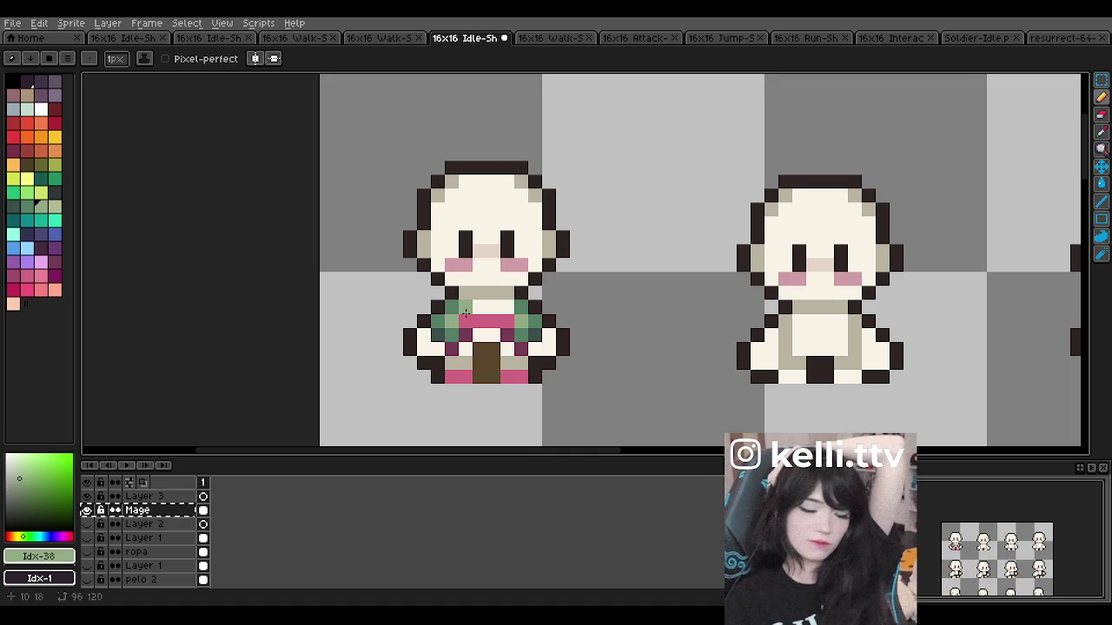
scroll(465, 313, down, 2)
scroll(466, 314, up, 2)
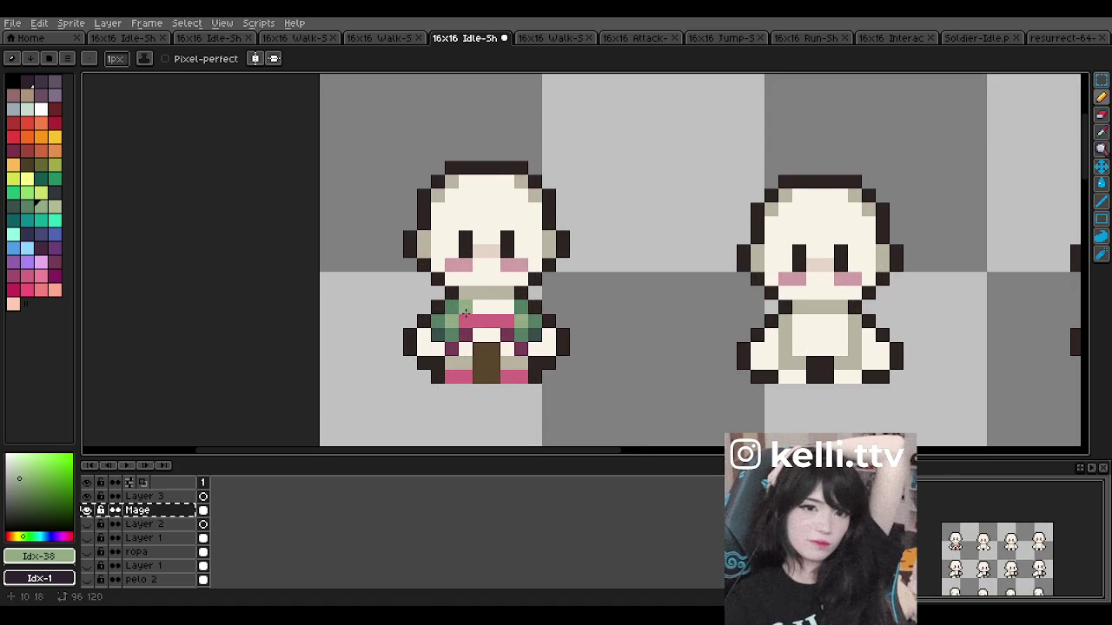
scroll(503, 243, down, 1)
scroll(508, 228, down, 1)
scroll(503, 231, up, 2)
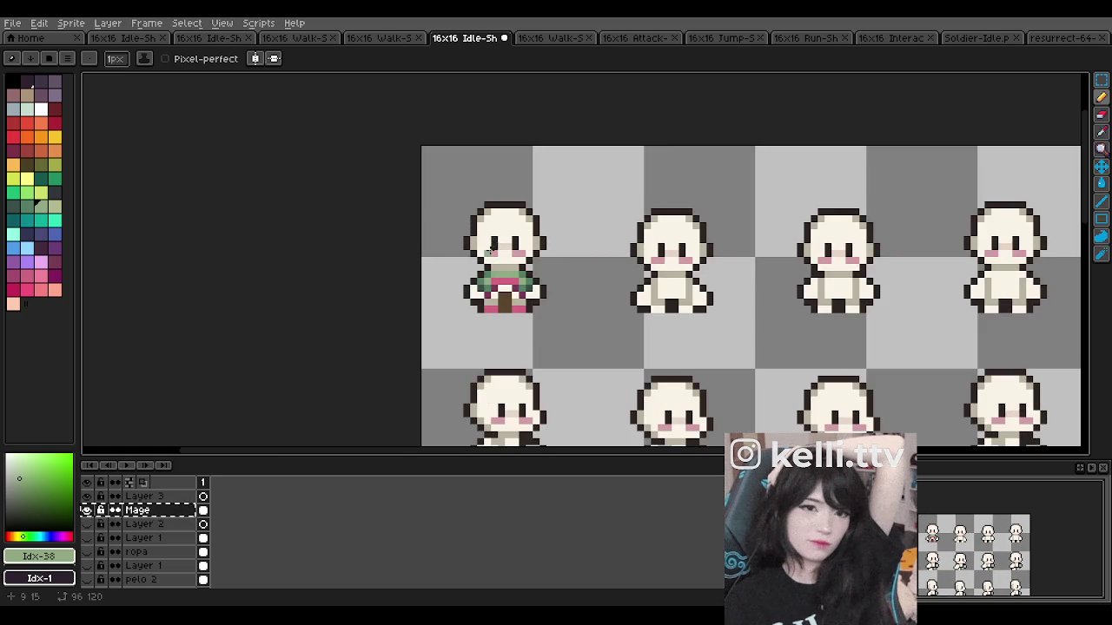
scroll(499, 247, up, 2)
scroll(495, 260, down, 3)
scroll(495, 265, up, 1)
scroll(498, 278, up, 1)
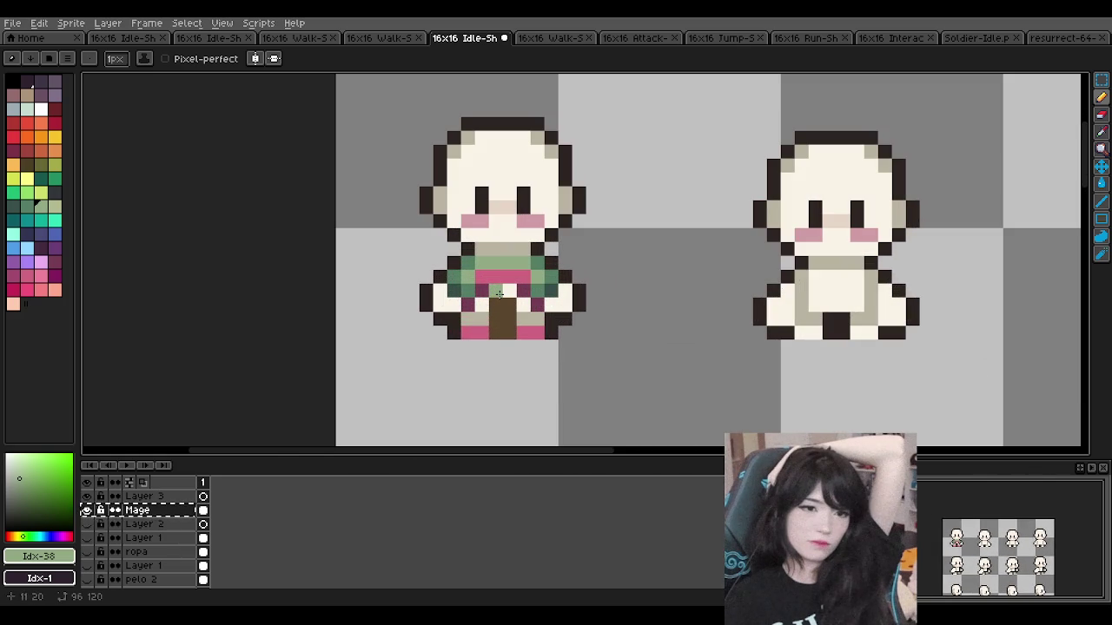
scroll(500, 296, down, 1)
scroll(490, 286, down, 1)
scroll(496, 265, up, 1)
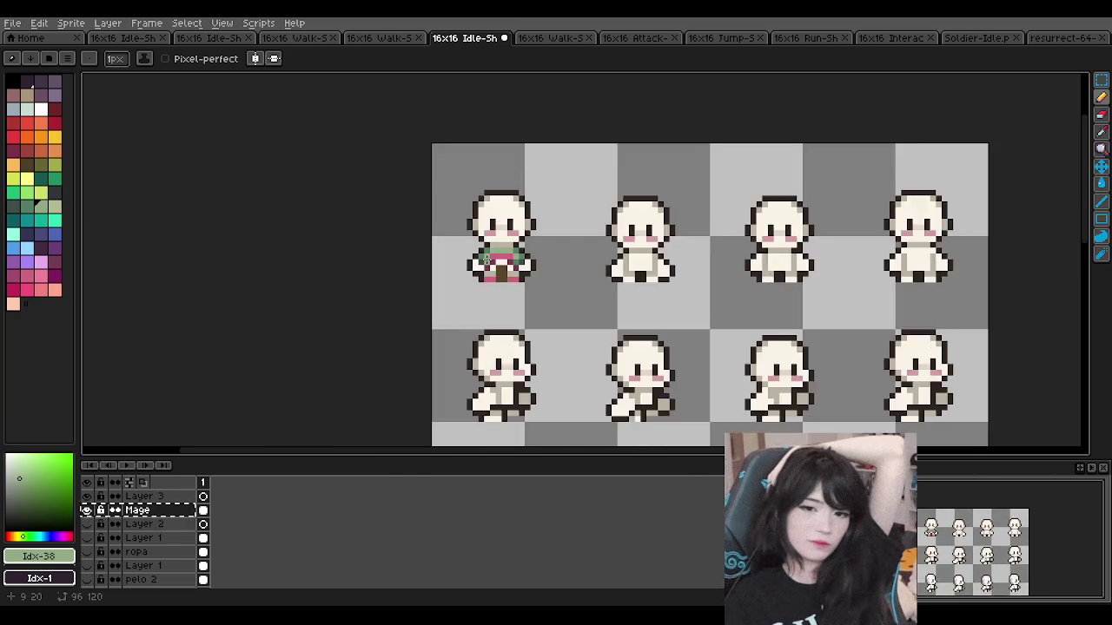
scroll(509, 253, up, 1)
scroll(509, 253, up, 1)
scroll(422, 292, up, 1)
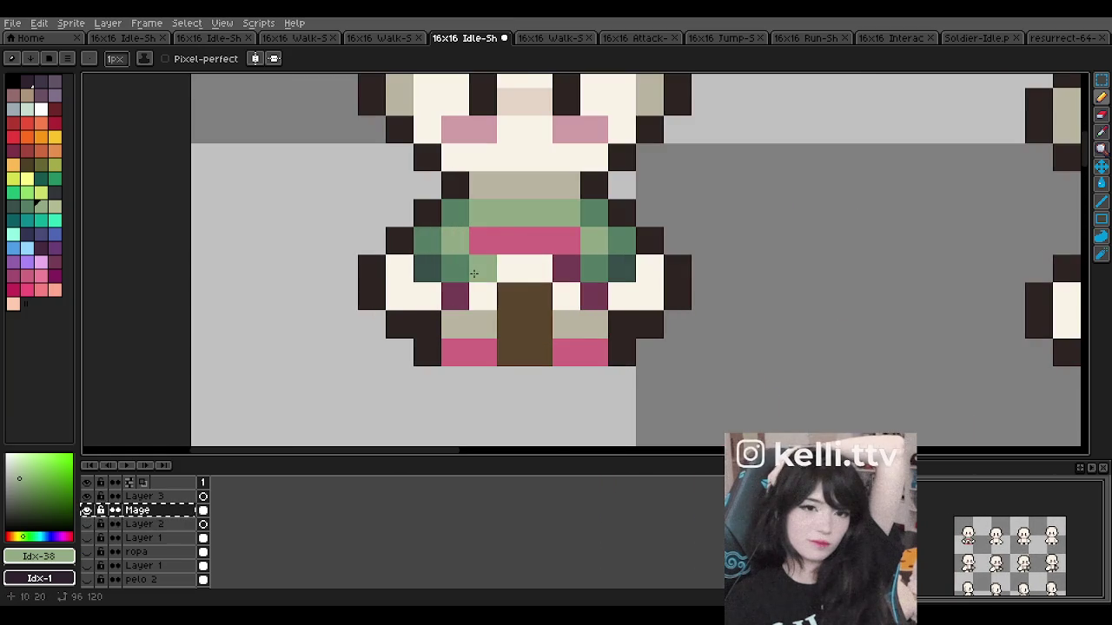
Step: Repaint one horizontal row of robe pixels with palette colour Idx-39
click(55, 207)
drag(510, 241, 566, 240)
scroll(524, 210, down, 3)
scroll(524, 210, down, 2)
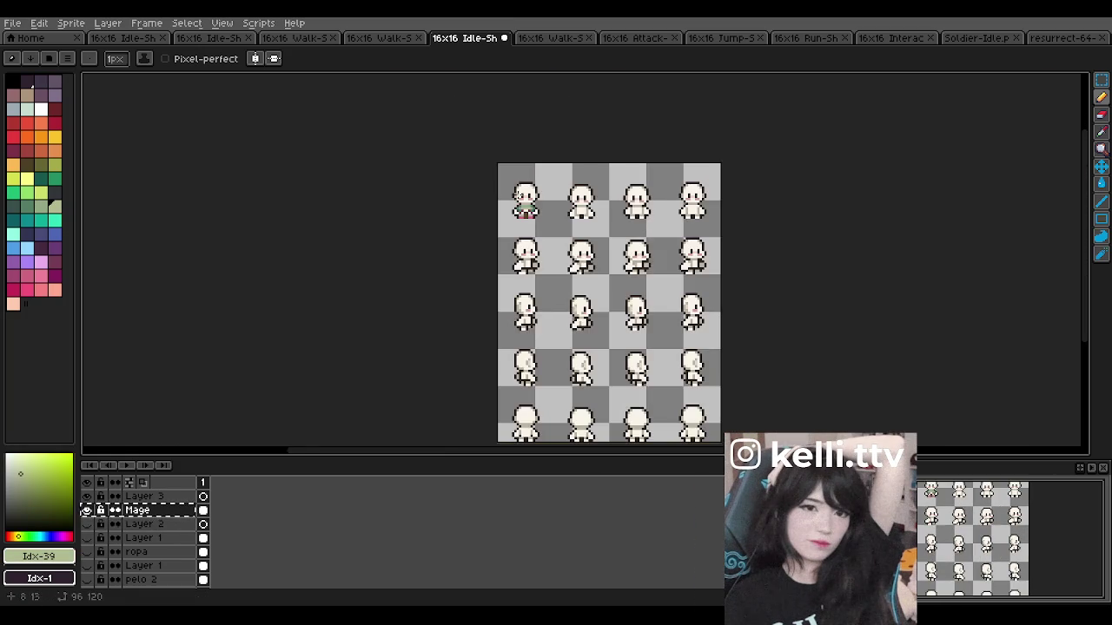
scroll(526, 186, up, 4)
scroll(526, 186, up, 2)
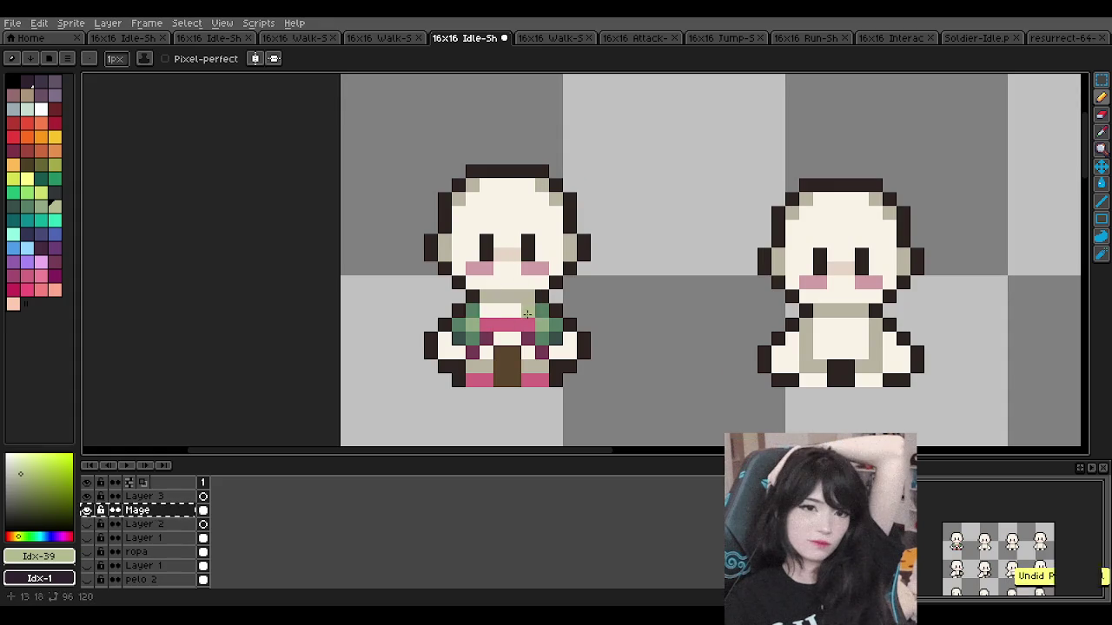
scroll(501, 268, down, 2)
scroll(502, 261, down, 2)
scroll(502, 258, up, 3)
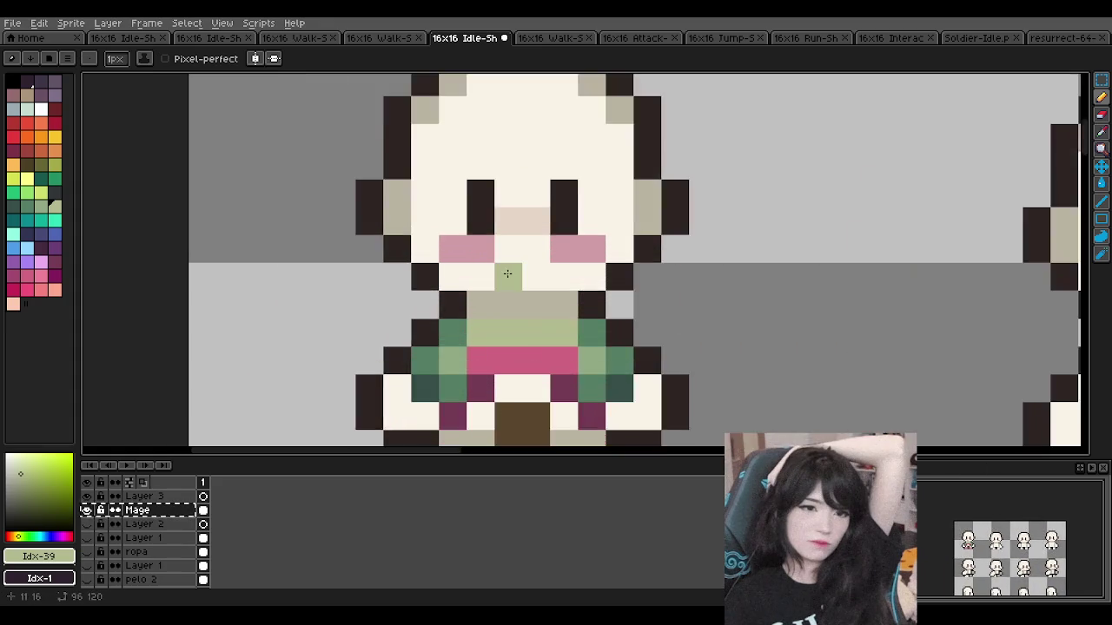
scroll(501, 258, down, 3)
scroll(521, 260, down, 2)
scroll(528, 264, down, 2)
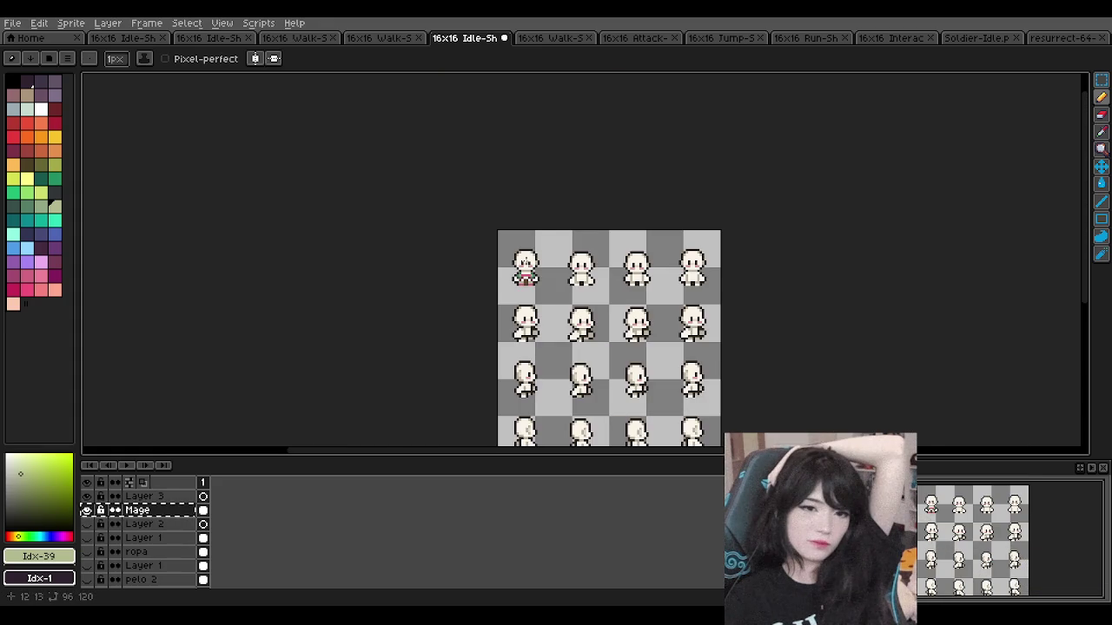
scroll(526, 261, down, 1)
scroll(525, 265, up, 2)
scroll(521, 274, up, 1)
scroll(525, 276, up, 1)
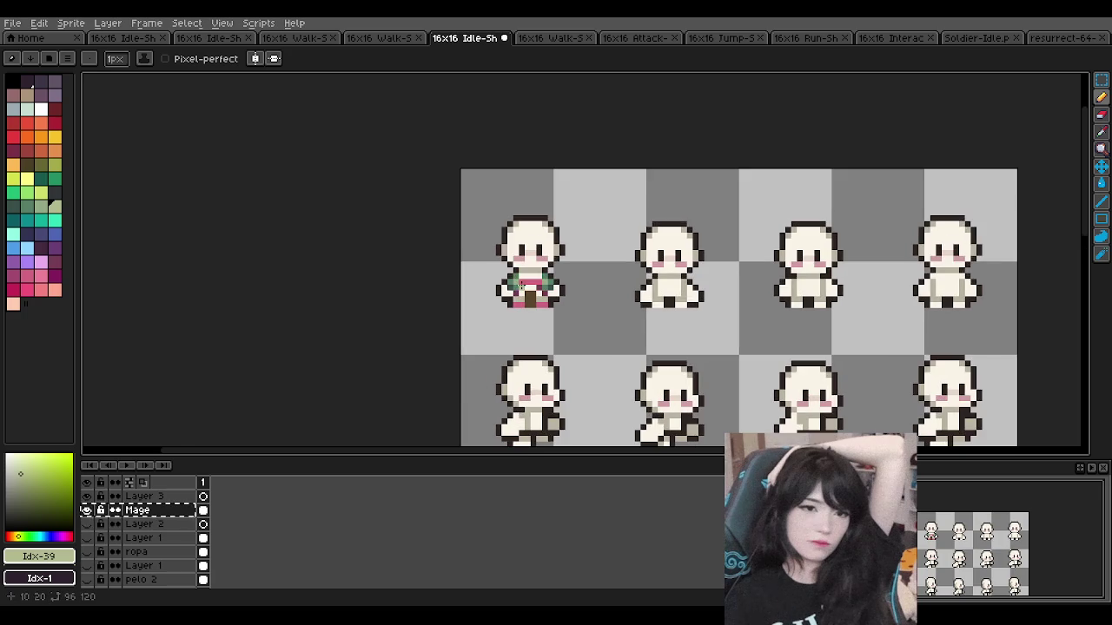
scroll(538, 274, up, 2)
scroll(519, 298, up, 3)
scroll(516, 295, down, 1)
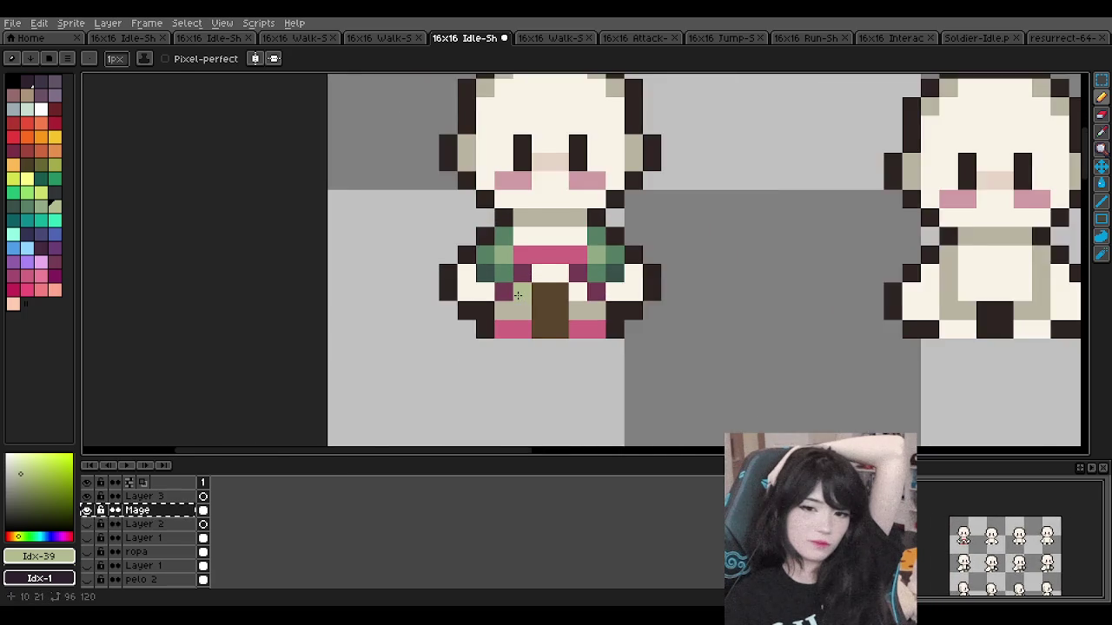
scroll(517, 296, down, 5)
scroll(469, 339, down, 1)
scroll(414, 380, up, 1)
Step: Hide and show the Mage layer twice to compare the outfit, leaving it visible
click(86, 510)
click(86, 509)
click(86, 510)
click(86, 511)
click(86, 511)
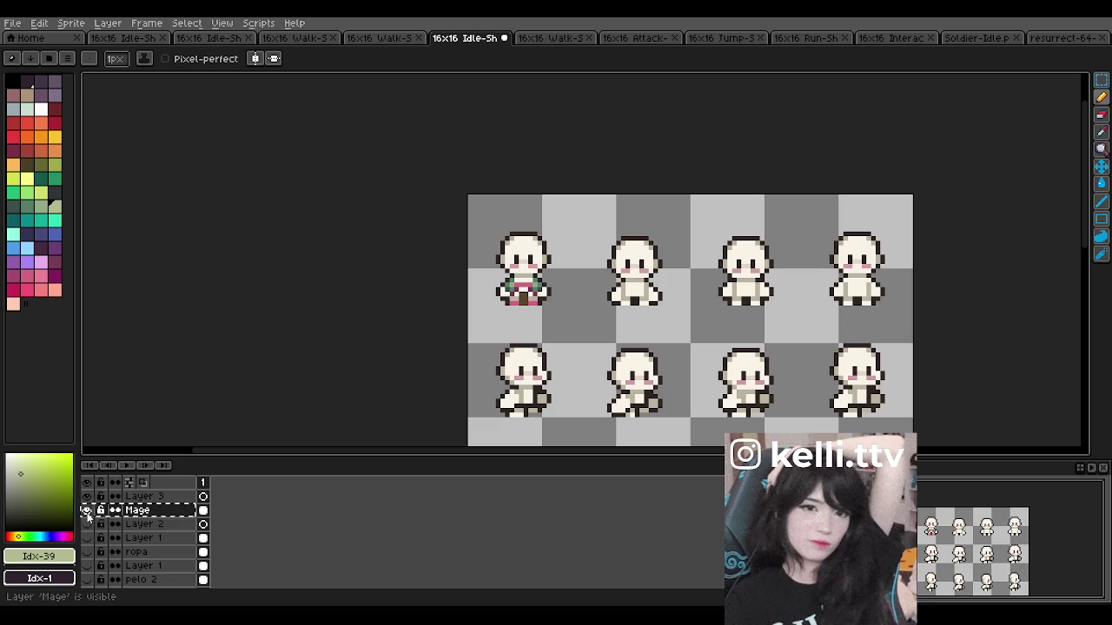
Step: Show the pink hair layer over the first sprite and reselect the Mage layer
scroll(530, 263, up, 4)
scroll(451, 269, up, 2)
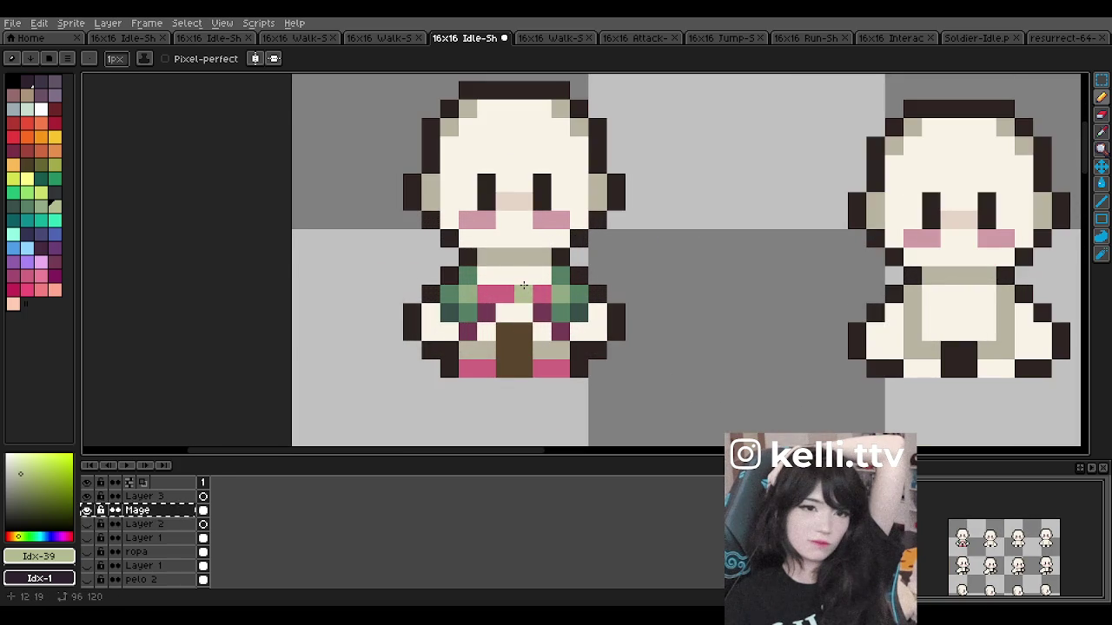
scroll(443, 272, down, 3)
scroll(564, 240, down, 1)
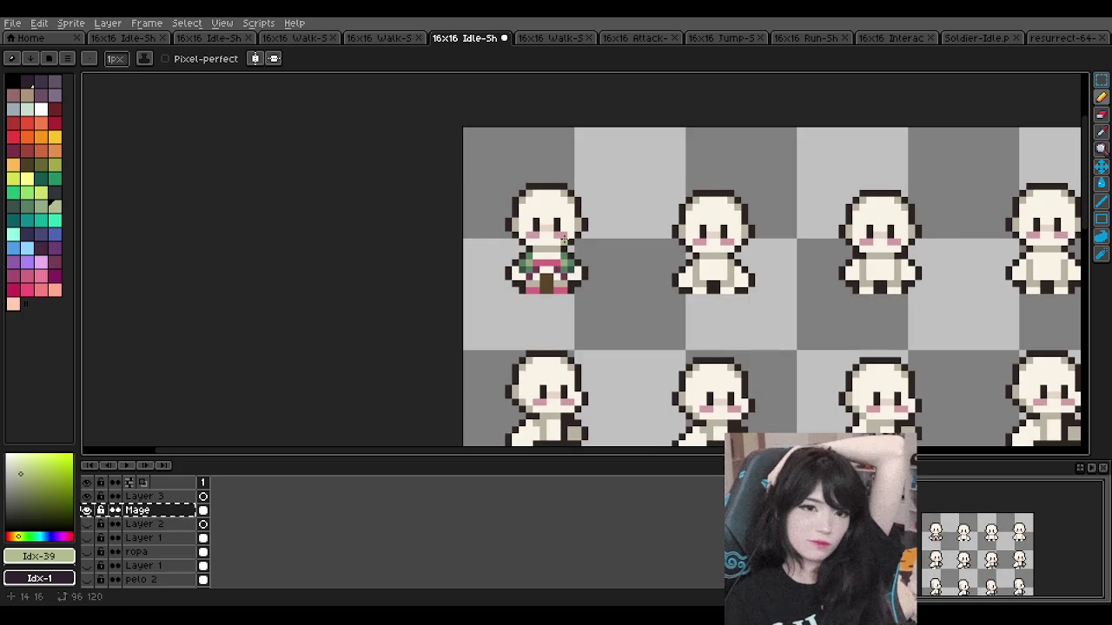
scroll(564, 241, up, 1)
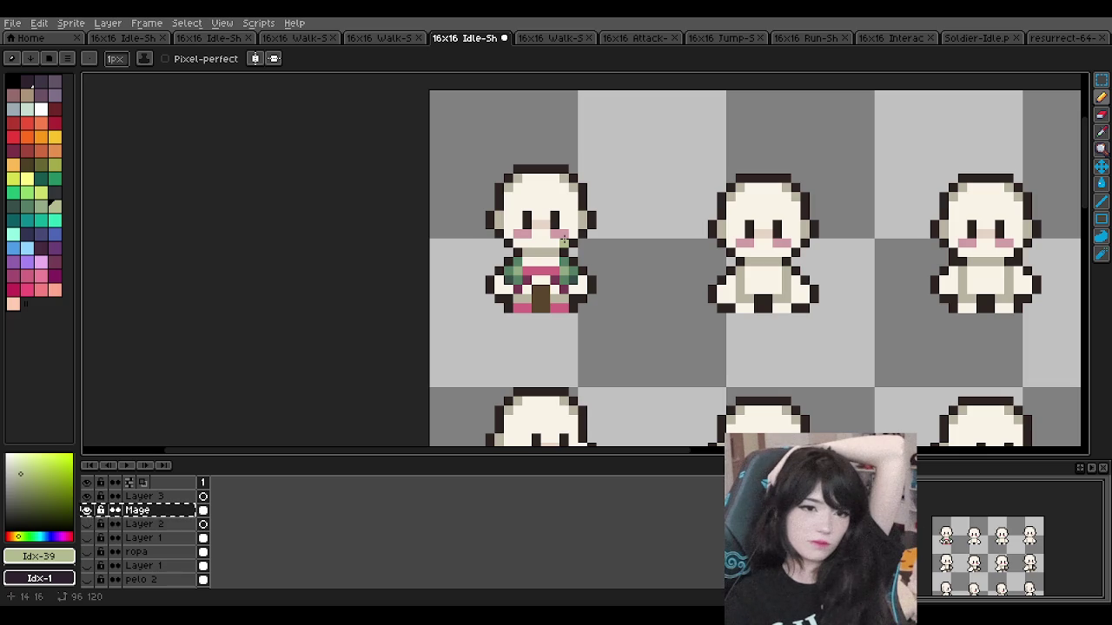
scroll(563, 239, down, 3)
scroll(556, 252, down, 2)
scroll(551, 260, up, 4)
scroll(552, 266, down, 4)
scroll(551, 265, up, 5)
scroll(554, 263, up, 1)
scroll(560, 257, down, 2)
scroll(542, 262, up, 2)
scroll(542, 261, up, 2)
scroll(538, 262, down, 2)
scroll(512, 262, up, 1)
scroll(502, 268, down, 3)
scroll(501, 268, up, 2)
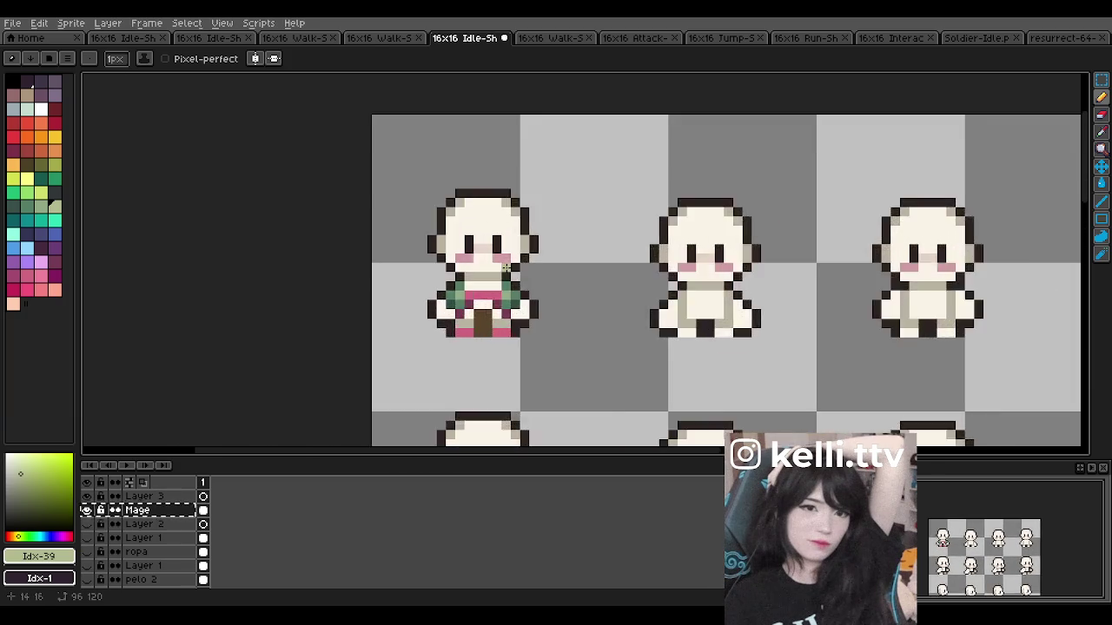
scroll(495, 269, down, 1)
scroll(488, 270, up, 1)
scroll(482, 271, up, 1)
scroll(482, 271, down, 1)
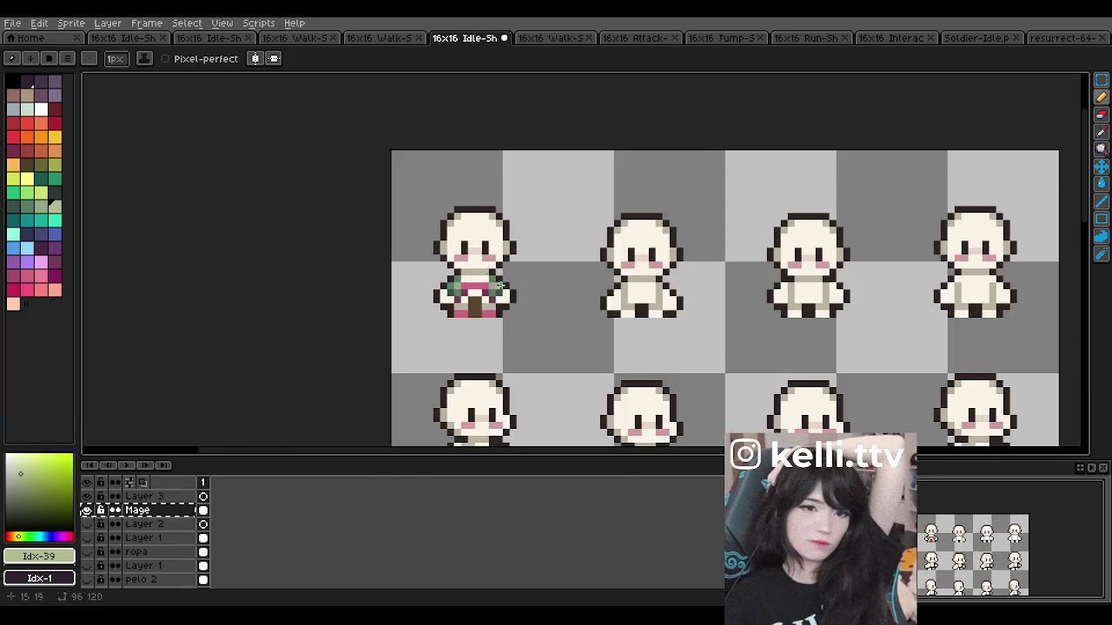
scroll(495, 276, down, 1)
scroll(516, 284, down, 2)
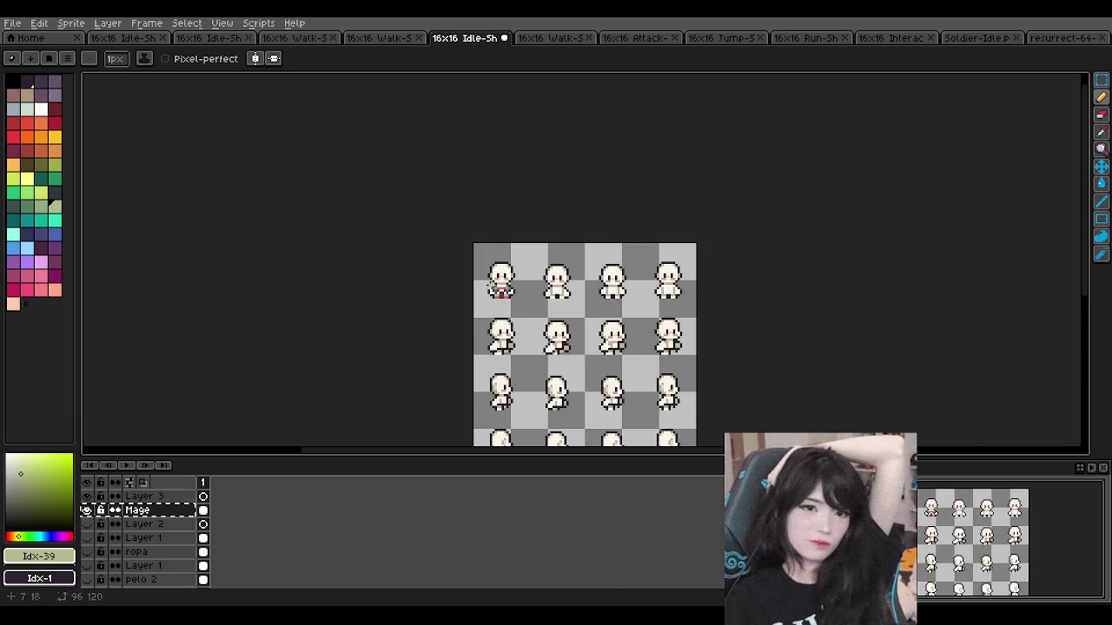
scroll(496, 285, up, 1)
scroll(497, 287, up, 1)
scroll(499, 287, down, 1)
scroll(521, 285, up, 2)
scroll(608, 284, up, 1)
scroll(599, 287, down, 1)
scroll(521, 287, down, 1)
click(86, 538)
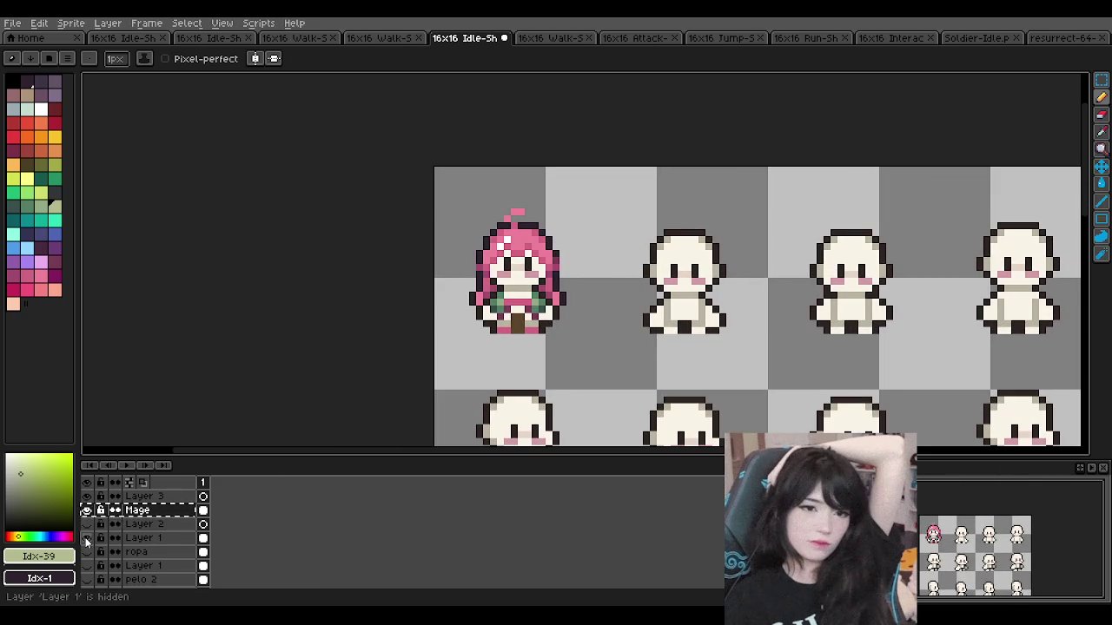
click(139, 538)
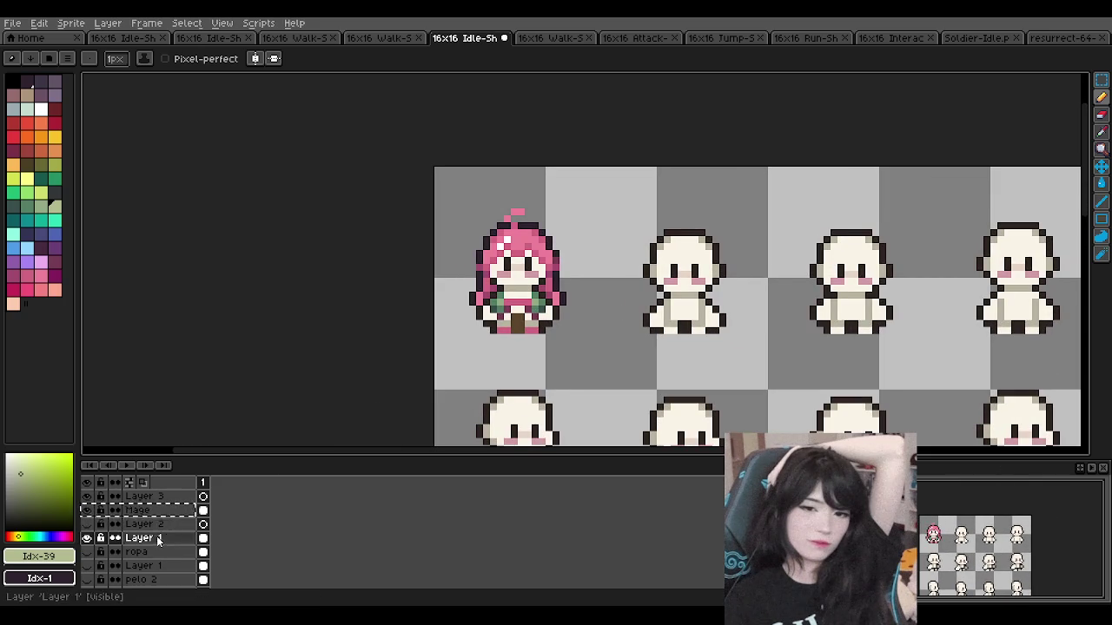
click(141, 509)
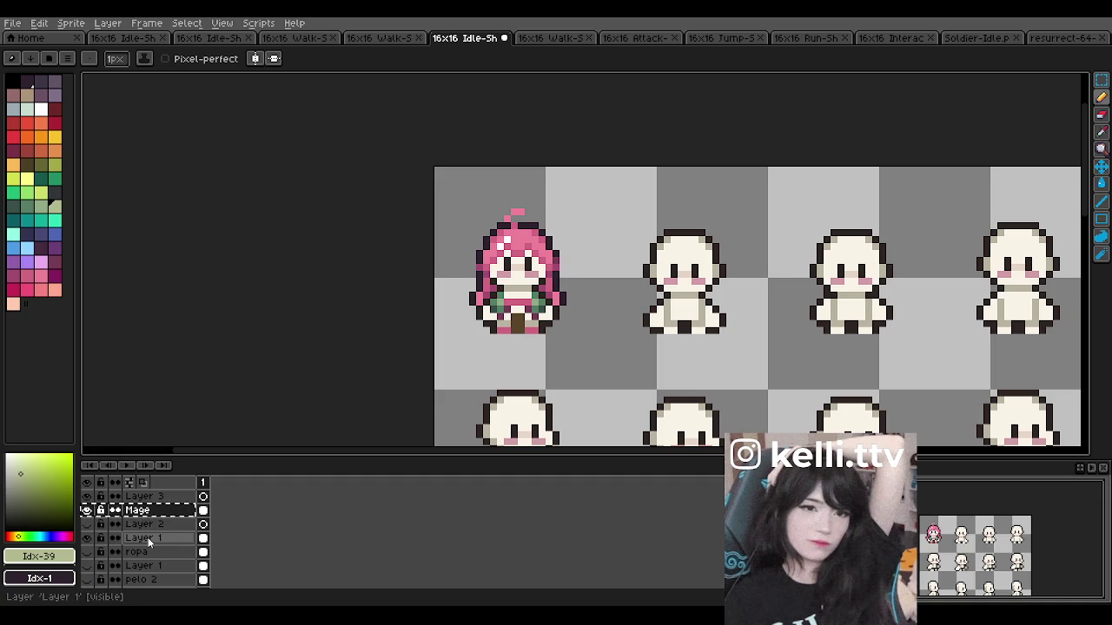
Step: Toggle the pink hair layer on and off to compare the look
scroll(560, 259, down, 2)
scroll(546, 261, up, 3)
scroll(546, 262, down, 4)
scroll(542, 252, up, 2)
scroll(541, 248, down, 2)
scroll(542, 253, up, 2)
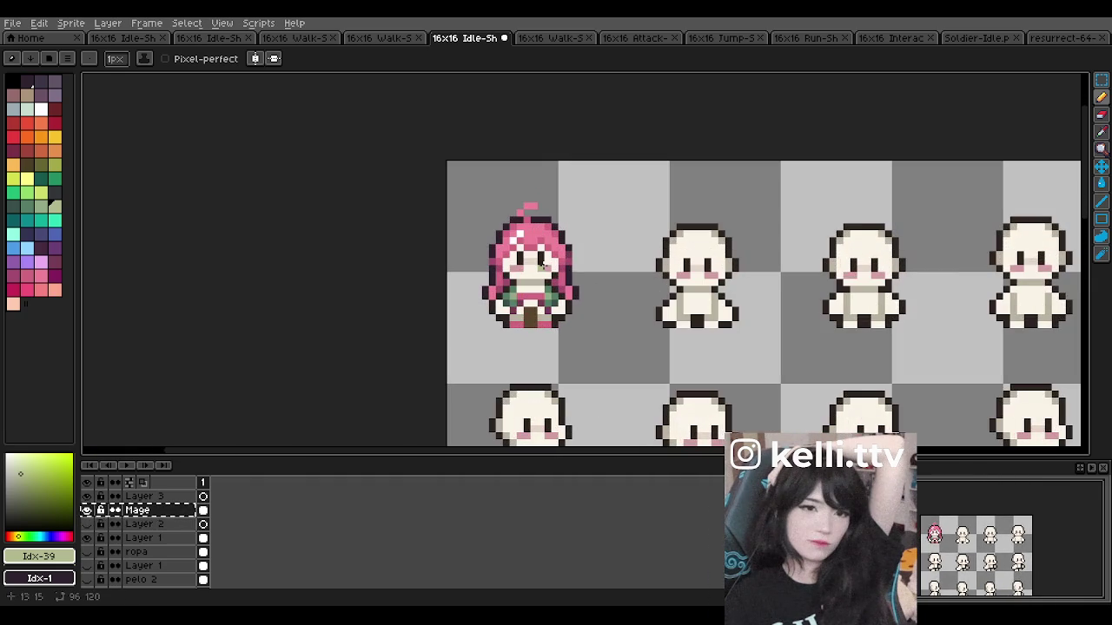
scroll(545, 261, down, 2)
scroll(540, 259, up, 1)
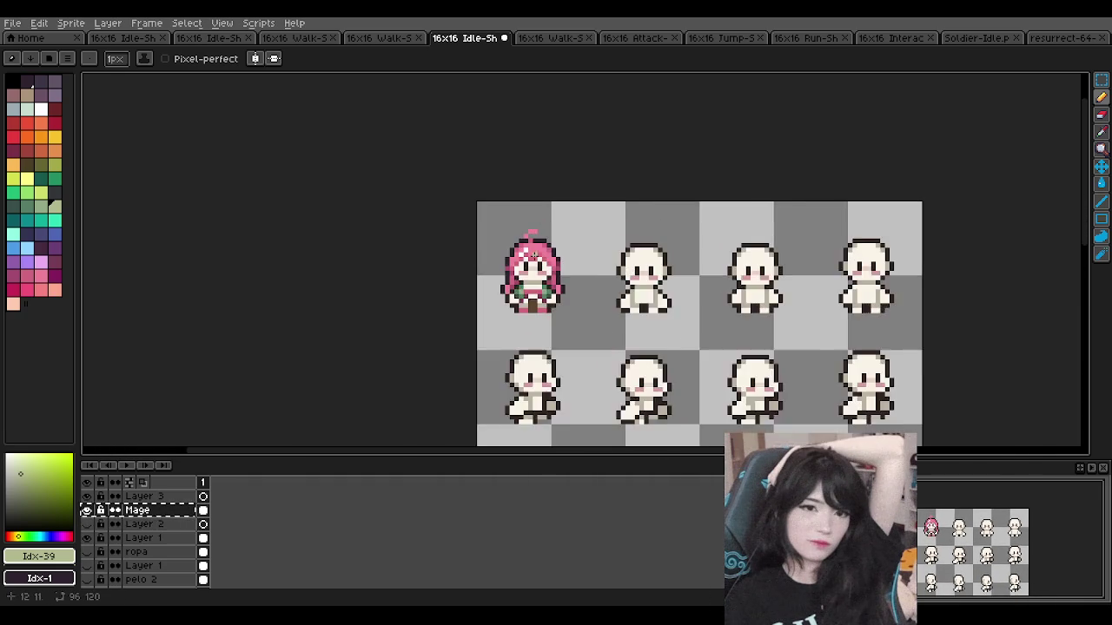
scroll(540, 259, up, 1)
scroll(530, 287, up, 1)
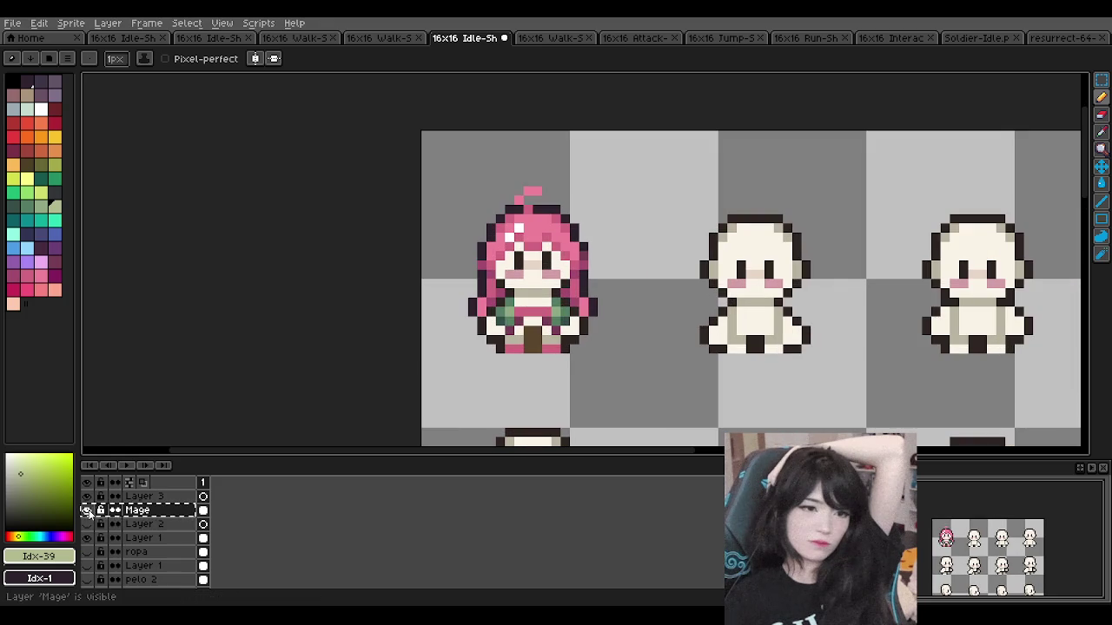
double_click(85, 538)
click(85, 539)
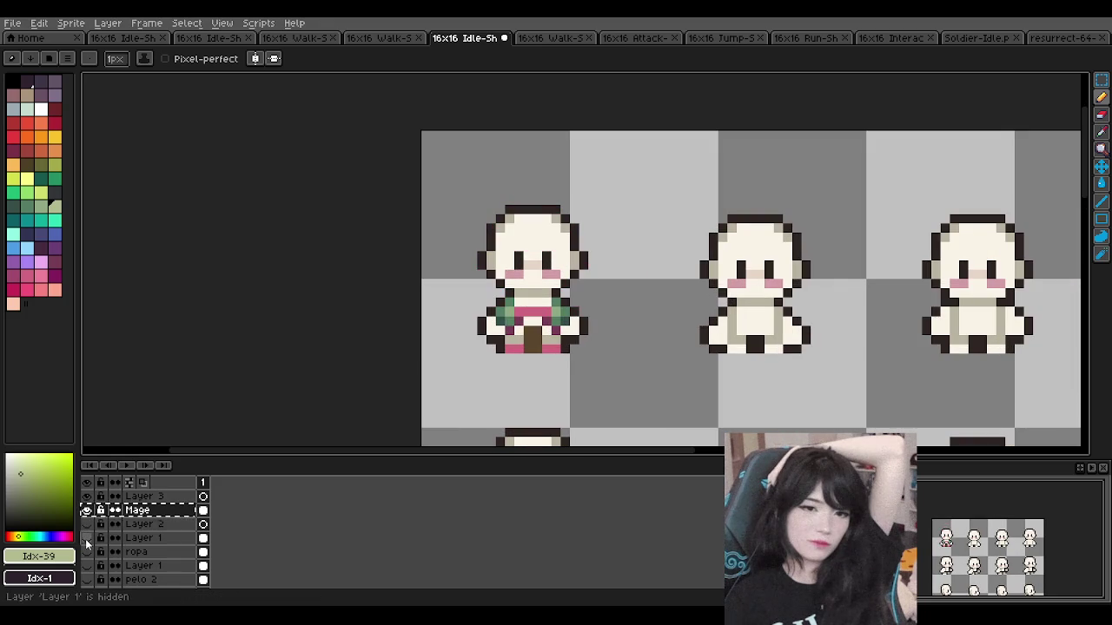
click(85, 539)
click(85, 539)
double_click(85, 538)
click(85, 538)
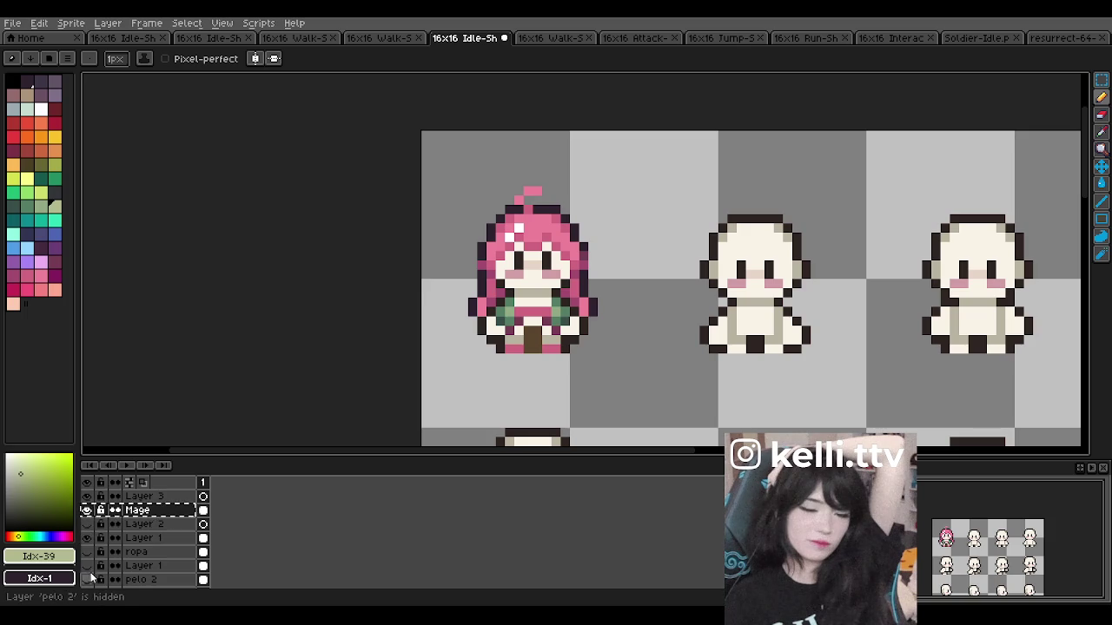
Step: Compare the side hair and Mage clothing layers, leaving the pink hair hidden
click(88, 565)
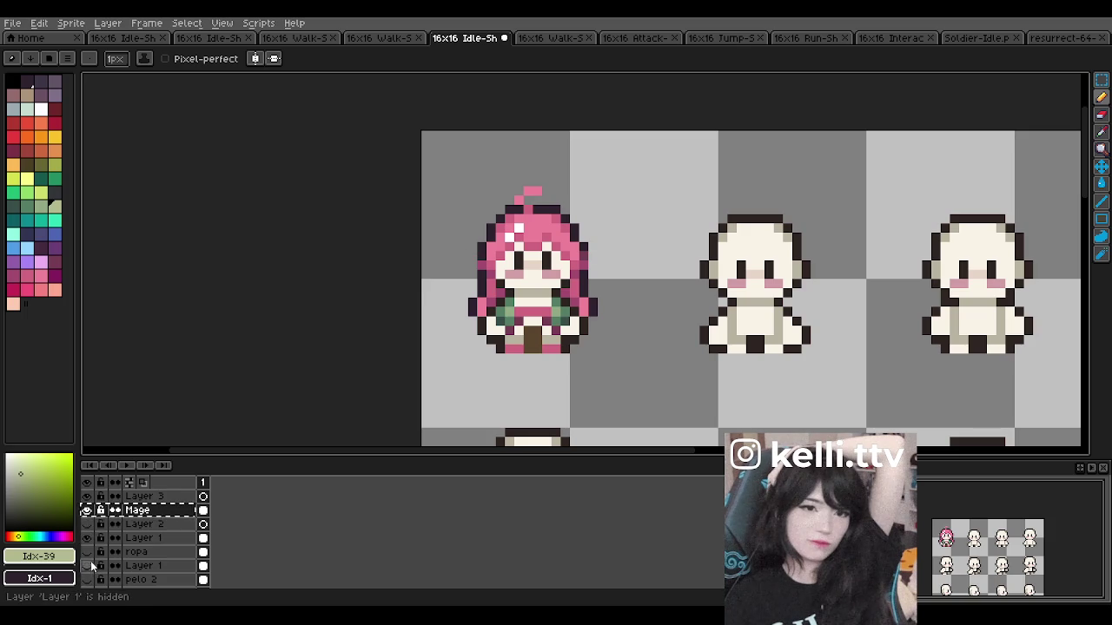
click(90, 550)
click(91, 551)
key(minus)
key(minus)
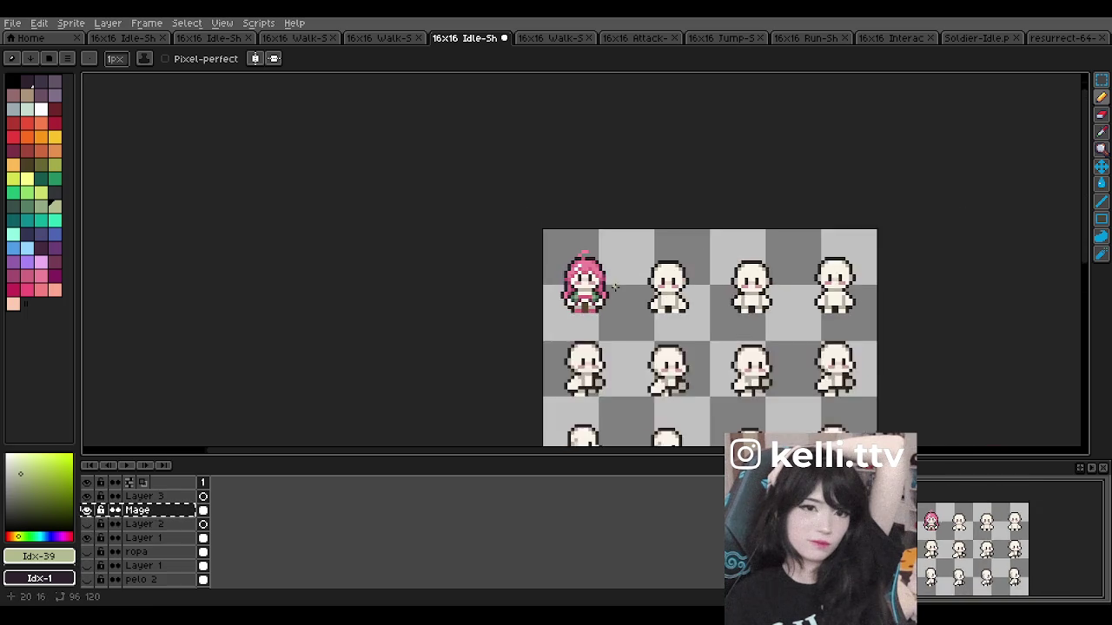
key(plus)
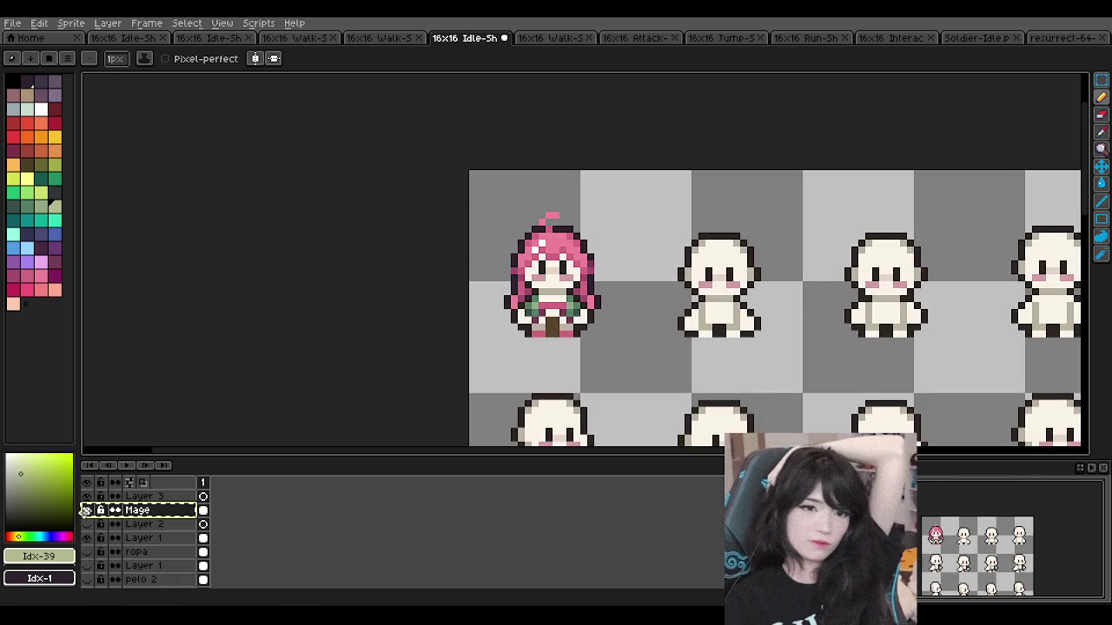
click(86, 510)
click(86, 510)
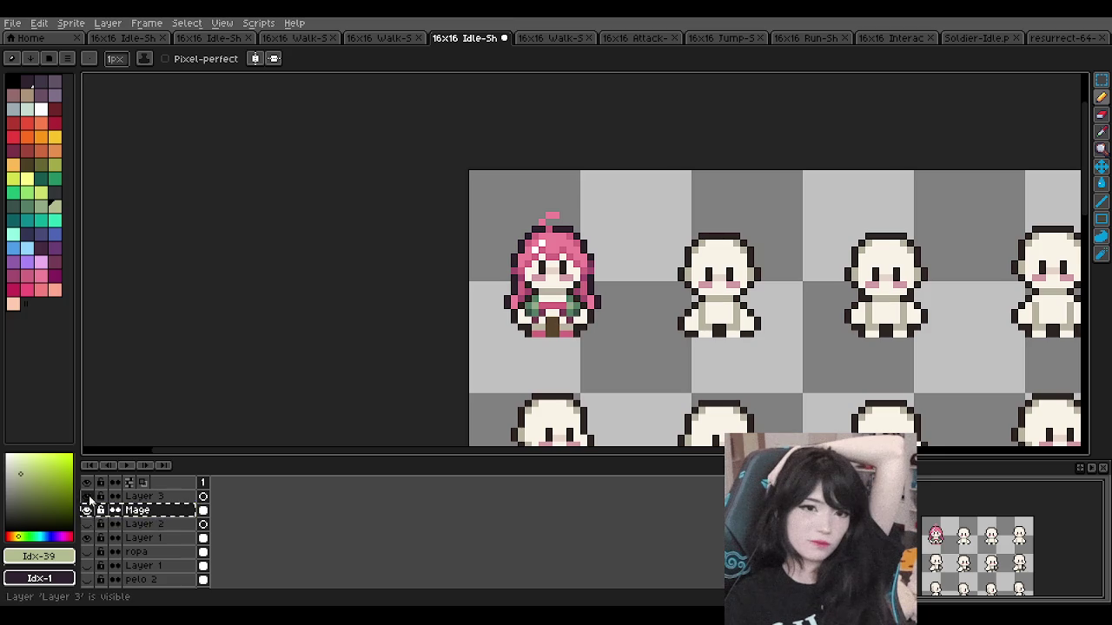
click(85, 537)
Step: Rename the Mage layer to 'Ropa Mage'
key(minus)
key(plus)
click(149, 514)
double_click(149, 514)
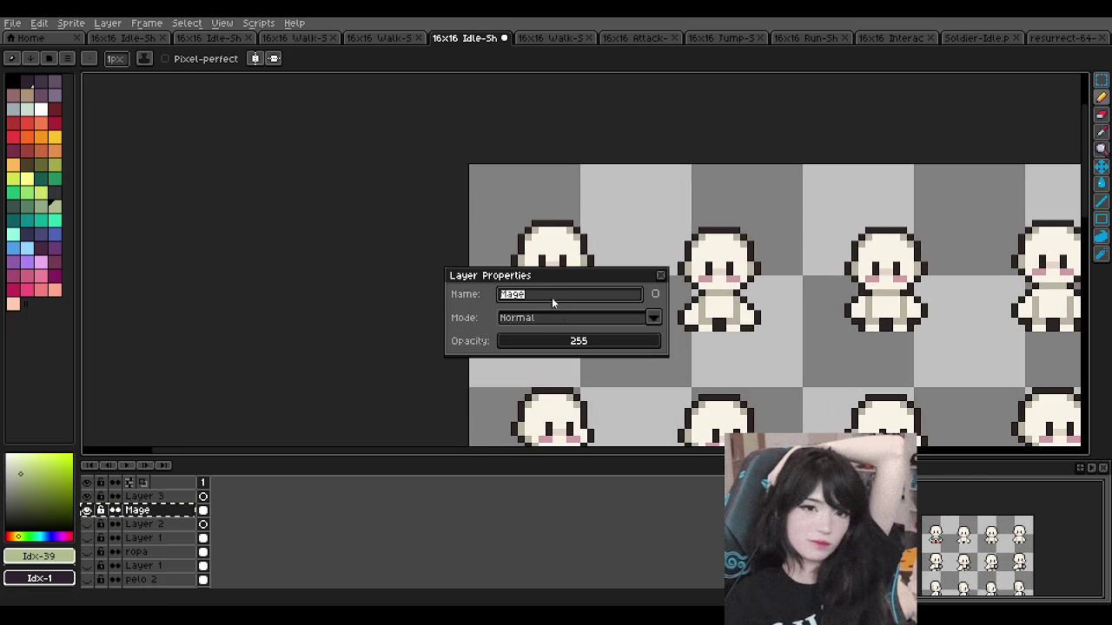
text(Ropa MA)
key(BackSpace)
text(age)
click(660, 276)
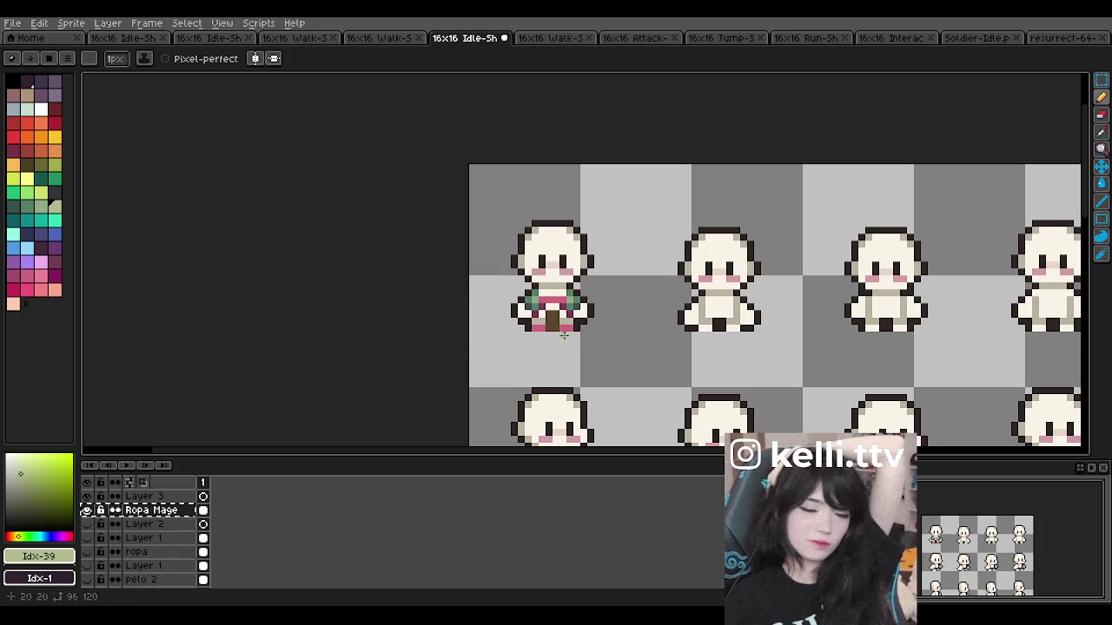
Step: Show Layer 1 and rename it 'Pelo Bocchi'
click(121, 524)
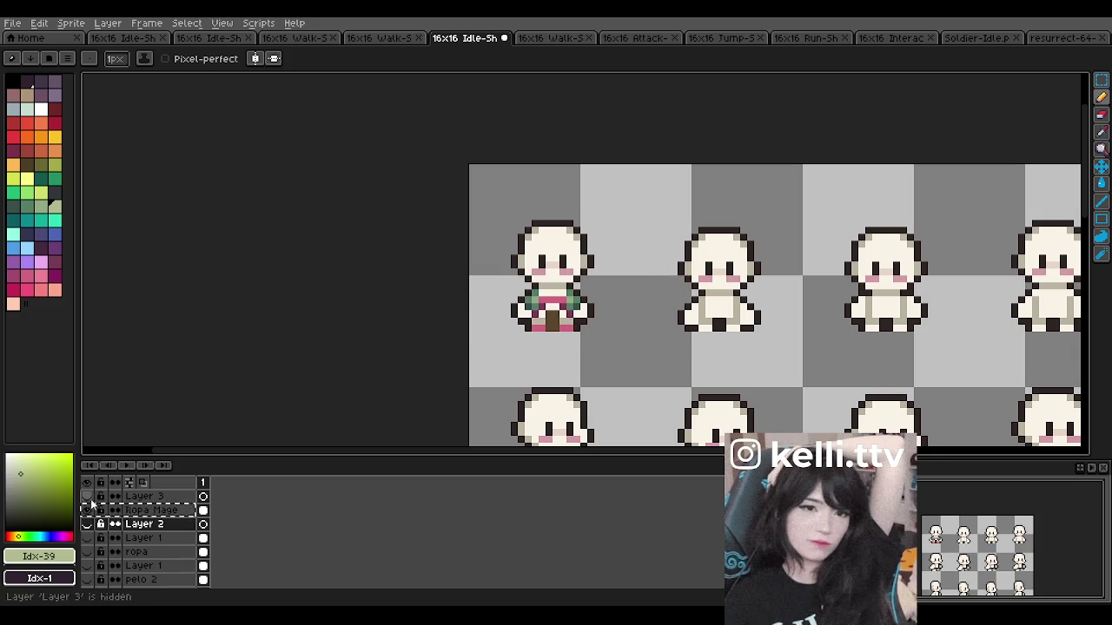
click(87, 511)
click(86, 538)
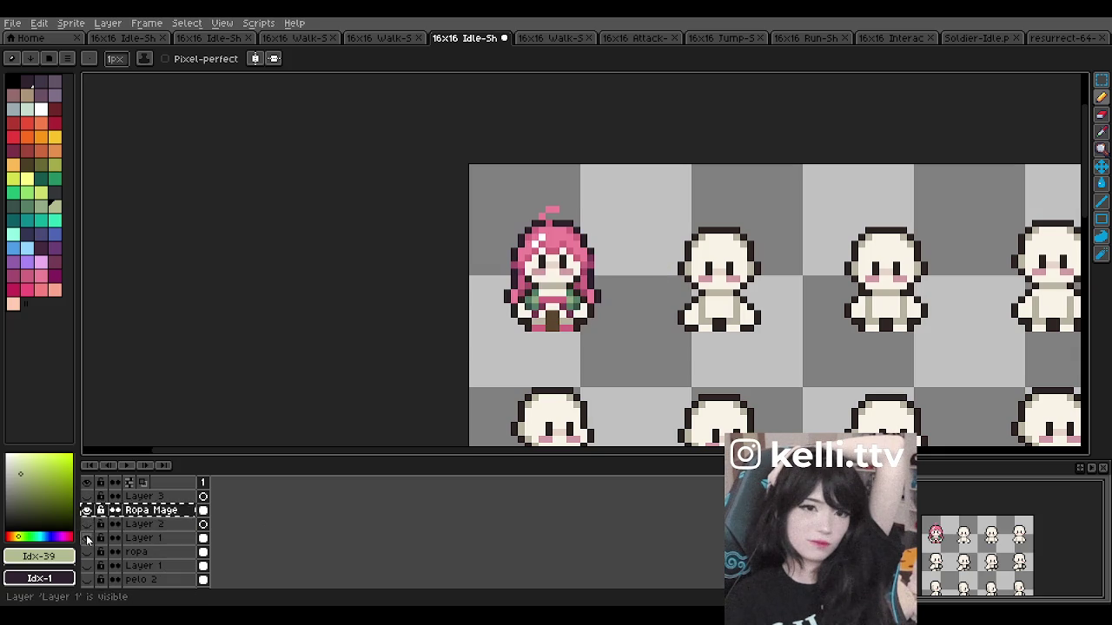
double_click(150, 538)
text(Pelo Bocchi)
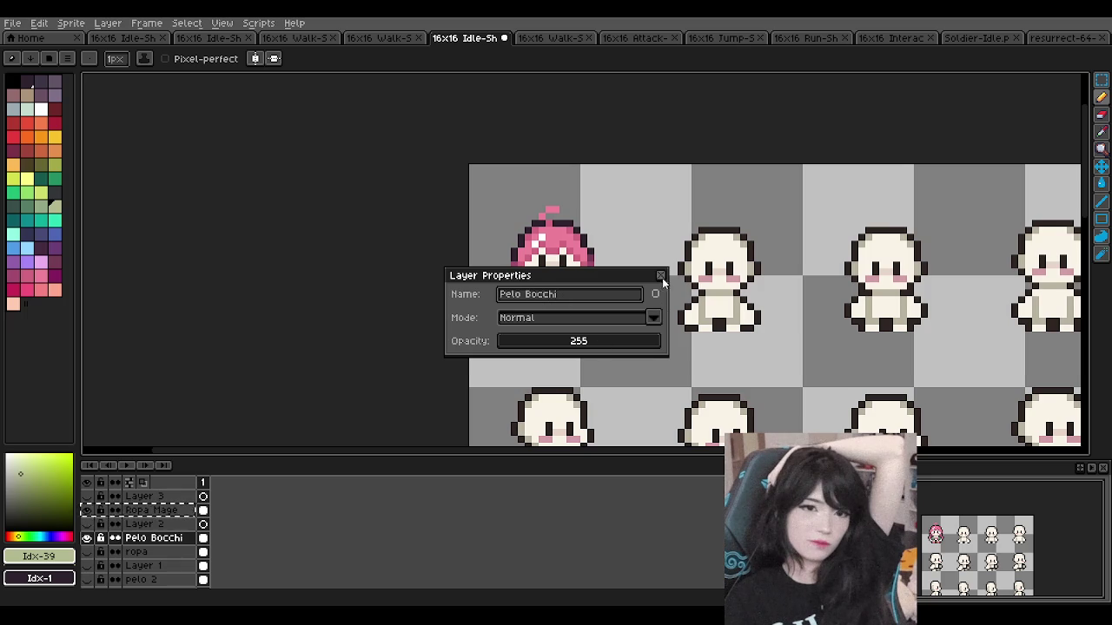
click(661, 276)
Step: Hide the hair and ropa layers, then remove the ropa layer
click(145, 551)
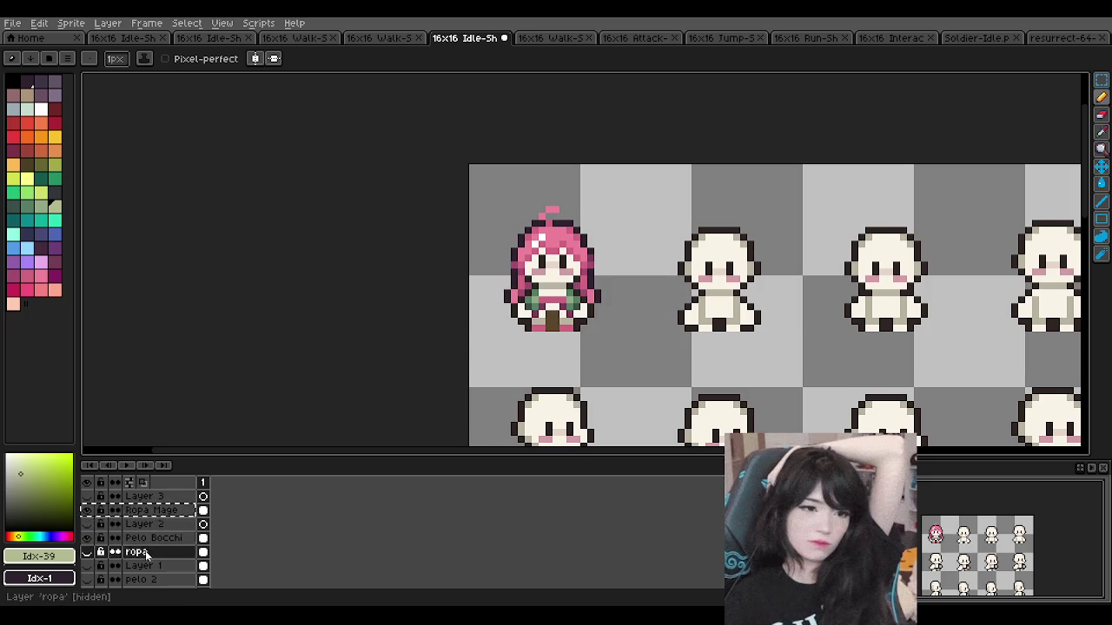
click(87, 538)
click(87, 553)
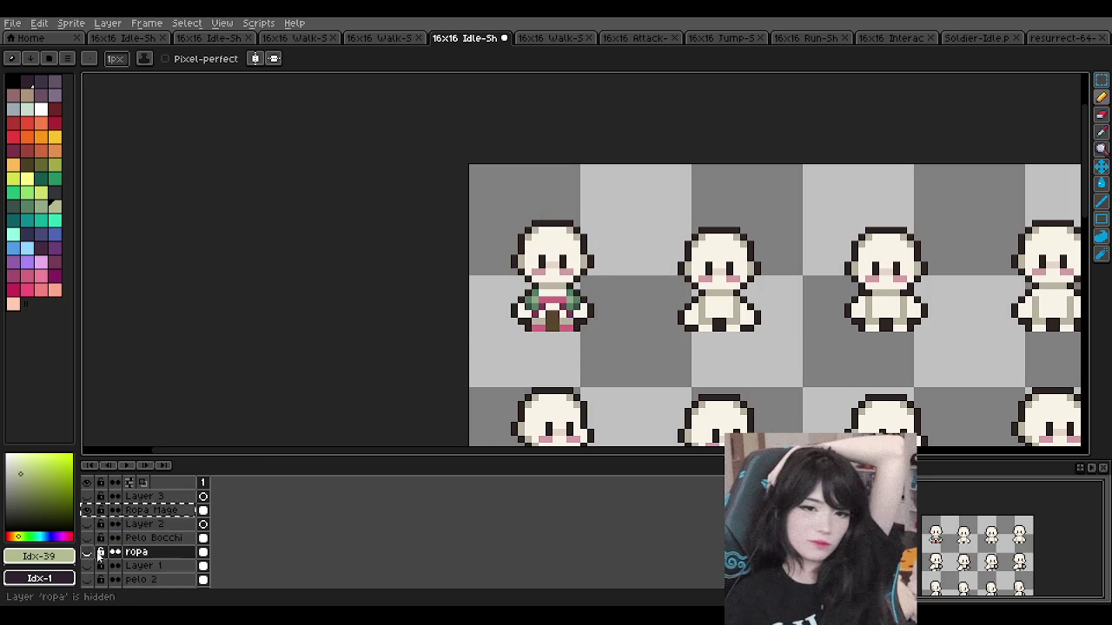
right_click(140, 548)
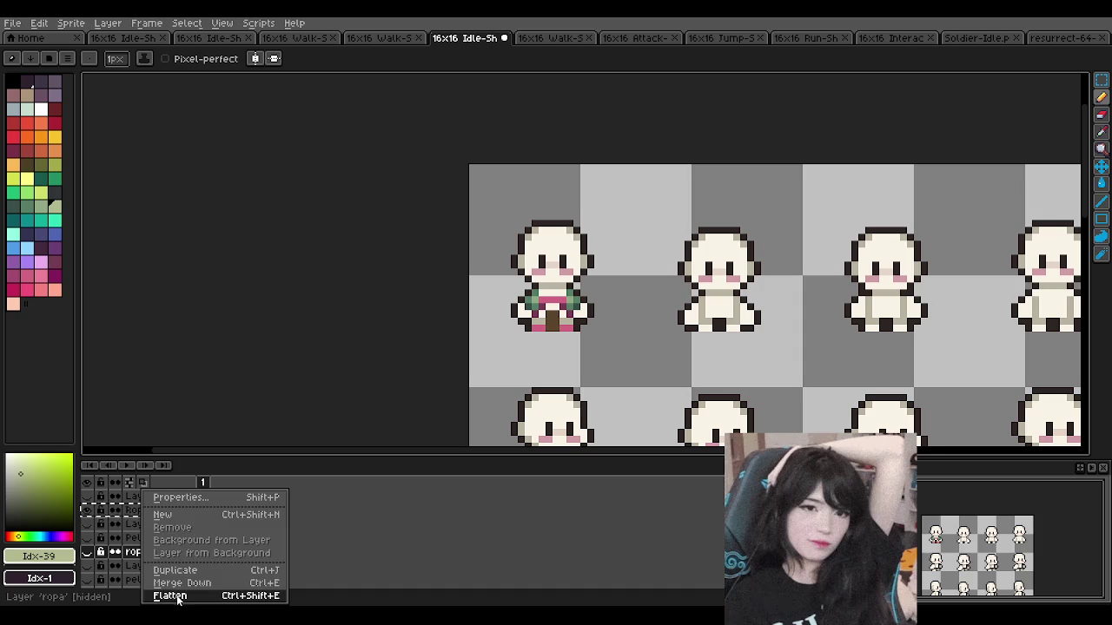
click(132, 553)
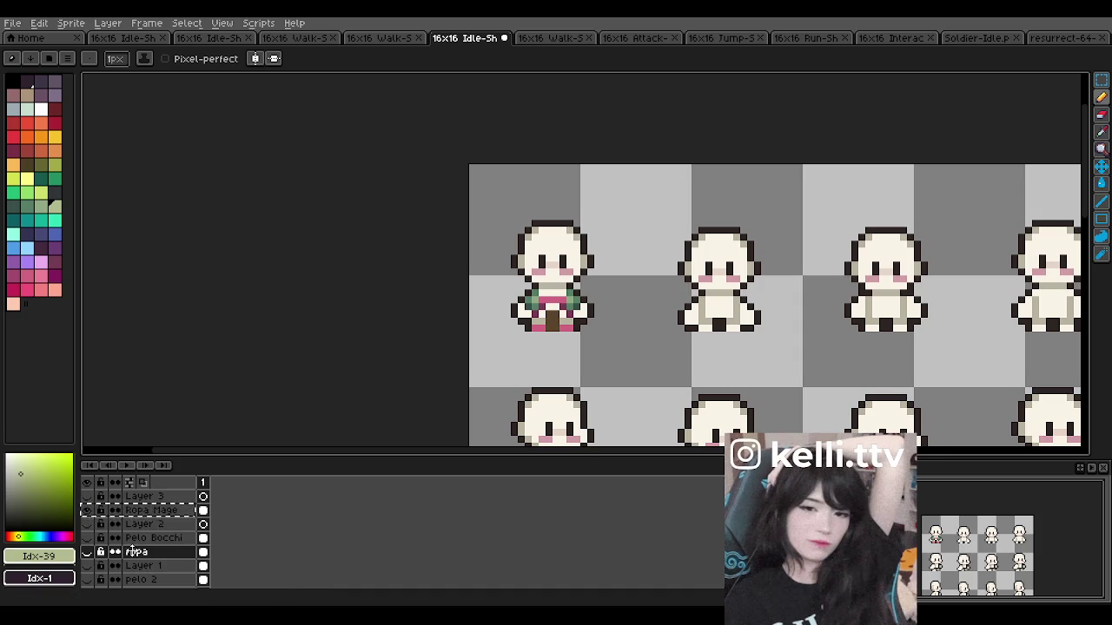
right_click(143, 551)
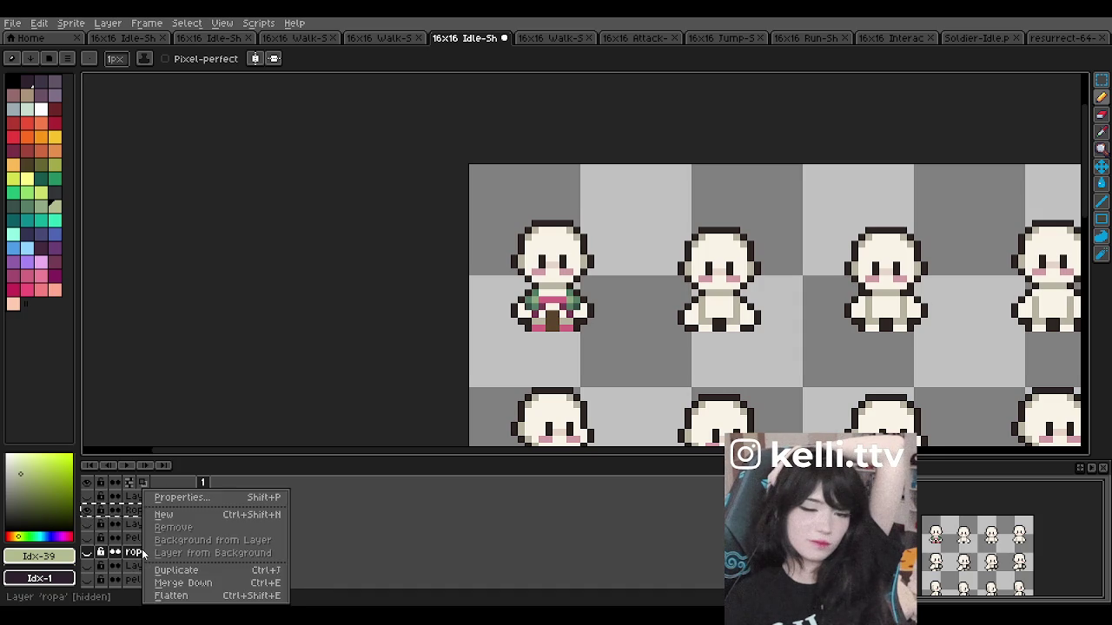
click(87, 552)
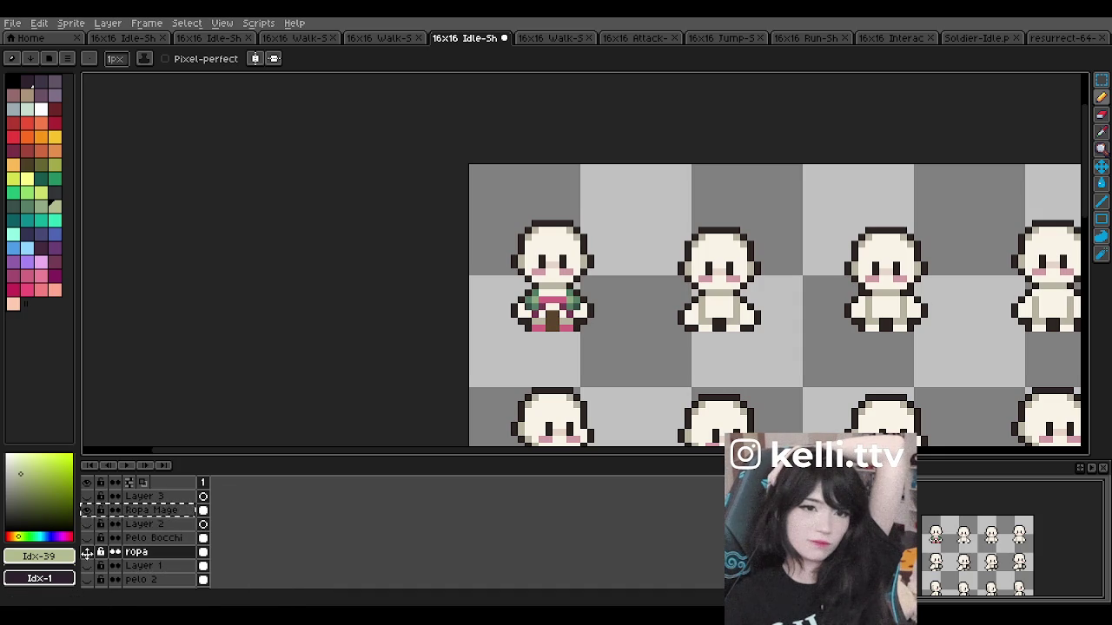
right_click(130, 553)
click(148, 512)
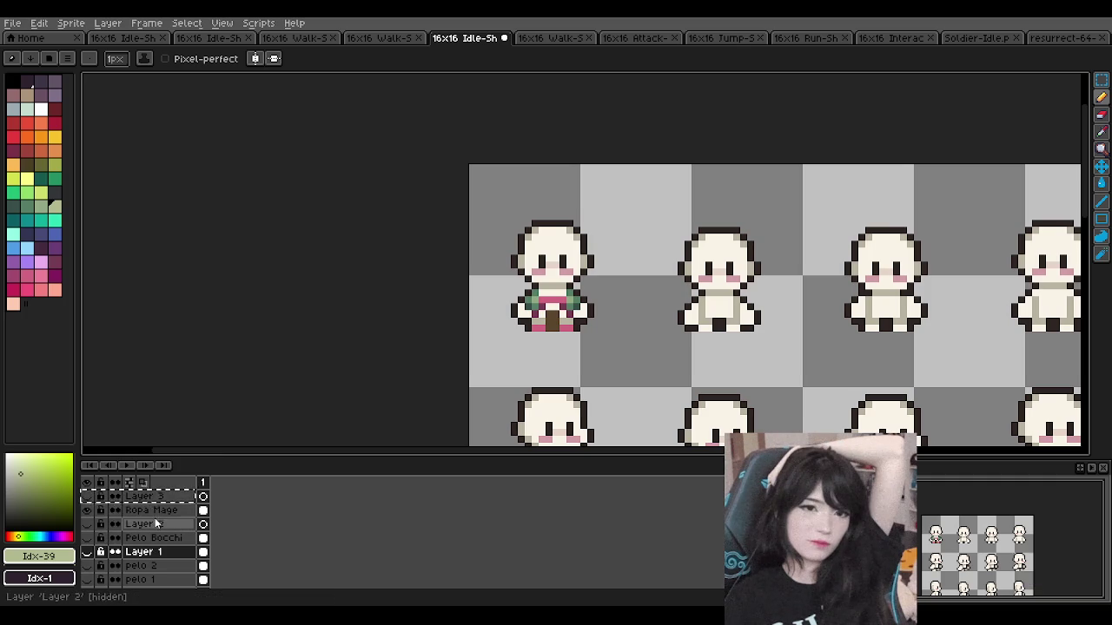
click(139, 539)
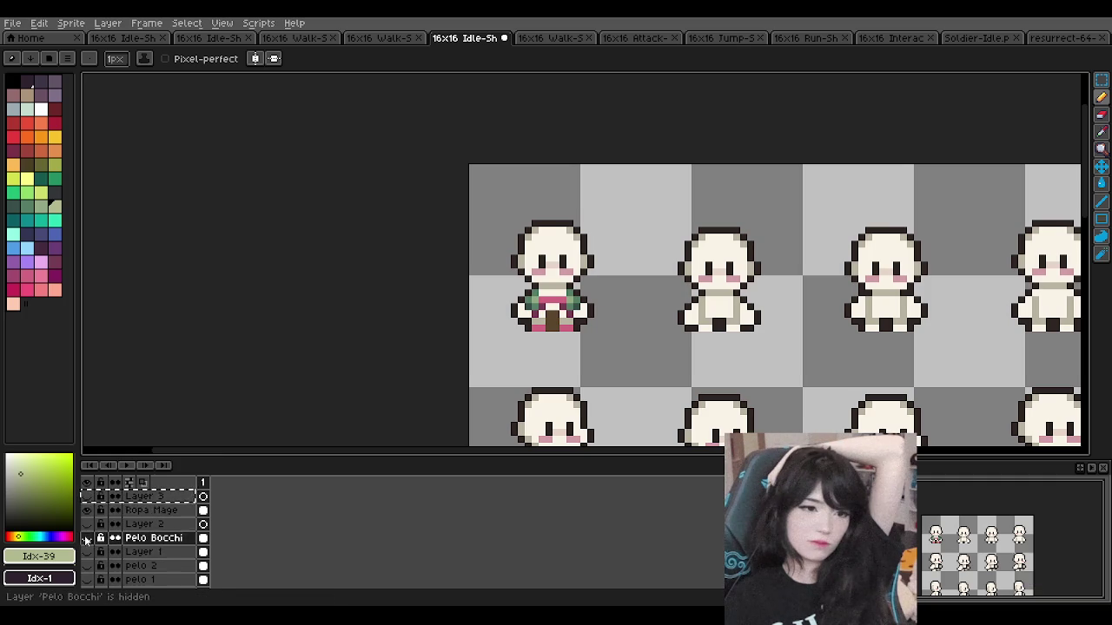
Step: Show the Pelo Bocchi layer and extend the layer selection to Layer 2
click(87, 539)
right_click(138, 540)
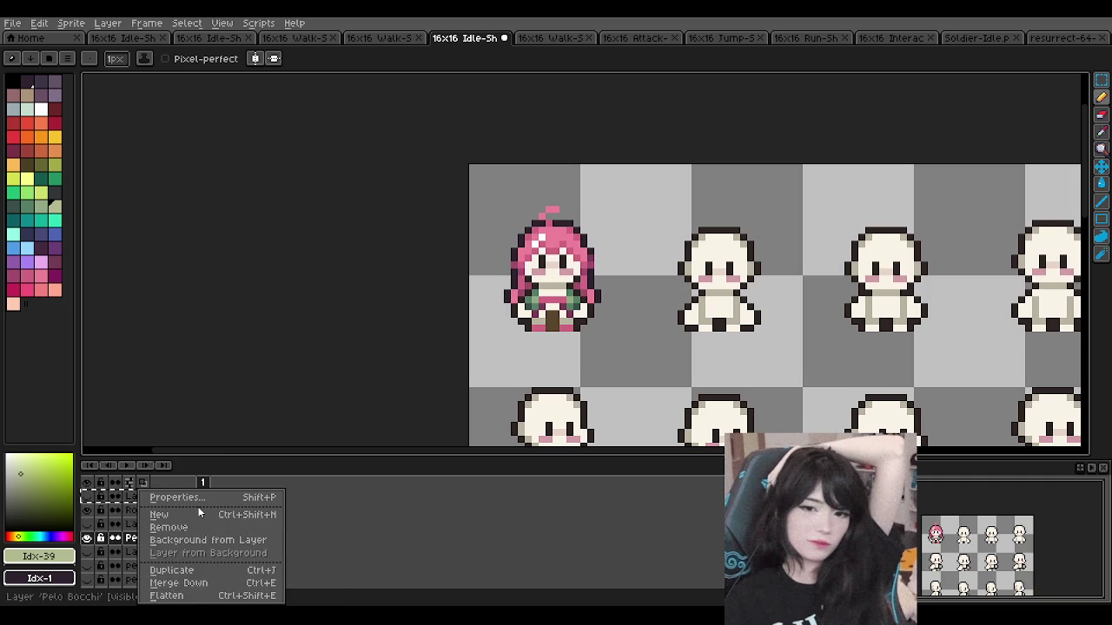
right_click(131, 539)
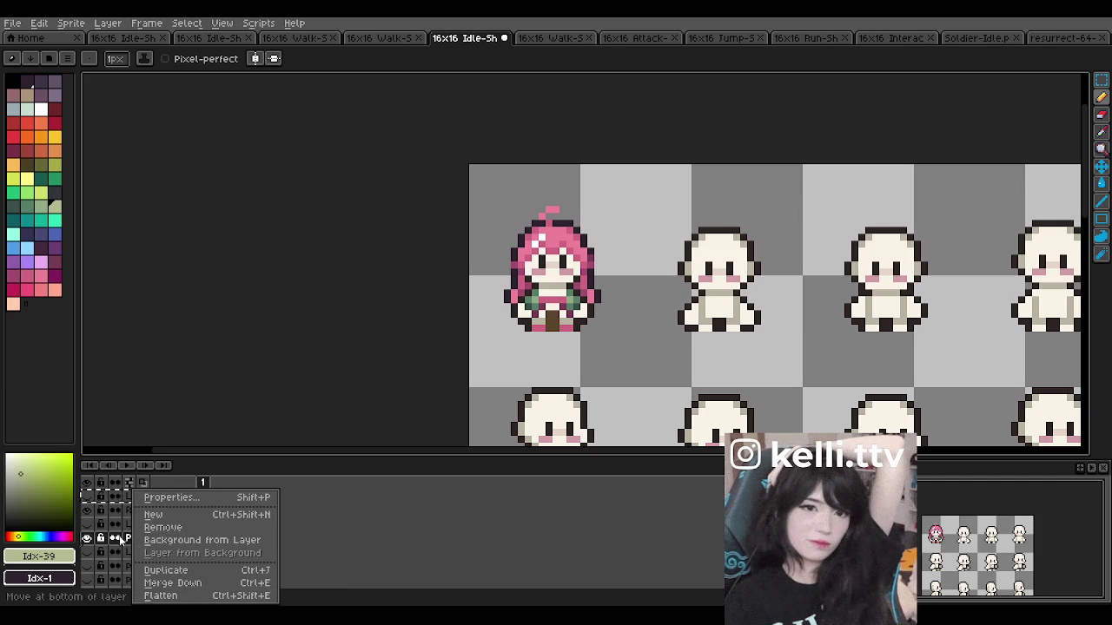
click(119, 539)
mouse_move(119, 539)
mouse_down()
mouse_move(141, 523)
mouse_move(151, 538)
mouse_up()
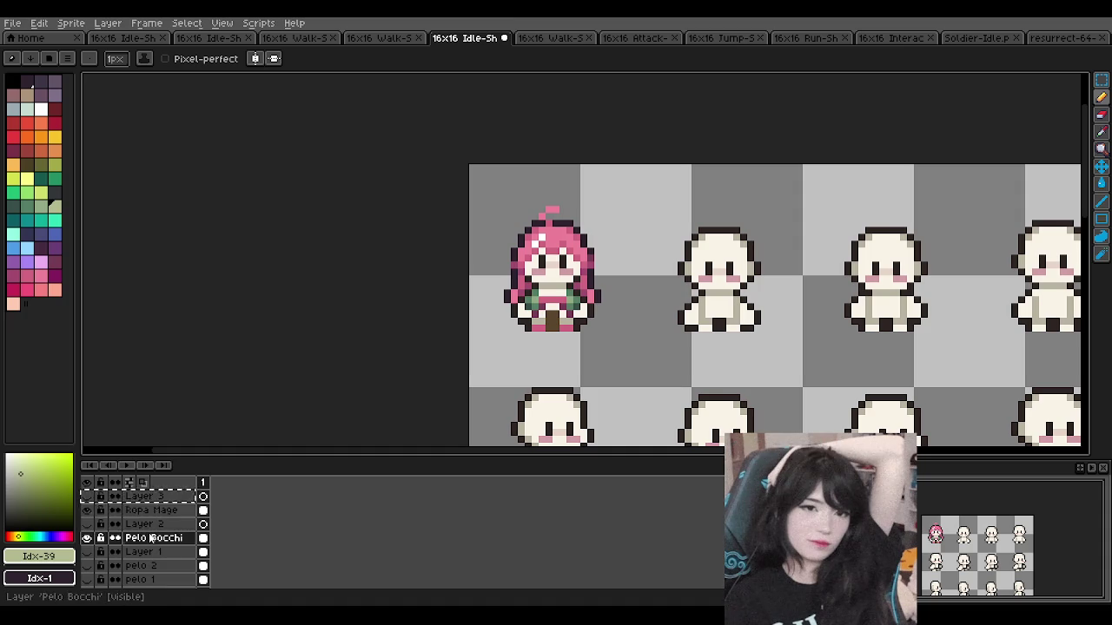
Step: Check the onion skin settings, then turn onion skinning off
click(129, 484)
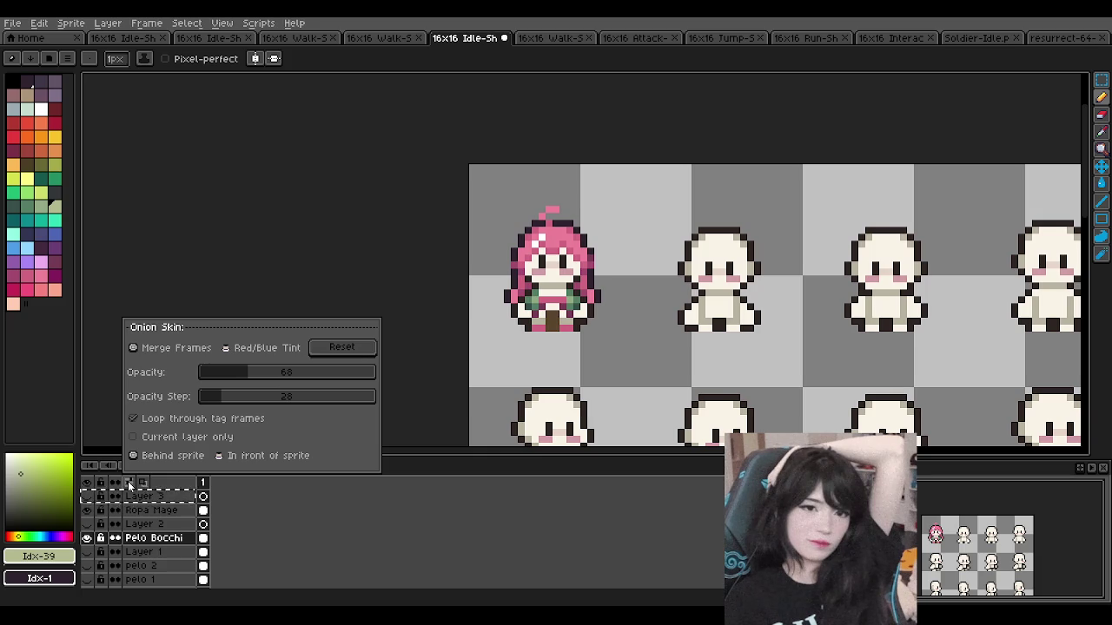
click(128, 481)
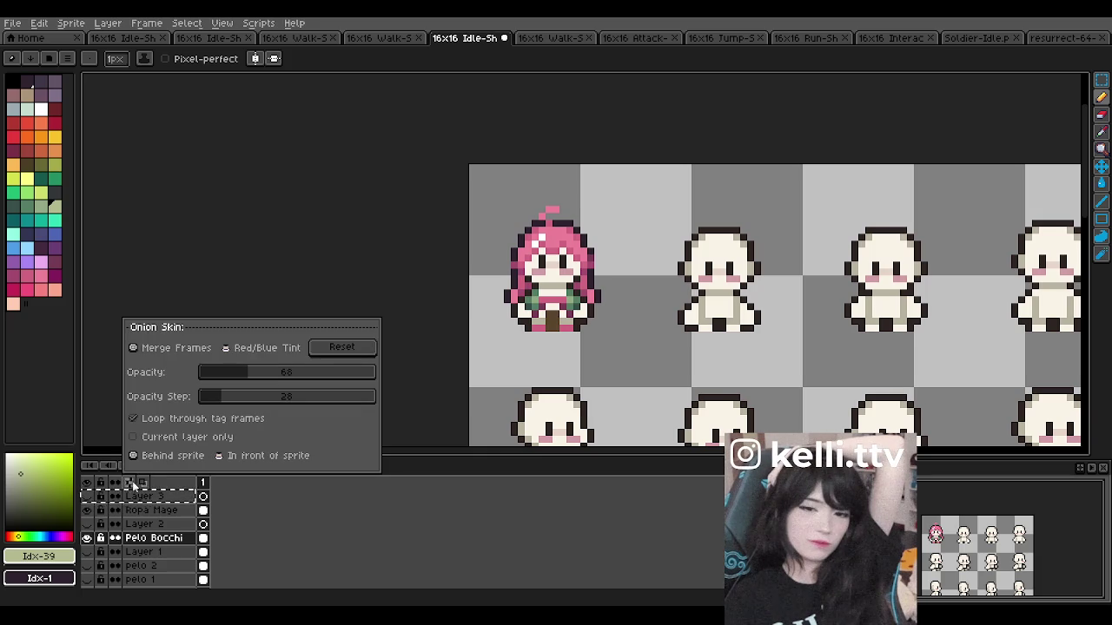
click(145, 483)
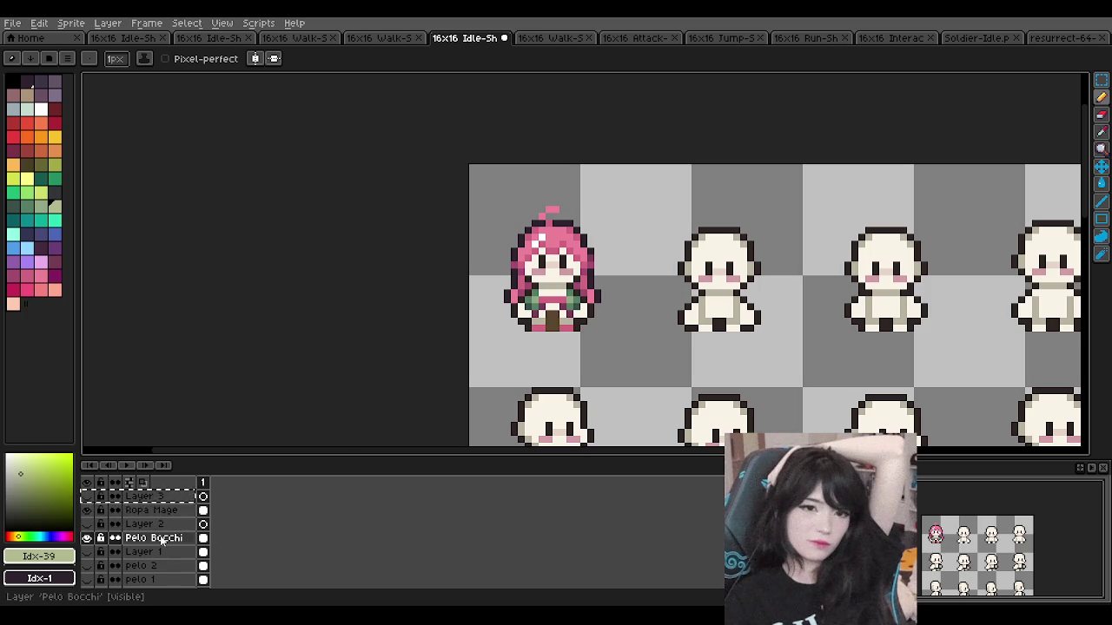
scroll(290, 354, down, 1)
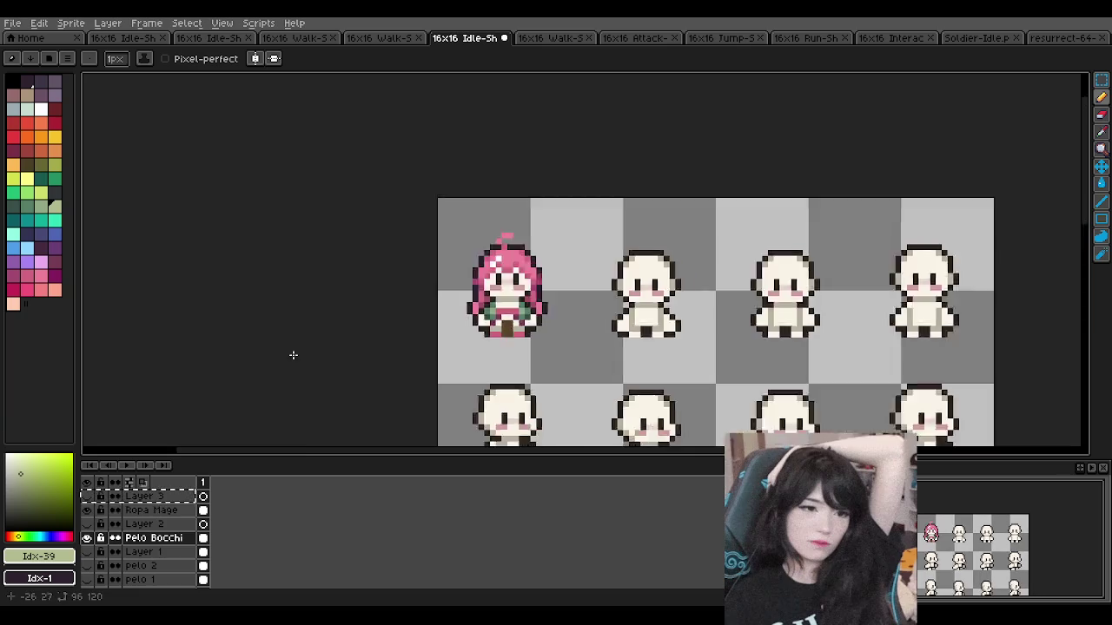
Step: Hide the Pelo Bocchi layer and zoom around the first frame to inspect the robe
scroll(374, 322, down, 1)
scroll(374, 323, up, 1)
click(87, 538)
scroll(451, 304, down, 1)
scroll(452, 304, down, 2)
scroll(477, 284, up, 3)
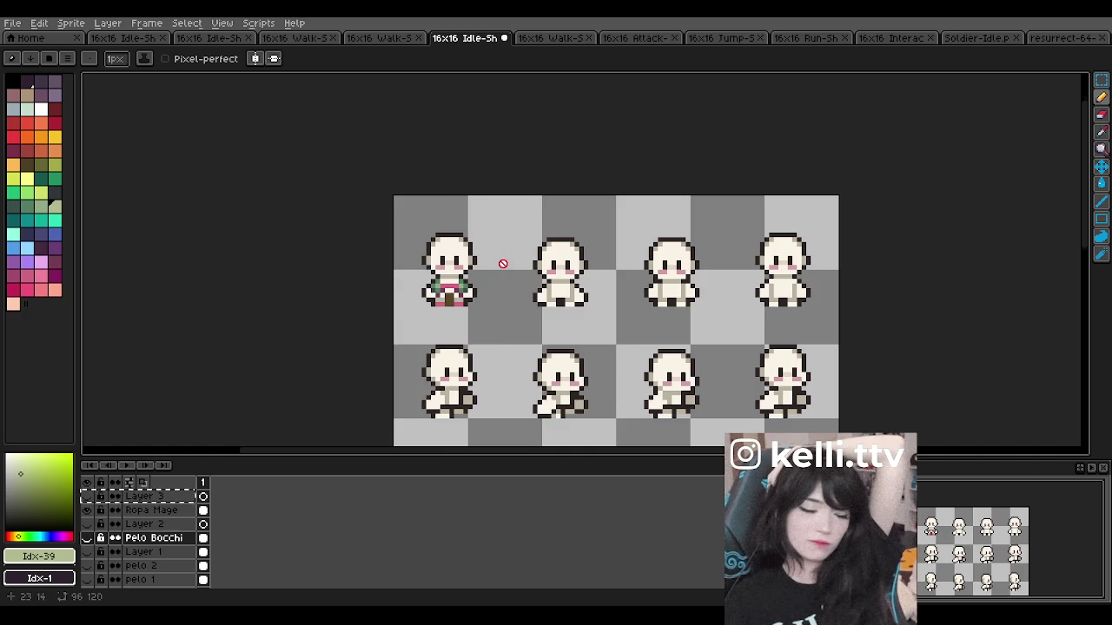
scroll(503, 263, up, 2)
scroll(487, 256, down, 1)
scroll(441, 241, up, 5)
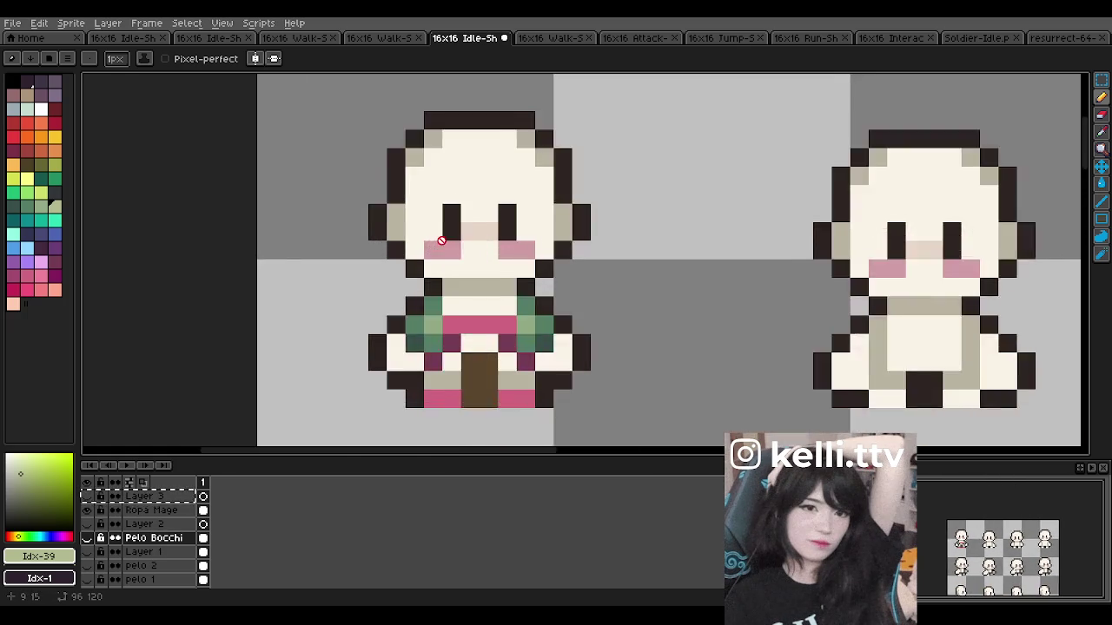
scroll(441, 240, down, 4)
scroll(447, 234, up, 1)
scroll(452, 230, down, 1)
scroll(460, 221, up, 3)
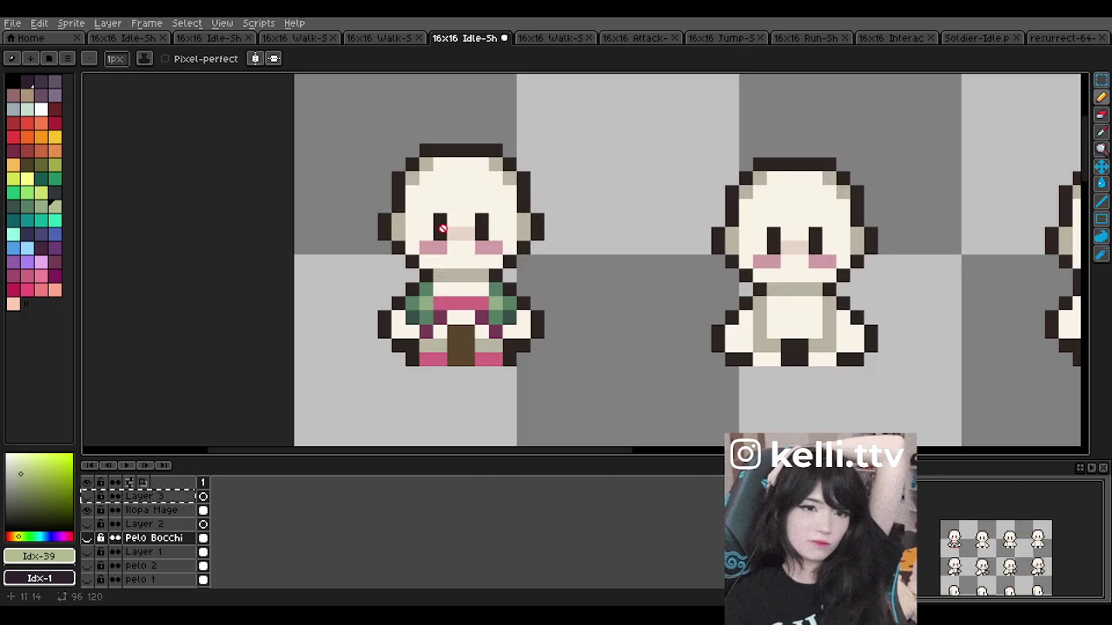
scroll(438, 252, down, 2)
scroll(469, 199, up, 1)
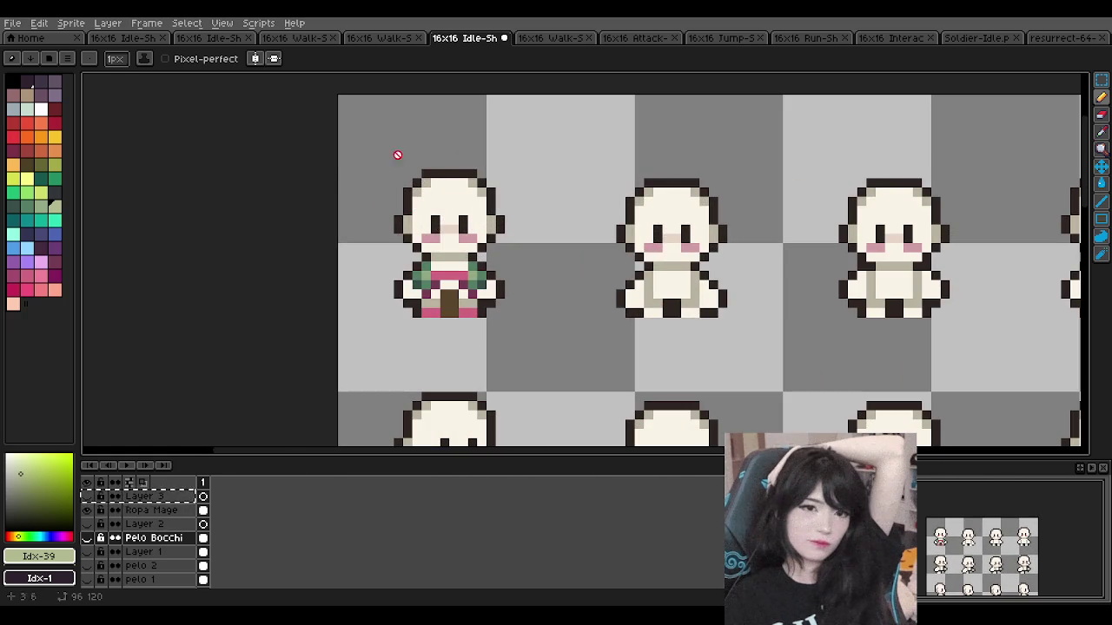
scroll(460, 248, down, 4)
scroll(452, 211, down, 2)
scroll(452, 211, down, 2)
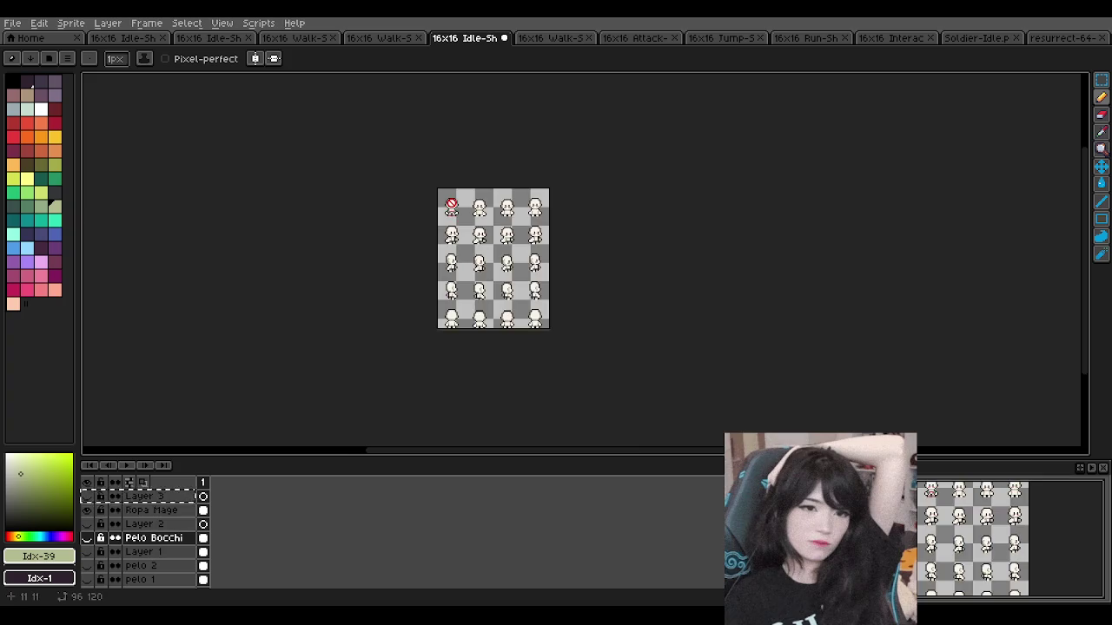
scroll(449, 206, up, 6)
scroll(452, 204, up, 1)
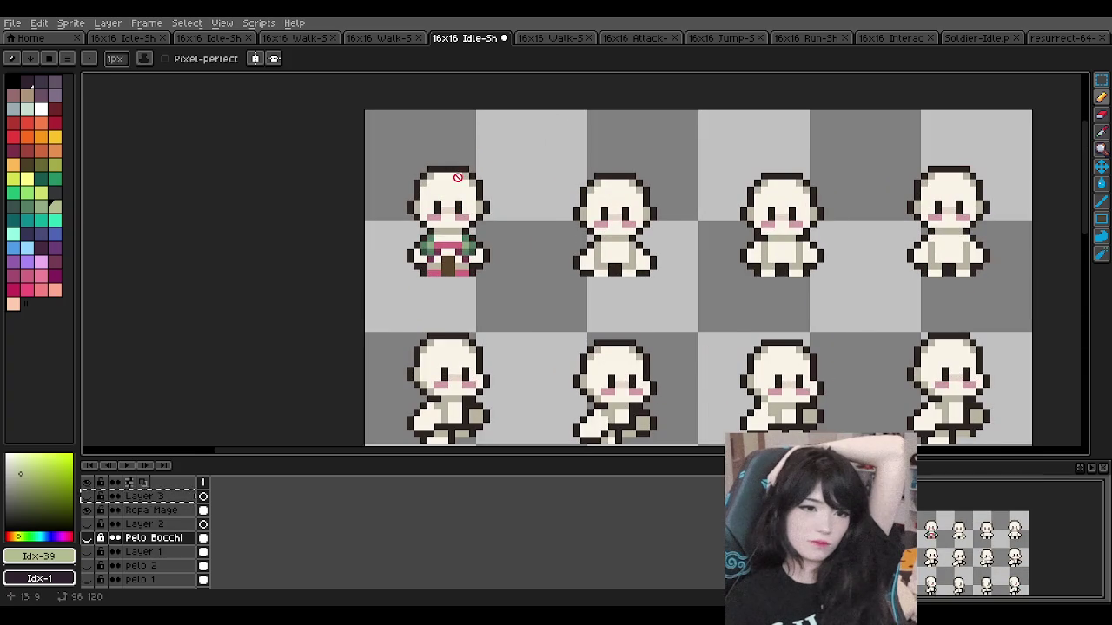
scroll(448, 185, up, 1)
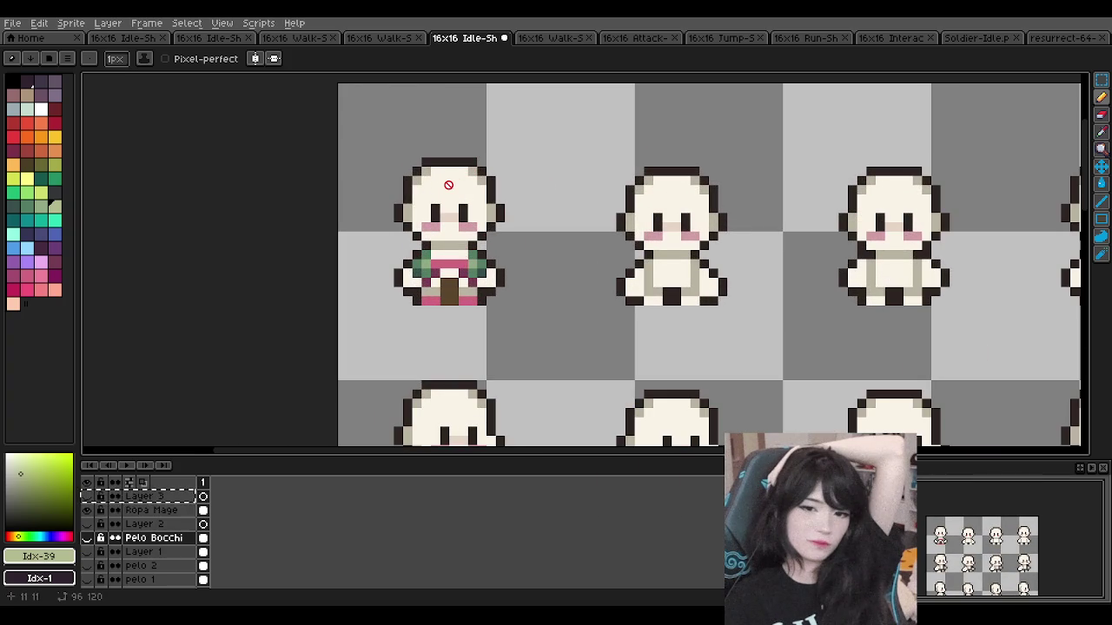
scroll(448, 185, down, 2)
scroll(448, 184, down, 3)
scroll(448, 184, up, 2)
scroll(450, 184, up, 2)
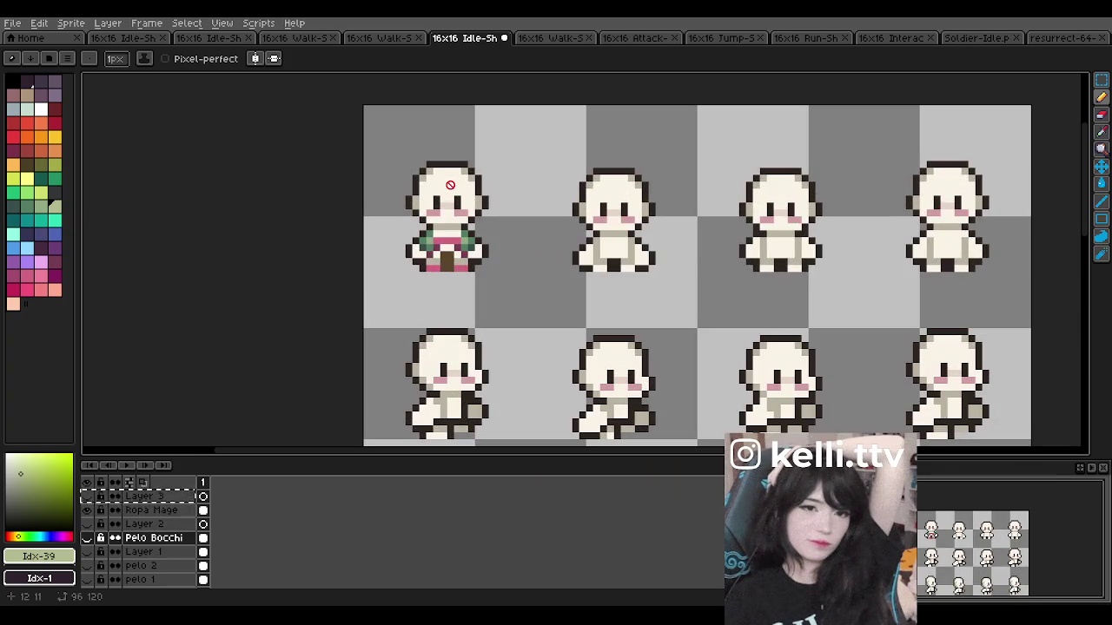
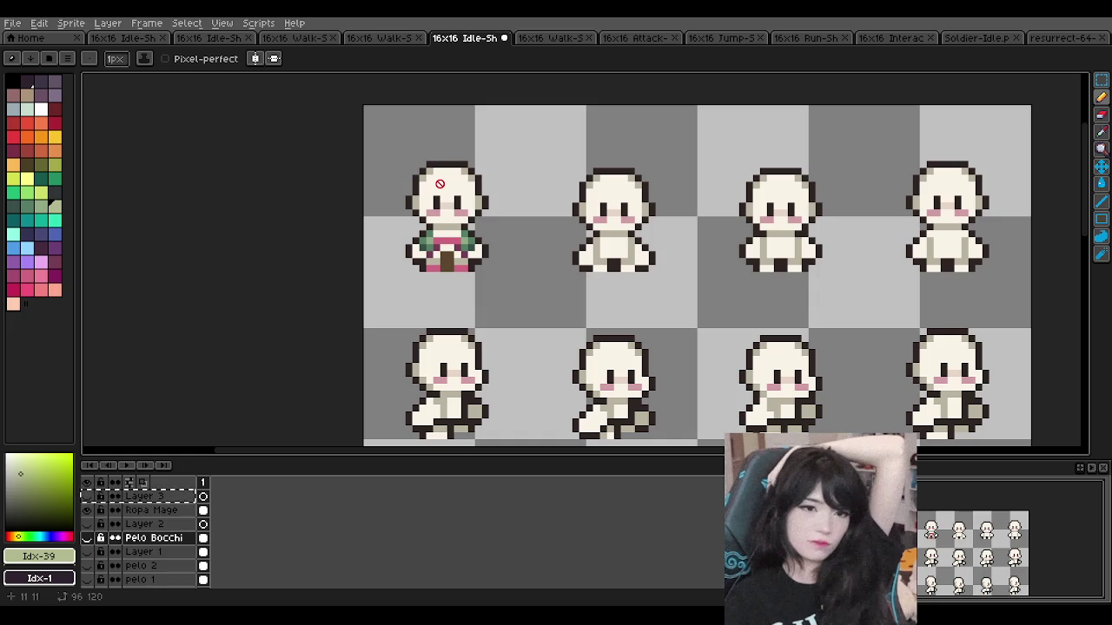
Step: With the Rectangular Marquee active, make the Ropa Mage clothing layer the working layer
scroll(479, 174, down, 3)
scroll(466, 180, down, 2)
scroll(470, 175, up, 4)
scroll(452, 211, up, 1)
scroll(451, 211, up, 1)
scroll(452, 211, down, 1)
scroll(452, 211, up, 2)
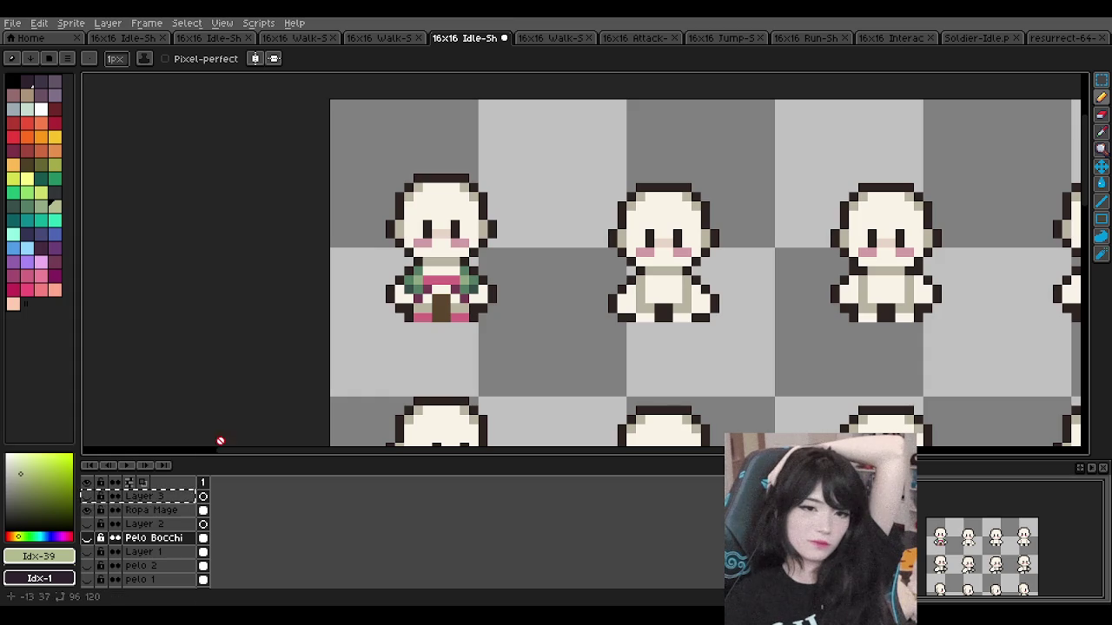
scroll(381, 395, down, 1)
scroll(458, 300, up, 1)
scroll(458, 297, up, 1)
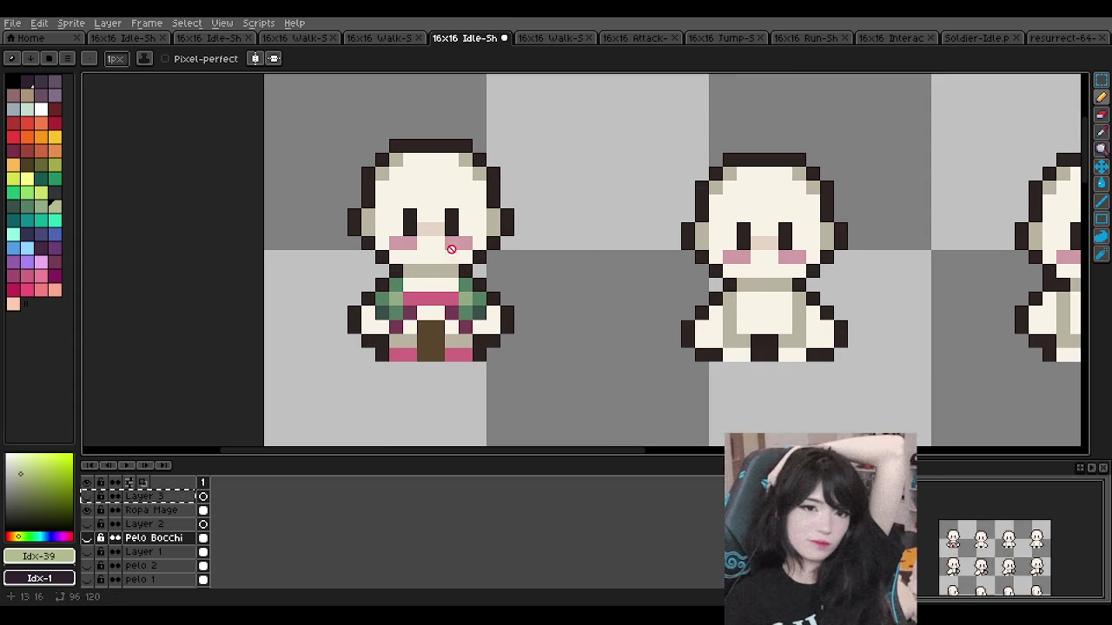
scroll(452, 257, down, 2)
scroll(445, 245, up, 2)
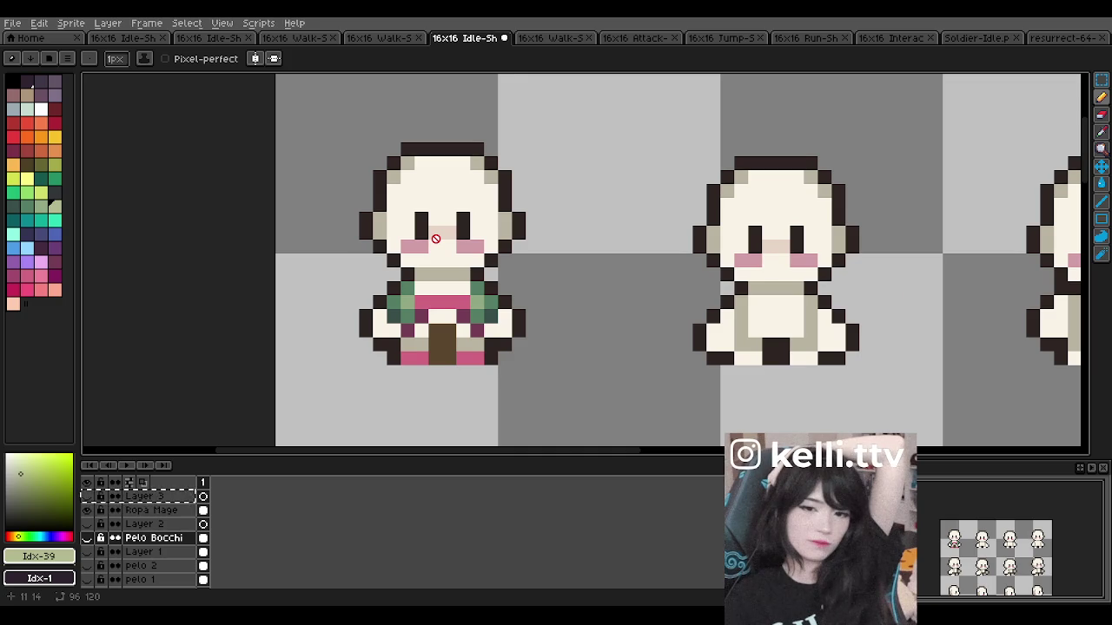
scroll(436, 238, down, 2)
scroll(442, 233, up, 1)
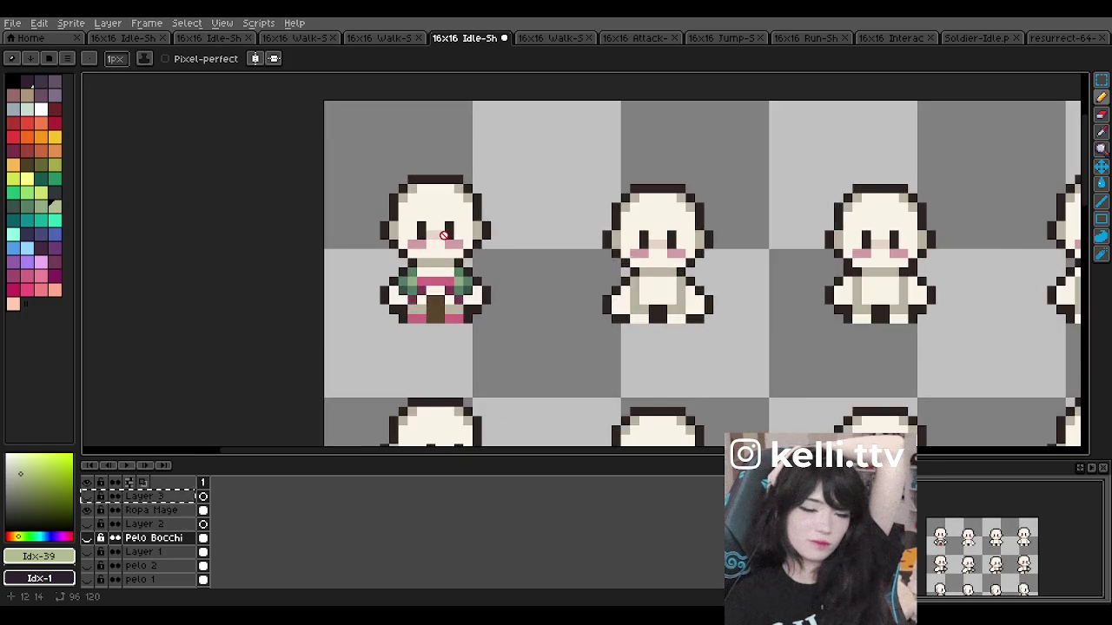
scroll(443, 234, up, 2)
scroll(444, 235, up, 1)
scroll(444, 235, down, 3)
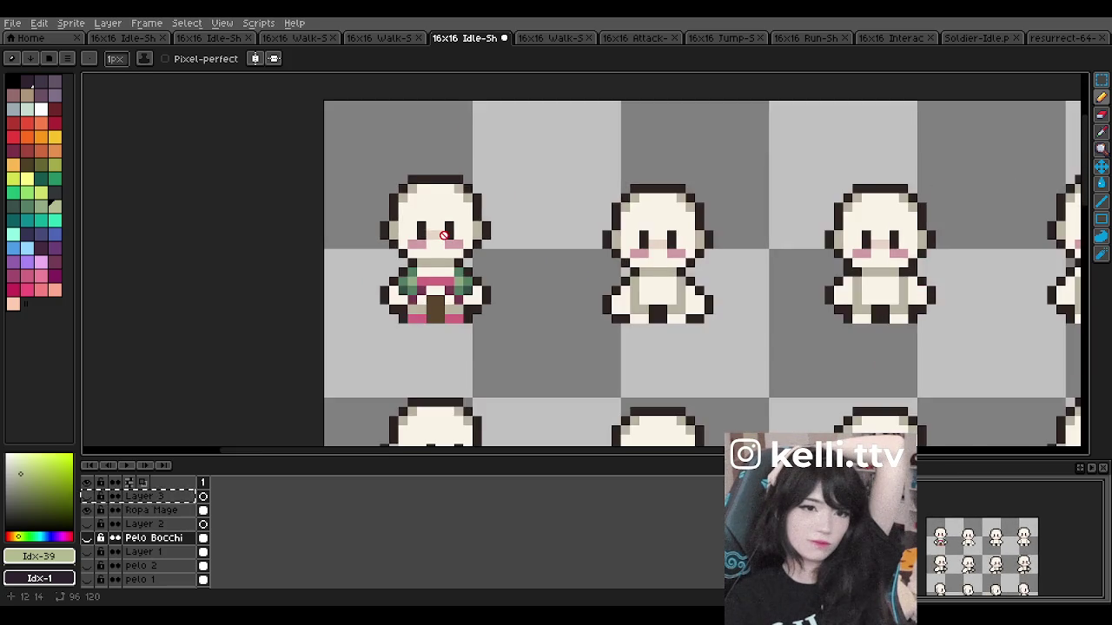
scroll(550, 289, up, 2)
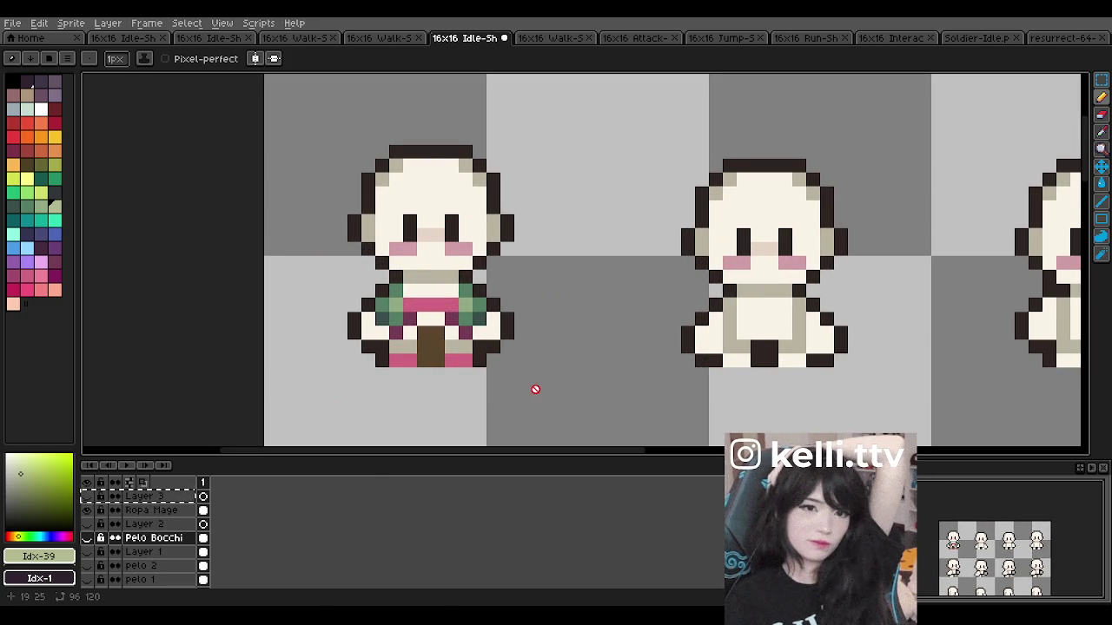
scroll(534, 388, down, 3)
scroll(535, 389, down, 3)
scroll(535, 389, up, 3)
scroll(529, 266, down, 1)
scroll(553, 213, down, 1)
scroll(556, 184, up, 2)
scroll(558, 173, up, 2)
scroll(559, 171, down, 1)
scroll(574, 154, up, 1)
scroll(561, 179, down, 1)
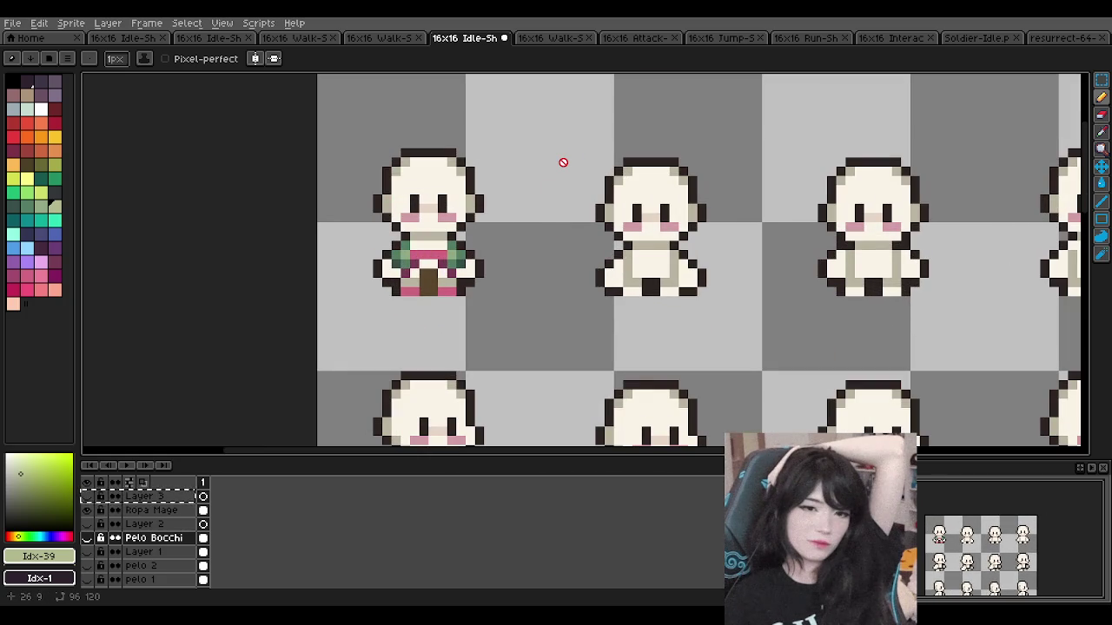
scroll(563, 162, down, 2)
scroll(551, 168, up, 2)
scroll(550, 169, down, 1)
scroll(521, 189, up, 3)
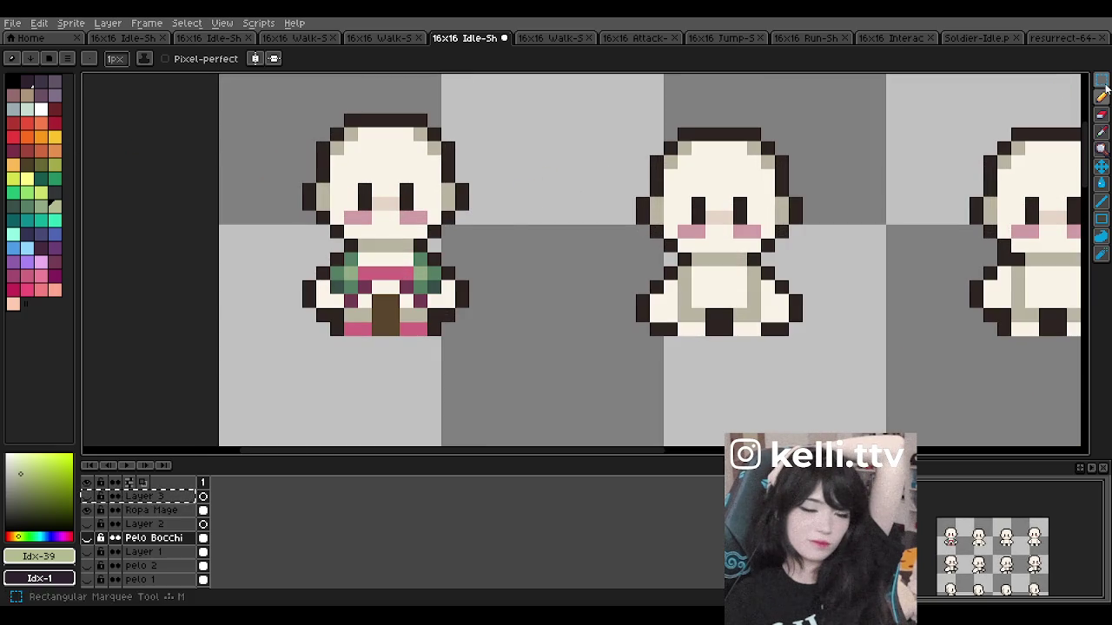
click(1101, 80)
double_click(142, 540)
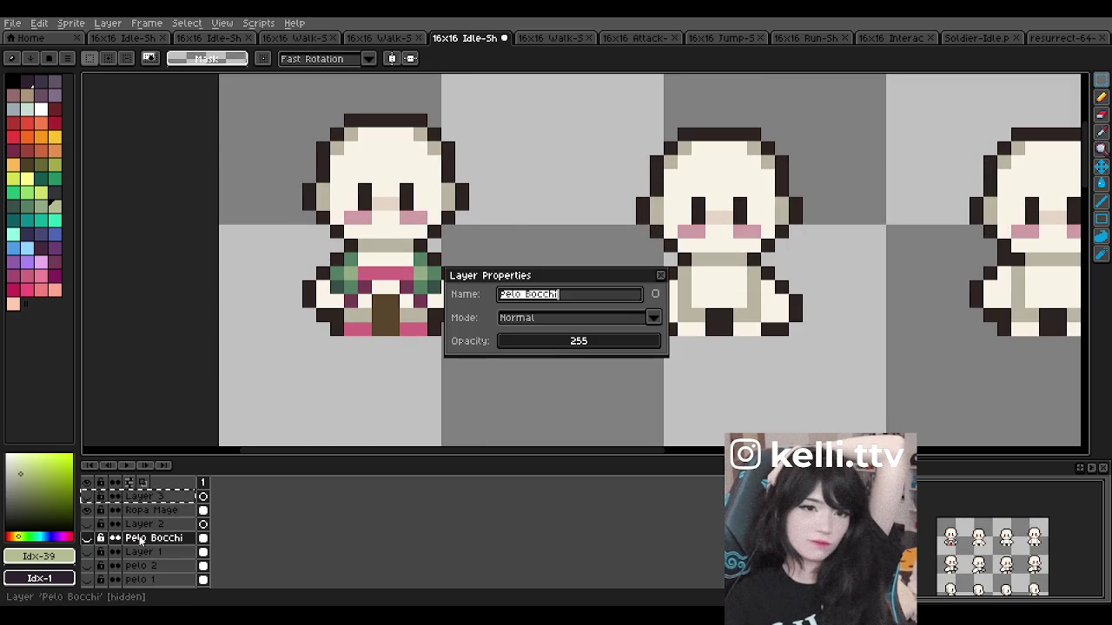
click(662, 275)
click(148, 510)
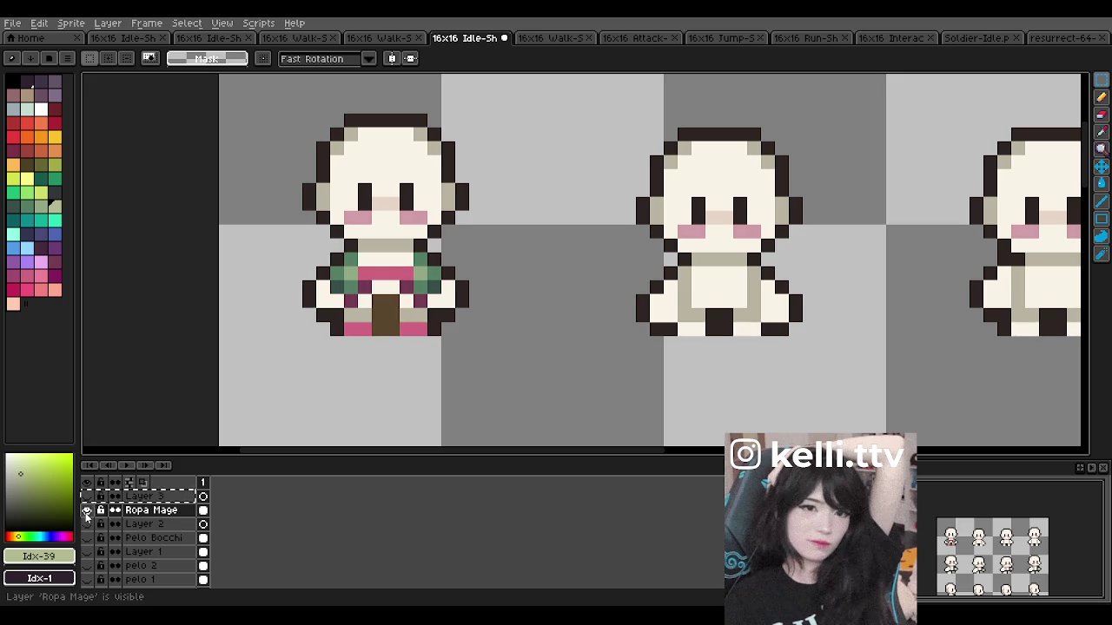
Step: Drag a copy of the first sprite's outfit to the second sprite, then undo the misplaced copy
drag(300, 236, 471, 352)
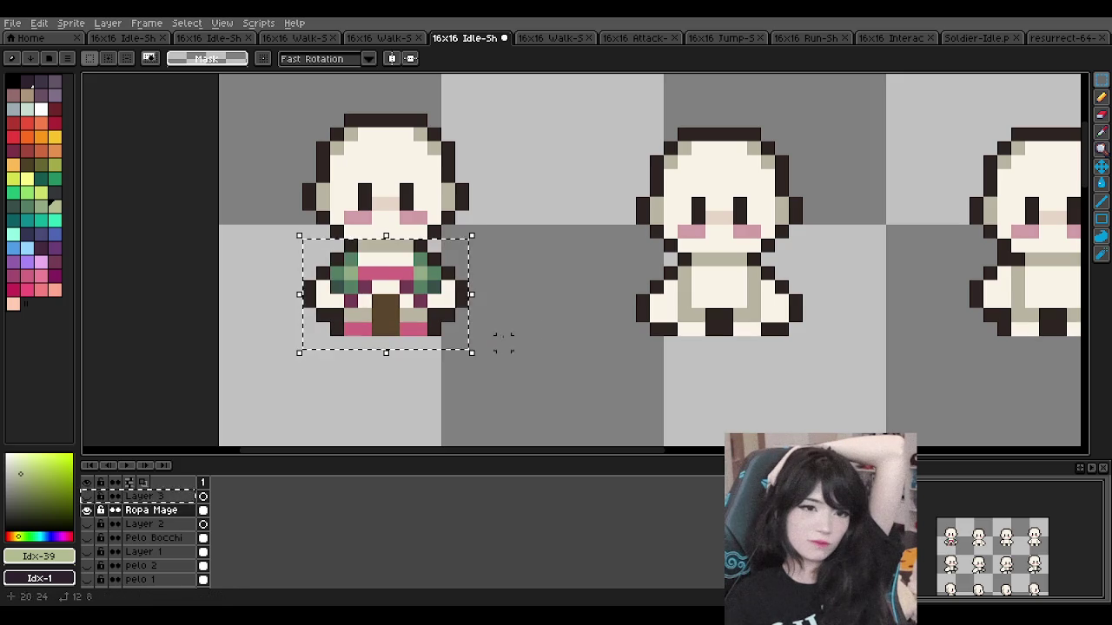
click(421, 301)
drag(421, 302, 739, 302)
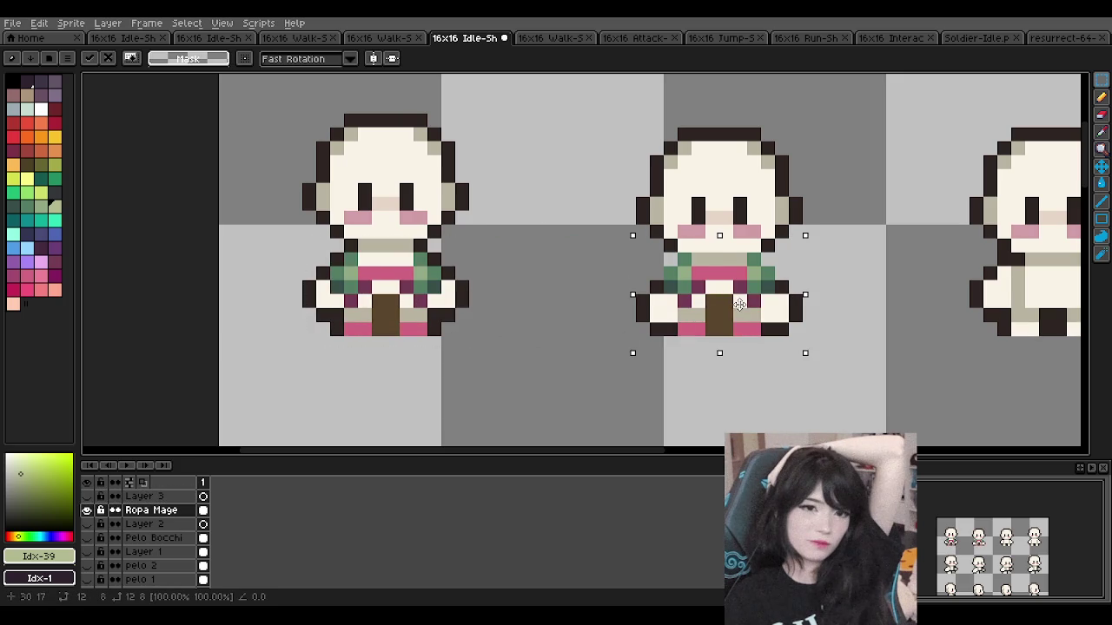
click(503, 369)
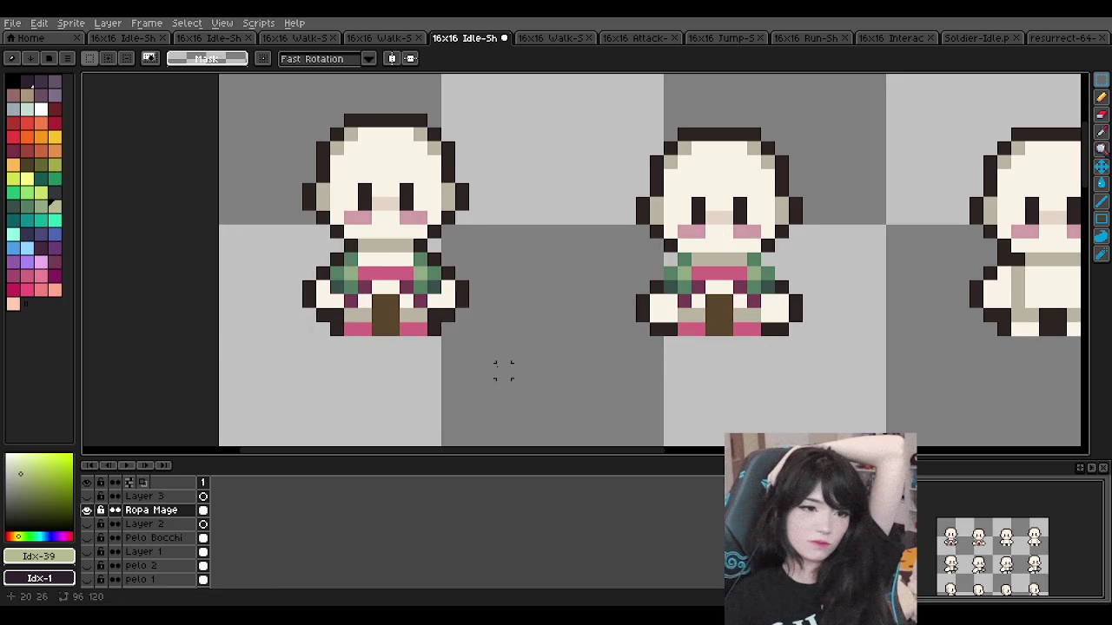
key(ctrl+z)
key(ctrl+z)
key(ctrl+z)
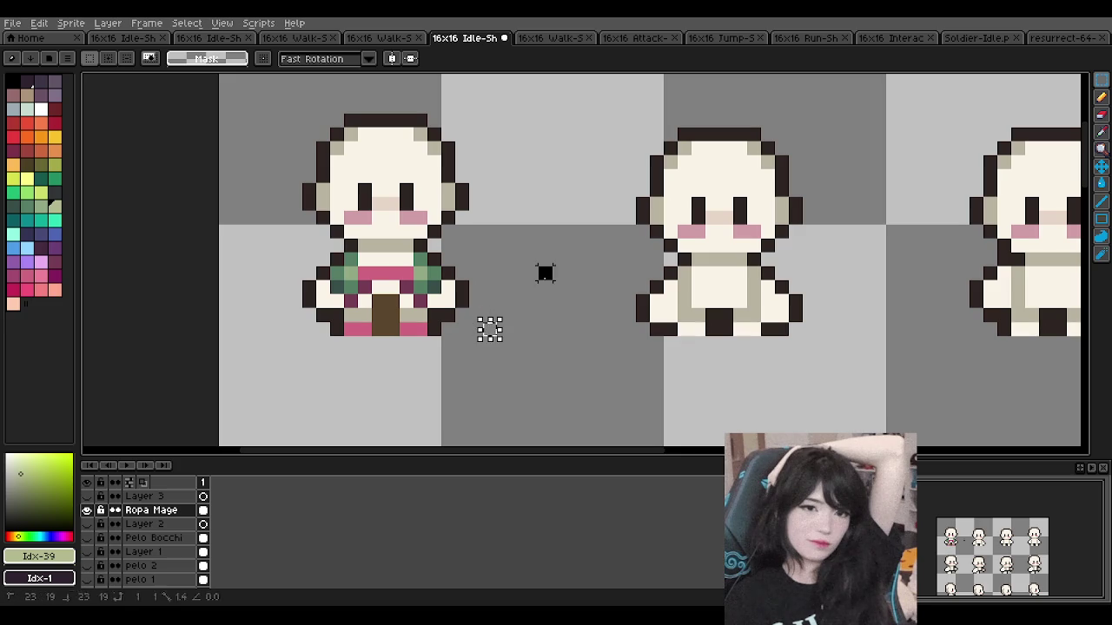
Step: Copy the first sprite's shirt and sleeves, align them on the second sprite's body, and commit
drag(316, 239, 469, 308)
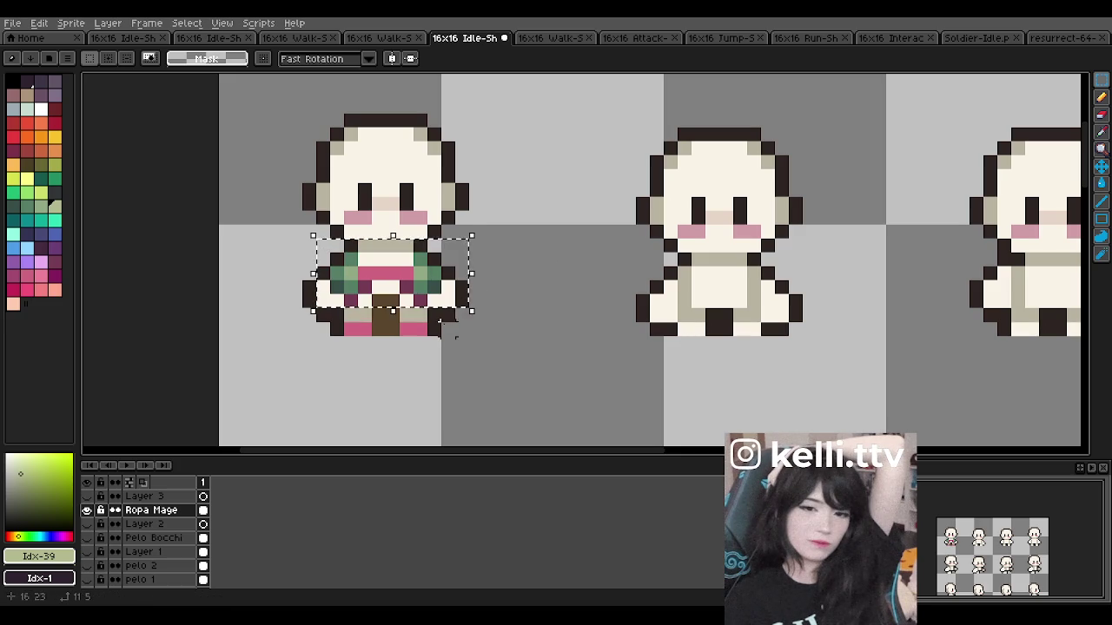
key(ctrl+c)
key(ctrl+v)
mouse_move(401, 292)
mouse_down()
mouse_move(724, 299)
mouse_move(718, 388)
mouse_up()
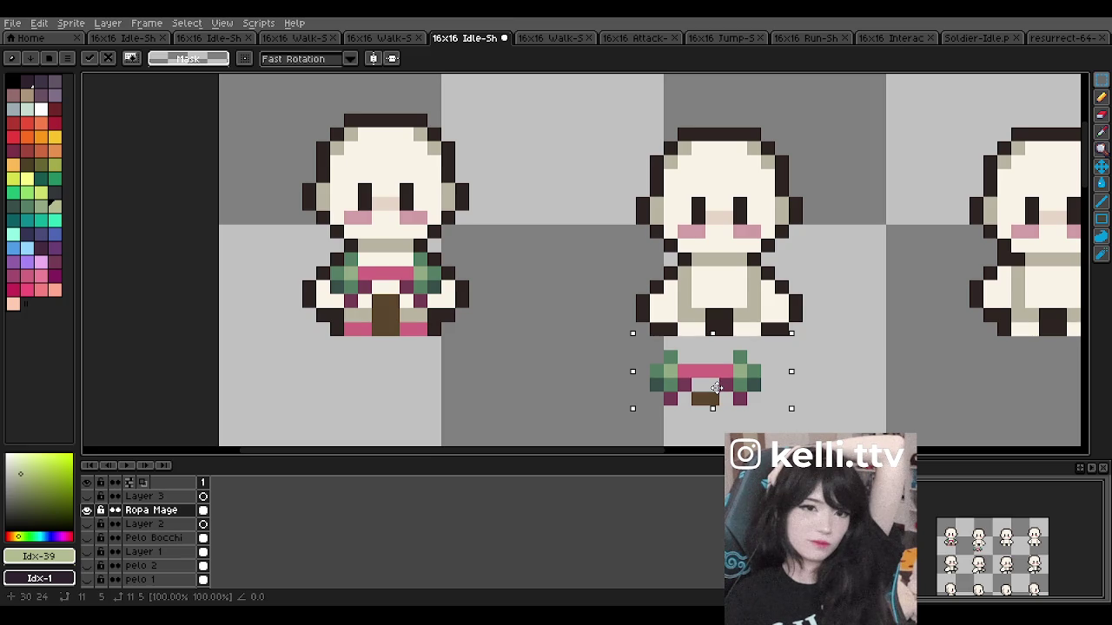
drag(716, 388, 730, 297)
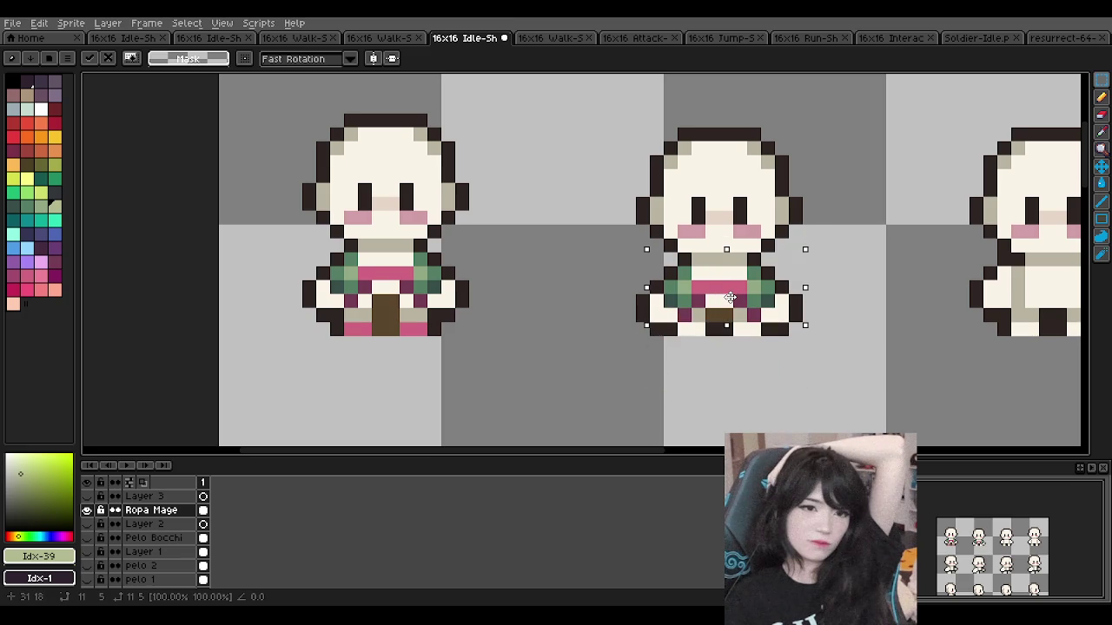
click(560, 246)
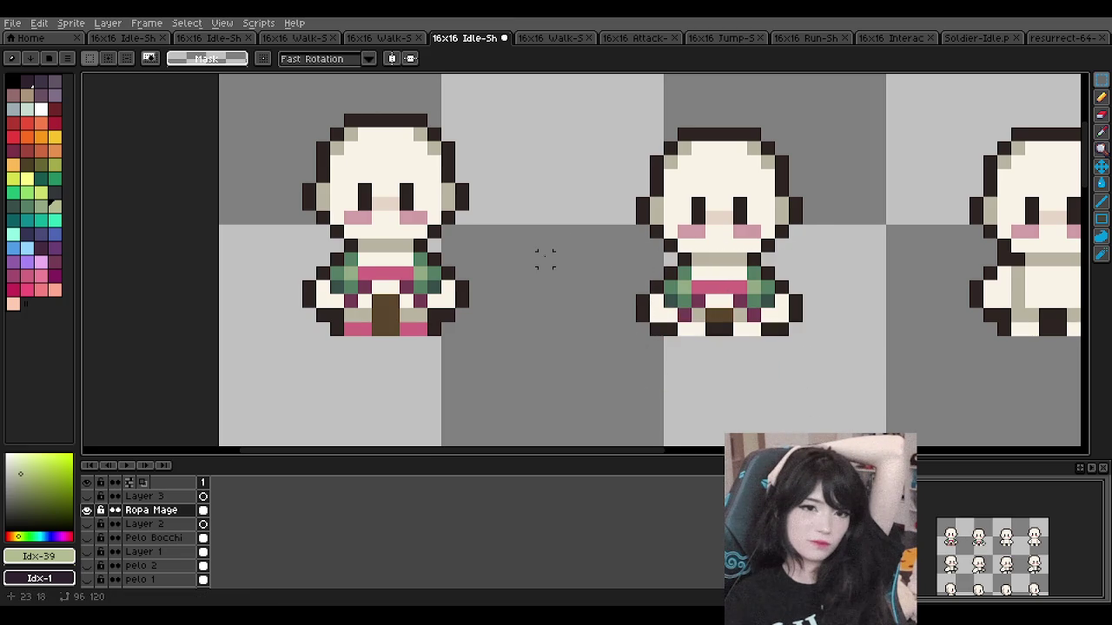
scroll(572, 300, down, 2)
scroll(560, 321, up, 3)
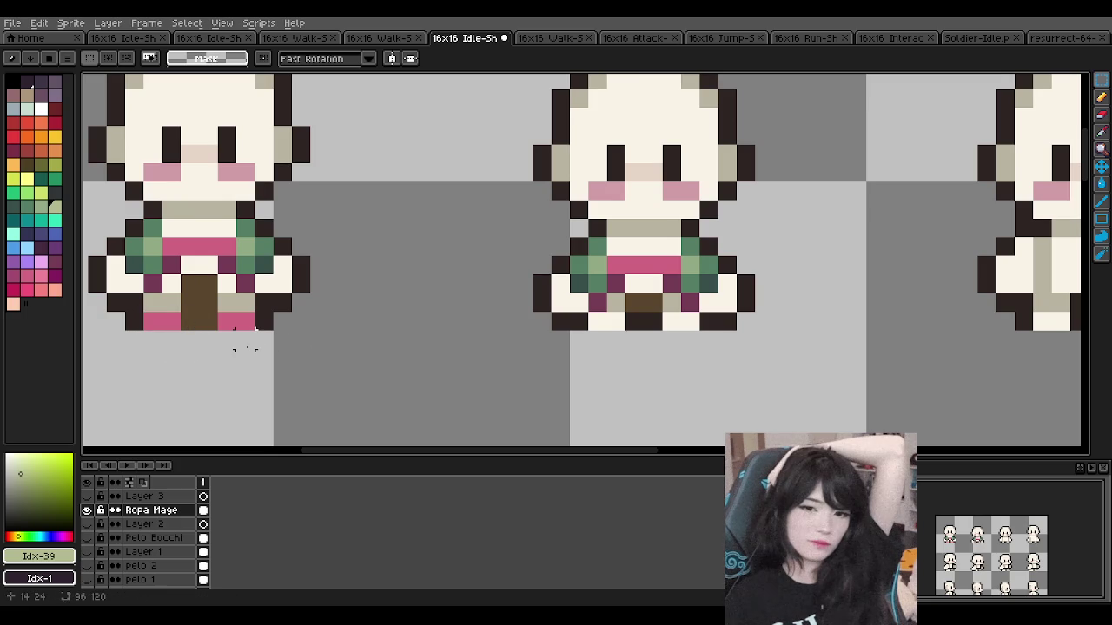
Step: Copy the first sprite's trousers and feet onto the second sprite and commit them
drag(245, 348, 146, 294)
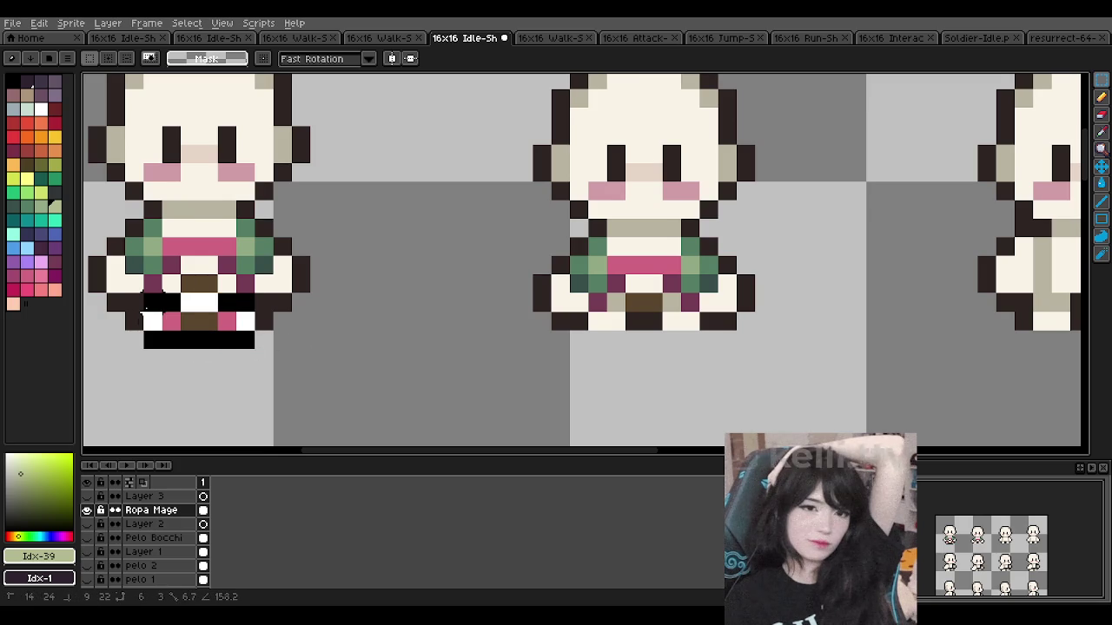
drag(261, 345, 128, 312)
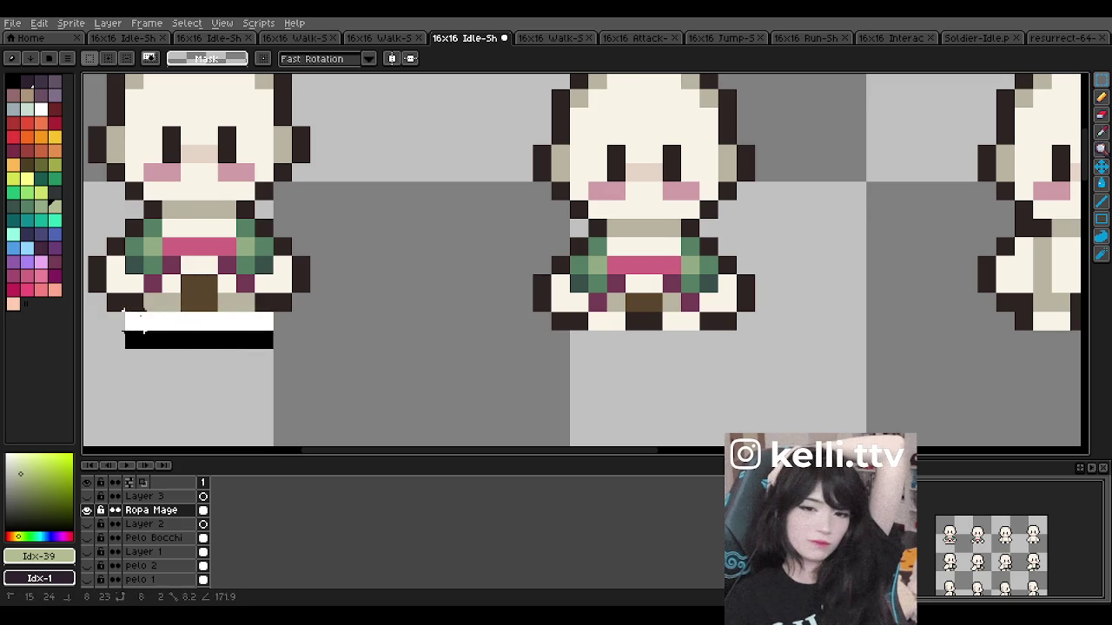
mouse_move(141, 351)
mouse_down()
mouse_move(257, 309)
mouse_move(664, 337)
mouse_up()
key(ctrl+c)
key(ctrl+v)
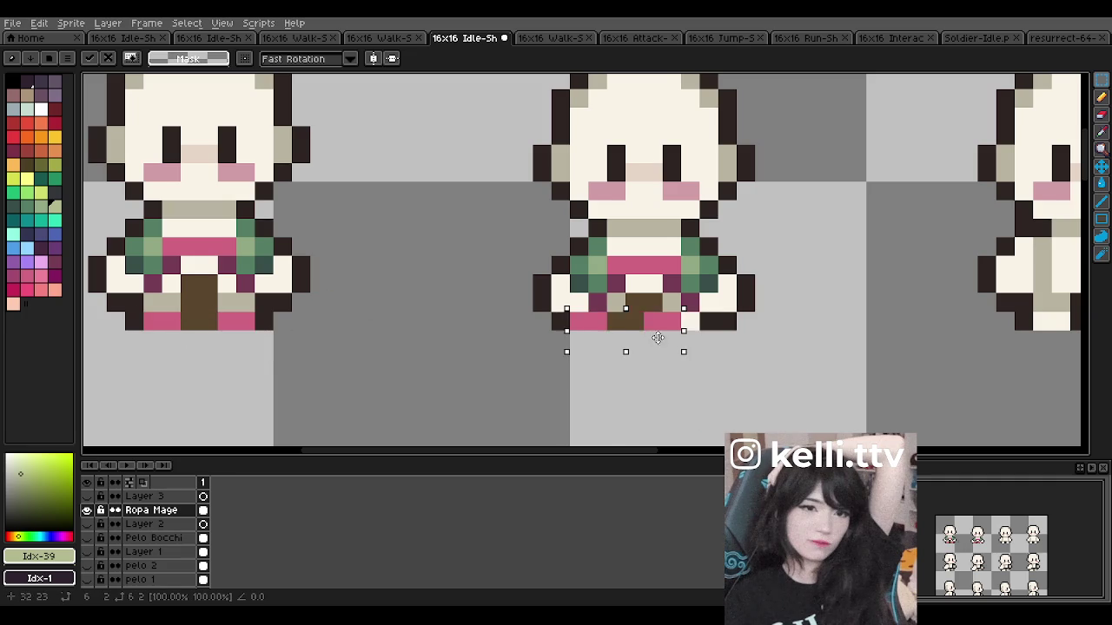
click(375, 318)
scroll(376, 318, down, 2)
scroll(375, 318, up, 1)
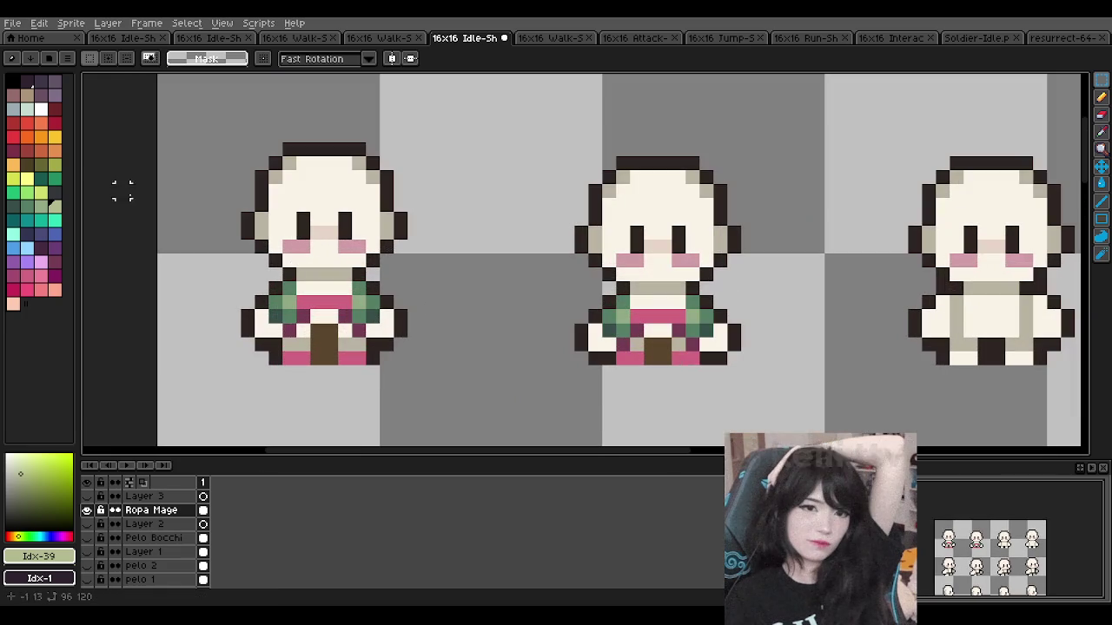
key(b)
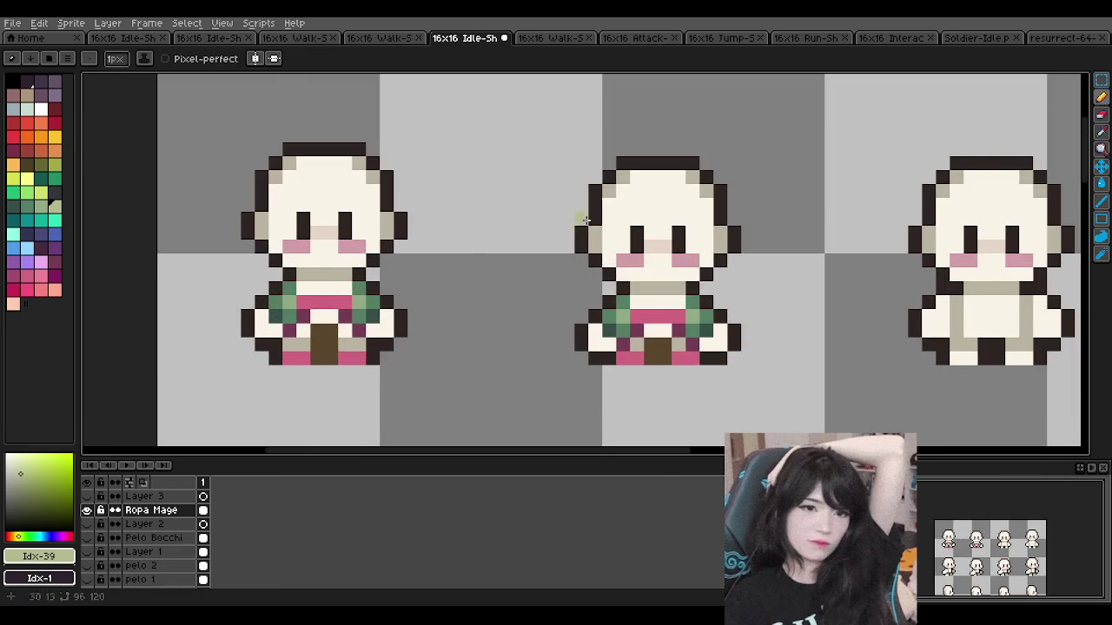
scroll(228, 387, up, 1)
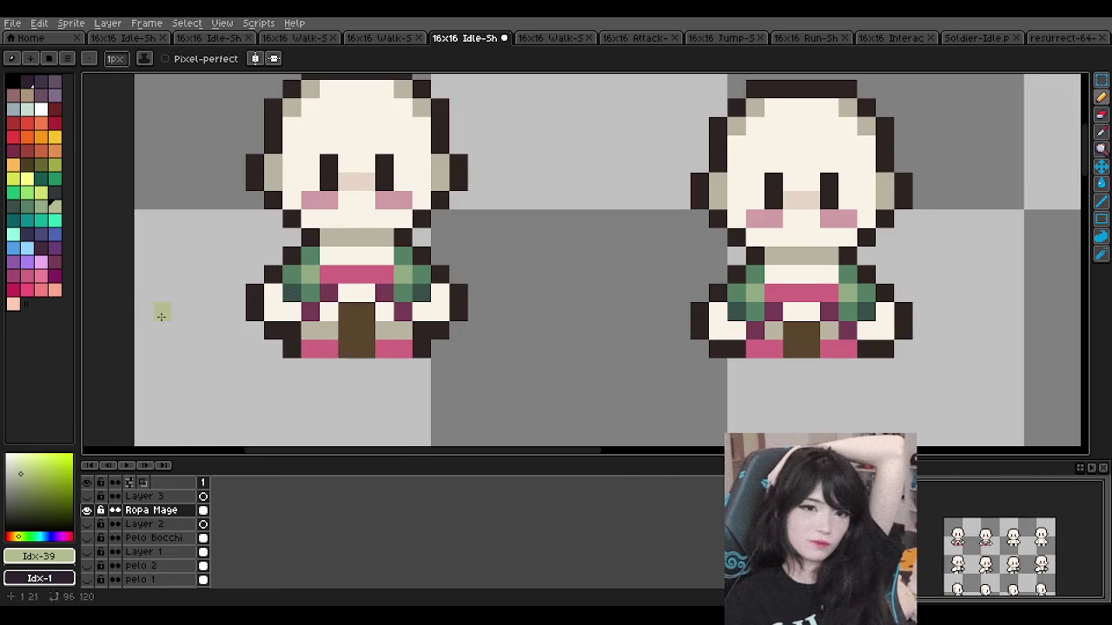
click(51, 197)
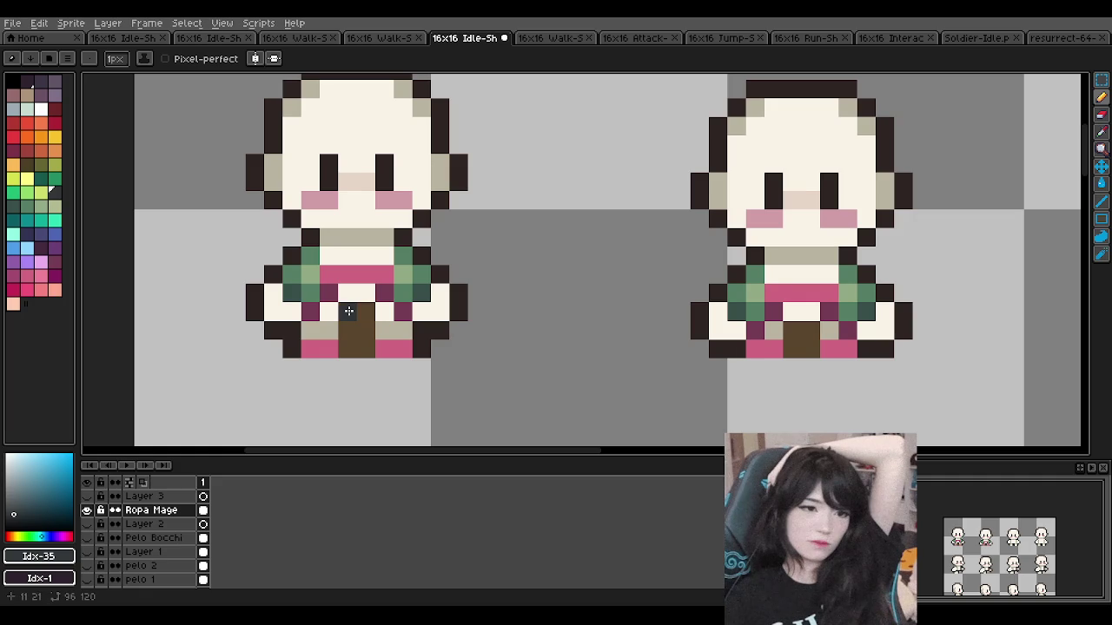
click(40, 247)
click(347, 311)
mouse_move(347, 310)
mouse_down()
mouse_move(365, 347)
mouse_move(355, 321)
mouse_up()
scroll(400, 261, down, 4)
scroll(426, 254, down, 1)
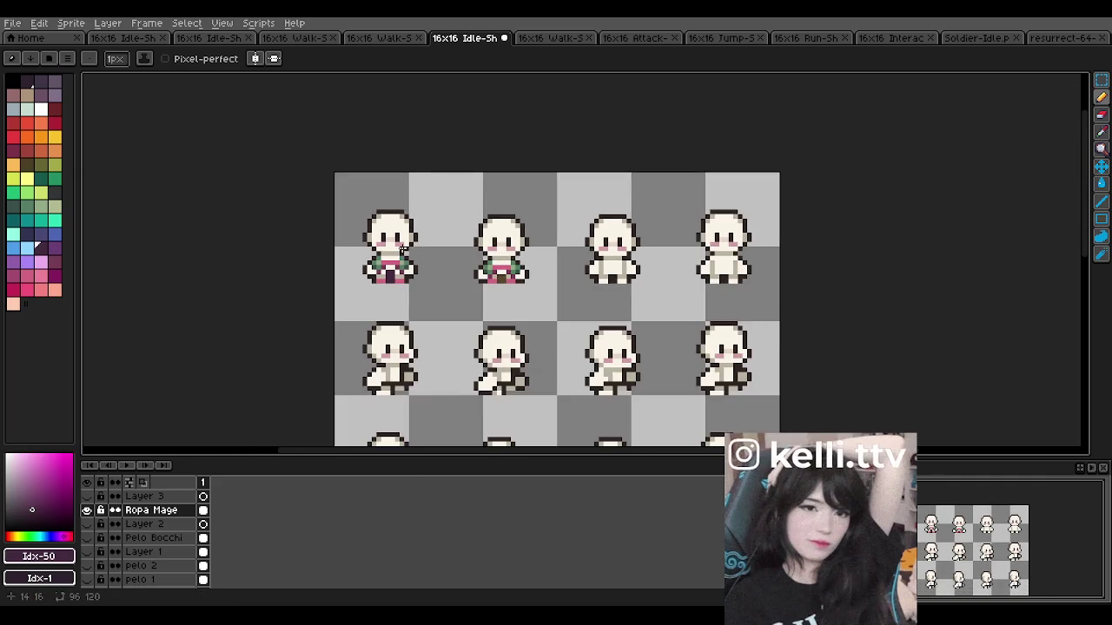
scroll(427, 254, up, 3)
scroll(427, 253, up, 2)
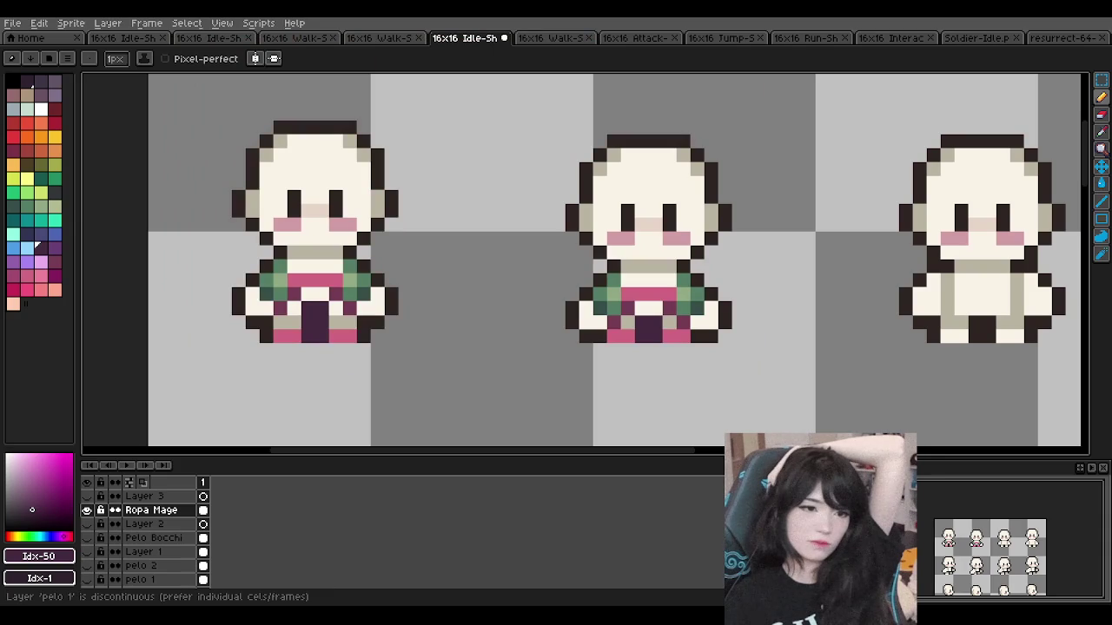
scroll(528, 321, down, 4)
scroll(521, 304, down, 2)
scroll(509, 274, up, 3)
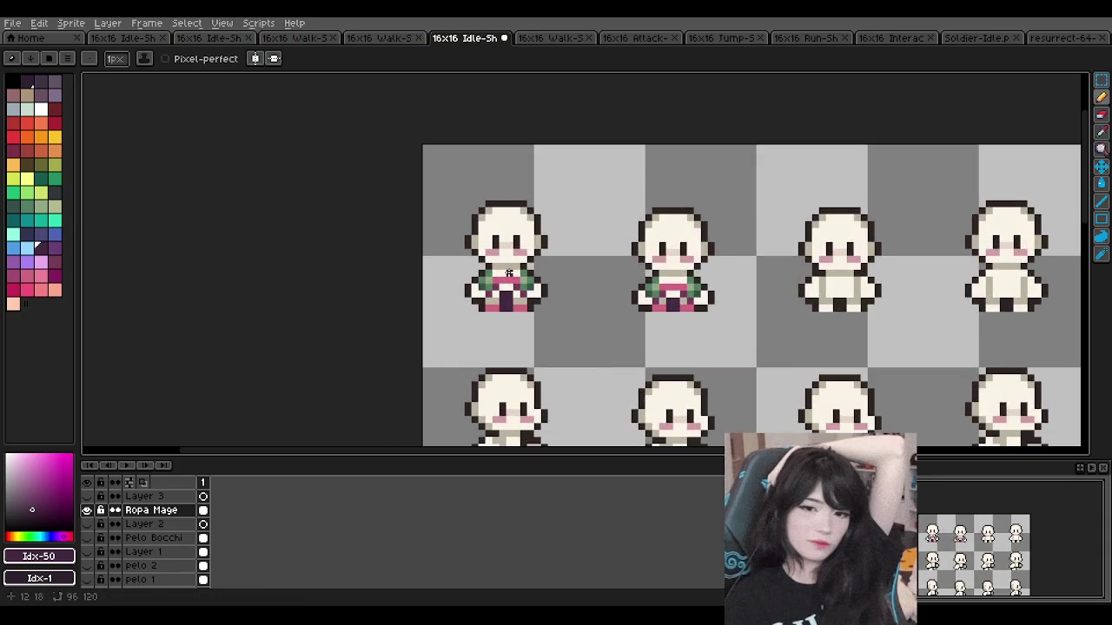
scroll(509, 274, up, 2)
scroll(414, 284, up, 1)
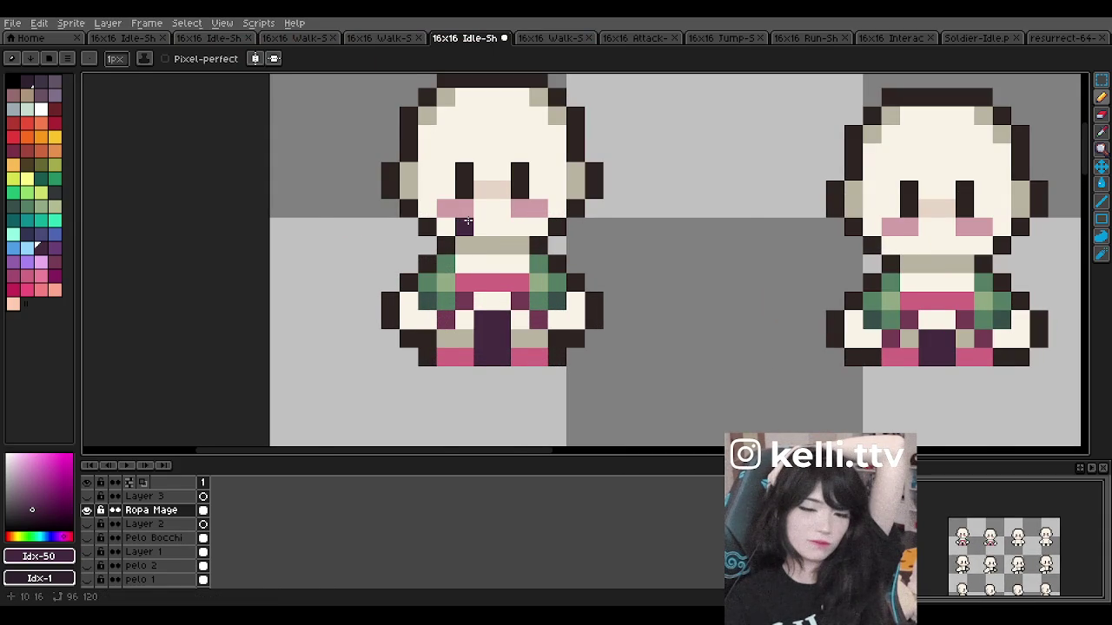
scroll(466, 220, down, 1)
scroll(480, 222, down, 2)
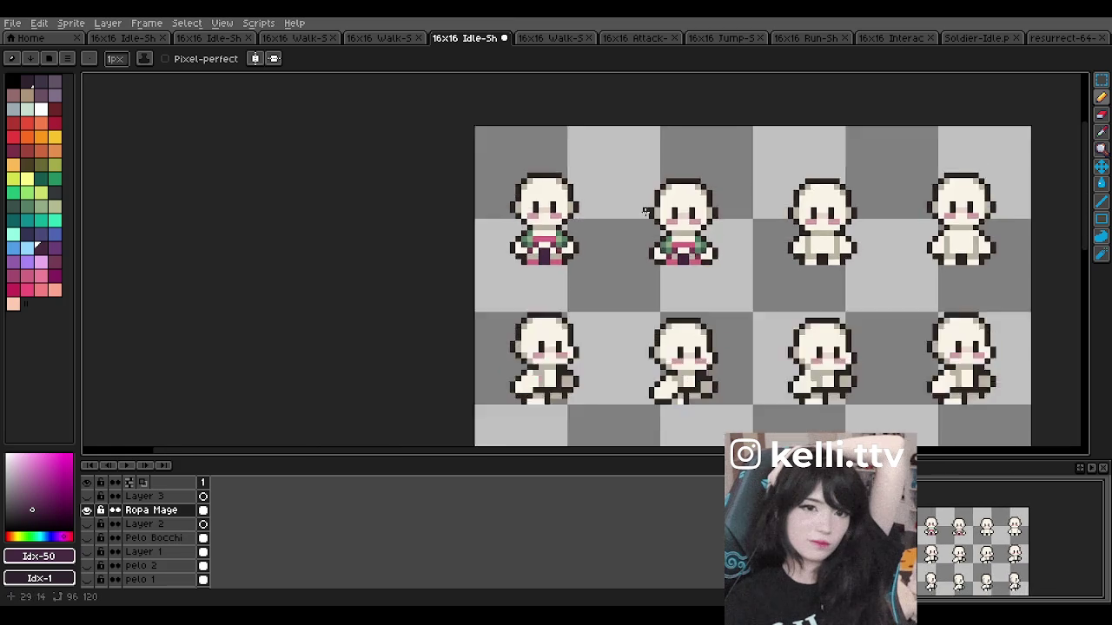
scroll(724, 231, up, 1)
scroll(731, 229, up, 1)
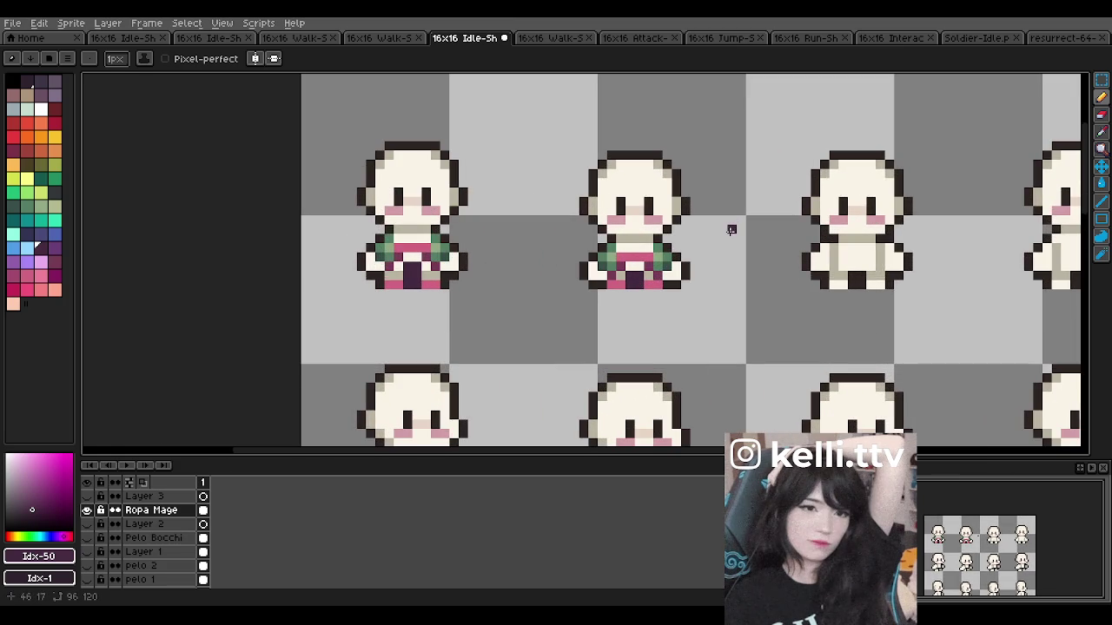
scroll(702, 246, down, 1)
scroll(660, 232, up, 1)
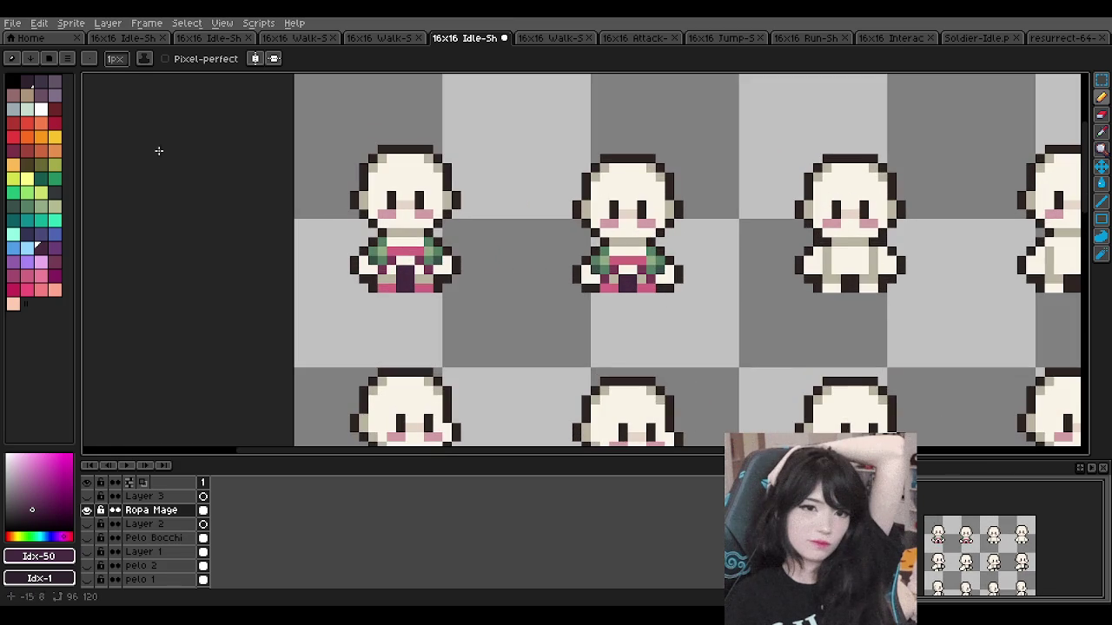
click(1101, 79)
Step: Copy the first sprite's torso clothing onto the third sprite and commit it
scroll(393, 242, up, 1)
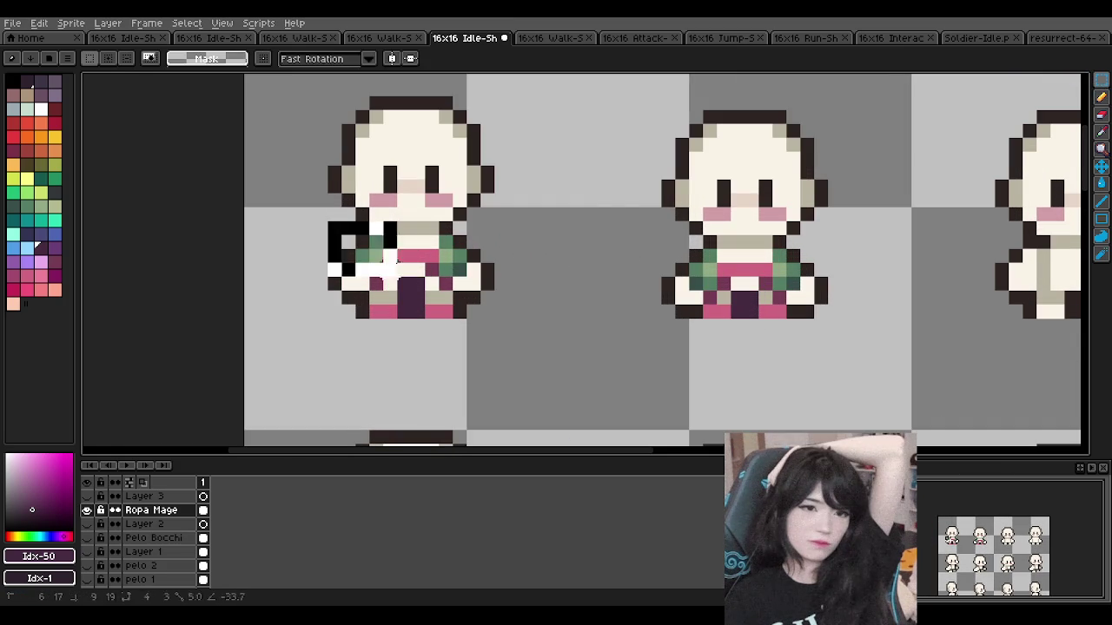
drag(359, 239, 496, 292)
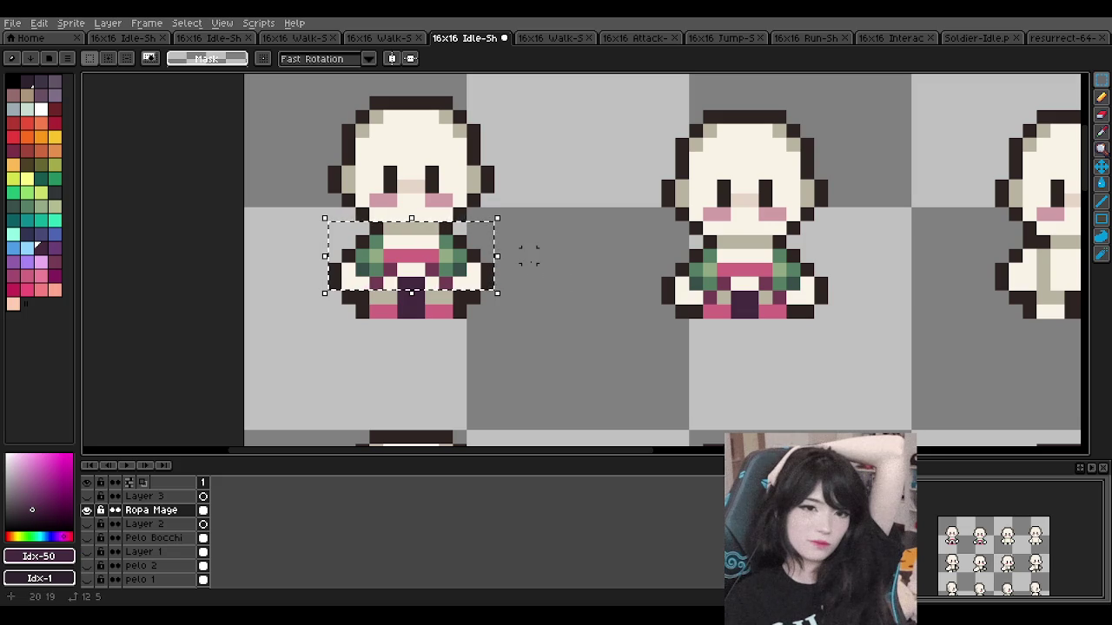
scroll(531, 247, down, 2)
scroll(588, 228, up, 1)
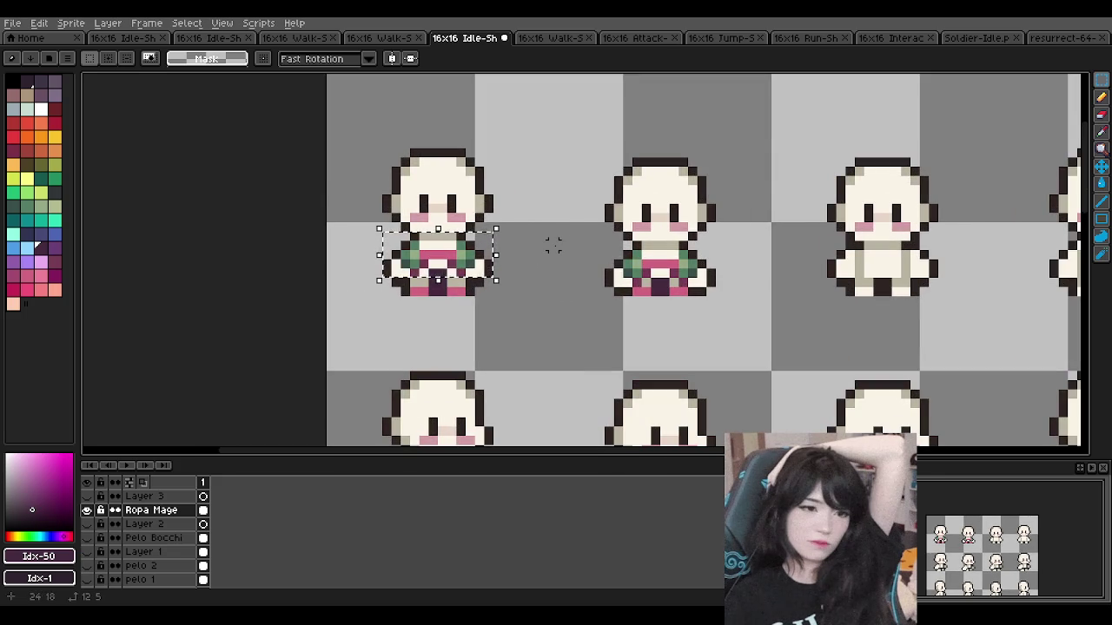
mouse_move(442, 257)
mouse_down()
mouse_move(883, 257)
mouse_move(900, 278)
mouse_move(886, 258)
mouse_up()
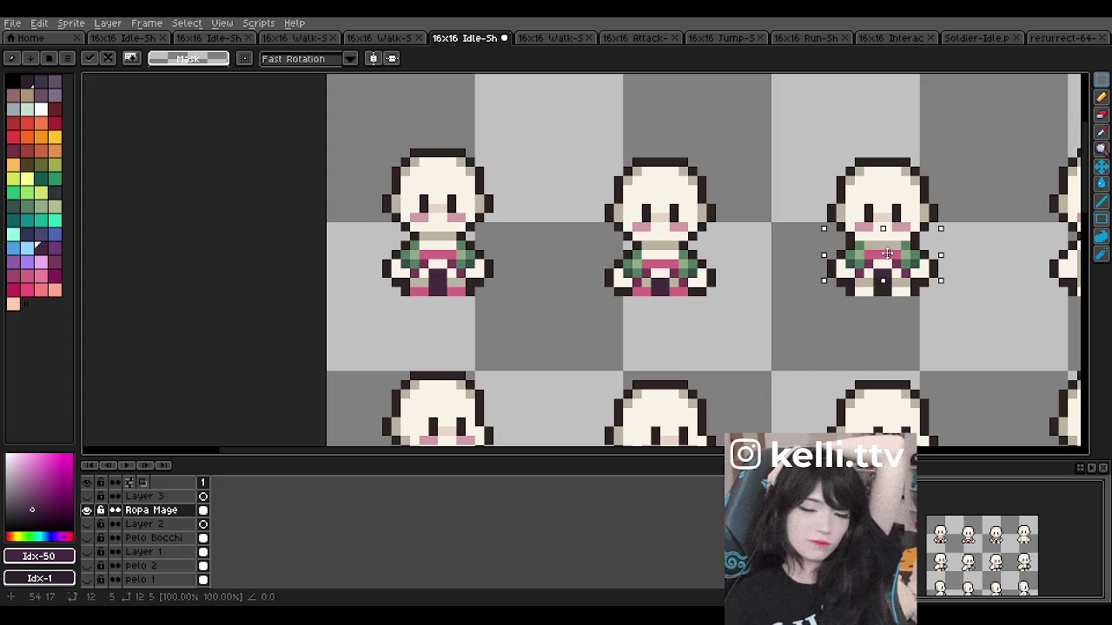
click(729, 339)
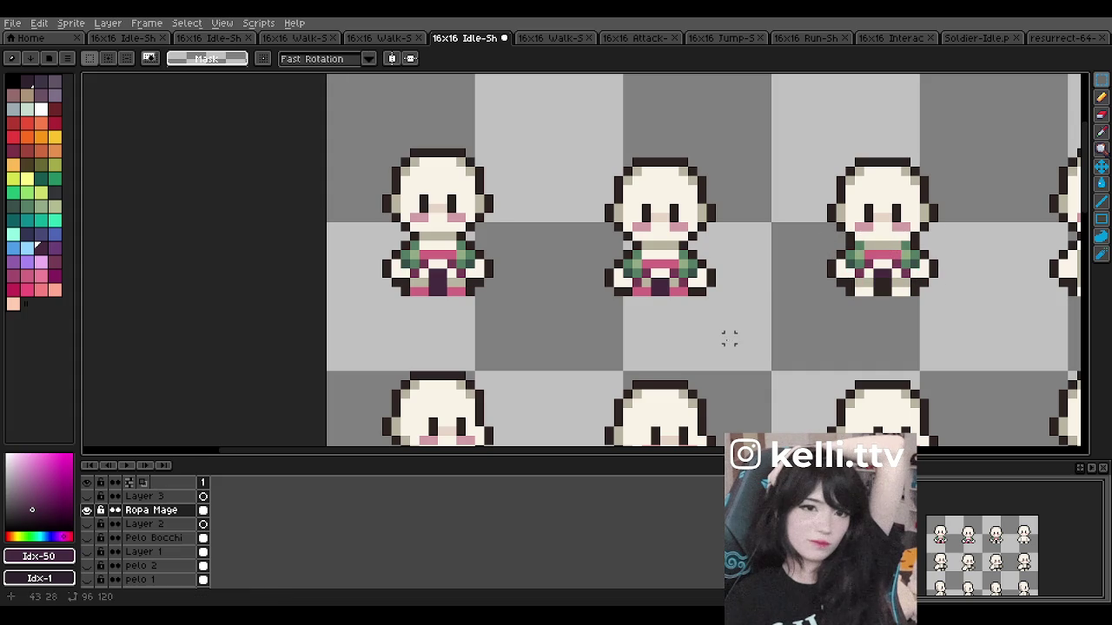
scroll(507, 265, up, 2)
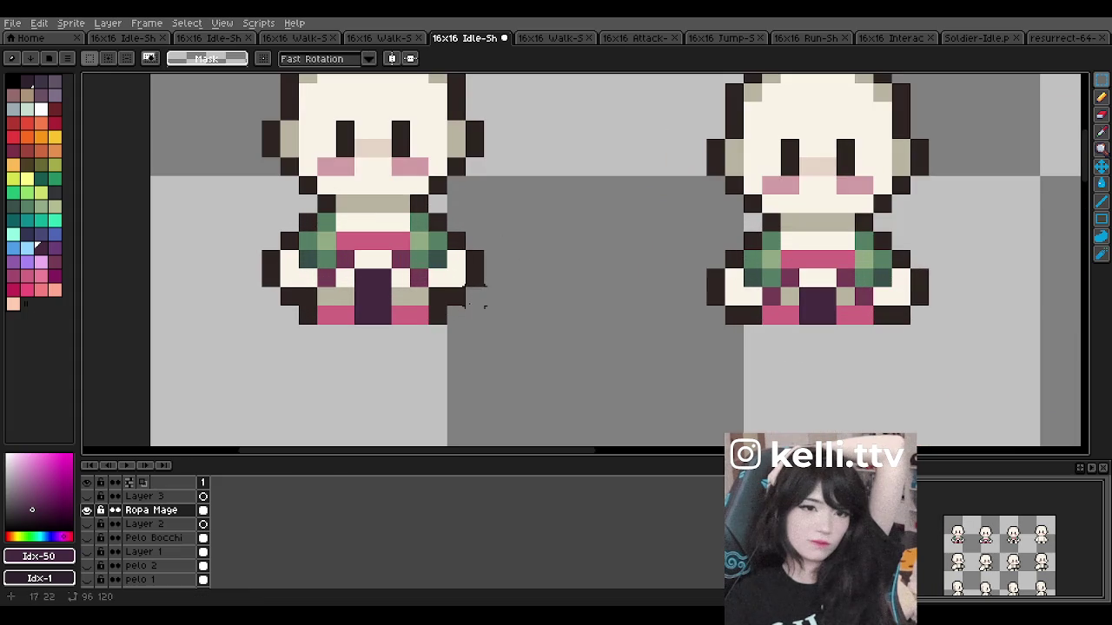
Step: Paste the first sprite's skirt and legs onto the third sprite and commit them
drag(304, 344, 449, 285)
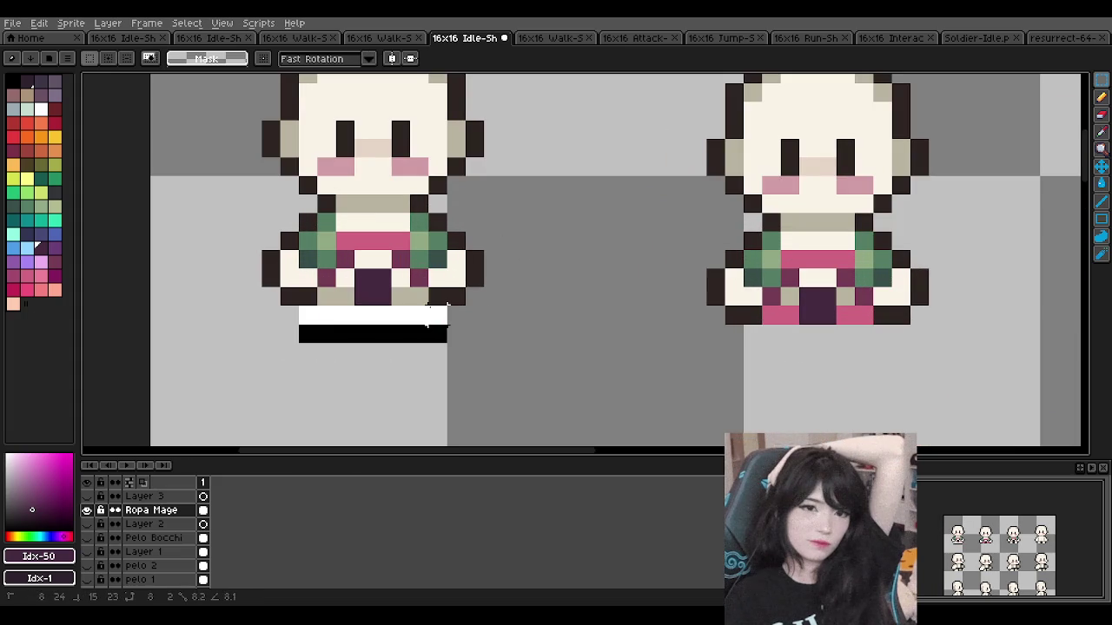
key(ctrl+d)
drag(400, 316, 408, 304)
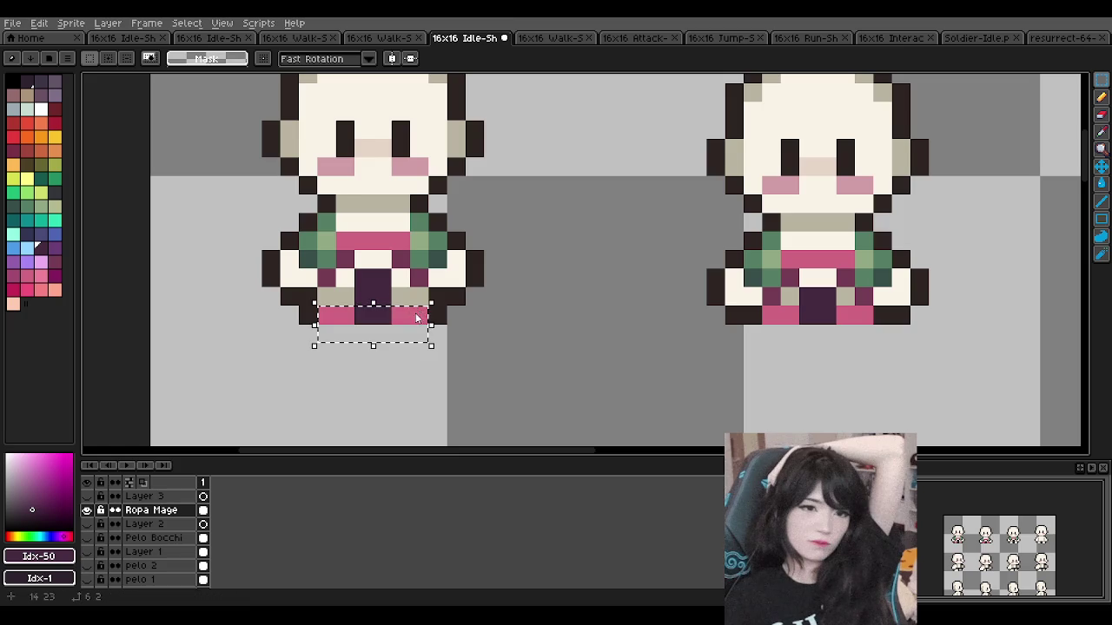
scroll(565, 243, down, 3)
scroll(745, 304, up, 1)
key(ctrl+v)
drag(330, 280, 775, 280)
click(634, 304)
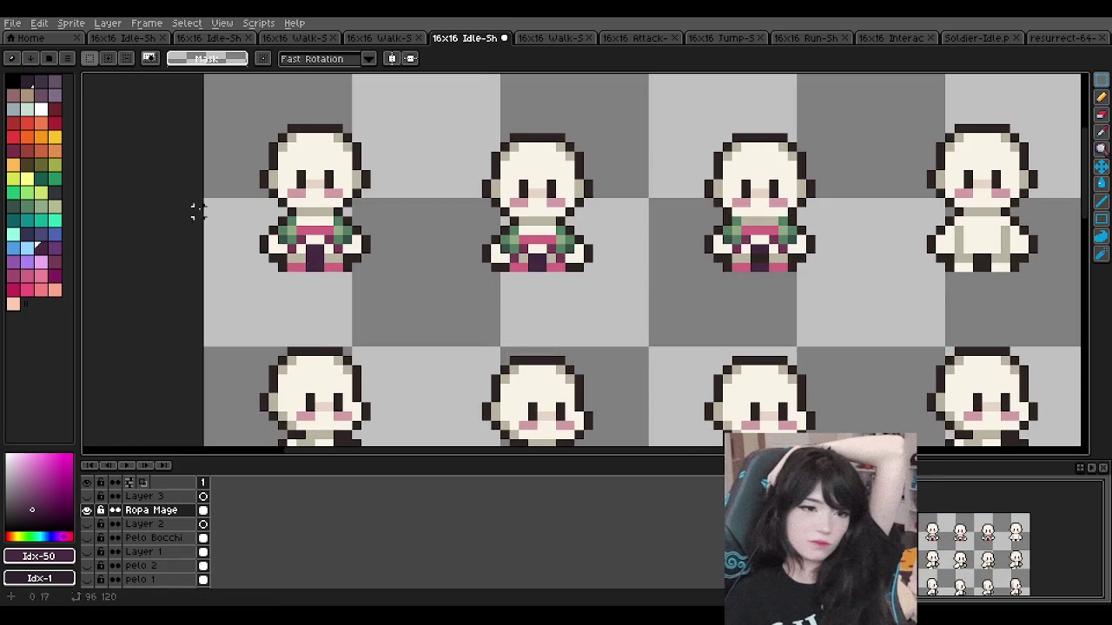
Step: Switch back to the Pencil and bring the fourth idle sprite into view
click(1098, 99)
scroll(764, 260, up, 4)
scroll(666, 218, down, 4)
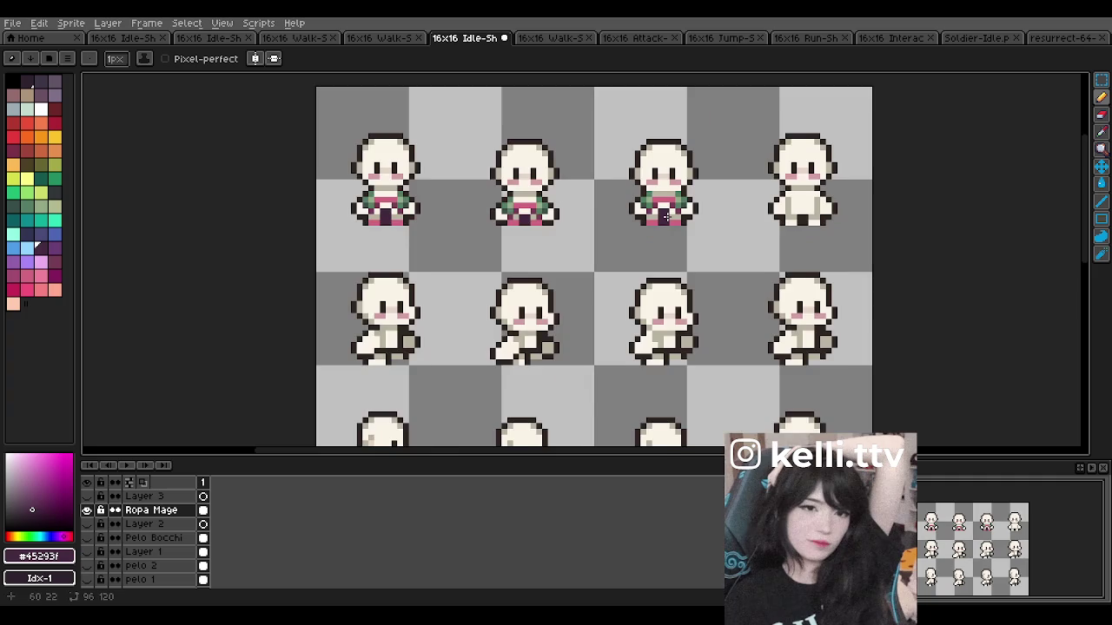
scroll(556, 180, up, 1)
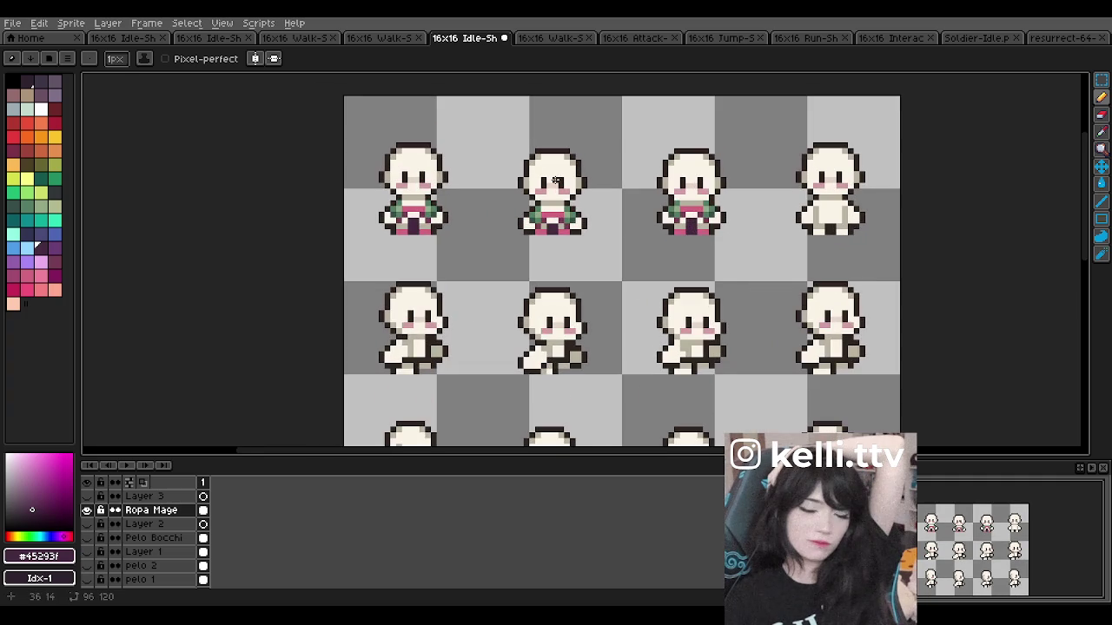
scroll(556, 180, down, 1)
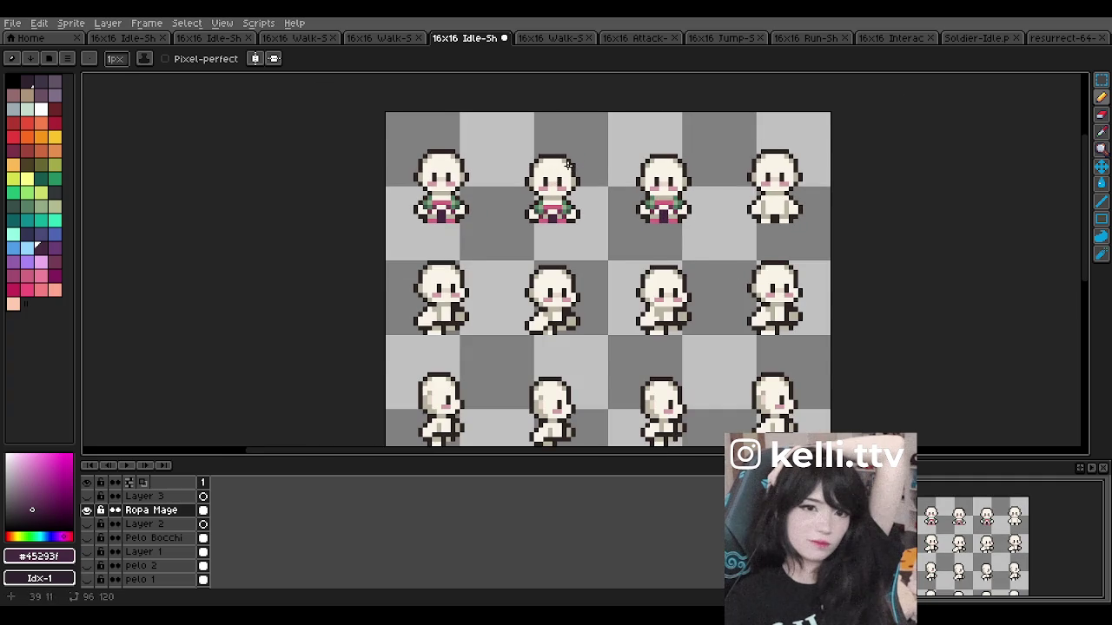
scroll(573, 163, up, 1)
scroll(391, 161, up, 1)
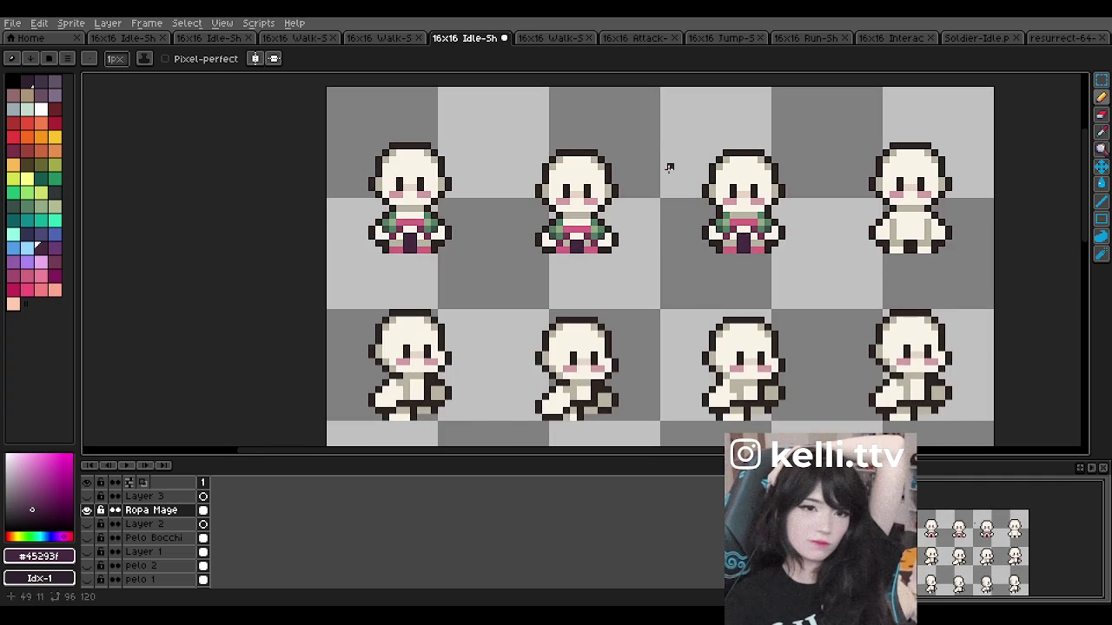
Step: Marquee-select the first sprite's outfit, copy-paste it onto the fourth sprite and commit
key(m)
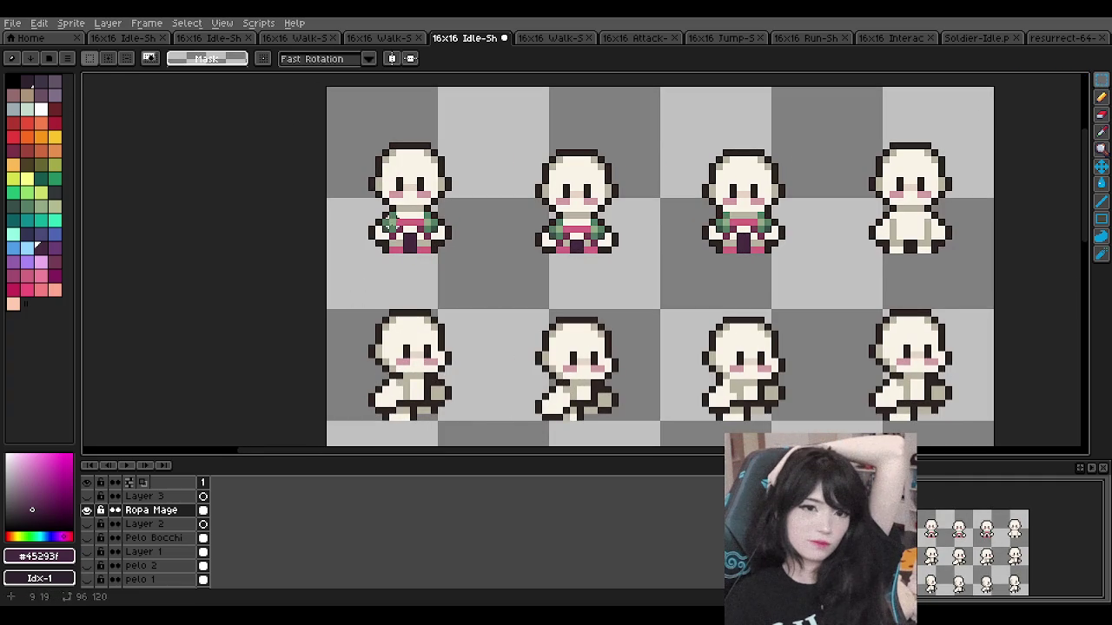
mouse_move(369, 207)
mouse_down()
mouse_move(449, 258)
mouse_move(555, 226)
mouse_move(923, 227)
mouse_up()
key(ctrl+c)
key(ctrl+v)
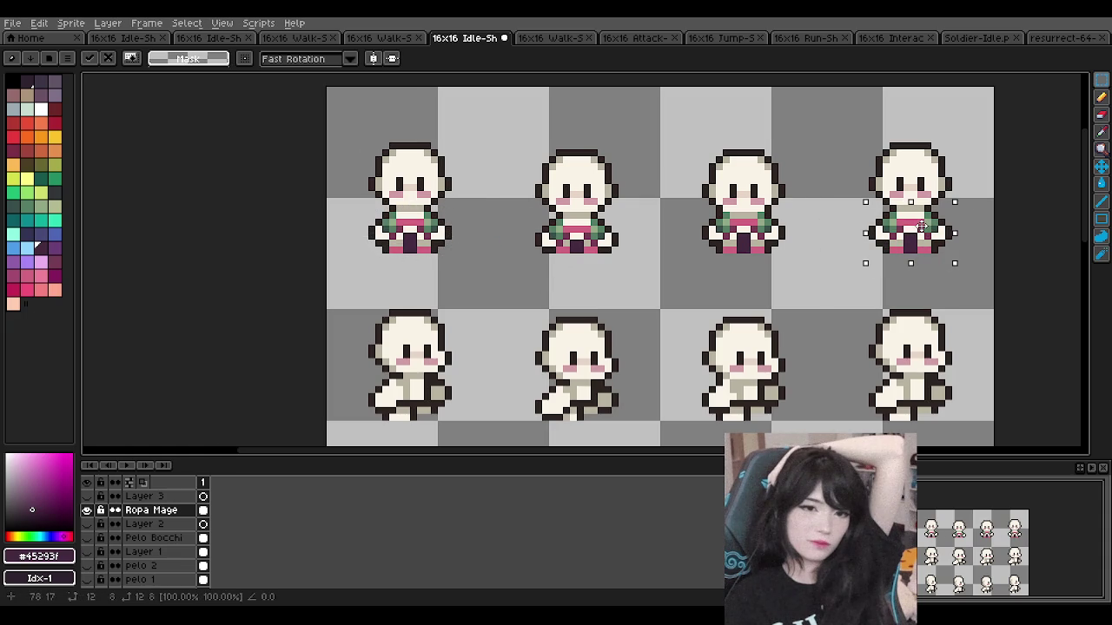
key(Return)
scroll(773, 298, down, 3)
scroll(756, 286, up, 1)
scroll(747, 278, down, 1)
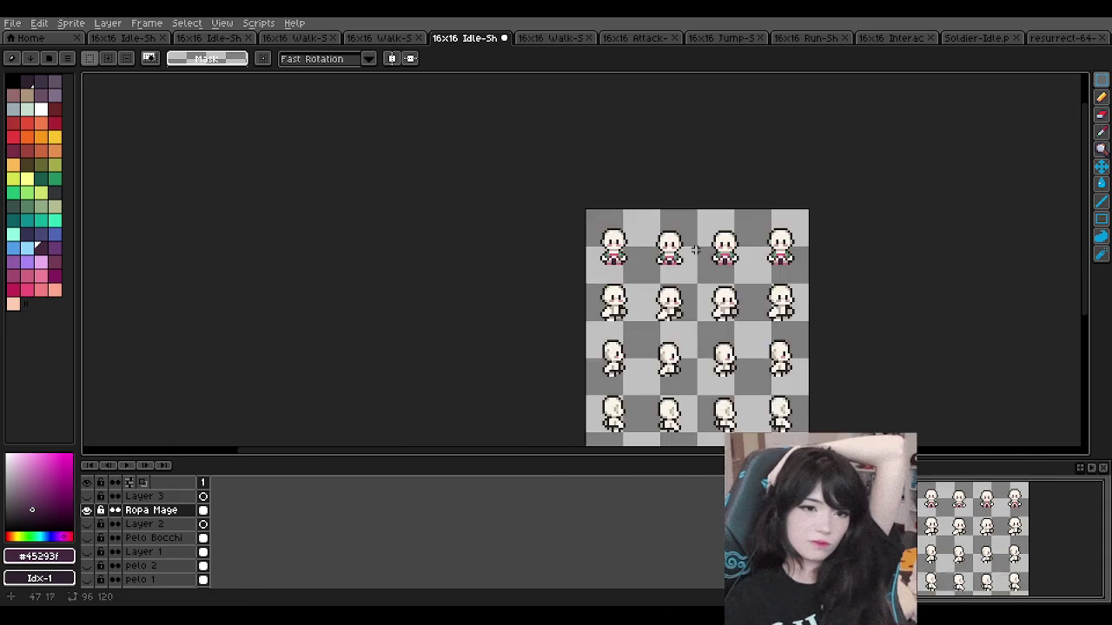
Step: Select the first sprite's mage outfit and paste a duplicate of it
scroll(741, 270, up, 2)
scroll(633, 251, down, 1)
scroll(616, 257, down, 1)
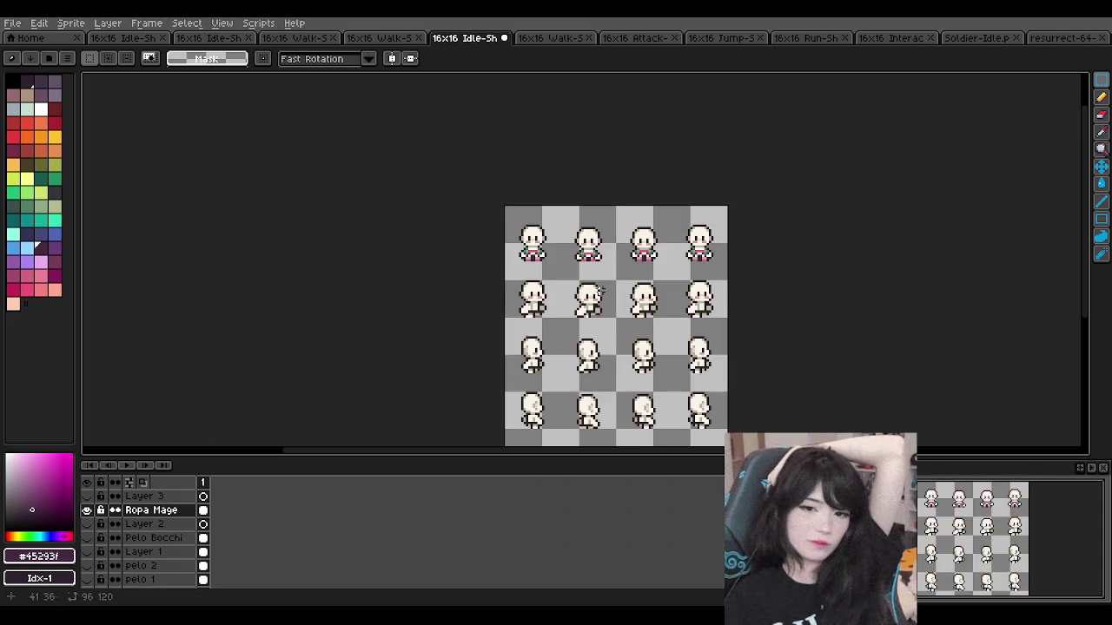
scroll(604, 264, up, 1)
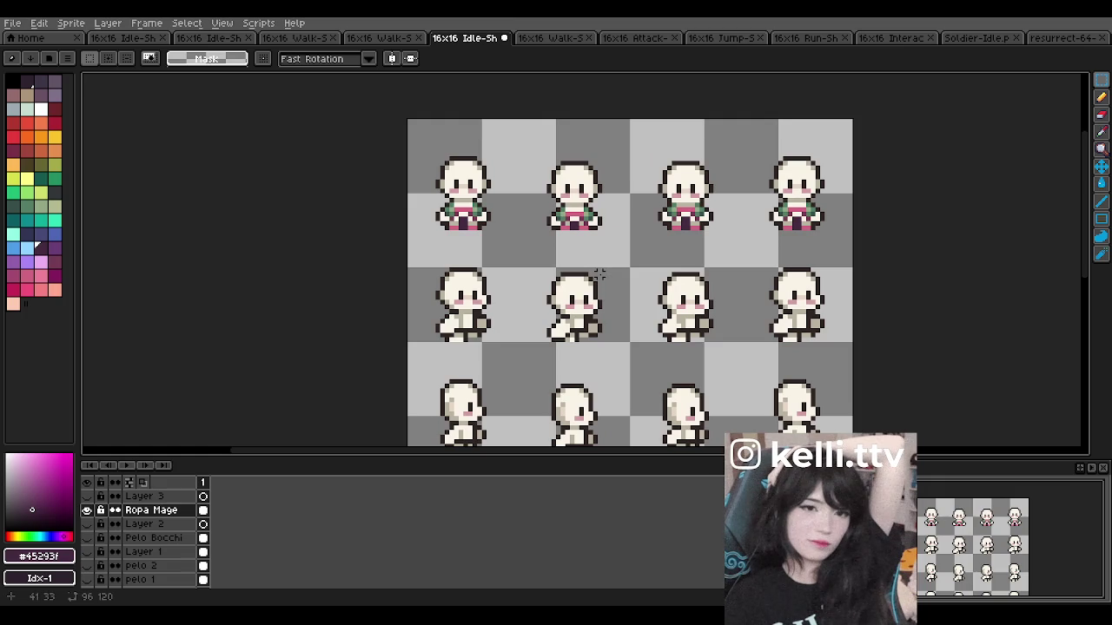
scroll(555, 278, down, 1)
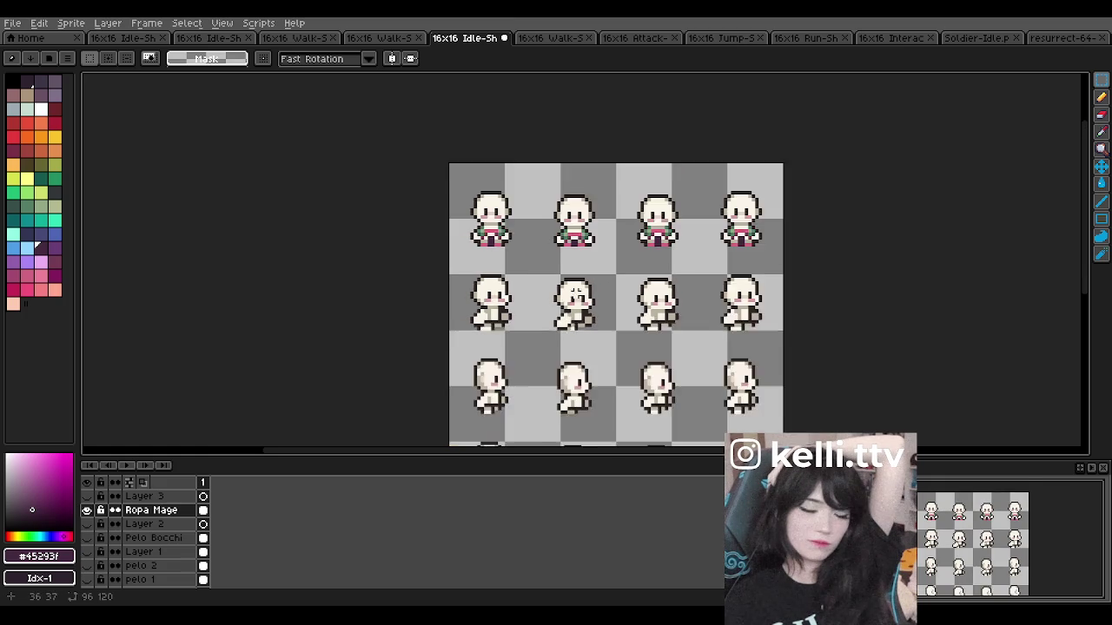
scroll(535, 256, down, 1)
scroll(491, 213, up, 1)
scroll(486, 230, up, 1)
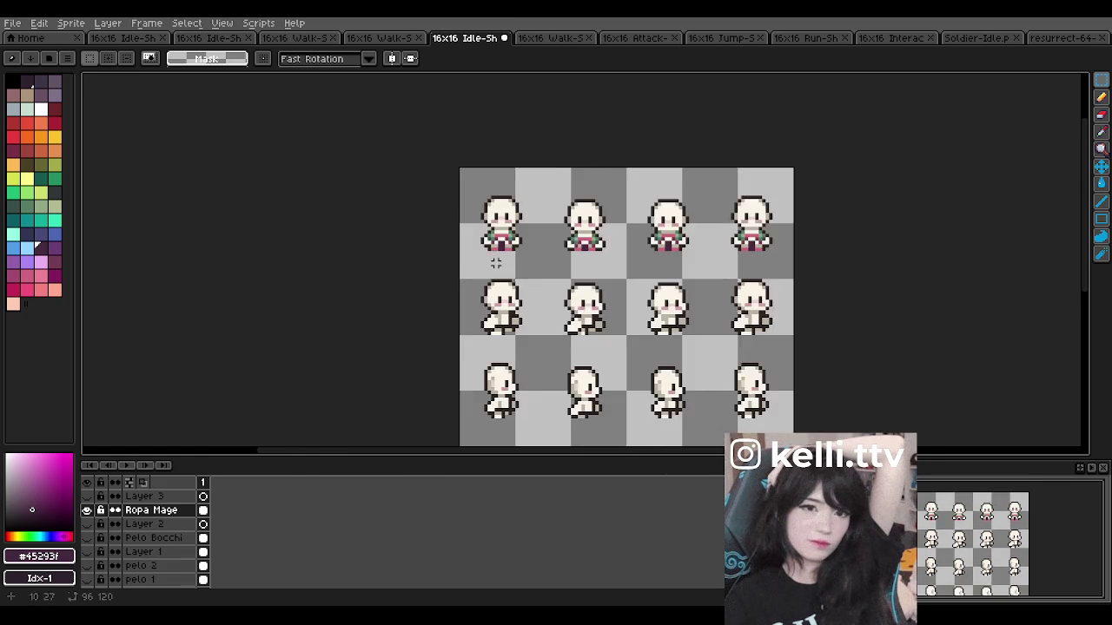
scroll(513, 278, down, 1)
scroll(525, 291, up, 1)
scroll(516, 269, up, 1)
scroll(497, 240, up, 1)
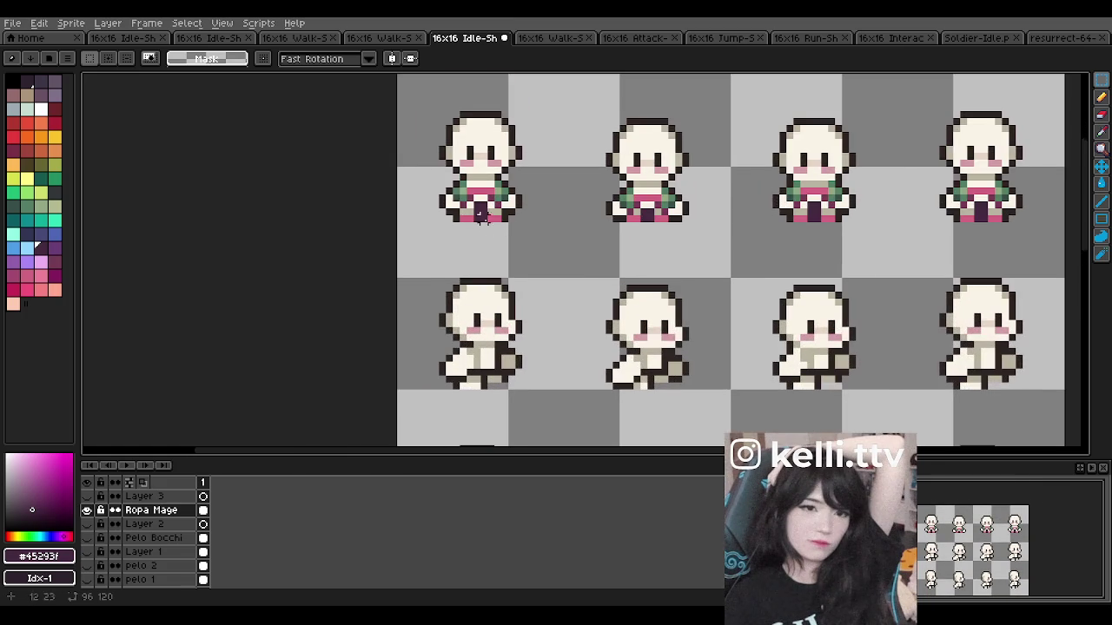
scroll(491, 228, up, 3)
drag(395, 112, 537, 228)
scroll(597, 298, down, 2)
scroll(597, 298, down, 2)
scroll(608, 330, down, 2)
scroll(594, 289, up, 3)
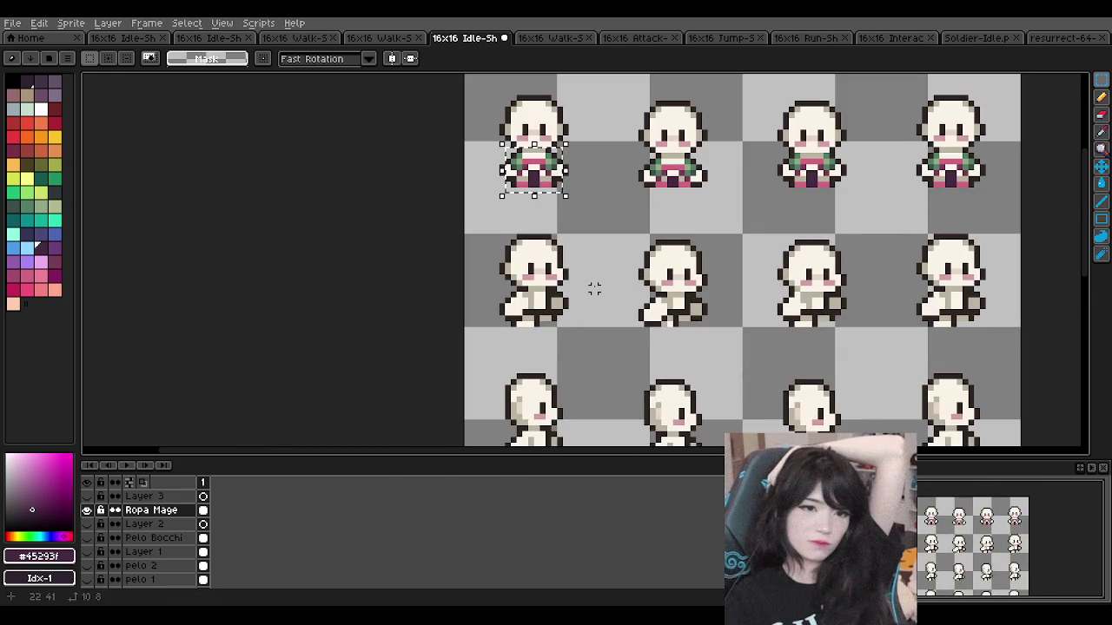
key(ctrl+c)
key(ctrl+v)
Step: Place the pasted outfit copy in the gap beside the first walk figure
mouse_move(547, 175)
mouse_down()
mouse_move(553, 310)
mouse_move(507, 323)
mouse_move(524, 330)
mouse_up()
scroll(552, 310, up, 2)
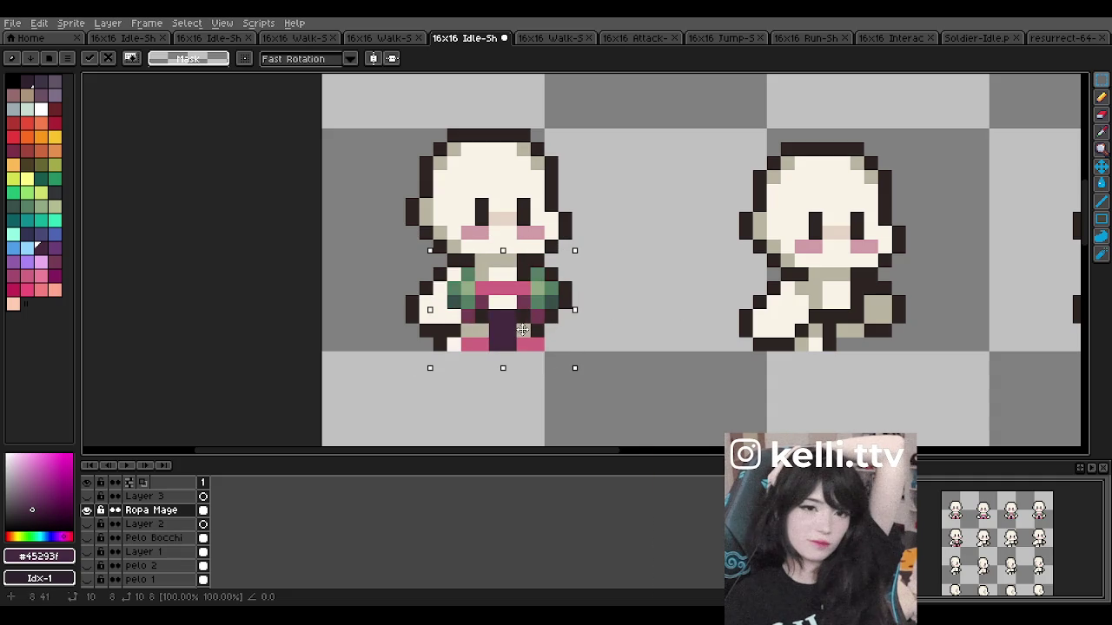
mouse_move(523, 330)
mouse_down()
mouse_move(419, 327)
mouse_move(637, 321)
mouse_move(659, 332)
mouse_up()
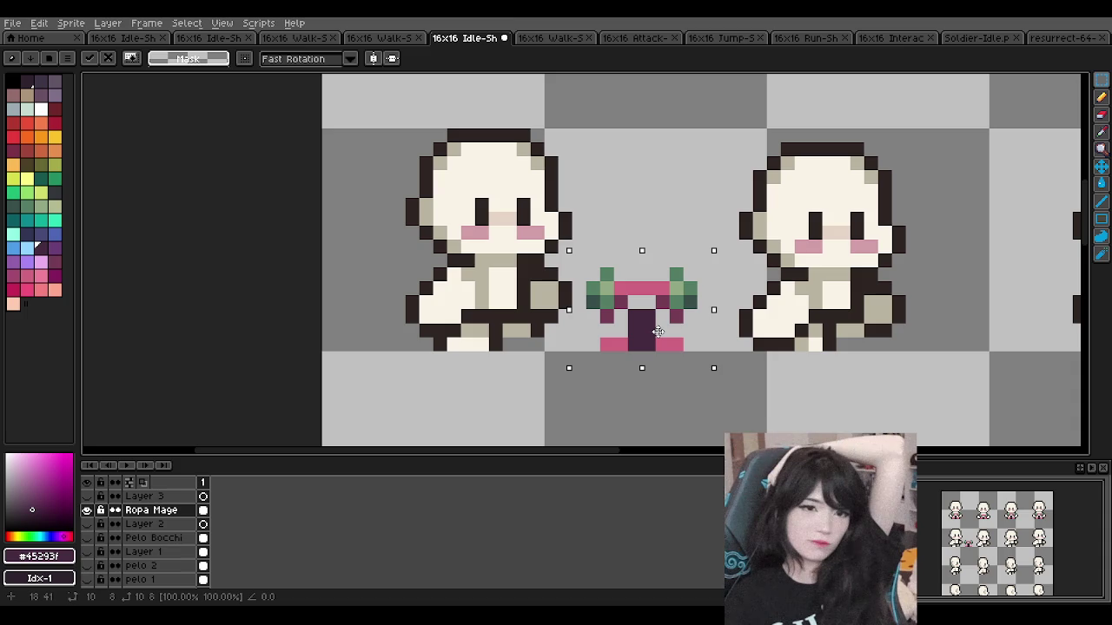
click(622, 205)
scroll(608, 254, up, 1)
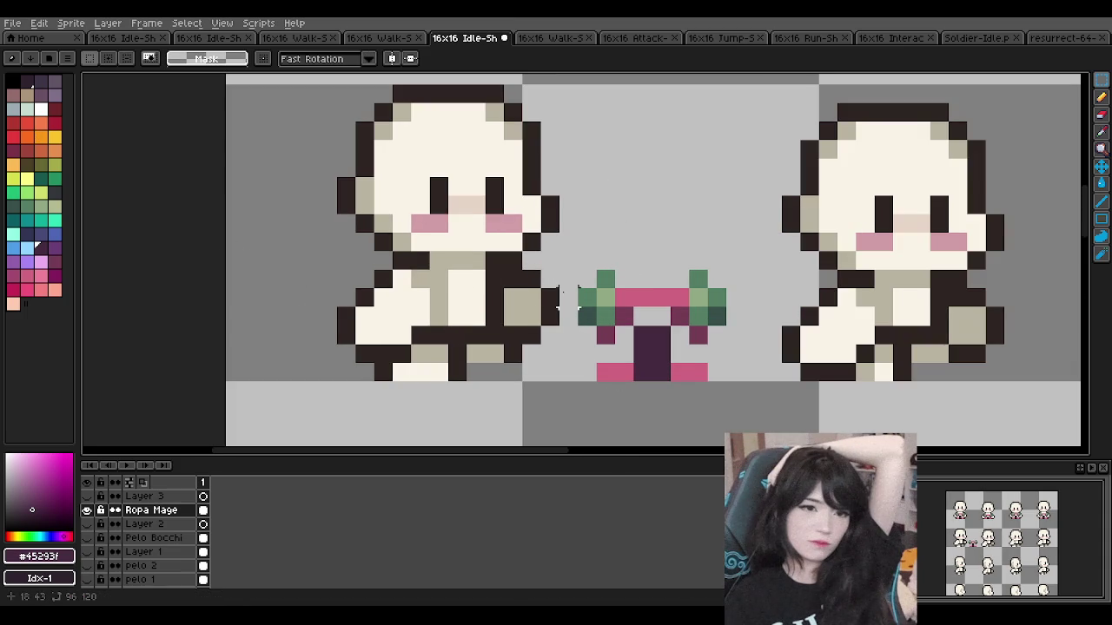
Step: Eyedrop the outfit's pink and pencil a pink band across the walk figure's chest
alt+click(605, 278)
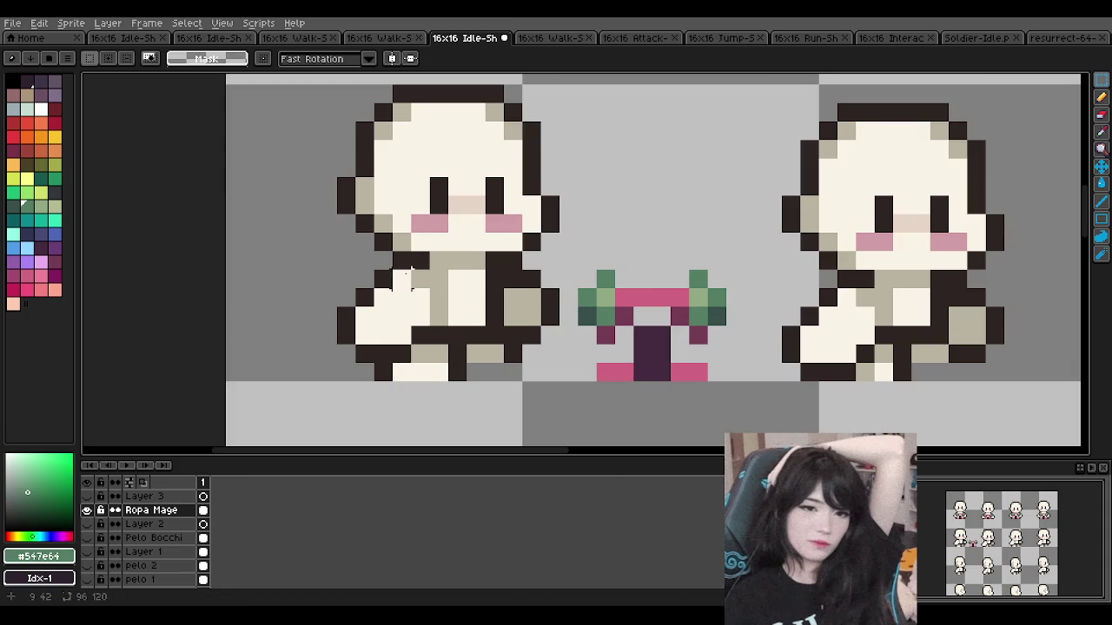
key(b)
click(612, 267)
key(ctrl+z)
alt+click(632, 296)
click(443, 280)
key(ctrl+z)
drag(457, 280, 475, 281)
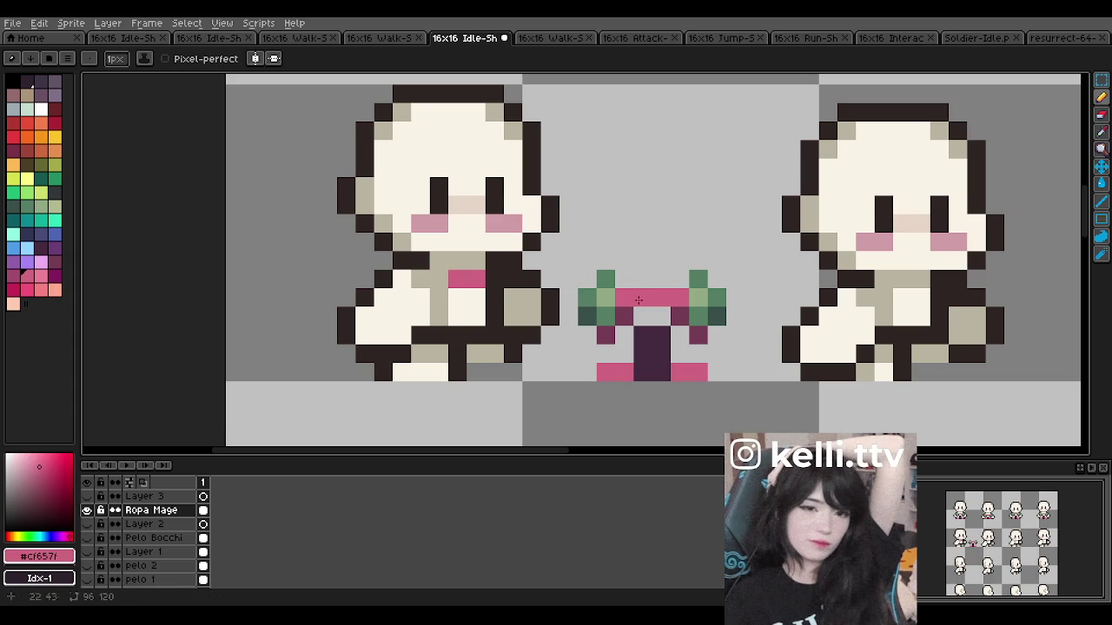
Step: Pick the dark purple and draw a column down the legs, then undo that stroke
alt+click(627, 313)
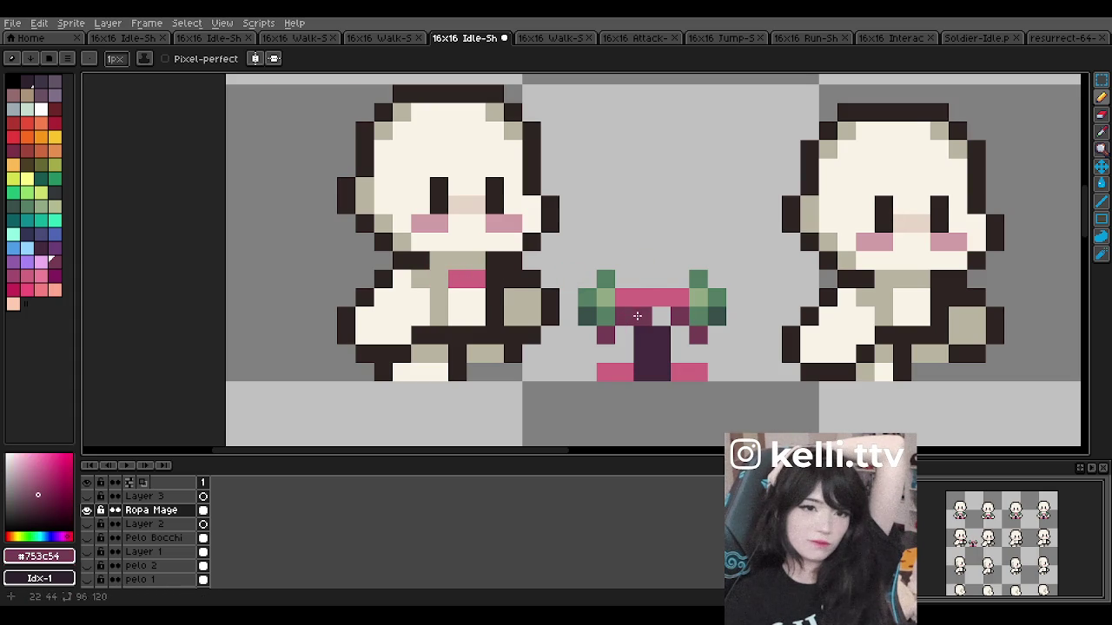
alt+click(642, 330)
drag(458, 352, 458, 372)
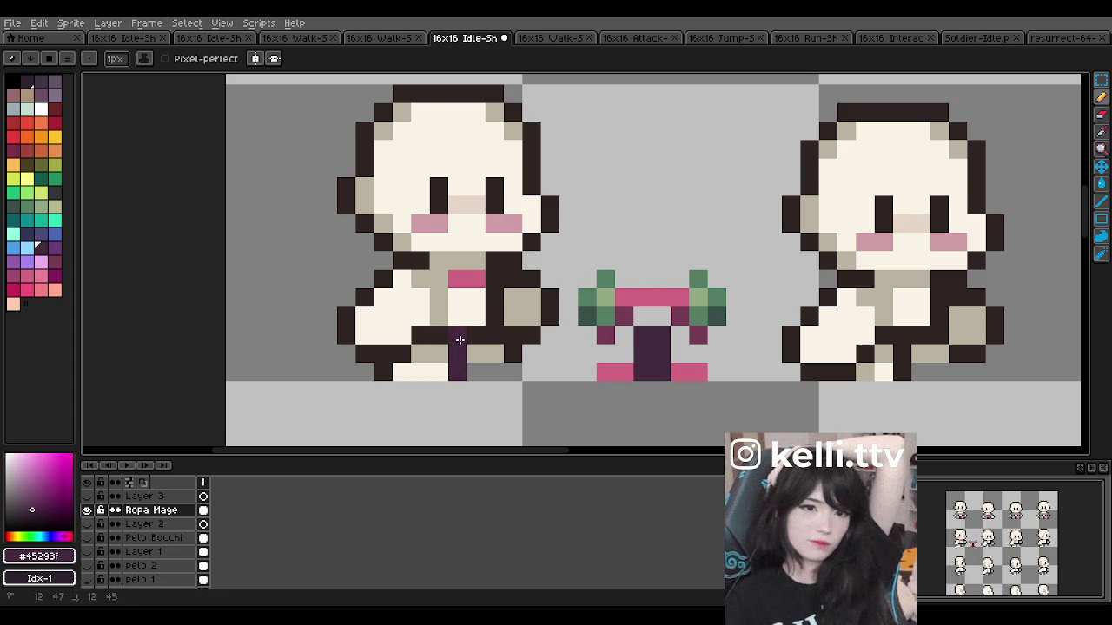
scroll(475, 337, down, 1)
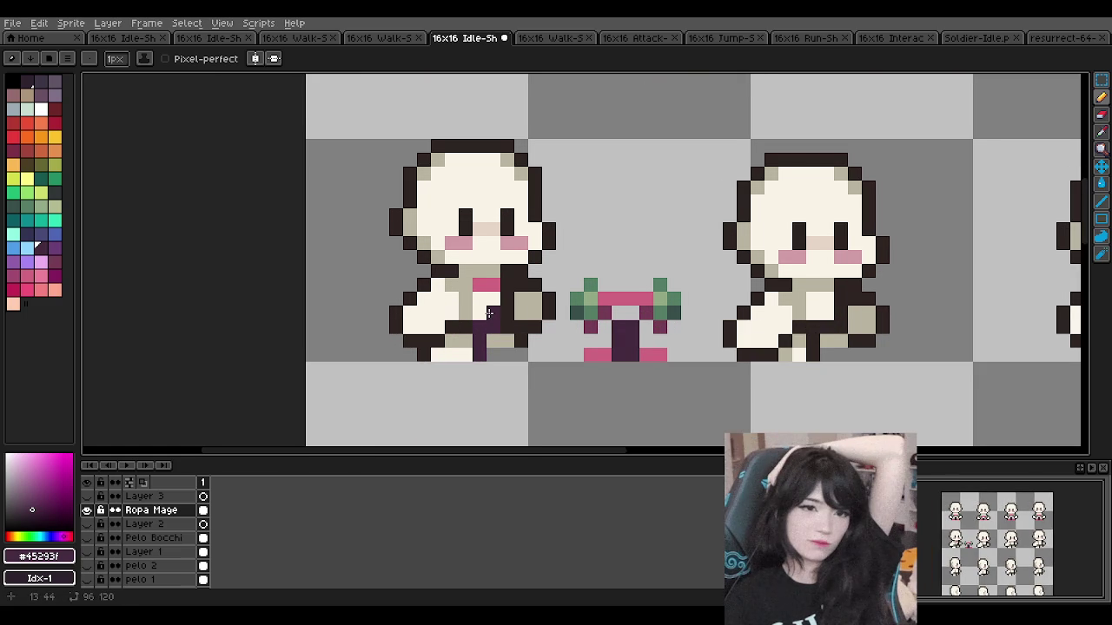
scroll(489, 313, down, 2)
scroll(495, 325, up, 2)
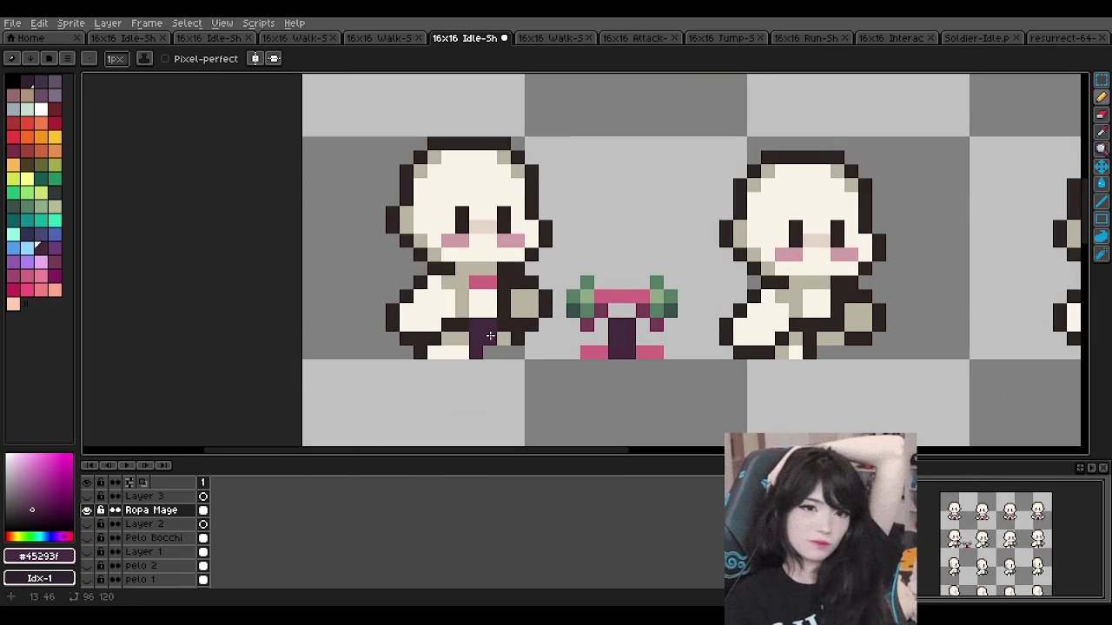
scroll(490, 336, down, 3)
scroll(521, 227, down, 1)
key(ctrl+z)
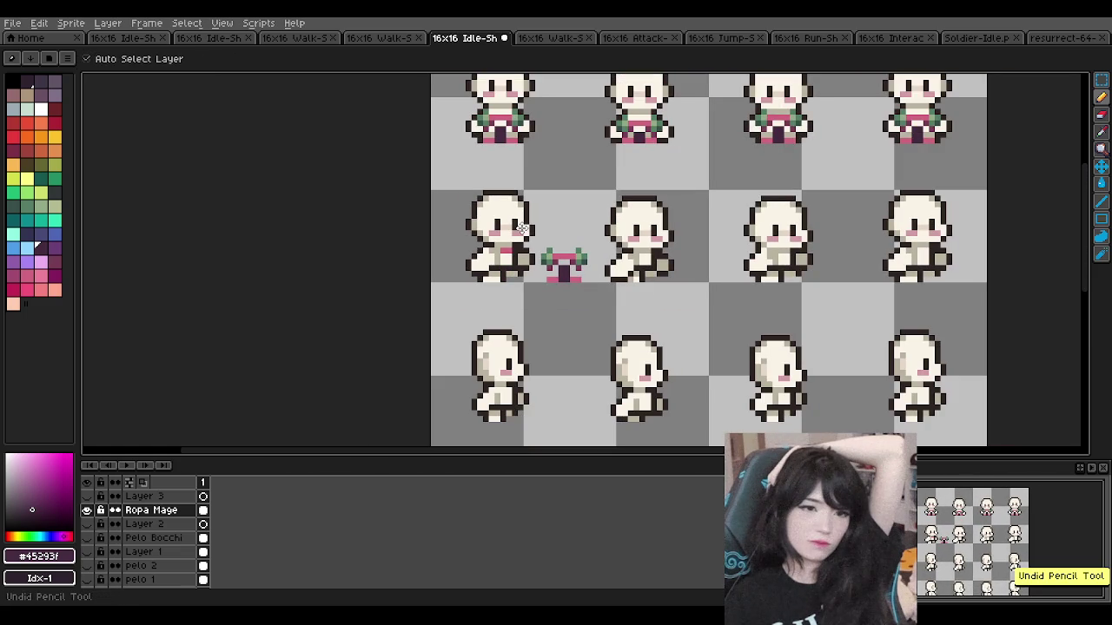
Step: Undo the stray outfit copy beside the first walk frame and clear the selection
key(ctrl+z)
key(b)
scroll(531, 249, down, 1)
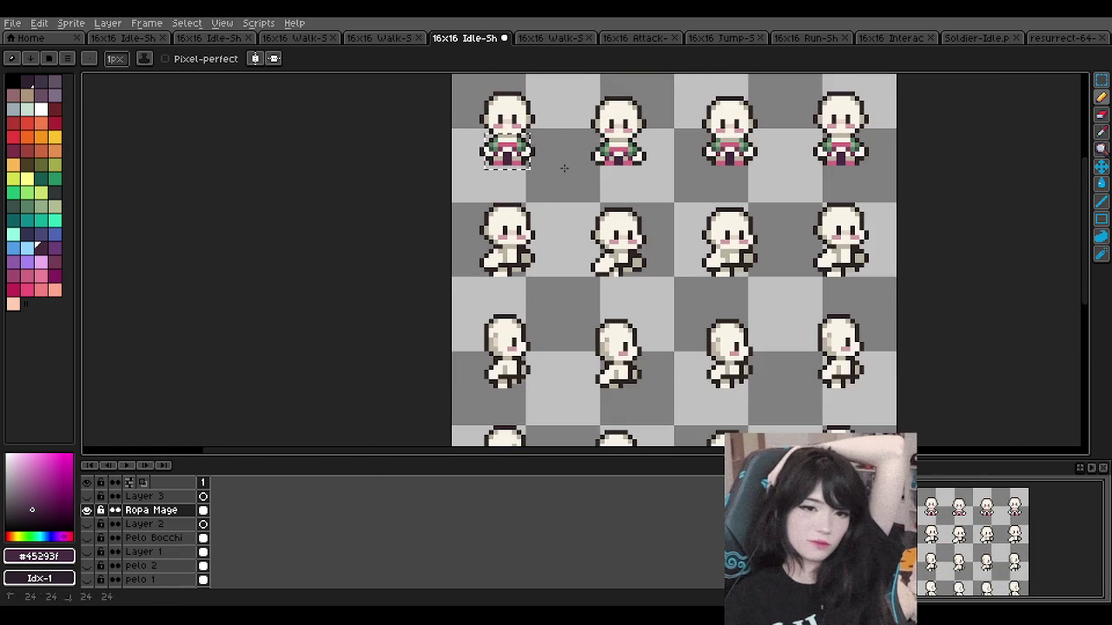
key(m)
click(555, 190)
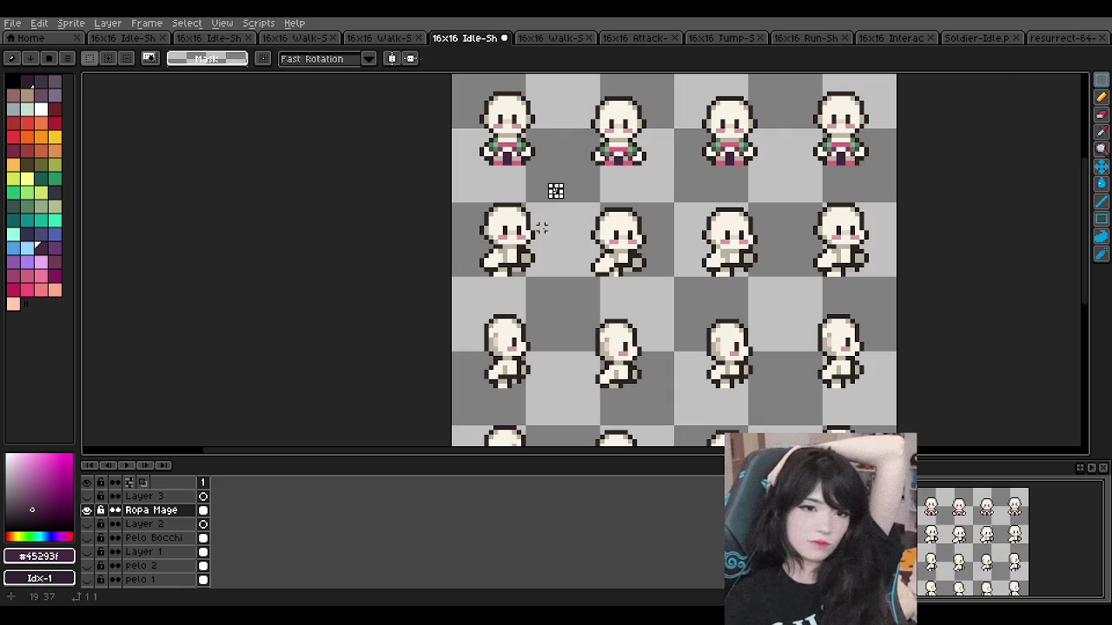
Step: Show Layer 2, toggle the Mage layer on and off, then open the purple-haired character's idle sheet
click(87, 525)
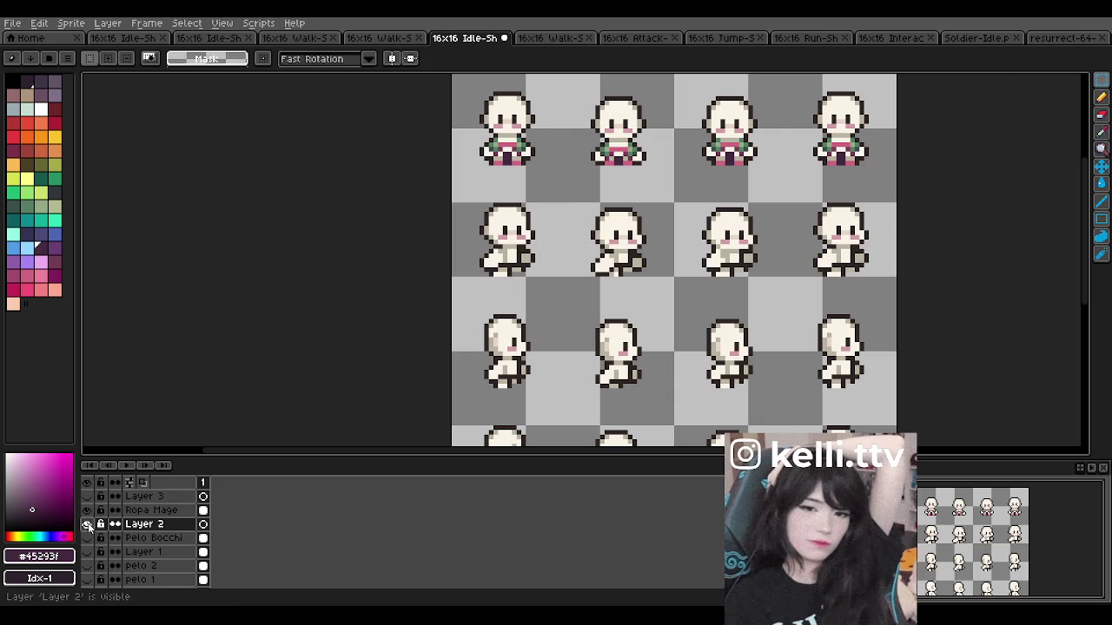
scroll(165, 549, down, 2)
click(87, 539)
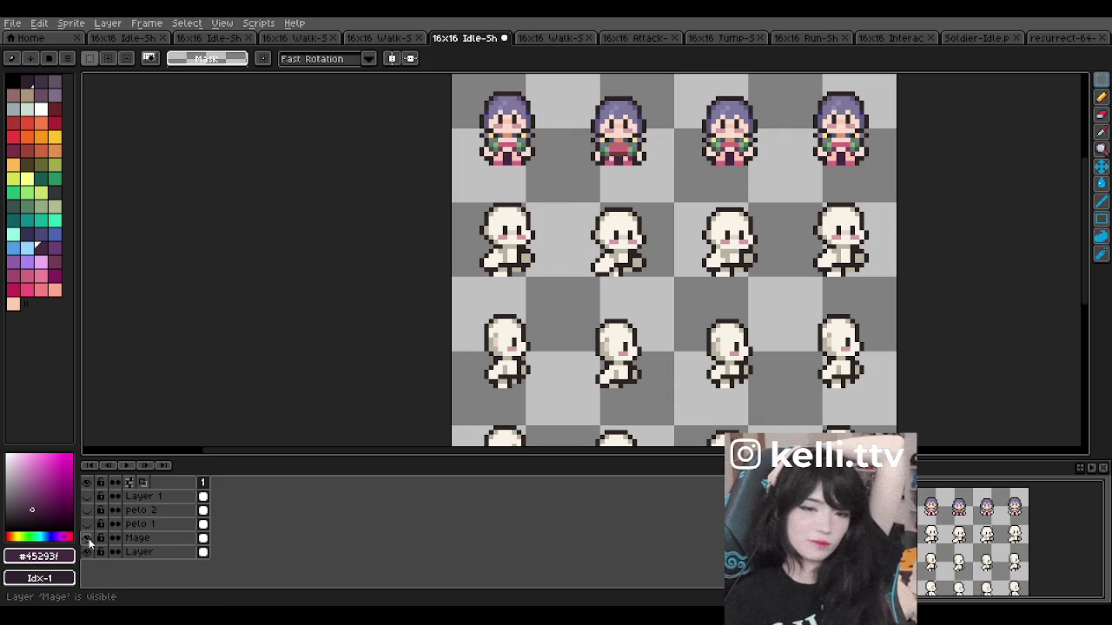
click(88, 538)
click(86, 539)
click(86, 539)
scroll(509, 307, down, 1)
scroll(575, 171, down, 1)
scroll(588, 145, up, 2)
scroll(588, 145, up, 1)
scroll(587, 145, down, 2)
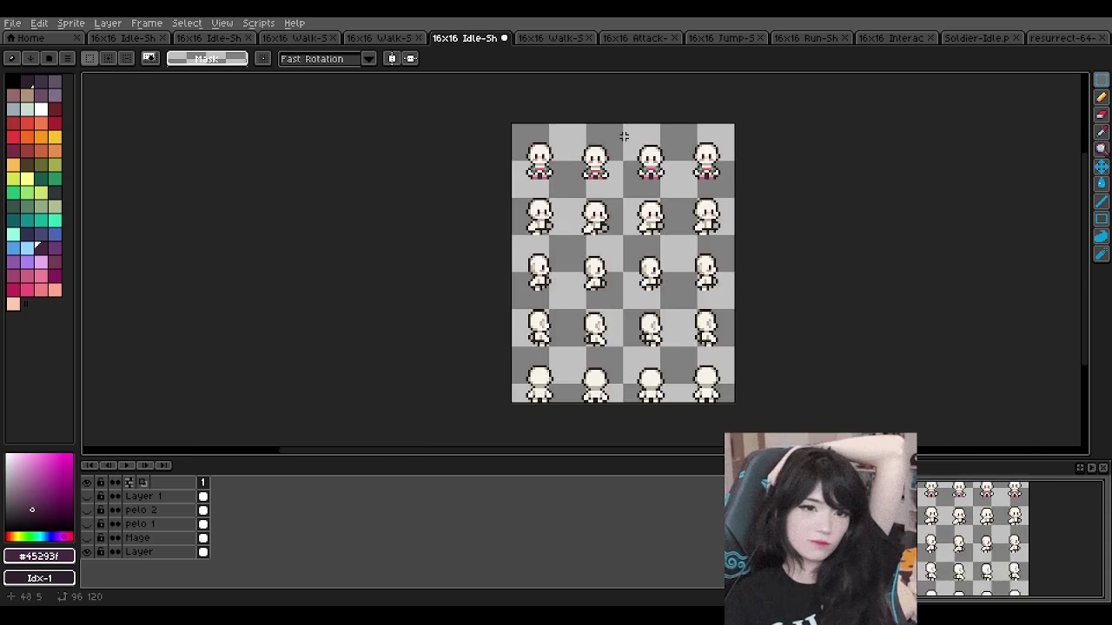
scroll(591, 177, up, 1)
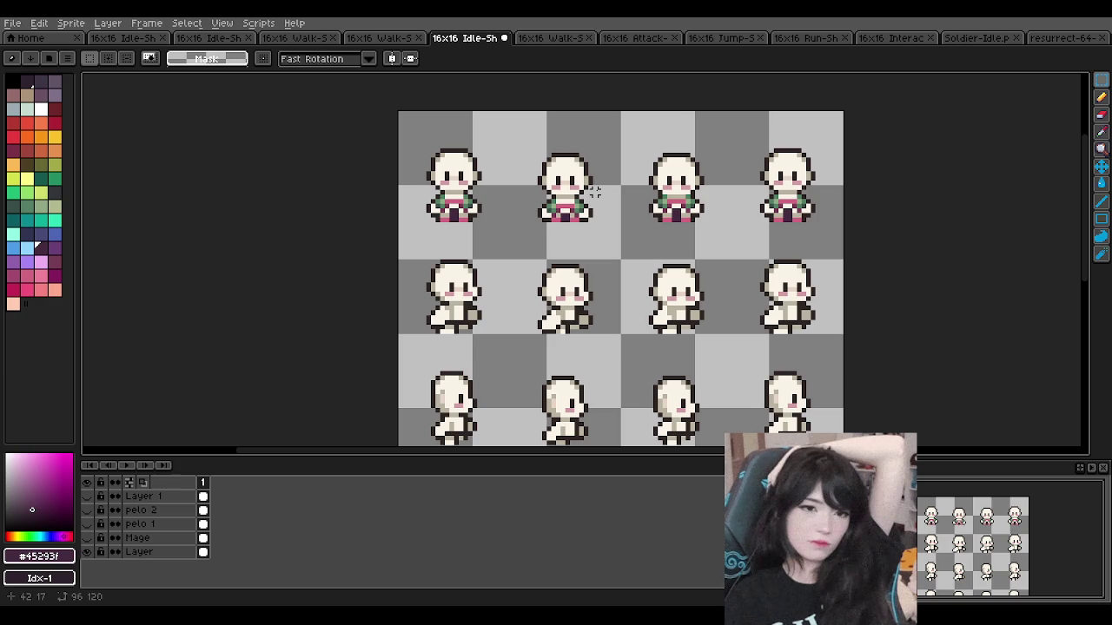
scroll(500, 289, down, 1)
scroll(528, 306, up, 1)
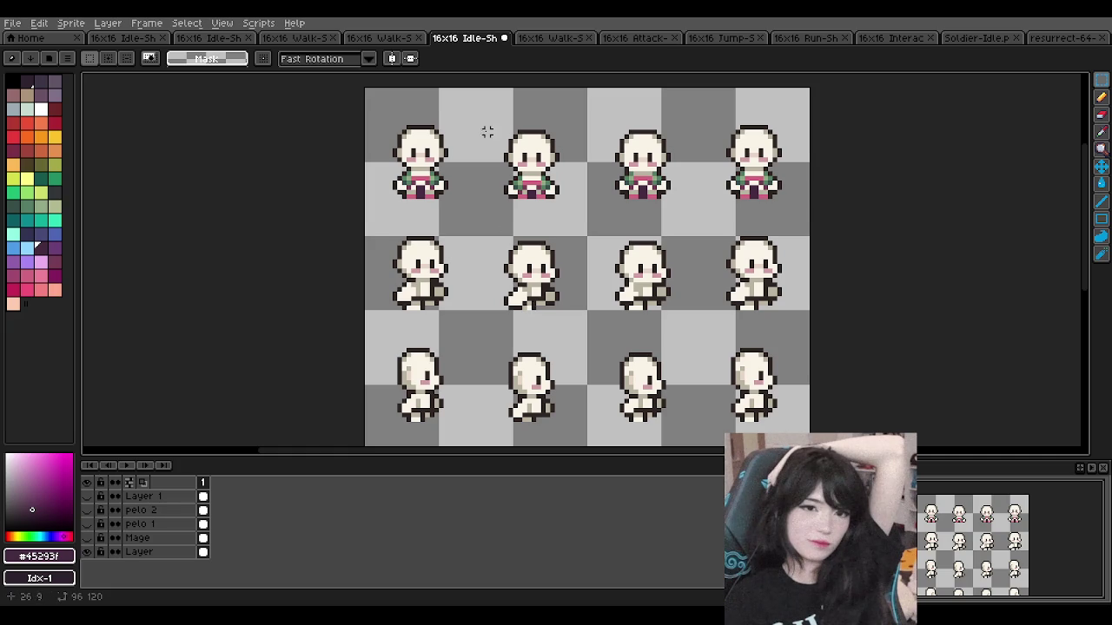
drag(547, 39, 276, 39)
click(193, 39)
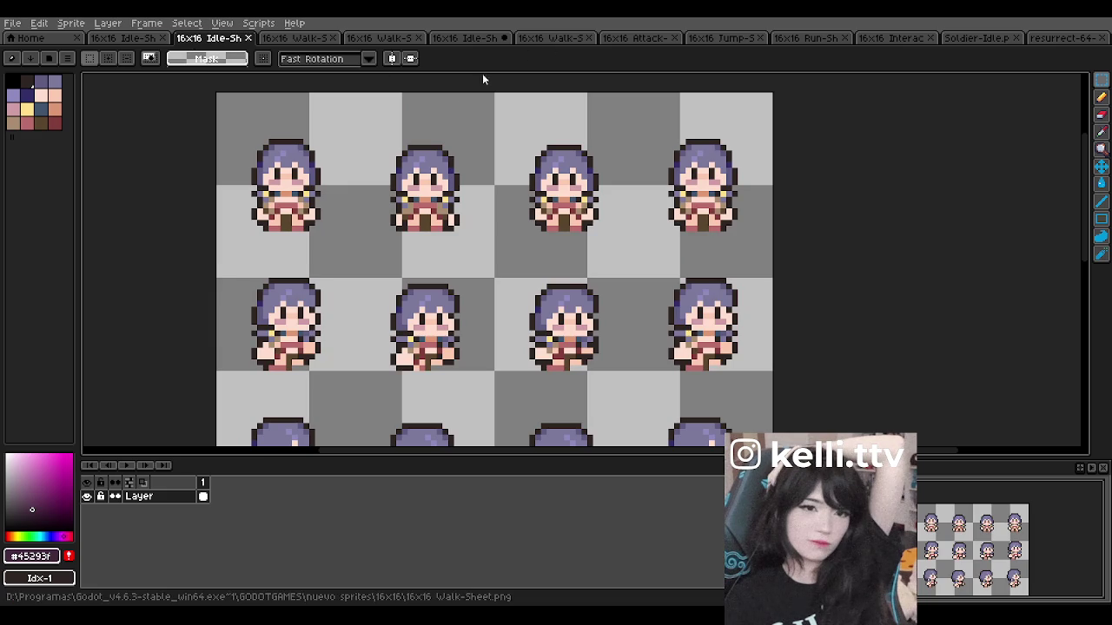
Step: Marquee-select the first purple-haired sprite's outfit, then go back to the mage idle sheet
scroll(287, 269, down, 1)
scroll(250, 365, up, 2)
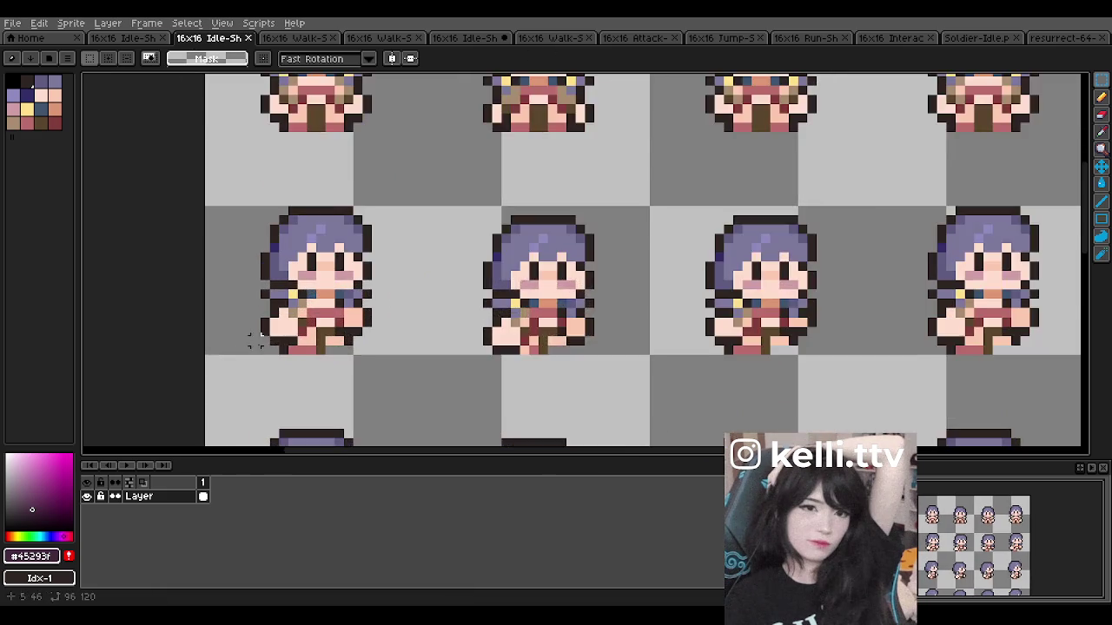
scroll(251, 364, up, 1)
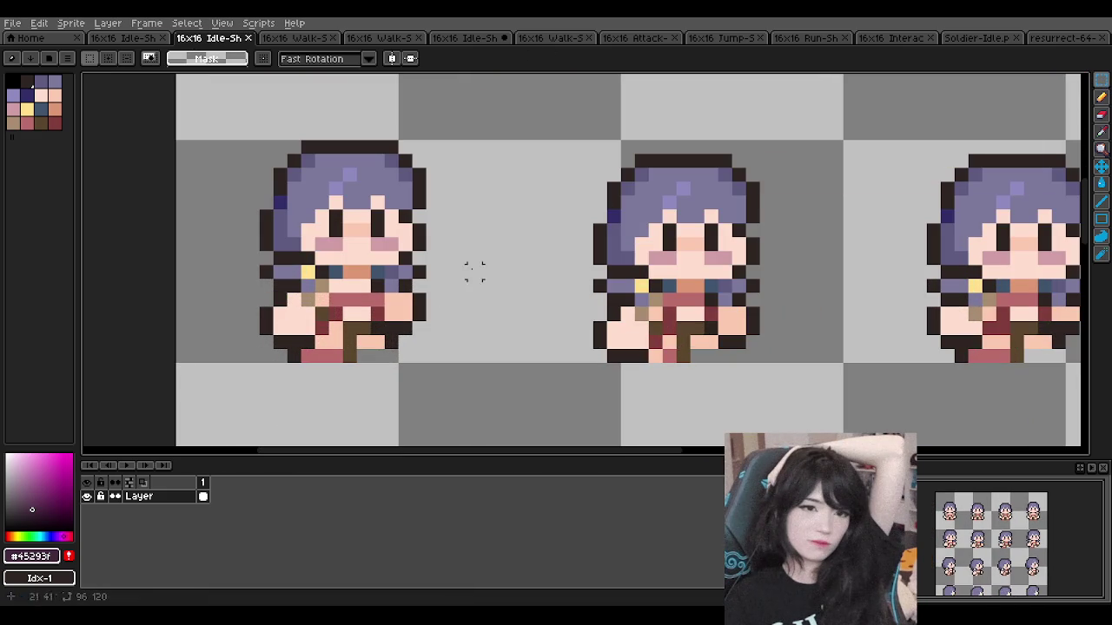
drag(293, 356, 402, 272)
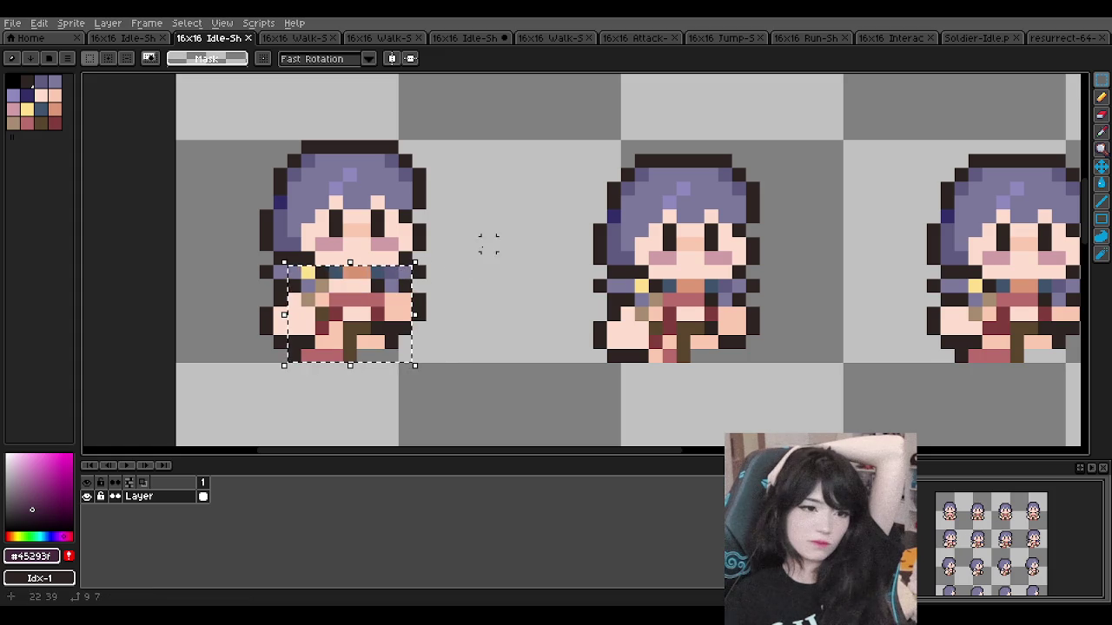
click(570, 36)
click(487, 39)
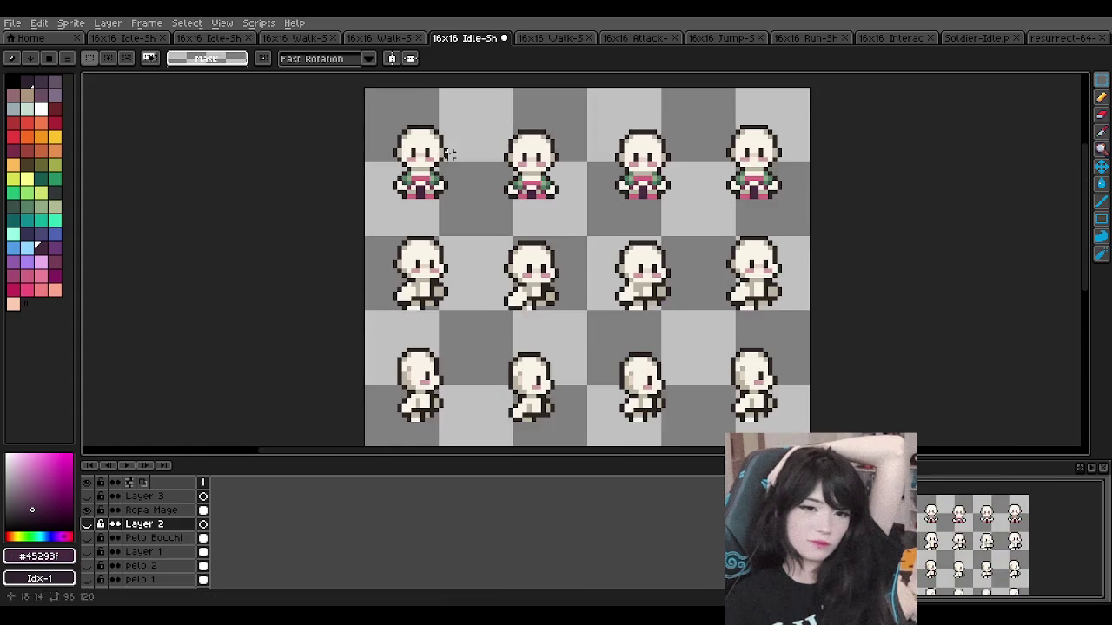
Step: Paste the purple outfit on the Ropa Mage layer and commit it onto the first walk figure
scroll(404, 240, up, 2)
scroll(404, 240, up, 1)
scroll(443, 198, down, 3)
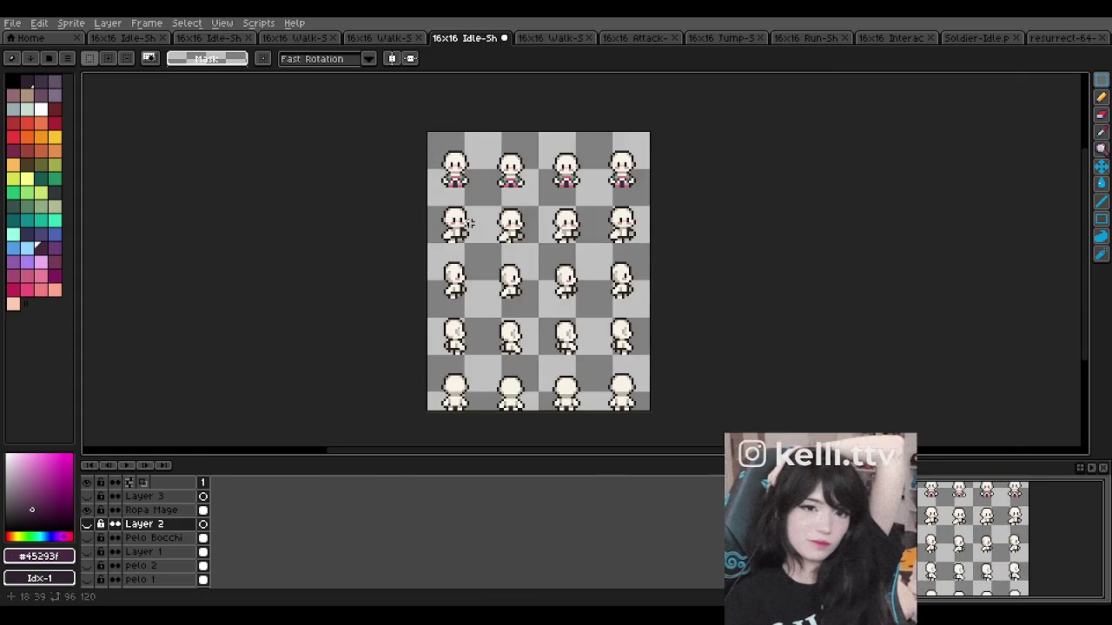
scroll(472, 194, up, 2)
scroll(472, 194, up, 1)
click(146, 509)
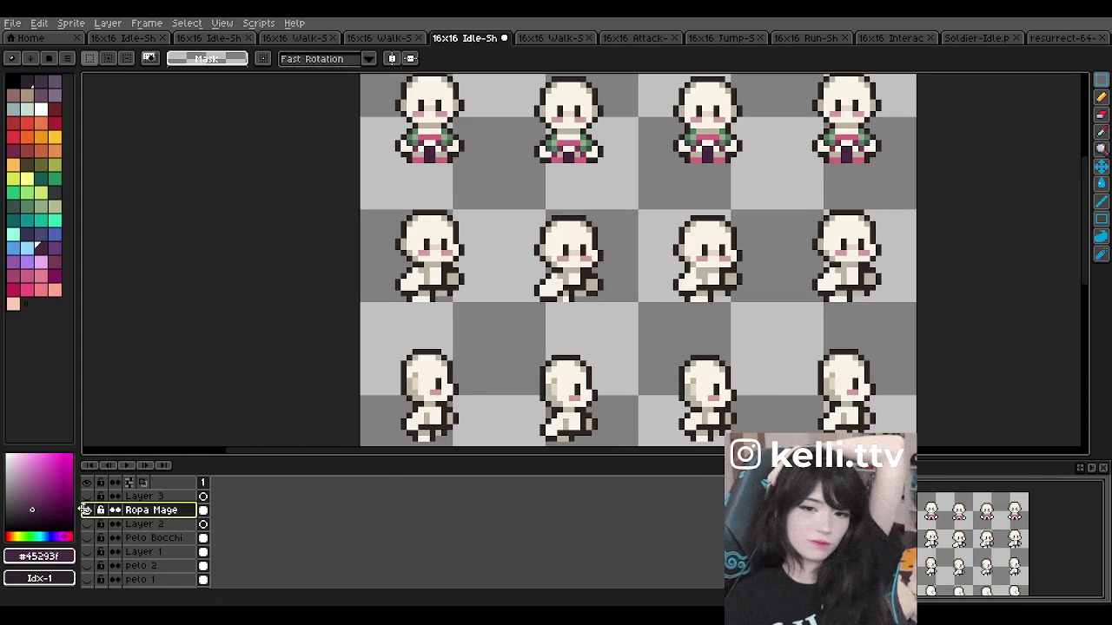
click(87, 510)
key(ctrl+v)
drag(435, 284, 493, 286)
scroll(428, 278, up, 4)
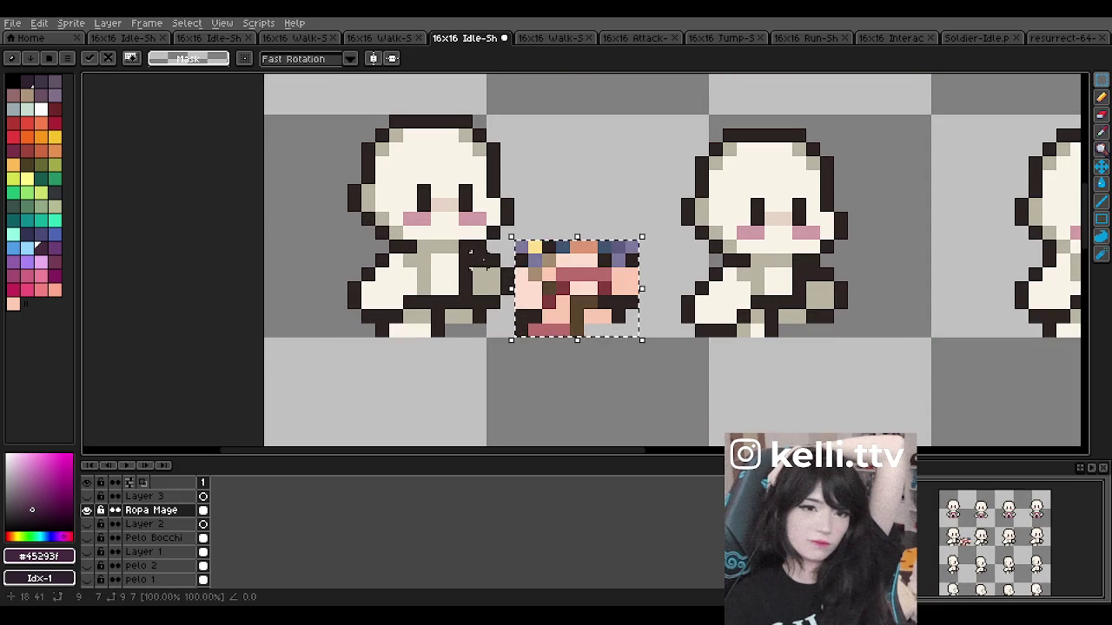
drag(597, 294, 452, 296)
key(Return)
Step: Select the Pencil tool for drawing single pixels
scroll(590, 274, down, 3)
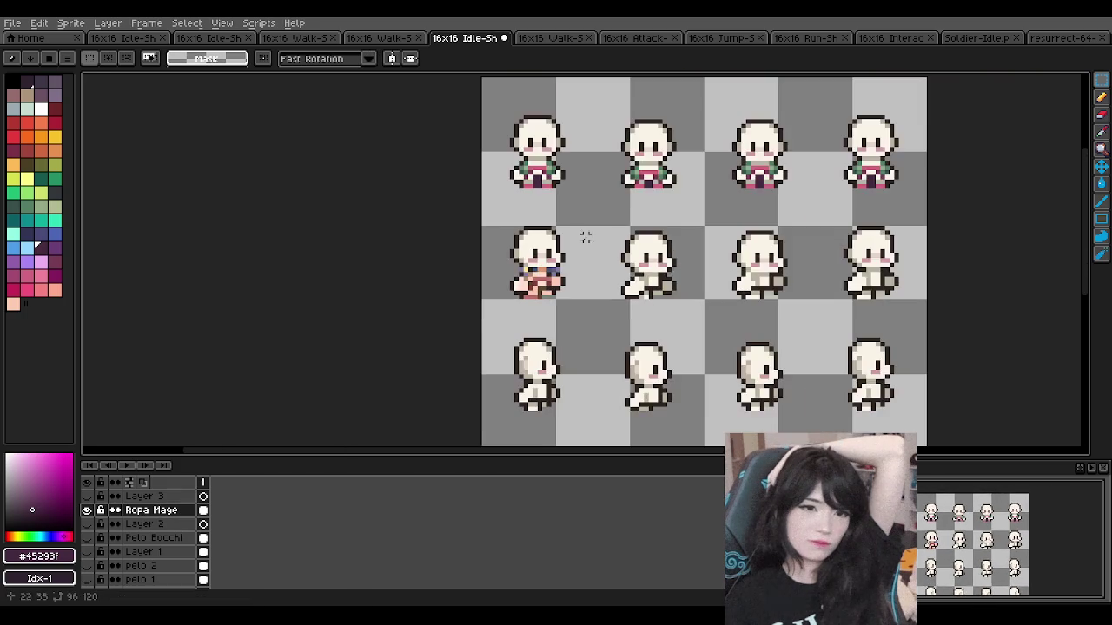
scroll(565, 206, up, 1)
scroll(546, 382, up, 2)
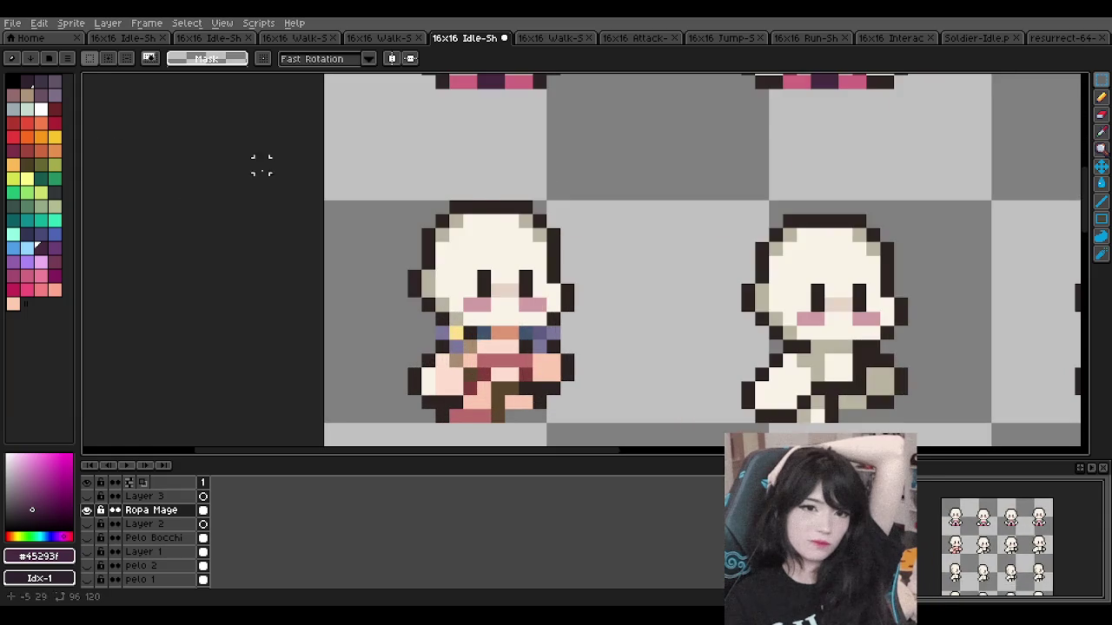
scroll(451, 166, down, 2)
scroll(424, 176, up, 1)
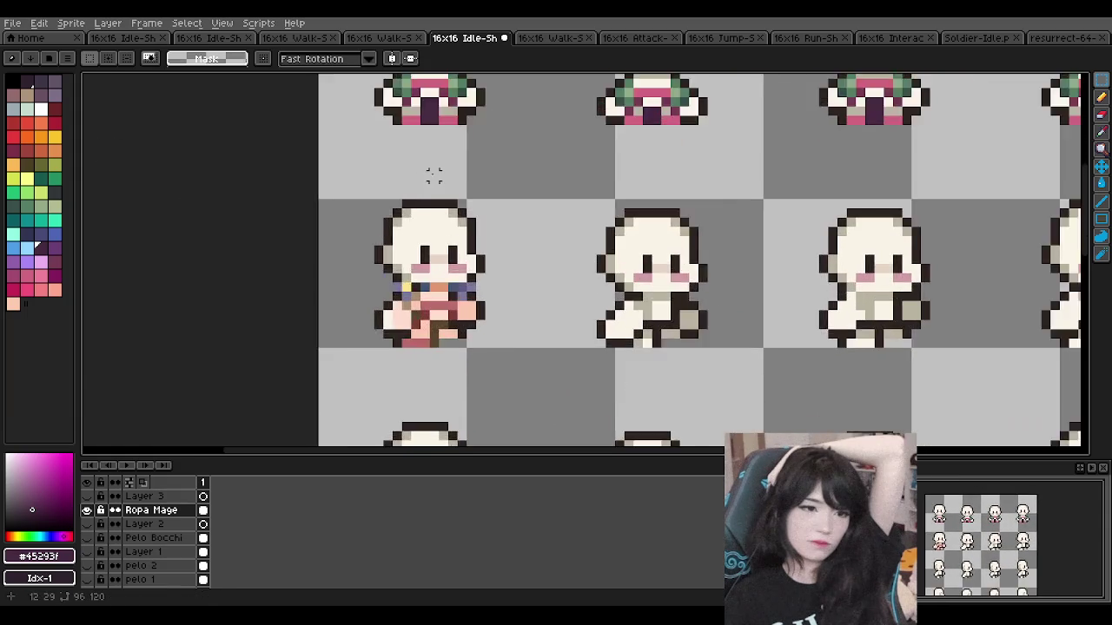
scroll(424, 177, down, 1)
scroll(435, 159, up, 1)
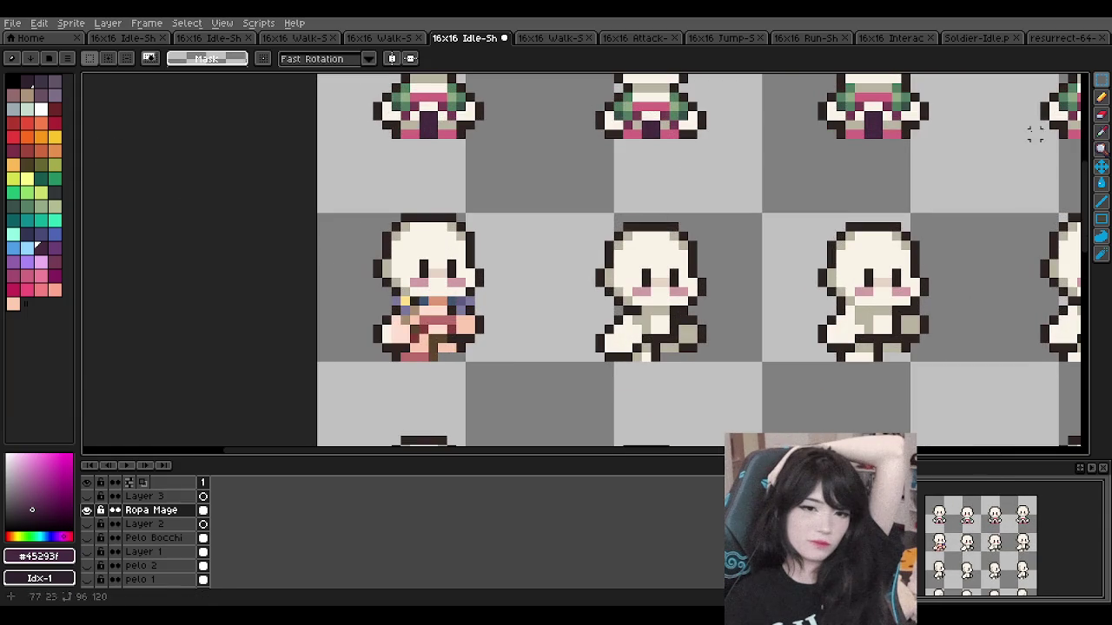
click(1101, 97)
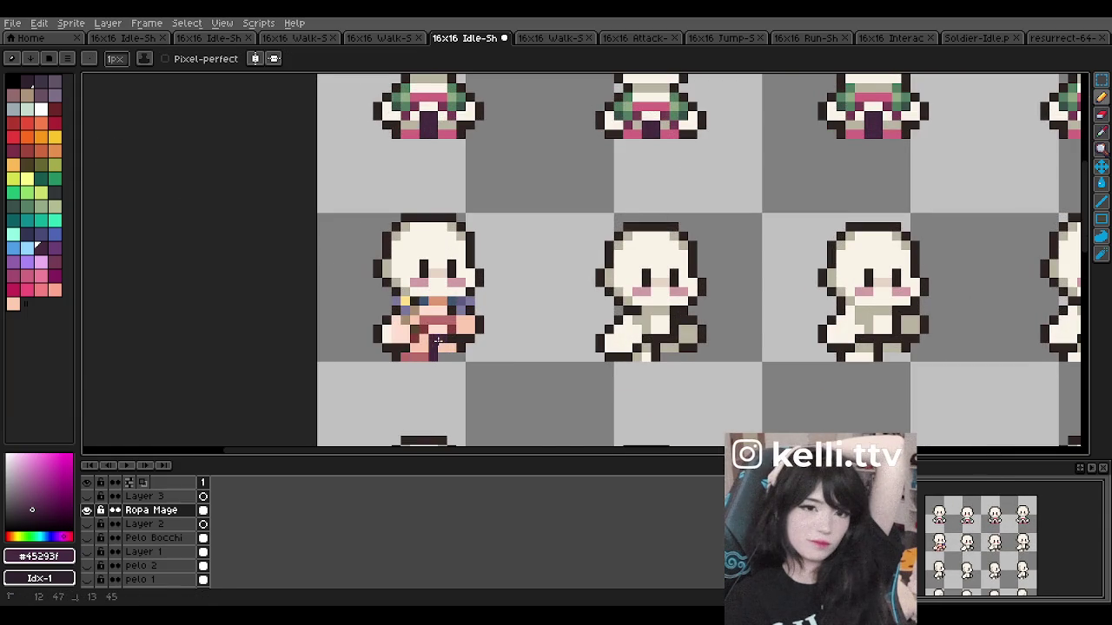
Step: Paint pink onto the walk sprite's belt, sample plum, pink and greens, then undo a stroke
scroll(438, 341, down, 2)
scroll(438, 260, up, 1)
scroll(440, 203, up, 1)
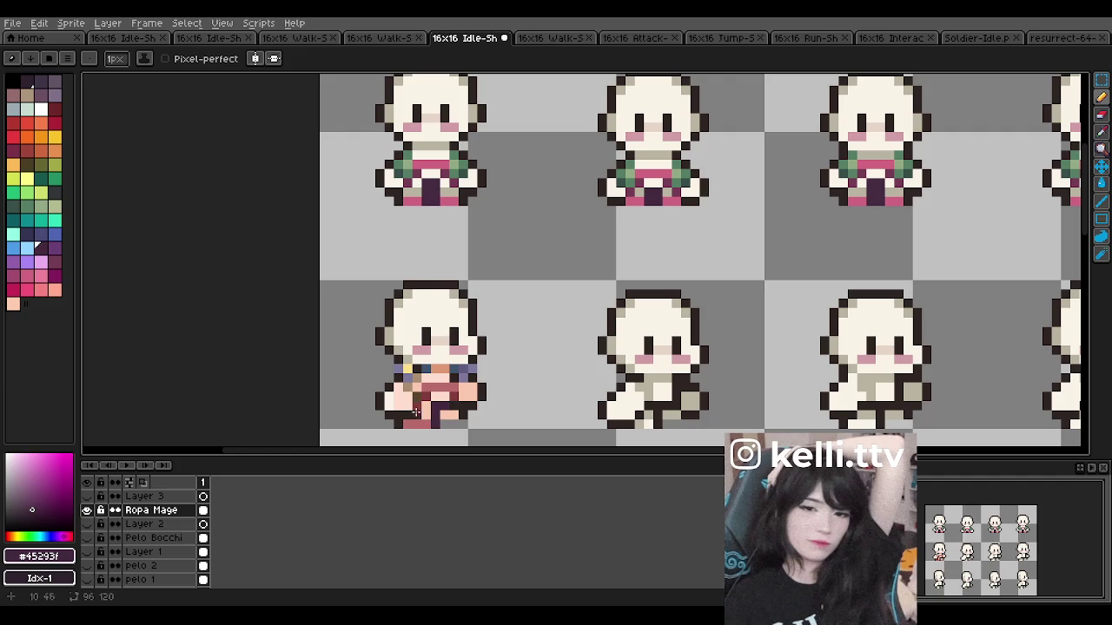
alt+click(423, 164)
drag(431, 389, 452, 388)
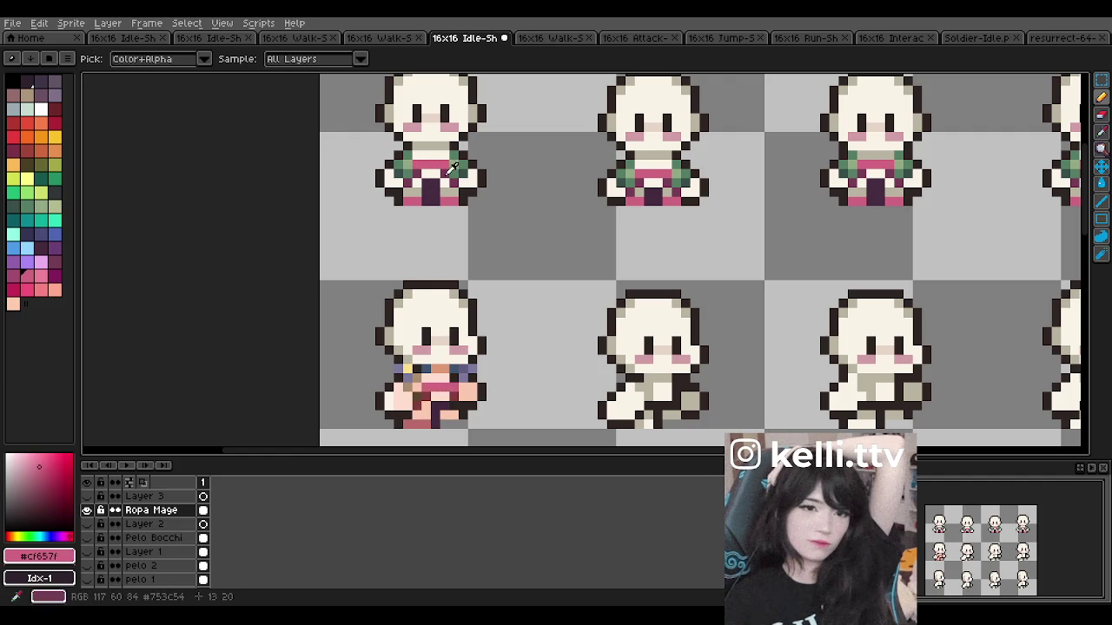
alt+click(407, 403)
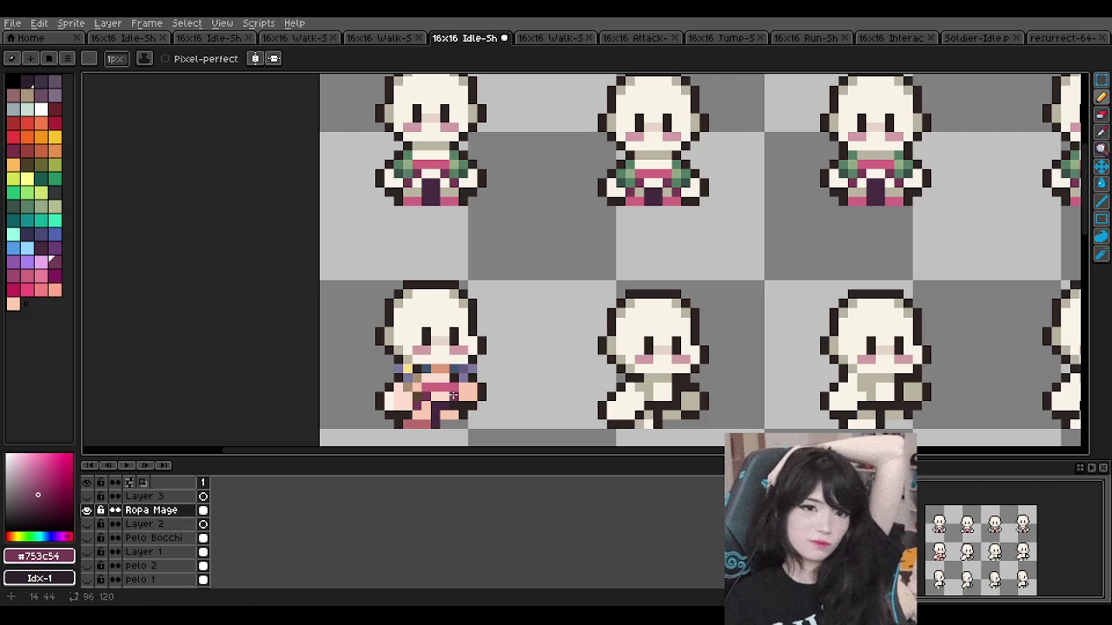
alt+click(422, 199)
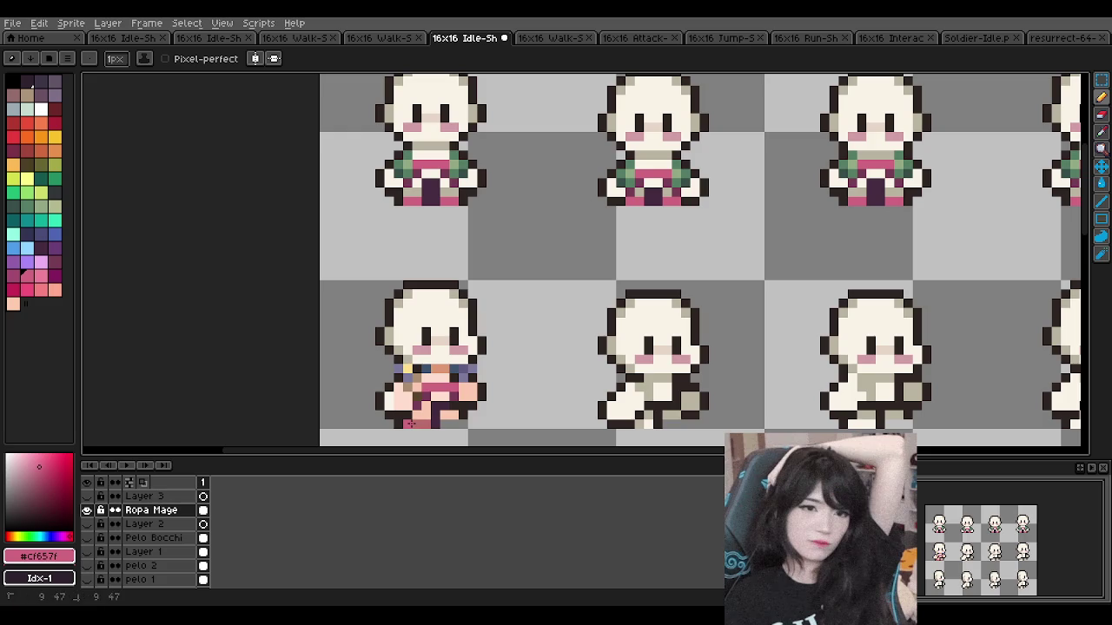
alt+click(406, 169)
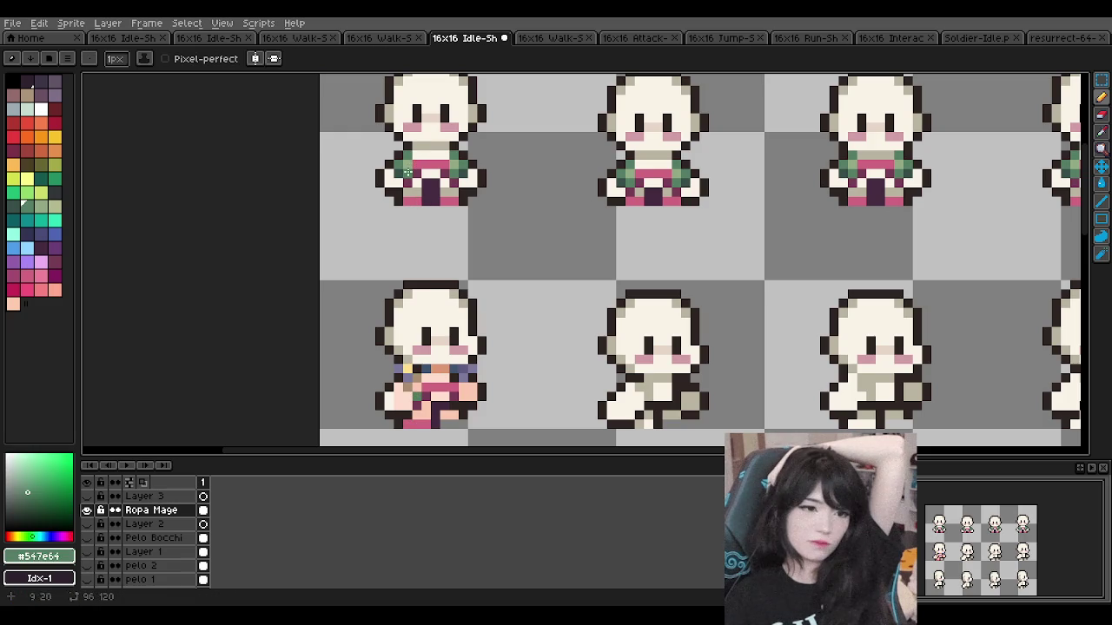
alt+click(415, 370)
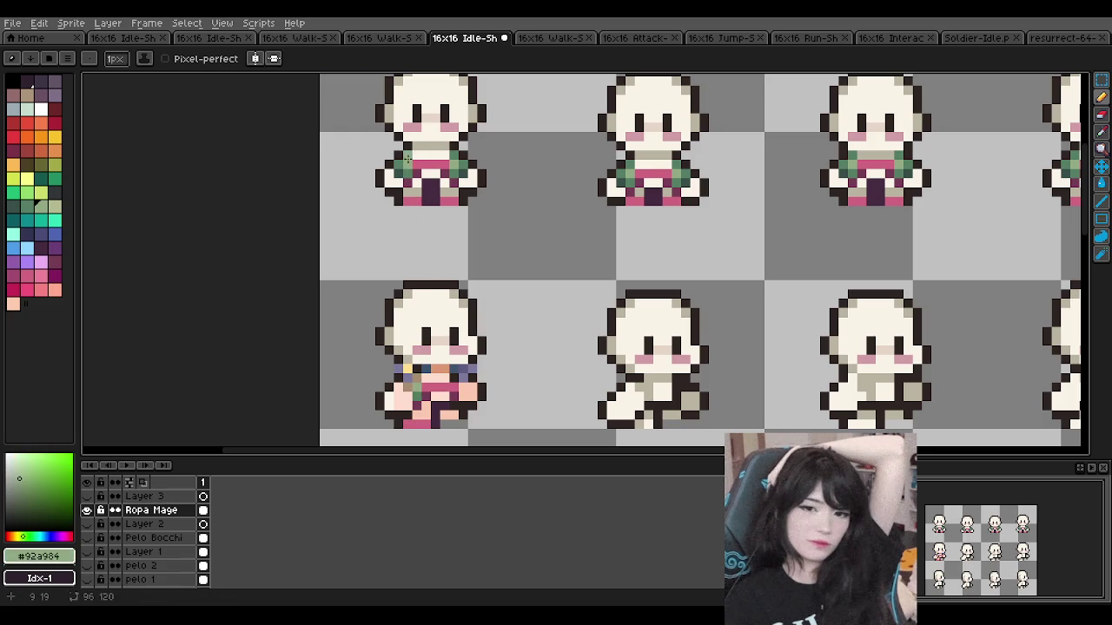
alt+click(408, 159)
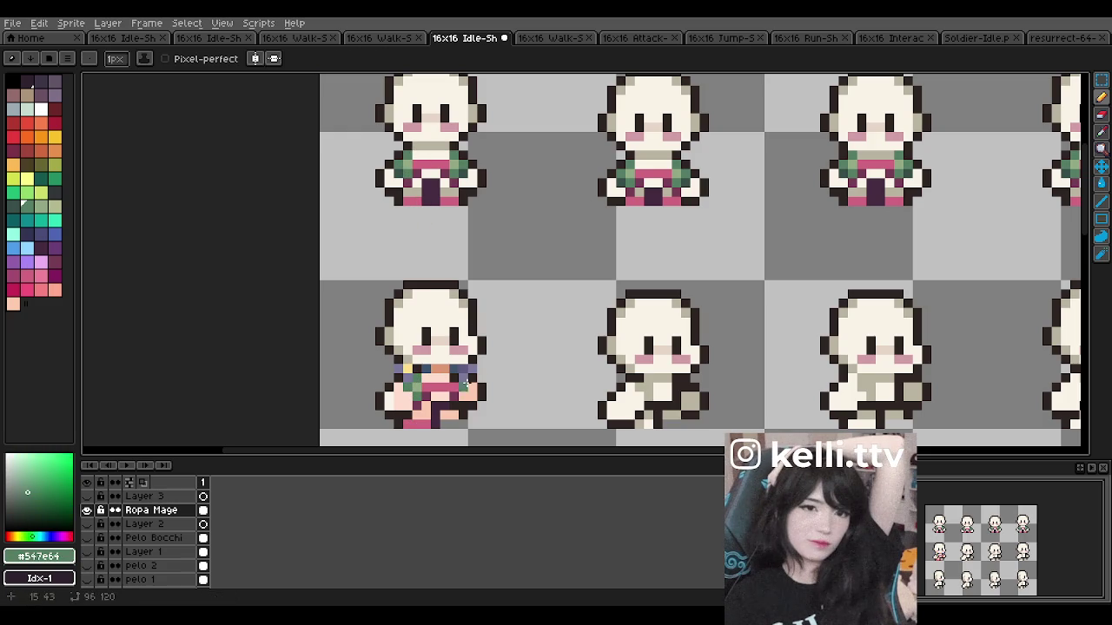
key(ctrl+z)
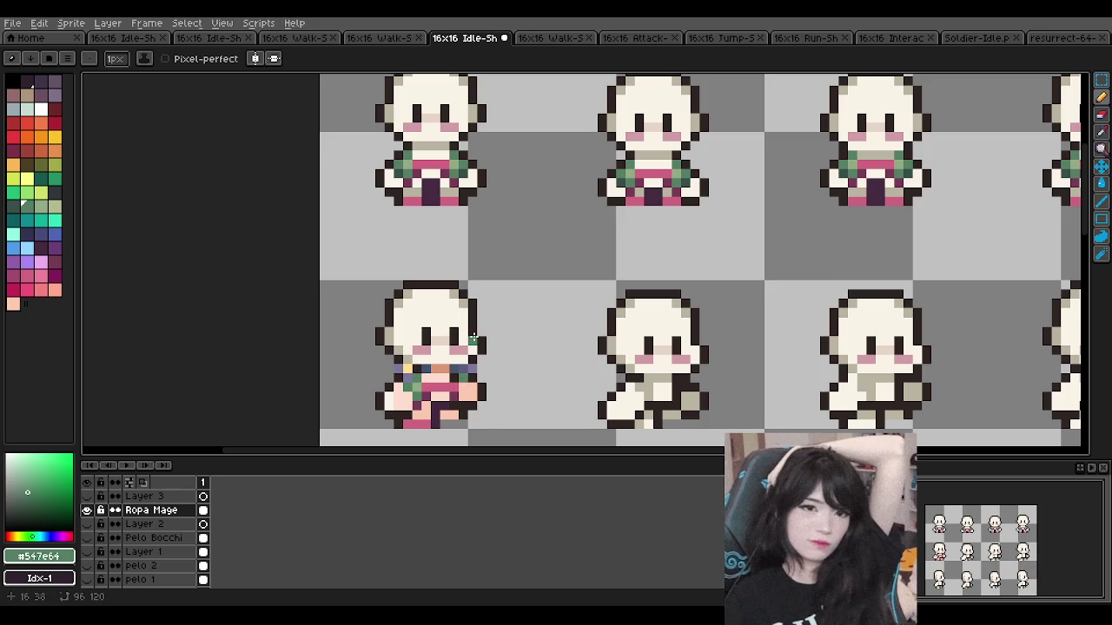
Step: Sample the light green from the idle outfit while inspecting the walk frame closely
scroll(474, 337, down, 1)
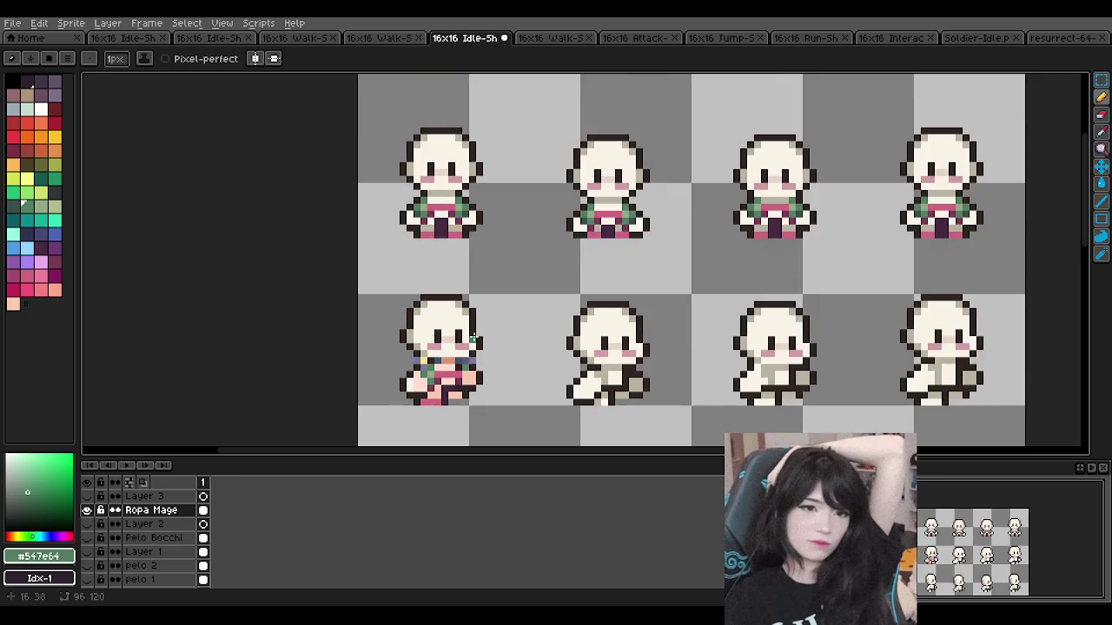
scroll(451, 356, up, 2)
scroll(426, 373, down, 2)
scroll(405, 398, up, 2)
scroll(406, 398, up, 1)
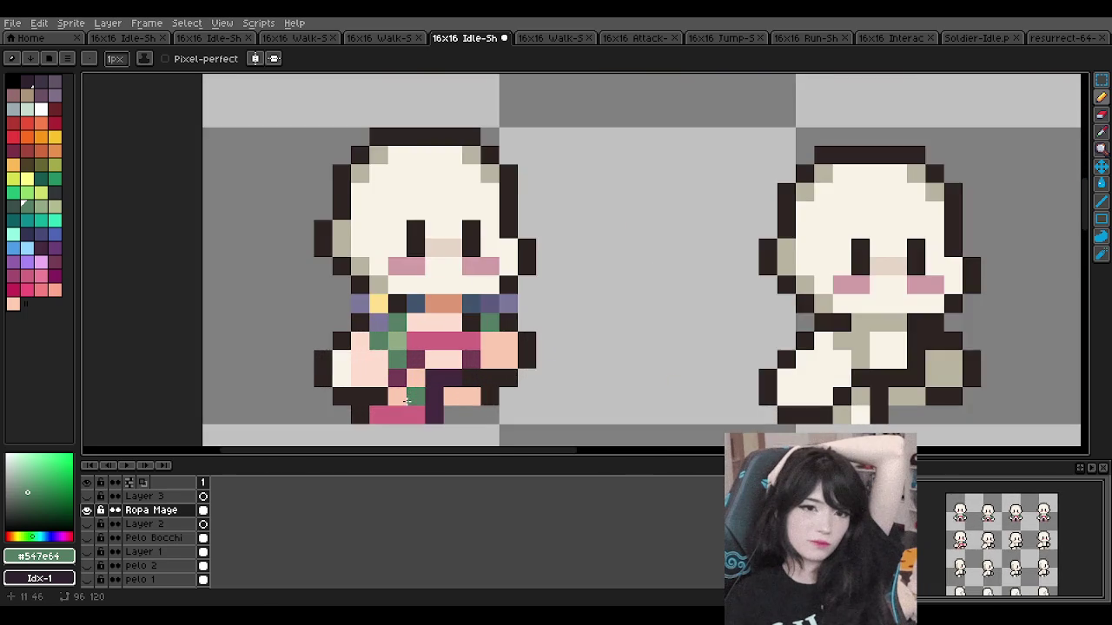
scroll(397, 341, down, 2)
scroll(390, 304, up, 1)
scroll(389, 306, down, 1)
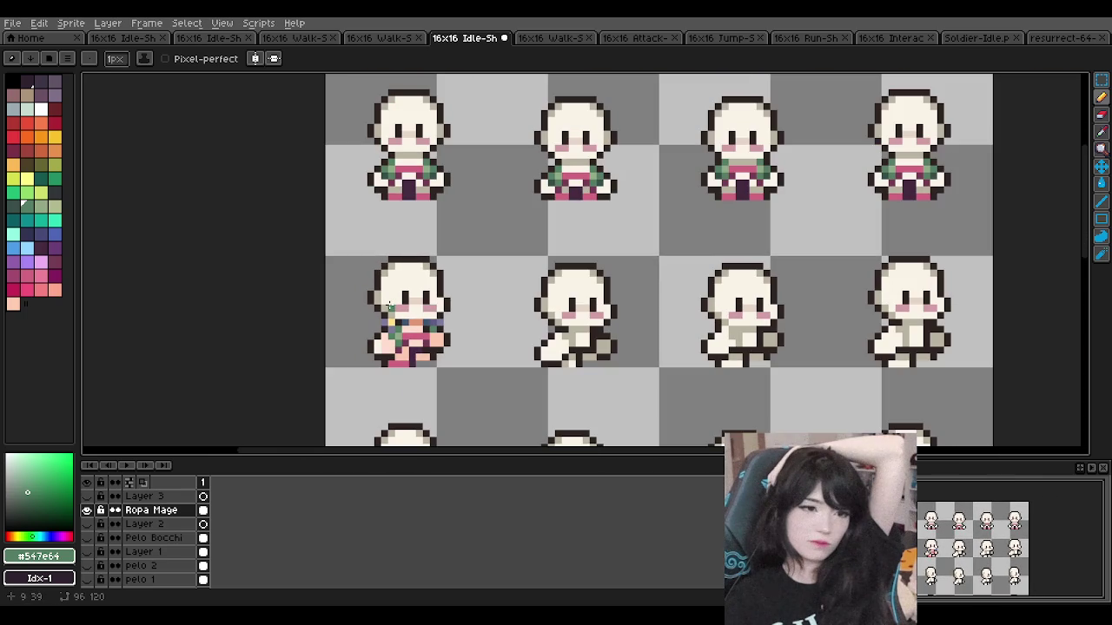
scroll(388, 306, up, 2)
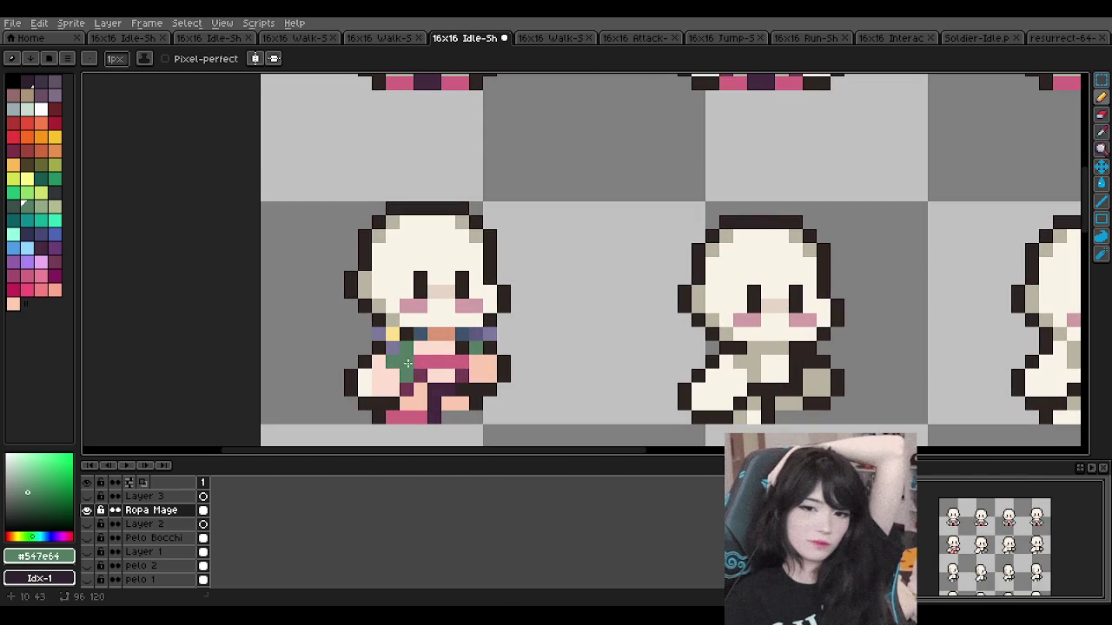
alt+click(404, 356)
scroll(412, 347, down, 1)
scroll(422, 335, up, 1)
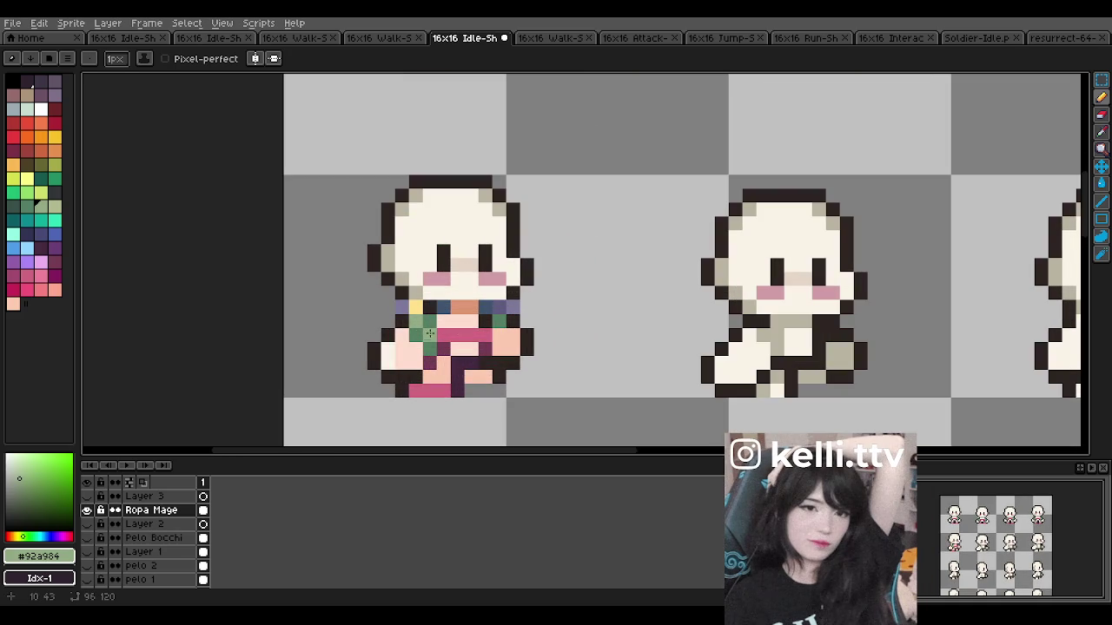
key(alt)
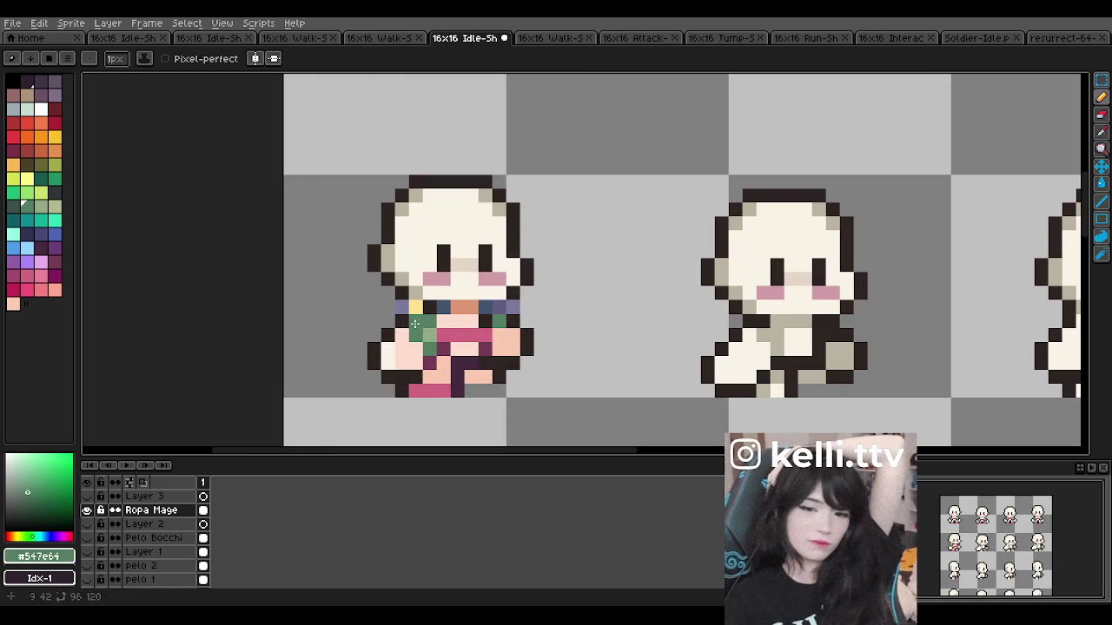
scroll(438, 304, down, 3)
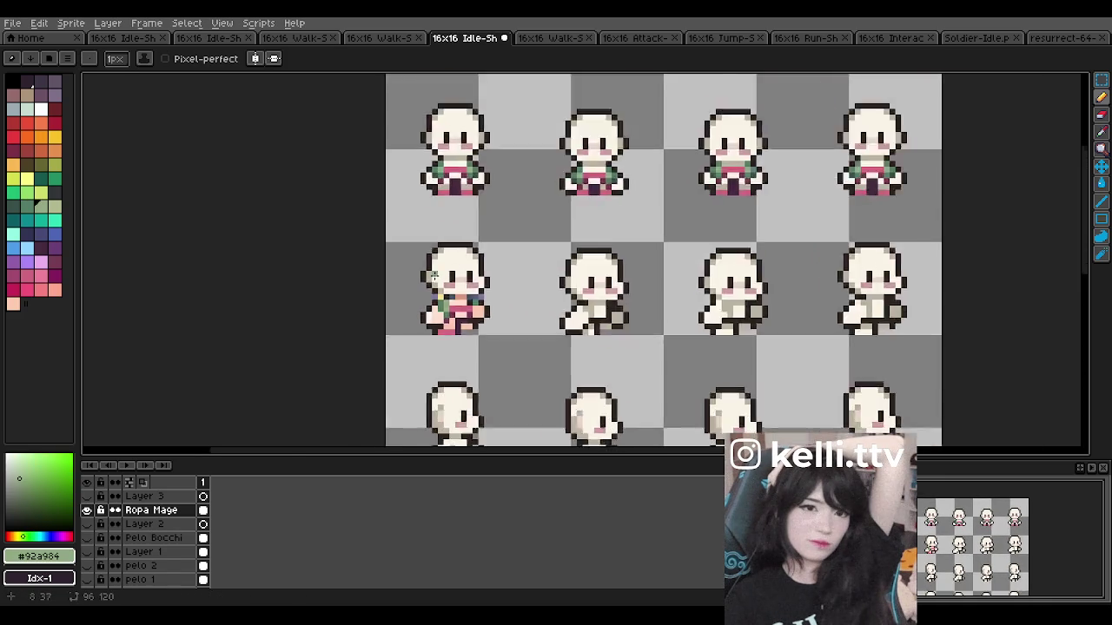
scroll(446, 286, up, 2)
scroll(471, 266, down, 2)
scroll(473, 271, down, 1)
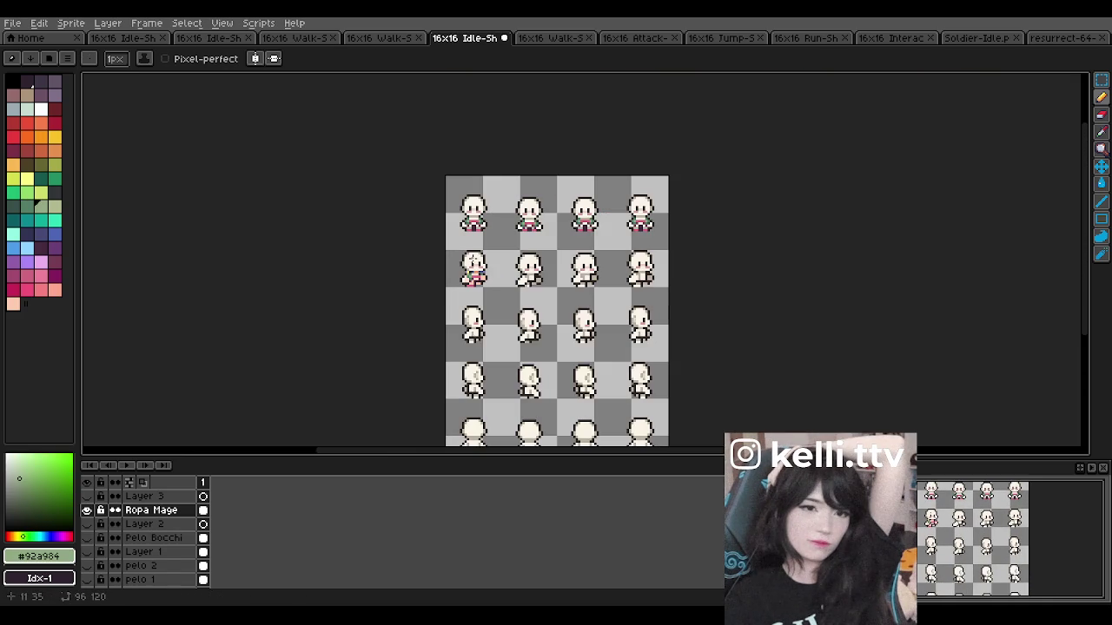
scroll(470, 274, up, 2)
scroll(465, 282, up, 1)
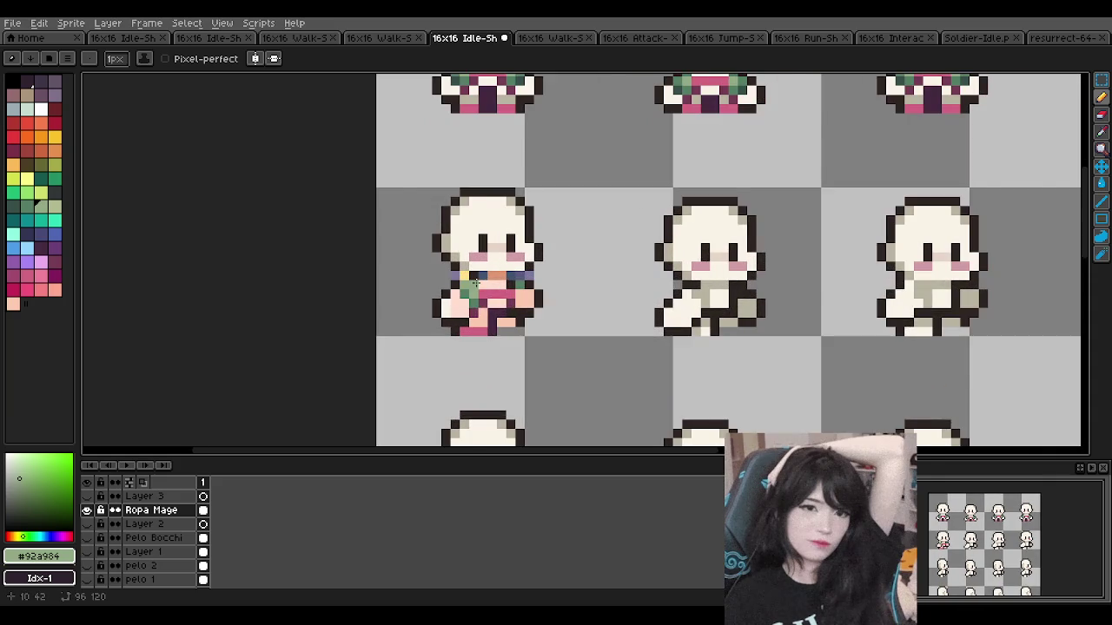
scroll(475, 283, down, 2)
scroll(456, 339, up, 2)
scroll(456, 340, down, 1)
scroll(453, 339, up, 1)
scroll(489, 271, down, 2)
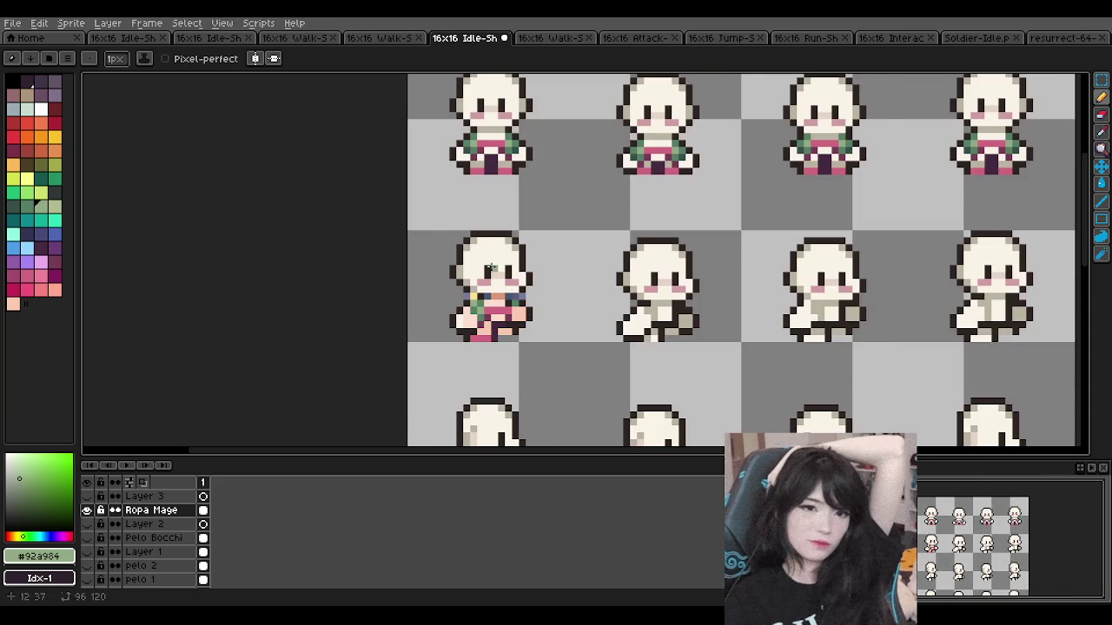
scroll(492, 268, up, 2)
scroll(492, 269, down, 1)
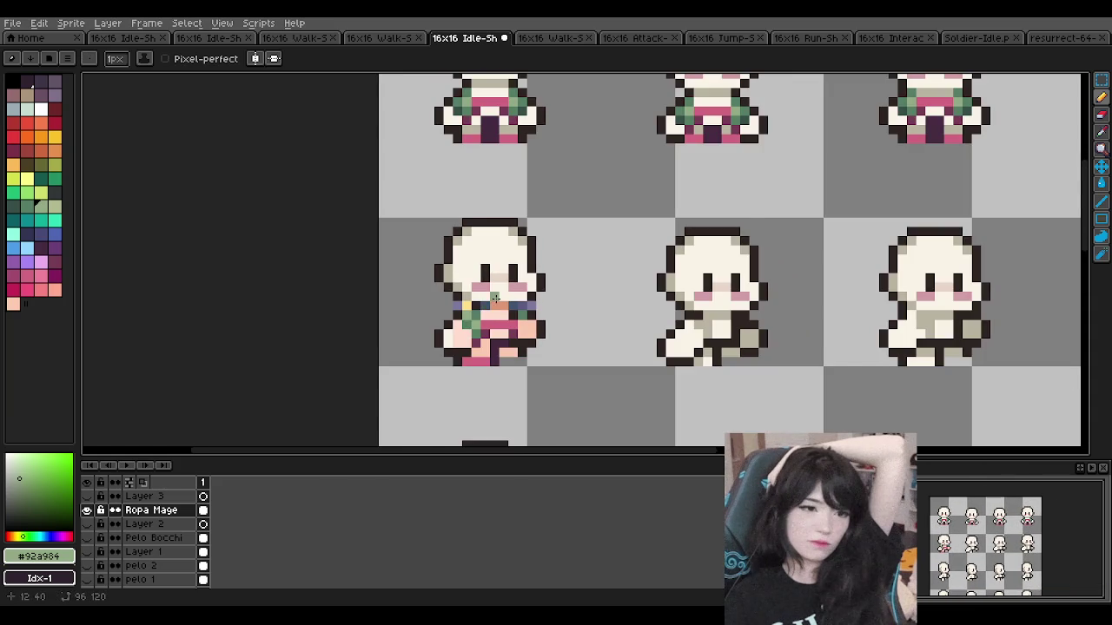
scroll(492, 268, up, 1)
scroll(491, 268, down, 2)
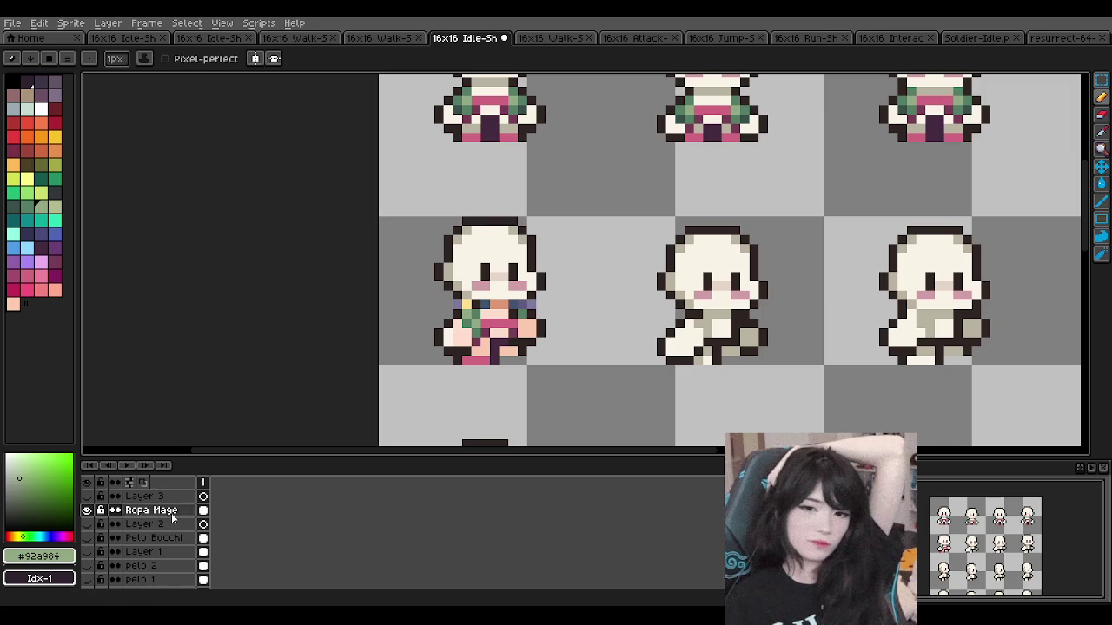
Step: Toggle the Ropa Mage layer to compare outfits and sample the dark outline colour
click(87, 511)
click(88, 511)
click(88, 510)
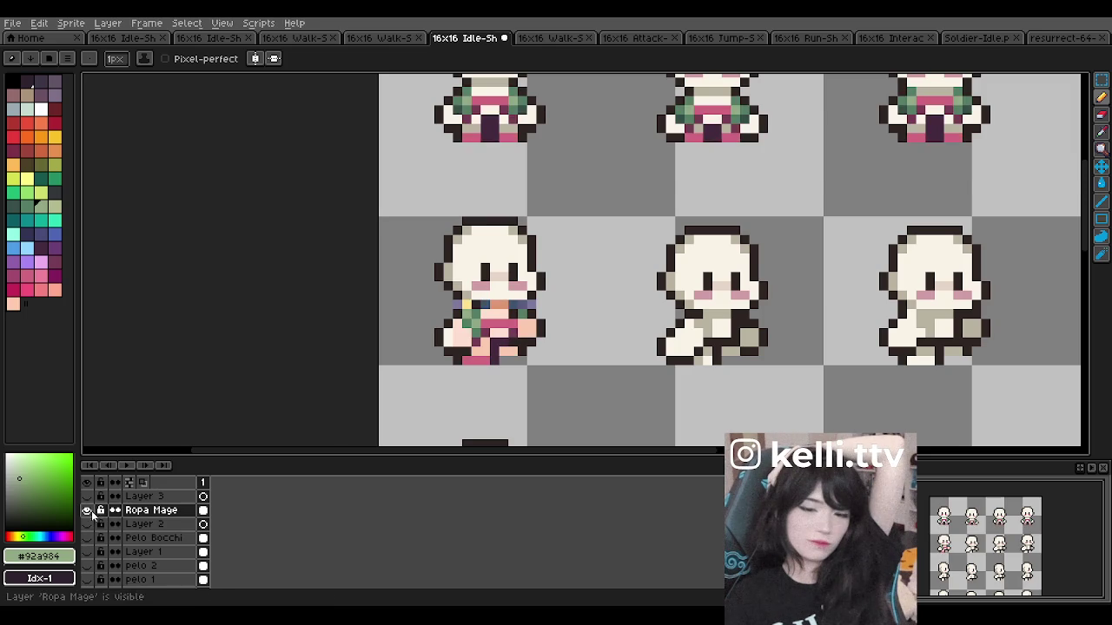
scroll(478, 288, up, 1)
scroll(478, 288, up, 1)
scroll(527, 333, down, 2)
scroll(524, 338, up, 1)
alt+click(522, 340)
scroll(520, 343, down, 2)
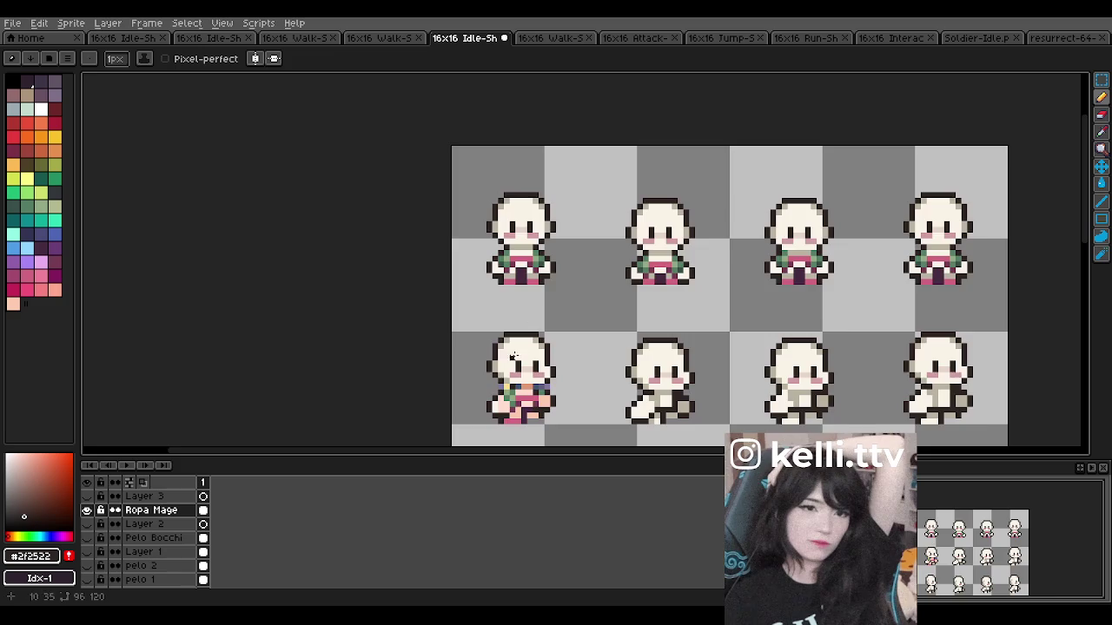
scroll(521, 343, up, 2)
scroll(521, 343, up, 2)
click(86, 511)
click(86, 510)
click(86, 510)
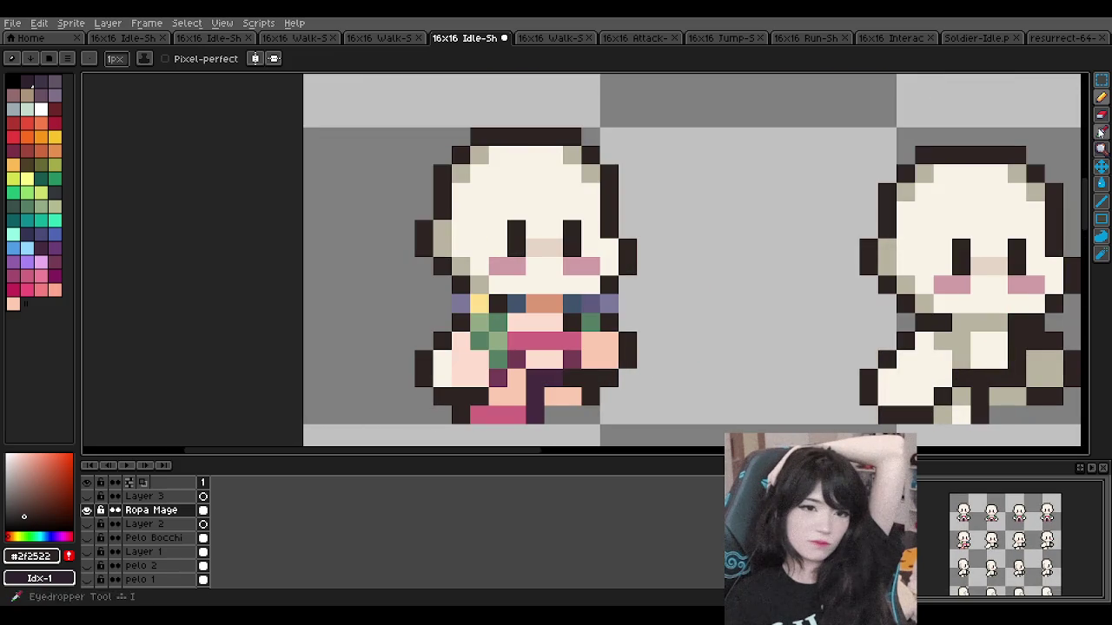
Step: Erase the lavender pixel at the scarf's left end with the pencil
key(b)
right_click(460, 302)
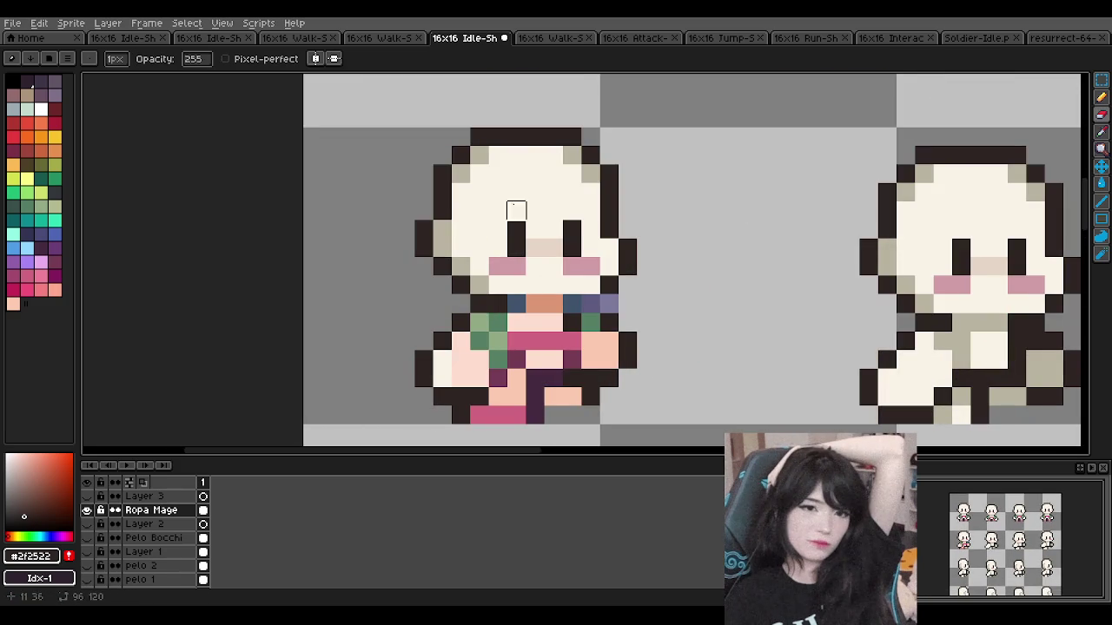
scroll(516, 185, down, 3)
scroll(519, 189, down, 2)
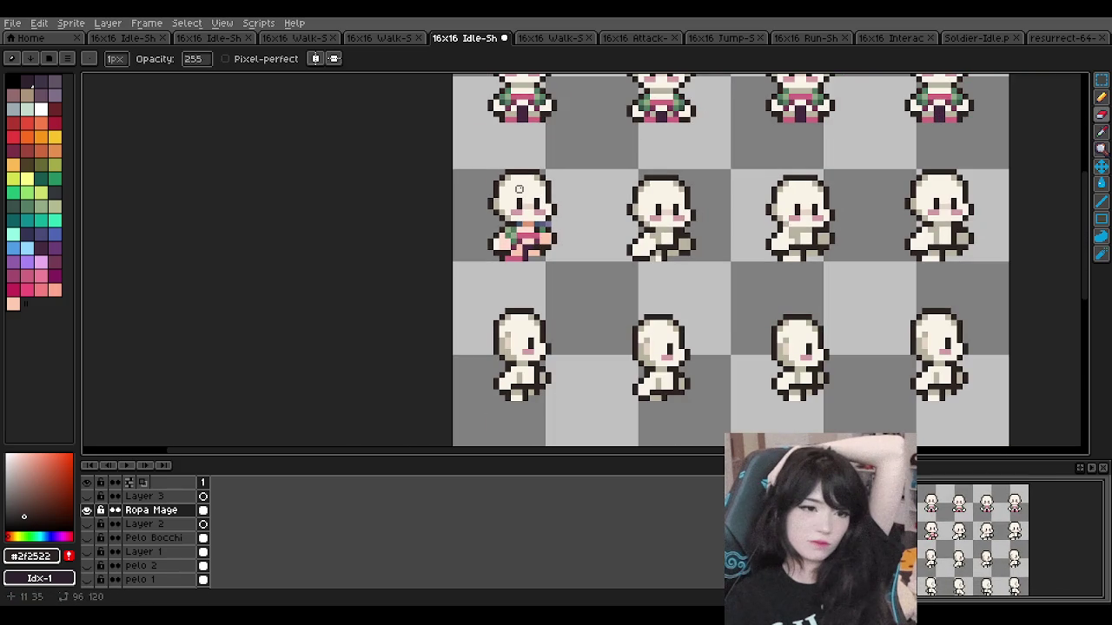
scroll(513, 196, up, 2)
scroll(513, 197, up, 2)
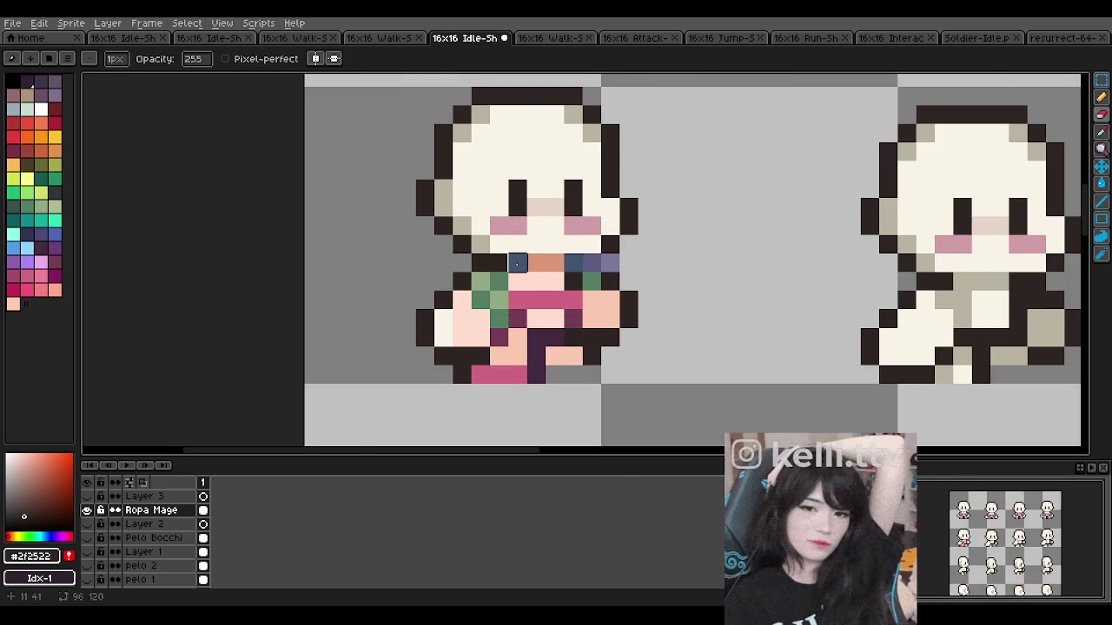
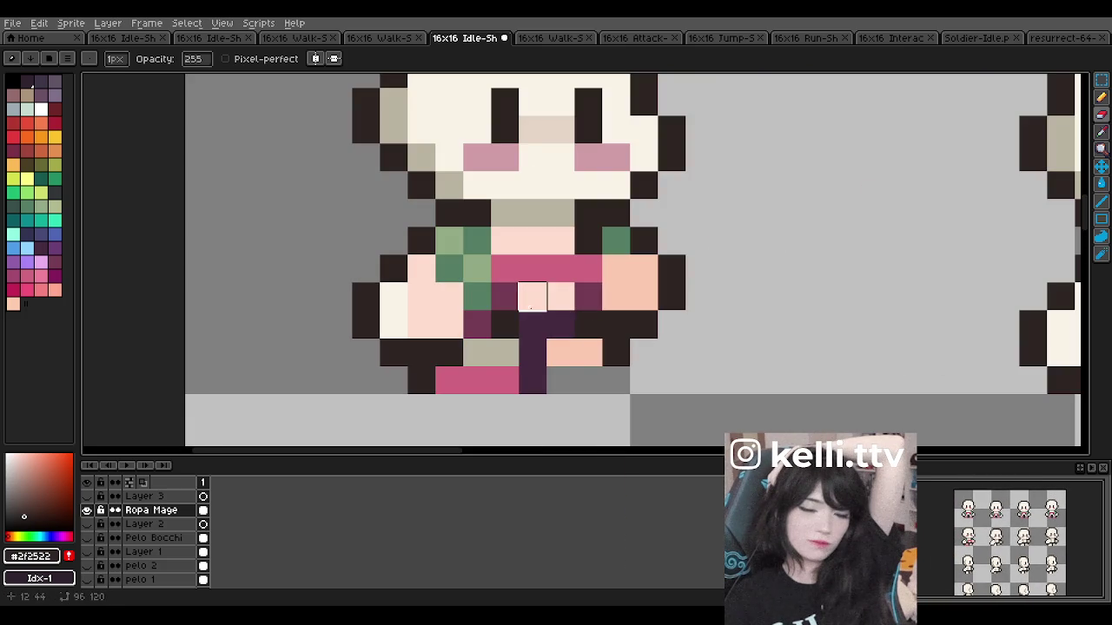
Step: Erase outfit pixels around the chest centre, then undo the mistaken eraser strokes
drag(532, 297, 560, 297)
drag(560, 353, 587, 353)
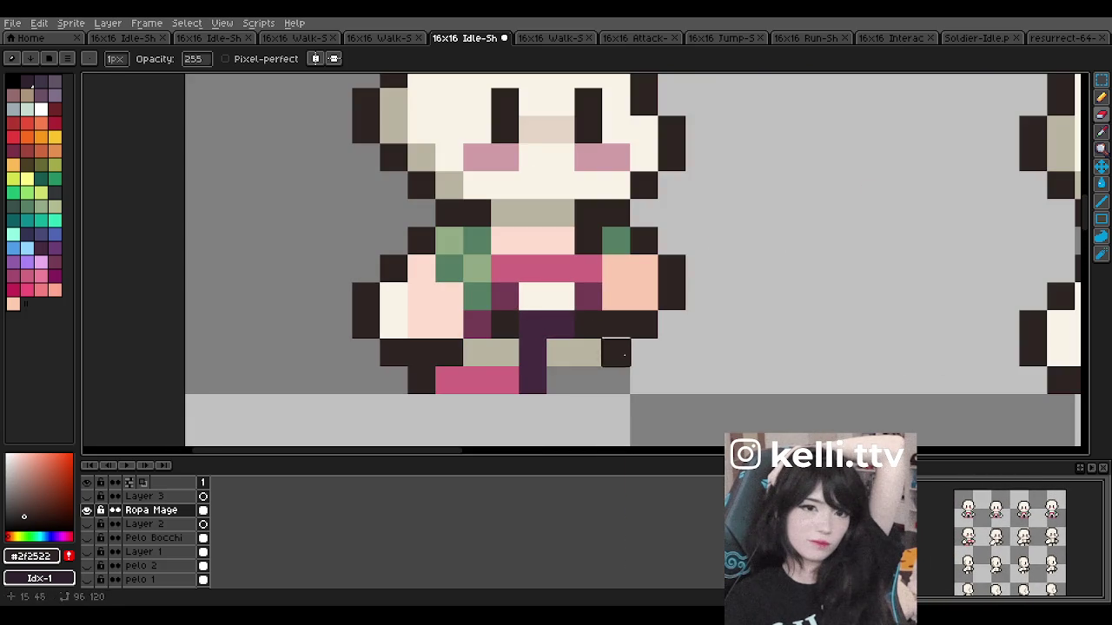
drag(616, 295, 644, 268)
key(v)
key(ctrl+z)
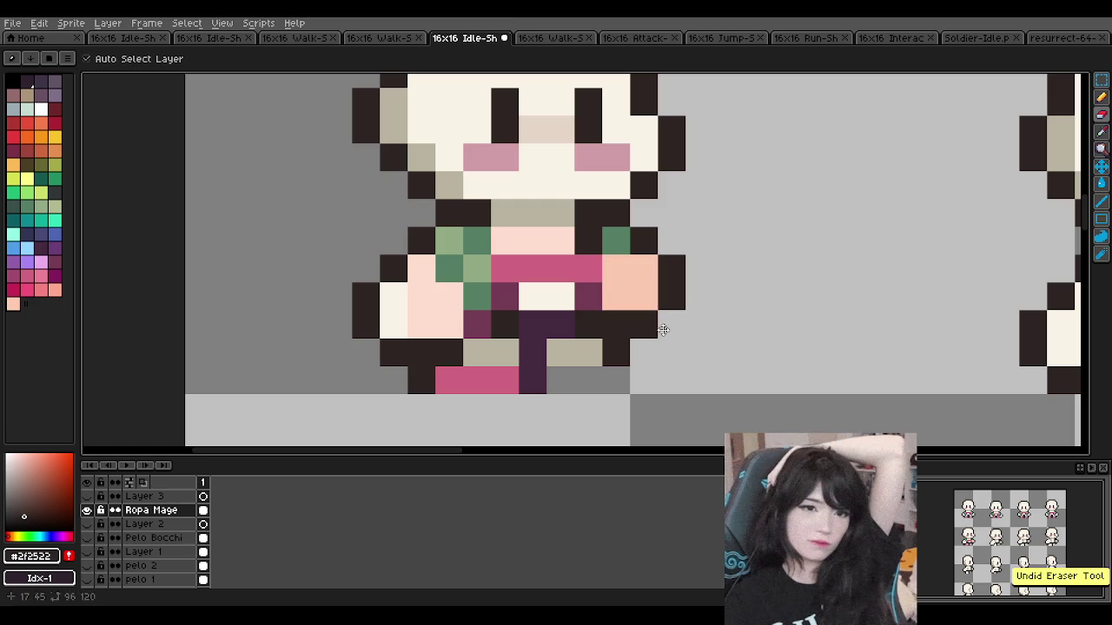
key(ctrl+z)
Step: Erase the stray peach and pink pixels on the right arm and below the waist
key(b)
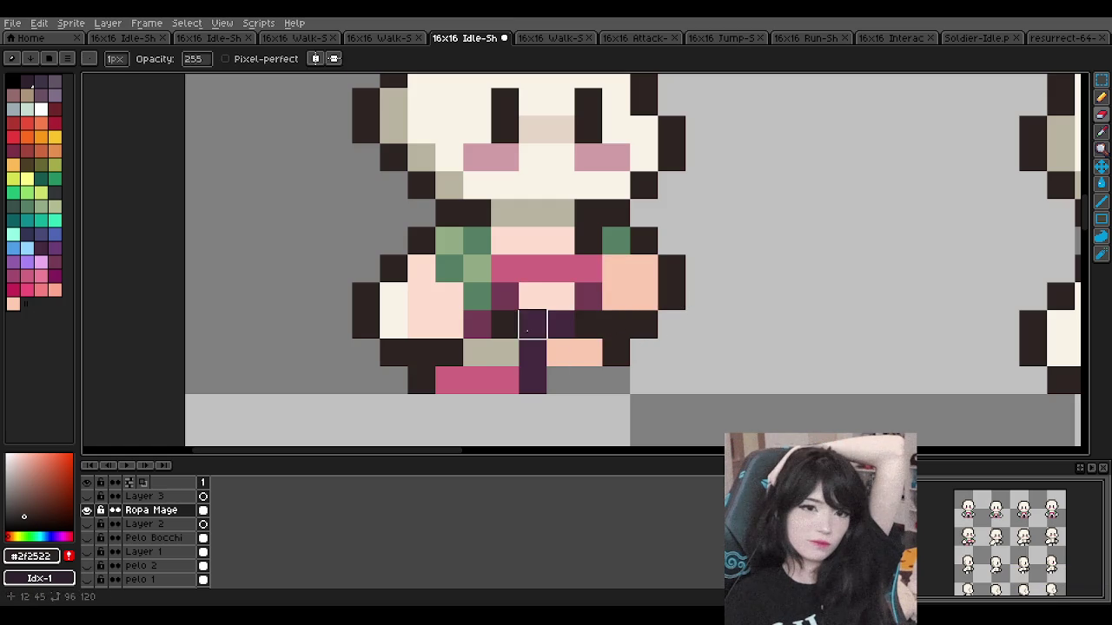
drag(532, 297, 560, 297)
click(560, 241)
drag(532, 241, 504, 242)
click(615, 268)
mouse_move(623, 274)
mouse_down()
mouse_move(616, 296)
mouse_move(644, 269)
mouse_up()
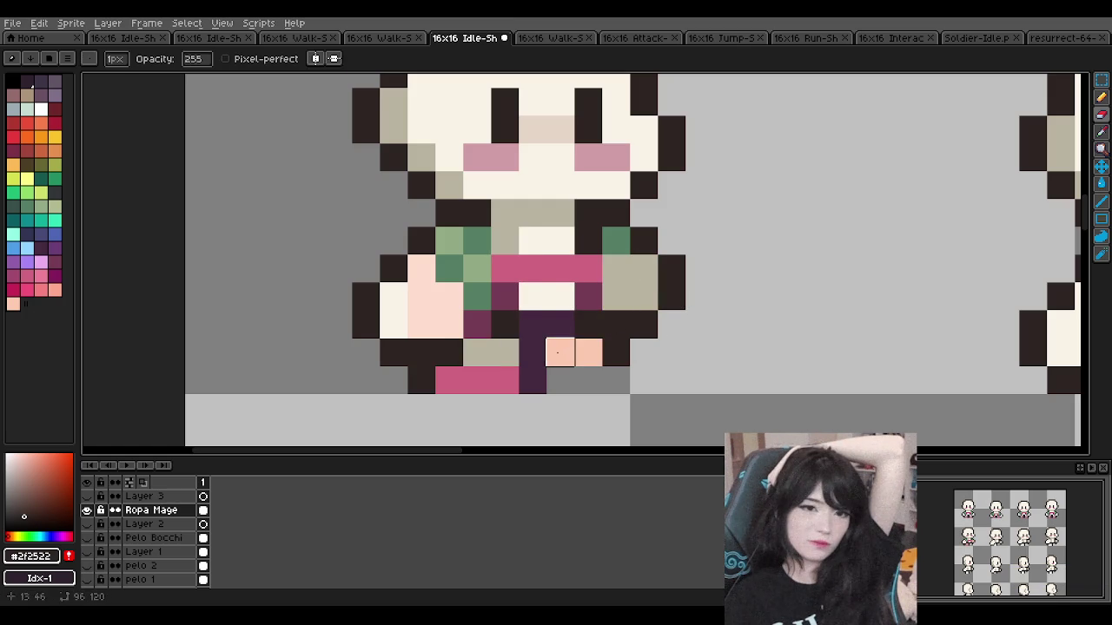
drag(560, 352, 588, 351)
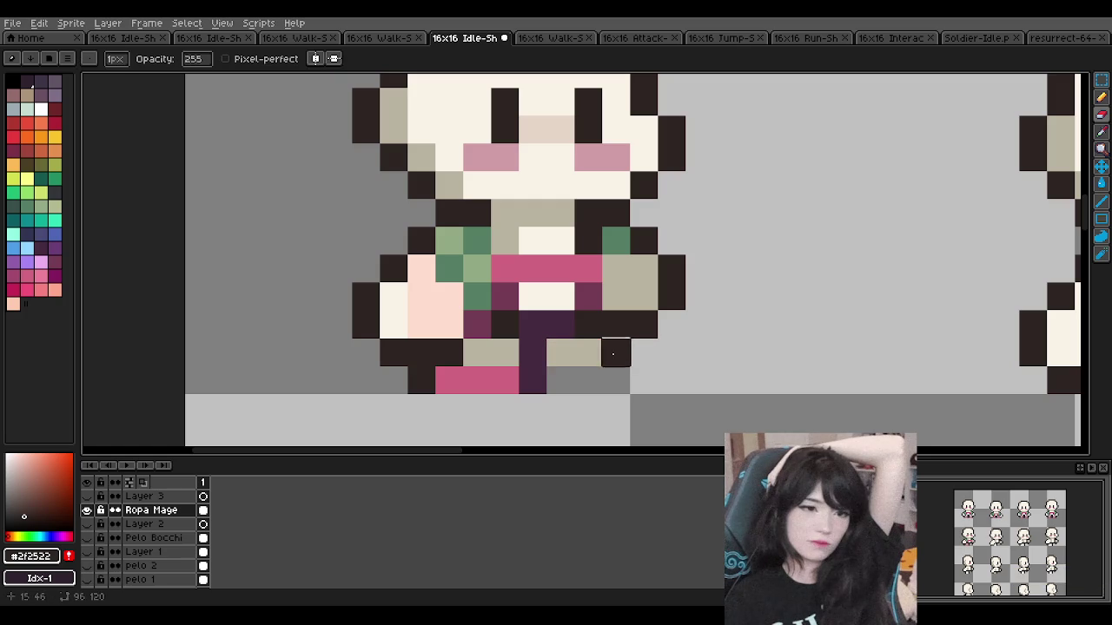
scroll(551, 289, down, 2)
Step: Repaint the left hand of the second row's first sprite in cream
scroll(551, 289, down, 2)
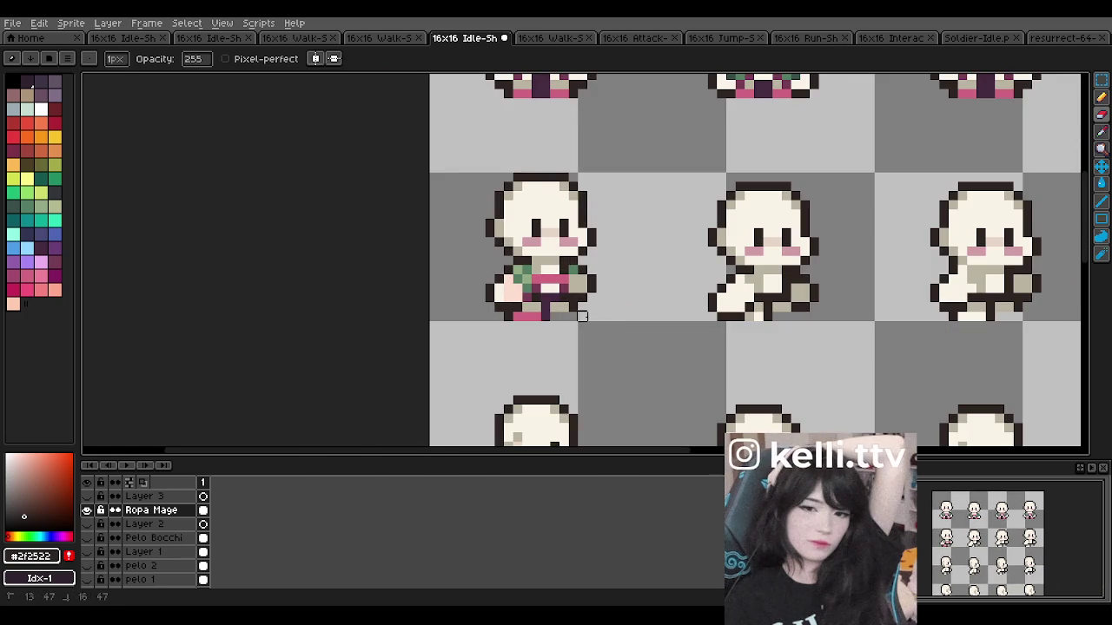
scroll(556, 278, down, 1)
scroll(596, 286, down, 1)
scroll(608, 249, up, 2)
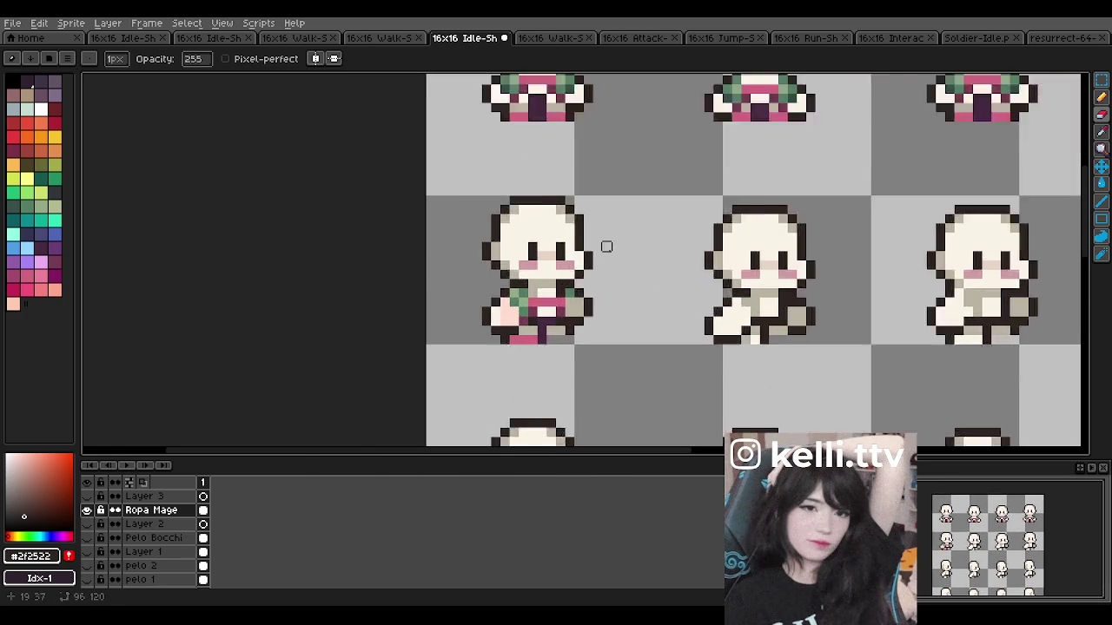
scroll(603, 246, up, 3)
mouse_move(451, 356)
mouse_down()
mouse_move(467, 341)
mouse_move(437, 341)
mouse_up()
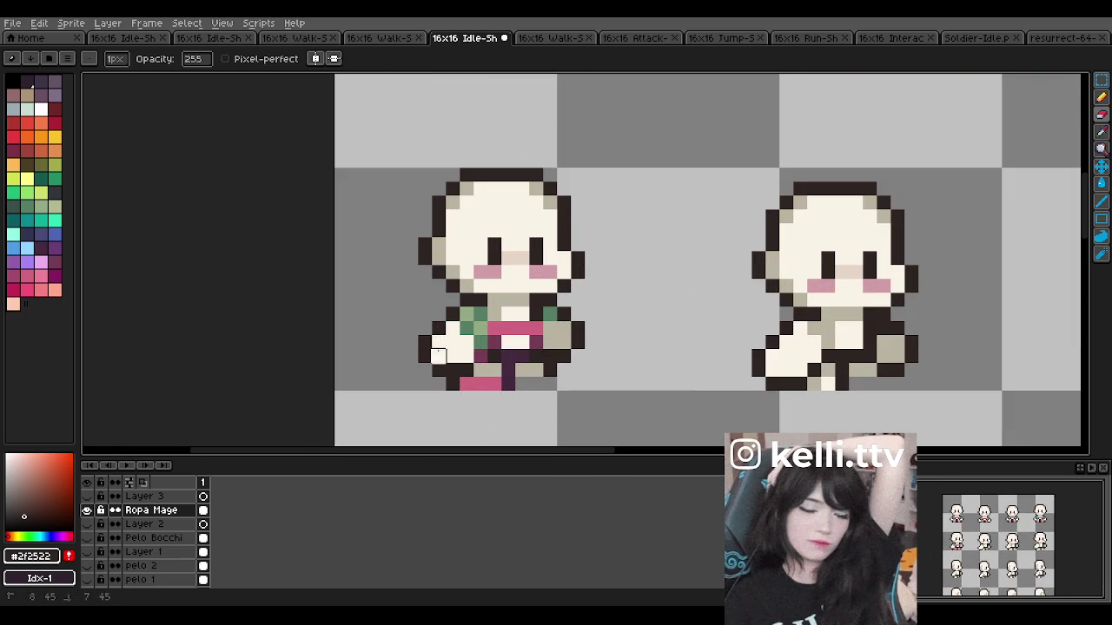
Step: Zoom in and out across the sprite sheet to inspect the recoloured hand and frames
scroll(397, 354, down, 2)
scroll(439, 273, down, 2)
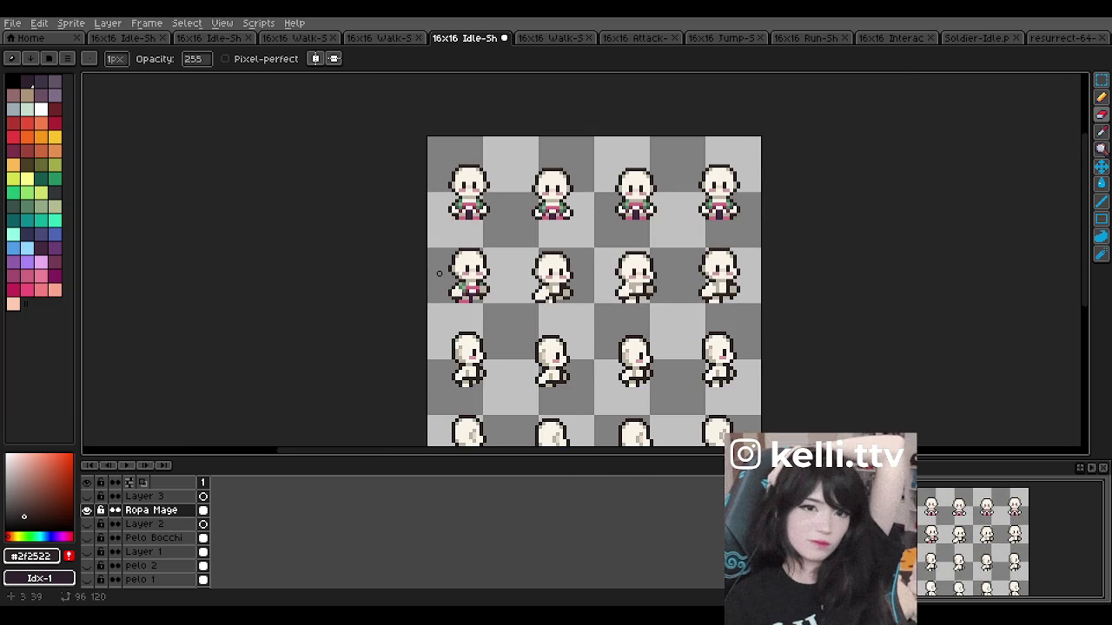
scroll(461, 267, up, 2)
scroll(464, 265, down, 1)
scroll(469, 266, up, 1)
scroll(469, 266, up, 1)
scroll(469, 266, down, 1)
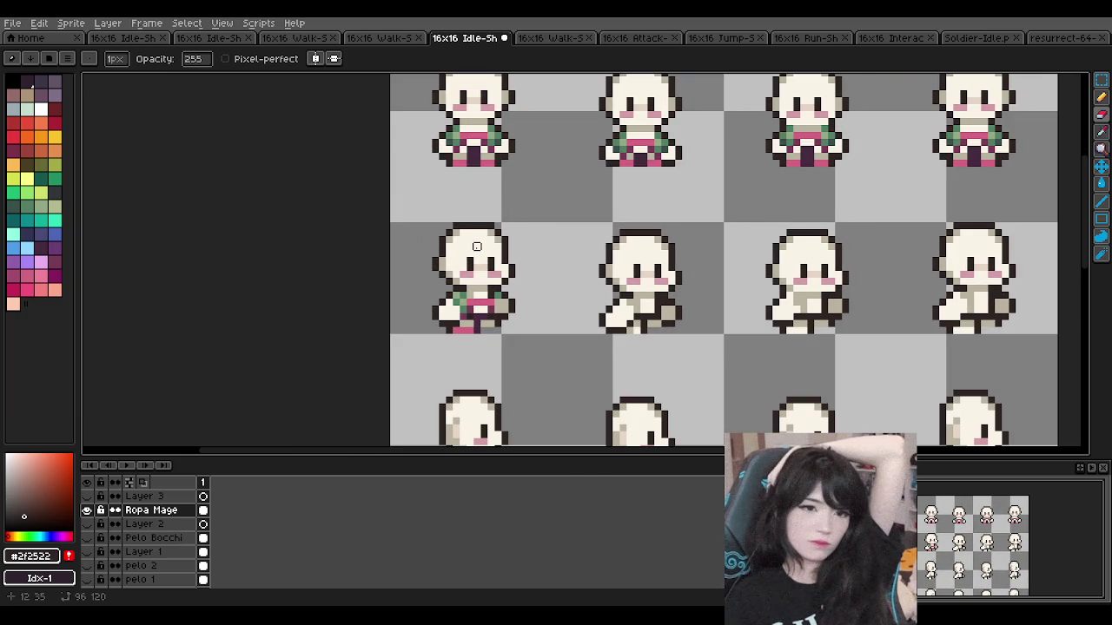
scroll(455, 233, down, 1)
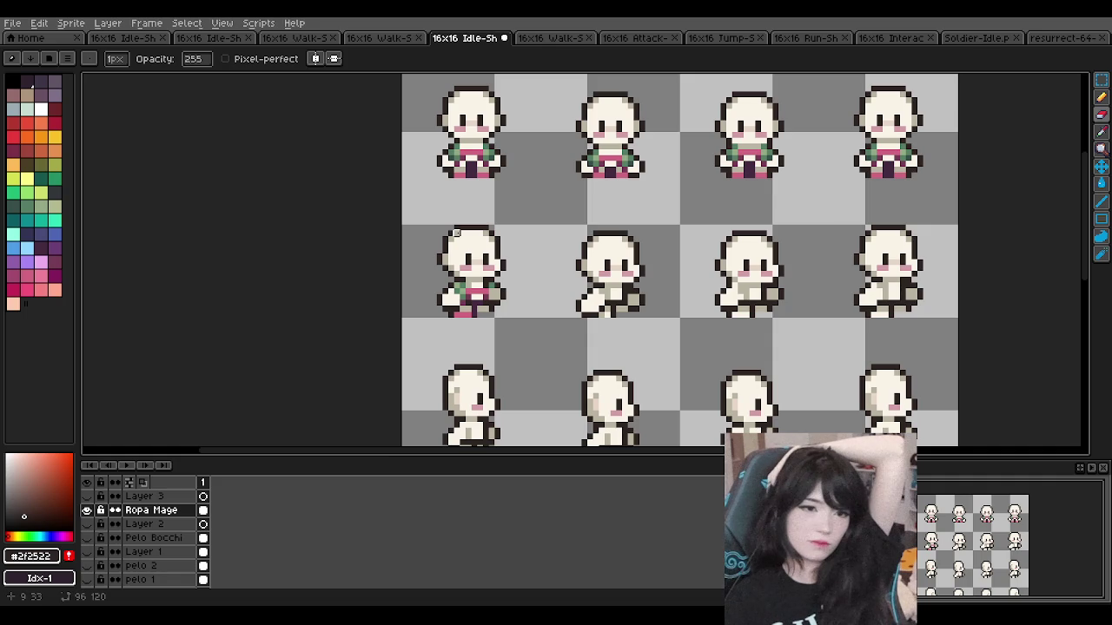
scroll(455, 233, up, 1)
scroll(455, 232, down, 1)
scroll(455, 233, down, 1)
scroll(455, 233, up, 1)
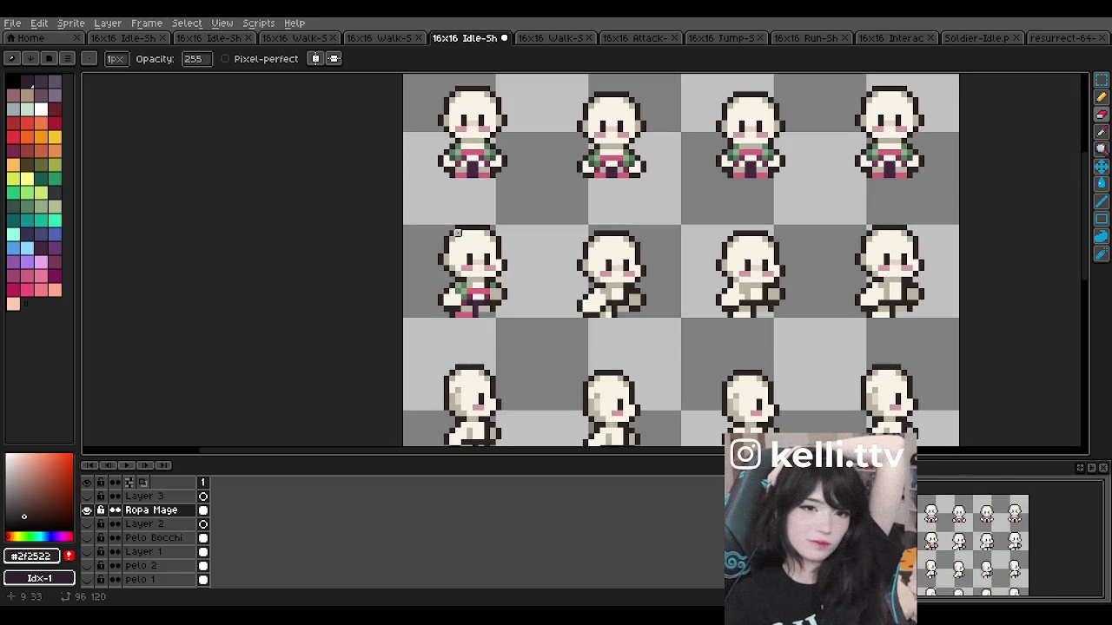
scroll(455, 233, up, 2)
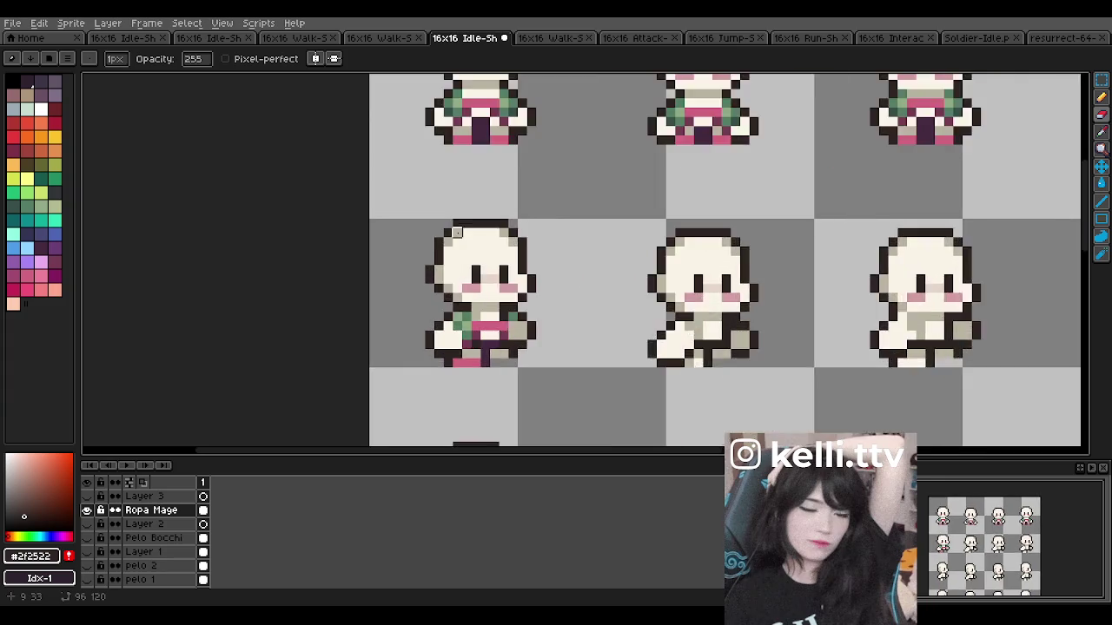
scroll(455, 232, down, 3)
scroll(455, 233, up, 3)
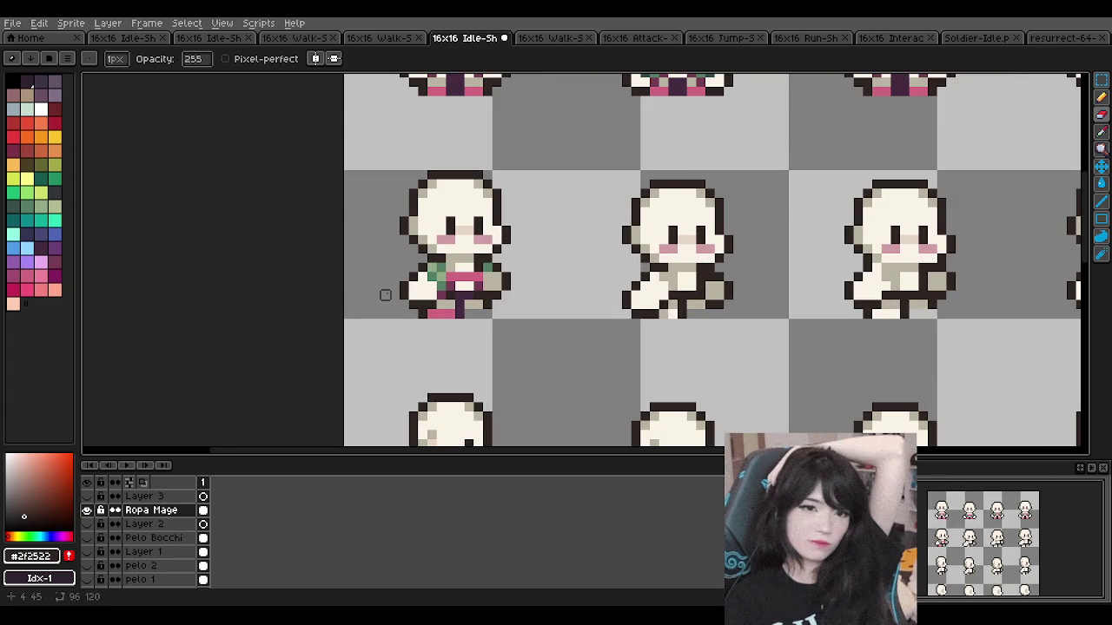
scroll(385, 294, up, 1)
scroll(384, 295, down, 1)
scroll(451, 216, down, 1)
scroll(451, 216, down, 1)
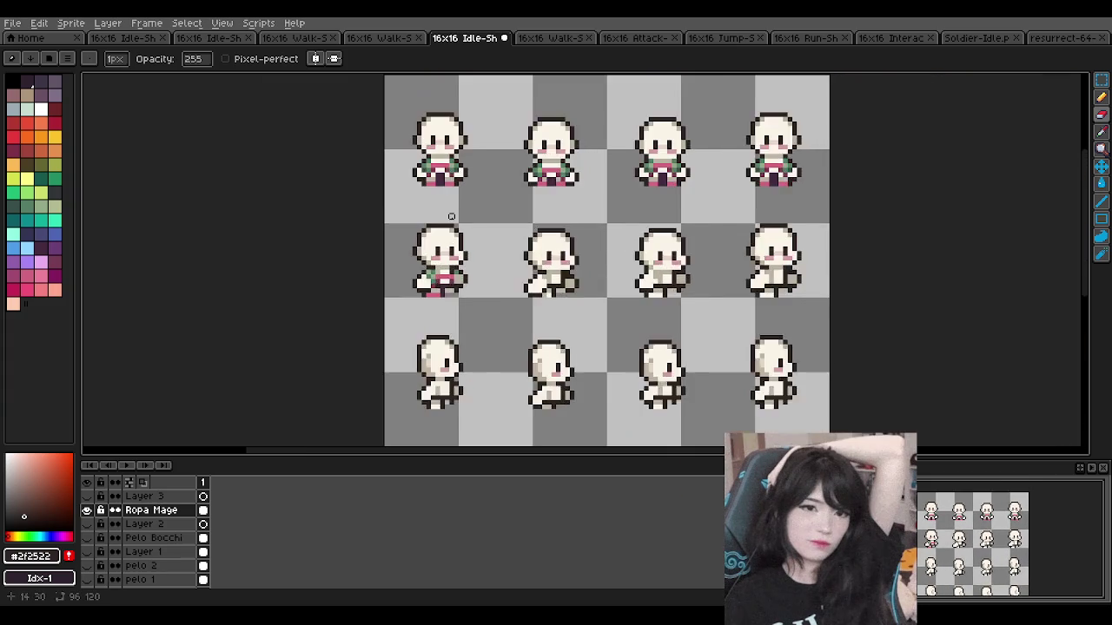
scroll(451, 216, up, 1)
scroll(450, 217, down, 2)
scroll(450, 216, down, 2)
scroll(460, 206, up, 2)
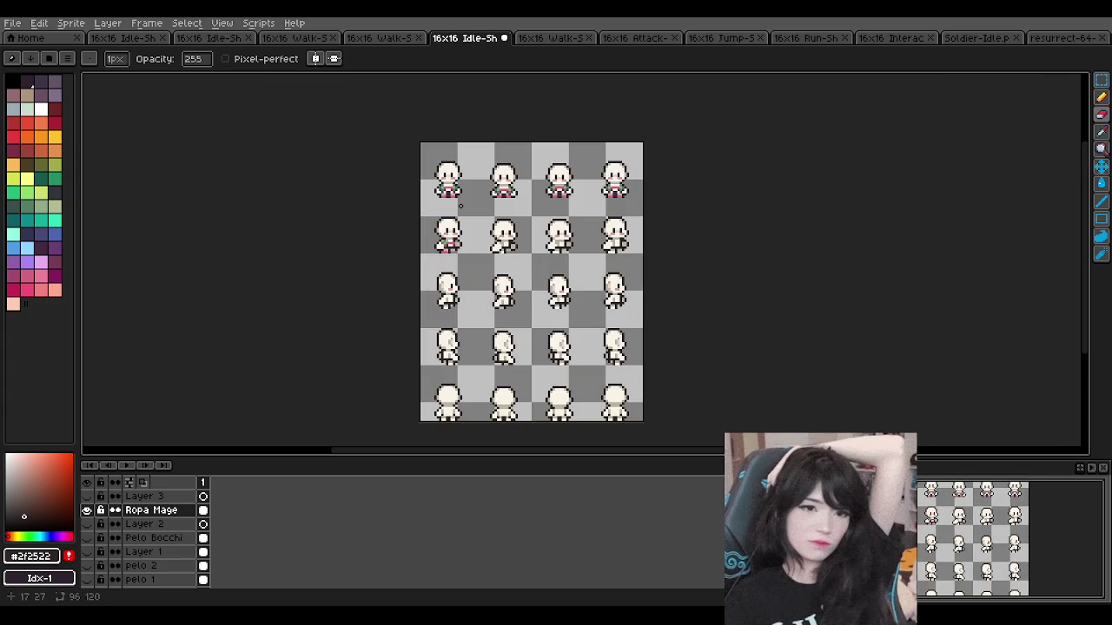
scroll(460, 206, up, 1)
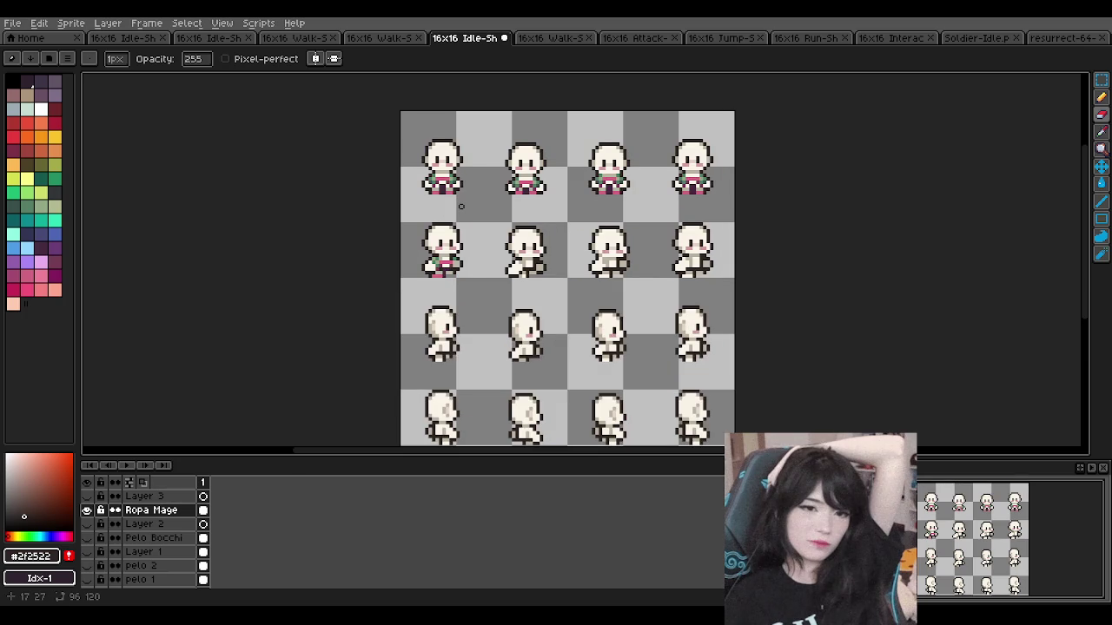
scroll(439, 261, up, 1)
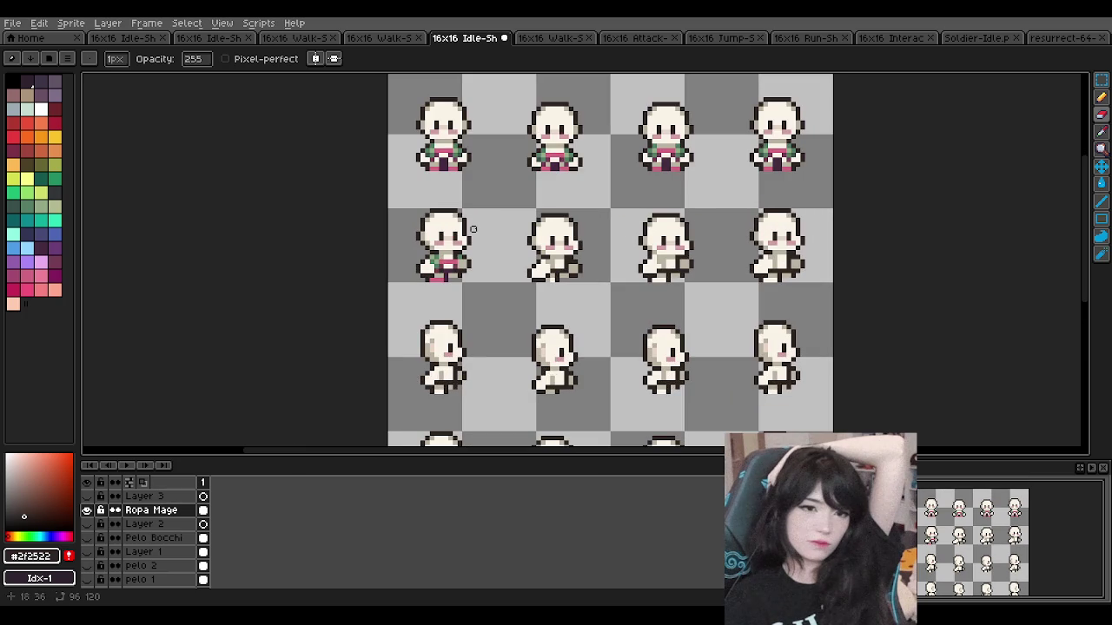
scroll(477, 229, up, 1)
scroll(477, 228, down, 2)
scroll(499, 218, down, 3)
scroll(498, 218, up, 2)
scroll(489, 215, down, 2)
scroll(477, 220, up, 1)
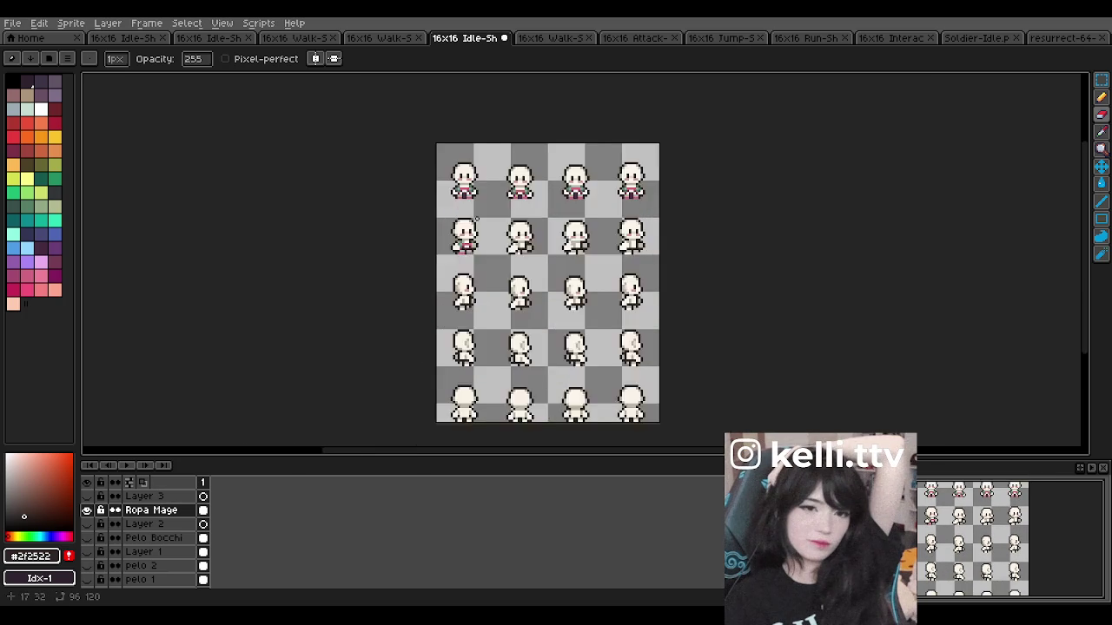
scroll(477, 220, up, 1)
scroll(479, 240, up, 1)
scroll(519, 239, up, 1)
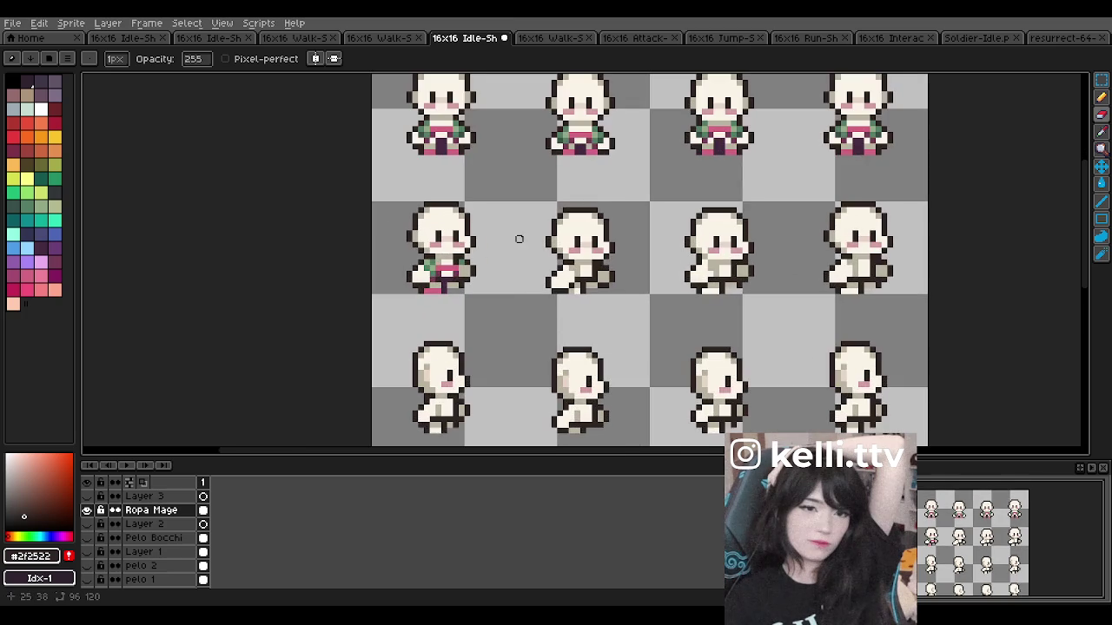
scroll(518, 238, up, 1)
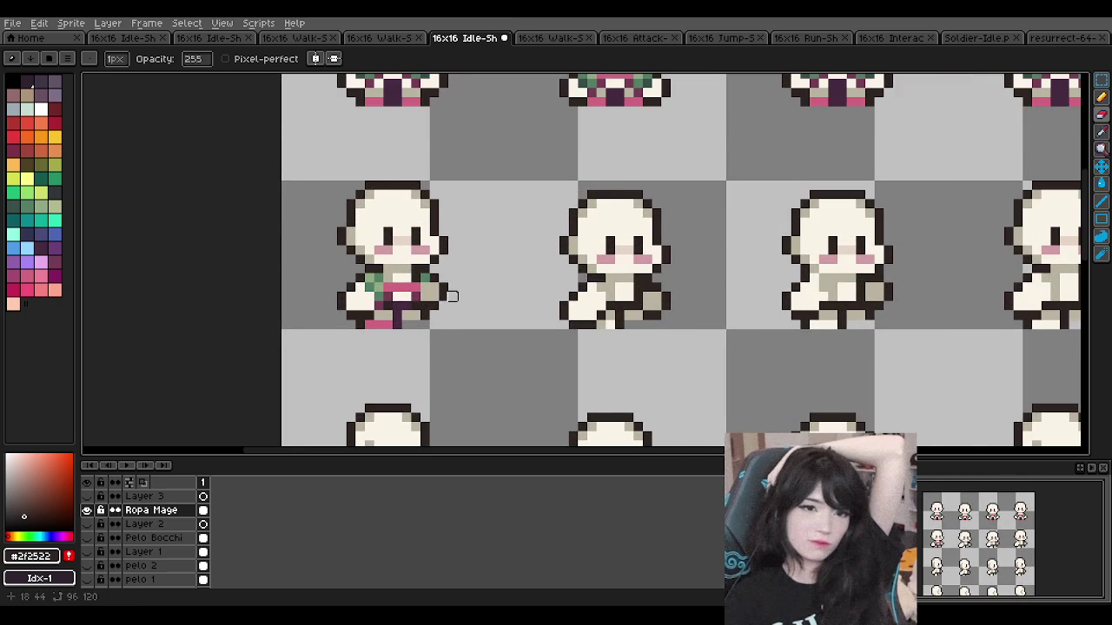
scroll(455, 290, up, 1)
Step: Give the second sprite a dark purple robe strip and a pink chest sash, sampled from the first
alt+click(368, 327)
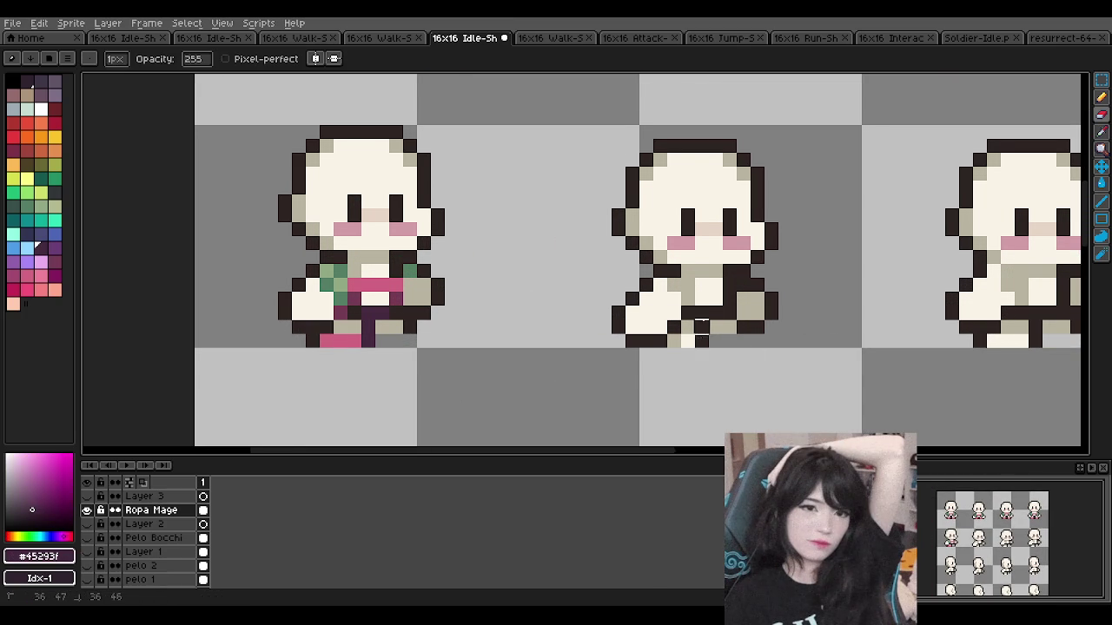
alt+click(373, 304)
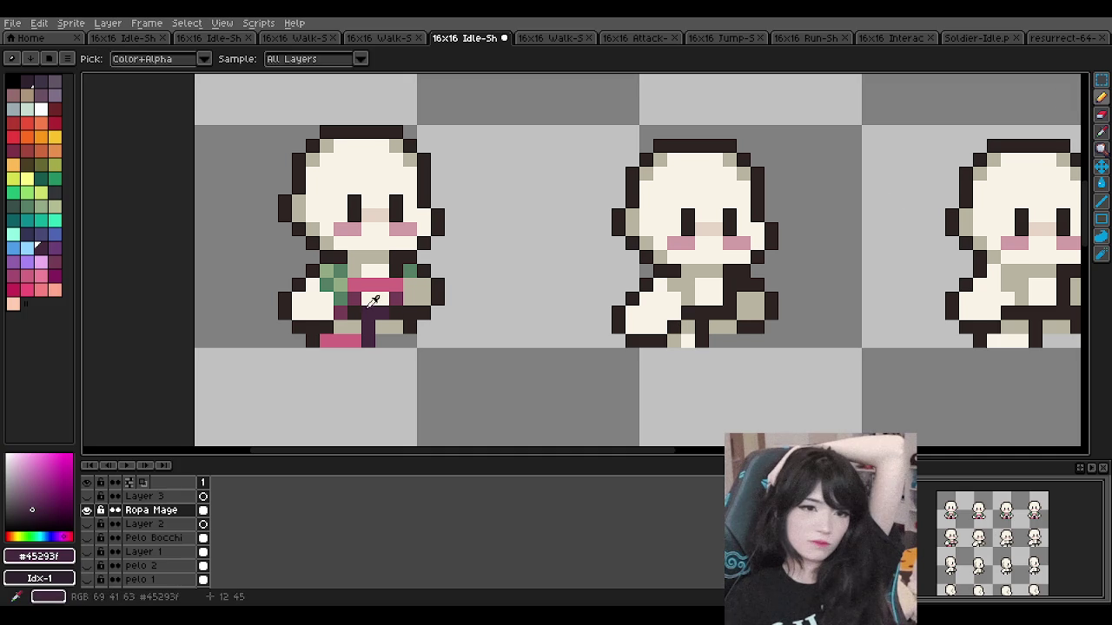
drag(698, 334, 698, 313)
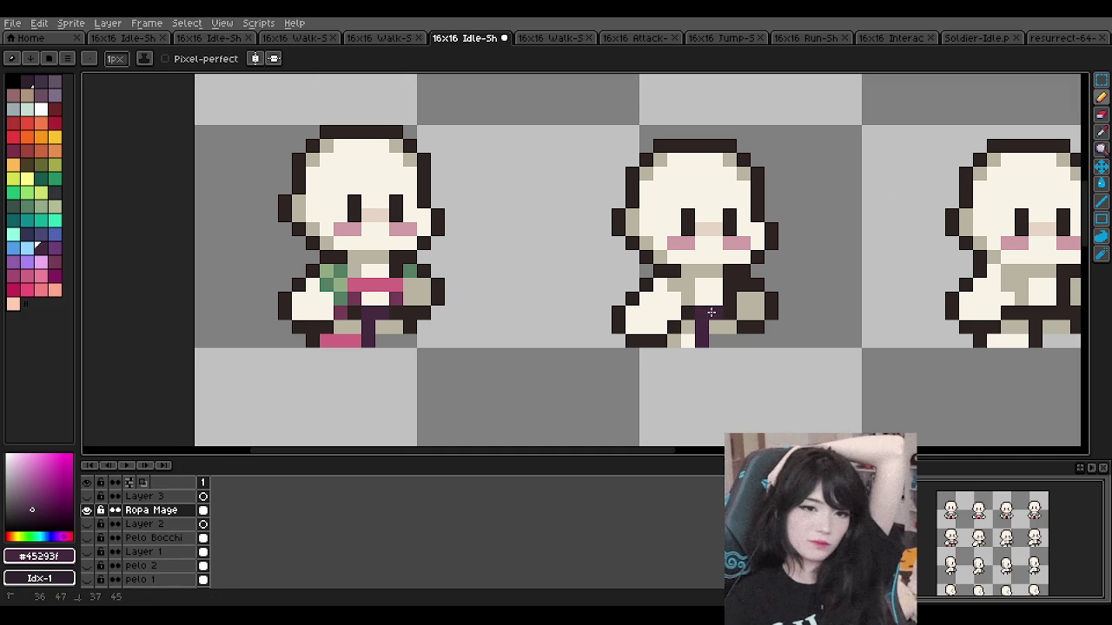
alt+click(393, 297)
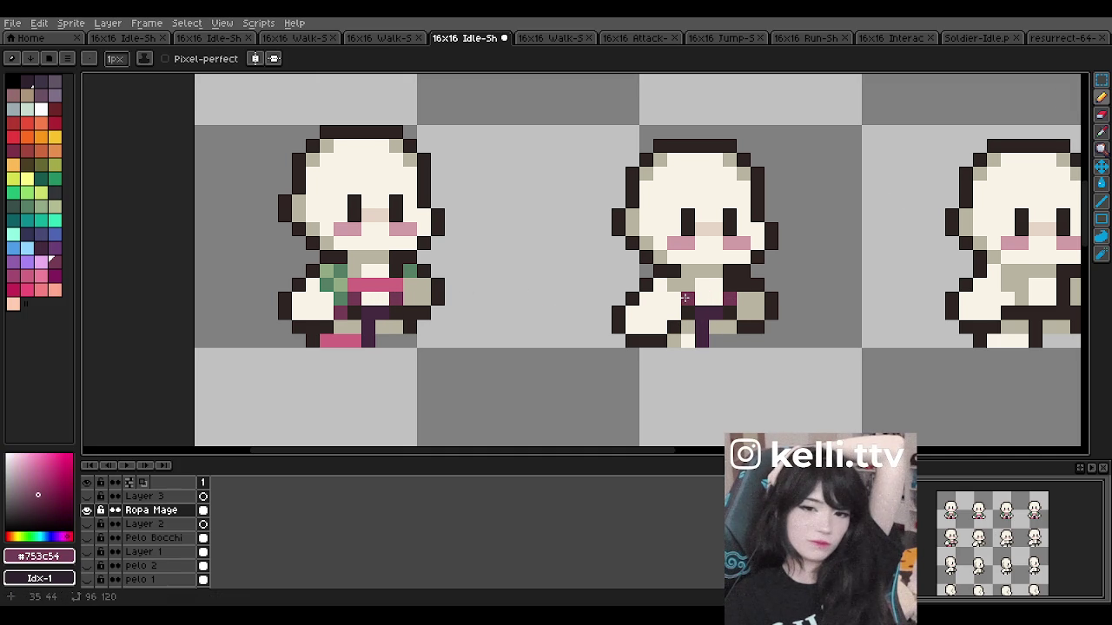
alt+click(379, 289)
drag(686, 285, 729, 285)
Step: Sample the light and dark sleeve greens, then the pink outfit colour again
alt+click(659, 287)
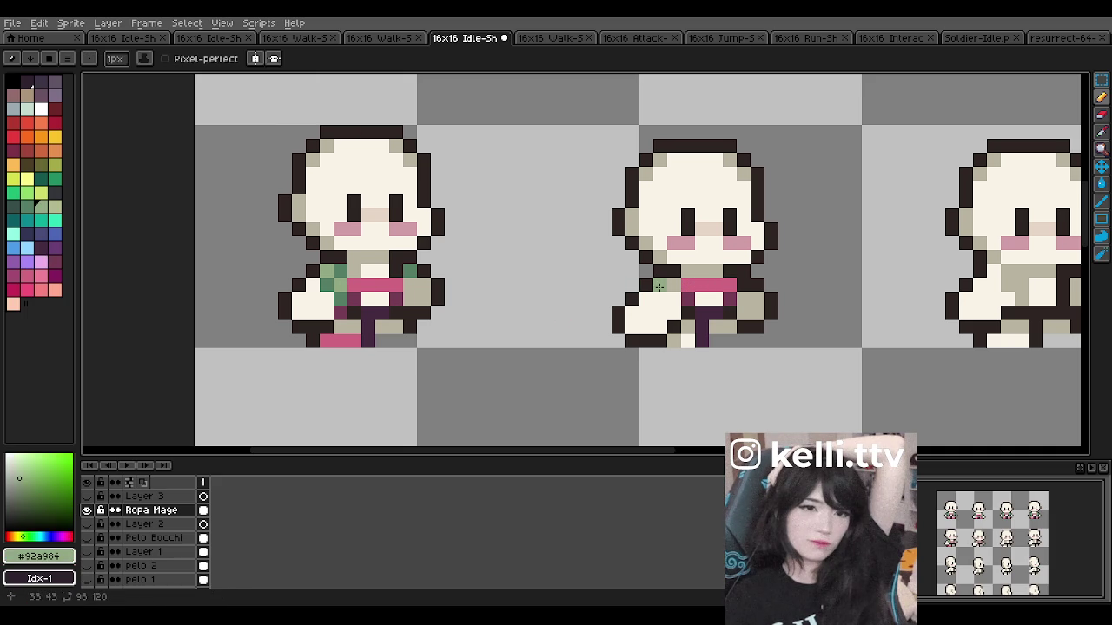
alt+click(327, 285)
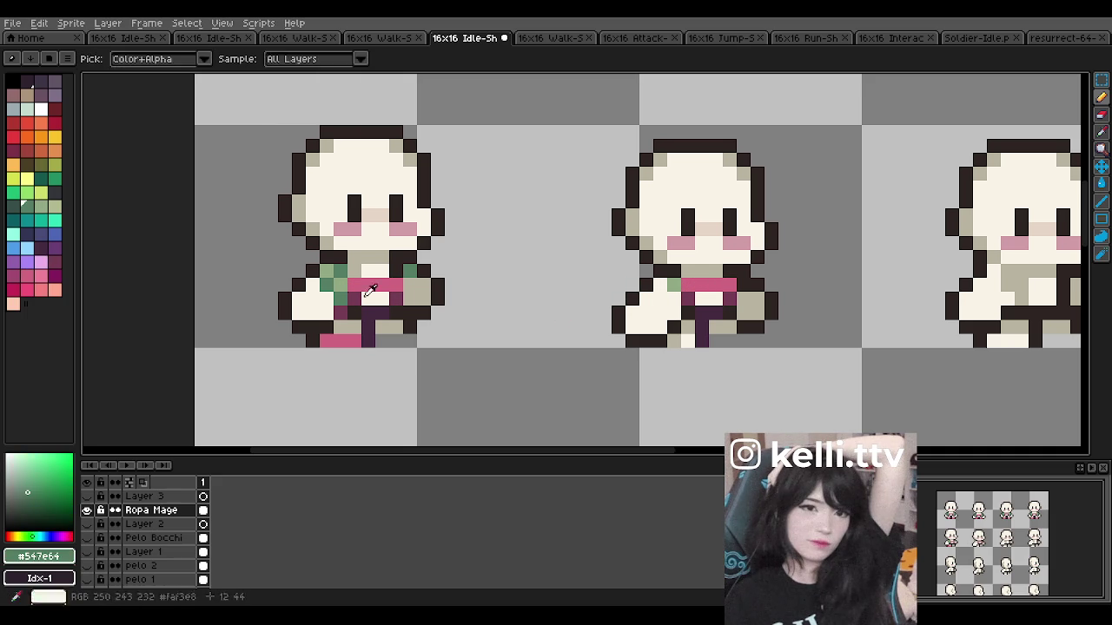
scroll(616, 257, down, 3)
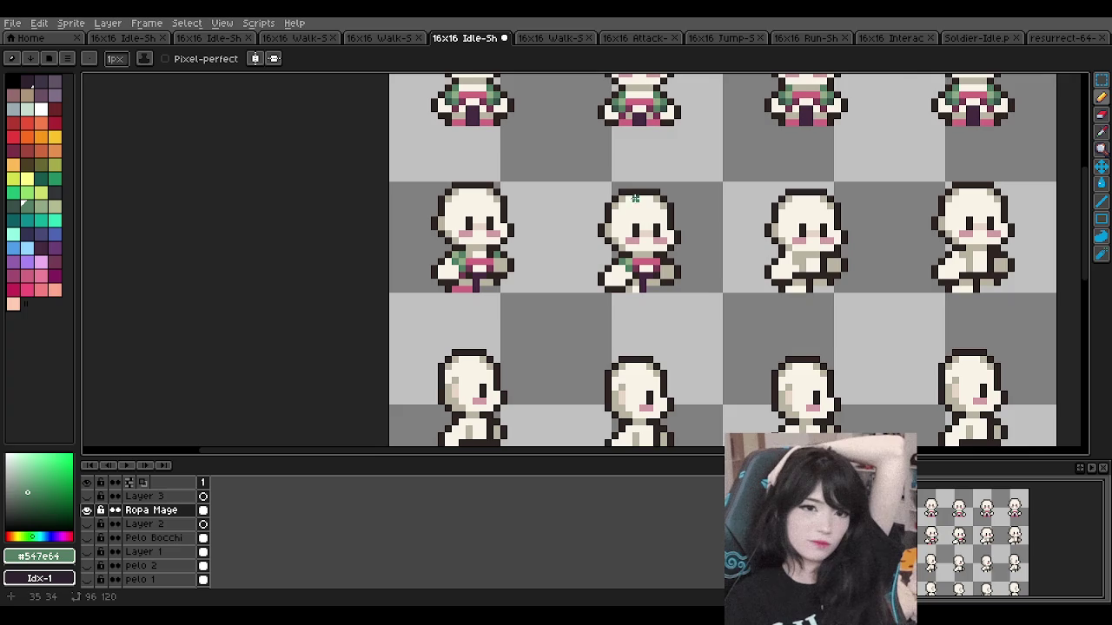
scroll(634, 198, up, 1)
scroll(636, 261, up, 1)
alt+click(638, 340)
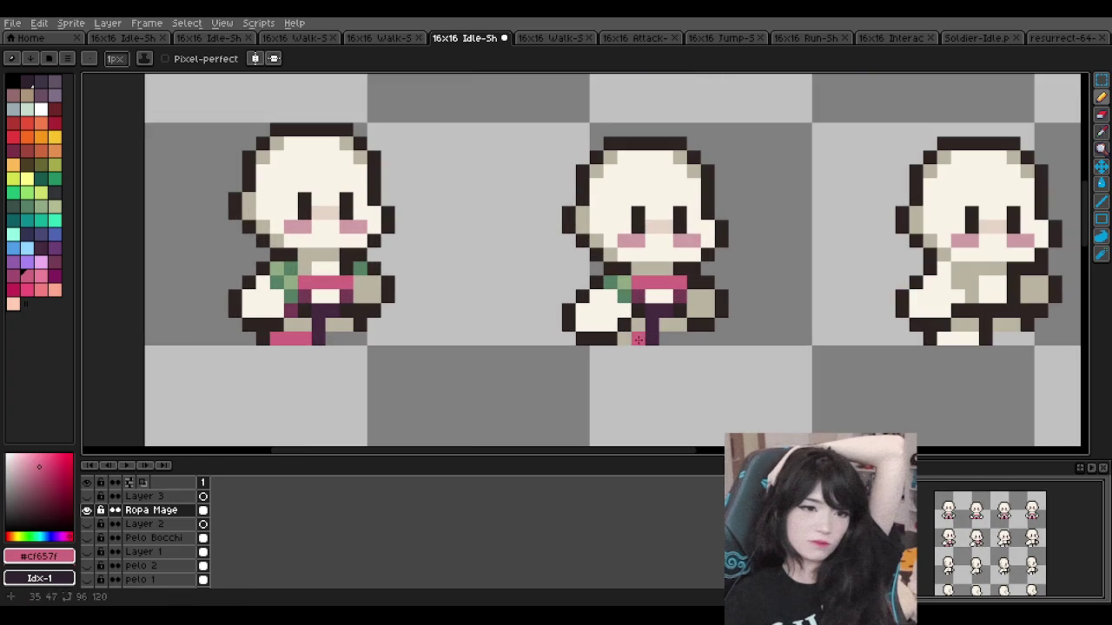
scroll(639, 277, down, 3)
scroll(643, 226, down, 1)
scroll(645, 198, up, 1)
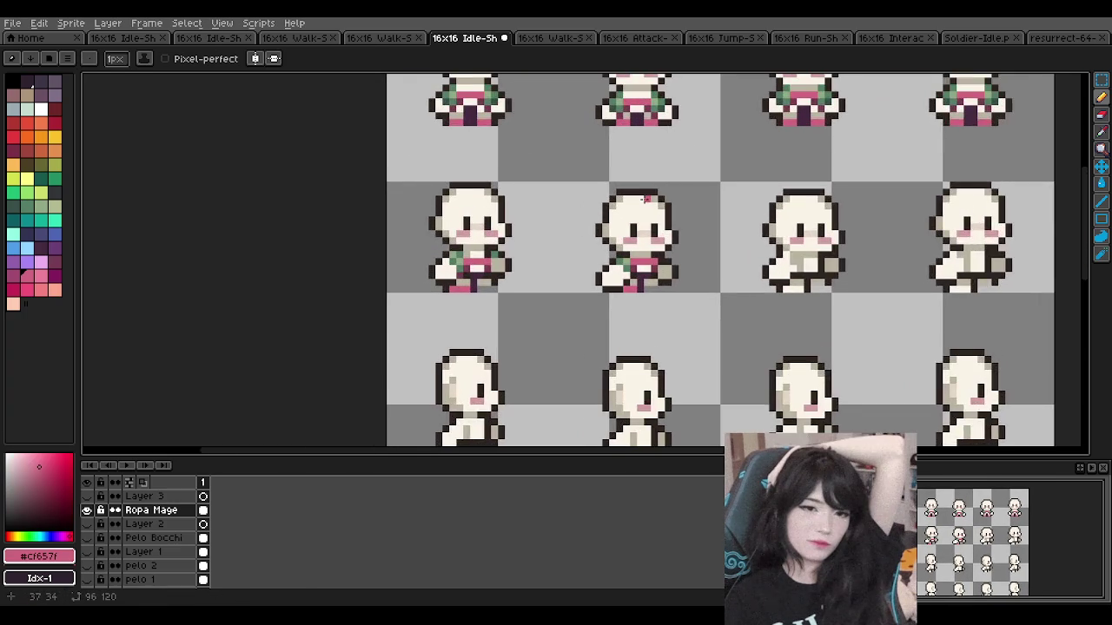
scroll(645, 198, up, 1)
scroll(645, 198, up, 1)
scroll(645, 198, down, 1)
scroll(646, 198, up, 1)
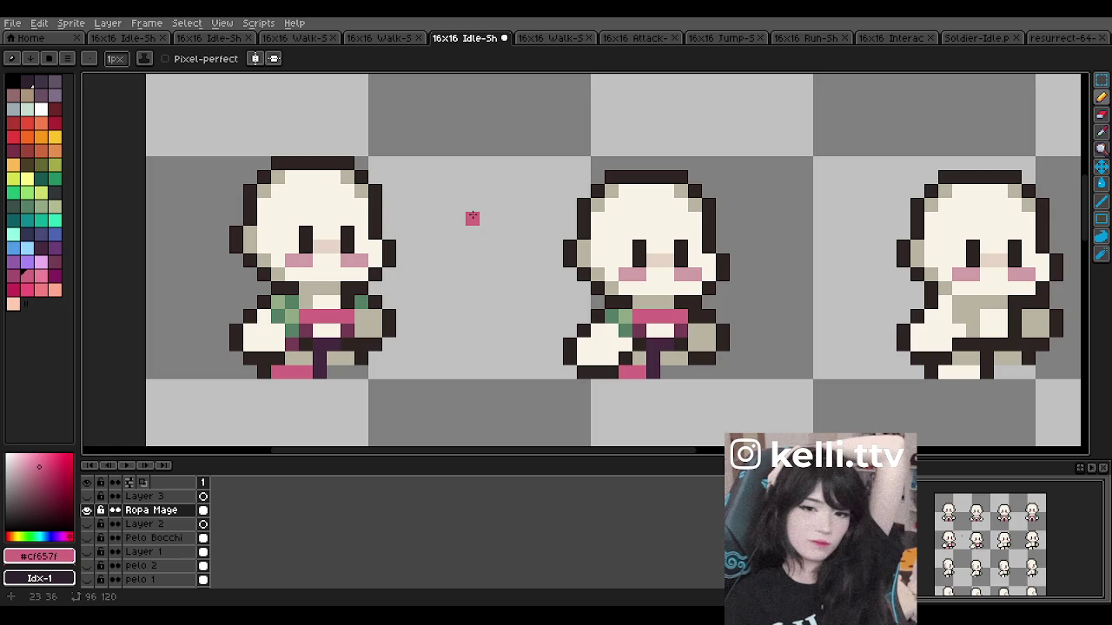
scroll(667, 288, up, 1)
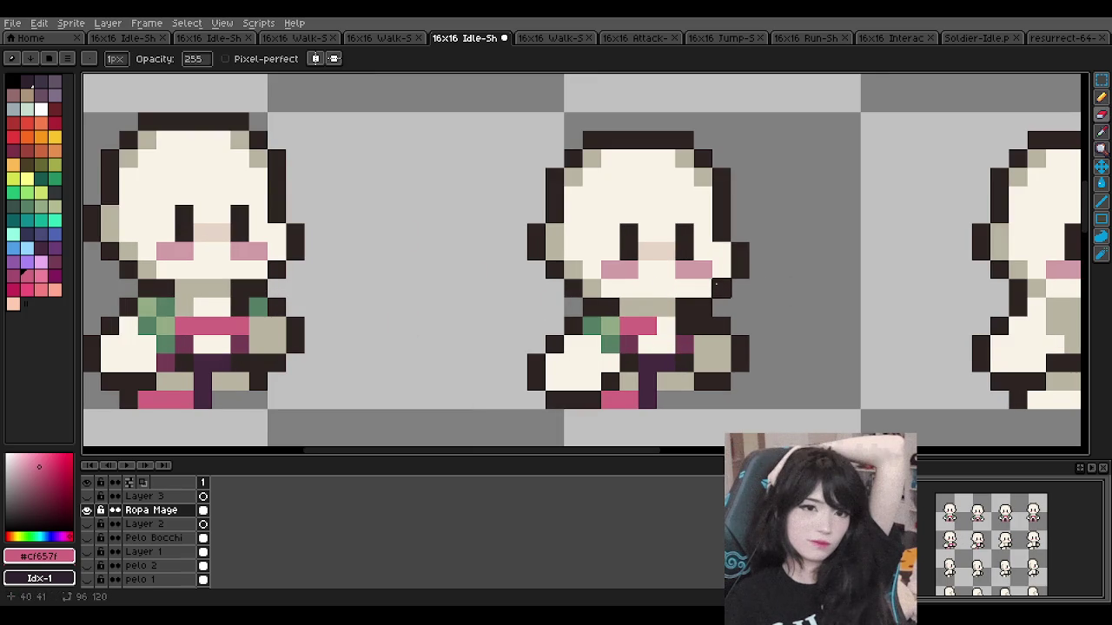
Step: Undo the last eraser stroke on the outfit
key(ctrl+z)
scroll(721, 269, down, 4)
scroll(721, 270, down, 2)
scroll(721, 269, up, 1)
scroll(721, 270, down, 2)
scroll(721, 269, up, 3)
scroll(715, 275, up, 2)
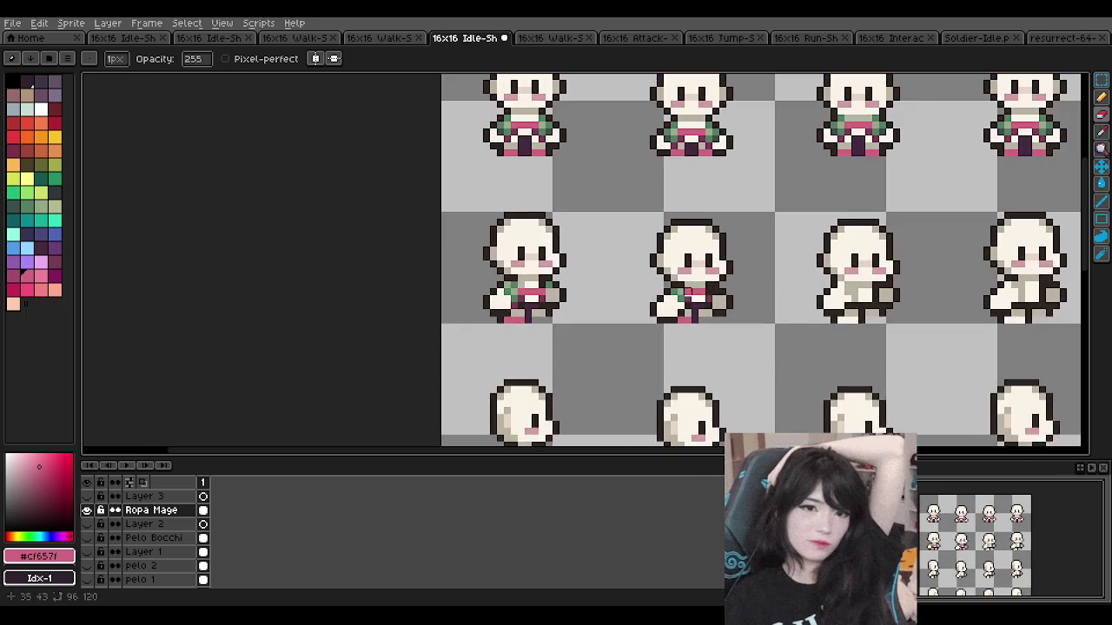
scroll(695, 269, up, 1)
scroll(695, 269, down, 2)
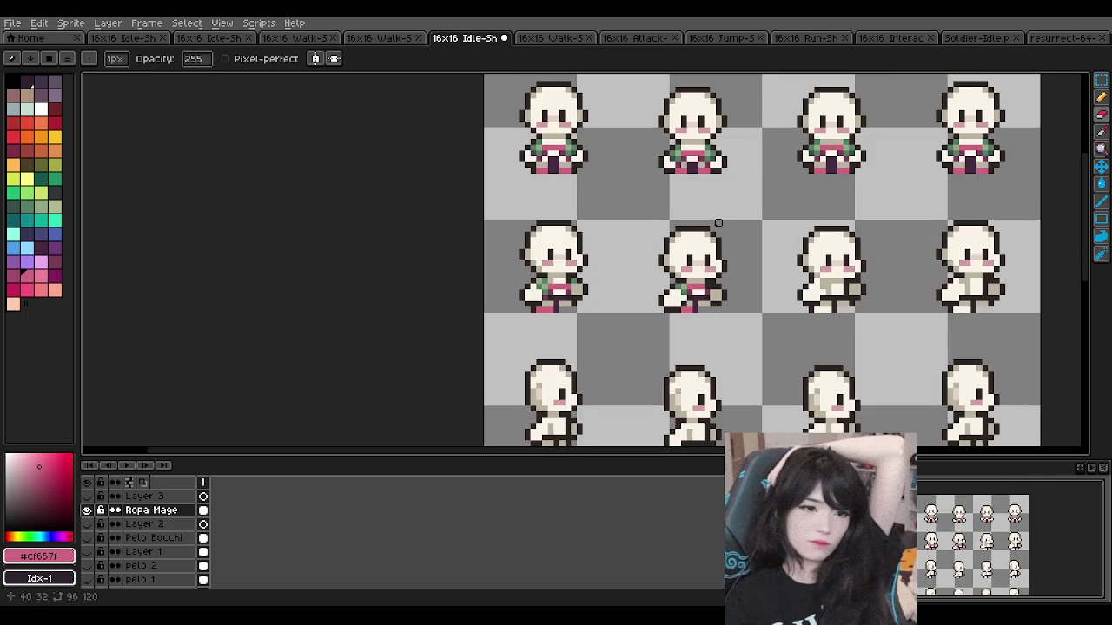
scroll(718, 224, down, 1)
scroll(842, 251, up, 1)
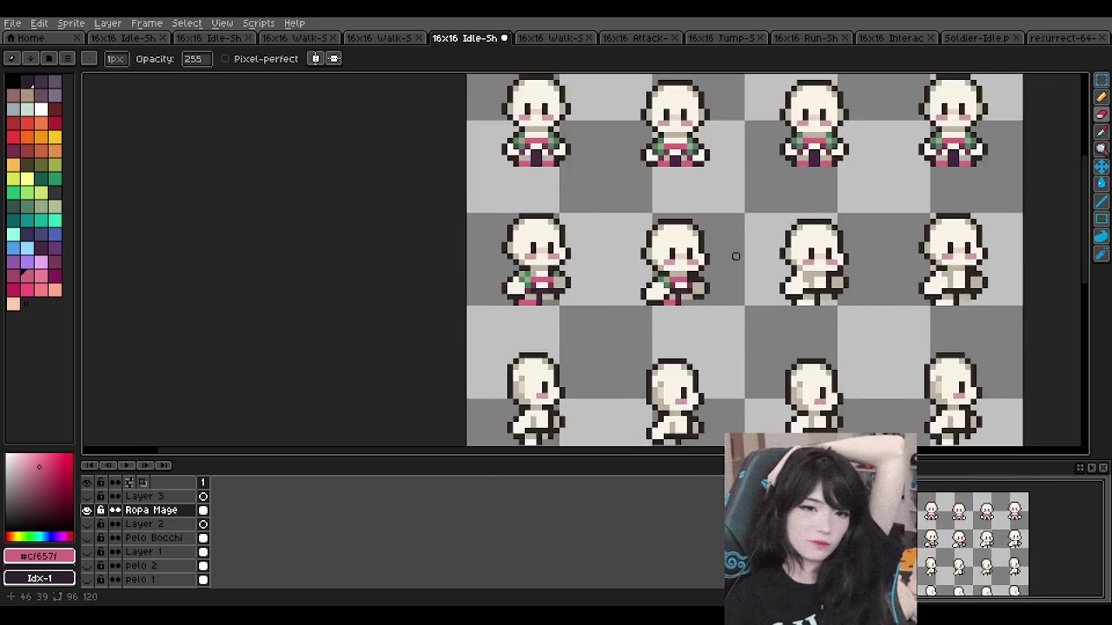
scroll(756, 253, down, 3)
scroll(641, 296, up, 2)
scroll(647, 287, up, 2)
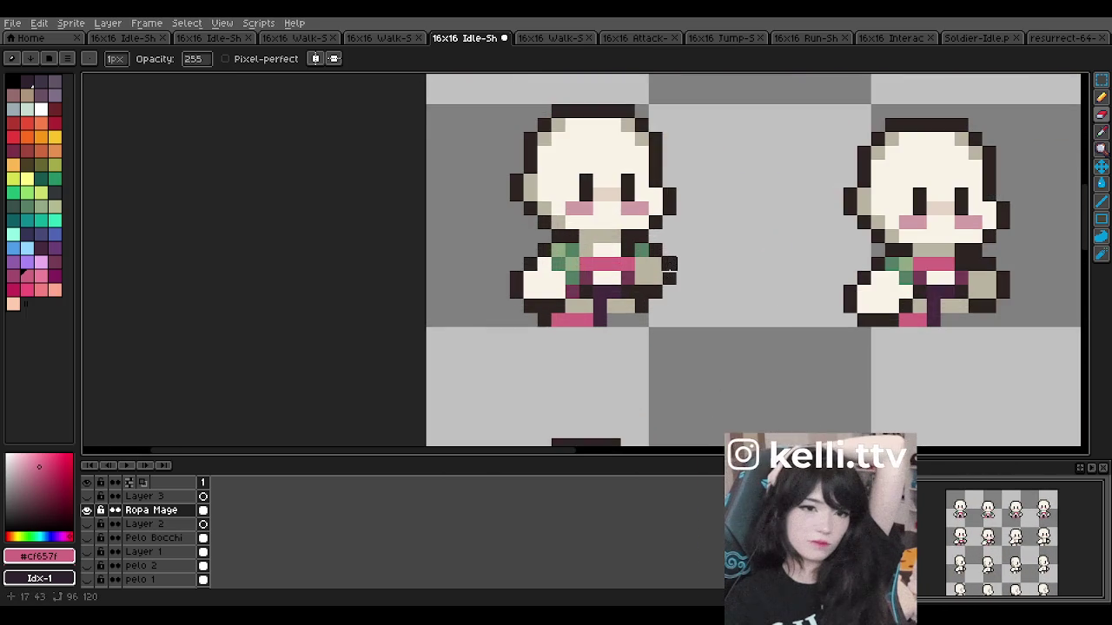
scroll(657, 277, down, 2)
scroll(658, 276, up, 1)
scroll(608, 287, up, 2)
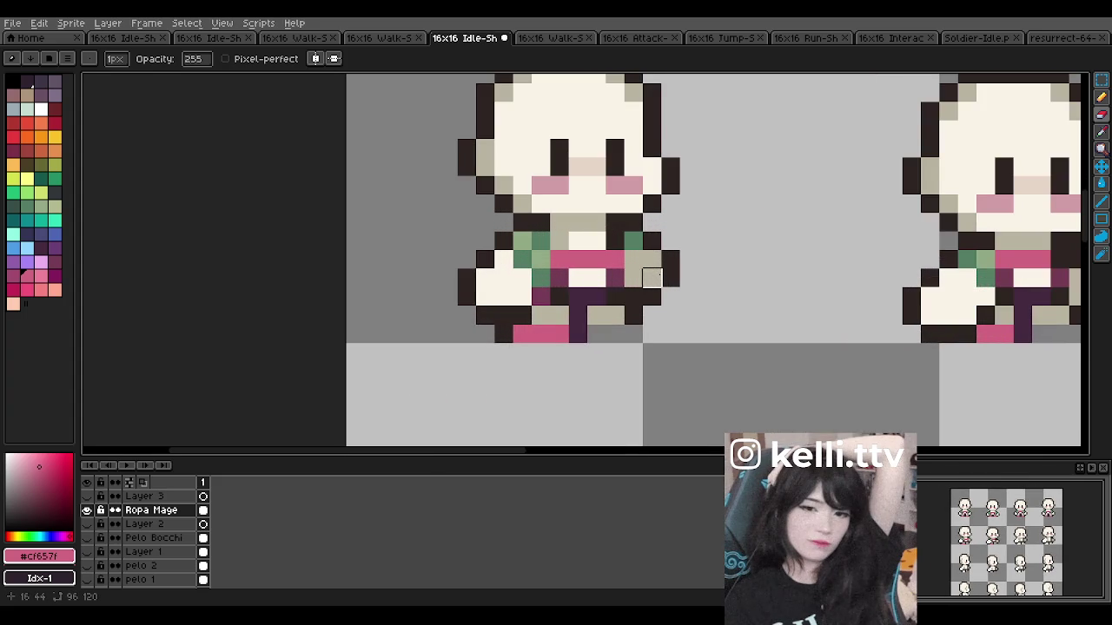
Step: Eyedrop the dark purple #45293f from the robe and return to the Pencil
alt+click(588, 293)
click(1101, 97)
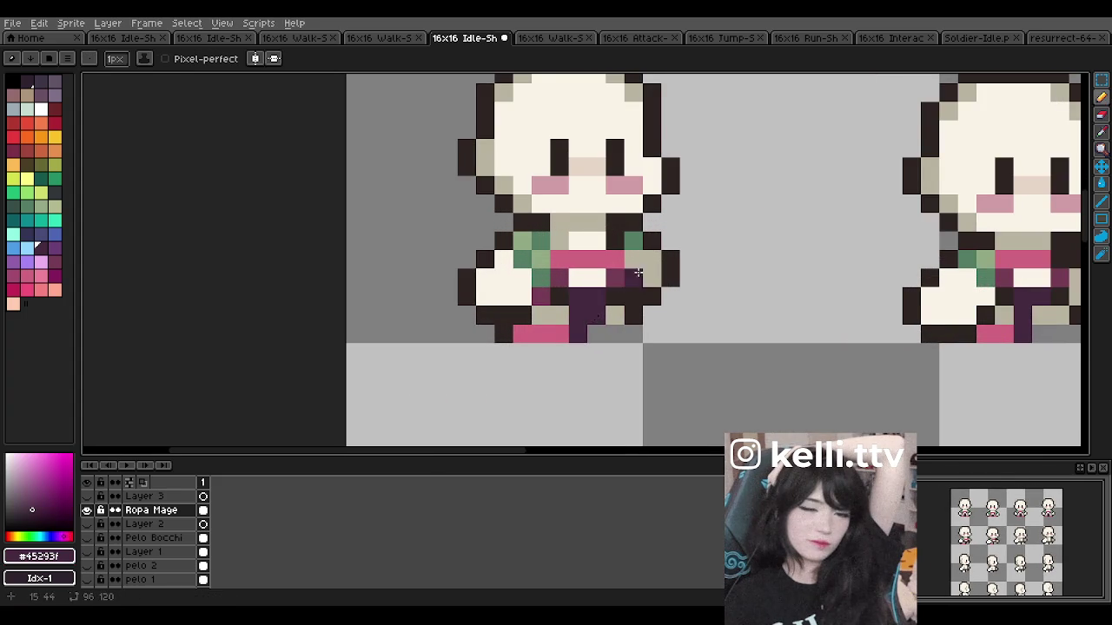
scroll(767, 284, down, 3)
scroll(767, 284, up, 1)
scroll(661, 237, down, 2)
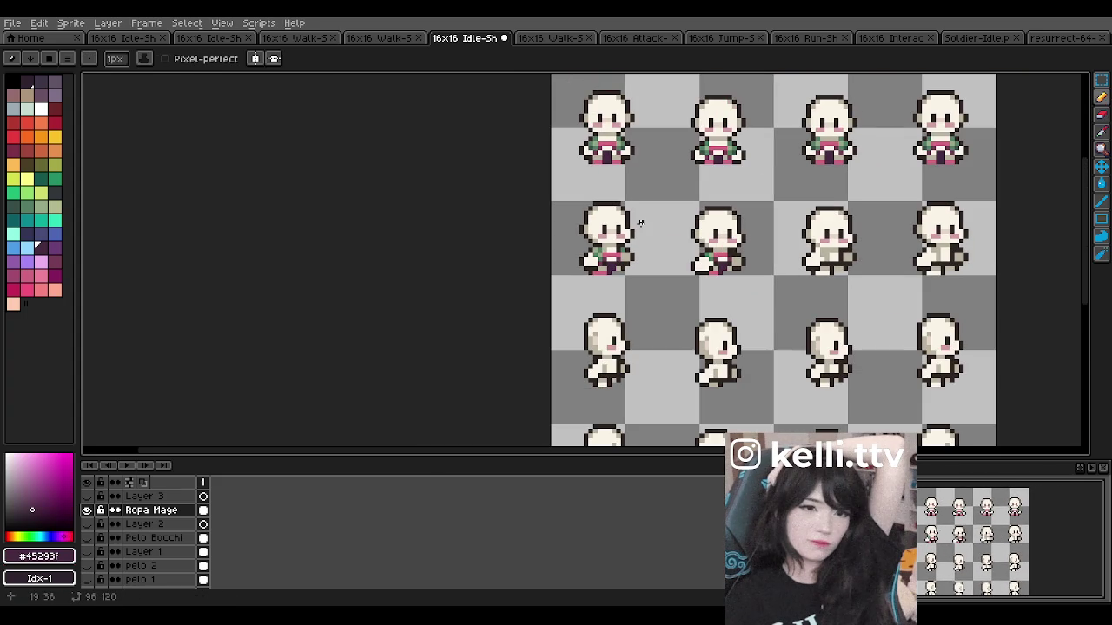
scroll(680, 217, down, 1)
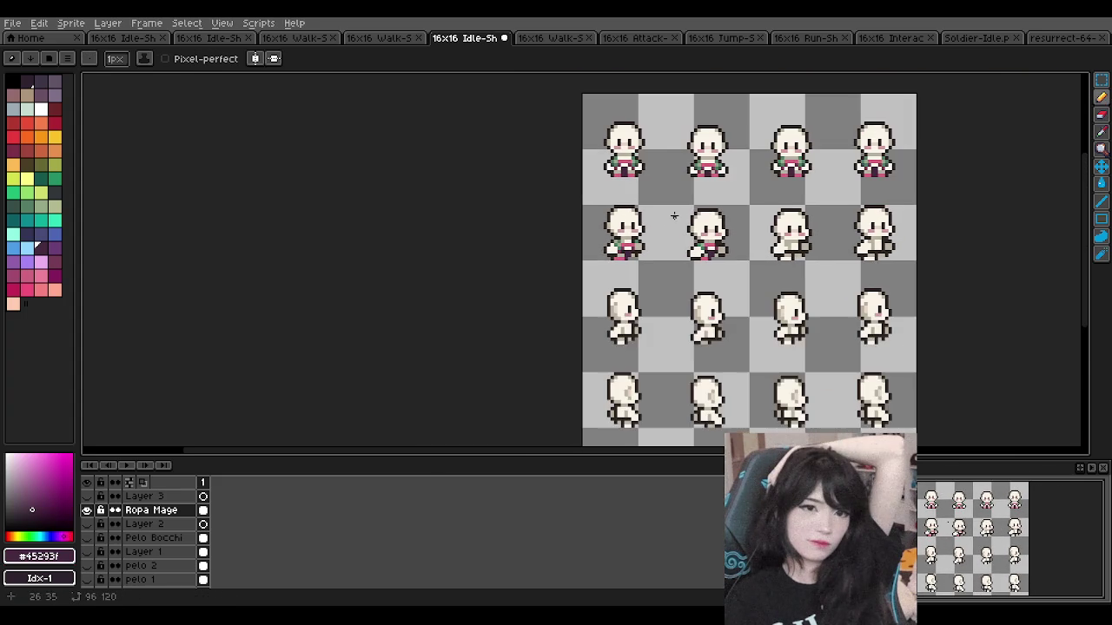
scroll(816, 230, up, 1)
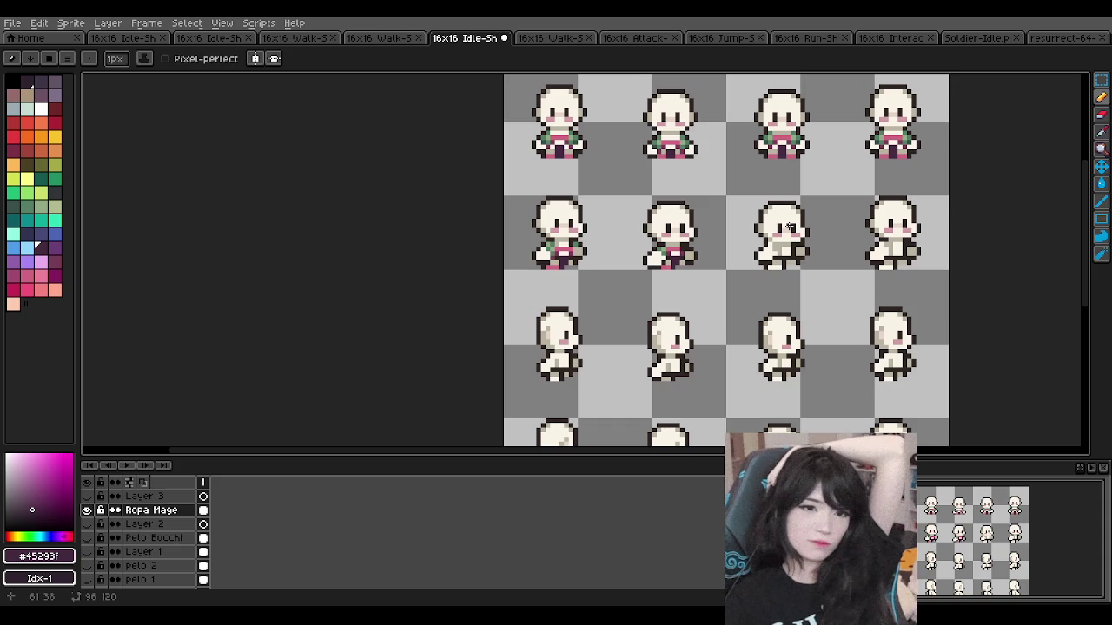
scroll(789, 228, up, 1)
scroll(793, 232, up, 1)
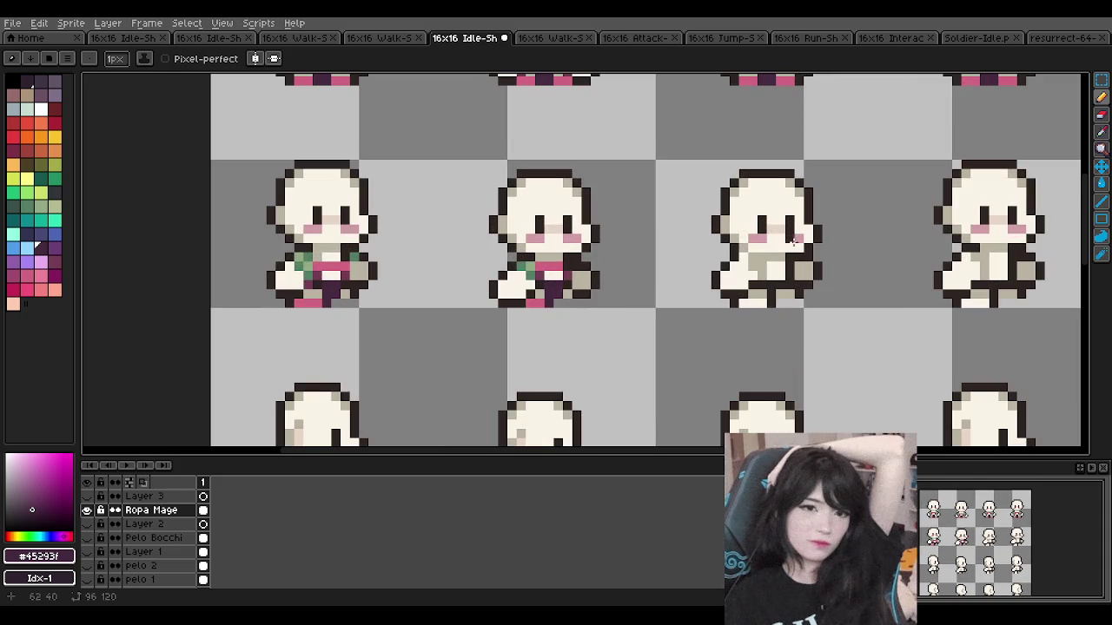
scroll(715, 242, down, 2)
scroll(608, 200, down, 1)
scroll(555, 174, down, 1)
scroll(556, 174, up, 1)
scroll(528, 149, up, 1)
scroll(529, 149, down, 4)
scroll(529, 146, up, 2)
scroll(529, 174, up, 2)
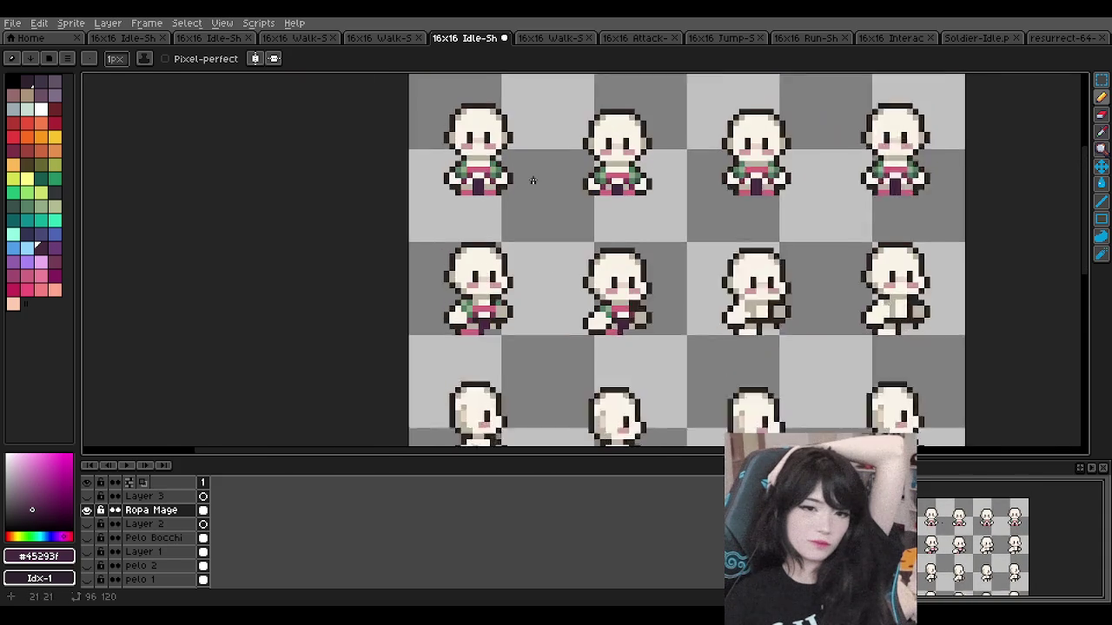
scroll(469, 165, up, 1)
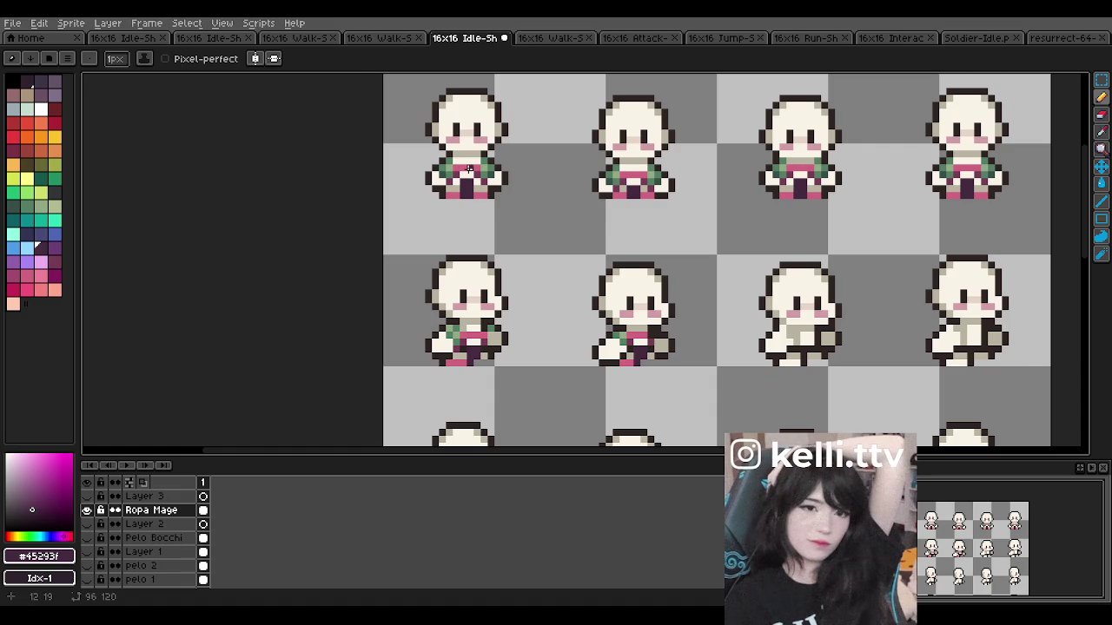
scroll(469, 174, down, 1)
scroll(485, 196, down, 1)
scroll(486, 199, down, 1)
scroll(491, 208, down, 1)
scroll(496, 221, up, 1)
scroll(498, 178, up, 1)
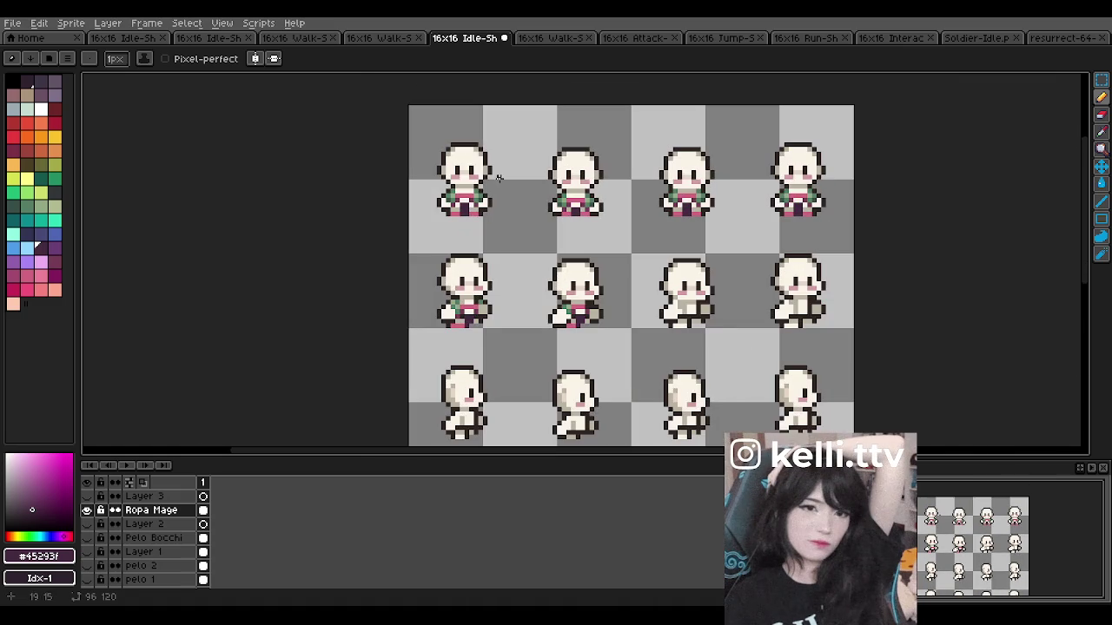
Step: Show the pelo 2 hair layer and close its Layer Properties without changes
click(87, 568)
double_click(139, 565)
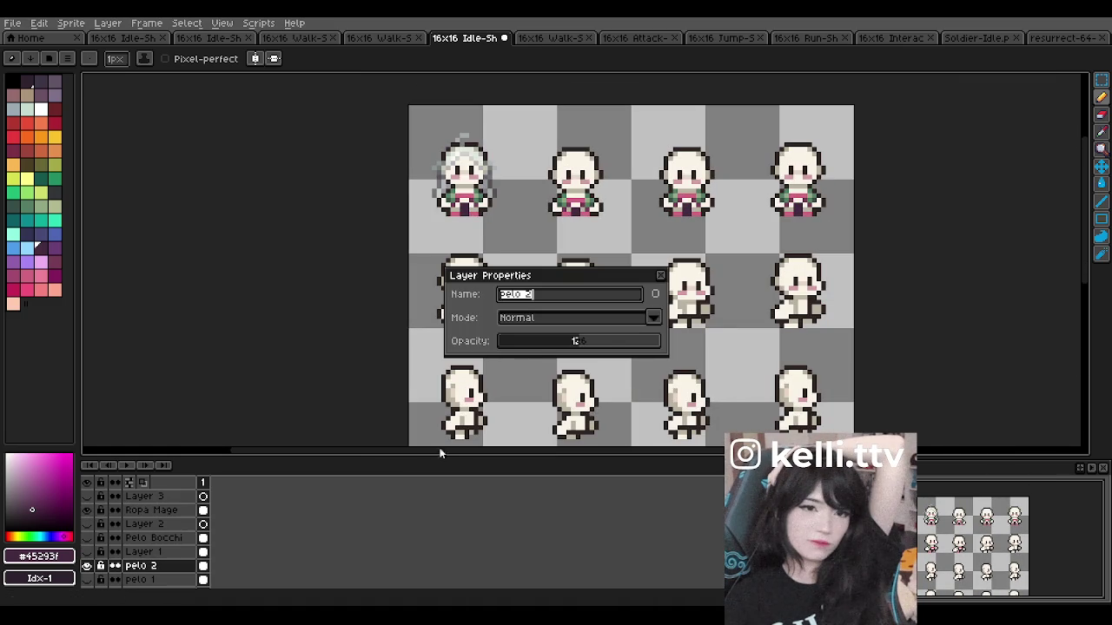
click(660, 276)
scroll(641, 361, down, 1)
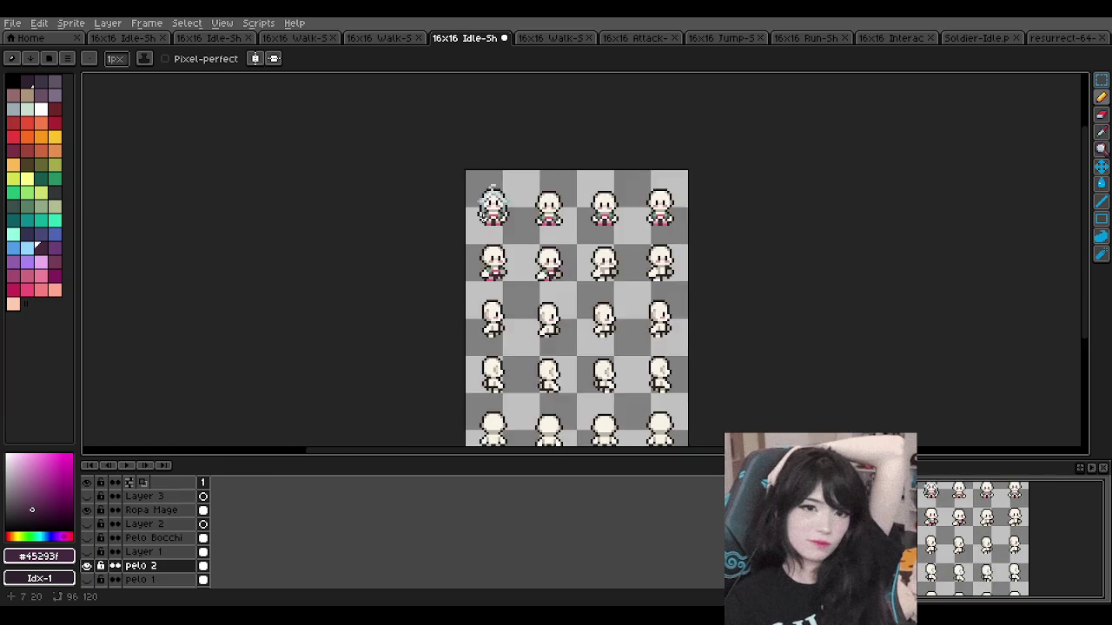
scroll(490, 207, up, 2)
scroll(493, 228, up, 1)
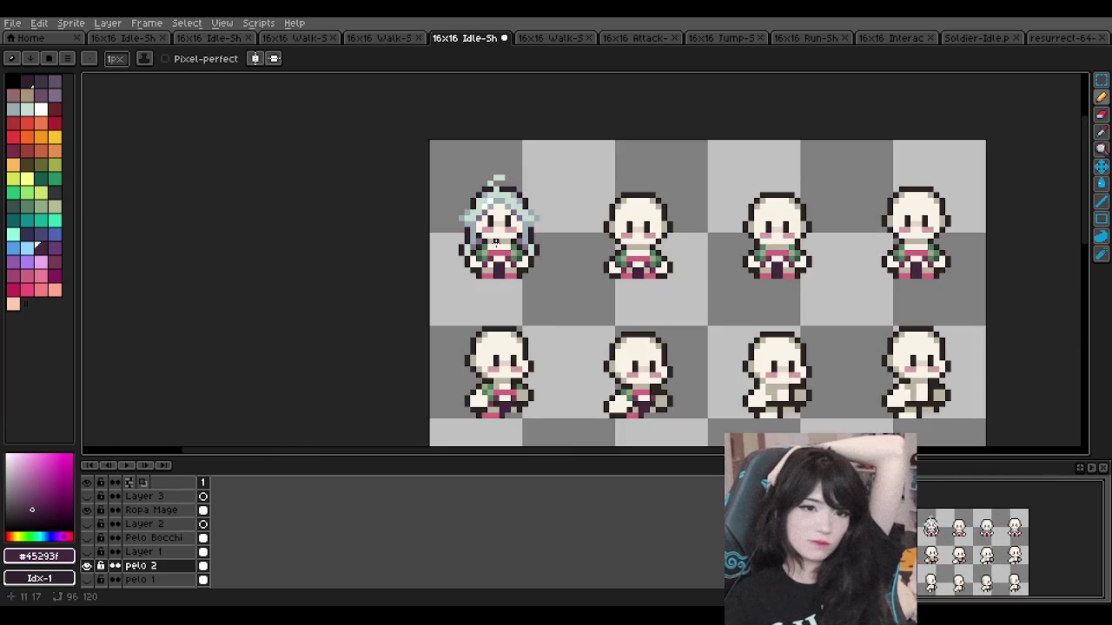
scroll(496, 242, up, 1)
scroll(497, 242, down, 2)
scroll(497, 242, up, 2)
Step: Toggle pelo 2 off and on to compare it with the blue pelo 1 hair
click(87, 566)
scroll(523, 226, down, 2)
scroll(524, 226, up, 2)
click(87, 566)
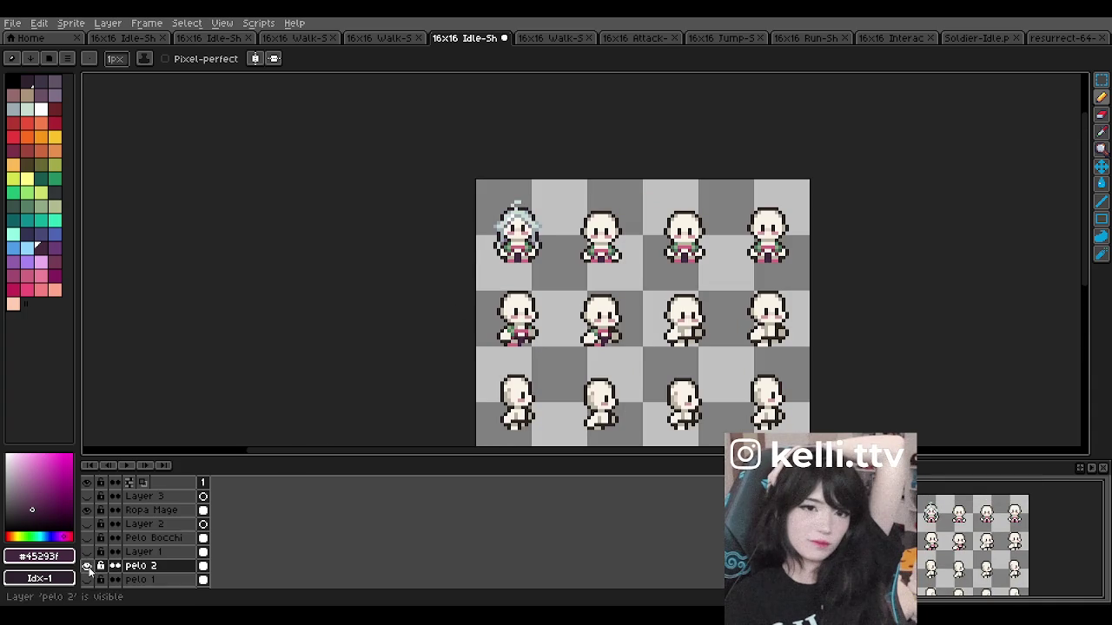
click(87, 567)
scroll(461, 223, down, 1)
scroll(482, 213, down, 1)
scroll(482, 214, up, 5)
scroll(480, 228, down, 1)
scroll(478, 233, up, 2)
scroll(474, 238, down, 1)
scroll(469, 246, down, 1)
scroll(471, 275, up, 1)
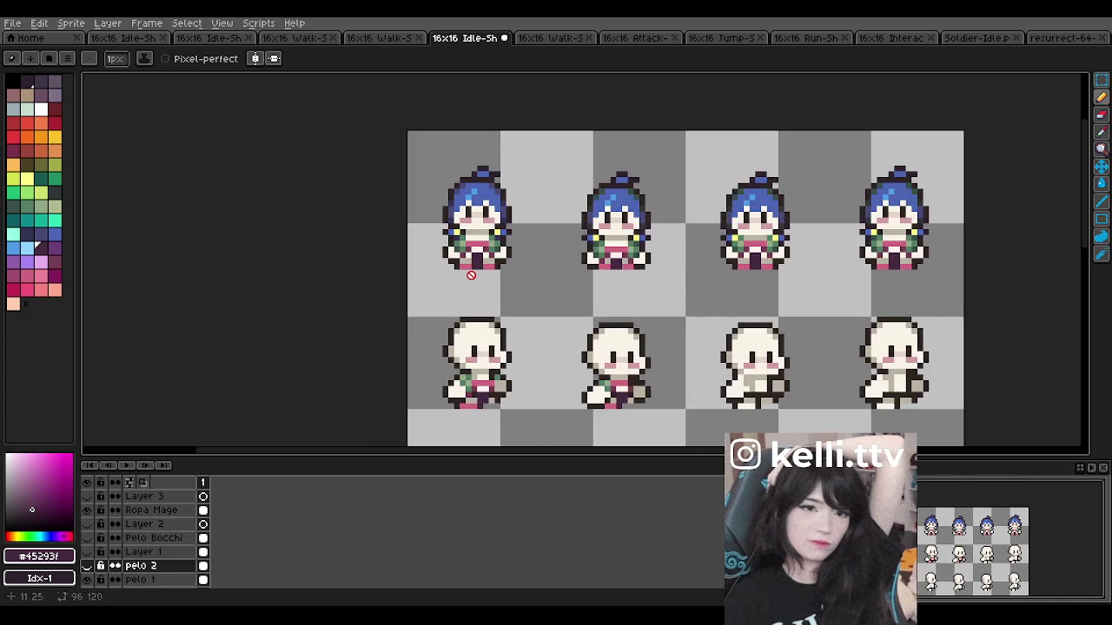
Step: Flick pelo 1 on and off to compare, then hide pelo 1 and the body Layer
click(87, 581)
click(88, 581)
click(87, 581)
click(88, 581)
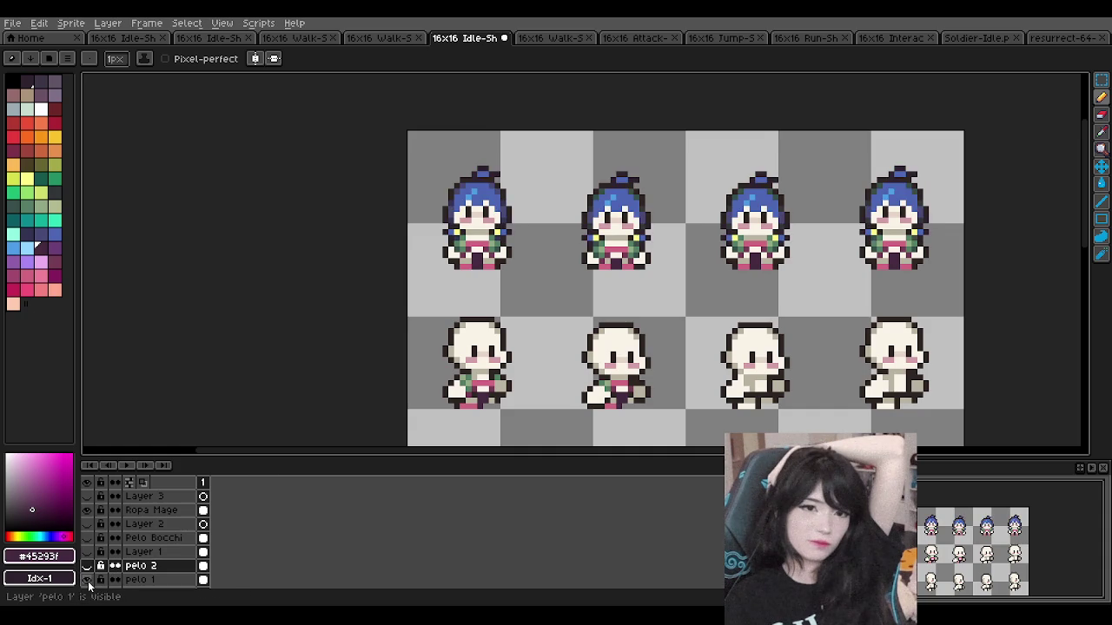
click(88, 581)
click(88, 581)
click(88, 581)
scroll(88, 574, down, 2)
click(86, 551)
click(86, 552)
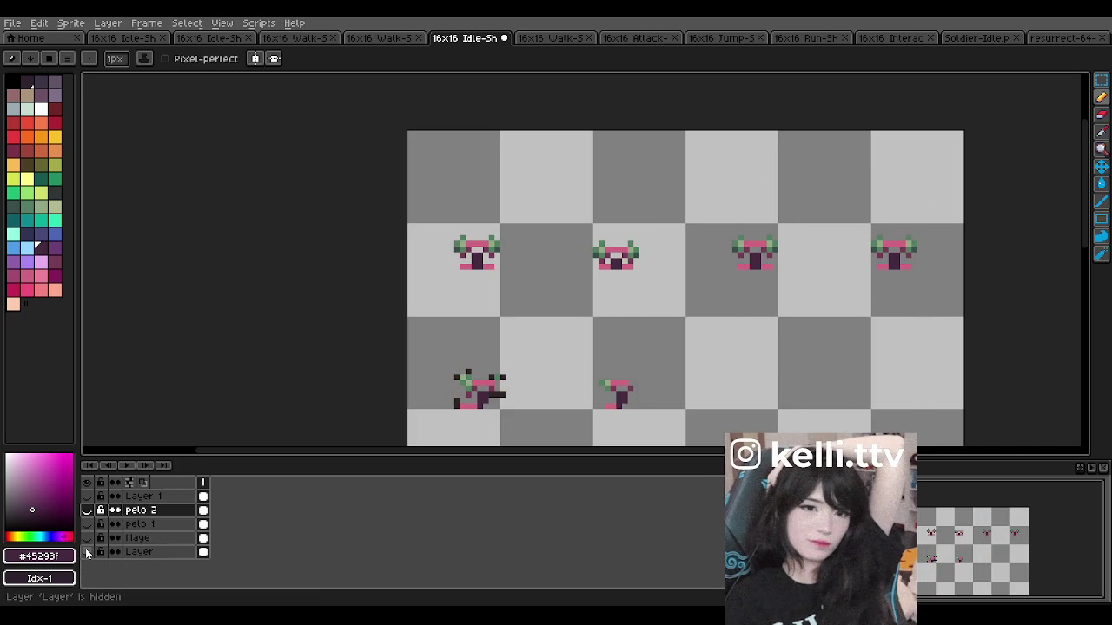
Step: Toggle the body Layer on and off to check the outfit, leaving it hidden
scroll(467, 397, up, 1)
scroll(497, 385, up, 1)
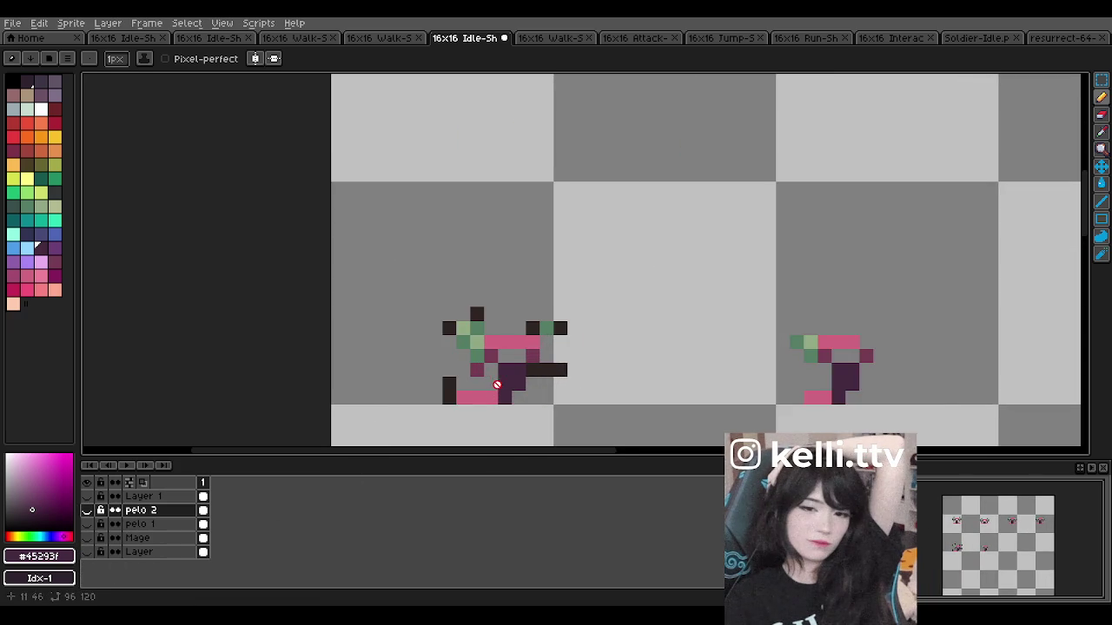
scroll(497, 385, up, 1)
click(87, 552)
click(87, 553)
click(87, 553)
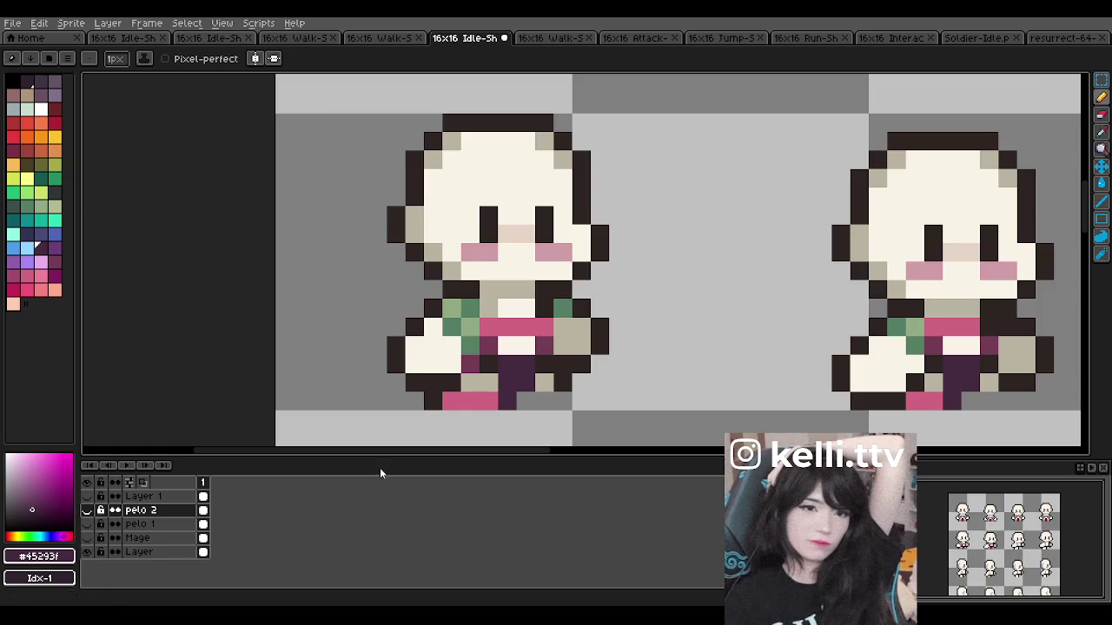
click(87, 553)
Step: On the Ropa Mage layer, erase the stray dark outline pixels from the outfit
scroll(154, 512, up, 1)
scroll(152, 524, up, 1)
scroll(152, 521, up, 1)
click(149, 509)
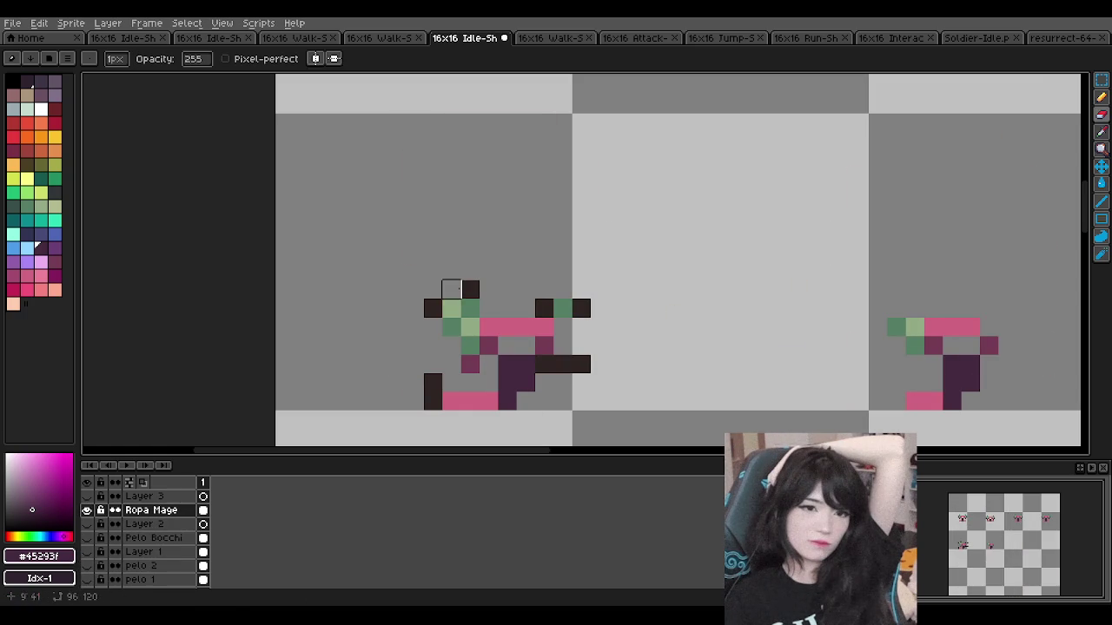
click(469, 288)
click(432, 309)
click(544, 308)
click(581, 308)
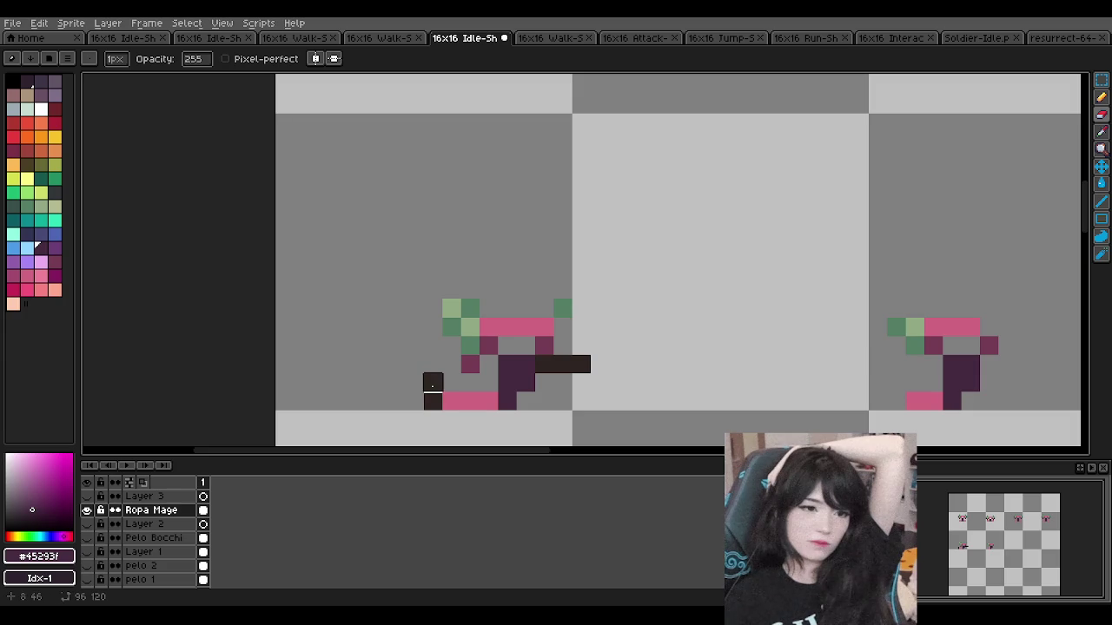
drag(433, 380, 433, 401)
Step: Show pelo 1 hair and the body Layer again, undoing and redoing the last erase
click(88, 580)
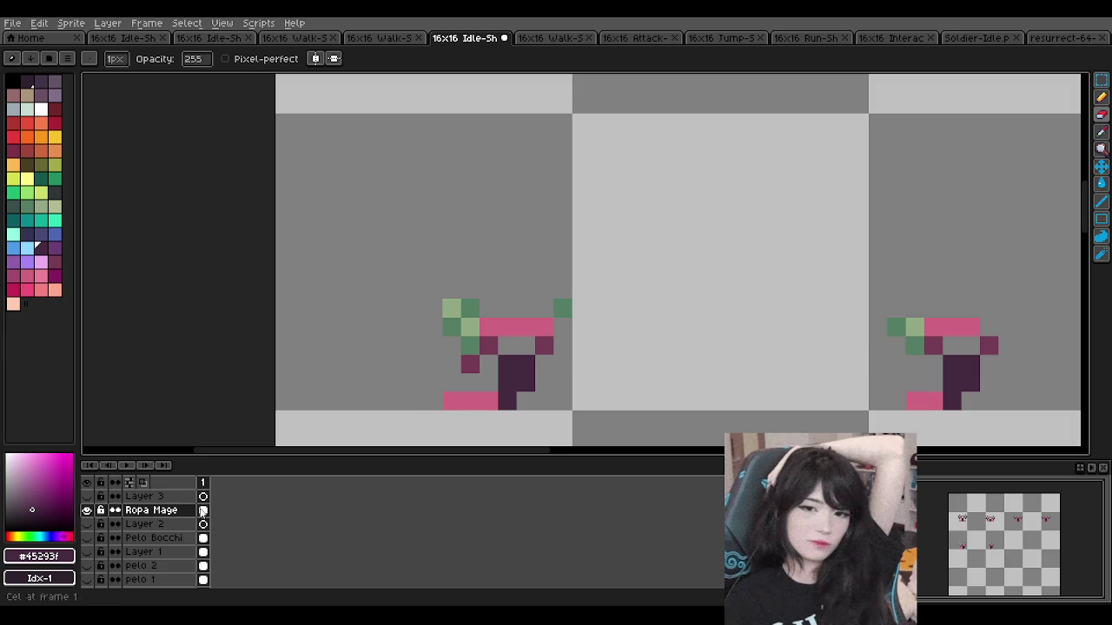
scroll(131, 565, down, 2)
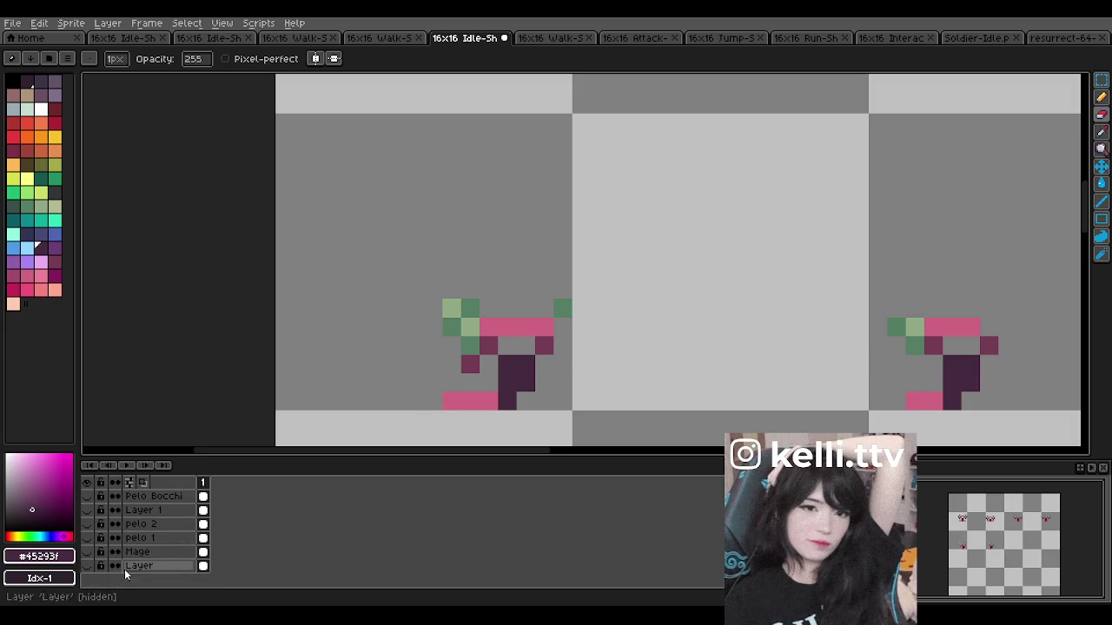
click(89, 566)
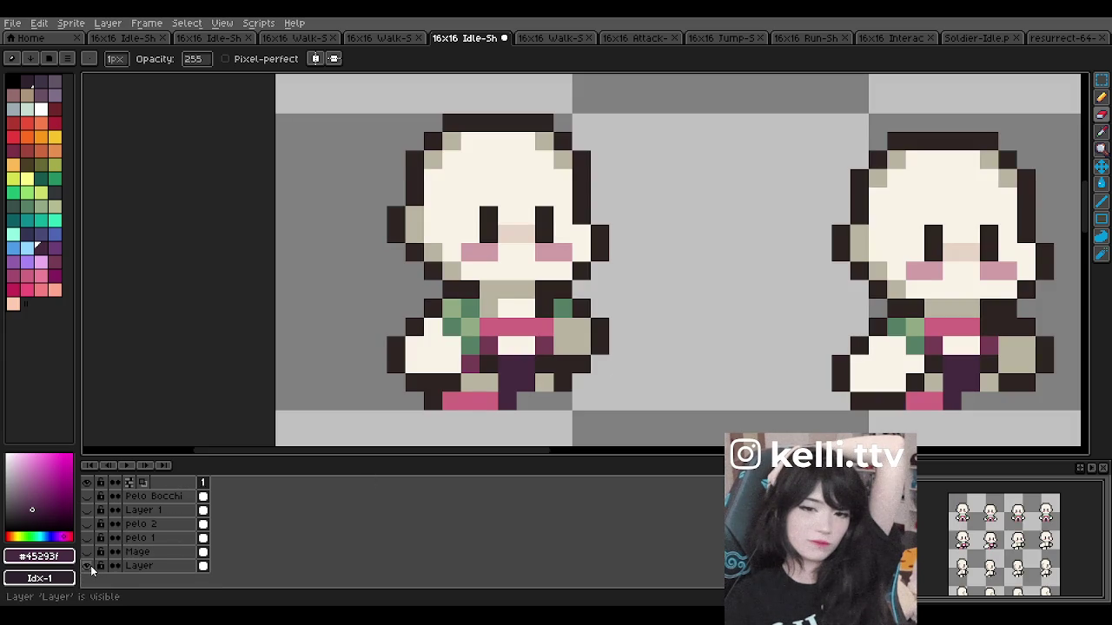
key(ctrl+z)
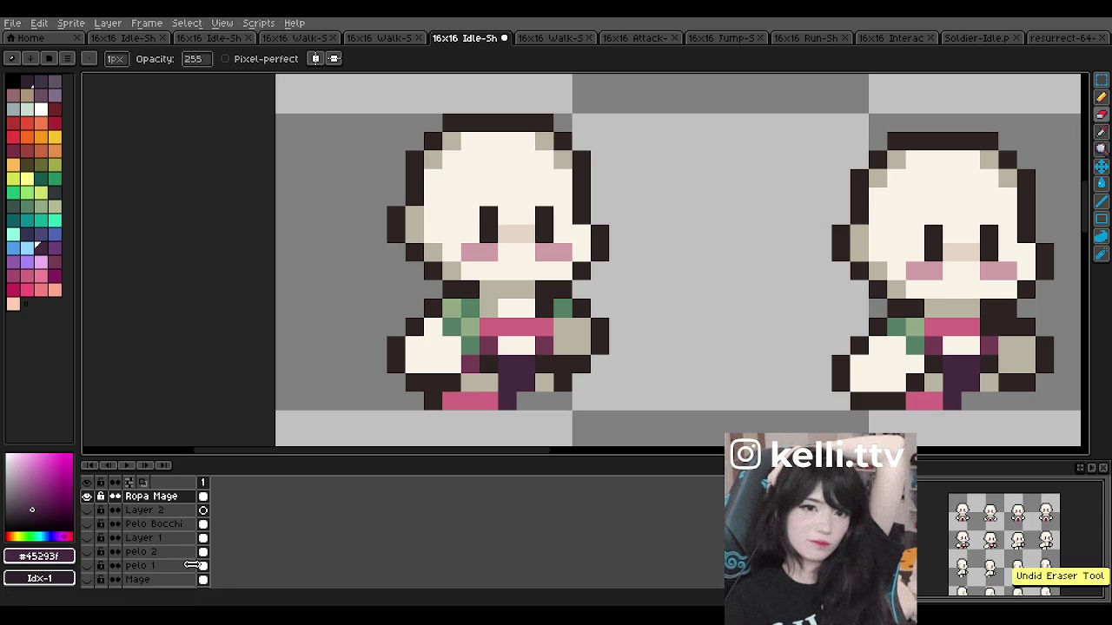
key(ctrl+y)
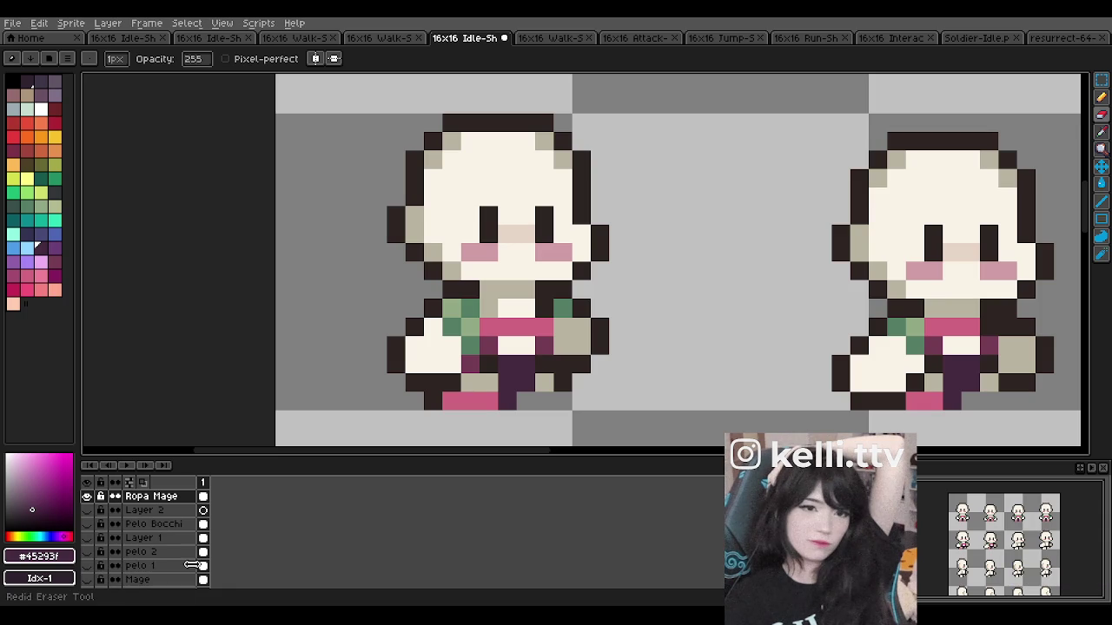
scroll(563, 323, down, 4)
scroll(685, 306, down, 2)
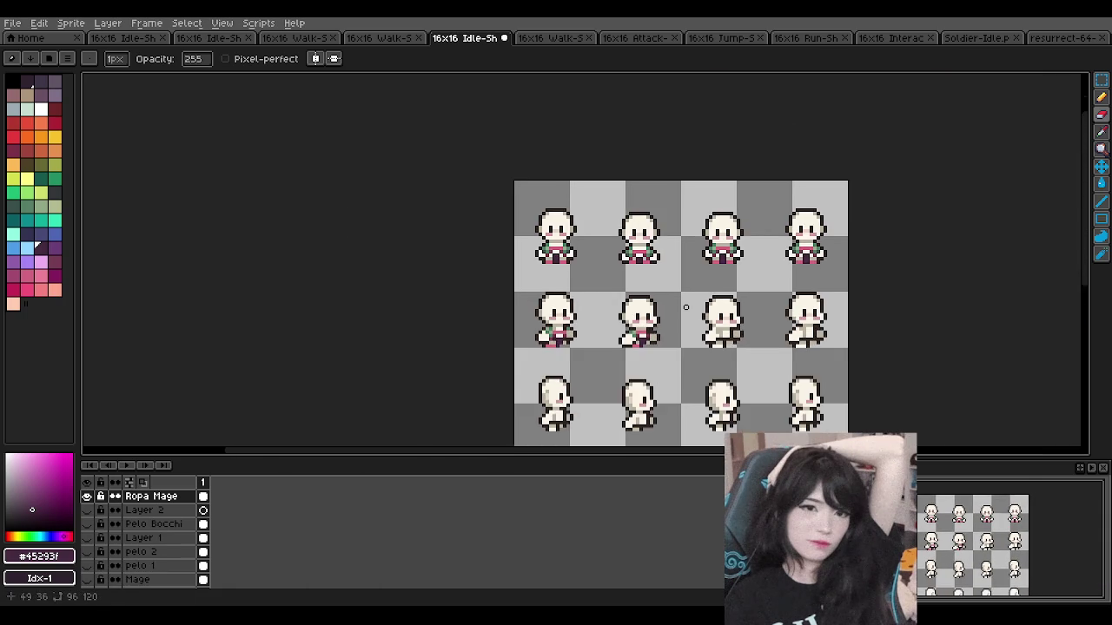
Step: Switch to single-pixel drawing and sample the outfit's pink #cf657f
scroll(685, 307, down, 1)
scroll(675, 280, up, 1)
scroll(643, 318, up, 1)
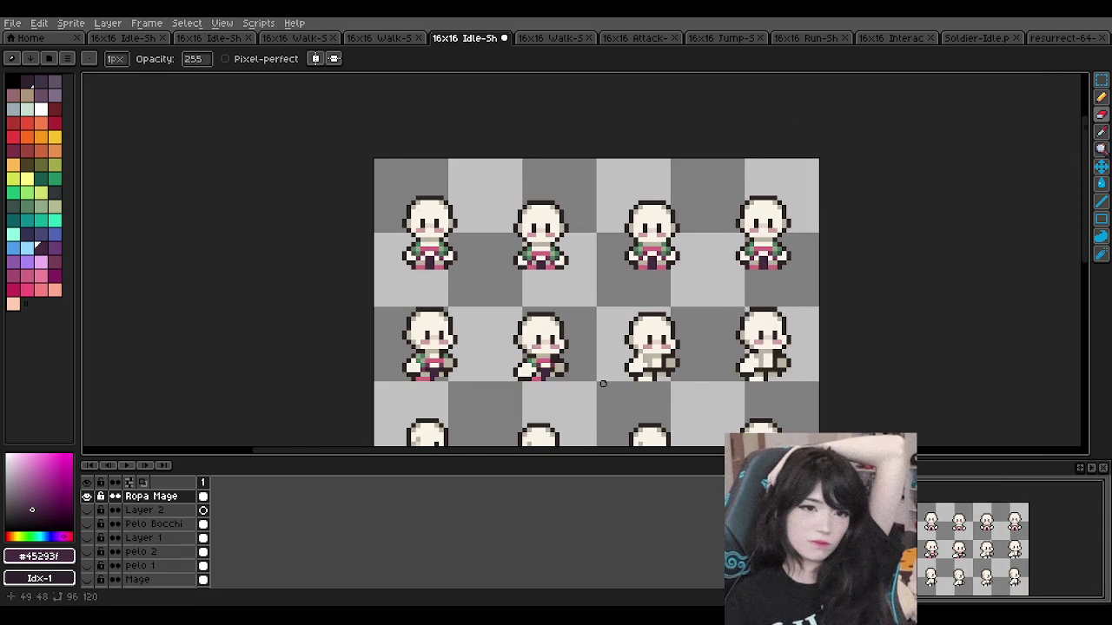
scroll(603, 383, up, 1)
scroll(605, 384, up, 1)
scroll(605, 384, up, 1)
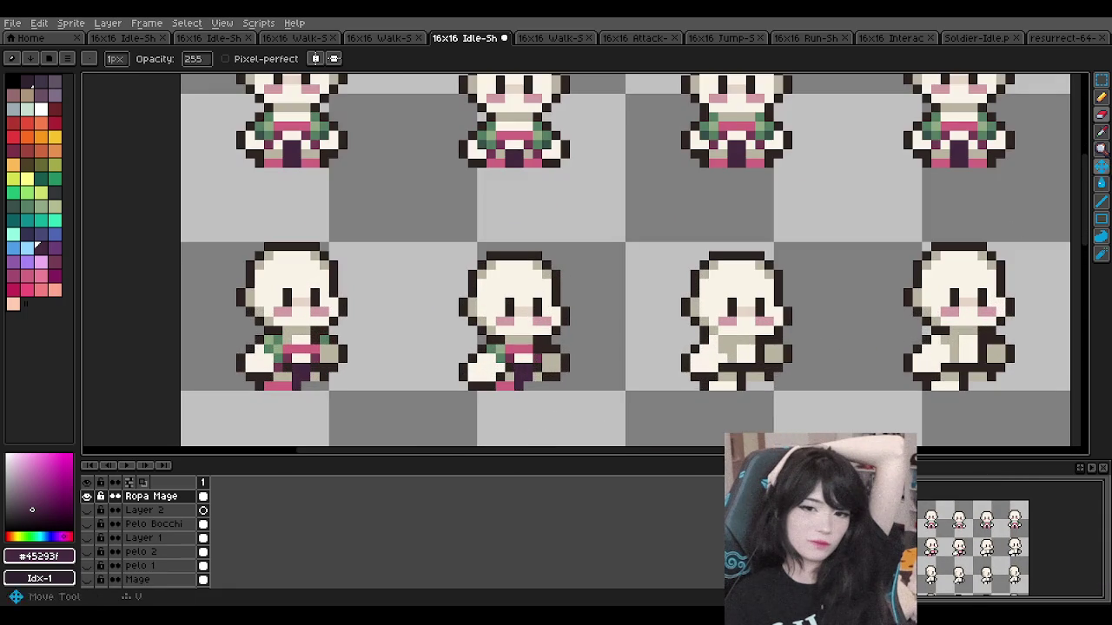
click(1101, 110)
scroll(646, 301, up, 2)
scroll(539, 327, down, 1)
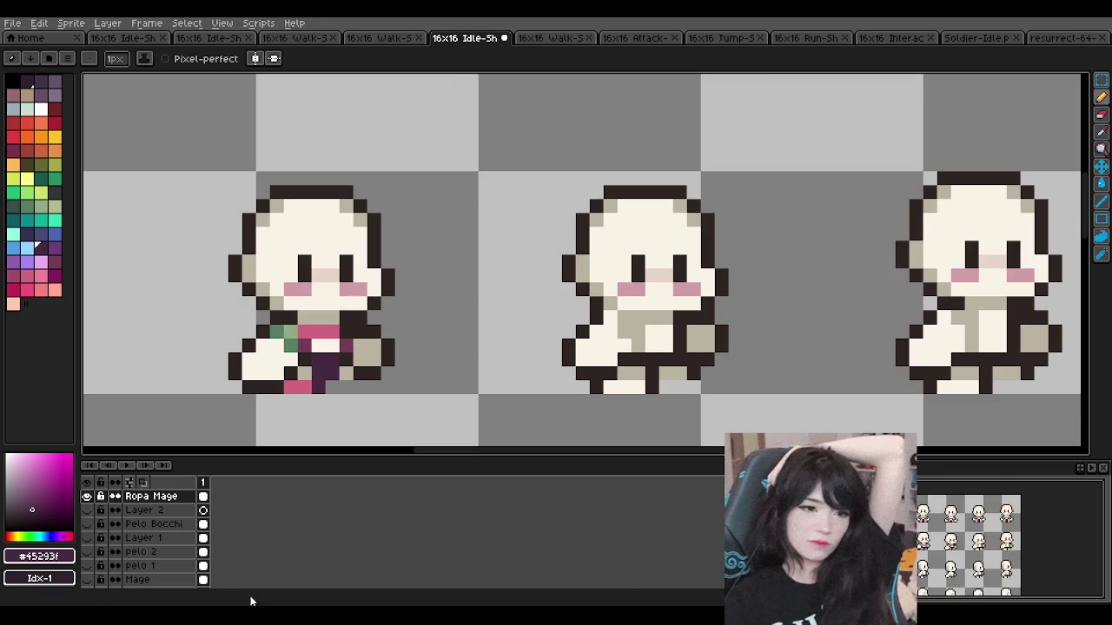
alt+click(319, 331)
click(645, 334)
Step: Open the purple-haired character's other Idle sheet as a reference
scroll(391, 278, down, 1)
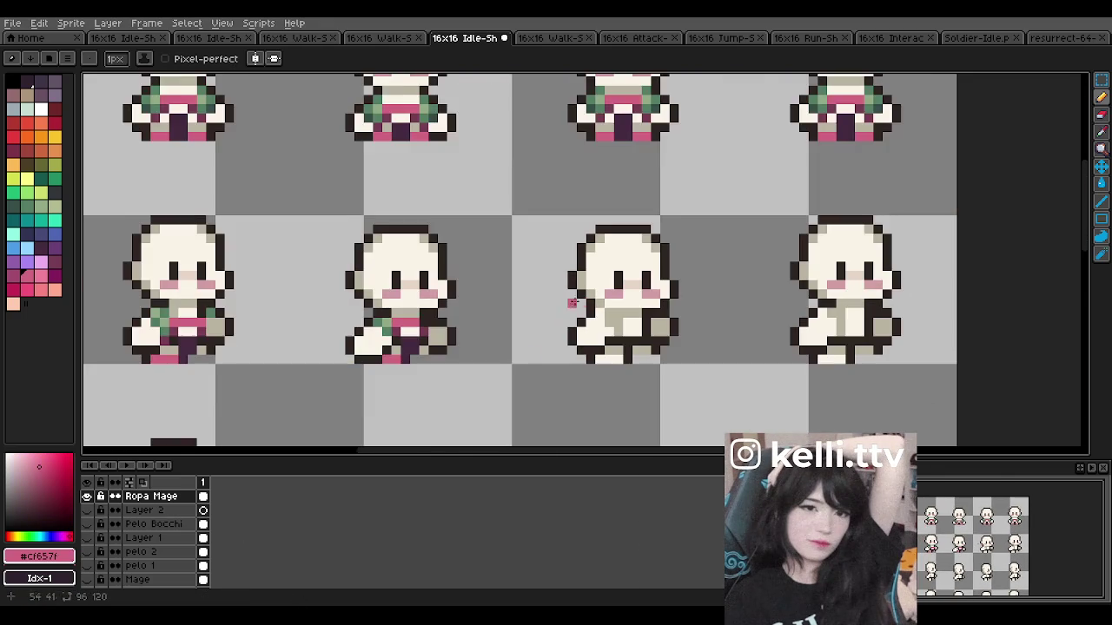
scroll(383, 269, down, 1)
scroll(383, 268, up, 1)
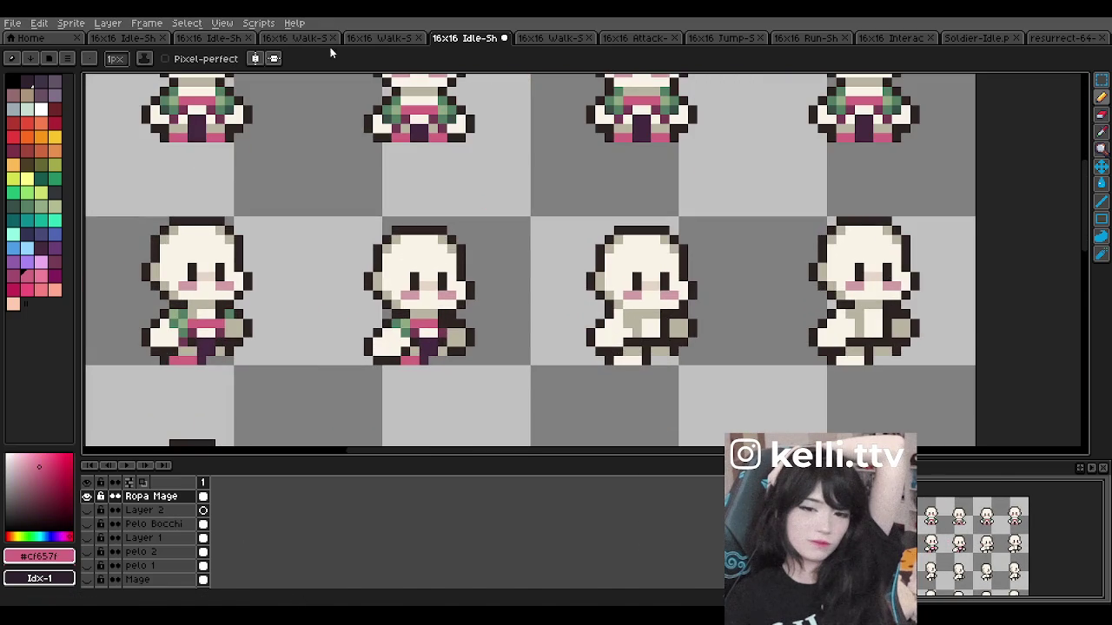
click(224, 39)
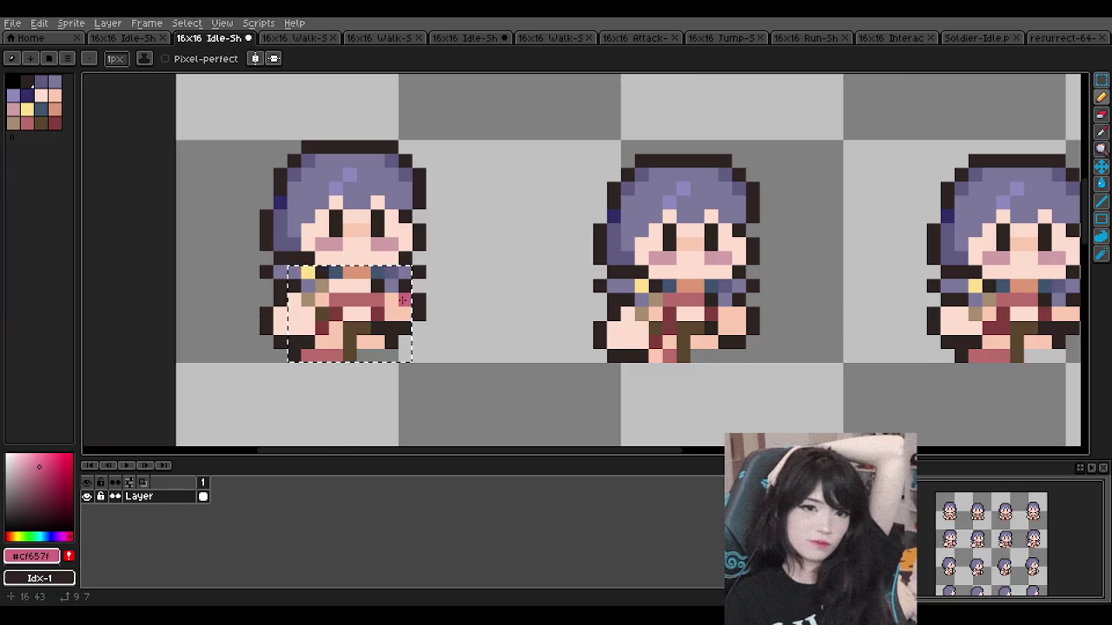
Step: On the chibi sheet, paint frame 3's pink chest band, purple shadow pixel and dark purple legs
click(500, 42)
scroll(521, 322, up, 1)
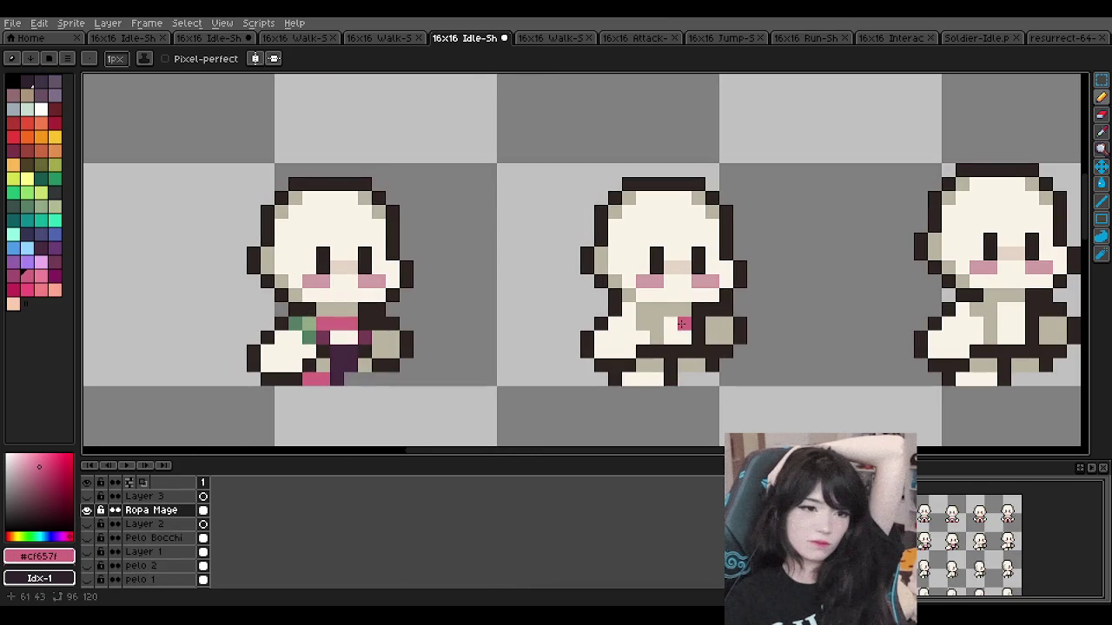
drag(682, 324, 656, 325)
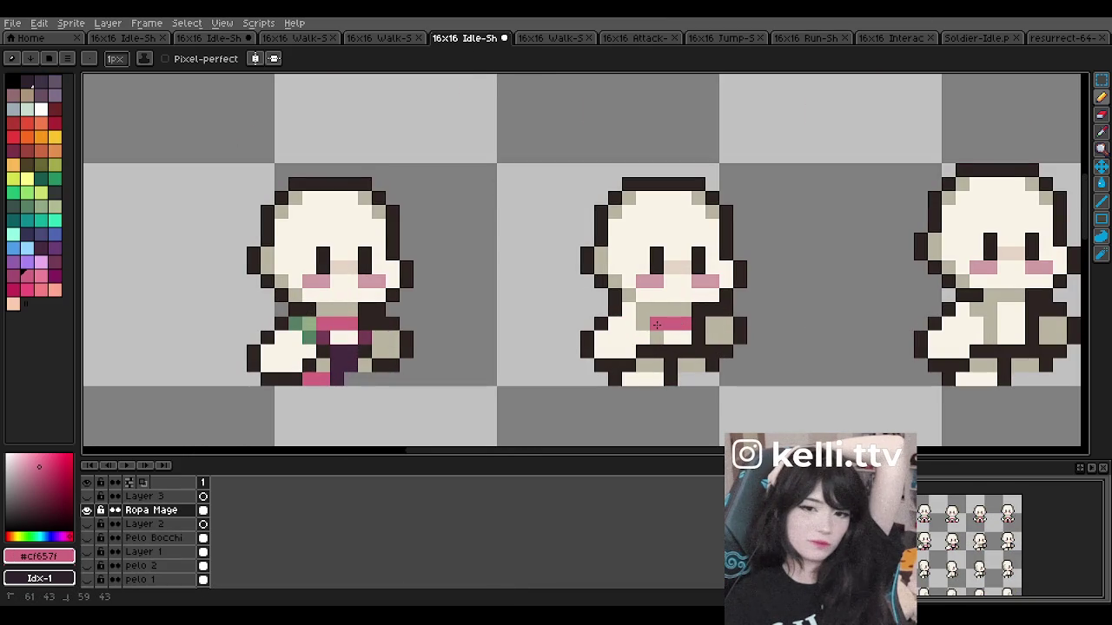
alt+click(338, 351)
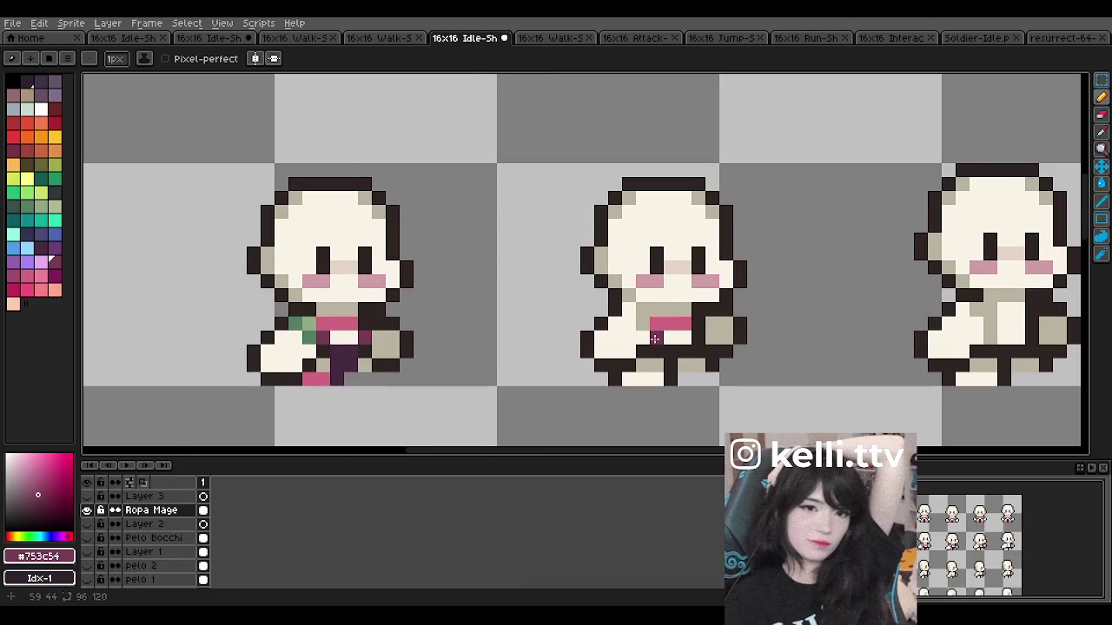
click(699, 336)
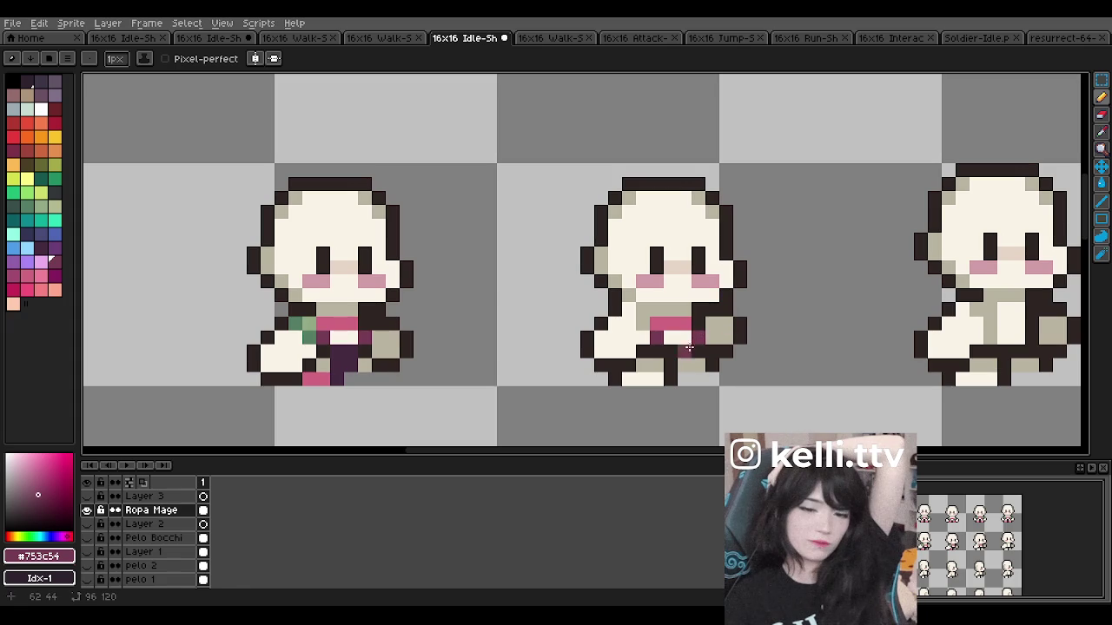
alt+click(670, 372)
drag(671, 372, 670, 346)
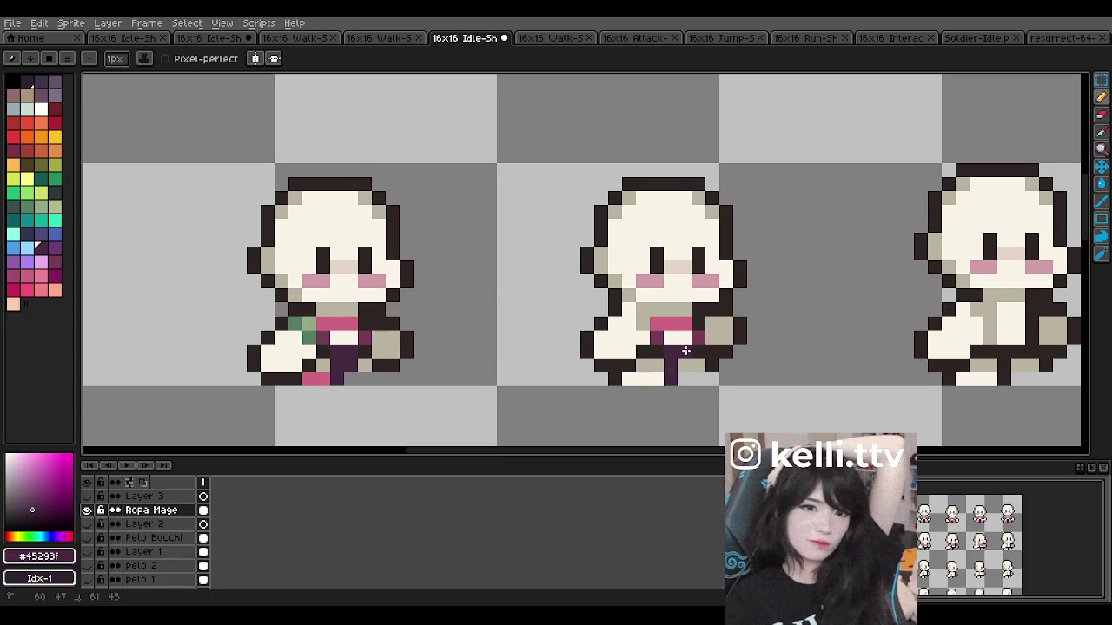
Step: Add the pink hem along the feet and a green patch across the chest
alt+click(316, 378)
click(629, 380)
drag(629, 380, 657, 380)
alt+click(304, 337)
click(639, 323)
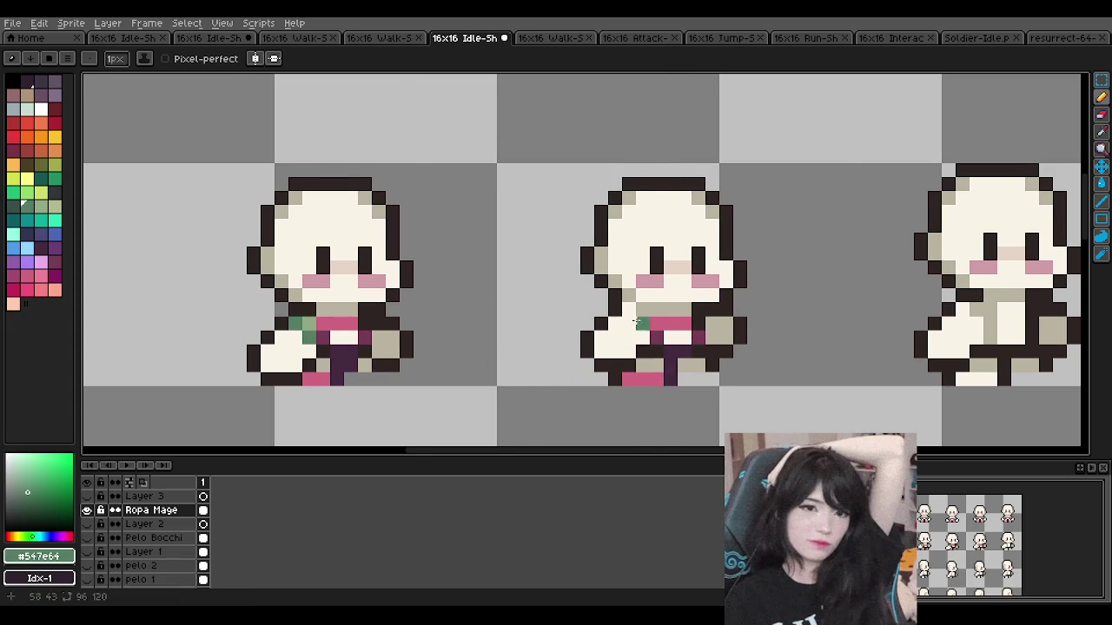
scroll(638, 323, down, 3)
scroll(660, 318, up, 1)
scroll(665, 317, up, 1)
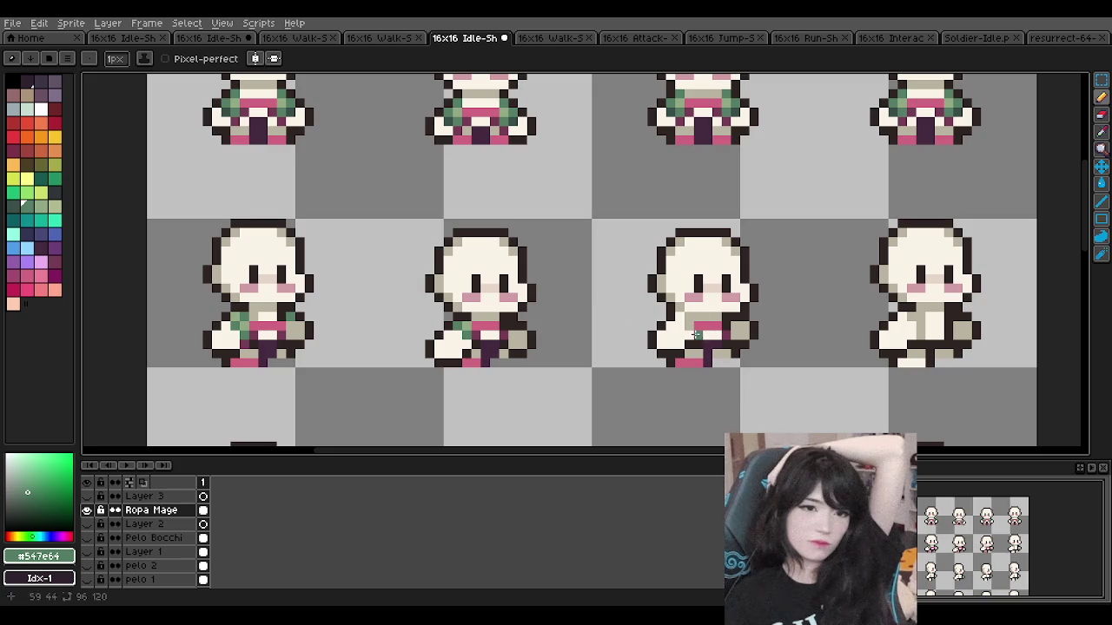
click(681, 324)
click(689, 318)
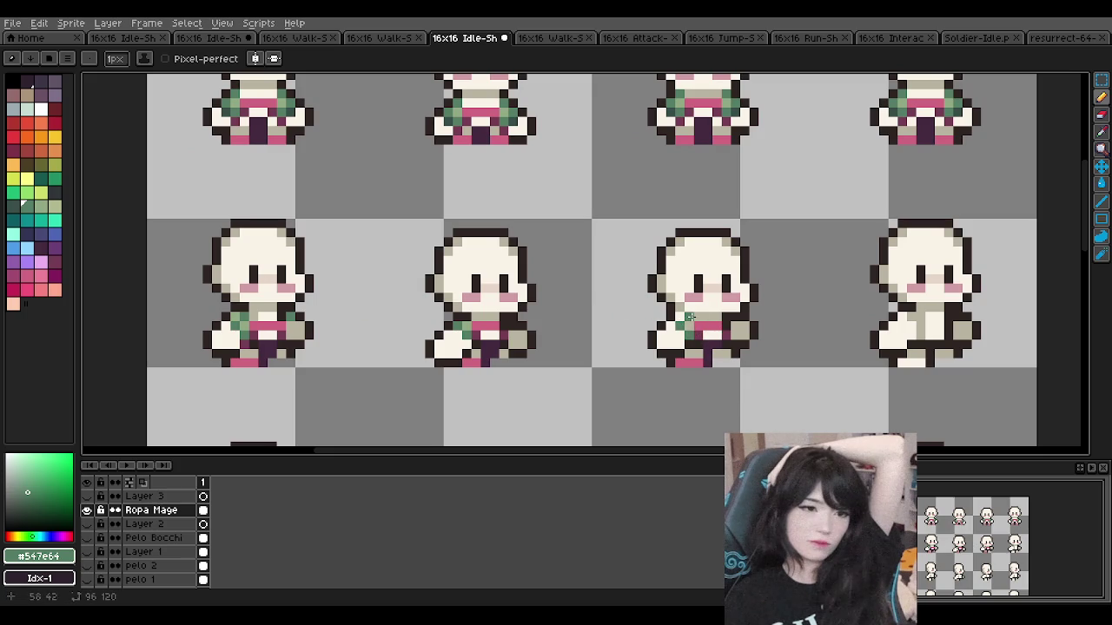
Step: Sample the lighter green highlight, then set dark purple #45293f as the drawing colour
alt+click(477, 332)
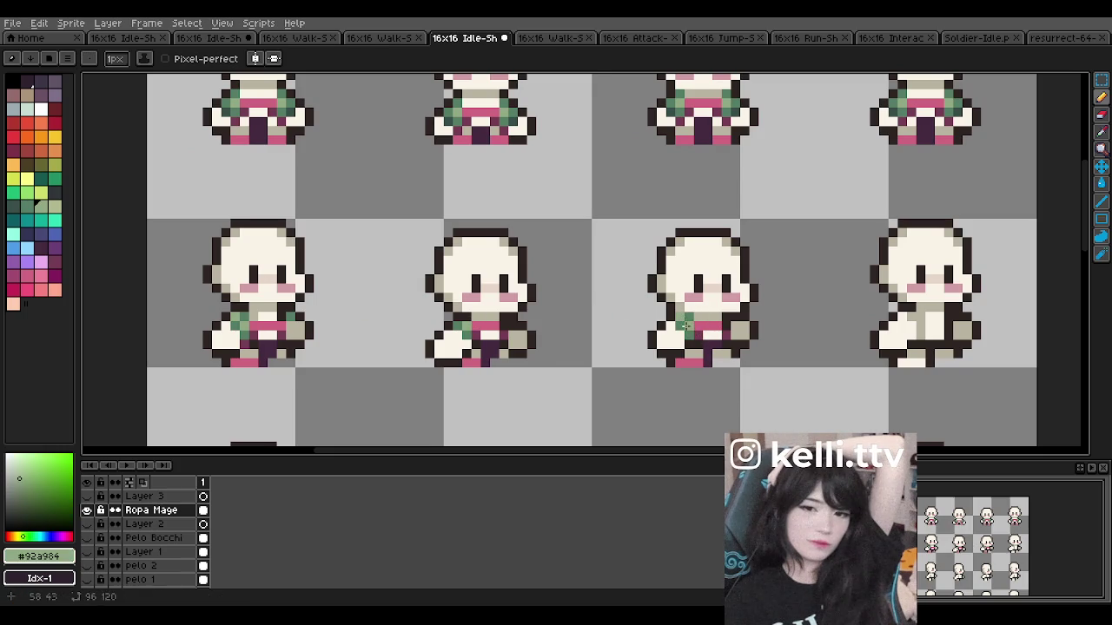
scroll(703, 272, down, 1)
scroll(703, 271, up, 1)
scroll(708, 261, down, 2)
scroll(712, 252, down, 3)
scroll(720, 242, up, 4)
scroll(719, 242, down, 2)
scroll(721, 239, down, 2)
scroll(726, 233, up, 3)
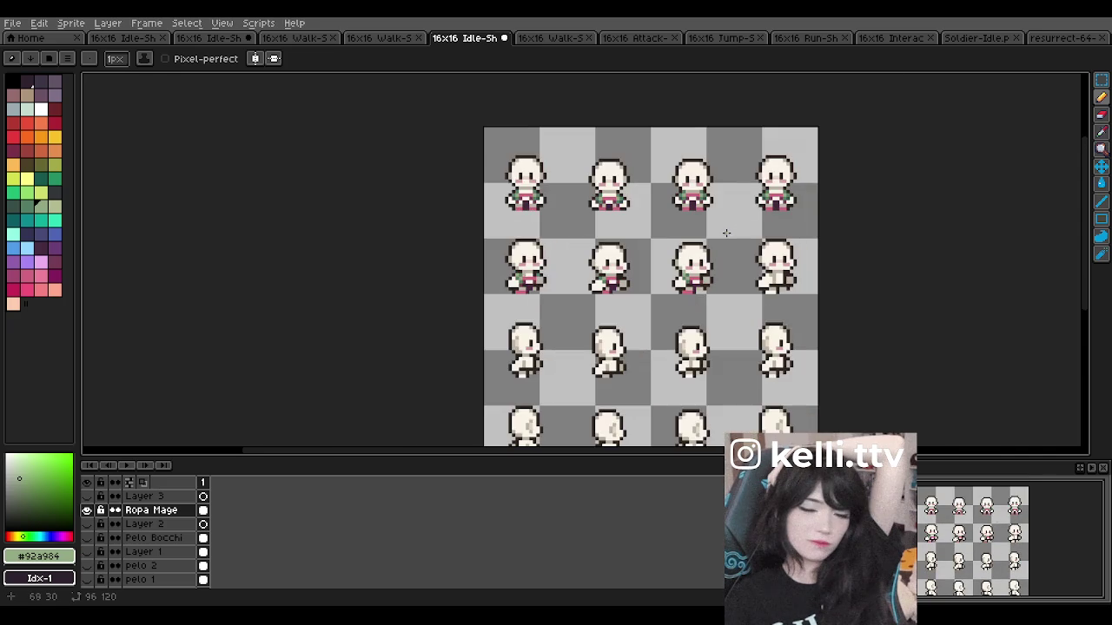
scroll(692, 235, up, 1)
scroll(635, 275, up, 1)
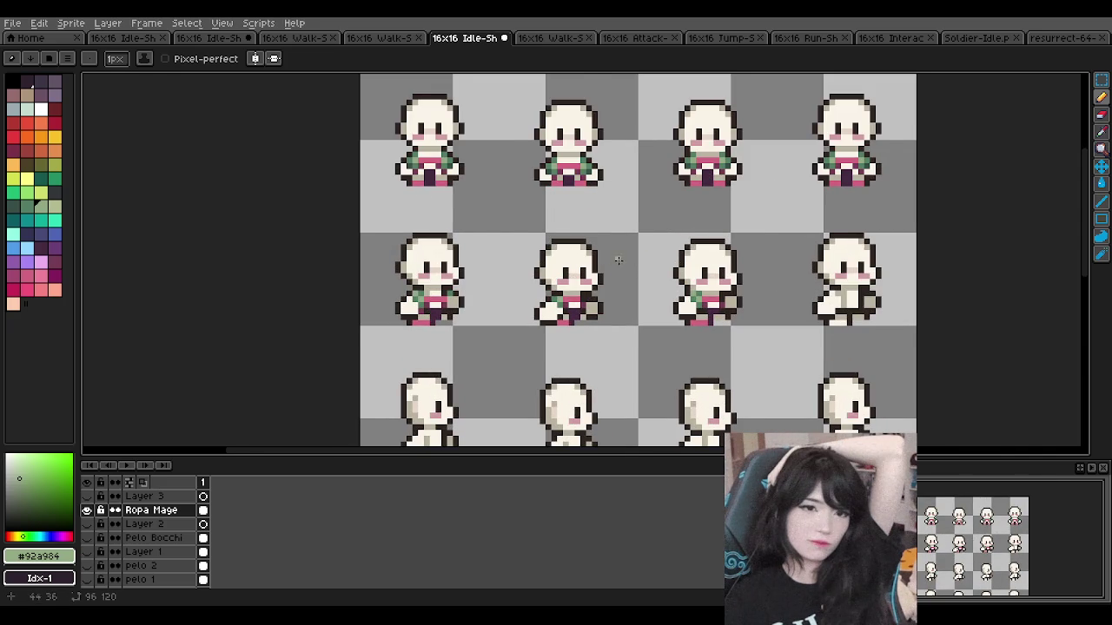
scroll(606, 257, up, 1)
alt+click(724, 325)
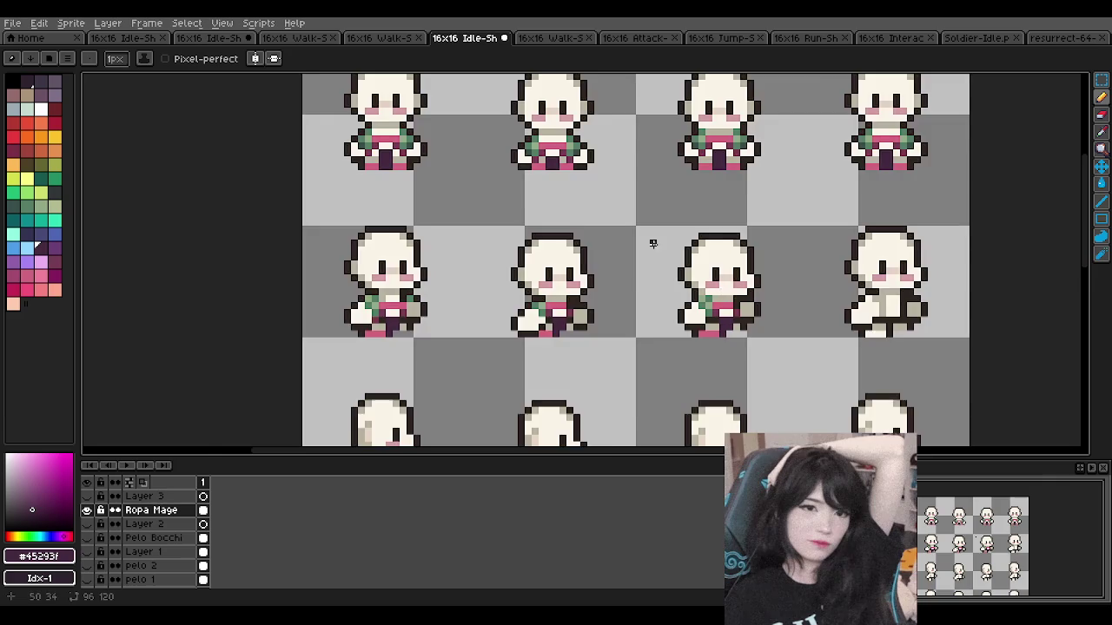
scroll(653, 244, down, 2)
scroll(608, 287, down, 1)
scroll(484, 353, up, 2)
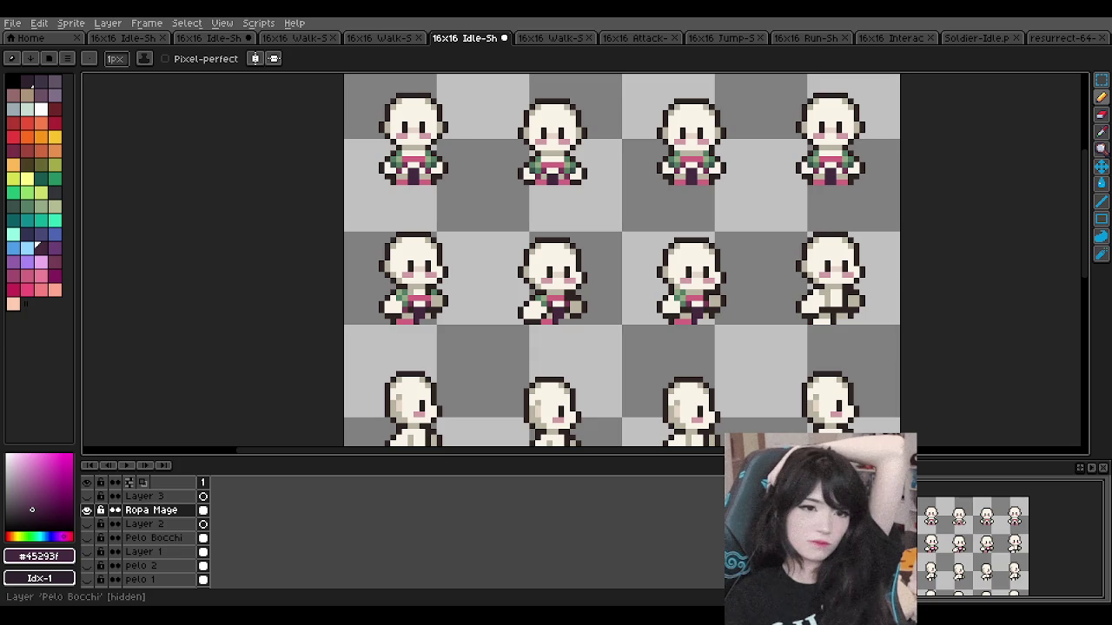
Step: Sample the outfit pink and paint it across the fourth walk frame's chest
scroll(596, 273, down, 5)
scroll(595, 272, up, 5)
scroll(596, 272, down, 5)
scroll(596, 273, up, 2)
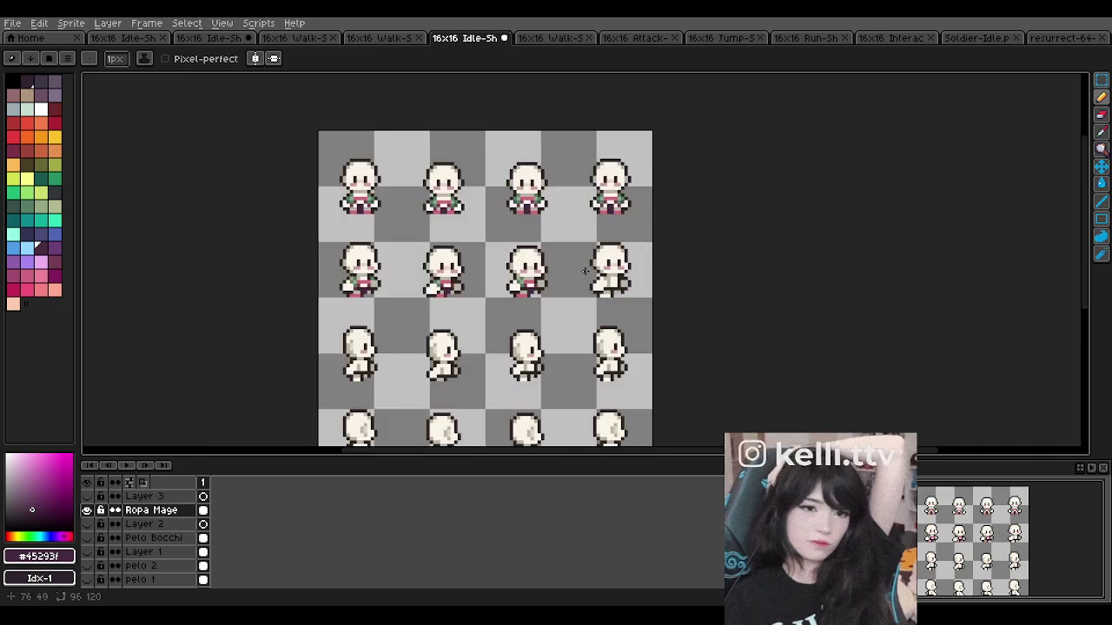
scroll(596, 272, up, 2)
scroll(521, 278, up, 2)
key(i)
click(494, 284)
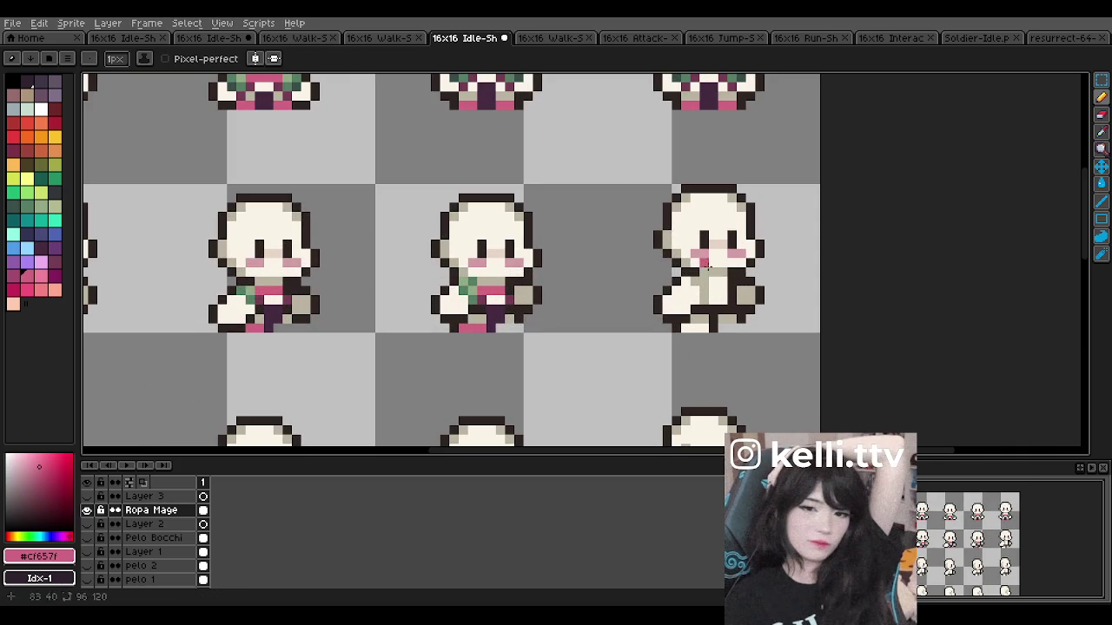
scroll(707, 295, up, 1)
drag(707, 296, 721, 295)
scroll(650, 227, down, 1)
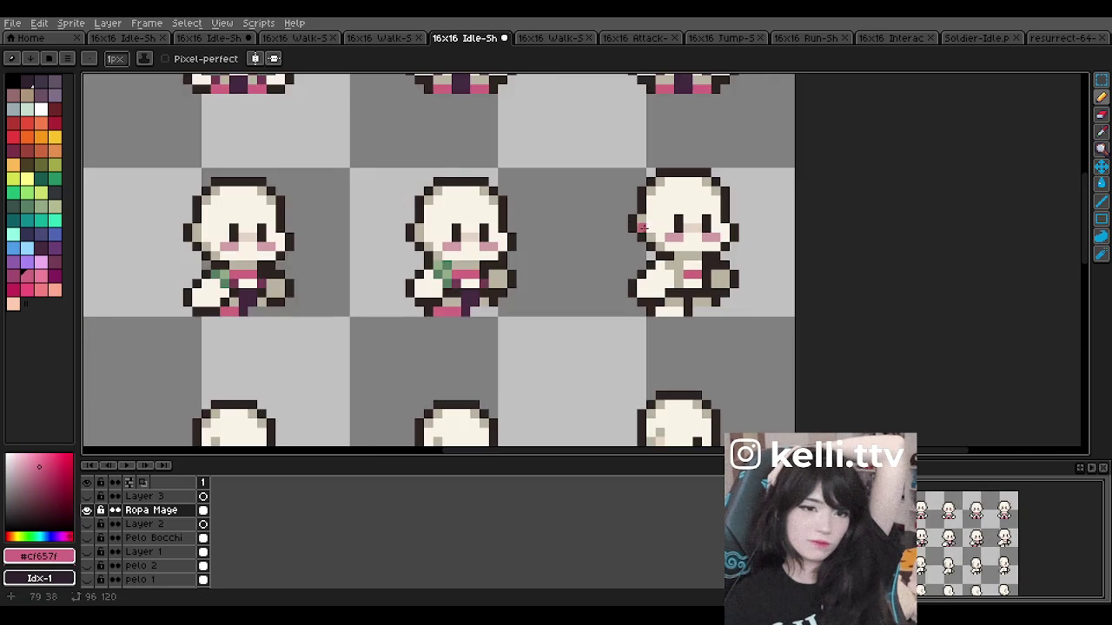
scroll(608, 227, up, 1)
Step: Sample the outfit's mid purple, darkest purple and pink in turn
alt+click(392, 325)
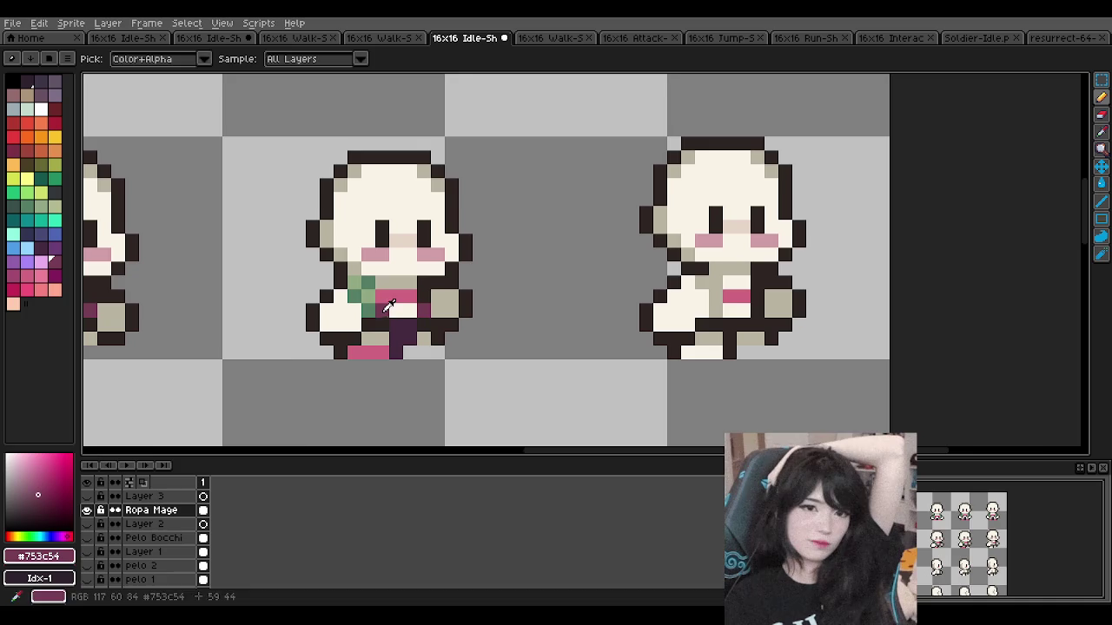
scroll(388, 260, down, 4)
scroll(385, 219, down, 1)
scroll(386, 211, up, 1)
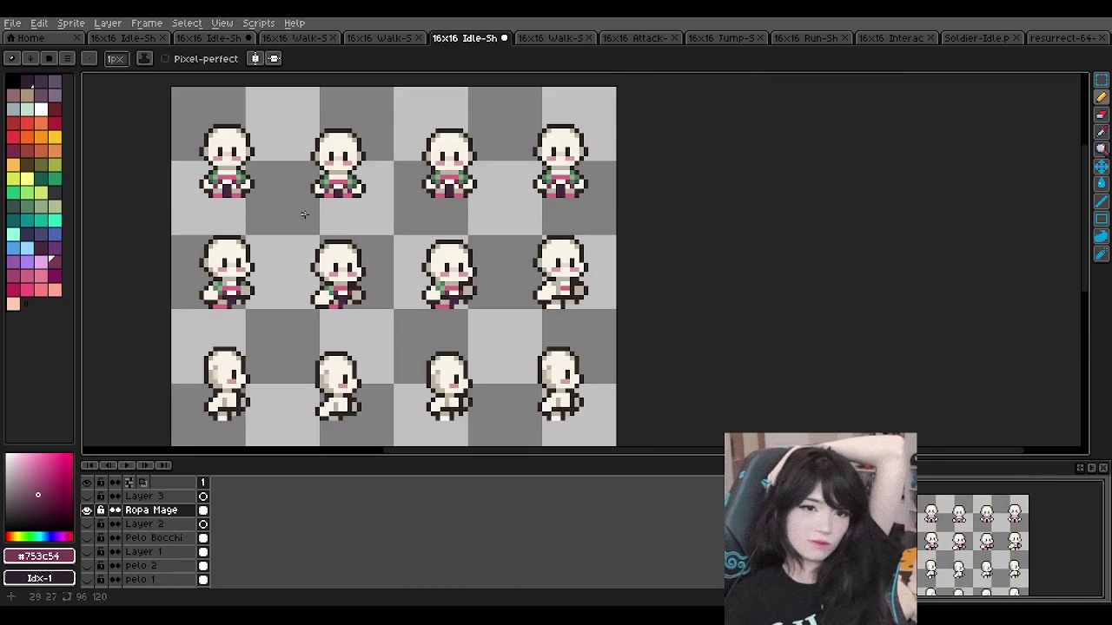
scroll(370, 272, up, 1)
scroll(549, 290, up, 1)
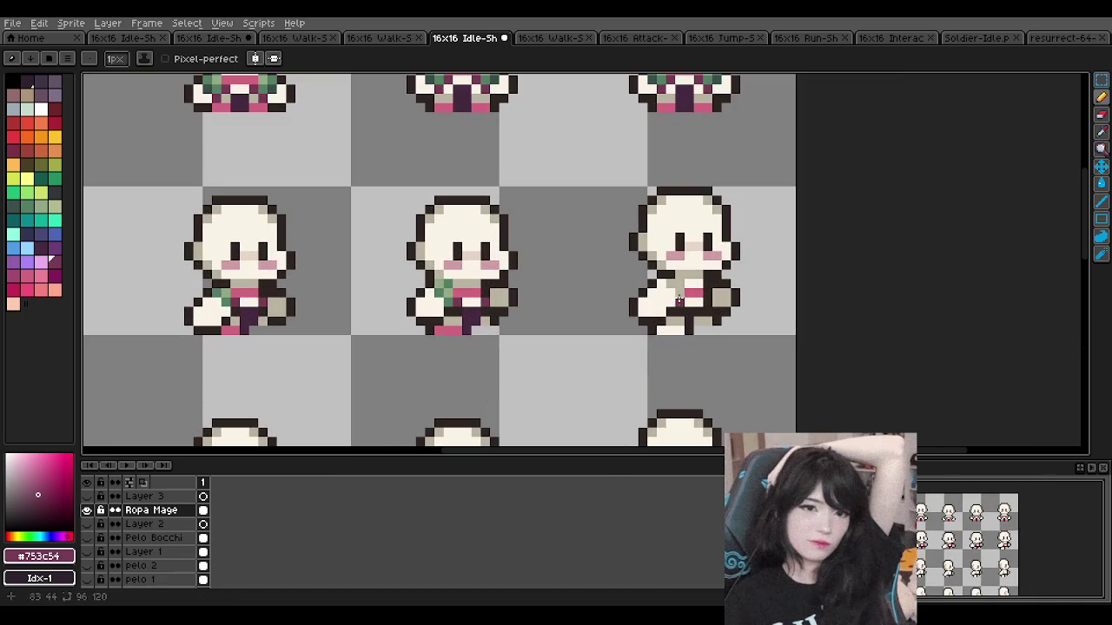
scroll(373, 217, down, 2)
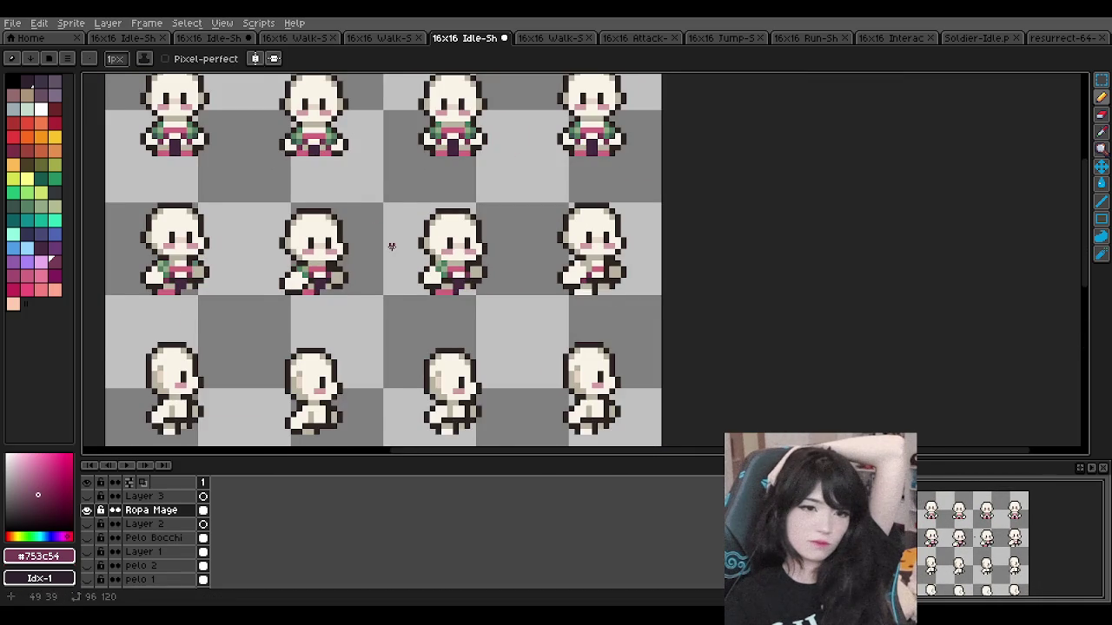
scroll(386, 247, up, 1)
scroll(550, 279, up, 1)
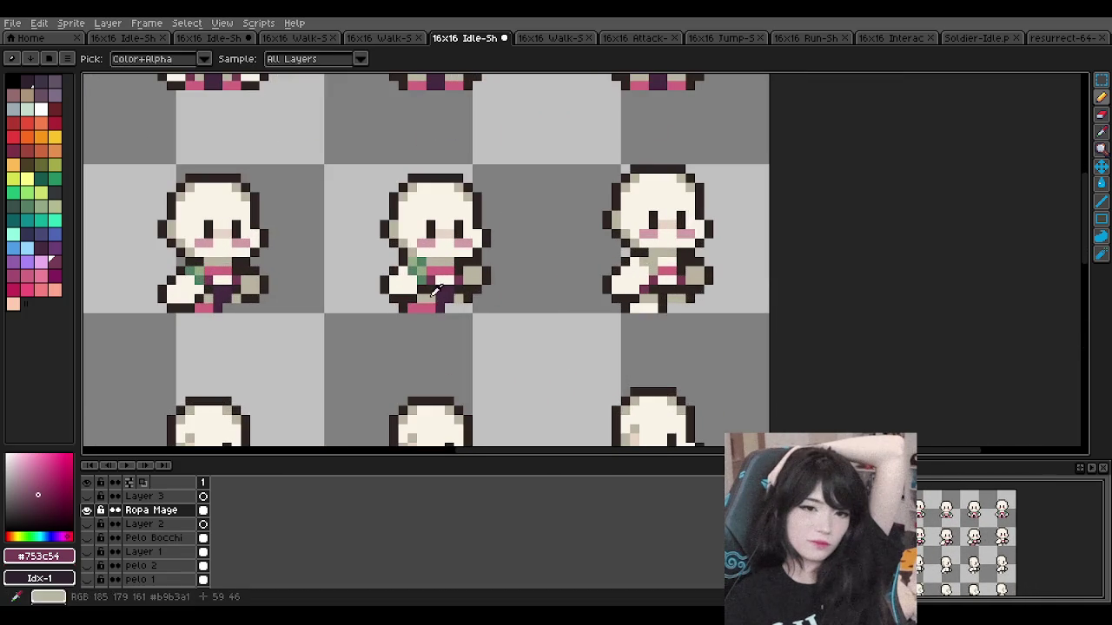
alt+click(440, 292)
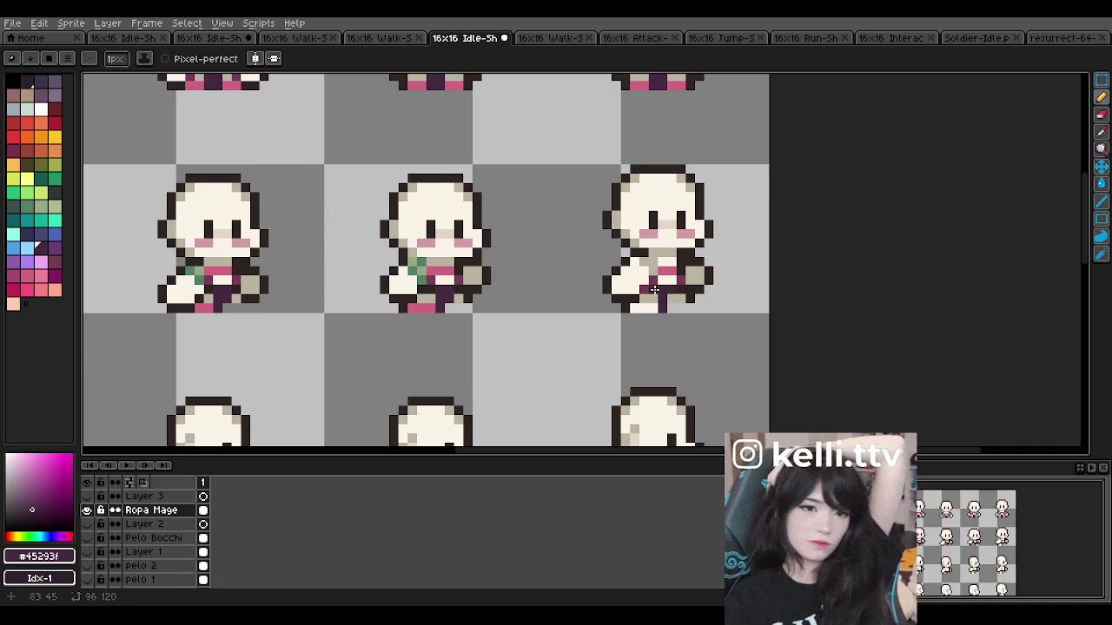
scroll(576, 287, up, 1)
alt+click(347, 318)
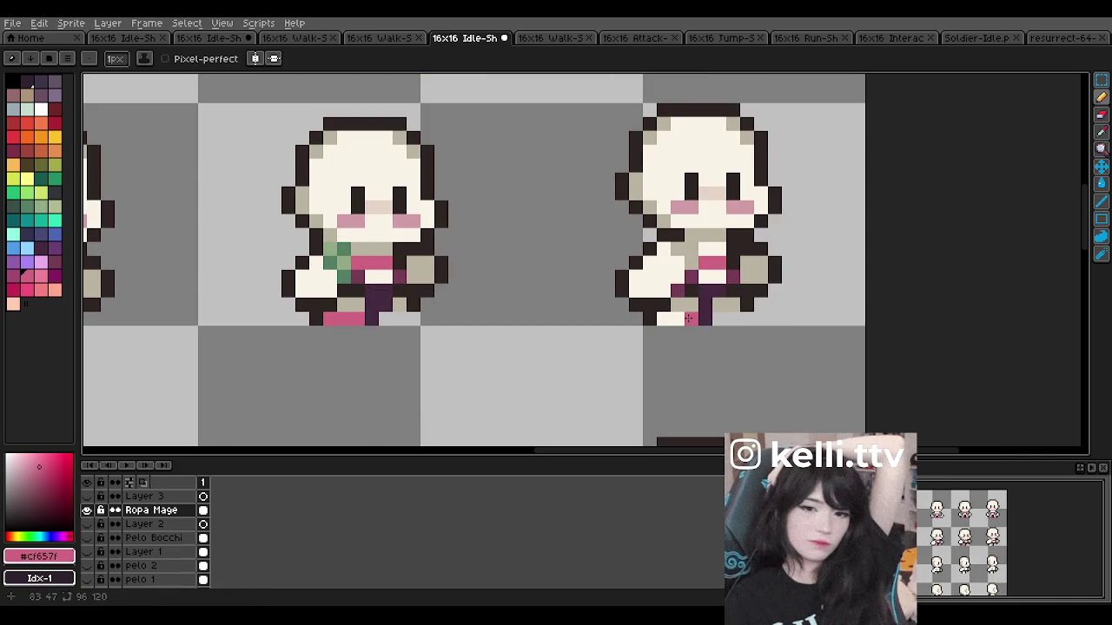
scroll(616, 245, down, 3)
scroll(354, 257, up, 1)
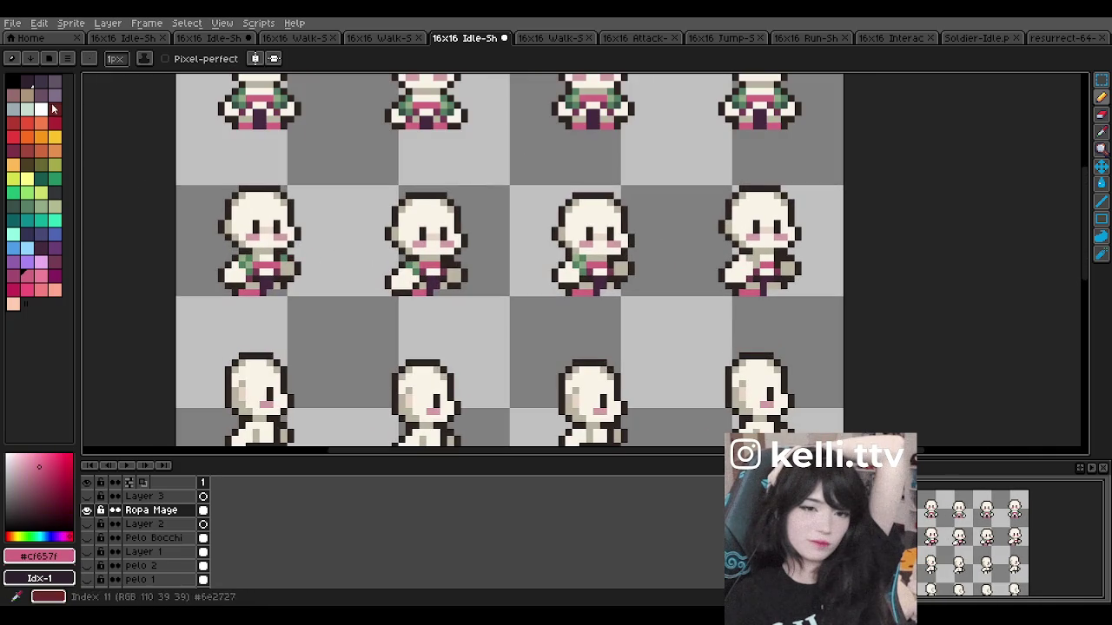
Step: Copy the first frame's outfit onto the fourth frame using a rectangular selection
click(1102, 81)
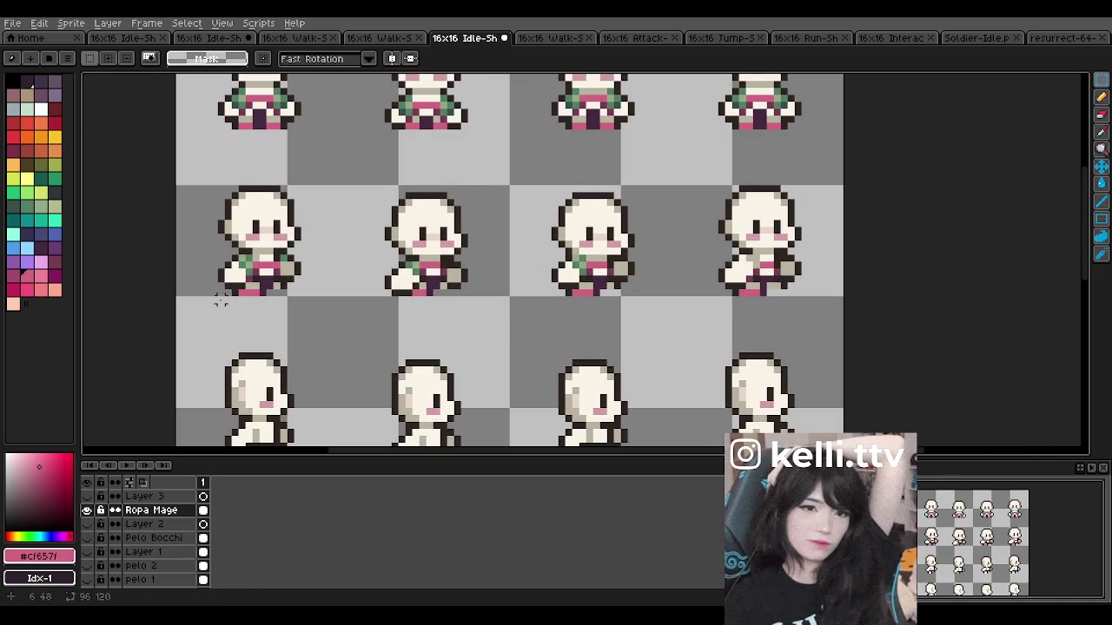
drag(209, 306, 303, 245)
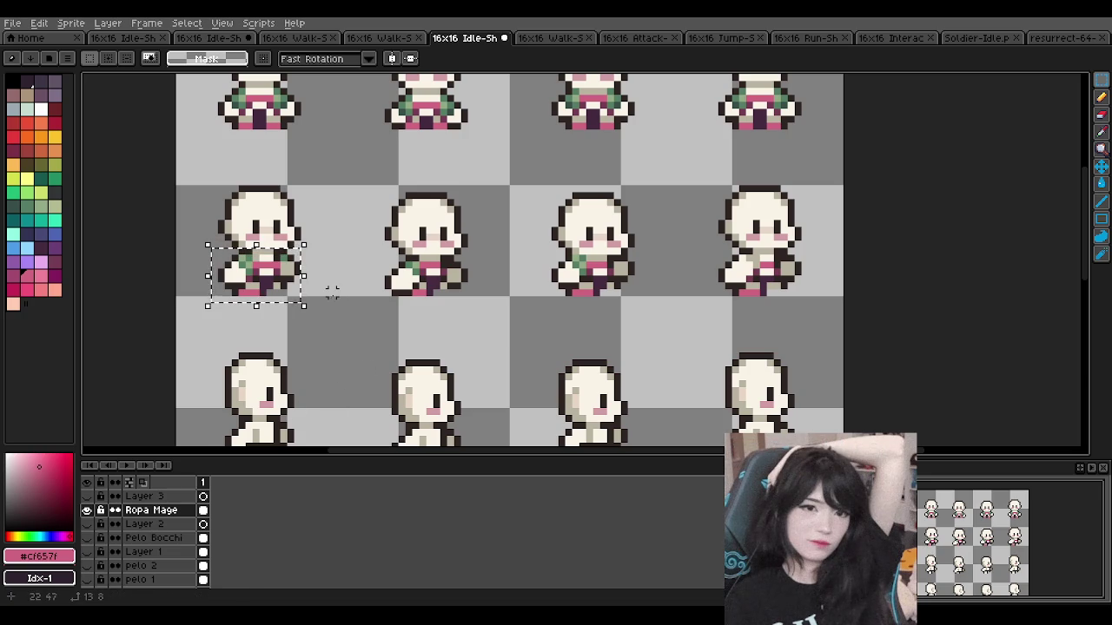
drag(264, 287, 764, 282)
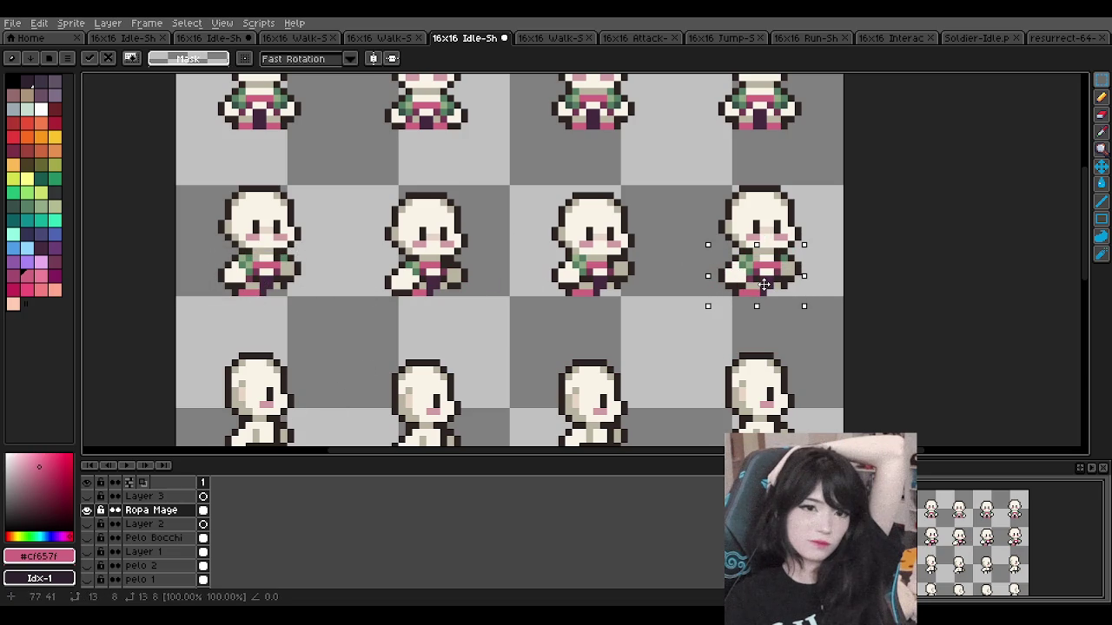
click(665, 342)
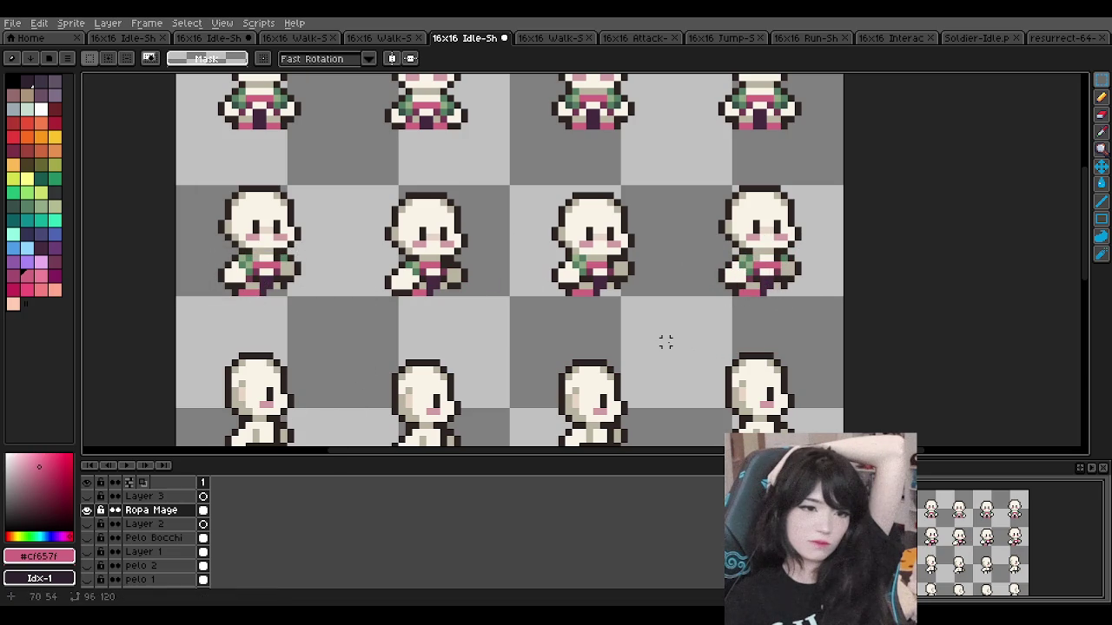
scroll(665, 342, down, 1)
scroll(665, 342, down, 1)
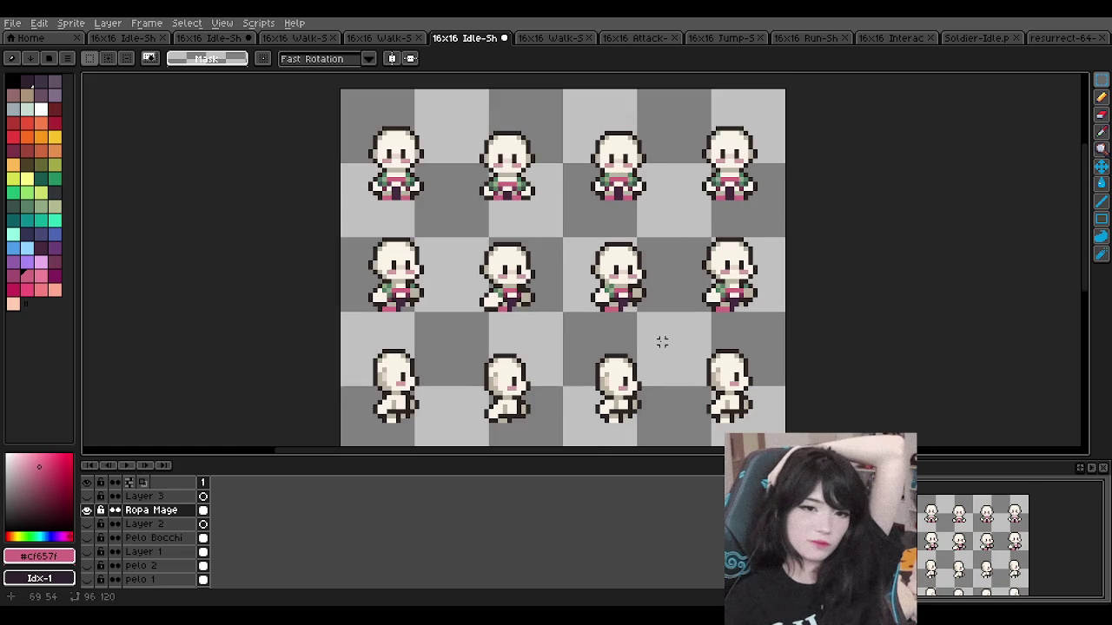
scroll(661, 343, down, 1)
scroll(556, 374, up, 2)
scroll(459, 391, up, 1)
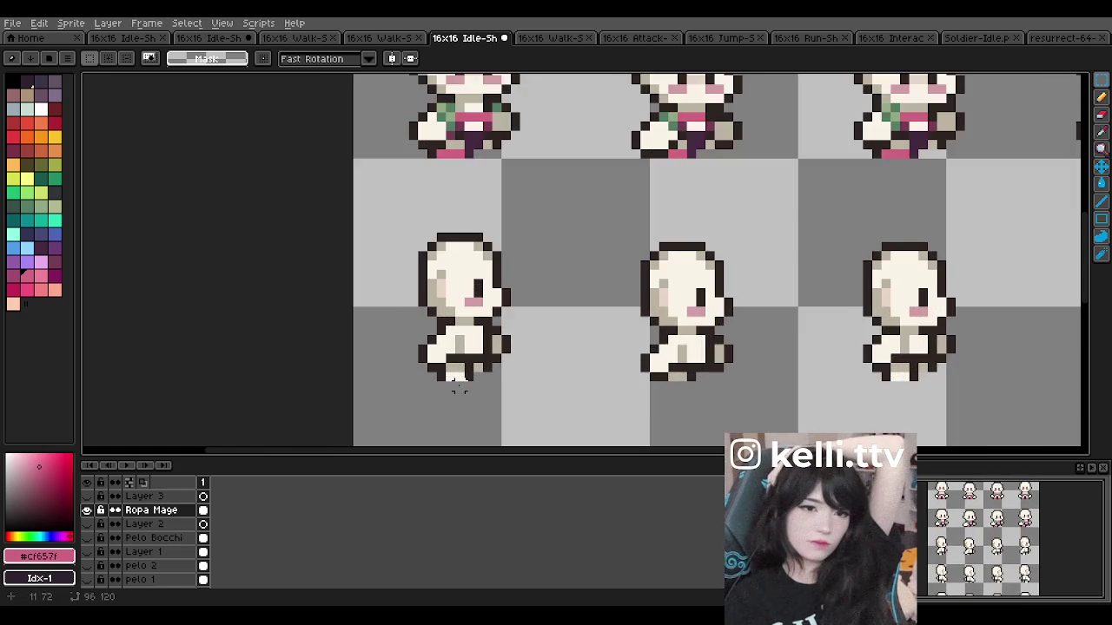
scroll(458, 390, up, 1)
scroll(492, 231, down, 3)
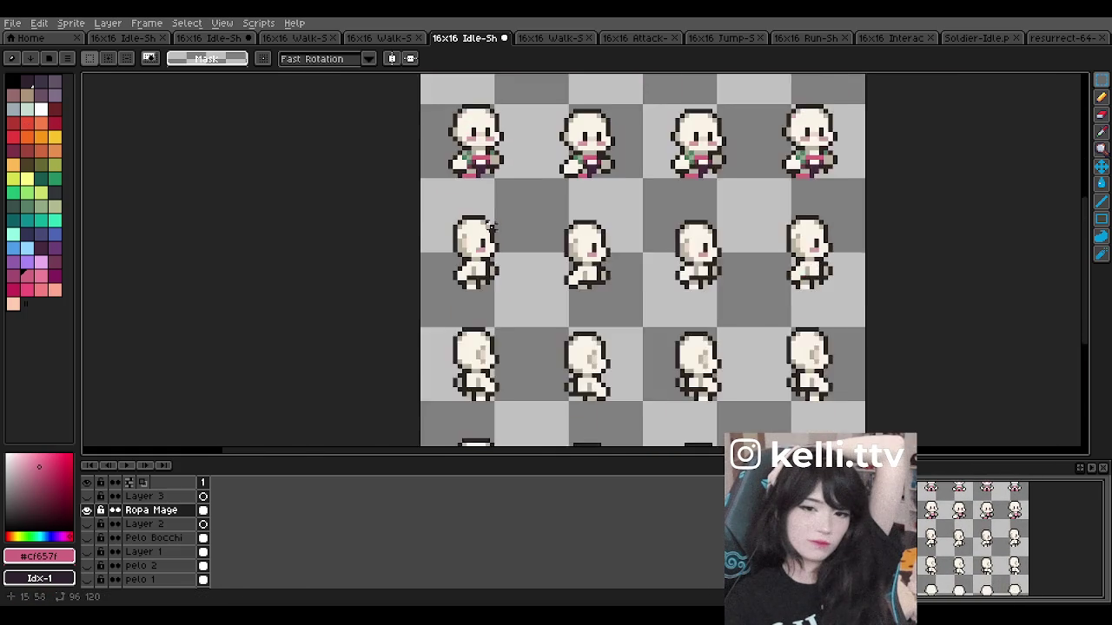
scroll(492, 231, up, 2)
Step: Paint a pink belt on the walk sprite, then re-sample #753c54 and pink #cf657f
click(1101, 132)
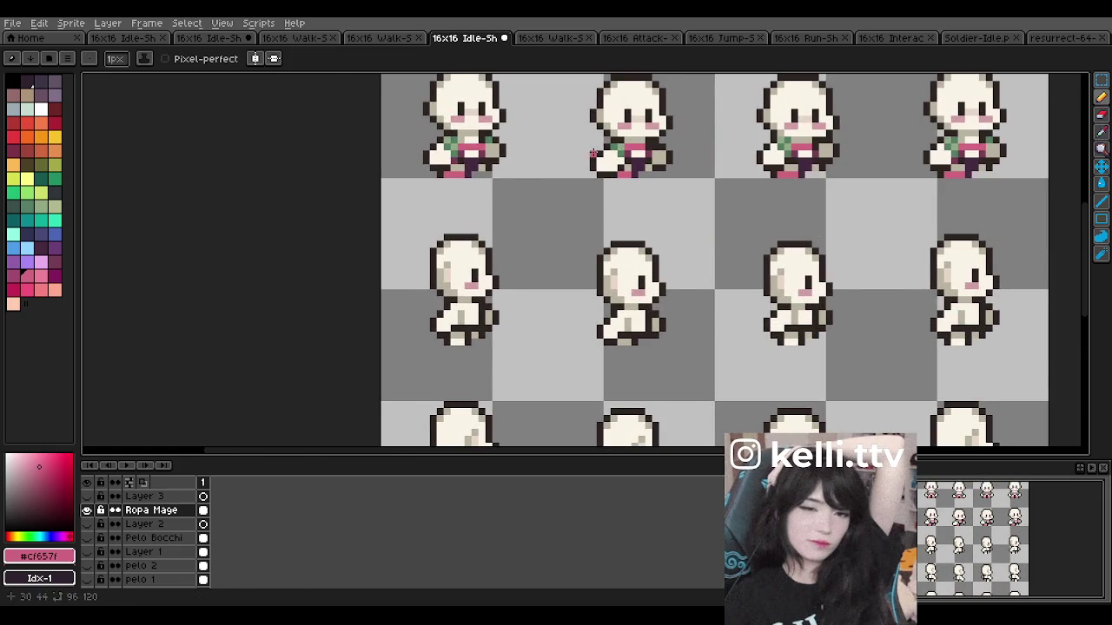
scroll(463, 130, up, 1)
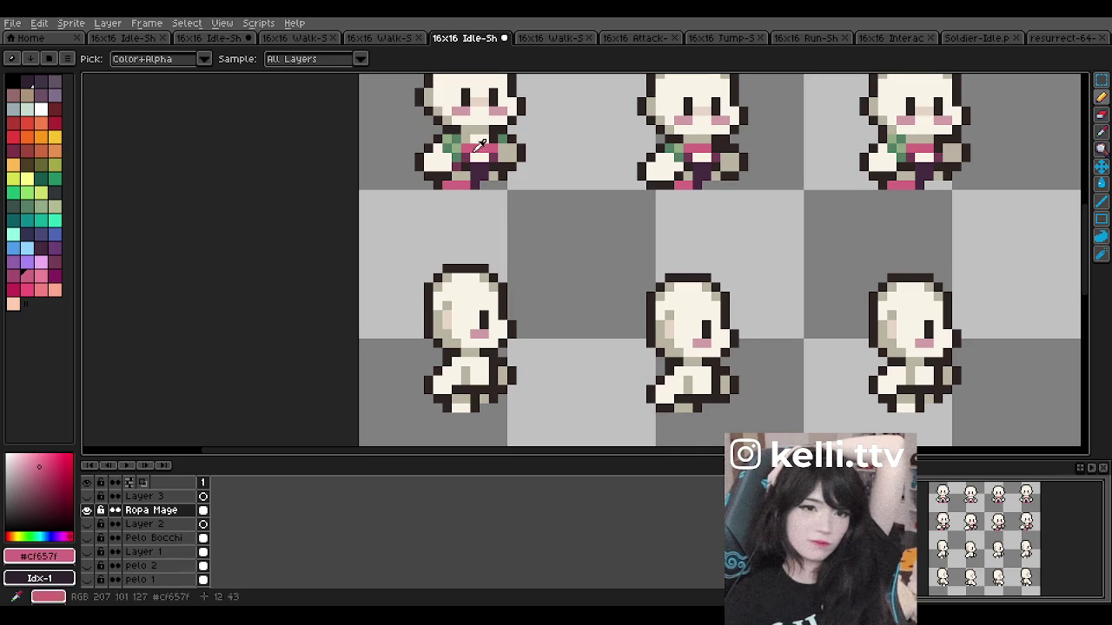
key(b)
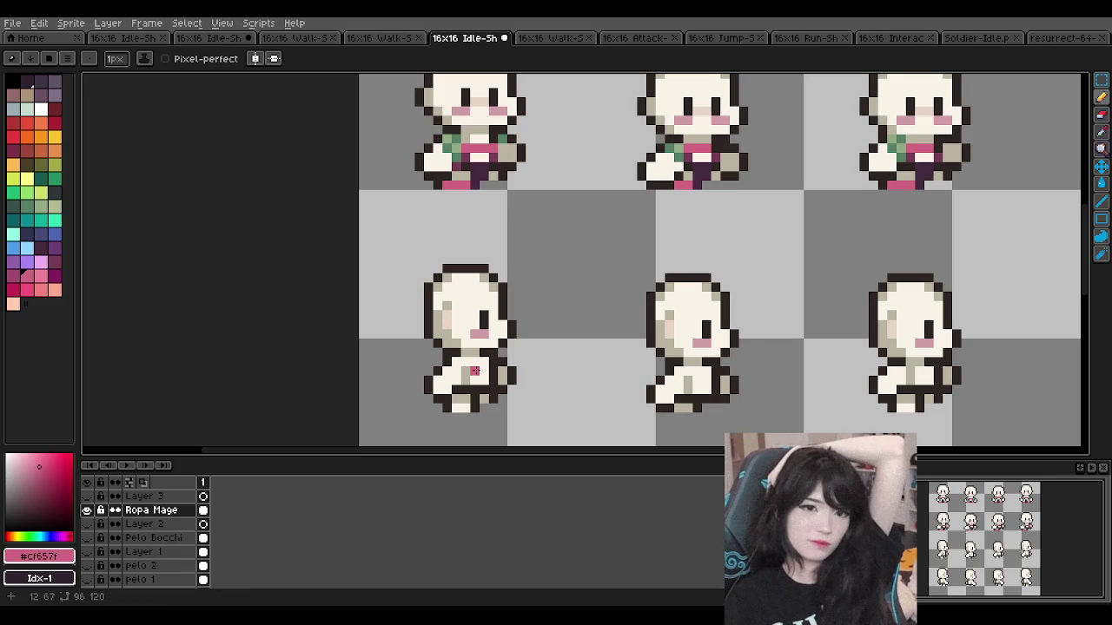
drag(474, 371, 482, 370)
alt+click(463, 157)
scroll(475, 371, down, 2)
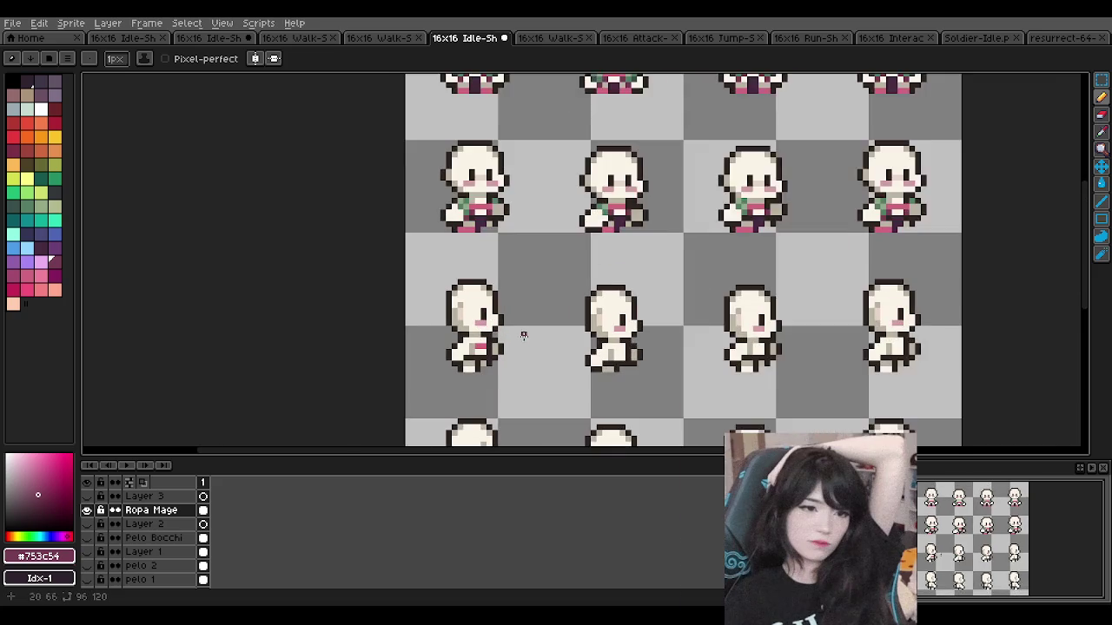
scroll(521, 336, up, 1)
scroll(496, 311, down, 2)
scroll(518, 327, up, 1)
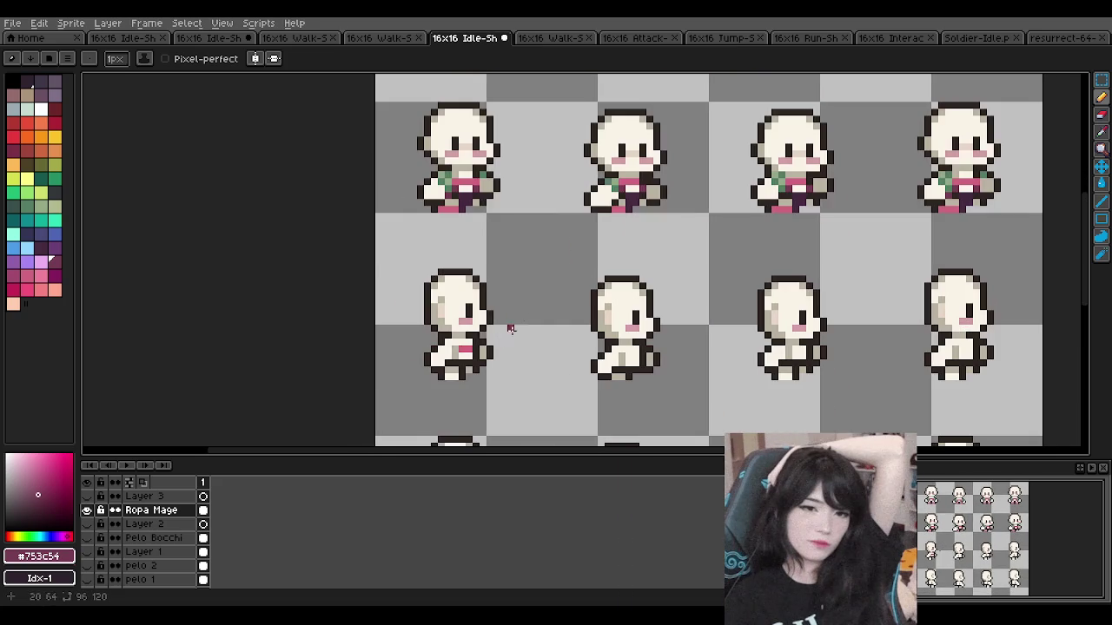
alt+click(463, 349)
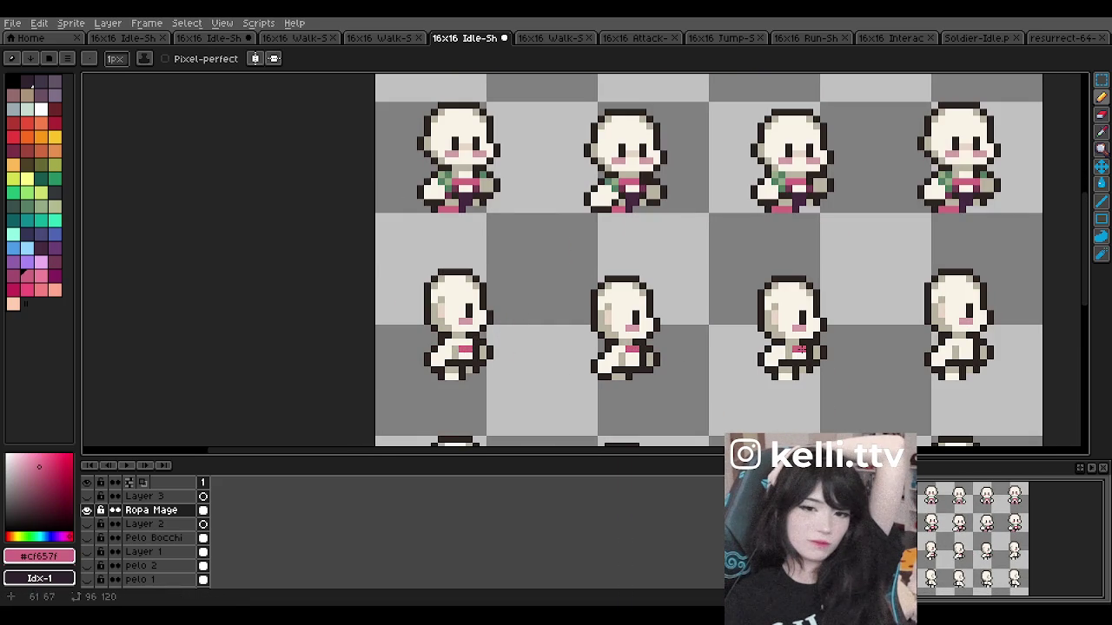
Step: Zoom into the walk row and undo a misplaced pink belt stroke
scroll(647, 317, down, 1)
scroll(645, 321, down, 1)
scroll(575, 341, down, 1)
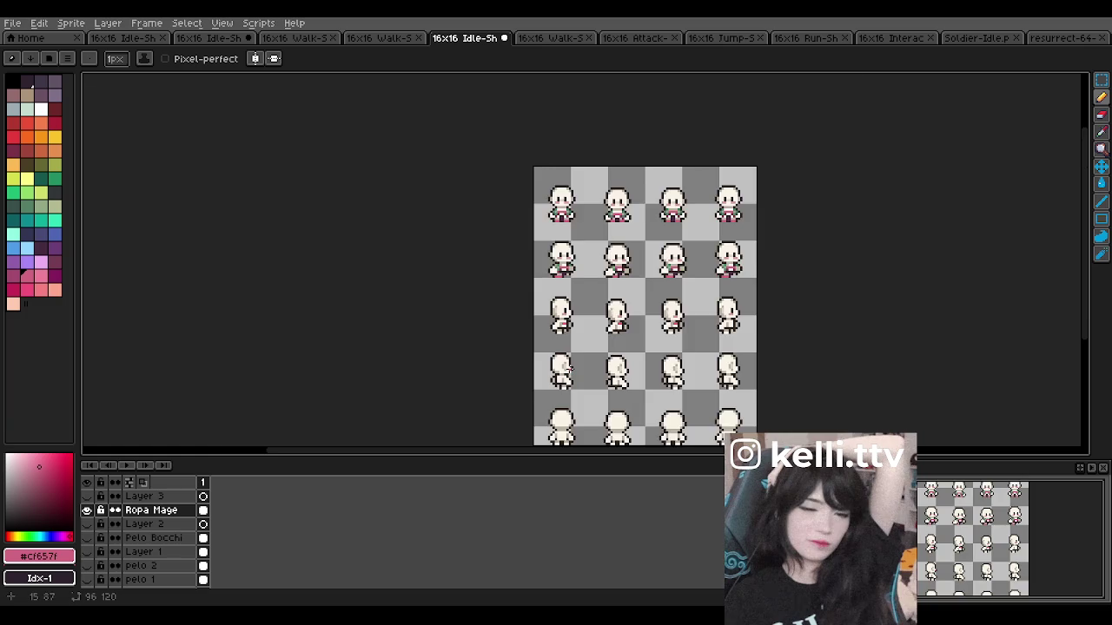
scroll(569, 286, up, 1)
scroll(557, 355, up, 1)
scroll(558, 413, up, 2)
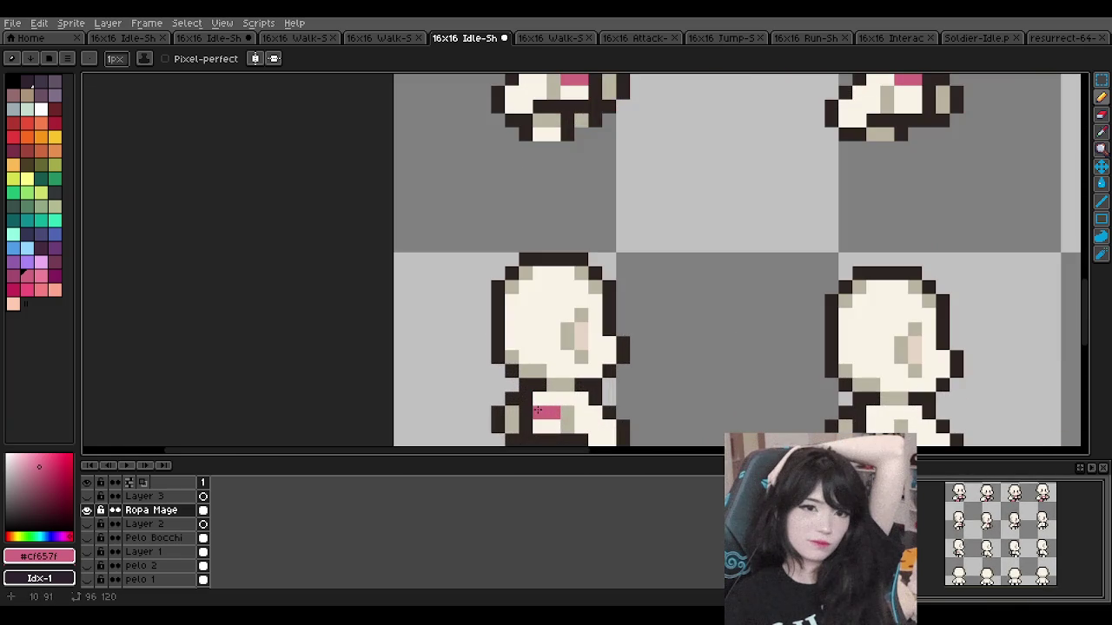
scroll(537, 411, down, 4)
scroll(680, 305, up, 2)
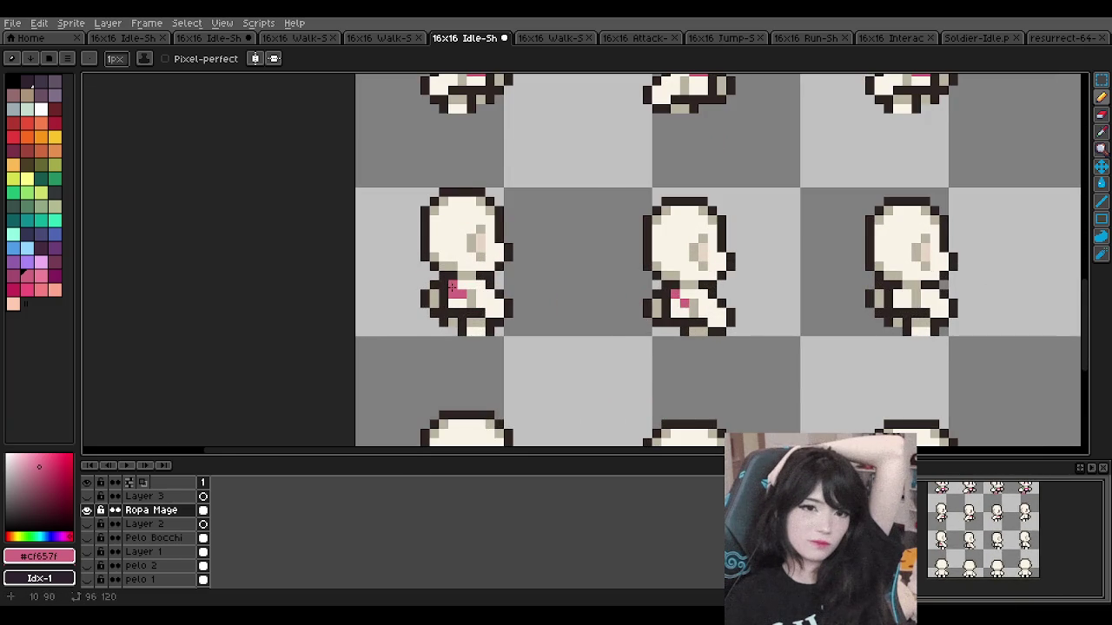
scroll(451, 286, down, 2)
scroll(531, 146, down, 2)
scroll(500, 94, up, 2)
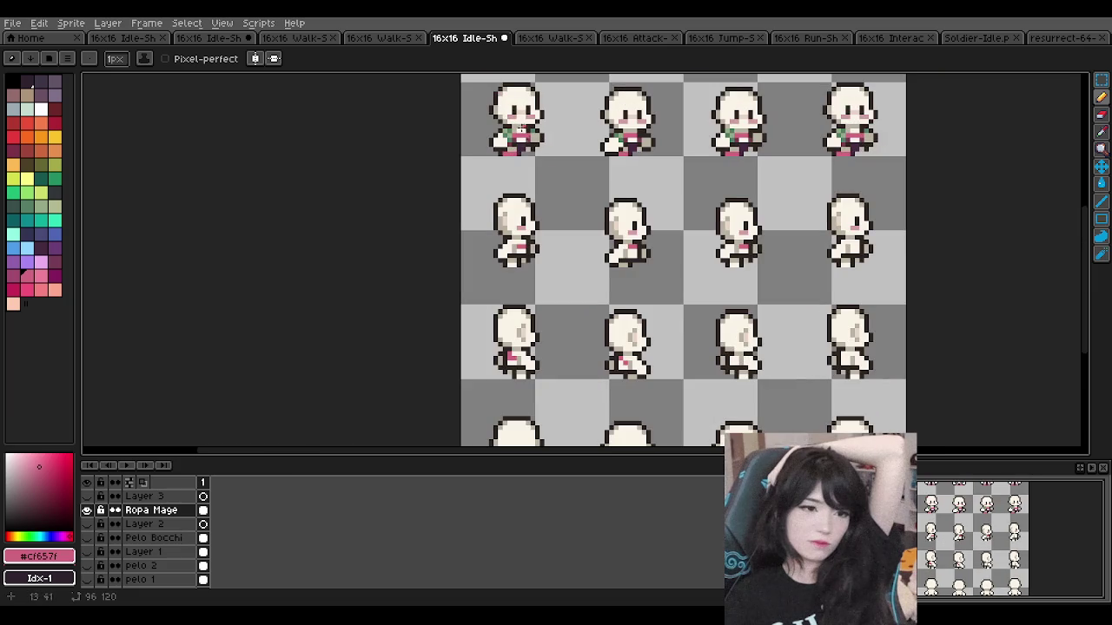
key(ctrl)
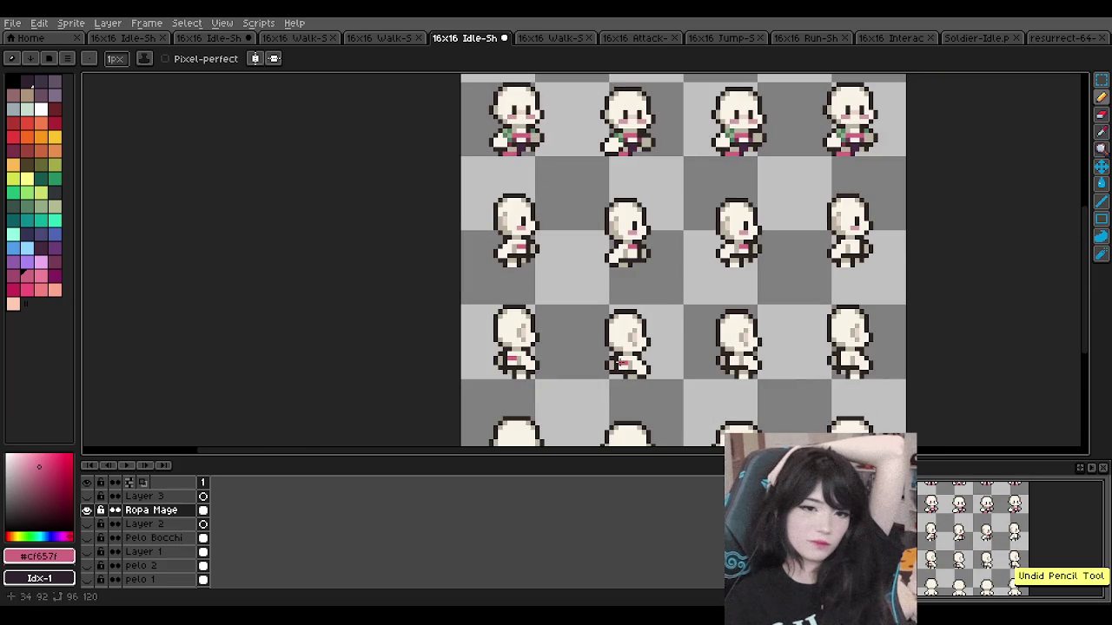
scroll(776, 359, up, 2)
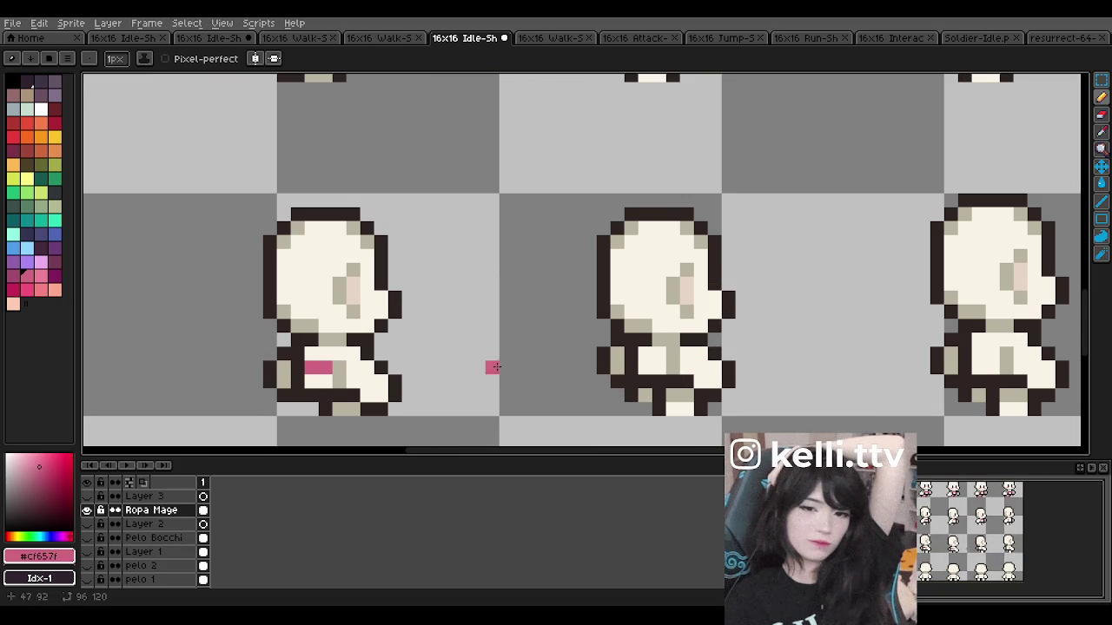
drag(643, 358, 666, 367)
scroll(565, 347, down, 1)
scroll(504, 331, down, 1)
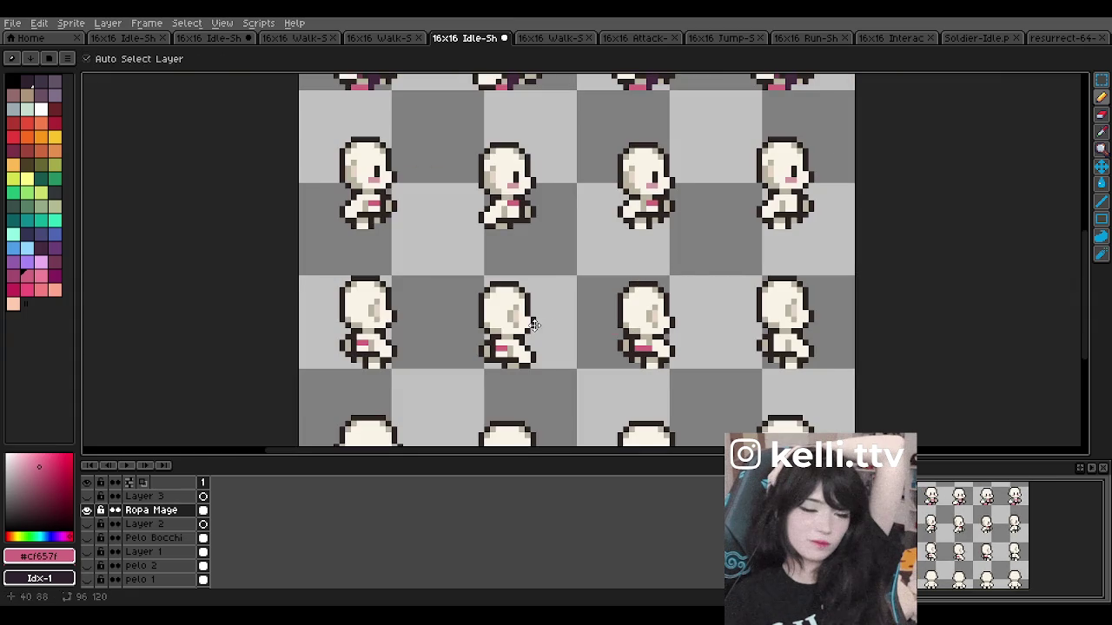
key(ctrl+z)
Step: Paint a pink belt on the third walk sprite and pink pixels beside the first
scroll(503, 331, up, 1)
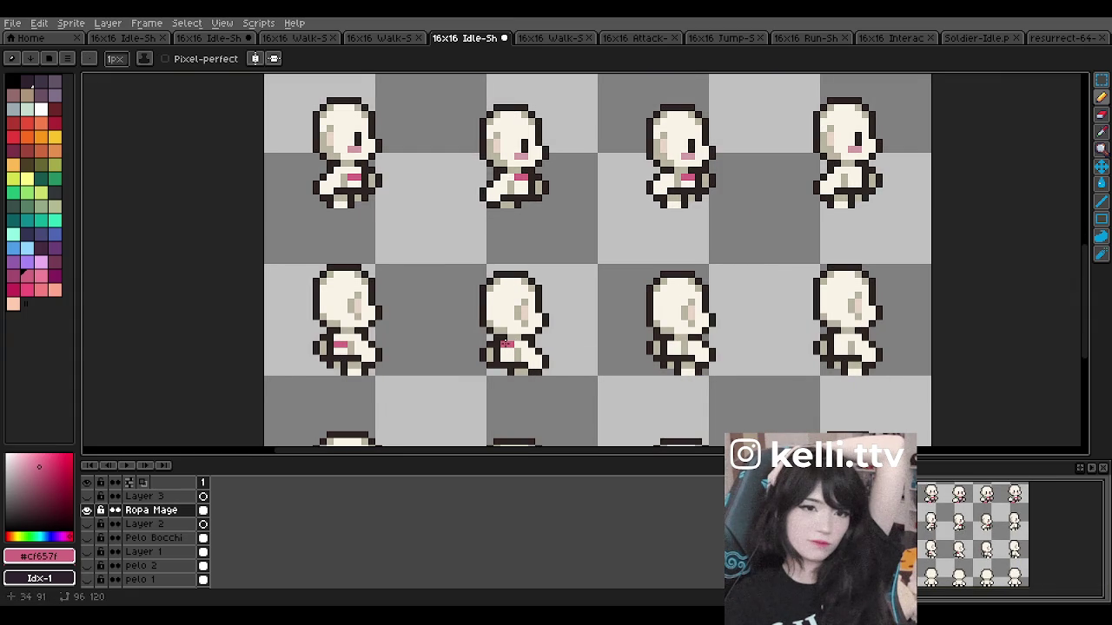
drag(670, 344, 681, 346)
scroll(684, 286, down, 3)
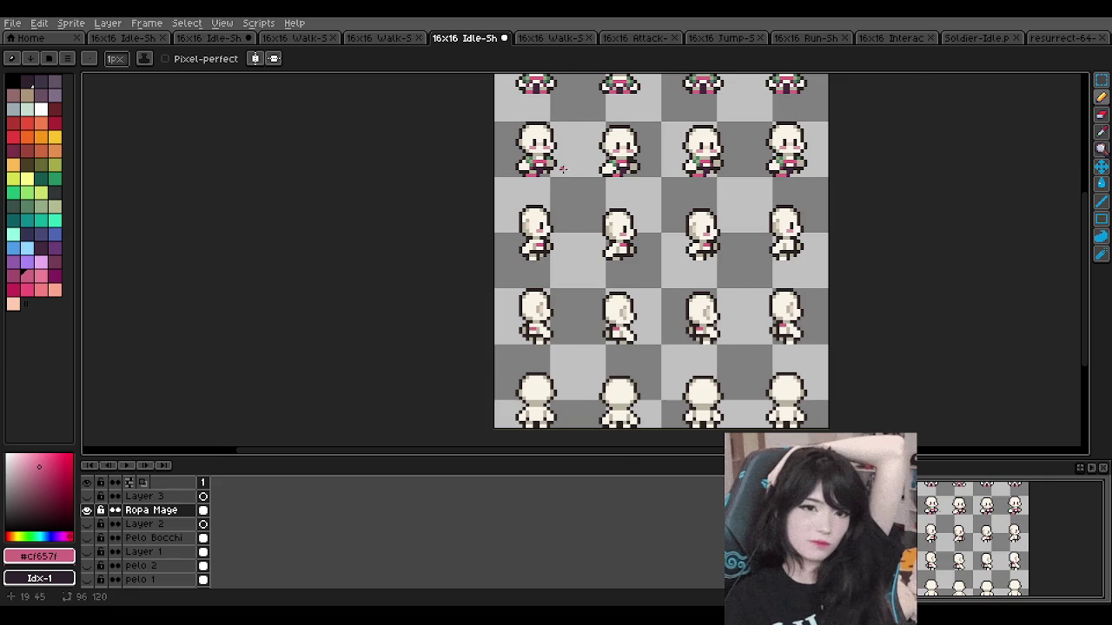
scroll(571, 170, up, 2)
scroll(485, 166, down, 1)
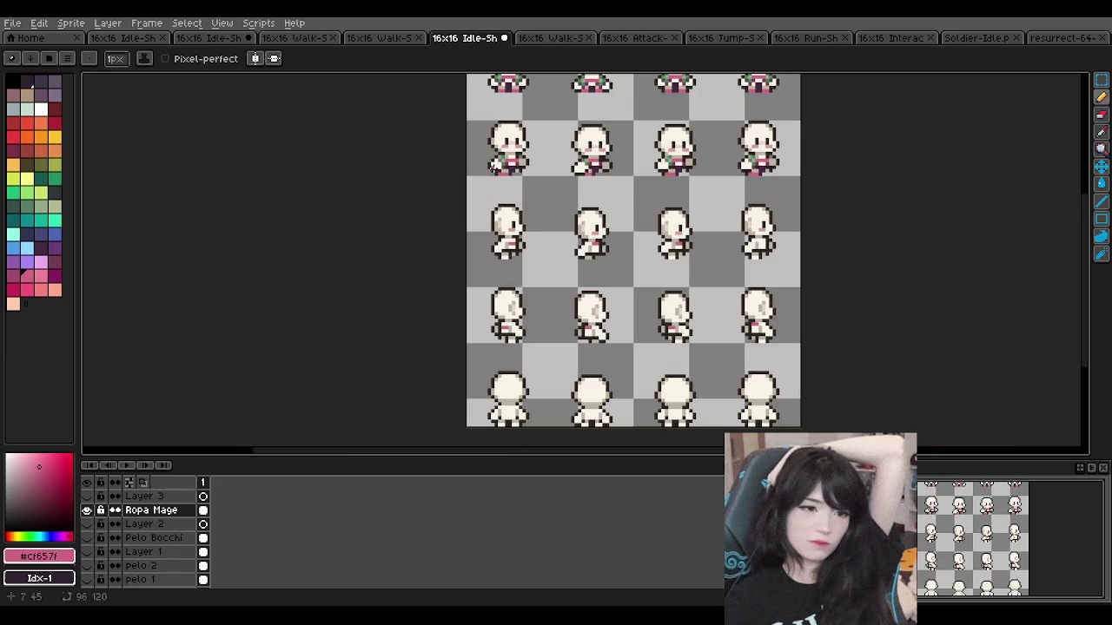
scroll(495, 150, up, 1)
scroll(504, 137, up, 1)
drag(589, 205, 590, 241)
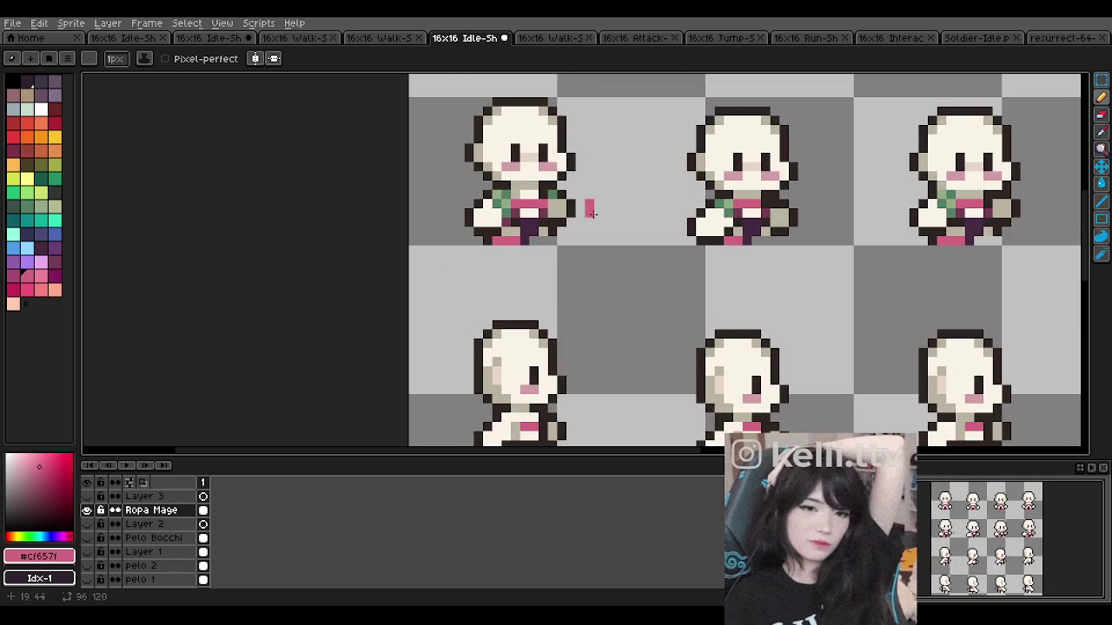
Step: Draw pink zigzag strokes beside the lower-row walk sprites
scroll(584, 225, down, 5)
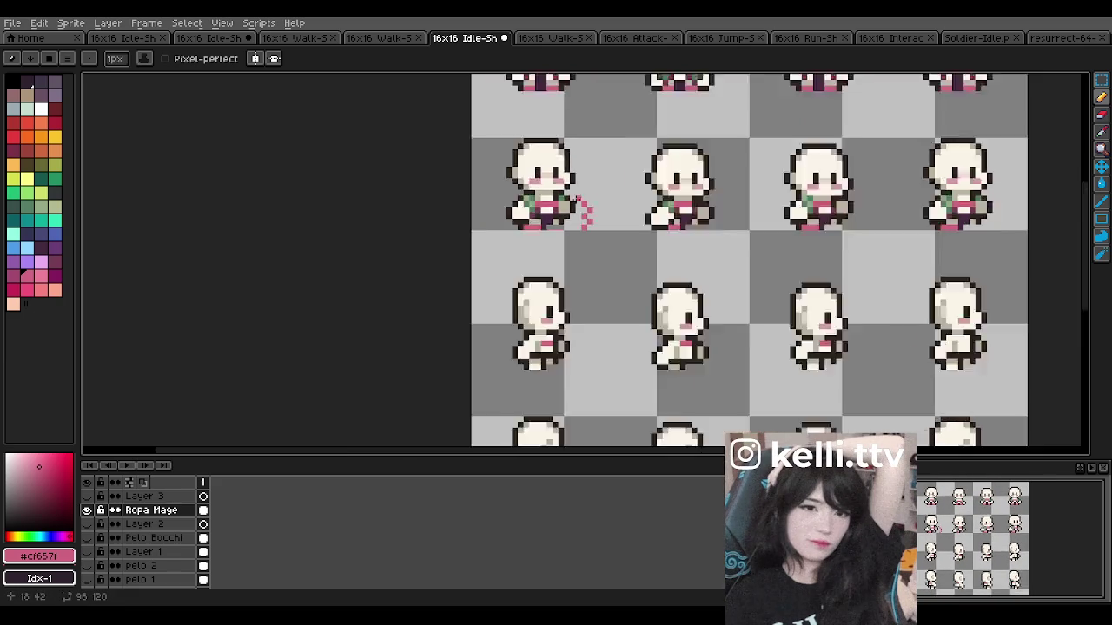
scroll(596, 345, up, 4)
scroll(596, 345, up, 3)
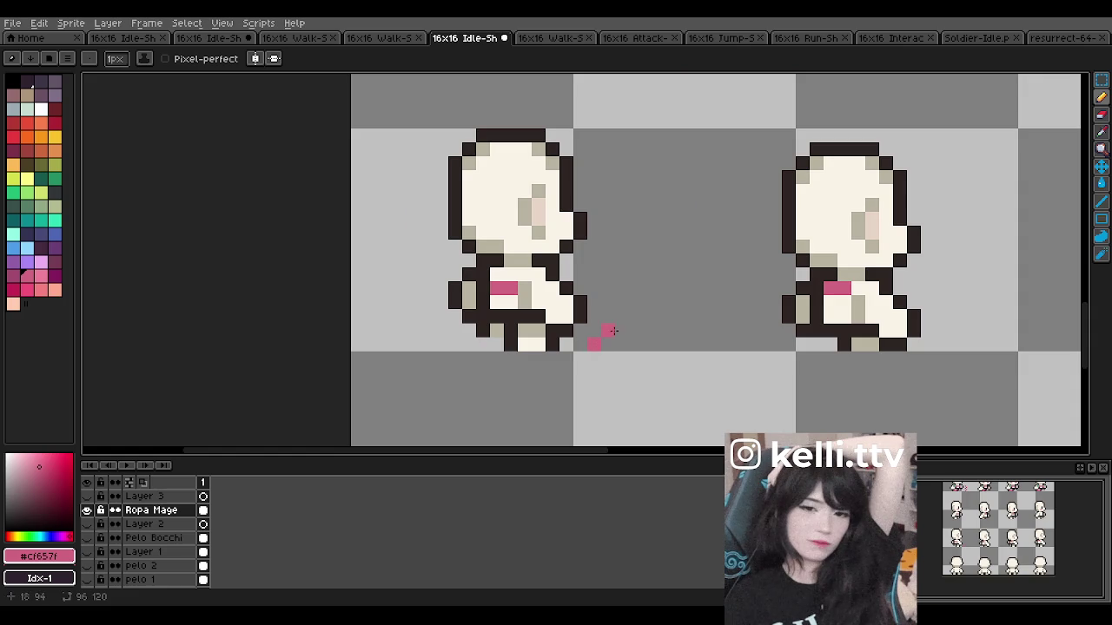
drag(601, 310, 594, 288)
scroll(634, 287, down, 2)
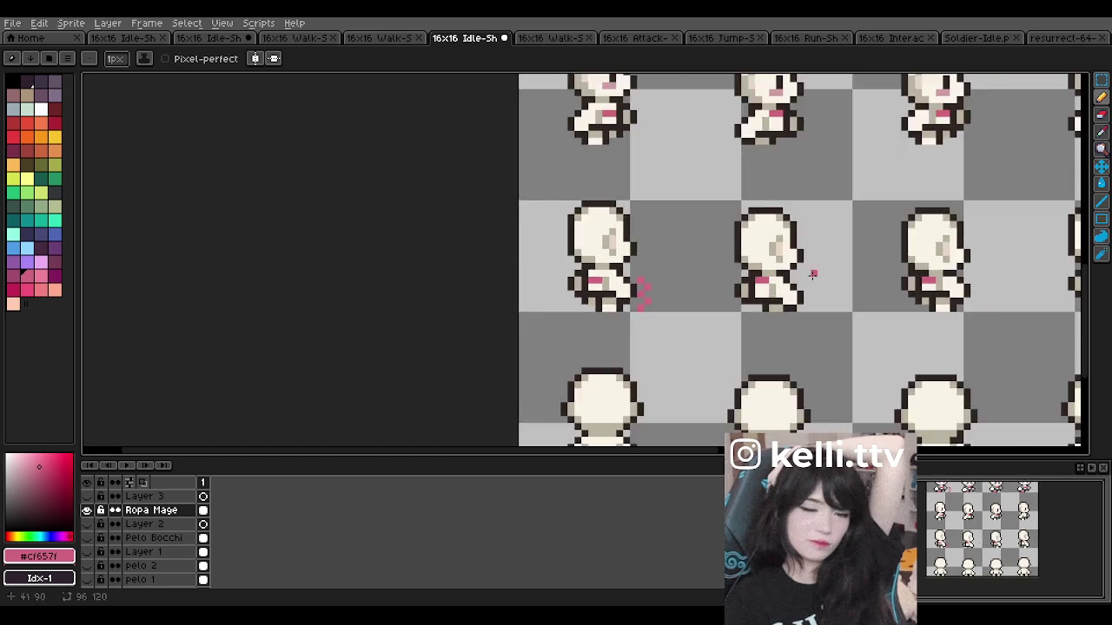
scroll(634, 286, up, 2)
drag(621, 335, 622, 278)
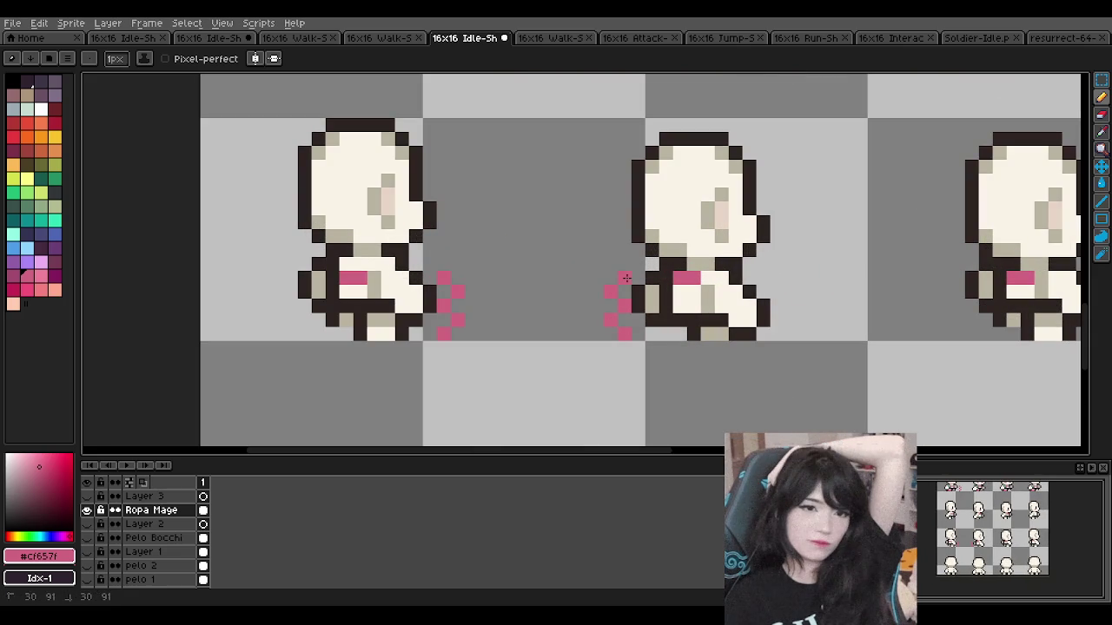
scroll(695, 286, down, 2)
scroll(695, 330, up, 3)
click(697, 334)
drag(697, 335, 677, 314)
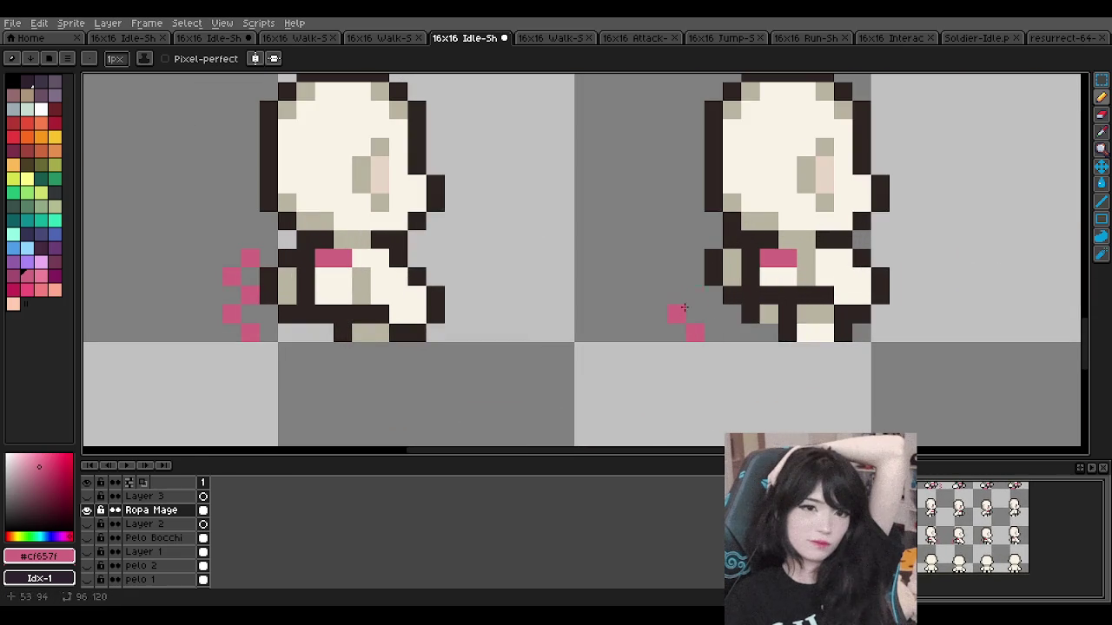
Step: Undo the stray pink stroke and paint pink pixels at the first sprite's feet
key(ctrl+z)
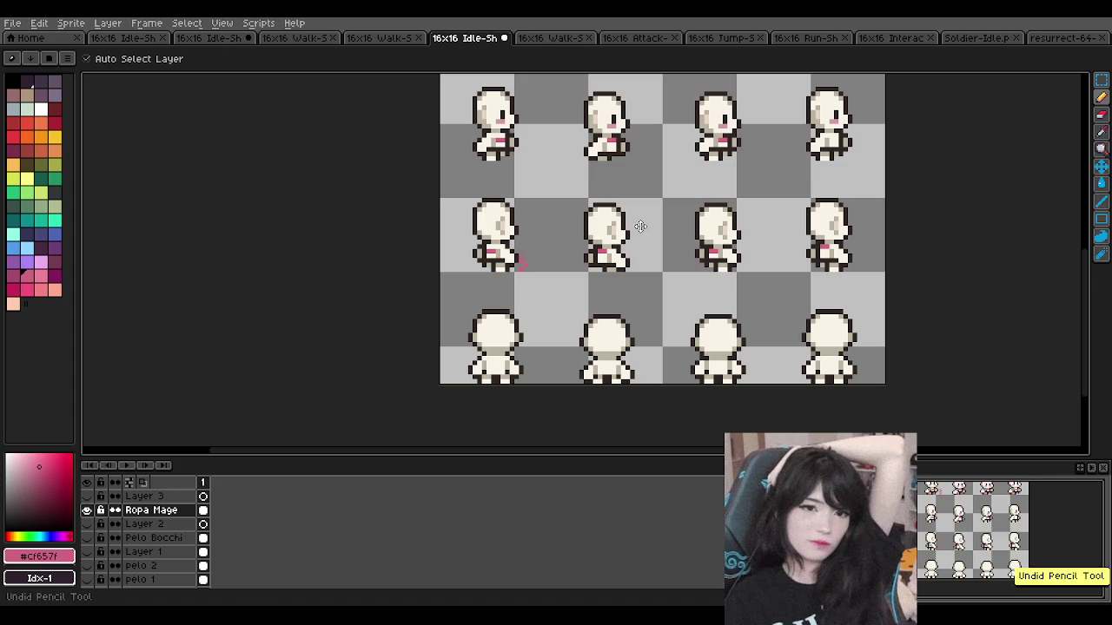
scroll(640, 227, down, 2)
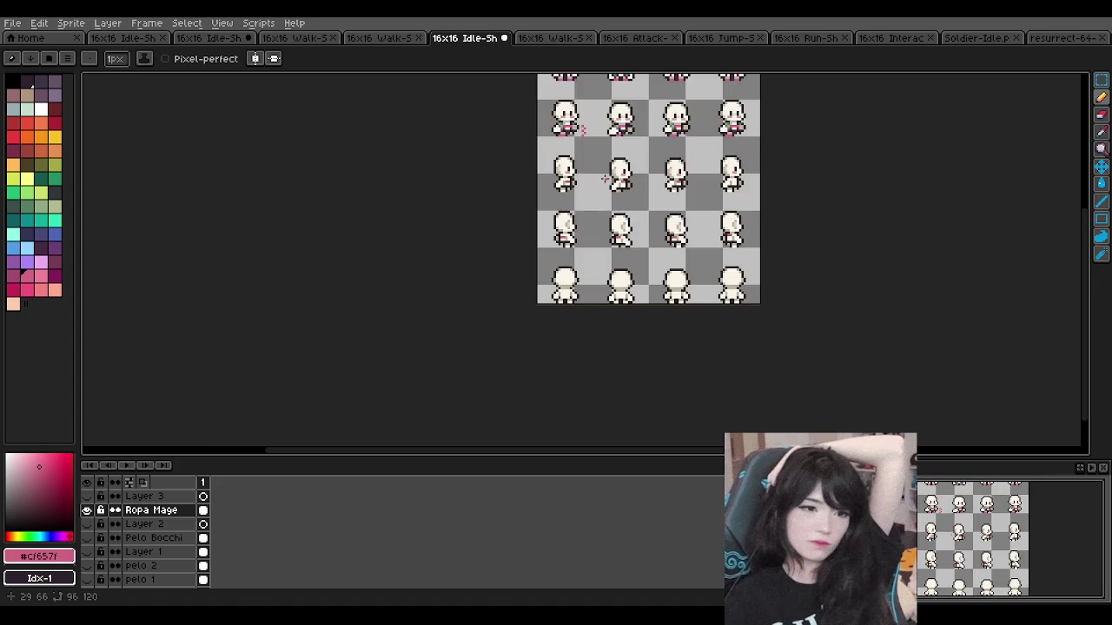
scroll(604, 178, up, 1)
scroll(604, 178, up, 1)
scroll(604, 178, up, 1)
scroll(579, 191, down, 1)
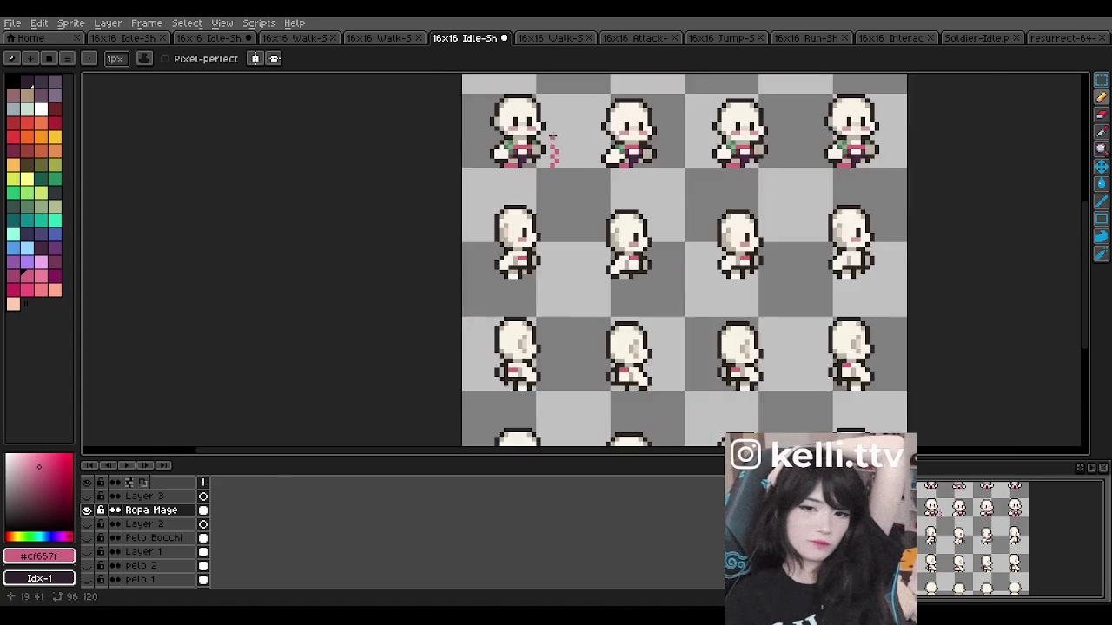
scroll(521, 148, up, 2)
key(alt)
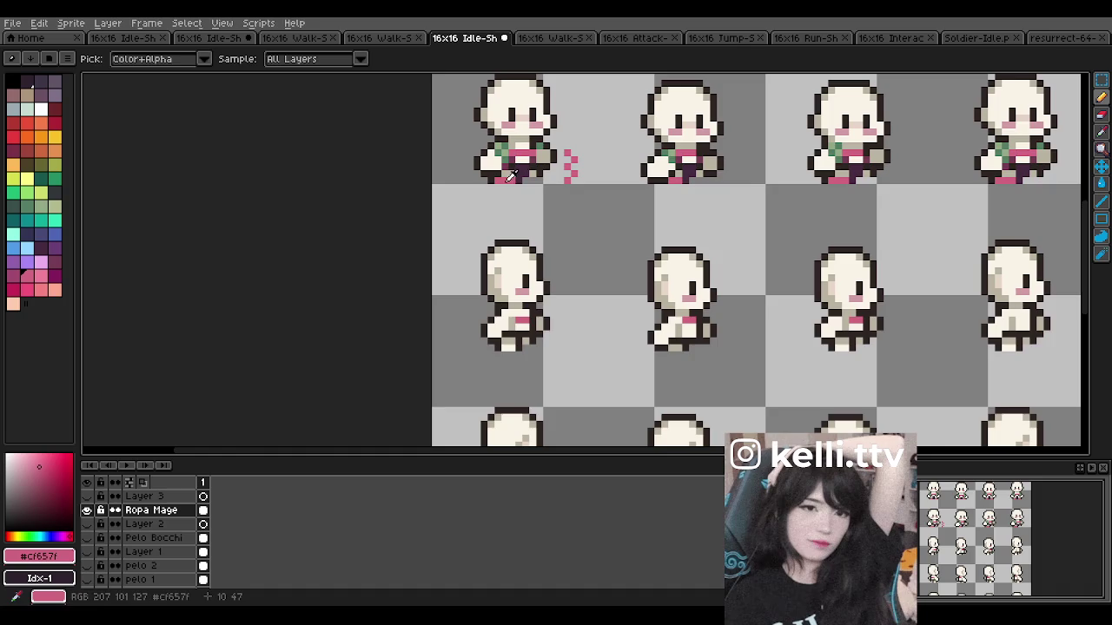
scroll(513, 217, down, 1)
scroll(514, 258, up, 2)
drag(497, 287, 508, 287)
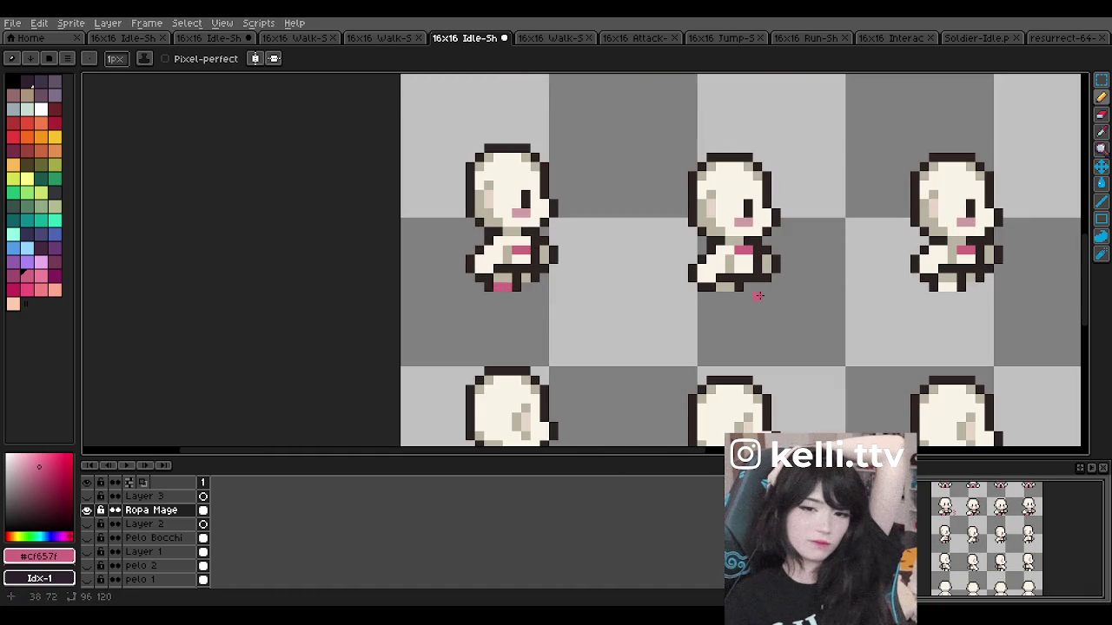
scroll(708, 273, up, 2)
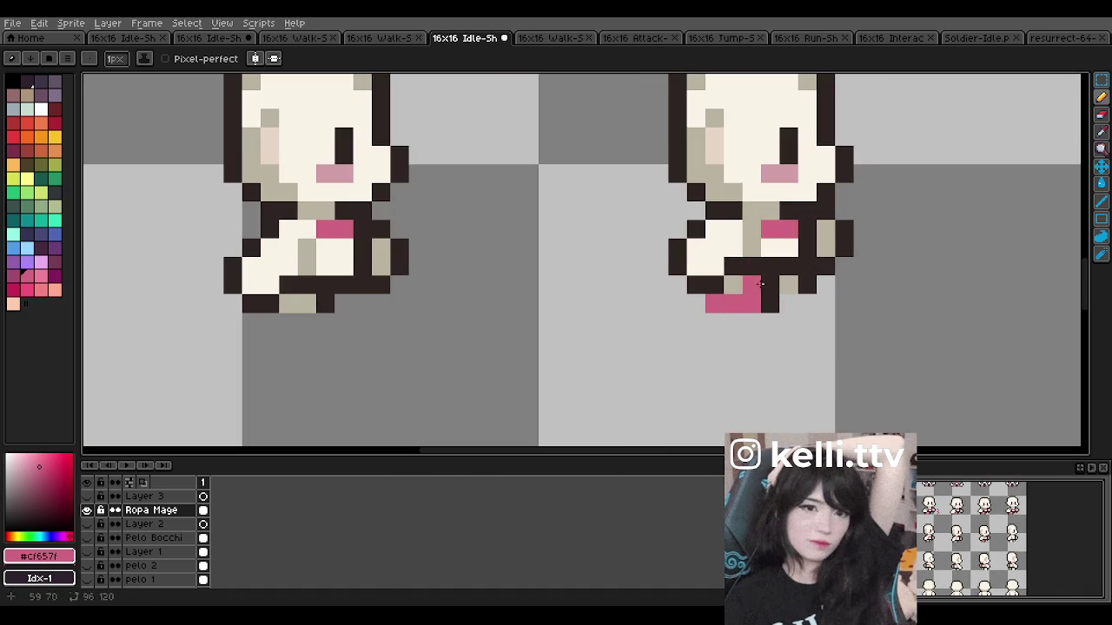
scroll(752, 304, down, 1)
scroll(926, 280, down, 1)
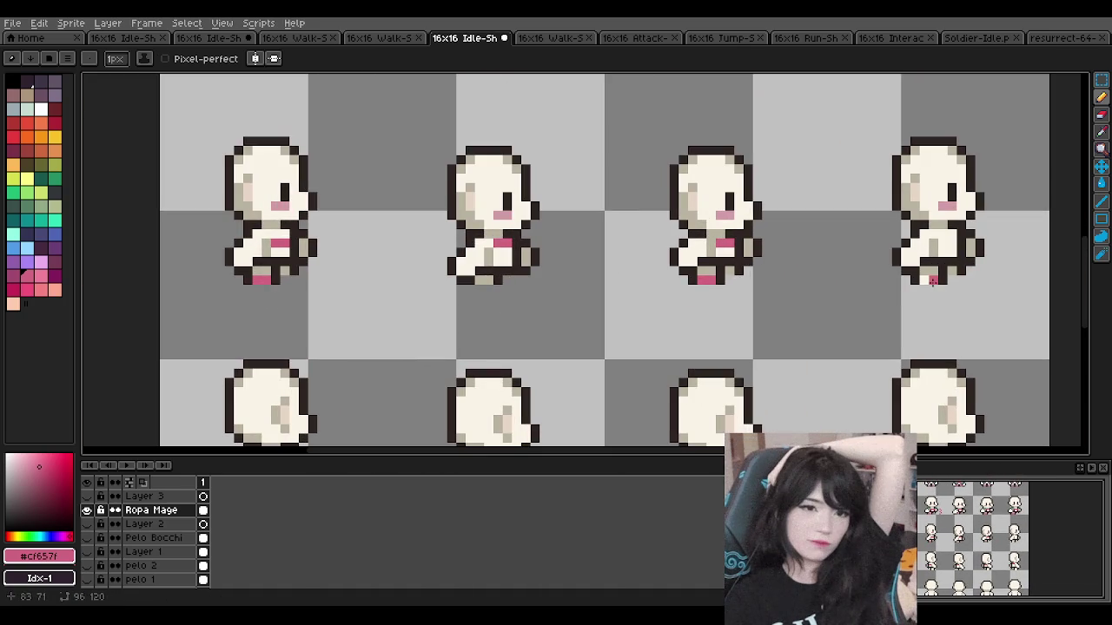
scroll(636, 242, down, 1)
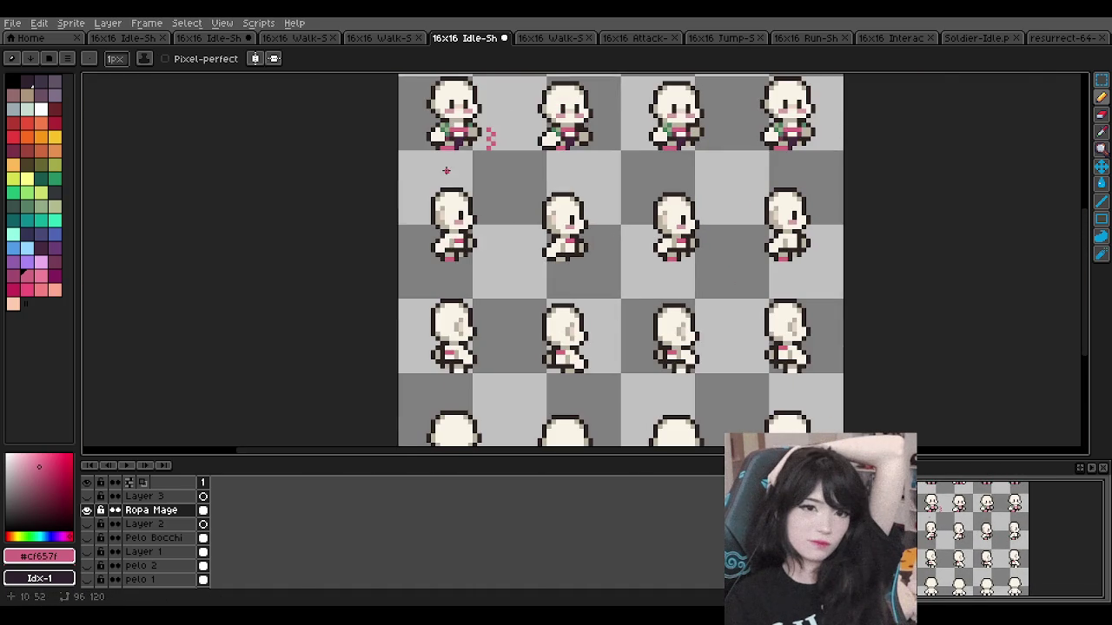
scroll(447, 170, up, 2)
Step: Shade the lower sprite's leg and the fourth sprite's feet with dark purple #45293f
alt+click(467, 144)
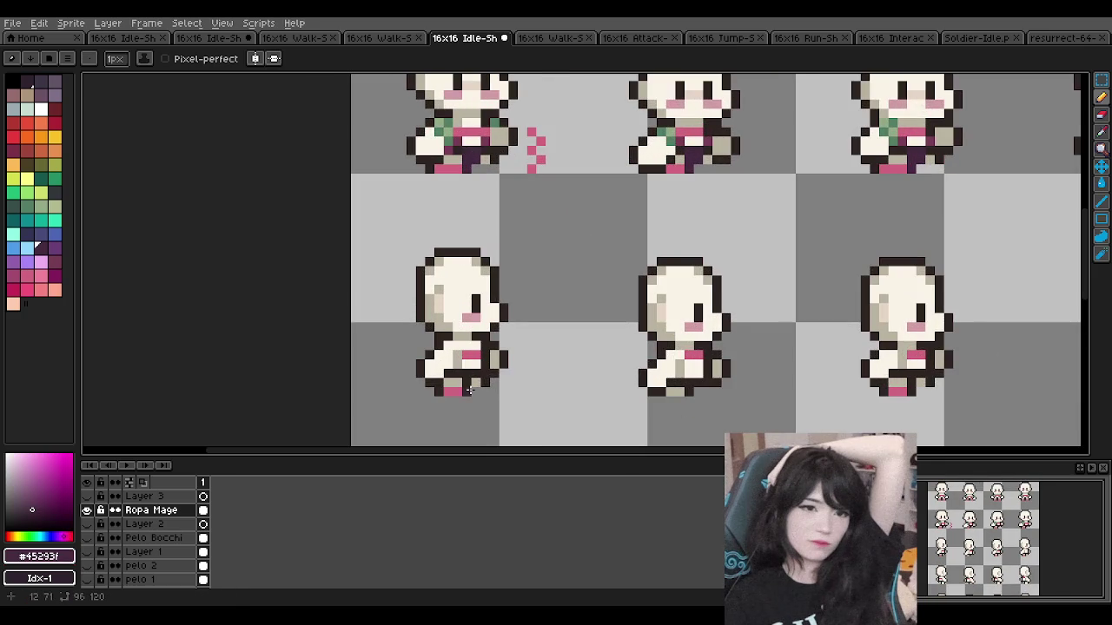
scroll(469, 390, up, 1)
drag(462, 395, 465, 357)
click(477, 371)
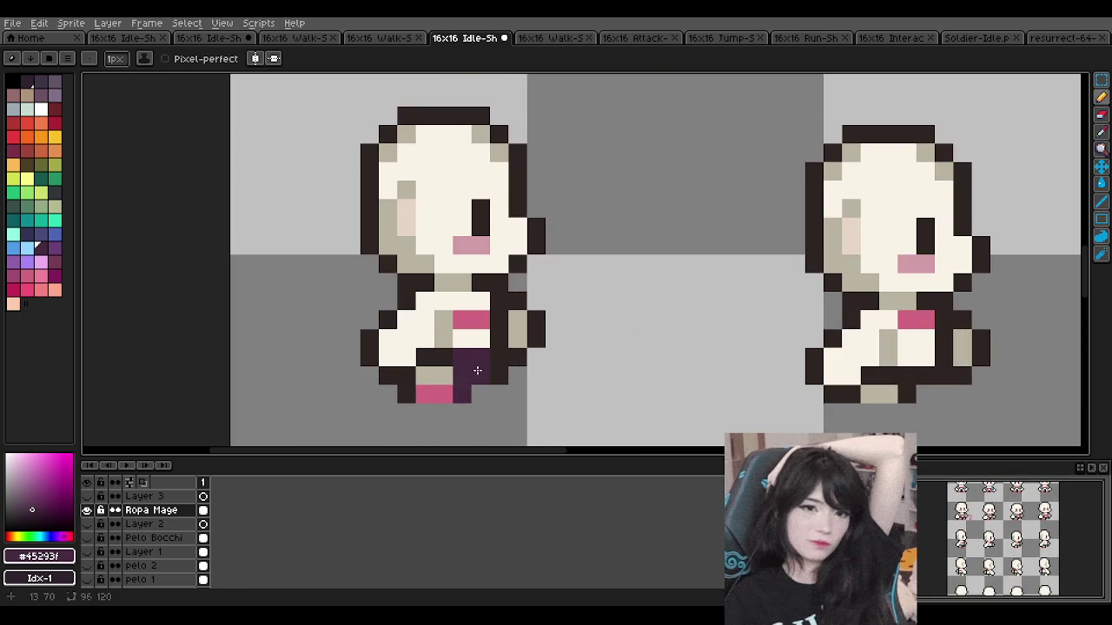
scroll(477, 371, down, 2)
scroll(567, 338, up, 2)
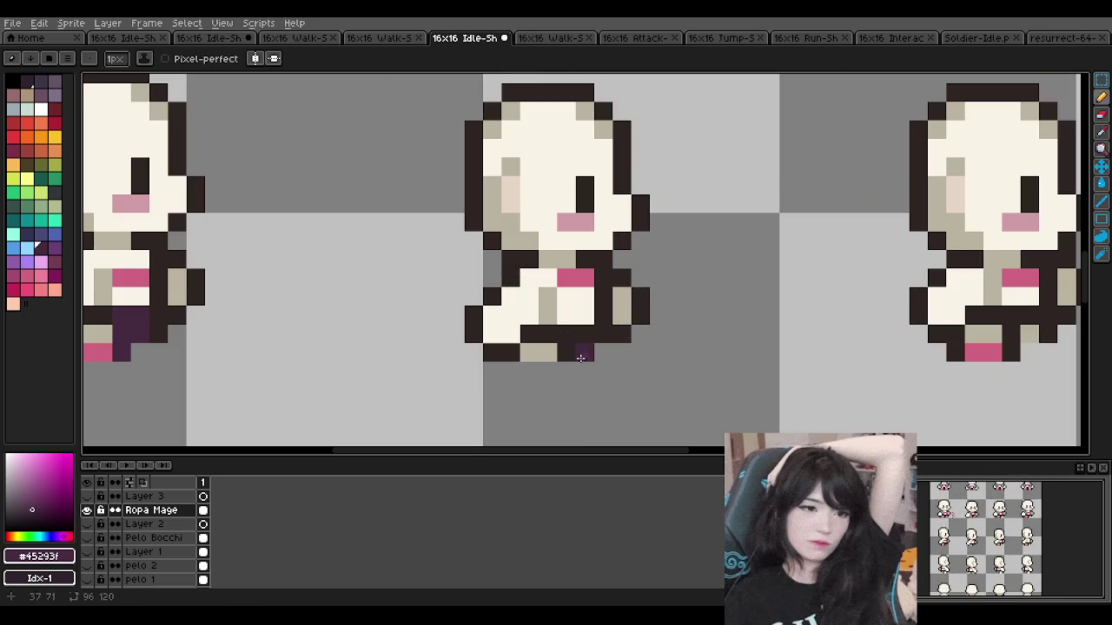
scroll(584, 335, down, 2)
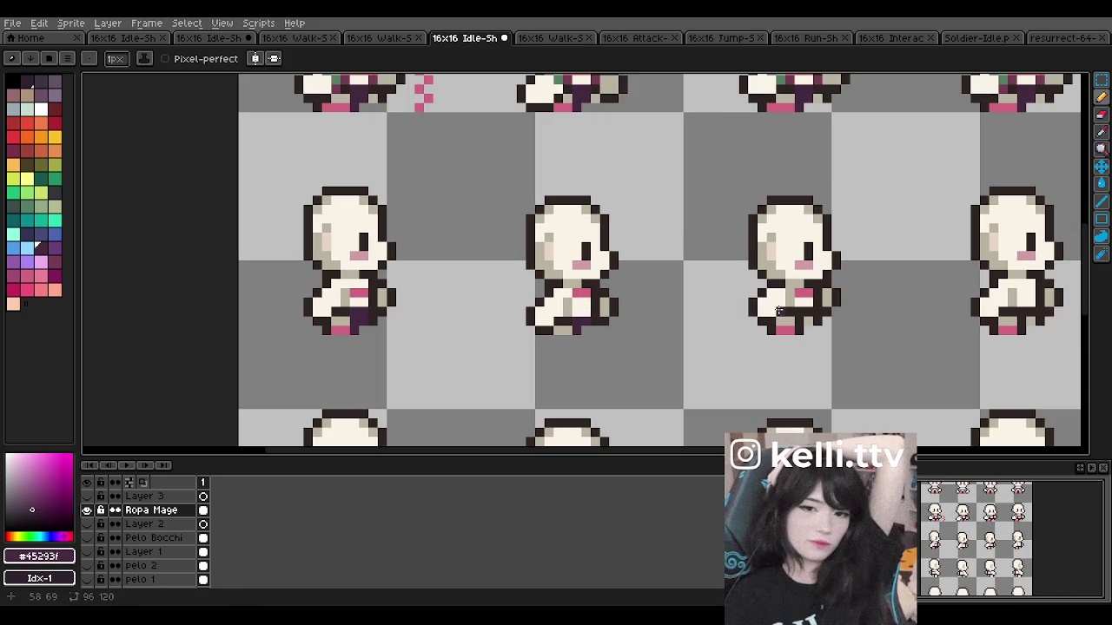
click(799, 325)
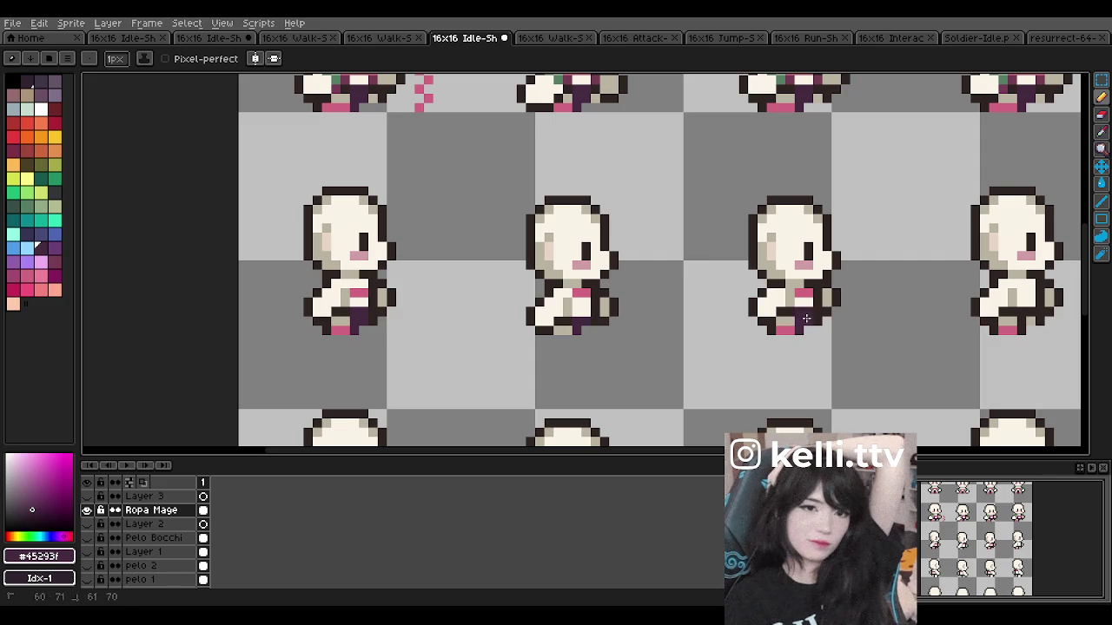
drag(1021, 330, 1020, 317)
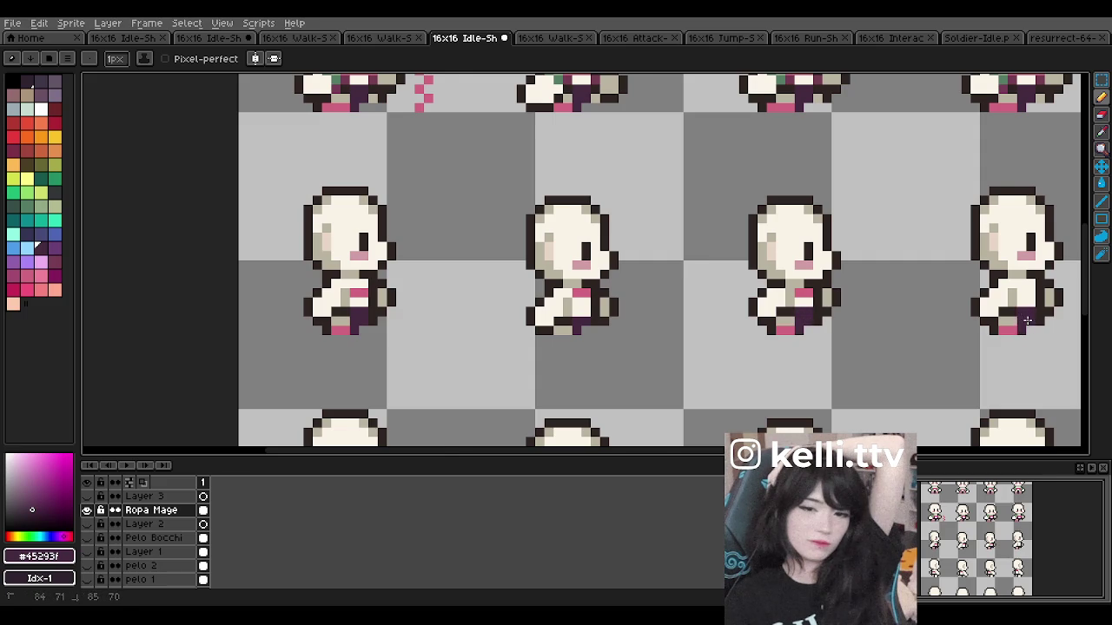
scroll(608, 274, down, 2)
scroll(430, 171, up, 1)
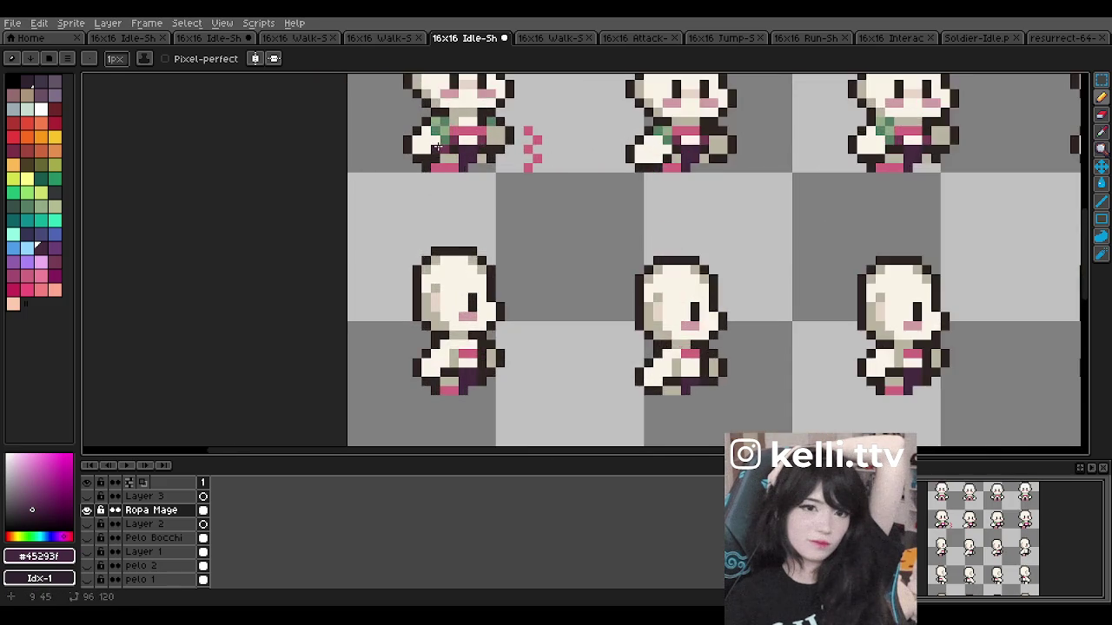
scroll(434, 165, up, 1)
Step: Try recolouring a lower sprite's leg with #753c54, then undo it
alt+click(439, 152)
scroll(448, 239, down, 1)
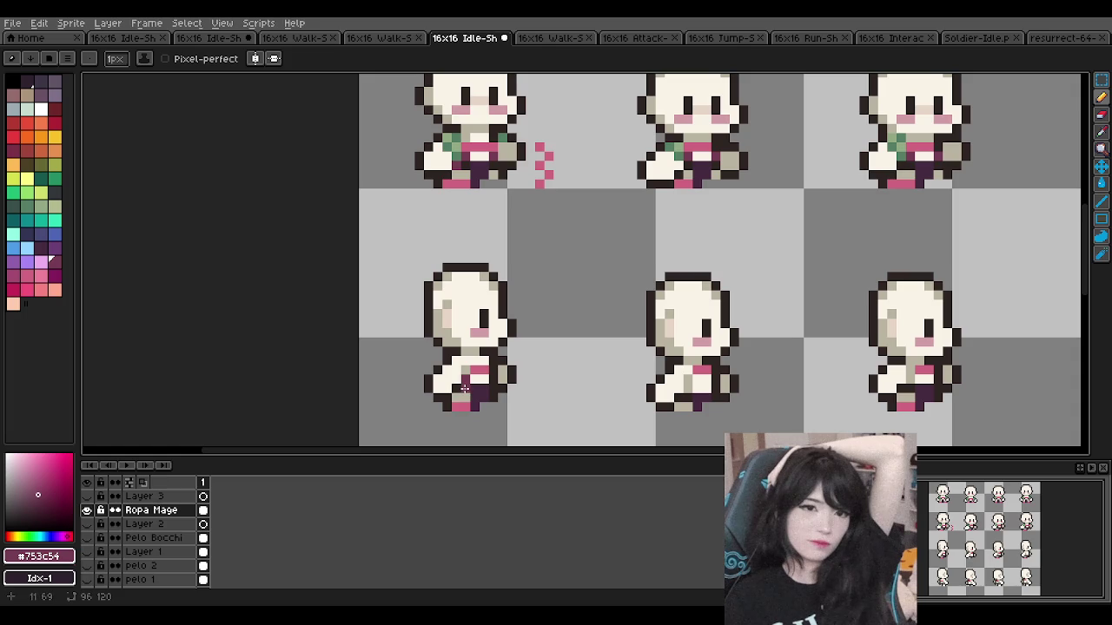
drag(456, 396, 467, 388)
key(ctrl+z)
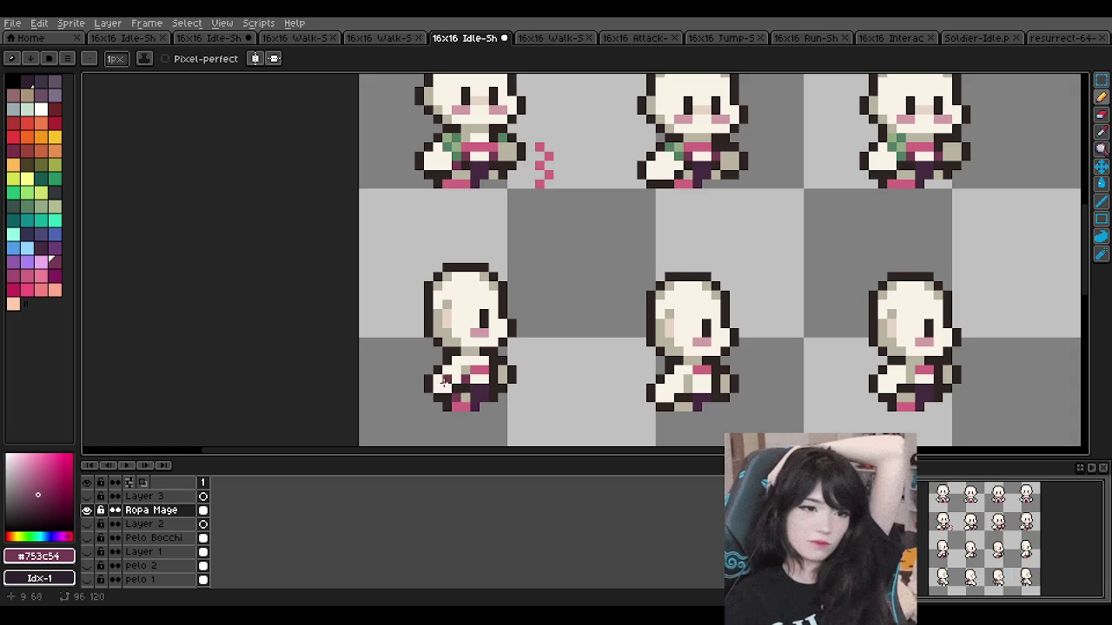
scroll(452, 399, up, 2)
scroll(507, 280, down, 2)
scroll(507, 281, down, 2)
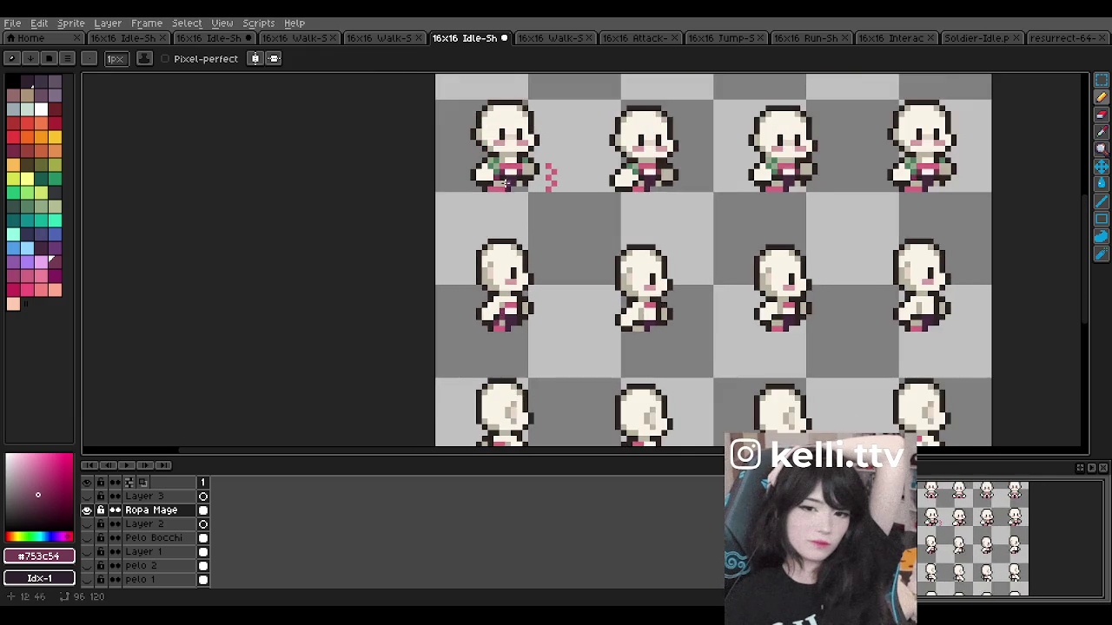
scroll(495, 225, up, 3)
Step: Sample dark green #547e64 from the sprite, then light green #92a984
alt+click(491, 174)
scroll(503, 374, down, 3)
scroll(508, 386, up, 1)
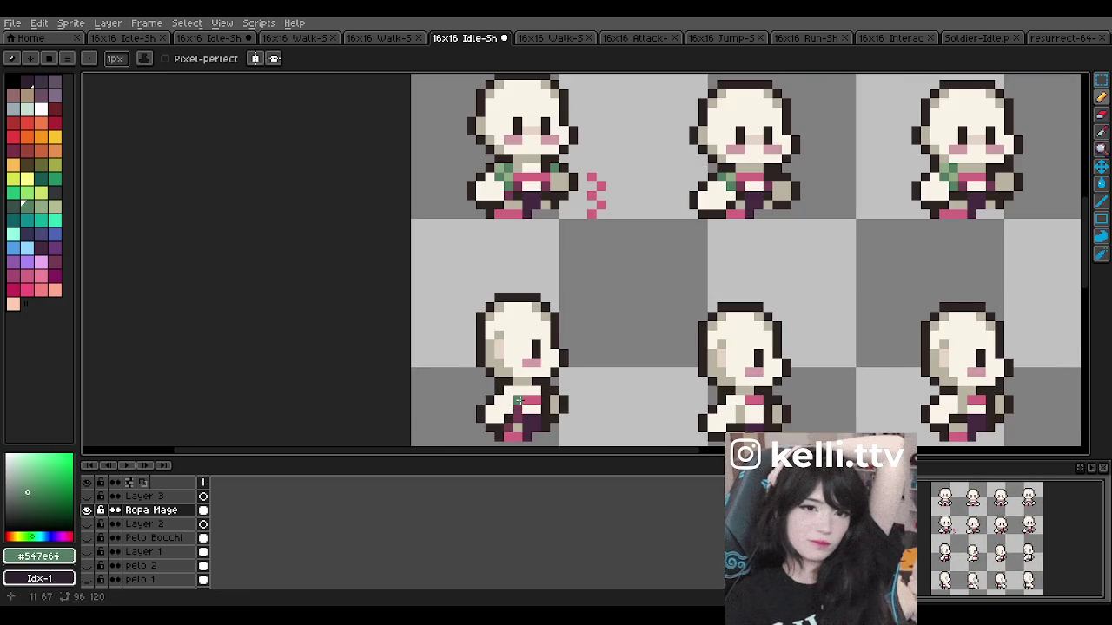
scroll(515, 401, up, 2)
scroll(515, 401, down, 1)
scroll(515, 401, down, 1)
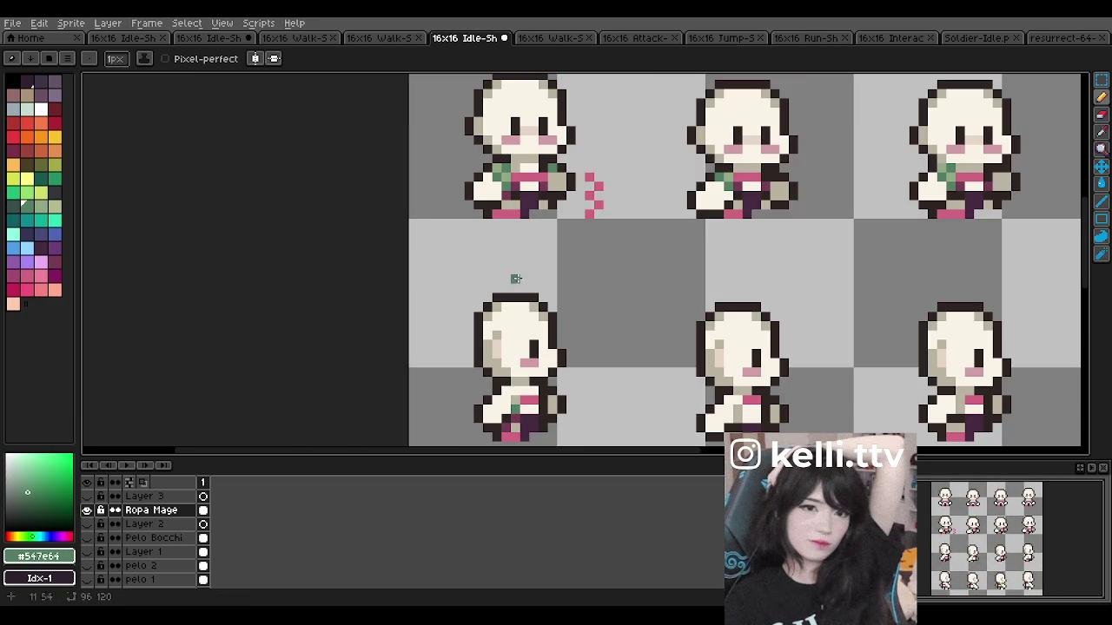
alt+click(510, 379)
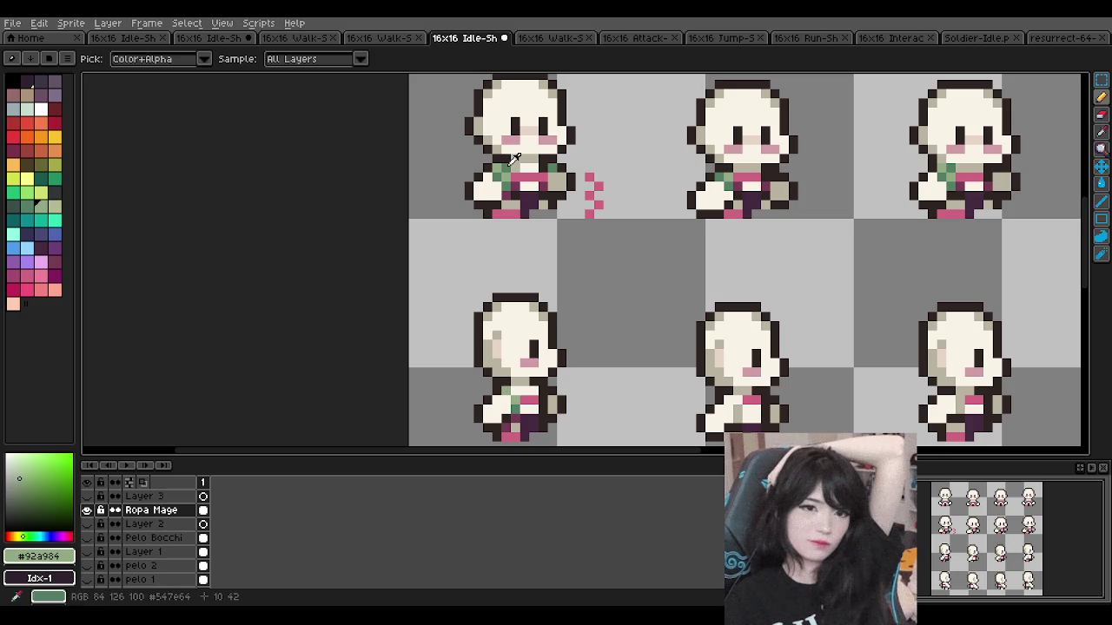
Step: Paint dark green #547e64 onto the bottom-left sprite's clothing
alt+click(502, 384)
drag(507, 397, 514, 390)
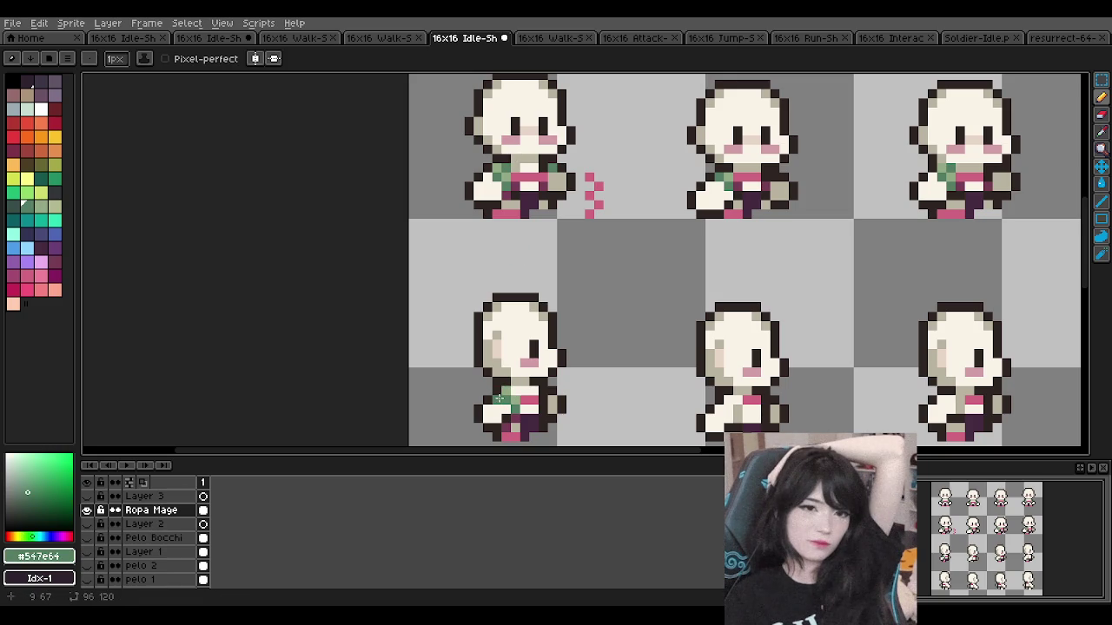
scroll(516, 316, down, 2)
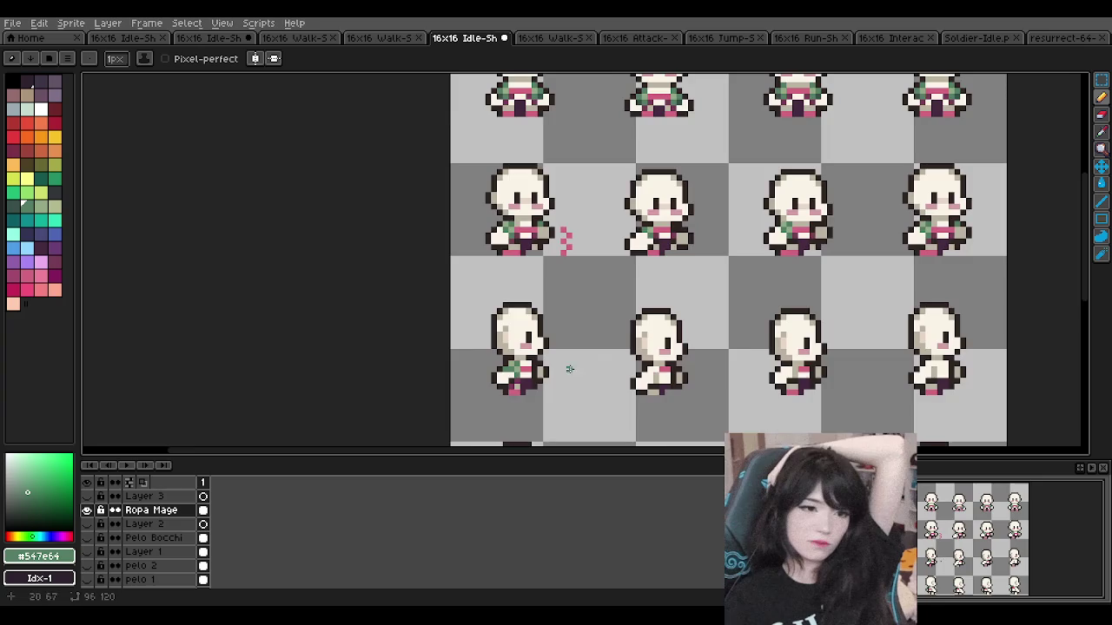
scroll(515, 316, down, 2)
scroll(502, 352, up, 2)
scroll(502, 352, up, 1)
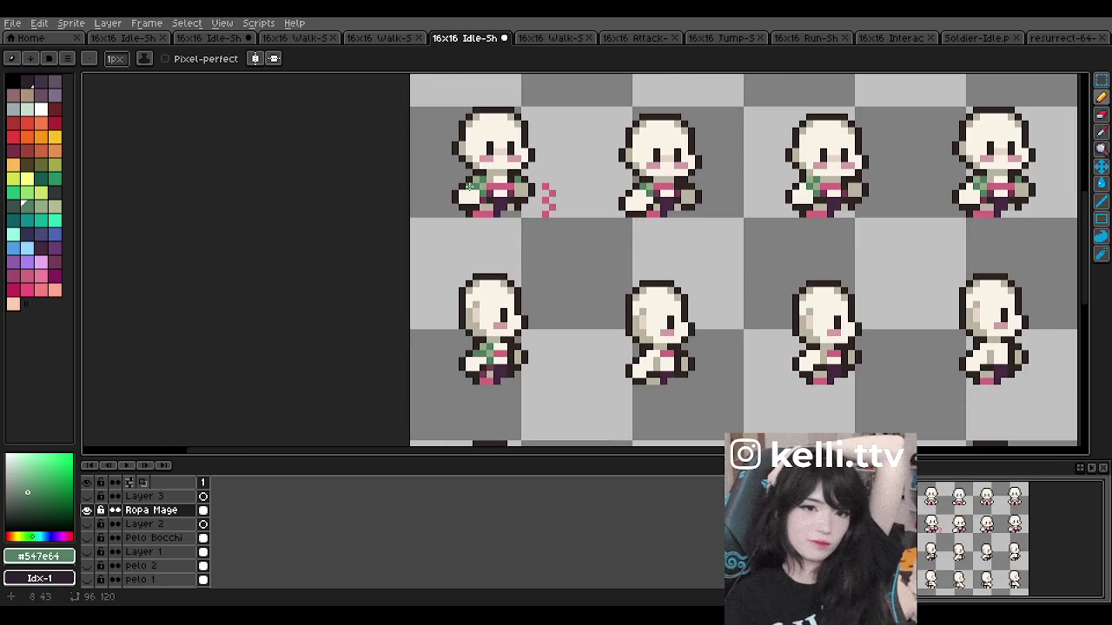
scroll(571, 303, down, 2)
scroll(536, 205, up, 3)
scroll(572, 156, down, 2)
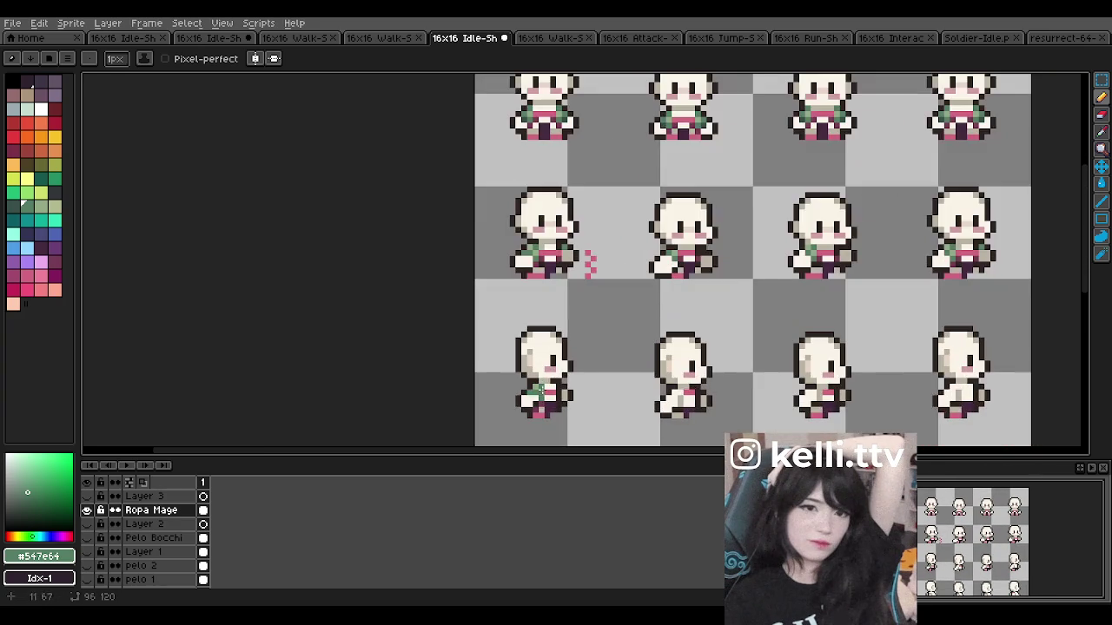
scroll(651, 382, down, 1)
scroll(675, 415, up, 1)
scroll(651, 382, up, 2)
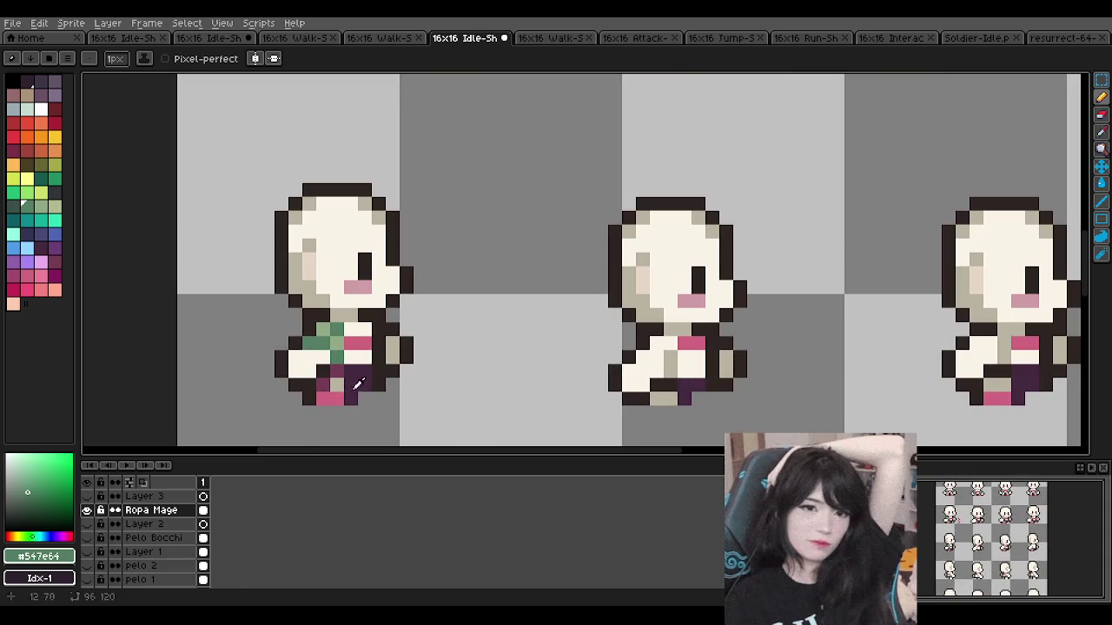
Step: Paint purple #753c54 on the lower body, then sage #92a984 and dark green on the middle sprite's chest
alt+click(692, 397)
drag(692, 396, 665, 387)
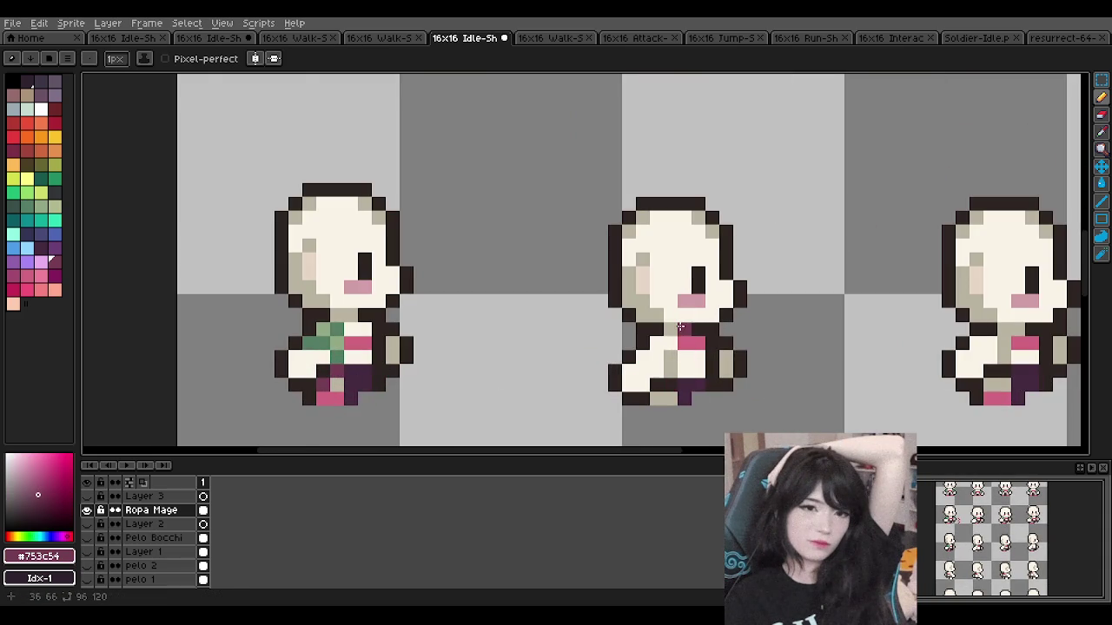
alt+click(337, 344)
drag(670, 339, 670, 349)
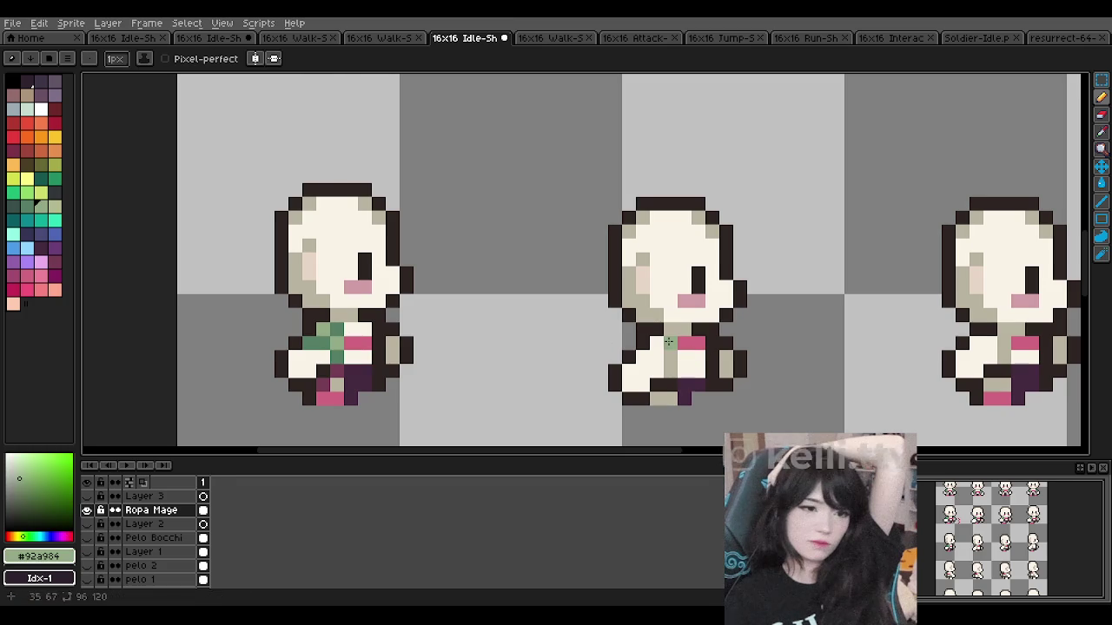
alt+click(337, 351)
click(657, 344)
mouse_move(654, 346)
mouse_down()
mouse_move(662, 363)
mouse_move(649, 356)
mouse_up()
Step: Undo the last chest stroke and place single dark green pixels lower on the middle sprite's chest
key(ctrl+z)
click(641, 370)
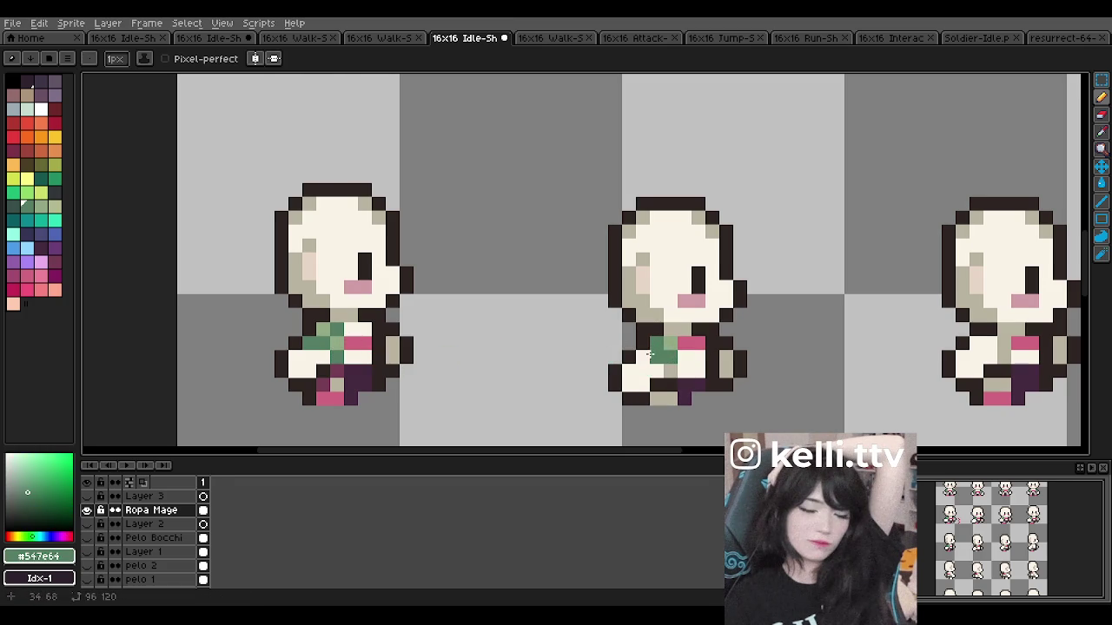
click(671, 372)
scroll(671, 365, down, 3)
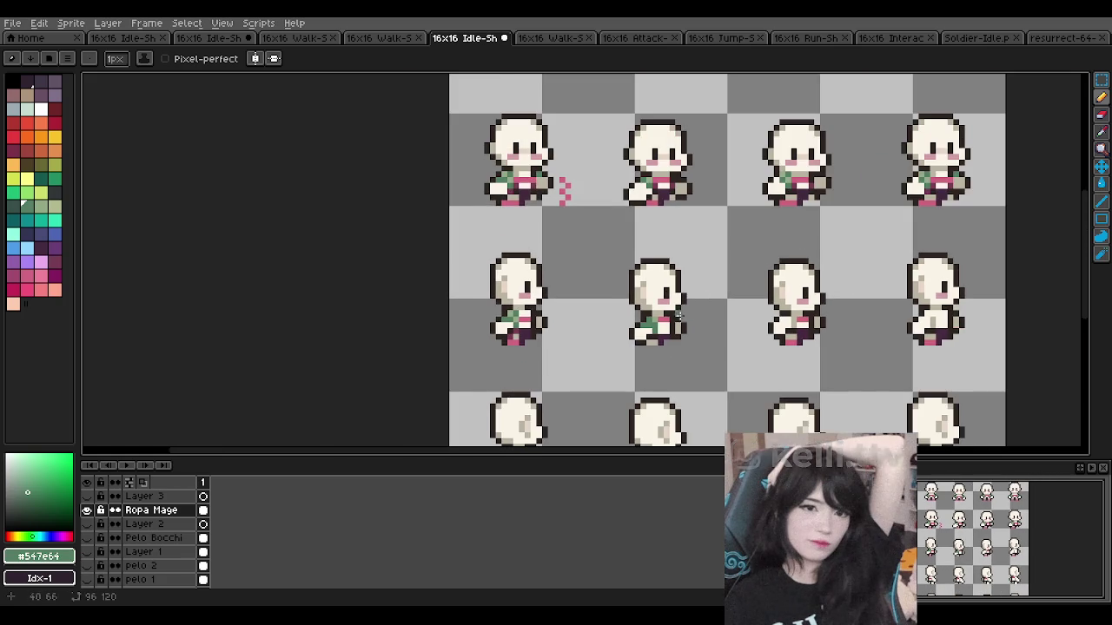
scroll(669, 320, up, 3)
Step: Add a light green pixel beside the middle sprite's collar and sample the outfit's dark purple
alt+click(292, 335)
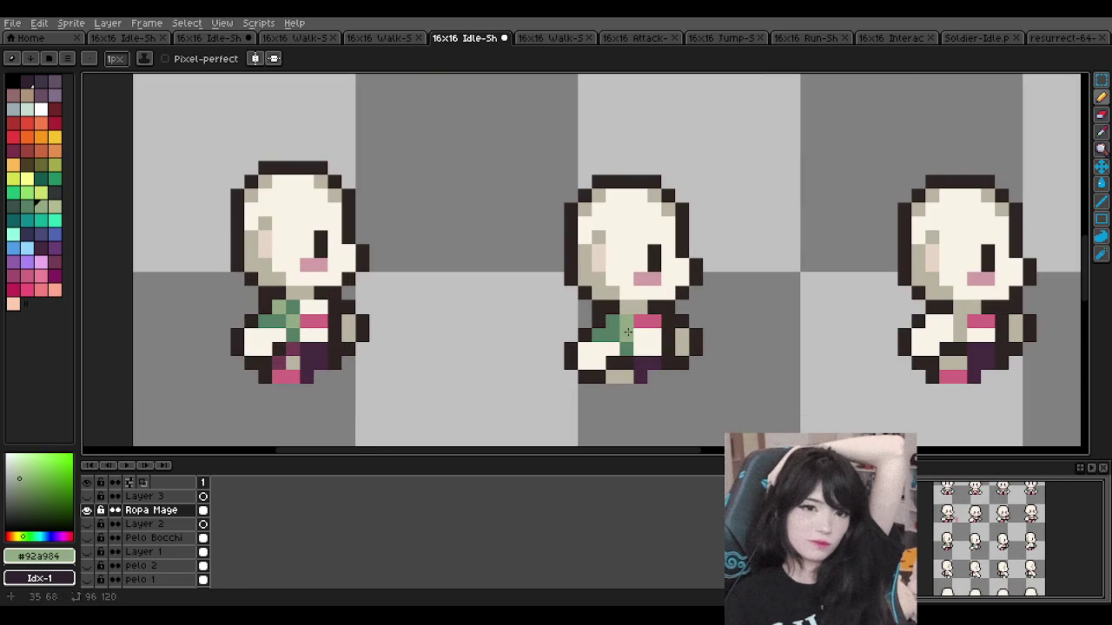
alt+click(280, 322)
alt+click(292, 321)
scroll(653, 310, down, 2)
scroll(654, 310, down, 2)
scroll(625, 313, up, 1)
scroll(613, 313, up, 1)
click(613, 313)
scroll(605, 314, up, 1)
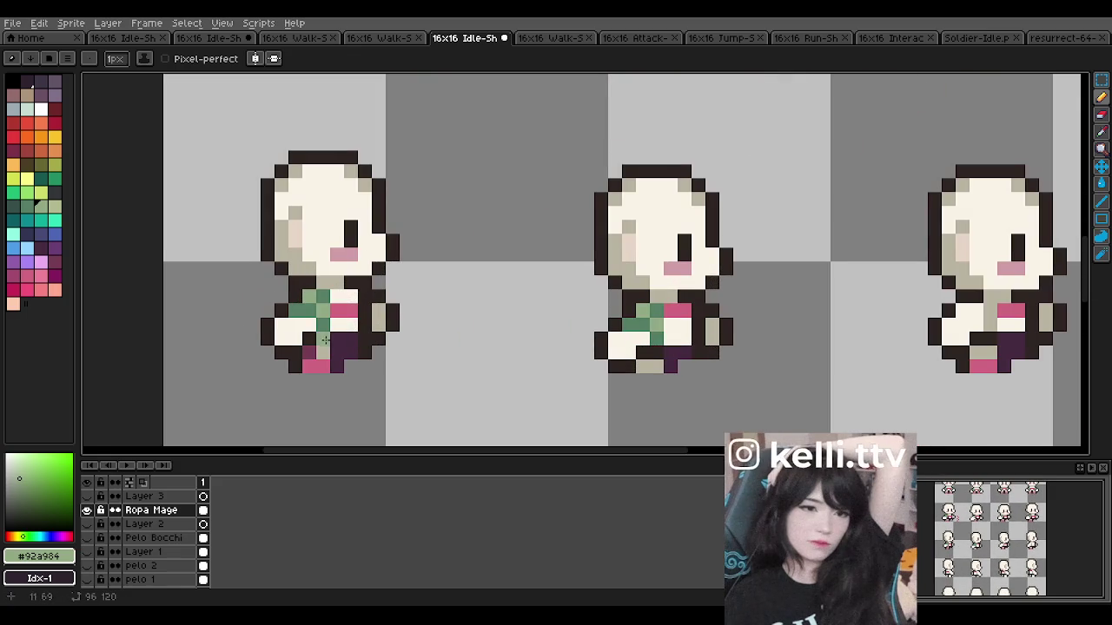
alt+click(655, 350)
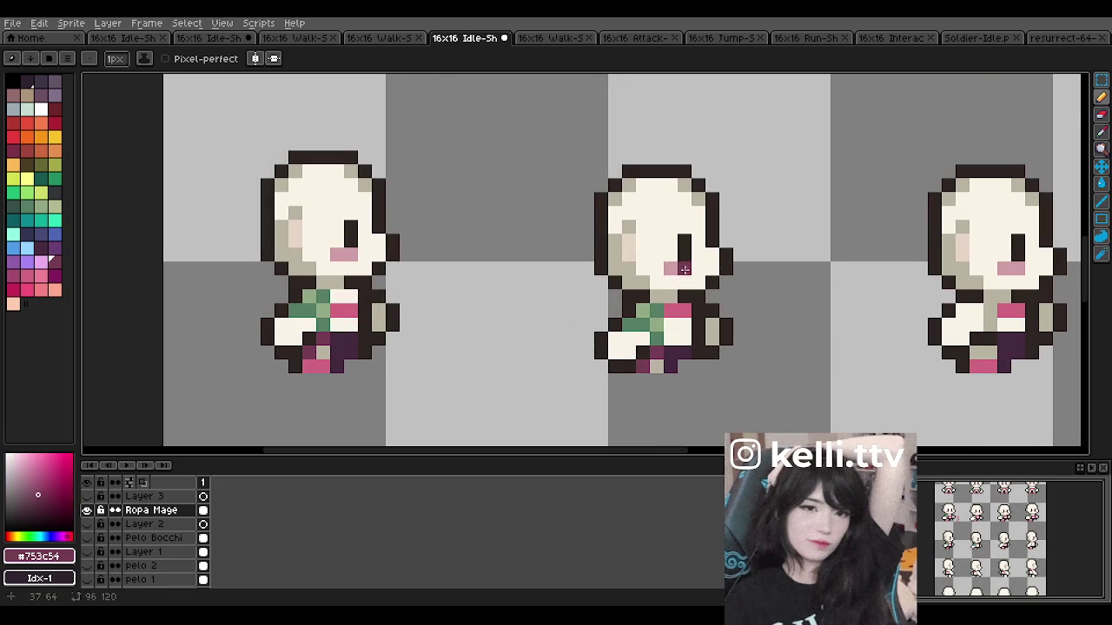
scroll(684, 269, down, 3)
scroll(683, 234, down, 2)
scroll(684, 235, up, 1)
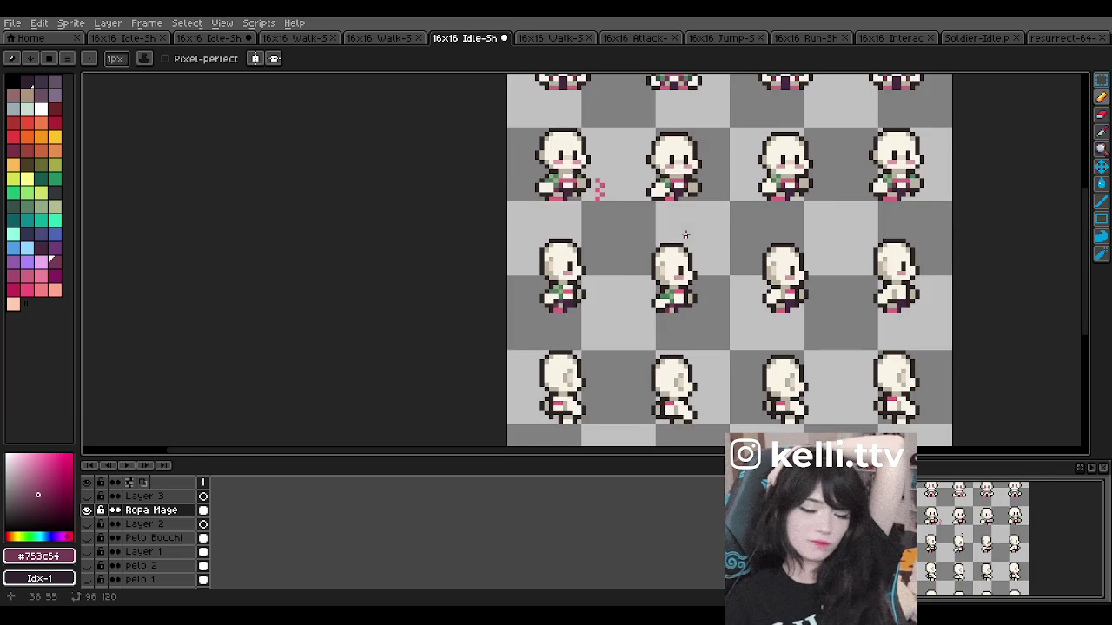
scroll(684, 235, up, 1)
scroll(684, 235, up, 1)
Step: Undo the last stroke and place dark purple shading pixels on the middle sprite's shirt and outfit
scroll(669, 347, up, 1)
key(ctrl+z)
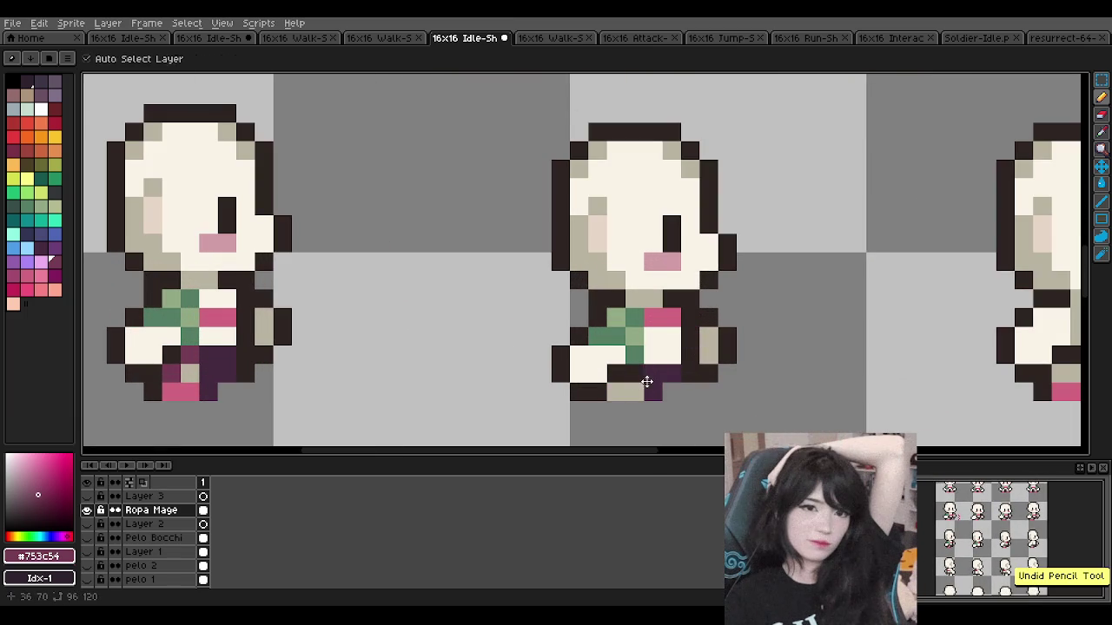
key(b)
click(658, 277)
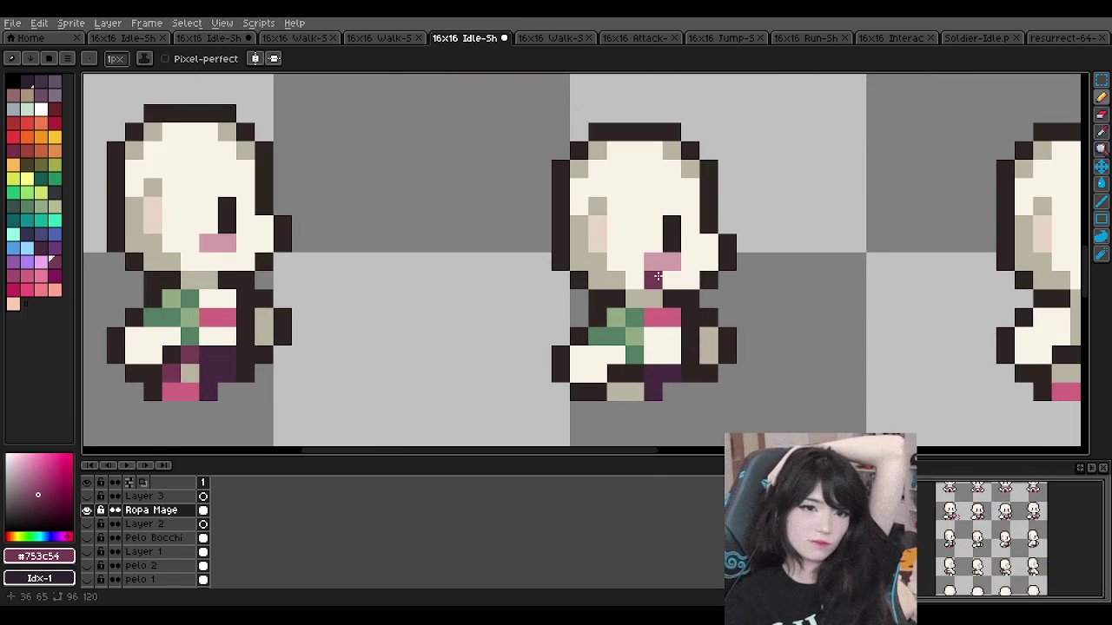
click(634, 355)
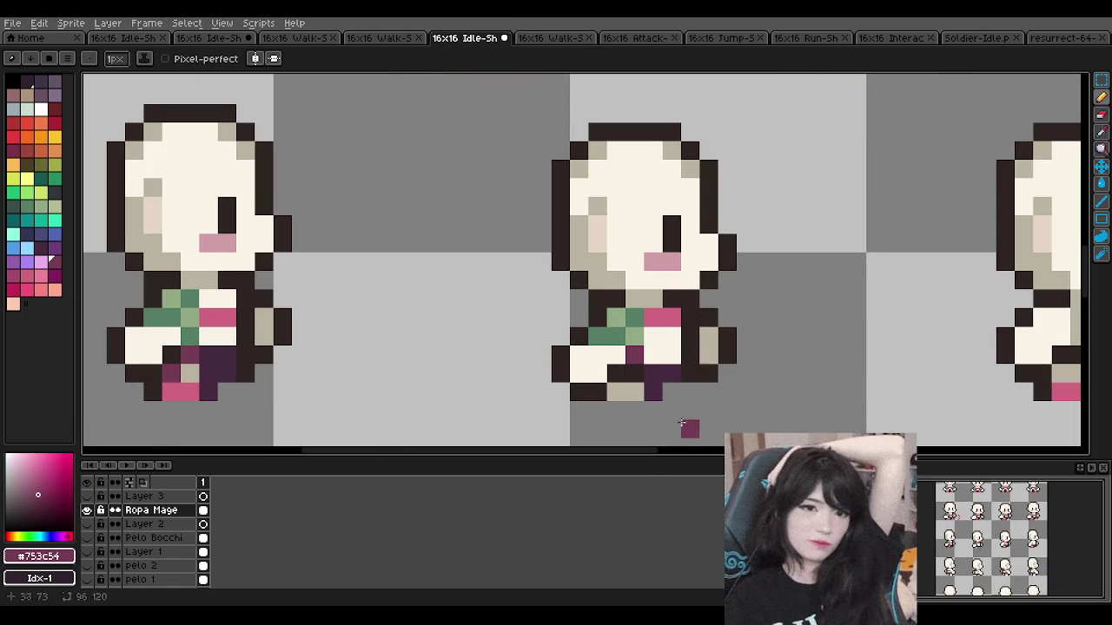
click(655, 396)
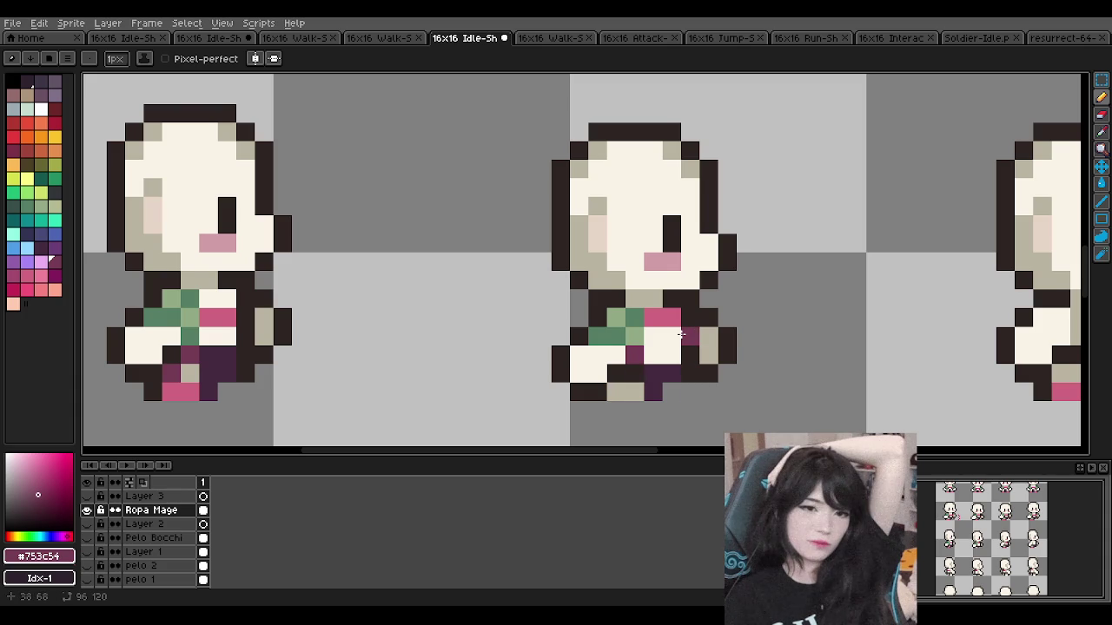
scroll(656, 341, down, 3)
scroll(653, 352, up, 2)
scroll(652, 355, down, 2)
scroll(636, 366, up, 1)
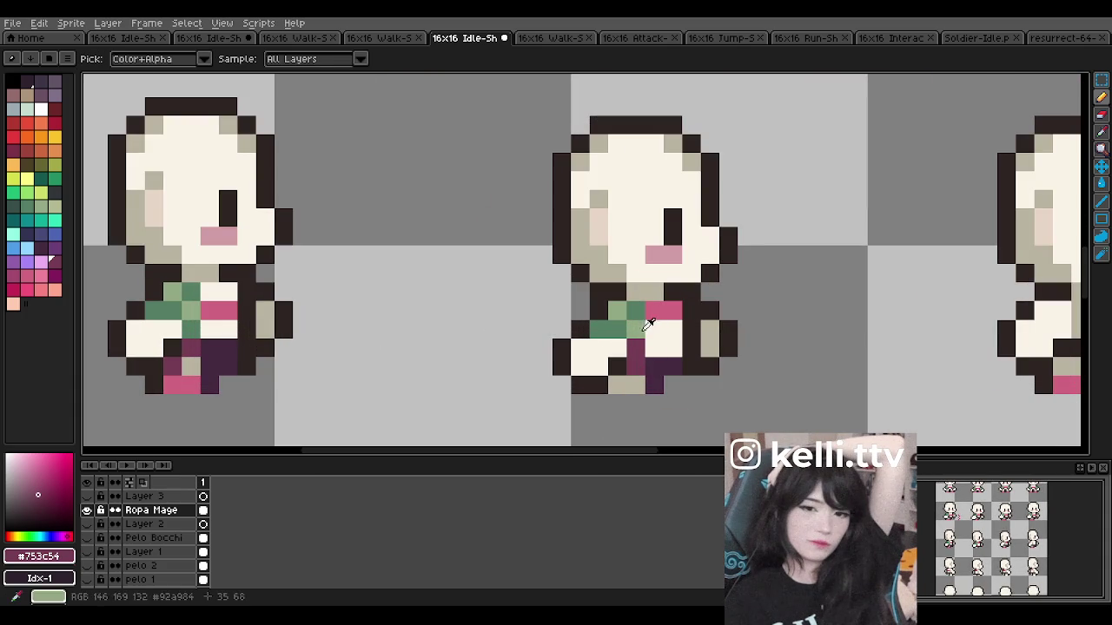
Step: Paint light and dark green pixels onto the middle sprite's shirt
alt+click(641, 320)
alt+click(617, 310)
alt+click(616, 328)
click(616, 310)
scroll(621, 317, down, 3)
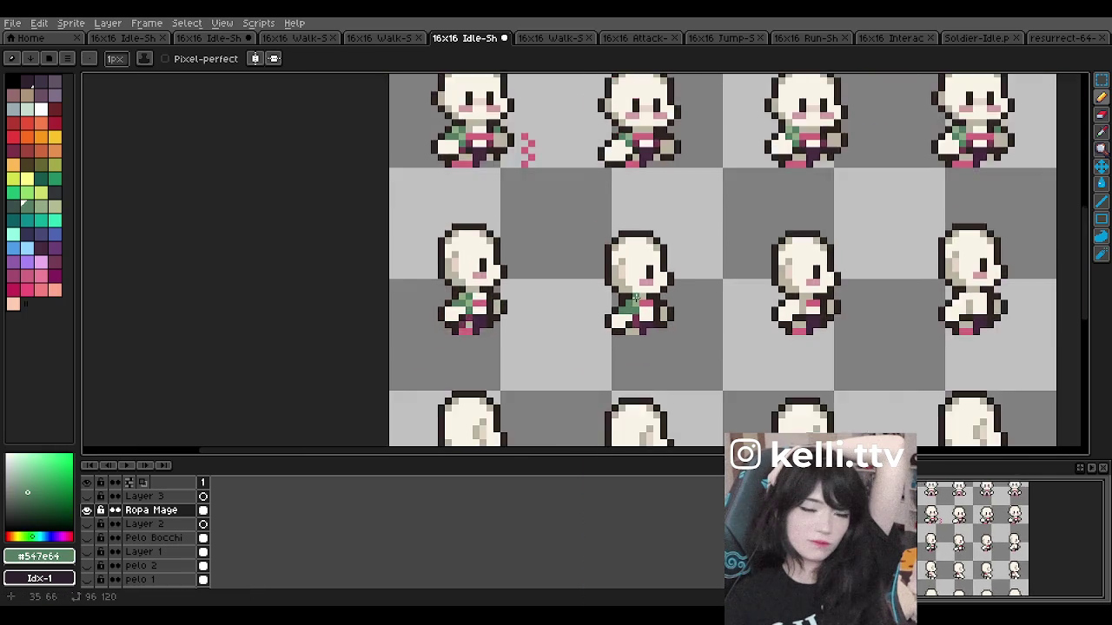
scroll(616, 314, up, 3)
scroll(613, 312, down, 1)
scroll(613, 311, up, 1)
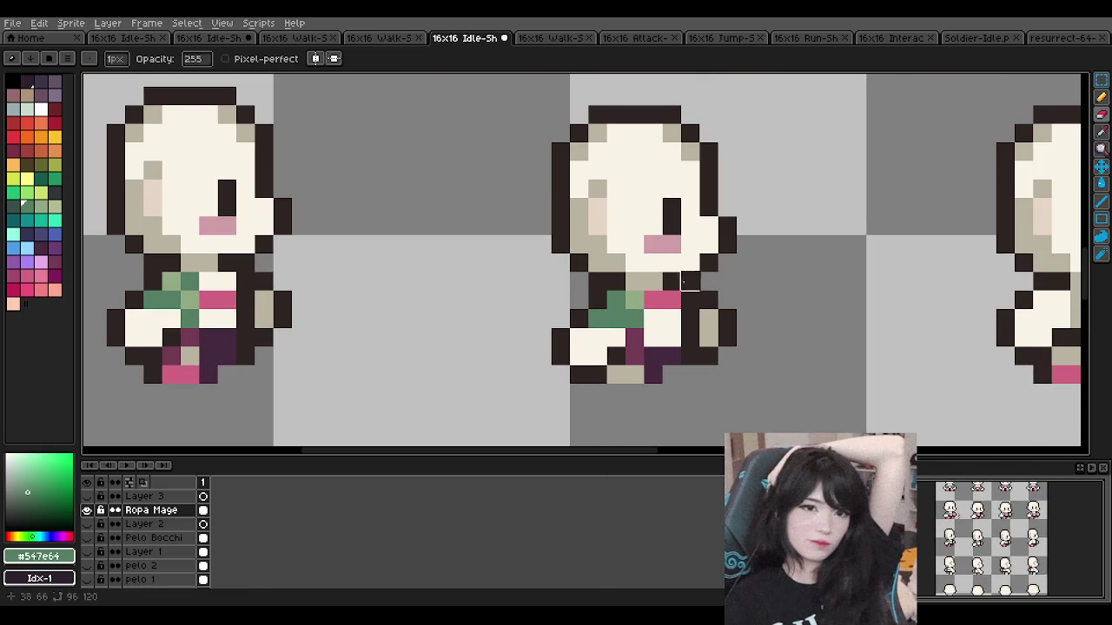
scroll(598, 265, down, 4)
scroll(598, 266, up, 3)
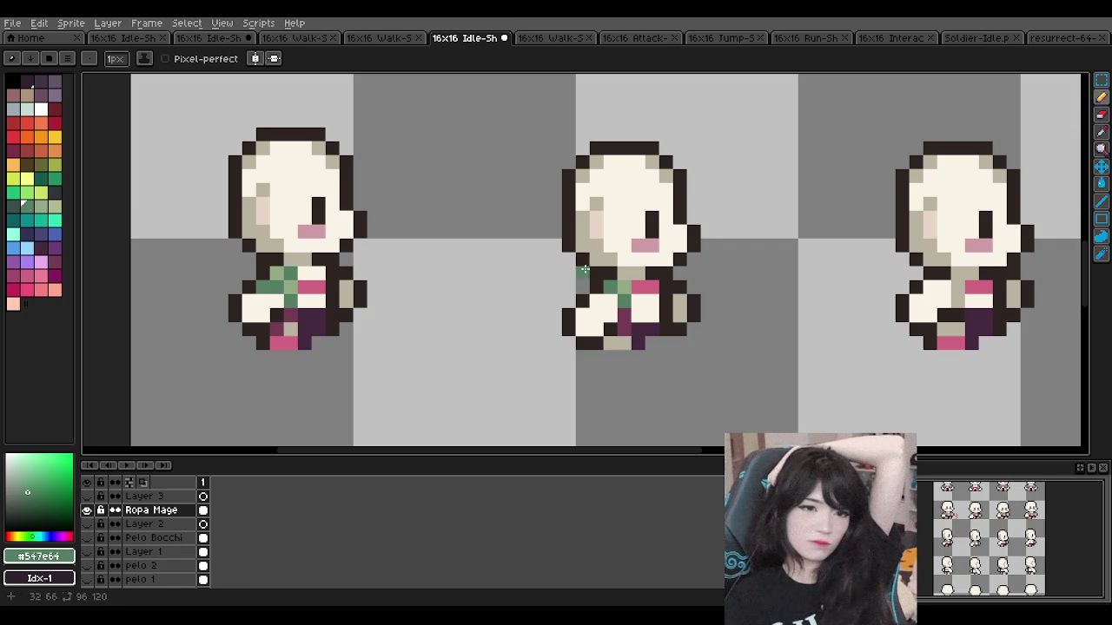
Step: Paint a dark green stroke across the middle sprite's torso and sample the lighter green
drag(599, 299, 613, 297)
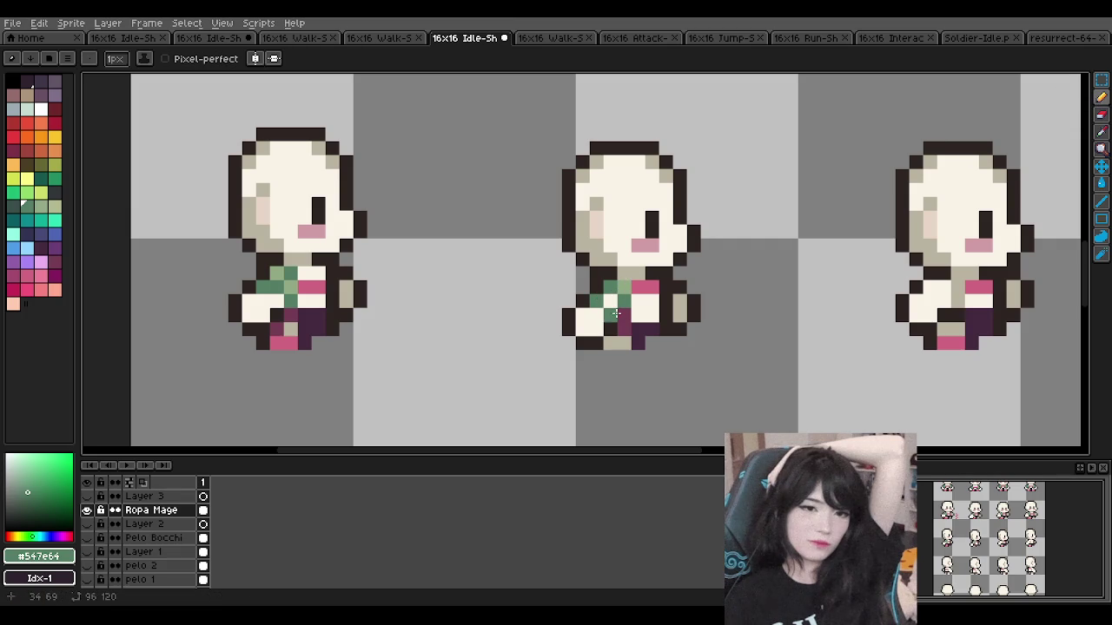
alt+click(624, 288)
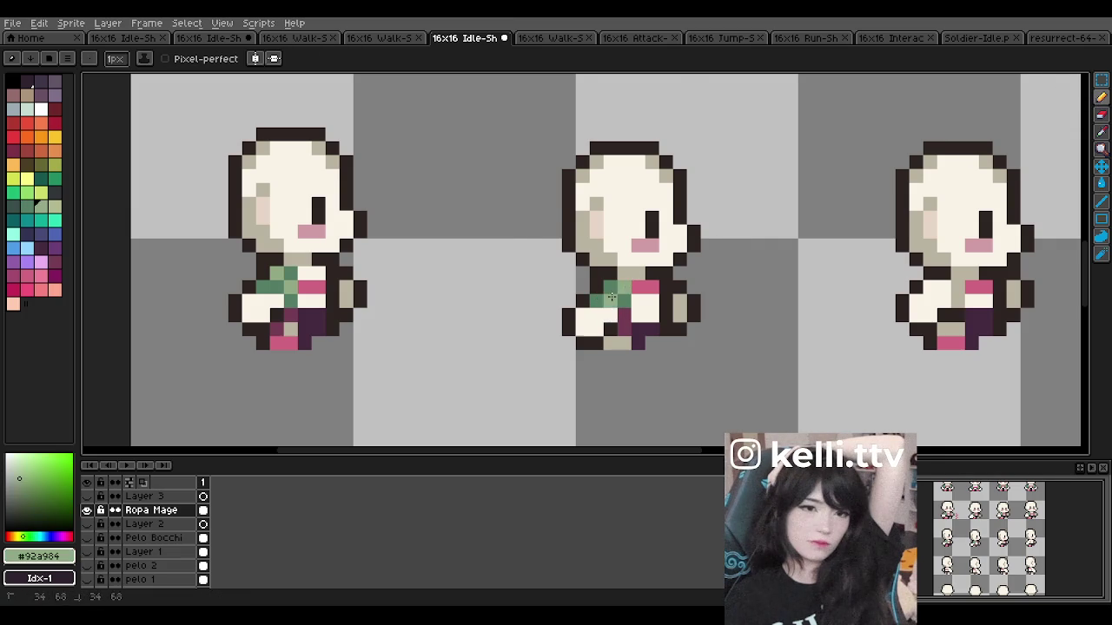
scroll(621, 252, down, 3)
scroll(622, 241, down, 1)
scroll(622, 242, up, 3)
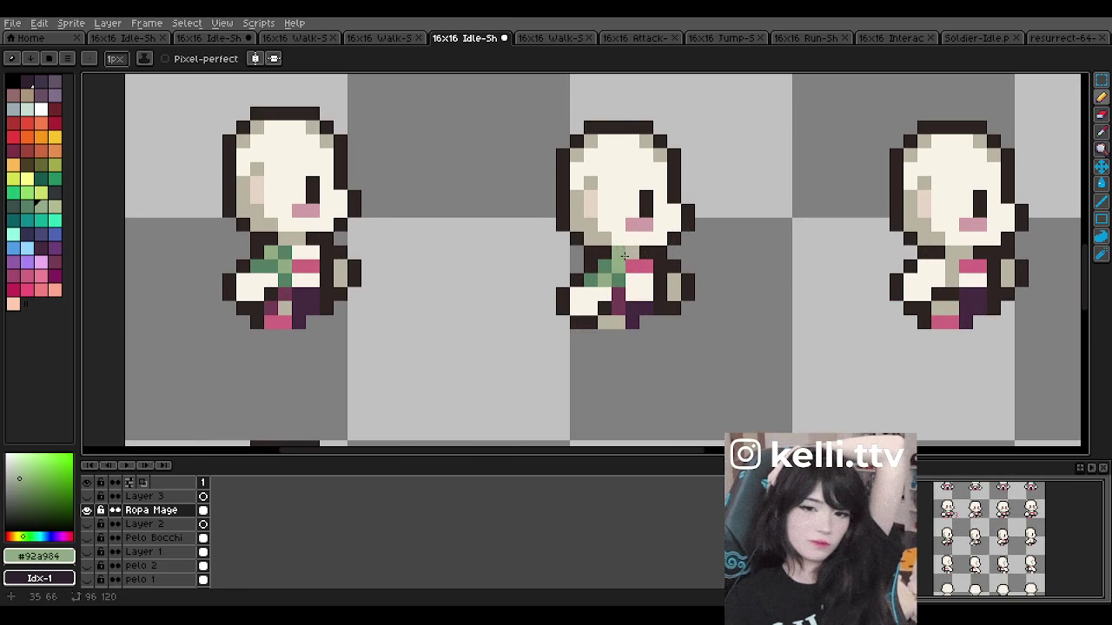
scroll(590, 250, up, 1)
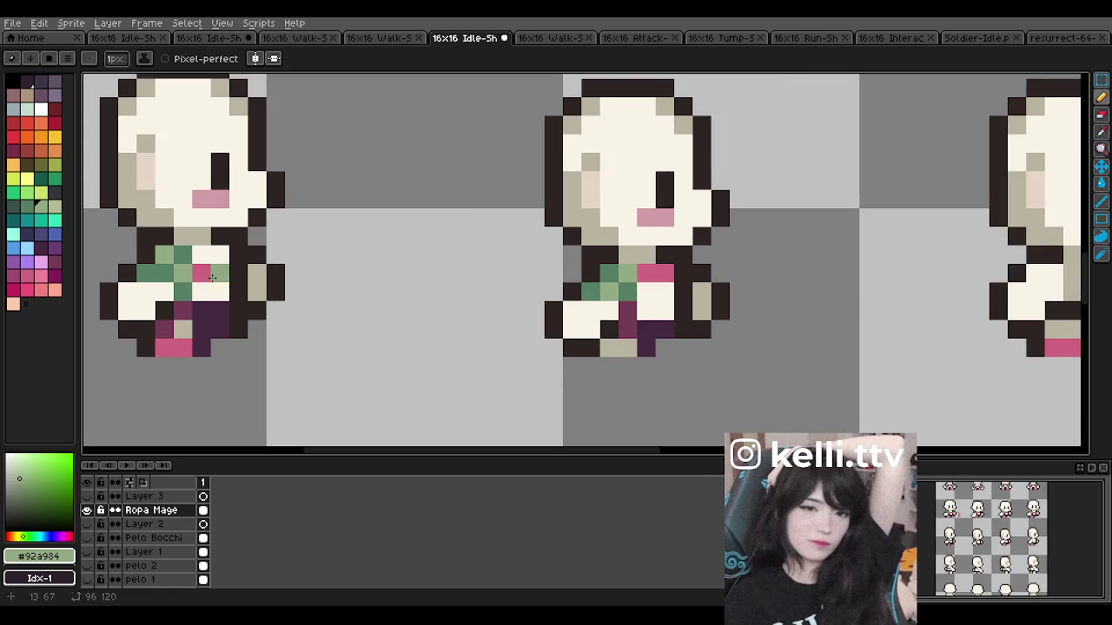
scroll(184, 256, down, 3)
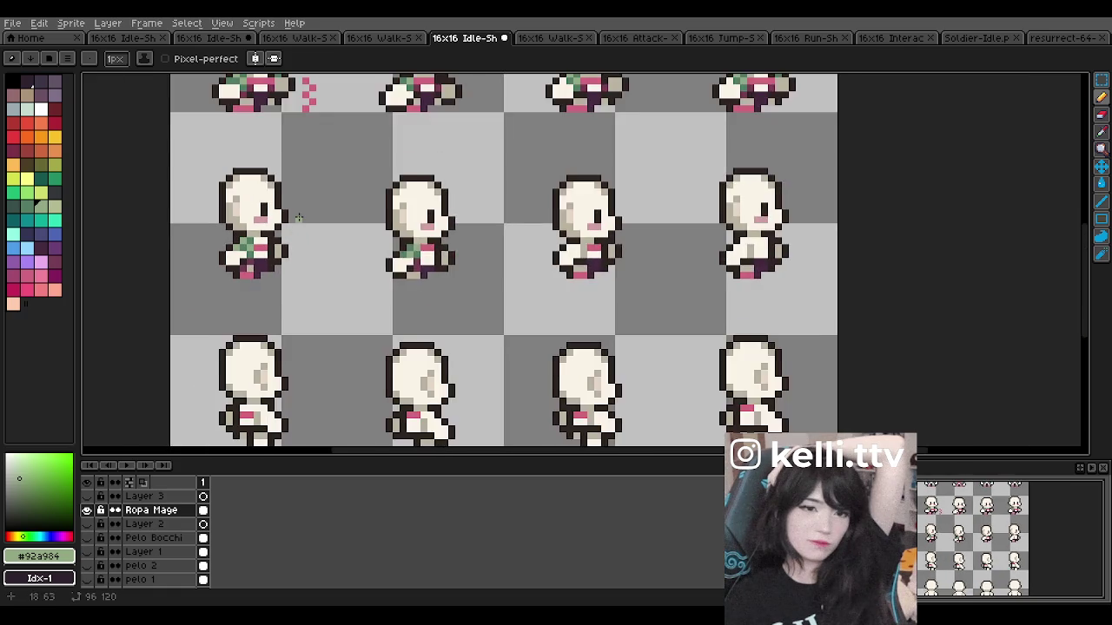
Step: Zoom in on the walk-frame sprite and sample the darker teal green #374e4a
scroll(187, 191, down, 1)
scroll(189, 139, down, 1)
scroll(190, 121, up, 2)
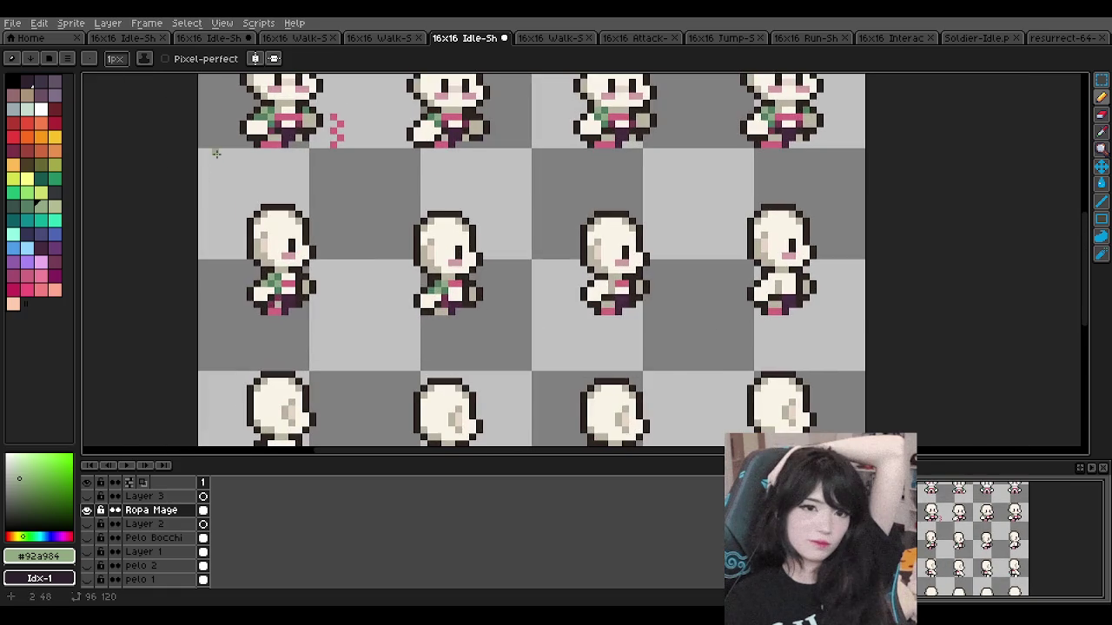
scroll(217, 157, down, 1)
scroll(248, 169, up, 4)
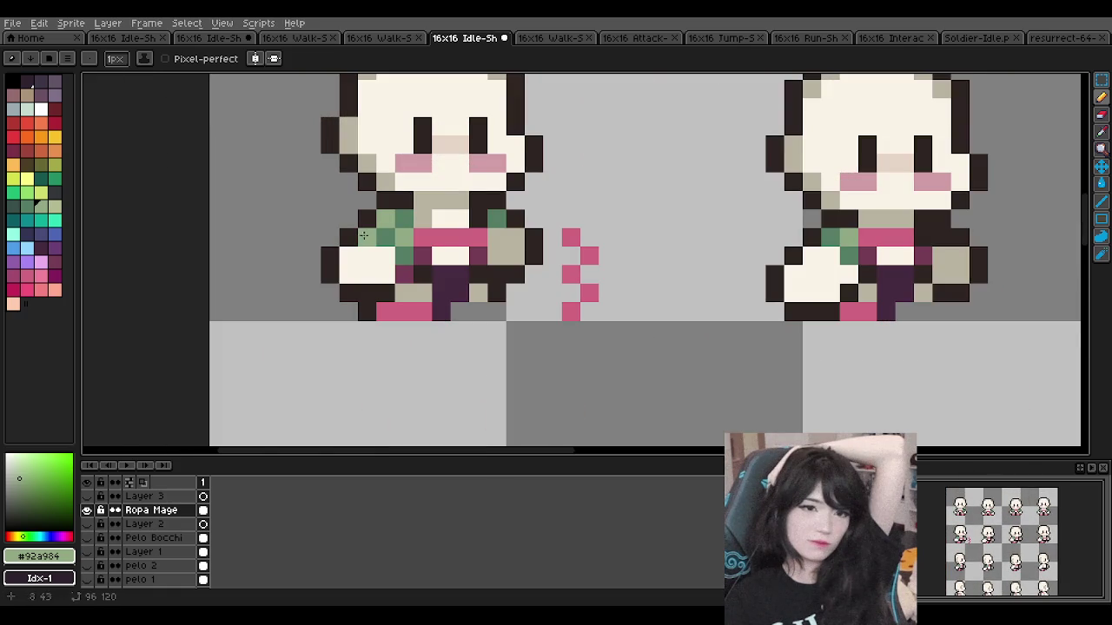
scroll(441, 201, down, 2)
scroll(551, 227, down, 3)
scroll(556, 224, up, 1)
scroll(727, 245, up, 1)
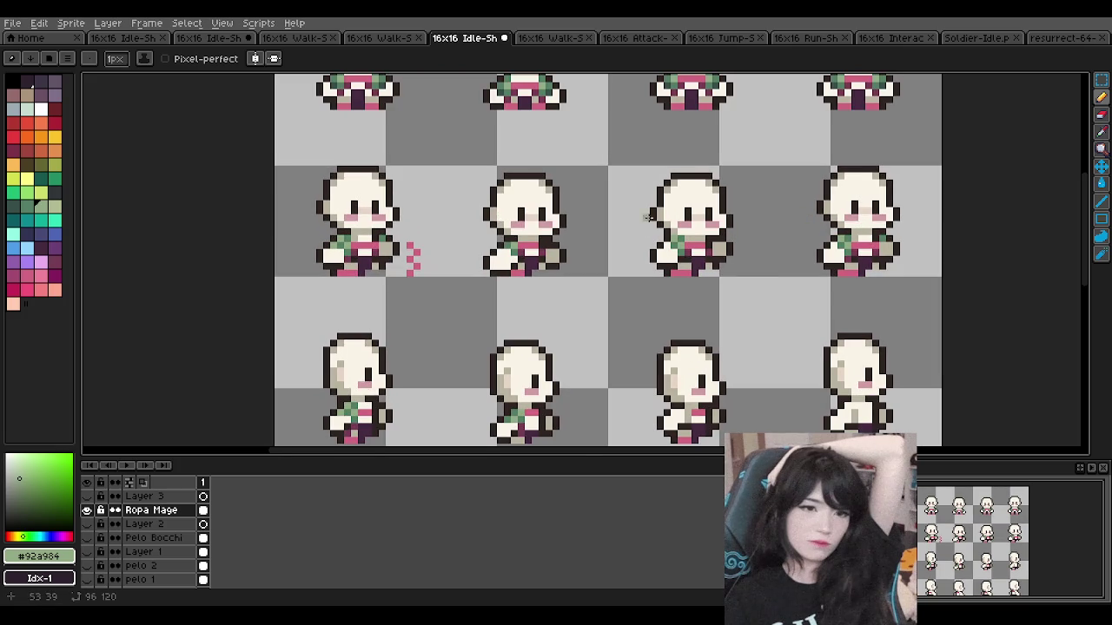
scroll(873, 239, up, 2)
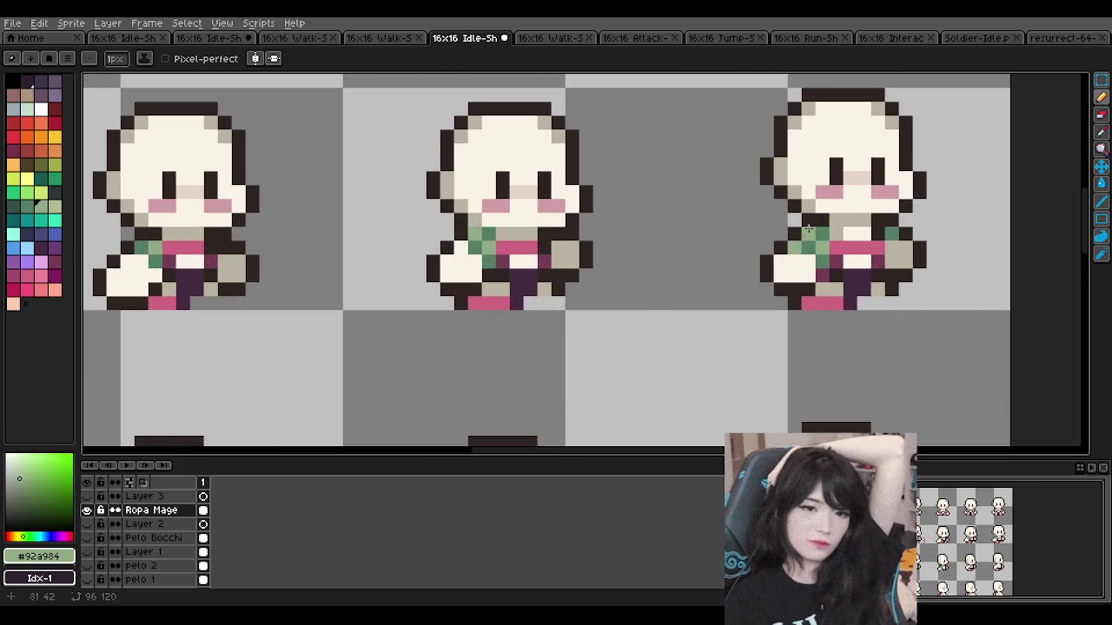
scroll(464, 241, down, 2)
scroll(463, 240, down, 1)
scroll(520, 182, up, 1)
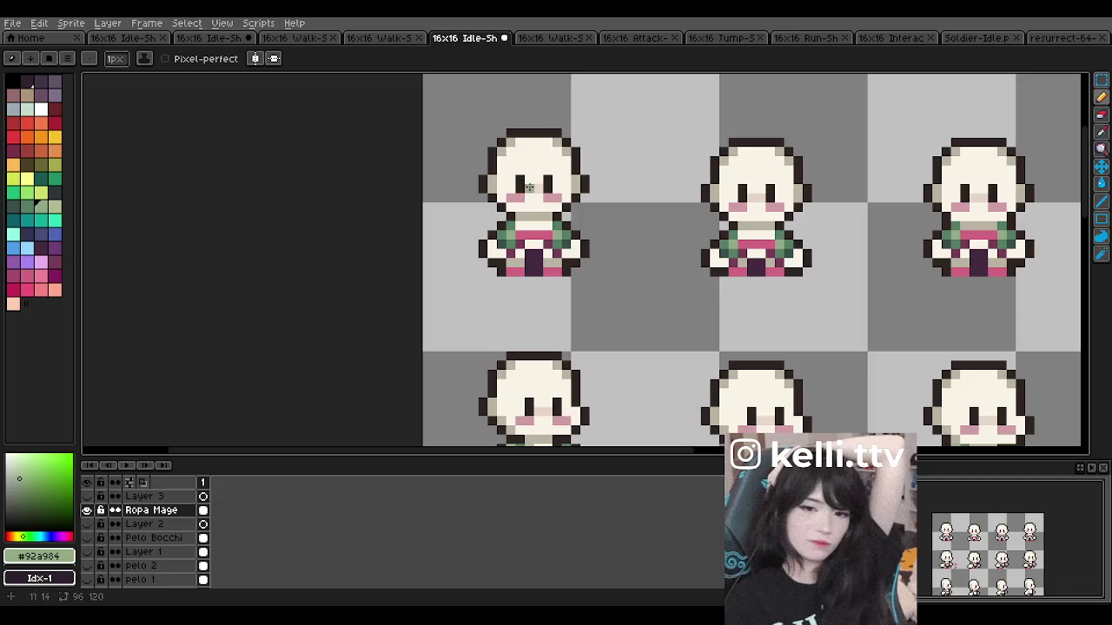
scroll(520, 182, up, 2)
alt+click(488, 242)
Step: Inspect the walk sprite's torso and sample the cream and mid green colours
scroll(572, 236, down, 4)
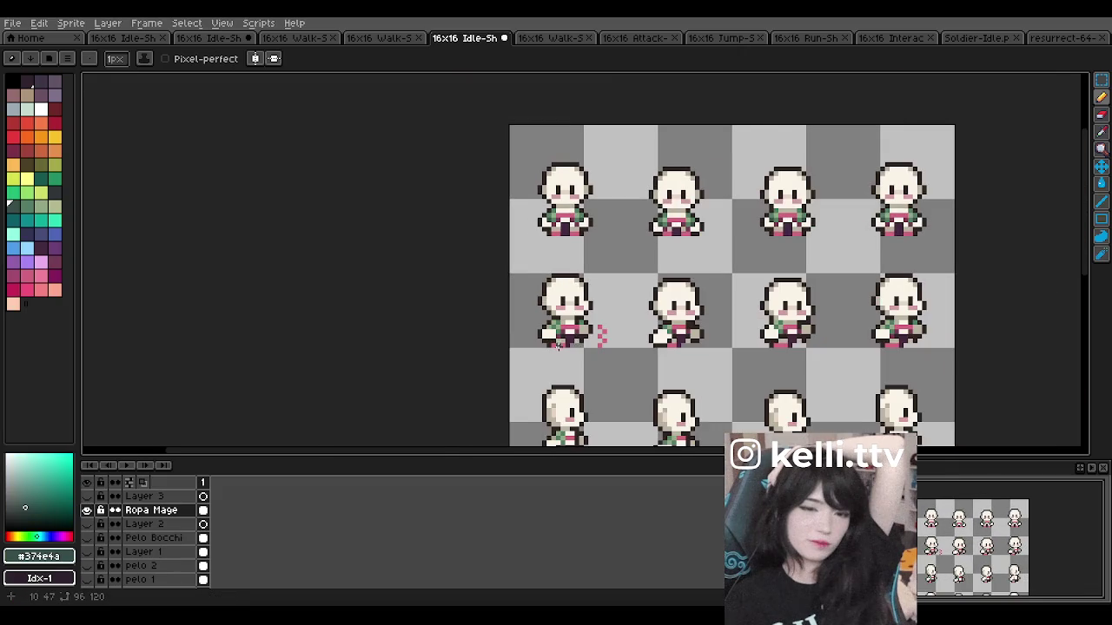
scroll(557, 343, up, 2)
scroll(538, 235, down, 2)
scroll(536, 233, down, 1)
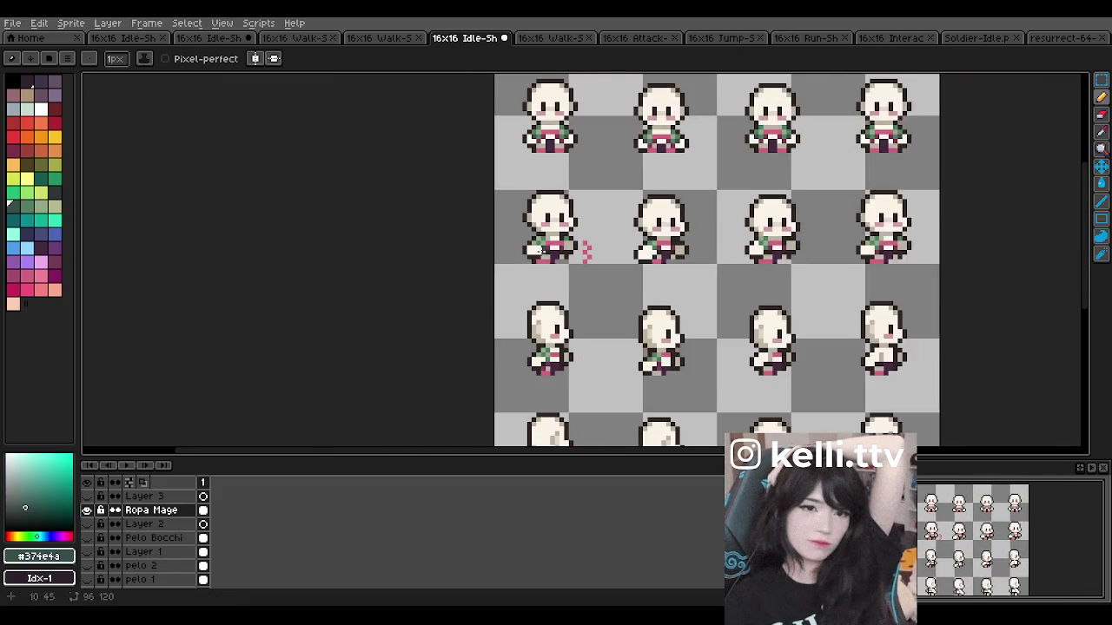
scroll(537, 235, up, 1)
scroll(538, 233, down, 1)
scroll(554, 228, up, 2)
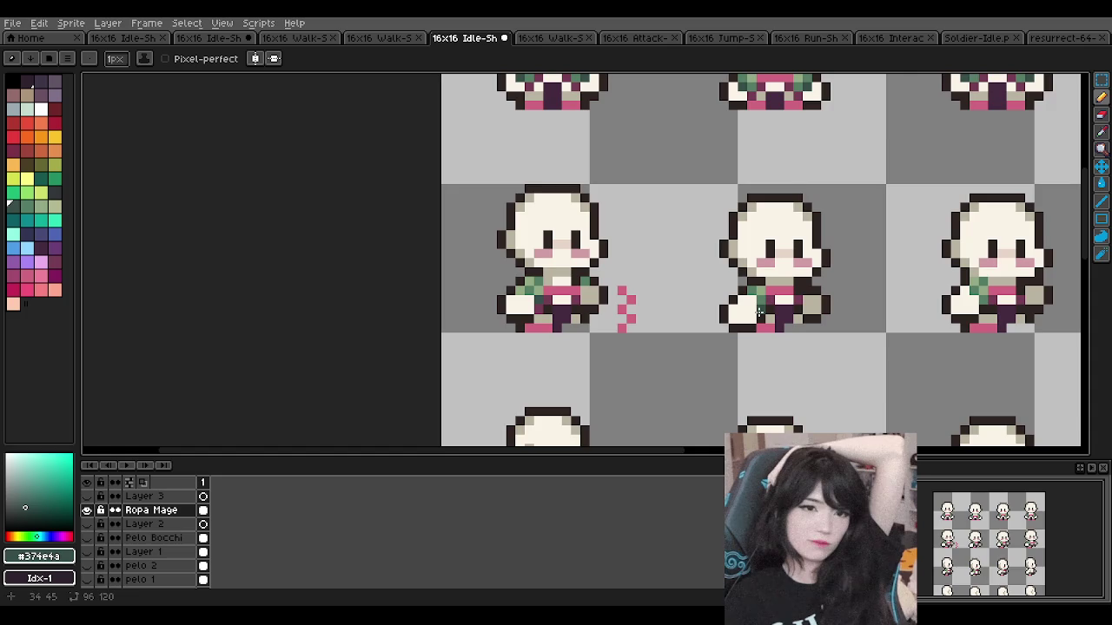
scroll(861, 271, up, 1)
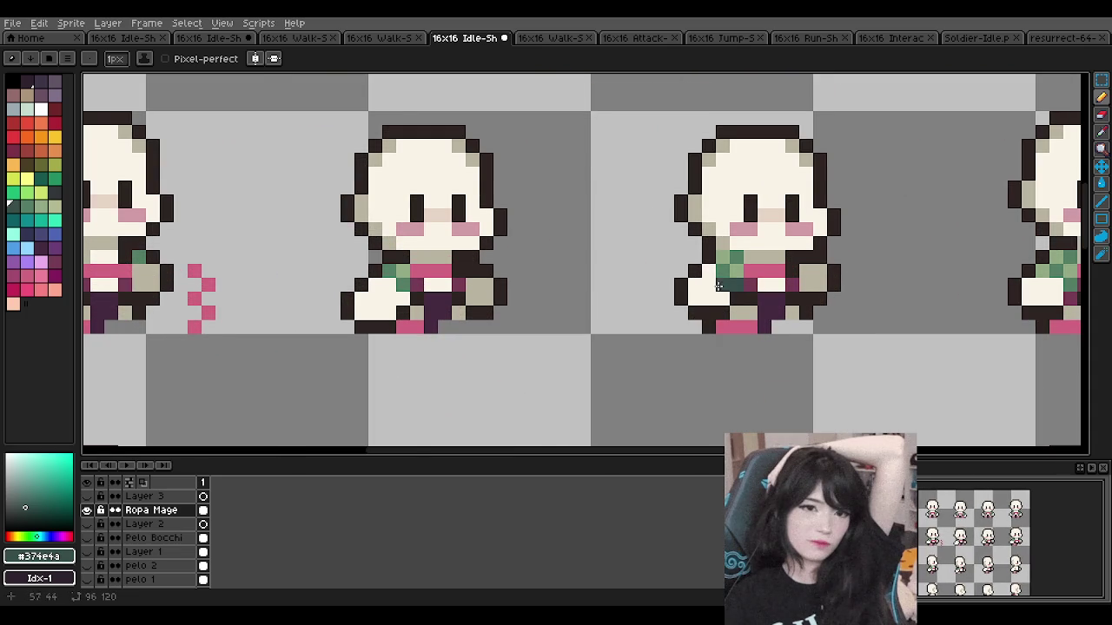
scroll(737, 285, down, 2)
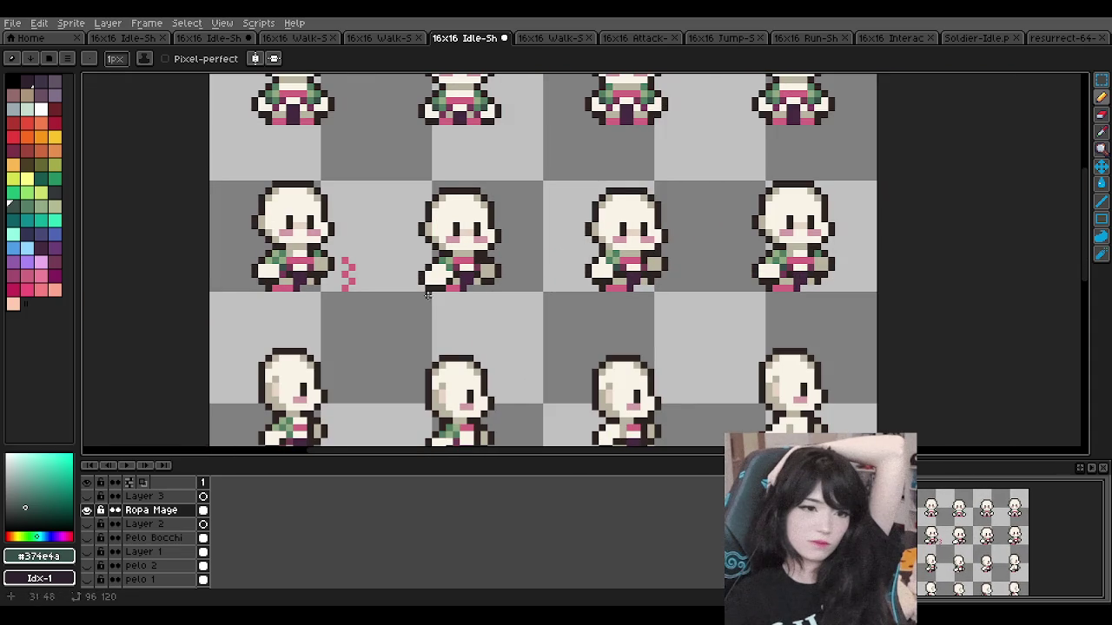
scroll(397, 342, down, 1)
scroll(399, 342, up, 1)
scroll(397, 342, up, 1)
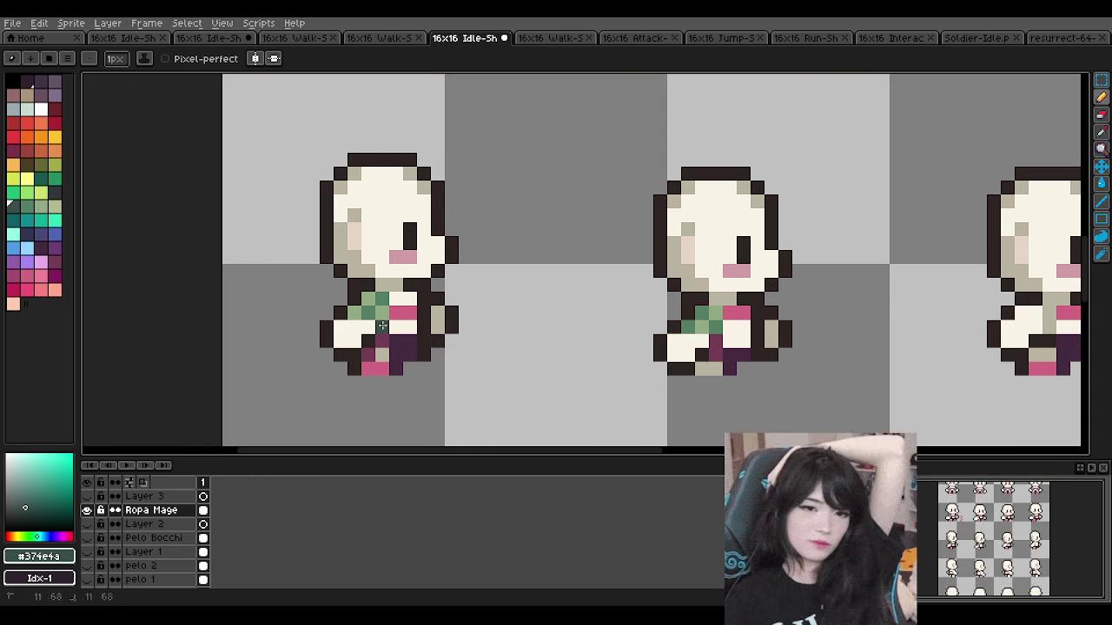
scroll(391, 289, down, 1)
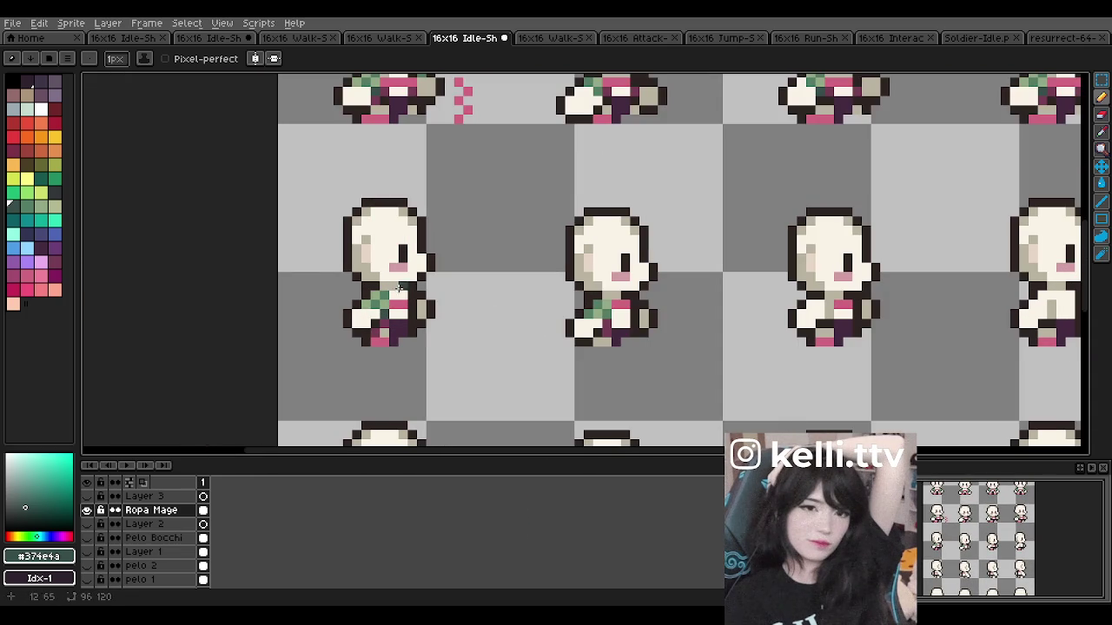
scroll(729, 296, down, 2)
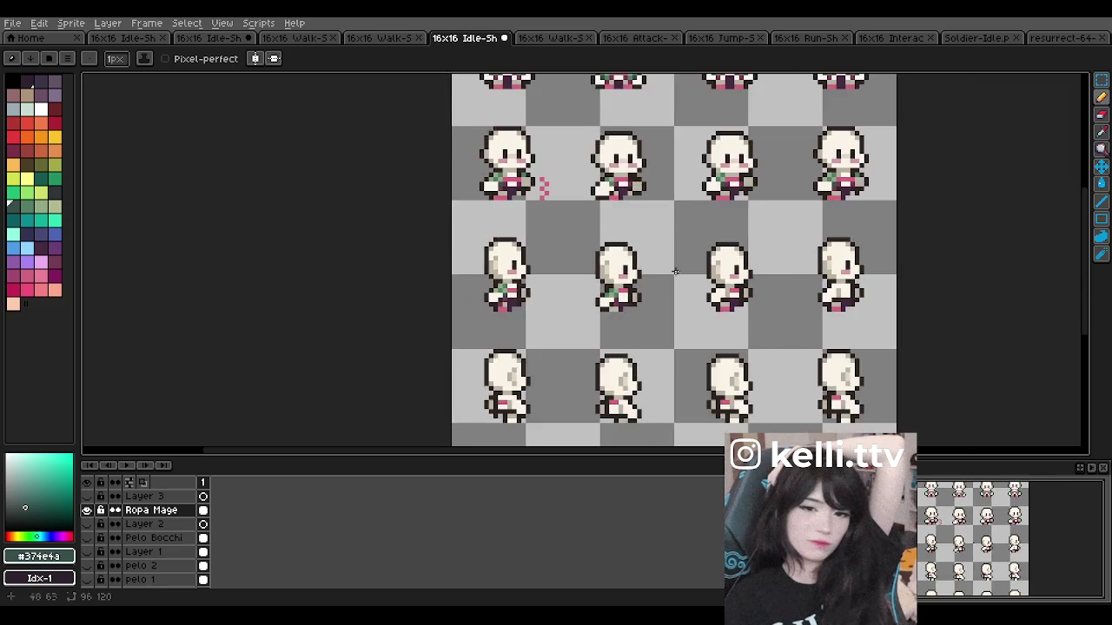
scroll(712, 290, up, 1)
scroll(608, 286, down, 1)
scroll(415, 280, up, 1)
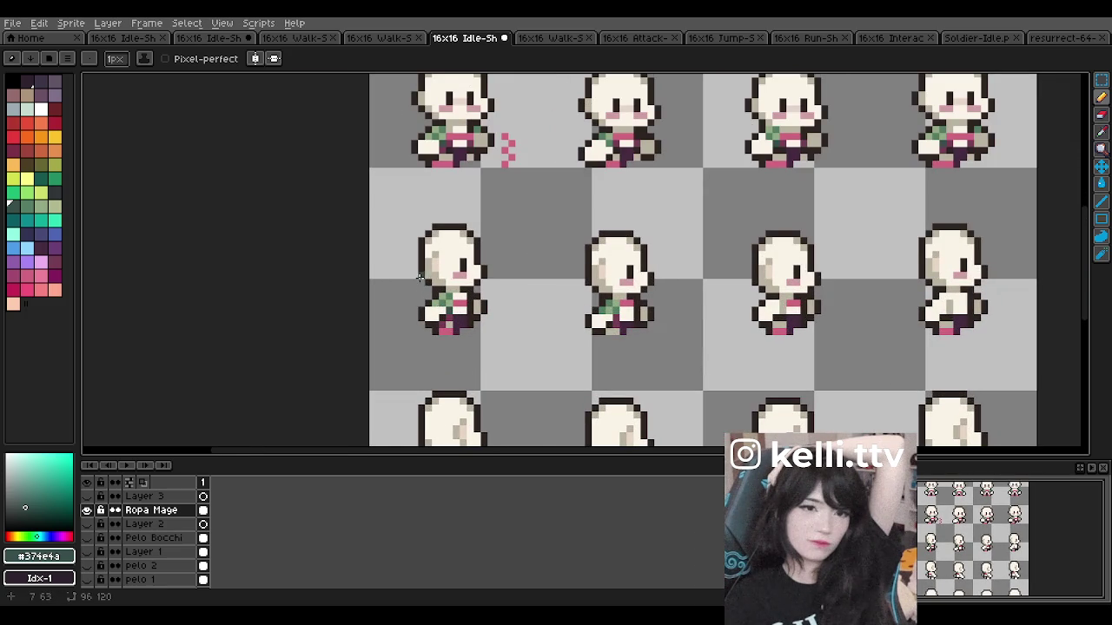
scroll(420, 279, down, 1)
scroll(439, 252, down, 1)
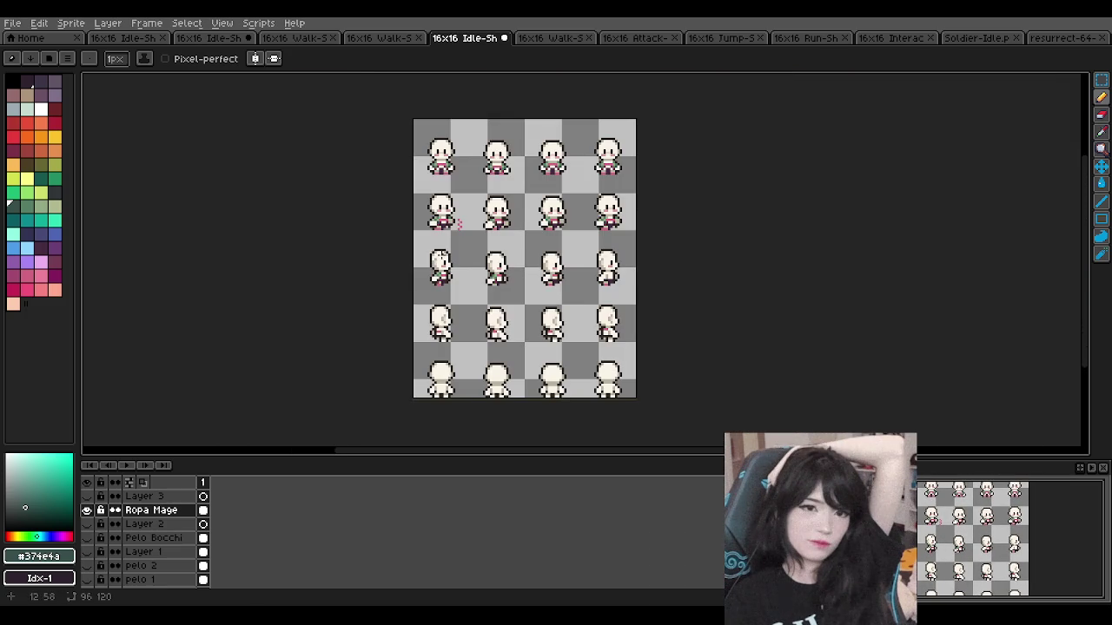
scroll(439, 244, up, 1)
scroll(476, 141, up, 1)
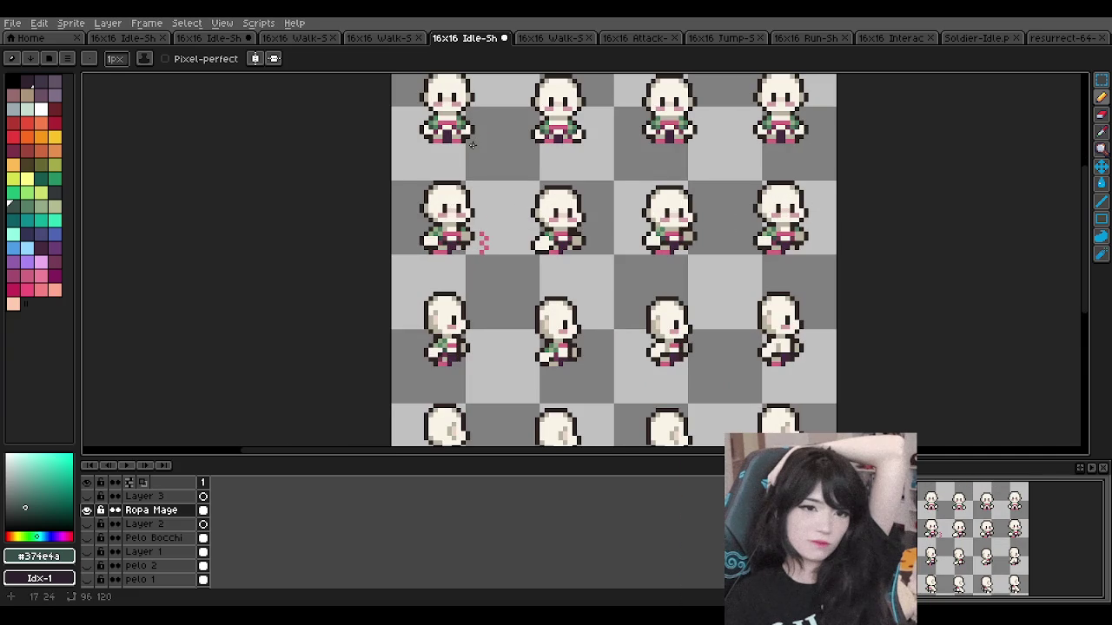
scroll(432, 177, down, 1)
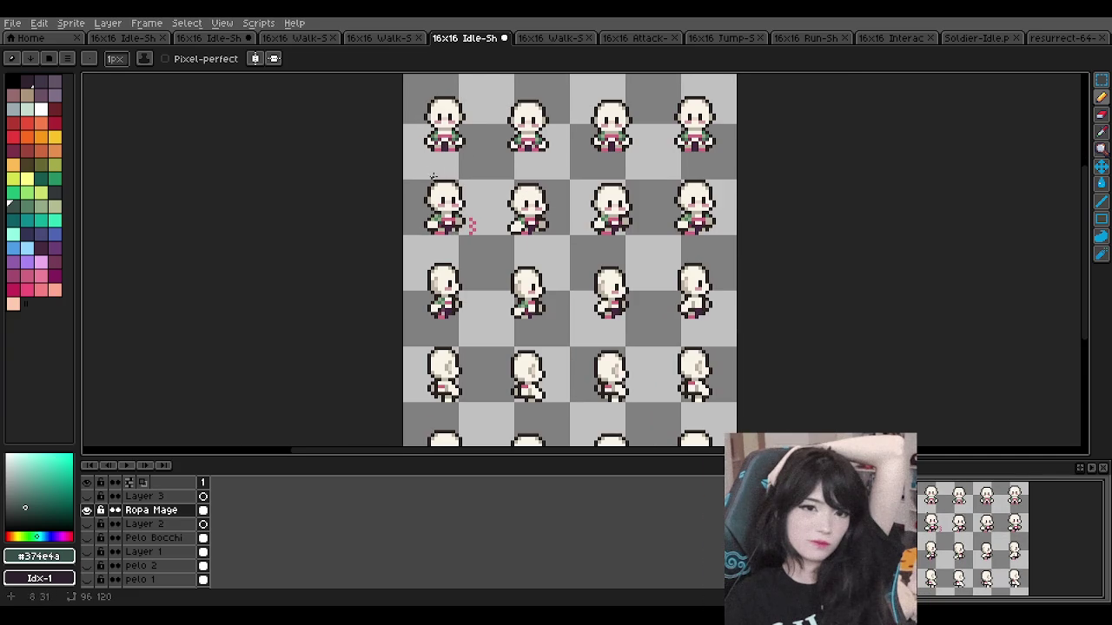
scroll(420, 114, up, 1)
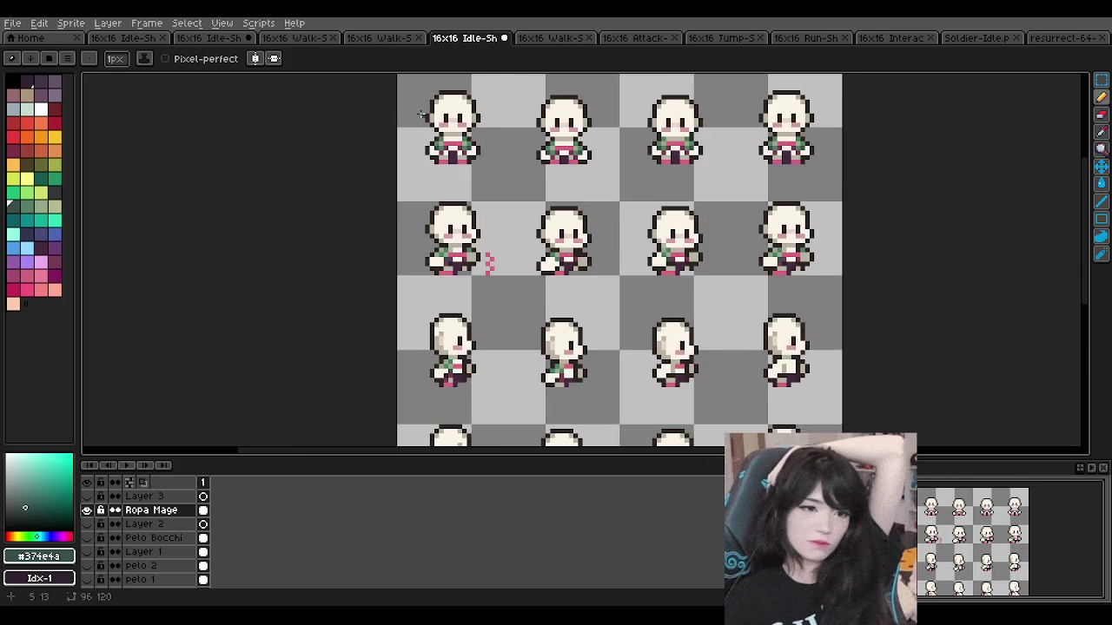
scroll(420, 114, up, 1)
scroll(421, 114, up, 1)
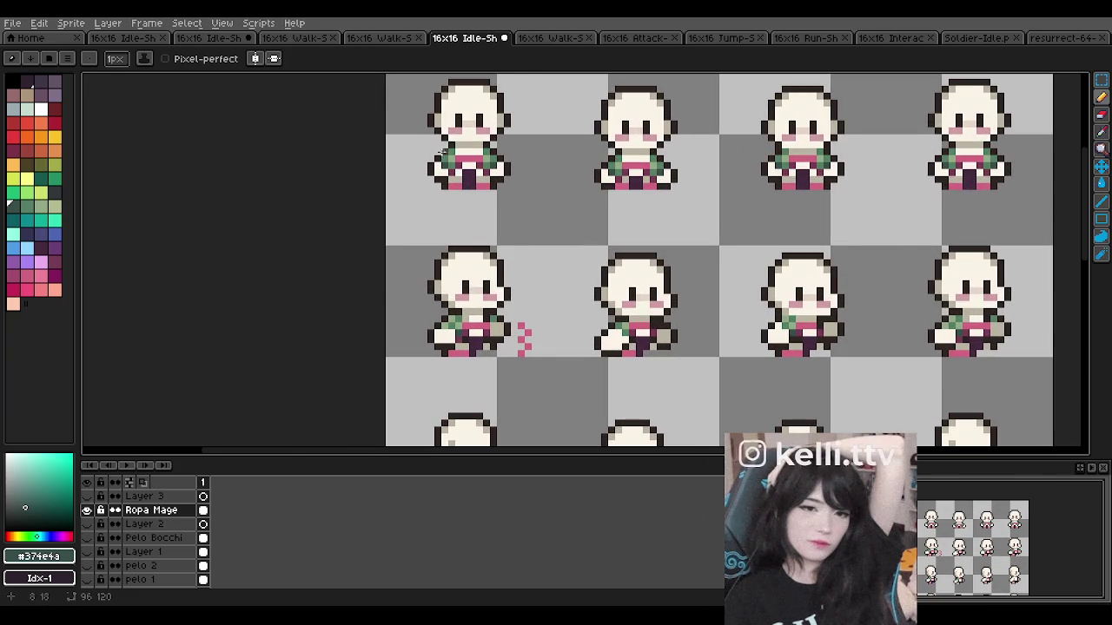
scroll(439, 174, down, 2)
scroll(461, 398, up, 2)
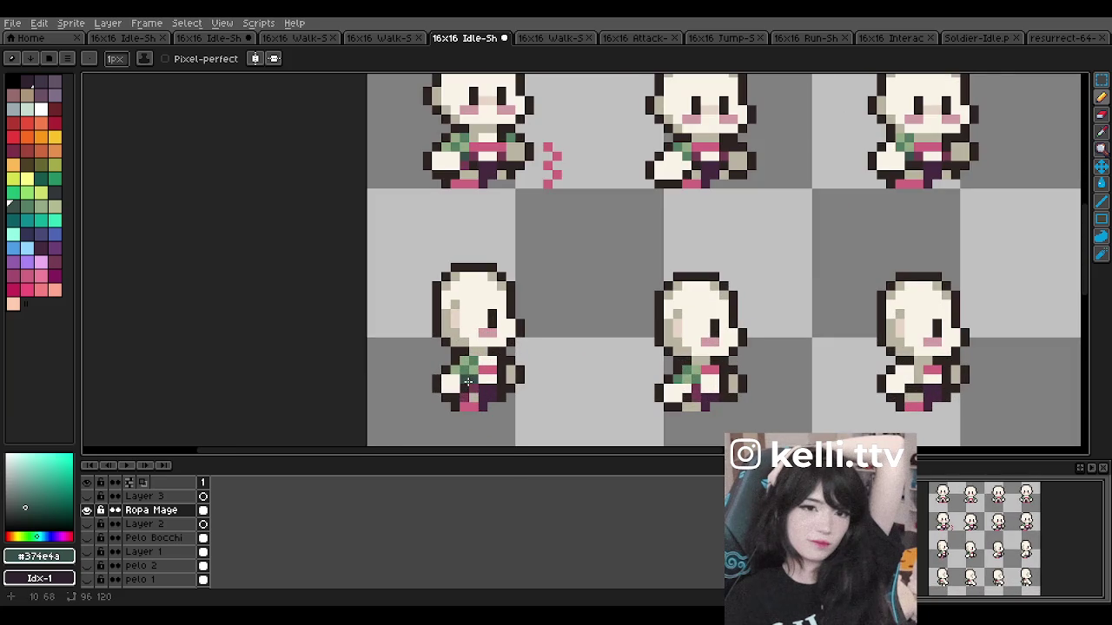
scroll(467, 382, up, 1)
scroll(465, 382, up, 1)
alt+click(462, 382)
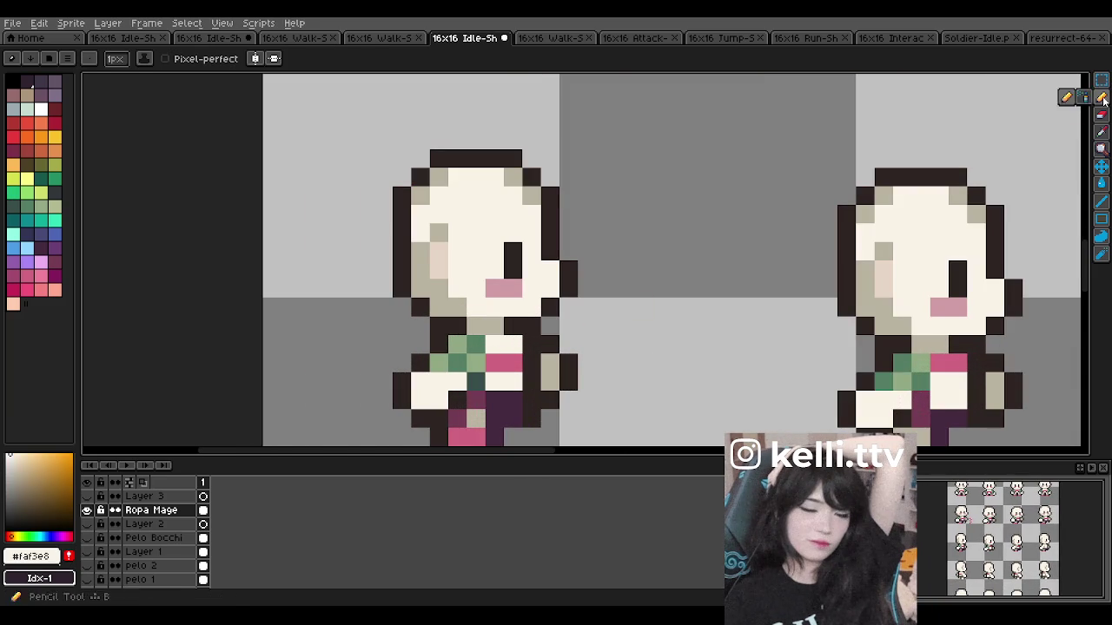
alt+click(457, 375)
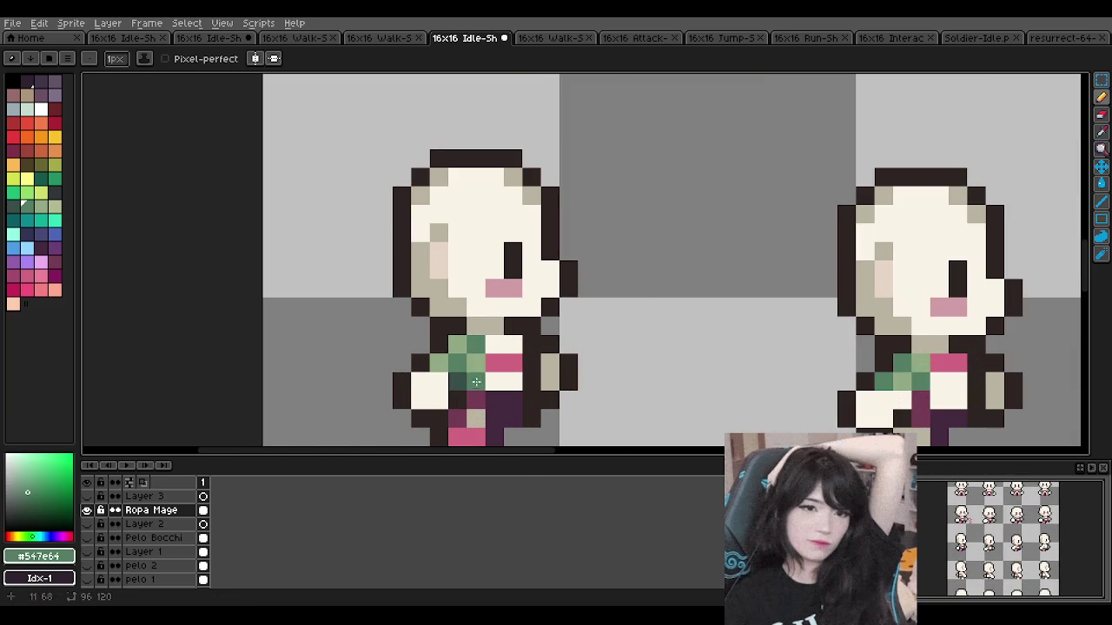
Step: Sample the darkest green and the light green from the walk sprite's torso
scroll(476, 383, down, 3)
scroll(495, 312, down, 1)
scroll(506, 273, down, 1)
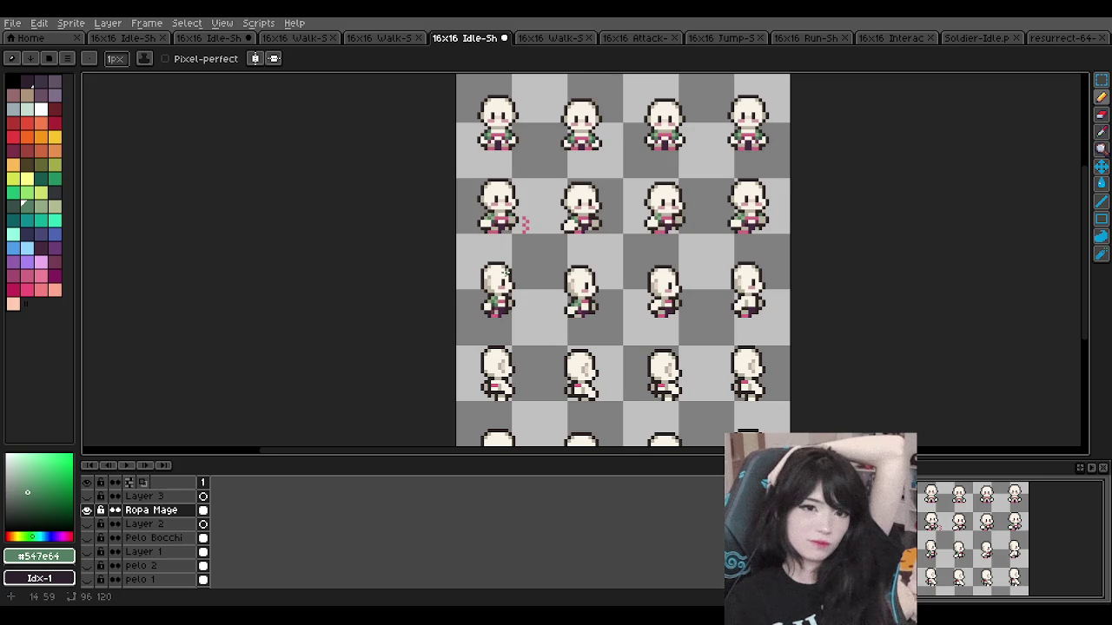
scroll(509, 260, up, 1)
scroll(496, 248, up, 1)
scroll(496, 249, up, 1)
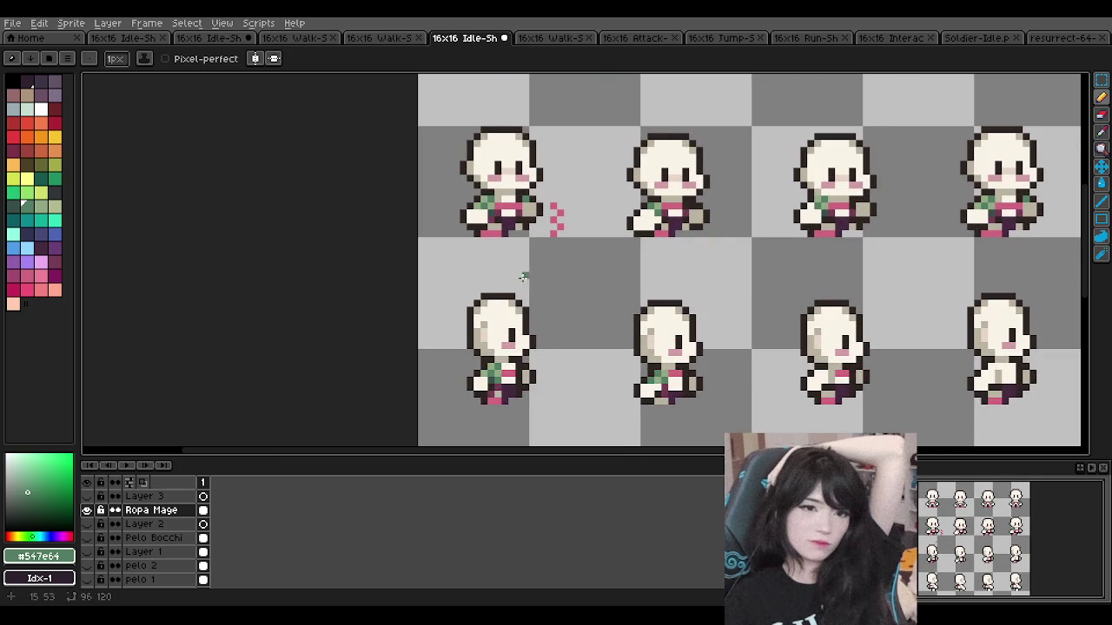
scroll(569, 337, up, 2)
alt+click(798, 380)
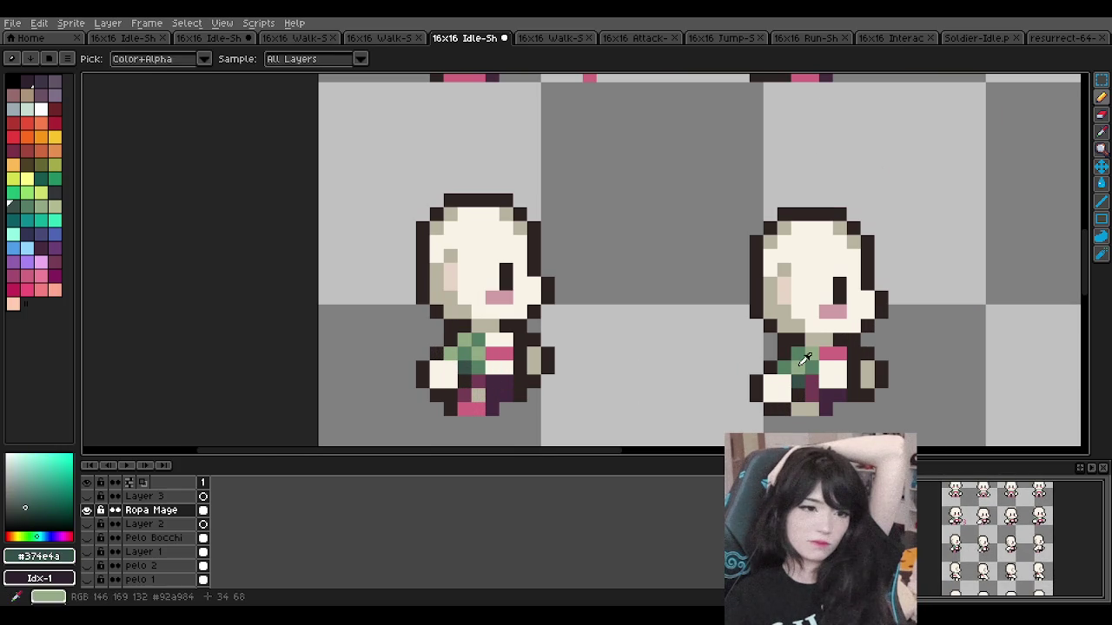
alt+click(808, 382)
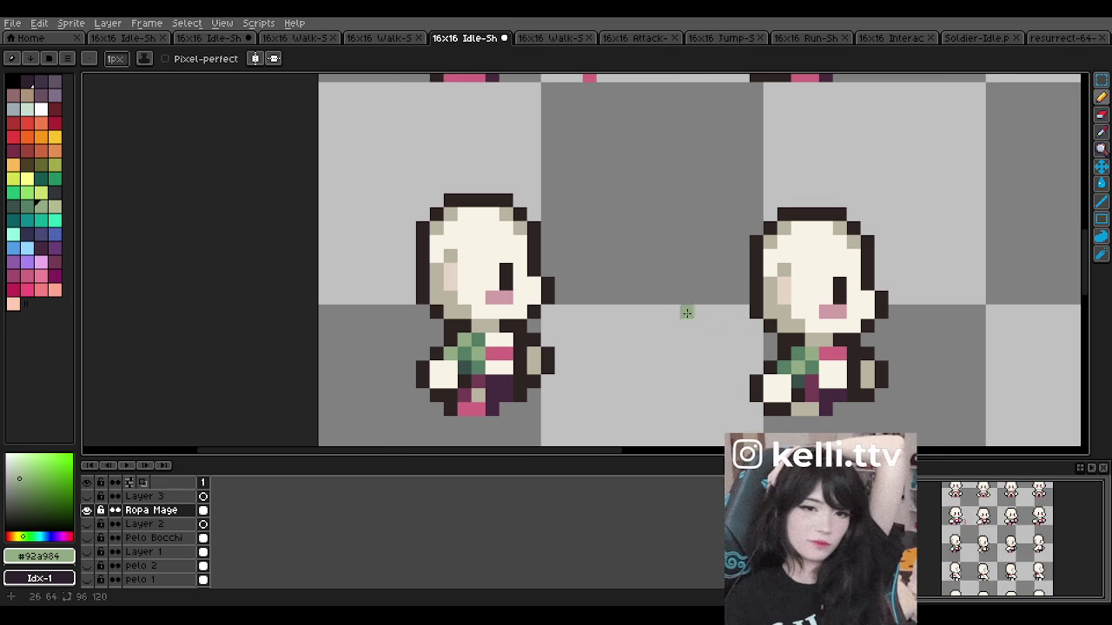
Step: Paint darker green shading pixels onto the walk sprite's torso
scroll(712, 322, down, 1)
scroll(800, 322, up, 1)
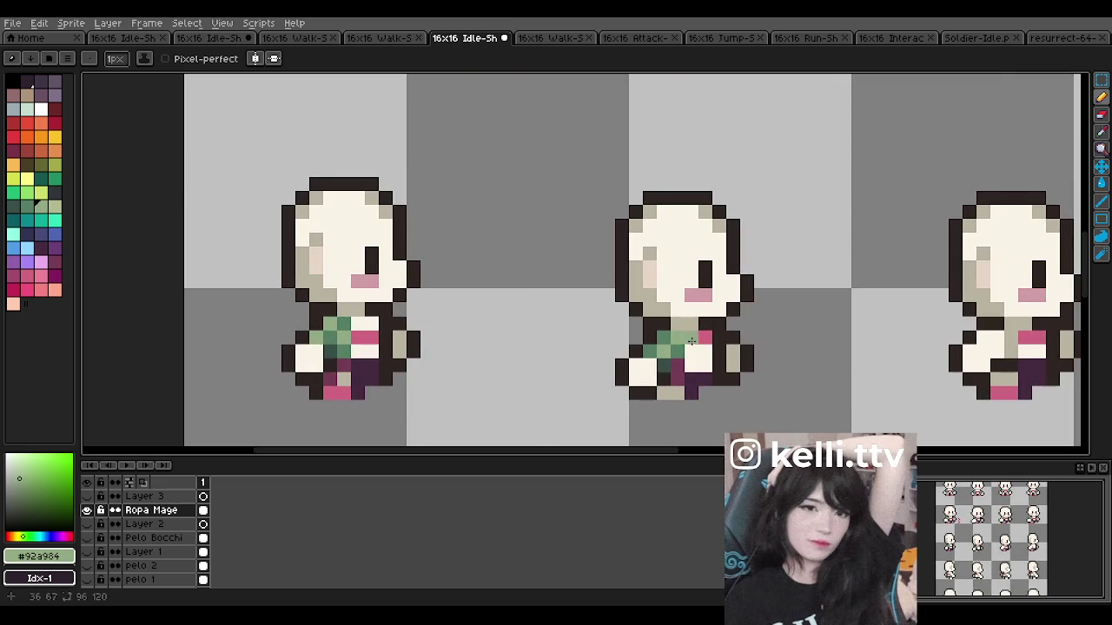
scroll(710, 284, down, 4)
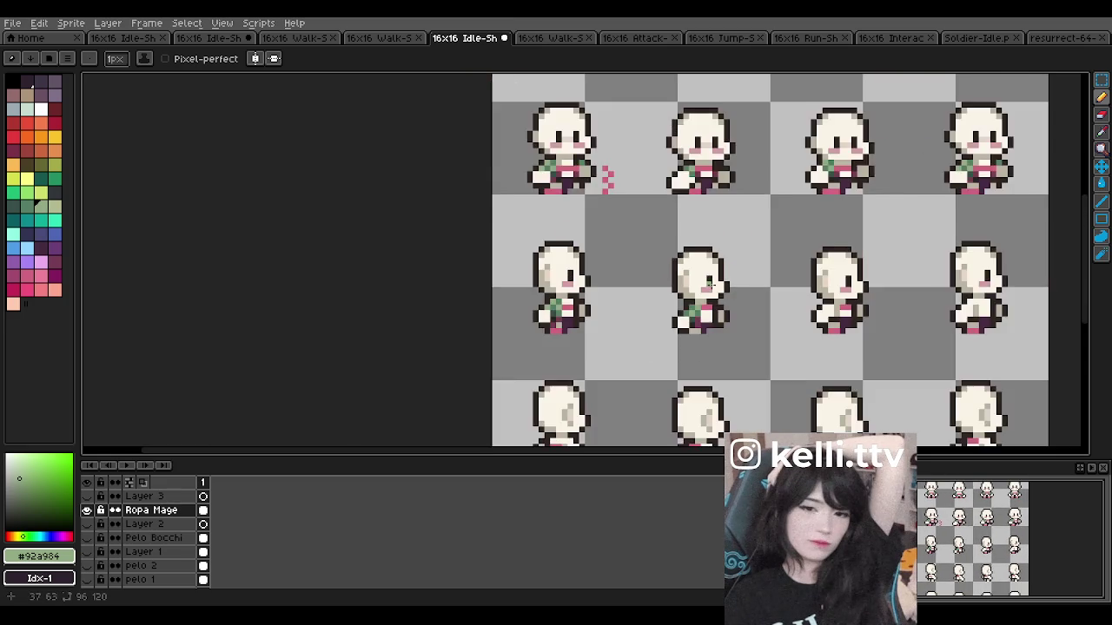
scroll(795, 267, down, 1)
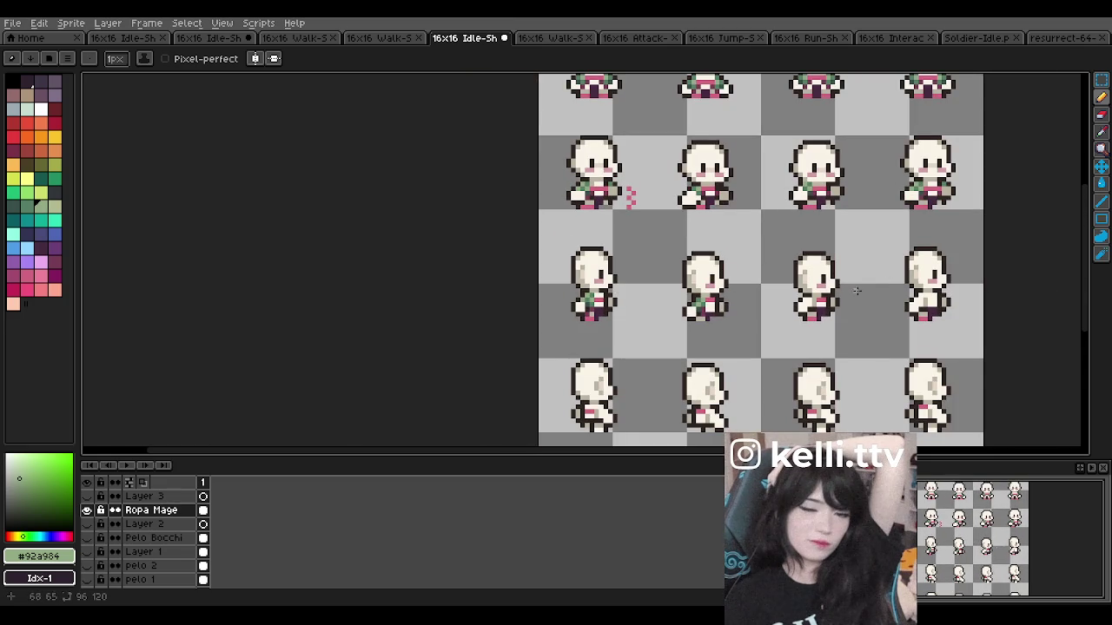
scroll(833, 295, up, 2)
scroll(783, 307, up, 1)
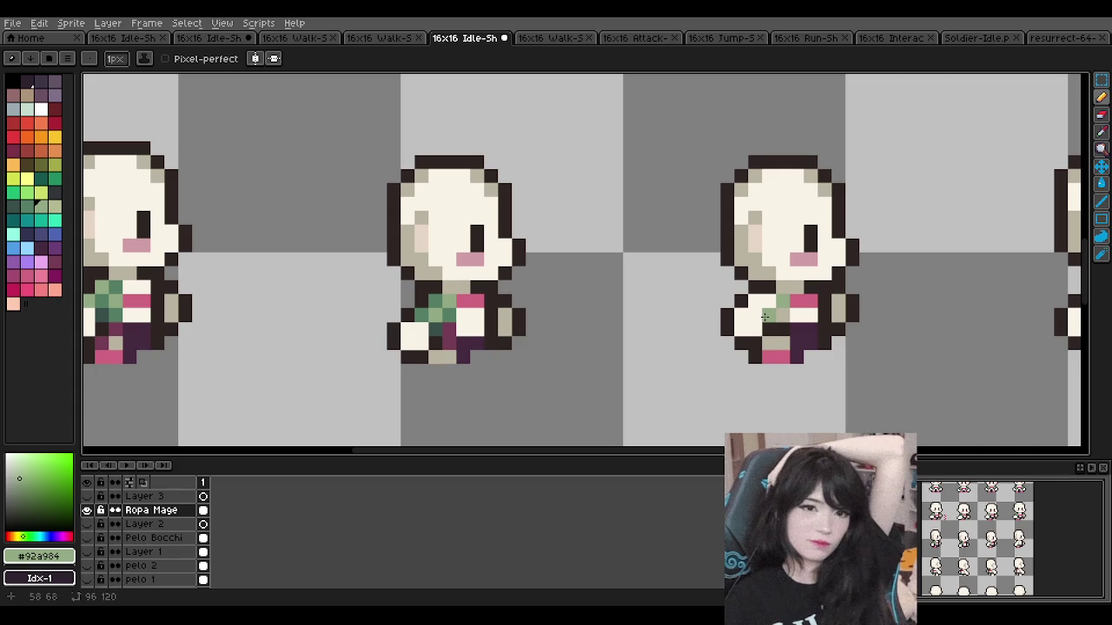
alt+click(472, 311)
click(769, 314)
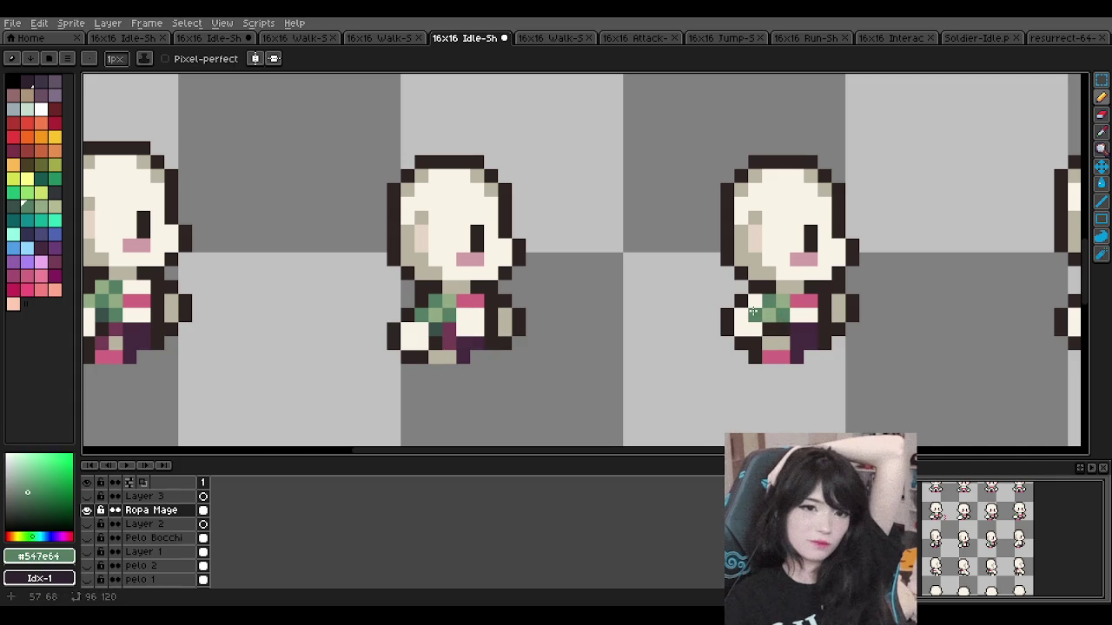
Step: Resample the light green, darkest green and outfit purple from the walk sprite
alt+click(446, 315)
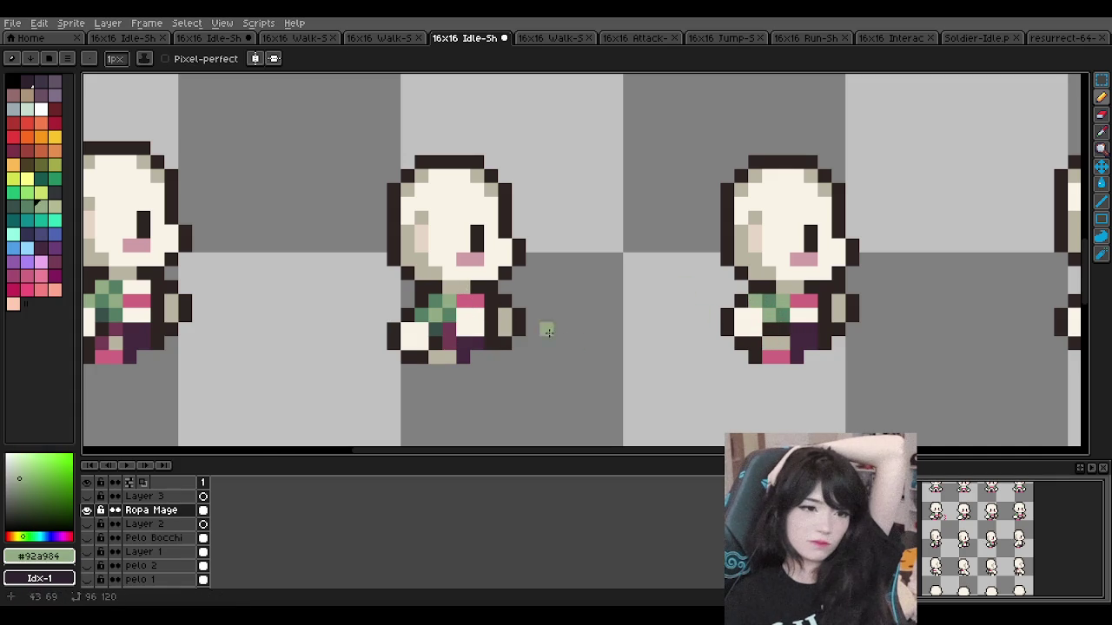
alt+click(442, 329)
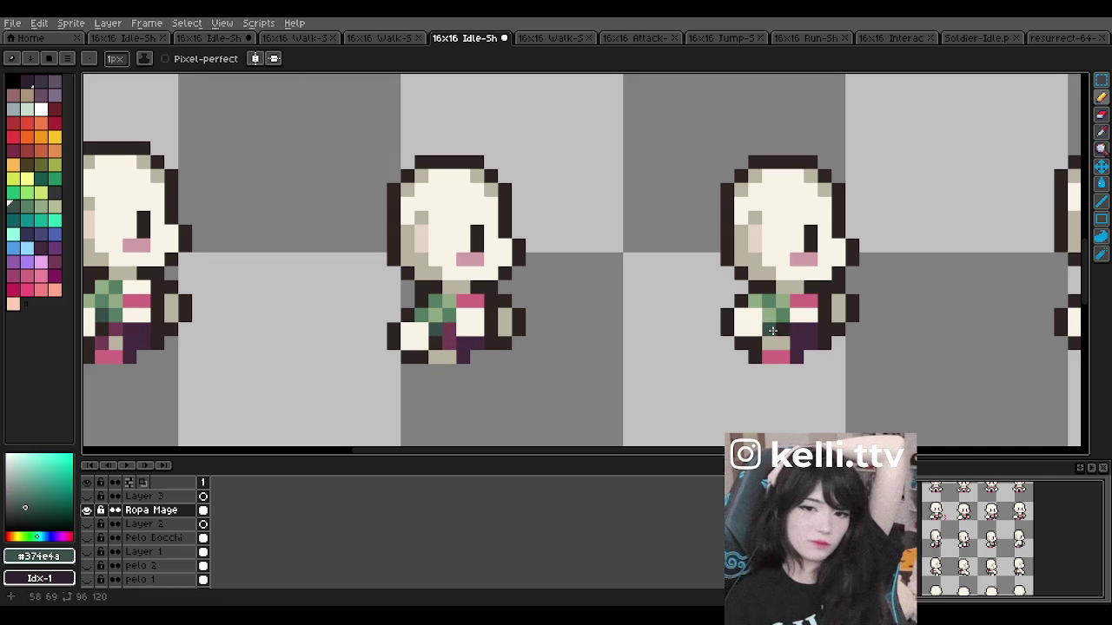
alt+click(786, 333)
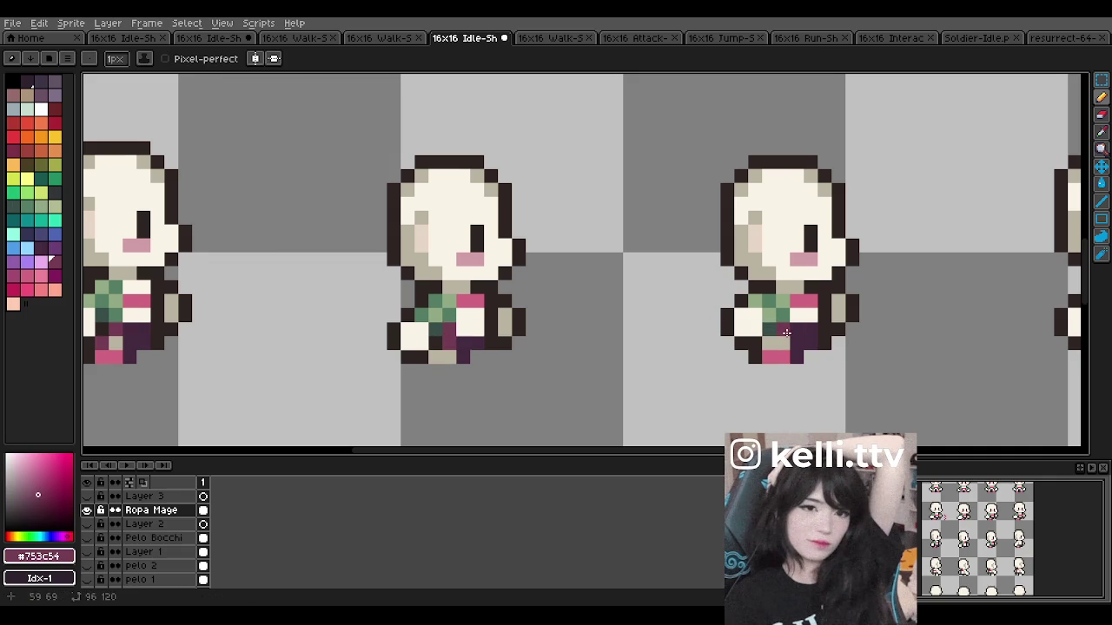
scroll(547, 256, down, 1)
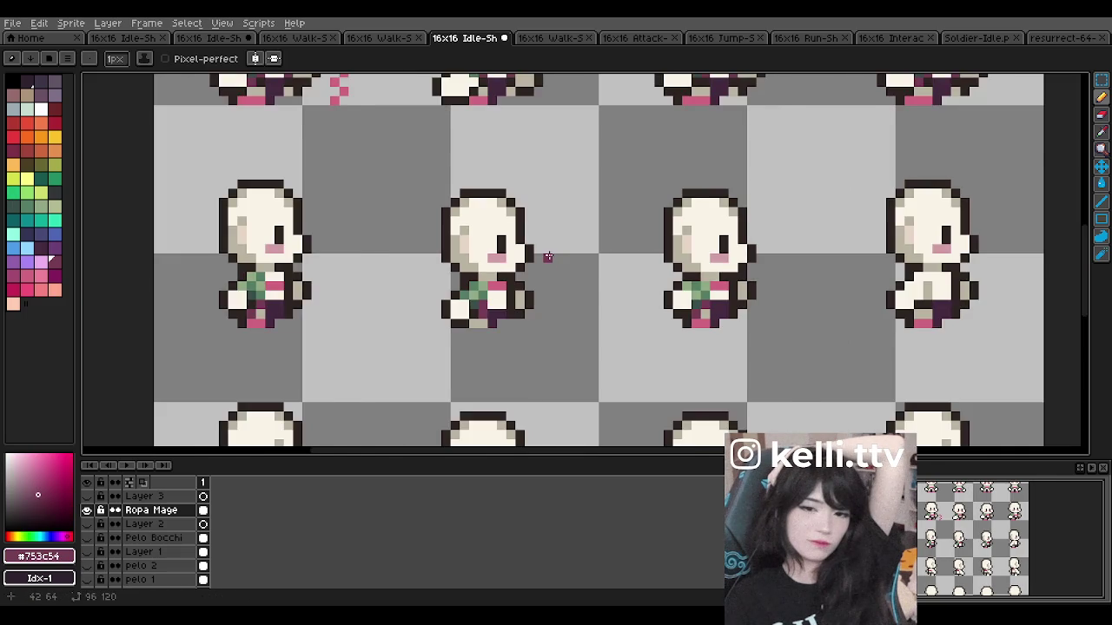
scroll(547, 255, down, 1)
scroll(547, 255, up, 1)
scroll(685, 279, down, 1)
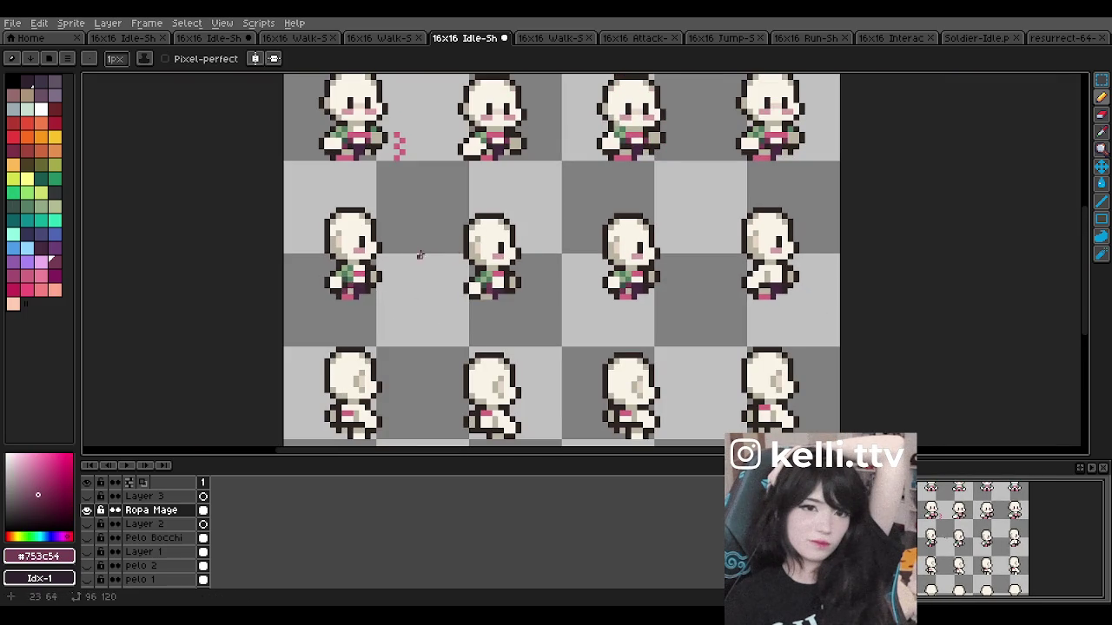
scroll(313, 257, up, 1)
scroll(342, 264, up, 1)
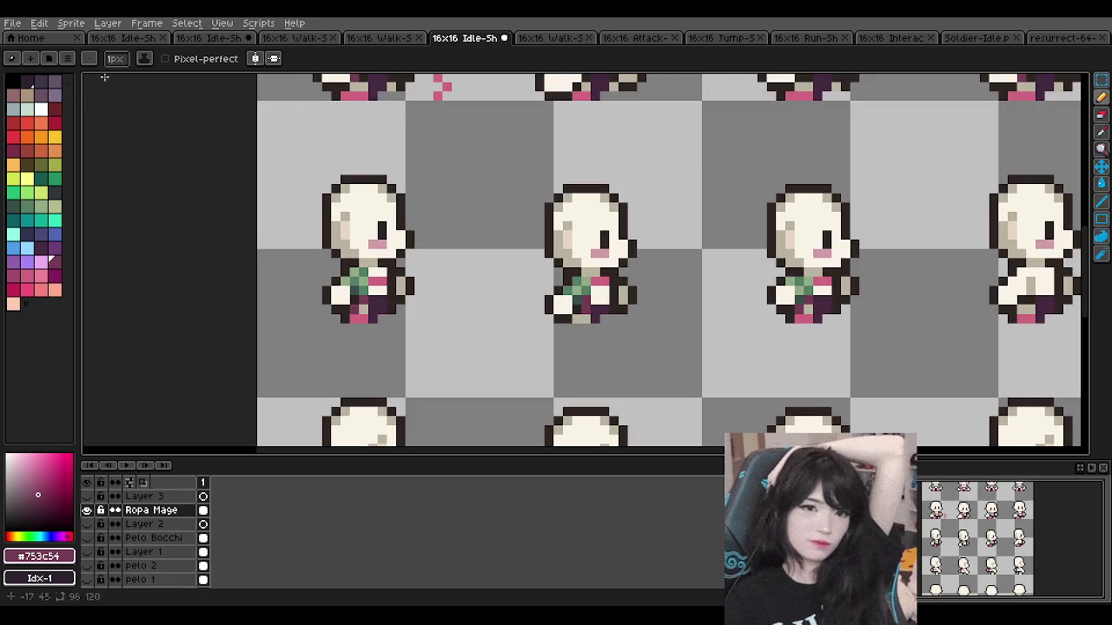
Step: Copy the first sprite's lower body and paste it onto the fourth sprite
key(m)
drag(313, 247, 424, 335)
key(ctrl+c)
key(ctrl+v)
mouse_move(375, 304)
mouse_down()
mouse_move(1031, 300)
mouse_move(1040, 309)
mouse_up()
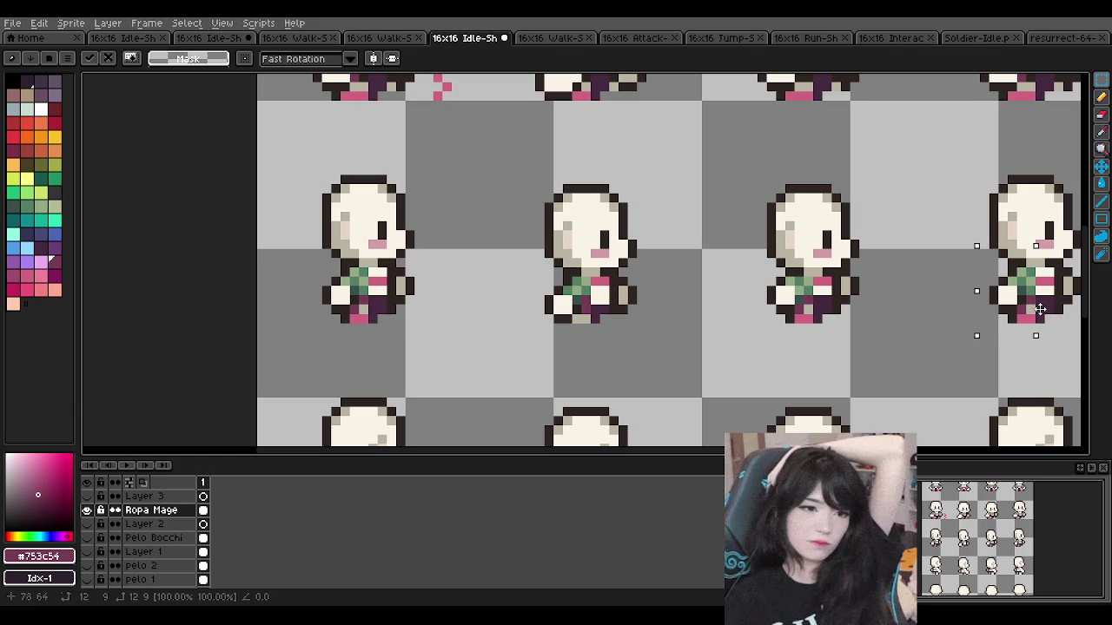
key(Return)
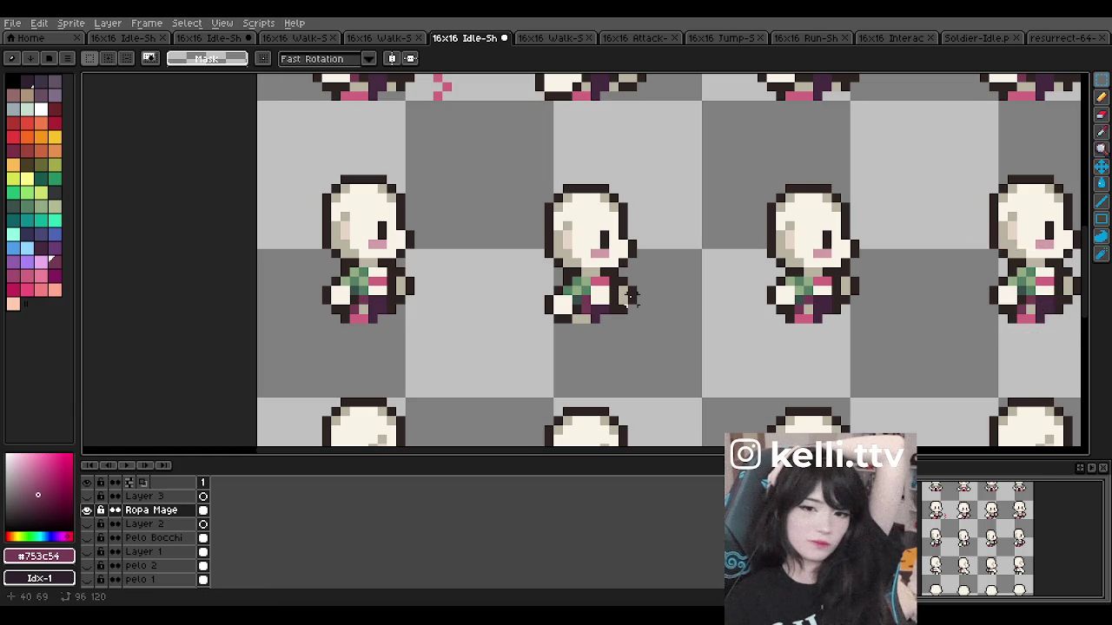
Step: Undo the stray pink pixels left beside the first sprite
scroll(649, 266, down, 4)
scroll(648, 266, down, 2)
scroll(652, 288, up, 2)
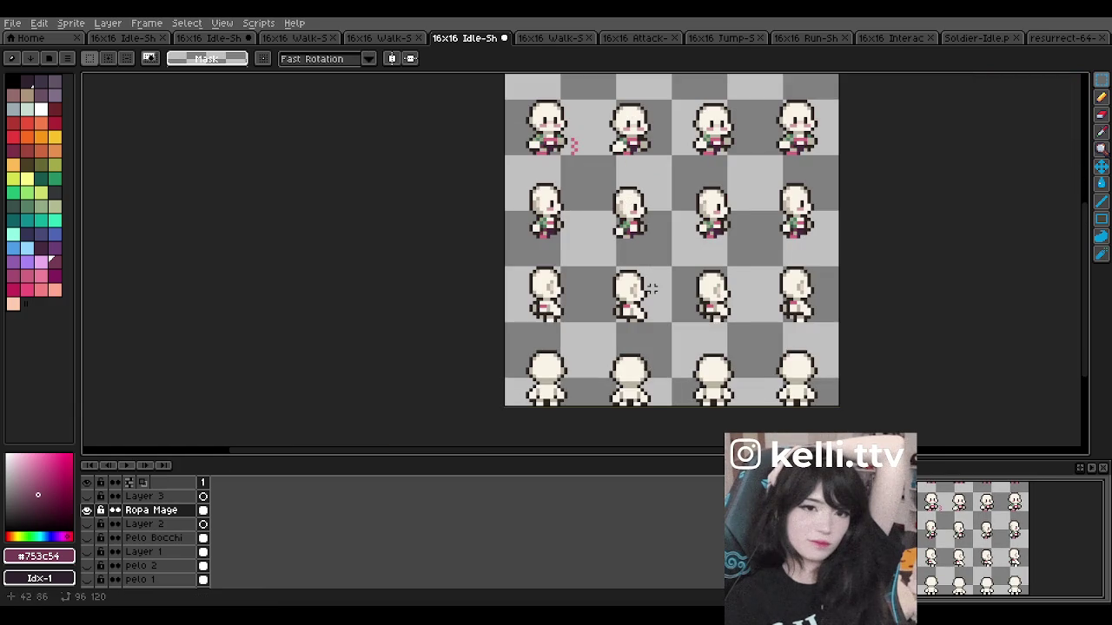
scroll(651, 288, down, 1)
scroll(650, 288, down, 1)
scroll(576, 227, up, 1)
scroll(576, 228, up, 1)
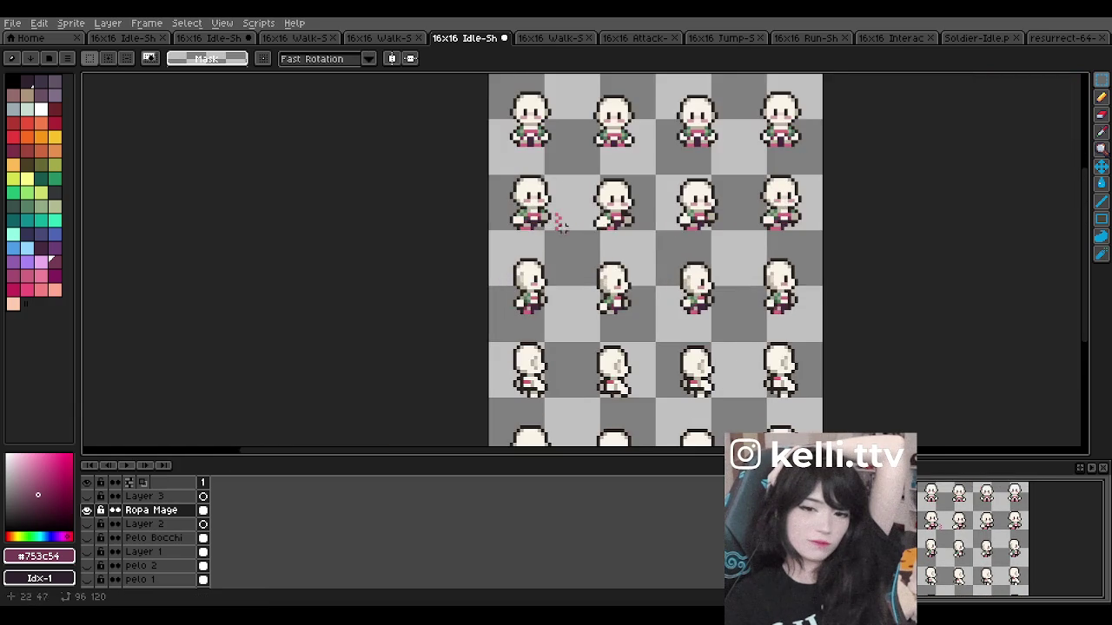
scroll(576, 228, up, 1)
scroll(576, 227, up, 1)
key(b)
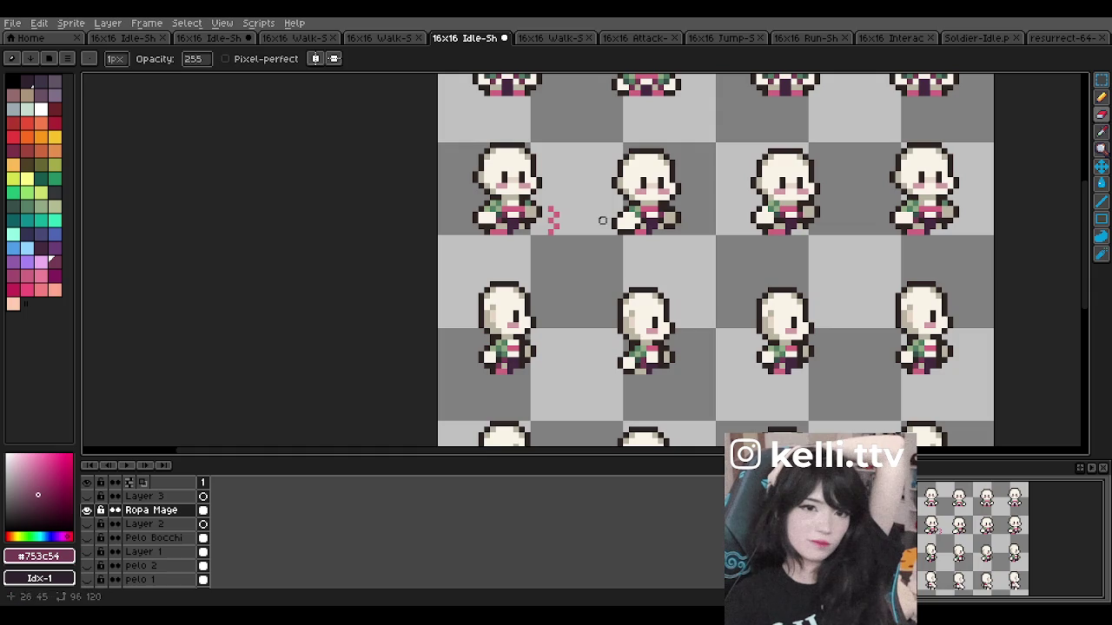
key(ctrl+z)
Step: Pick the outfit's dark purple #45293f from the sprite as the Pencil colour
scroll(566, 218, down, 1)
scroll(565, 218, down, 1)
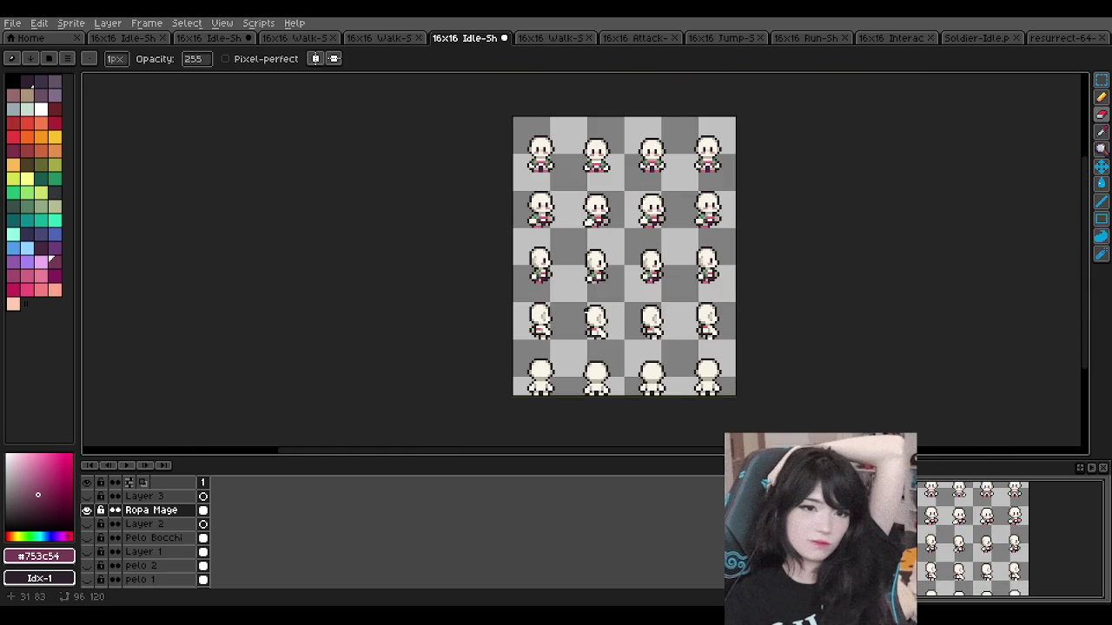
scroll(583, 319, up, 1)
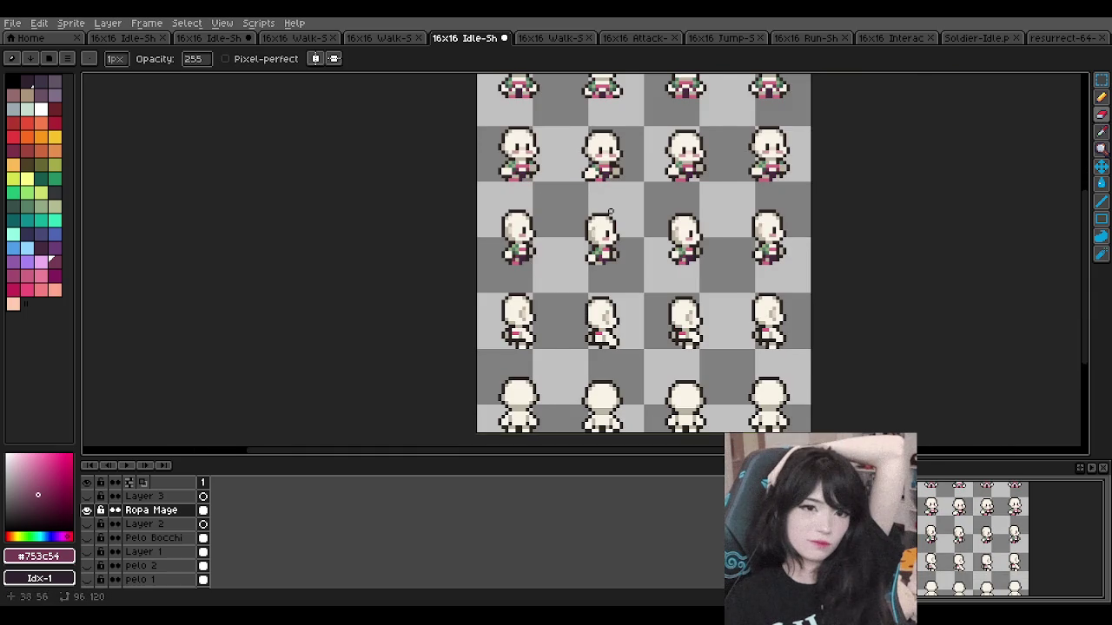
scroll(607, 201, up, 2)
scroll(643, 222, up, 1)
key(e)
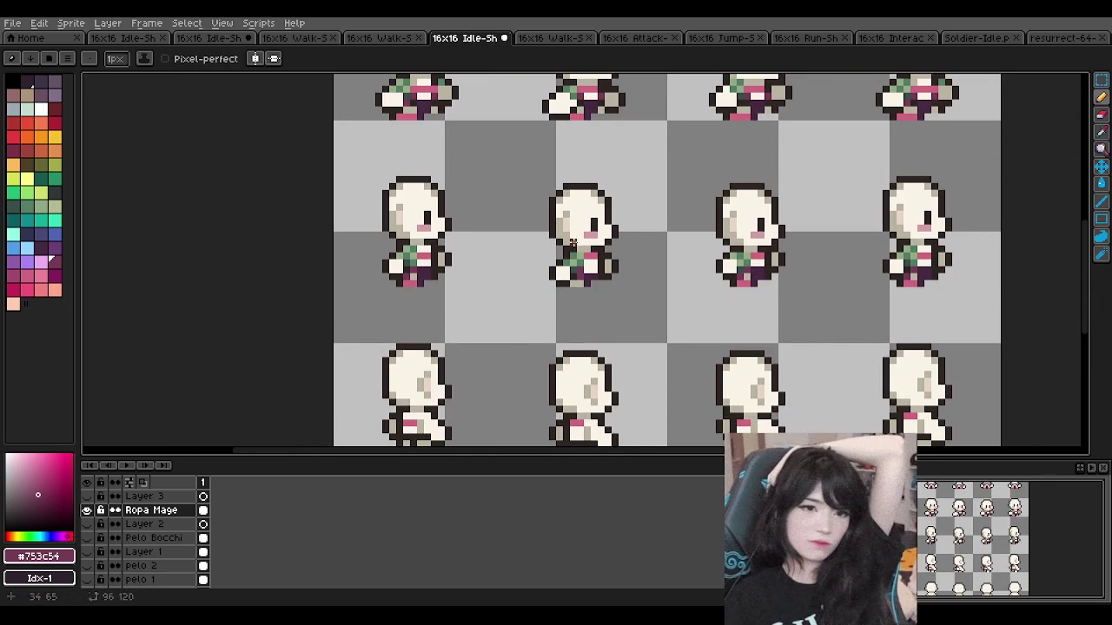
scroll(642, 222, up, 2)
alt+click(622, 271)
scroll(575, 278, down, 3)
scroll(556, 226, down, 2)
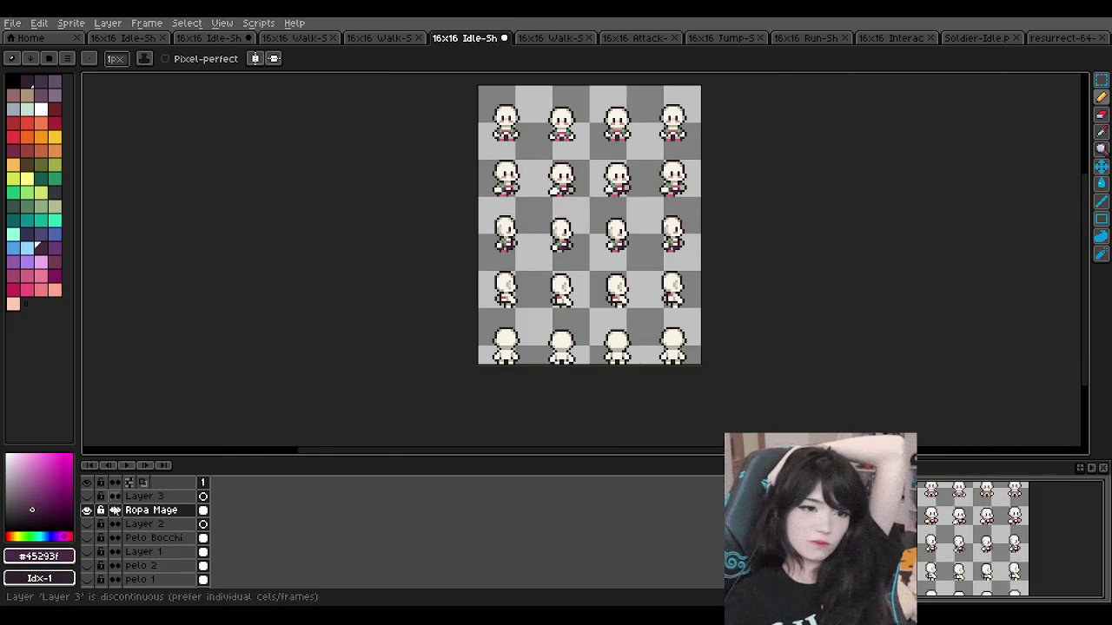
scroll(588, 213, down, 1)
scroll(588, 214, up, 1)
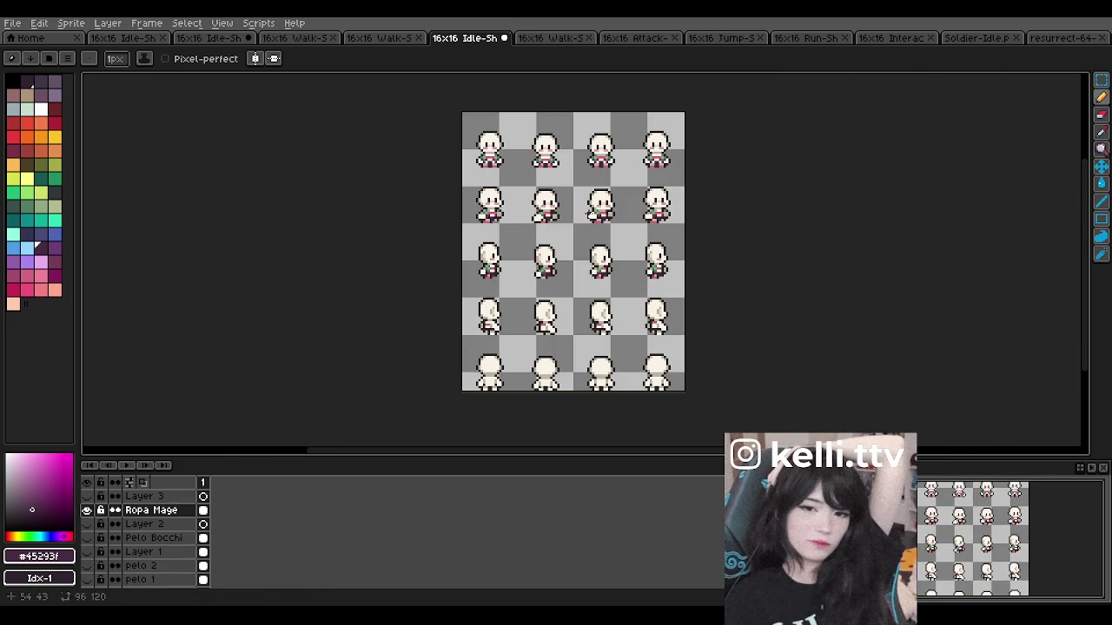
scroll(533, 308, up, 1)
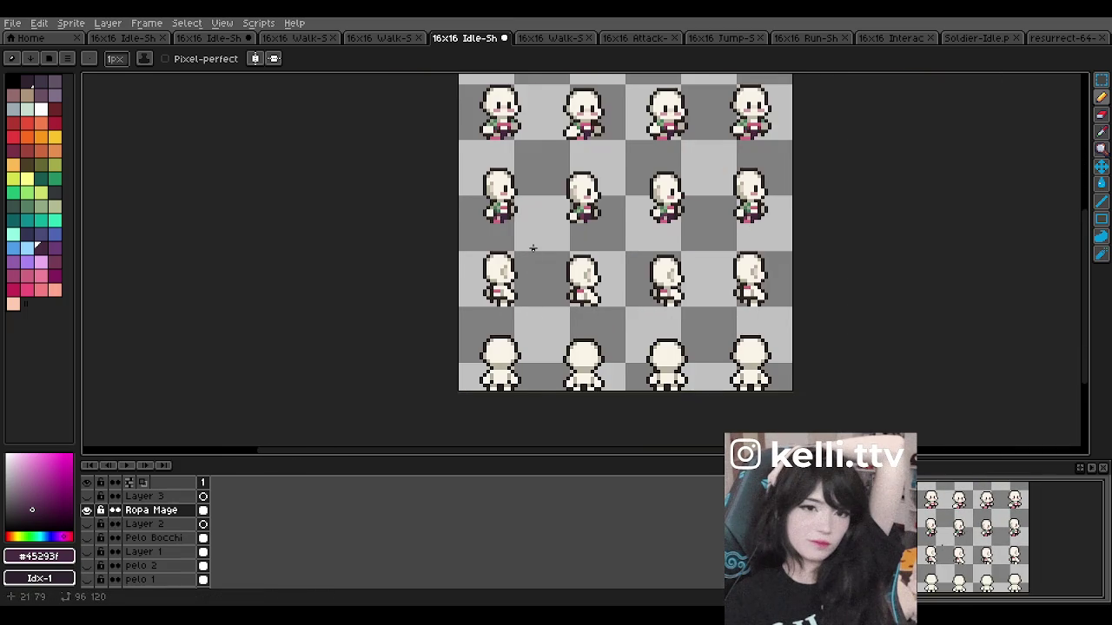
scroll(533, 248, down, 1)
scroll(536, 226, up, 2)
scroll(536, 226, up, 1)
scroll(533, 296, up, 1)
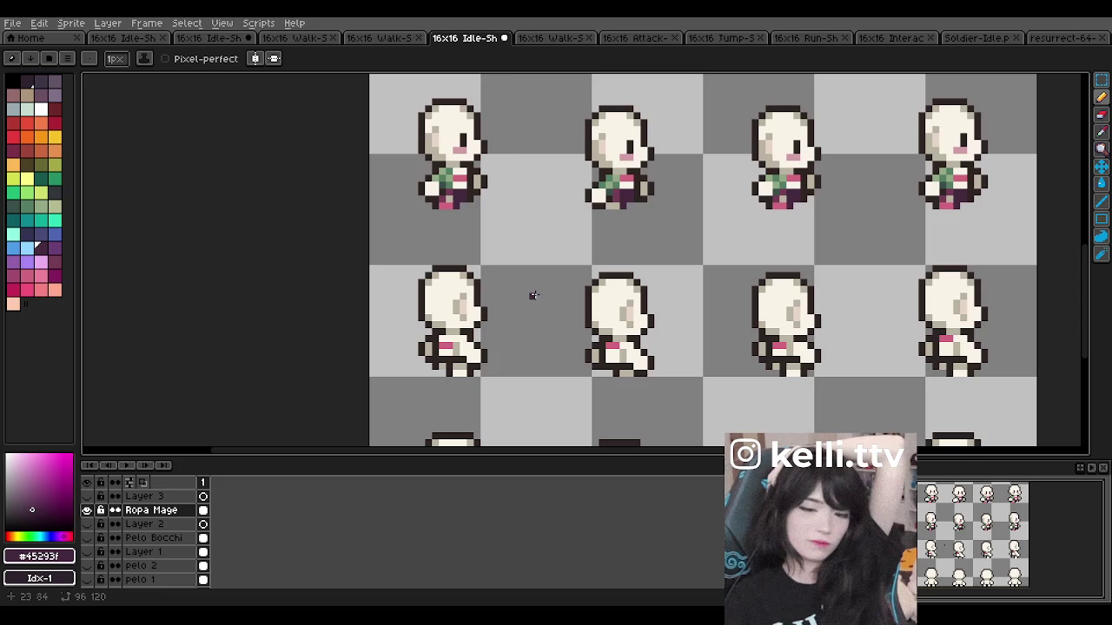
Step: Paint dark purple #45293f onto the left and right walk sprites' lower bodies
key(i)
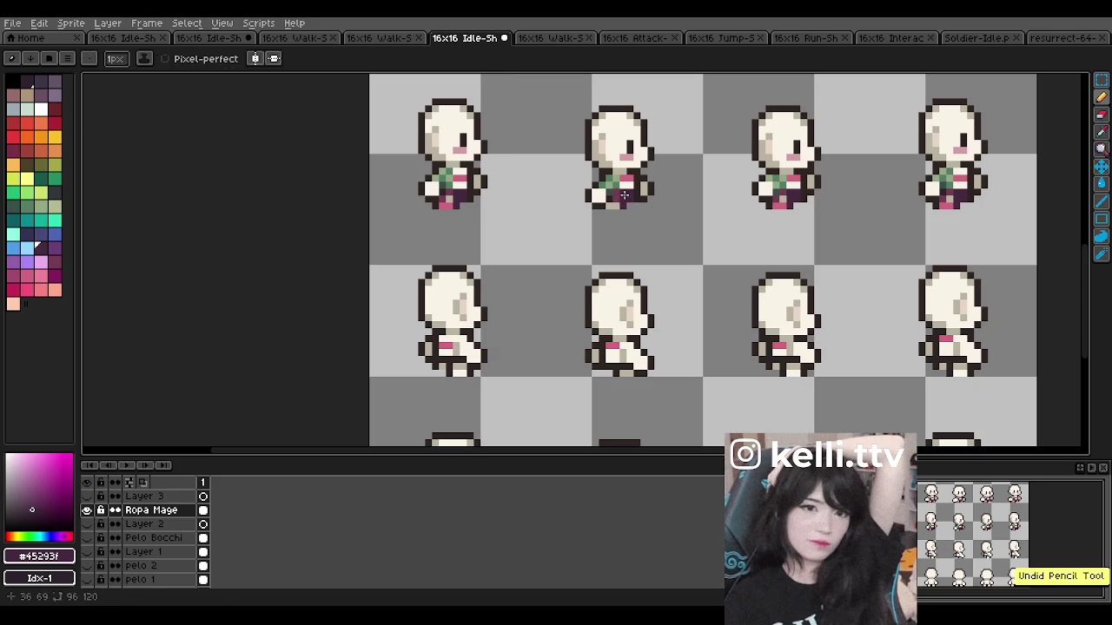
key(b)
scroll(440, 383, up, 2)
drag(470, 368, 453, 344)
mouse_move(801, 366)
mouse_down()
mouse_move(797, 341)
mouse_move(781, 340)
mouse_up()
Step: Try the outfit greens #374e4a, #92a984 and #547e64 as the drawing colour
scroll(677, 273, down, 3)
scroll(889, 320, up, 2)
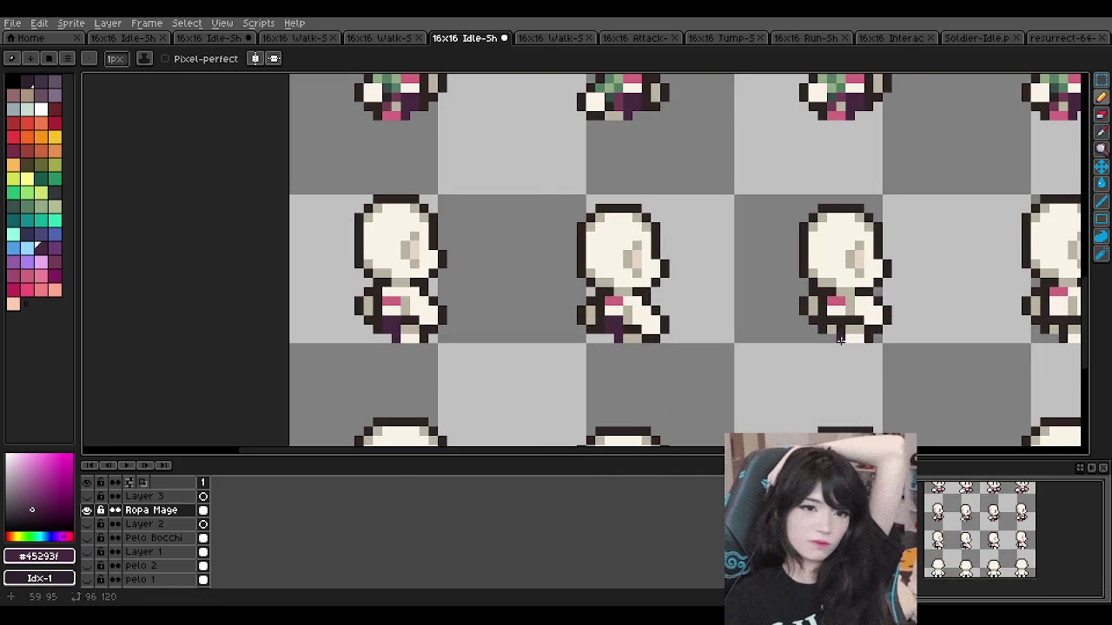
scroll(551, 282, down, 2)
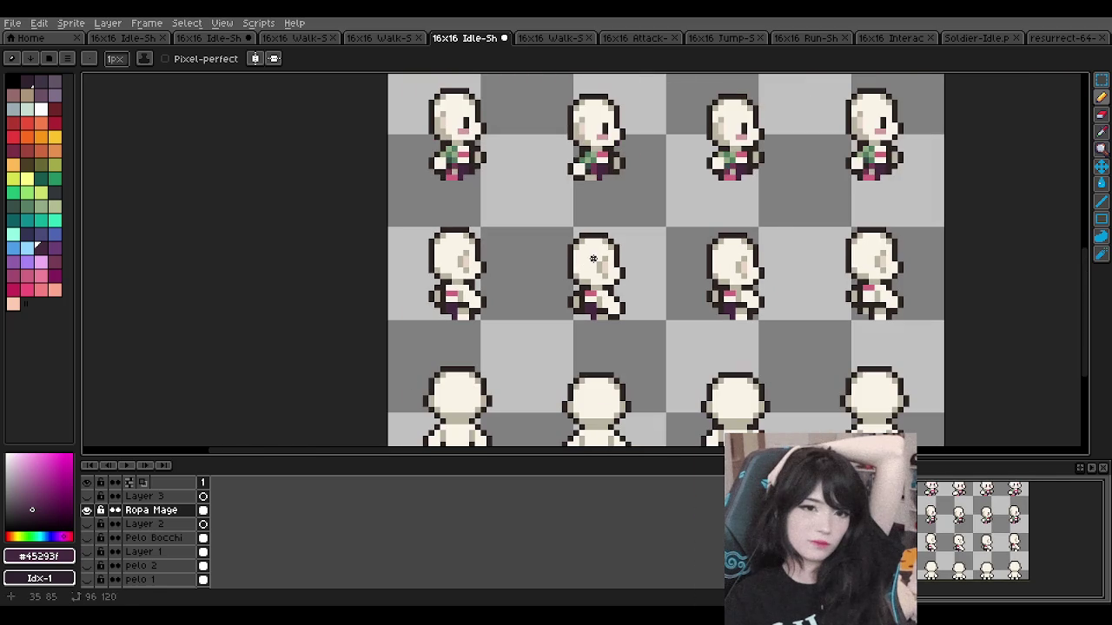
scroll(593, 258, down, 1)
scroll(831, 342, up, 3)
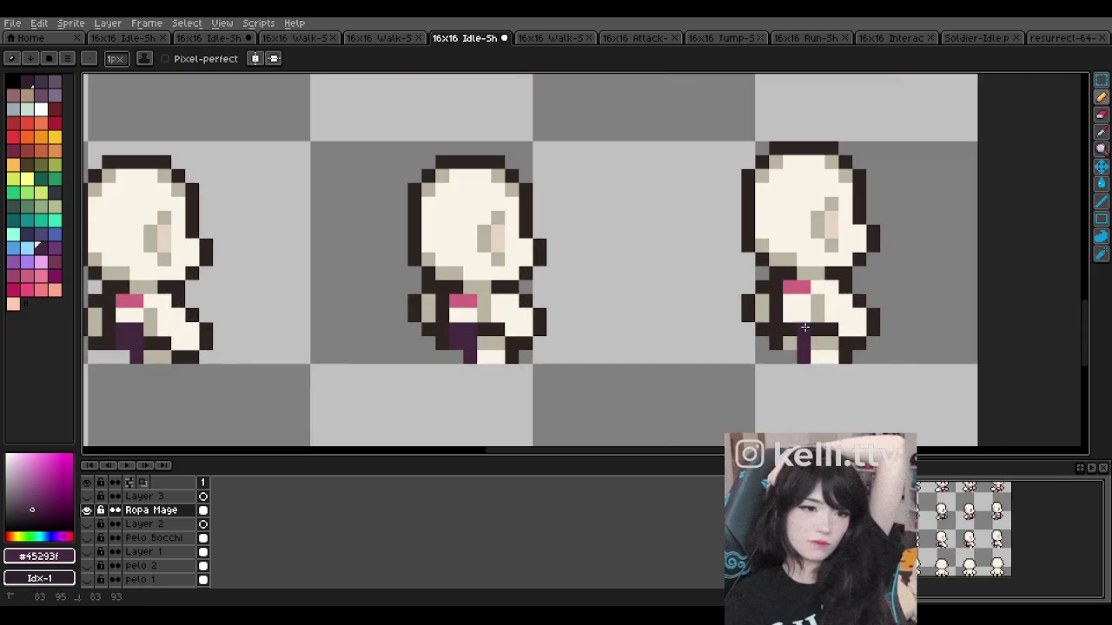
scroll(784, 339, down, 3)
scroll(538, 280, down, 1)
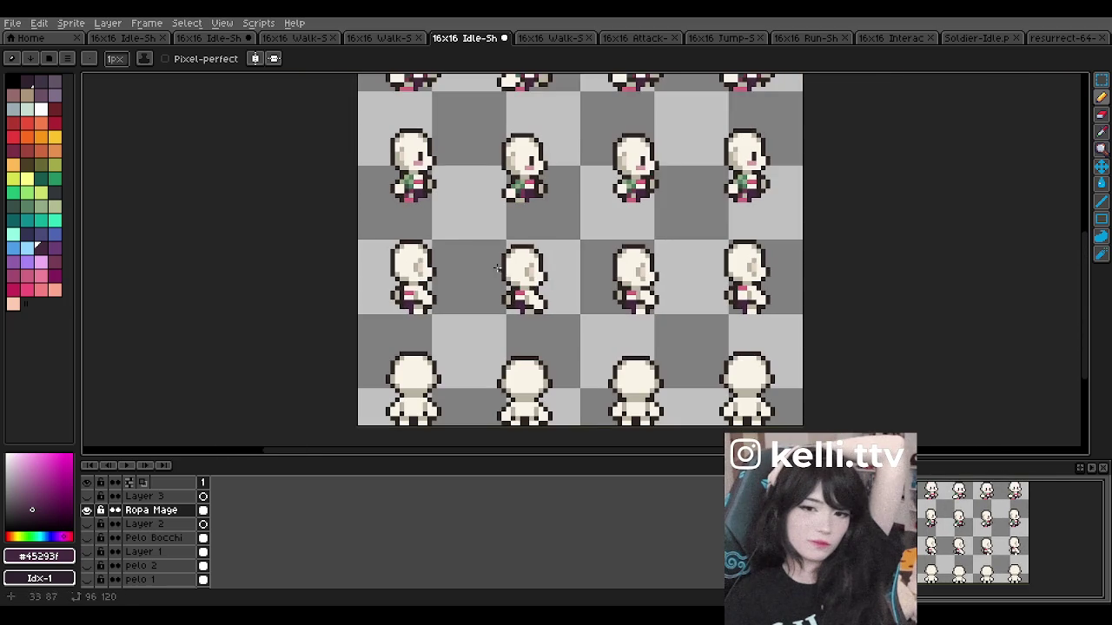
scroll(455, 215, up, 1)
scroll(364, 248, up, 1)
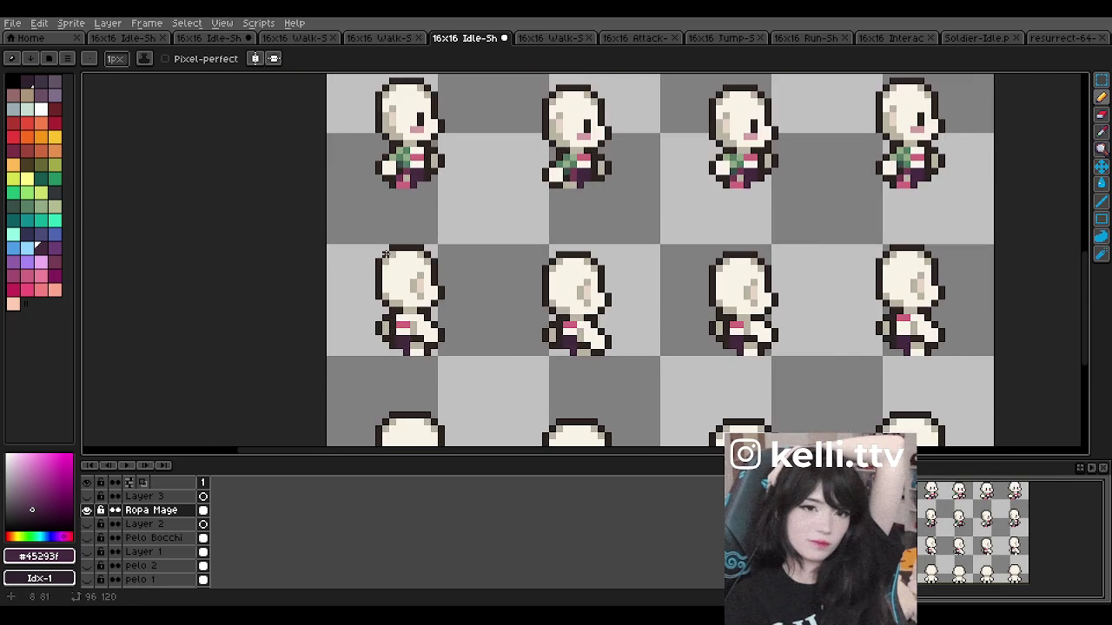
scroll(382, 254, up, 1)
alt+click(634, 139)
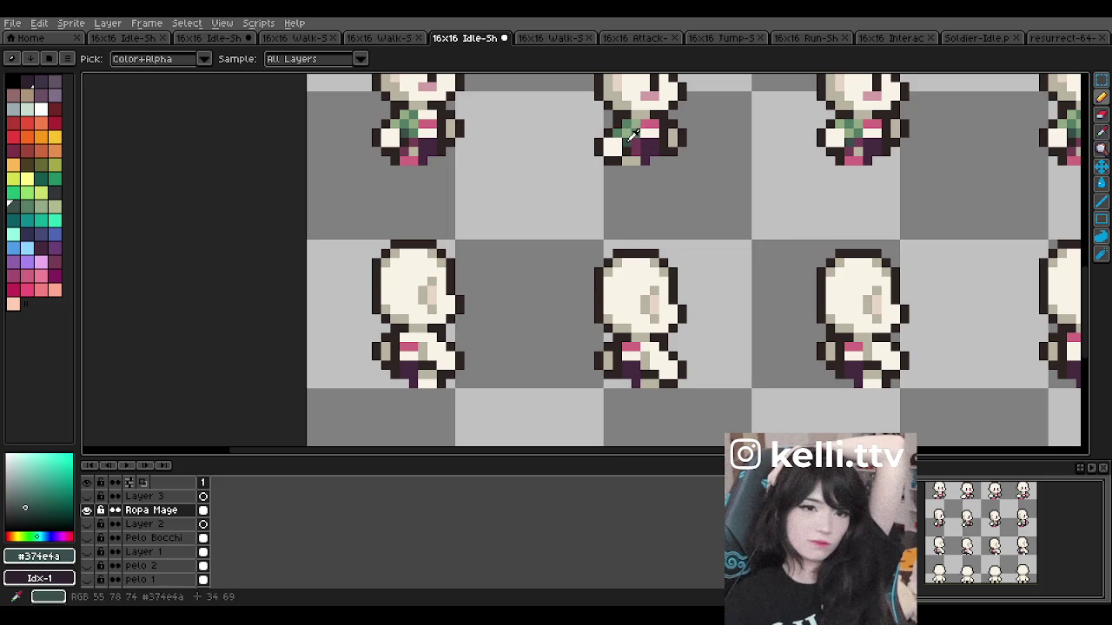
alt+click(651, 349)
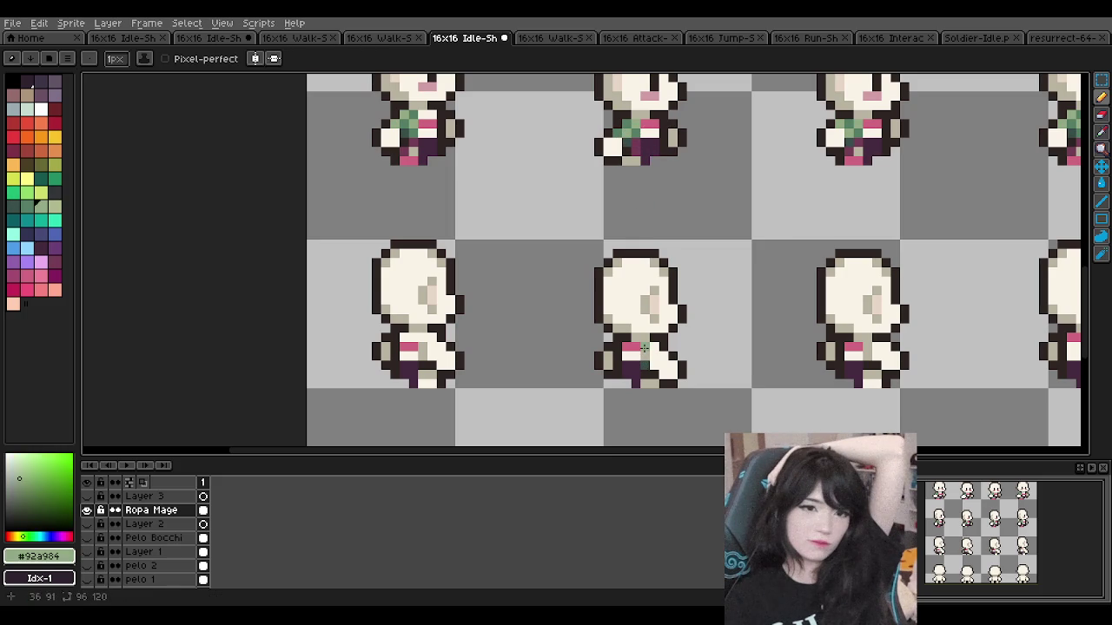
alt+click(645, 350)
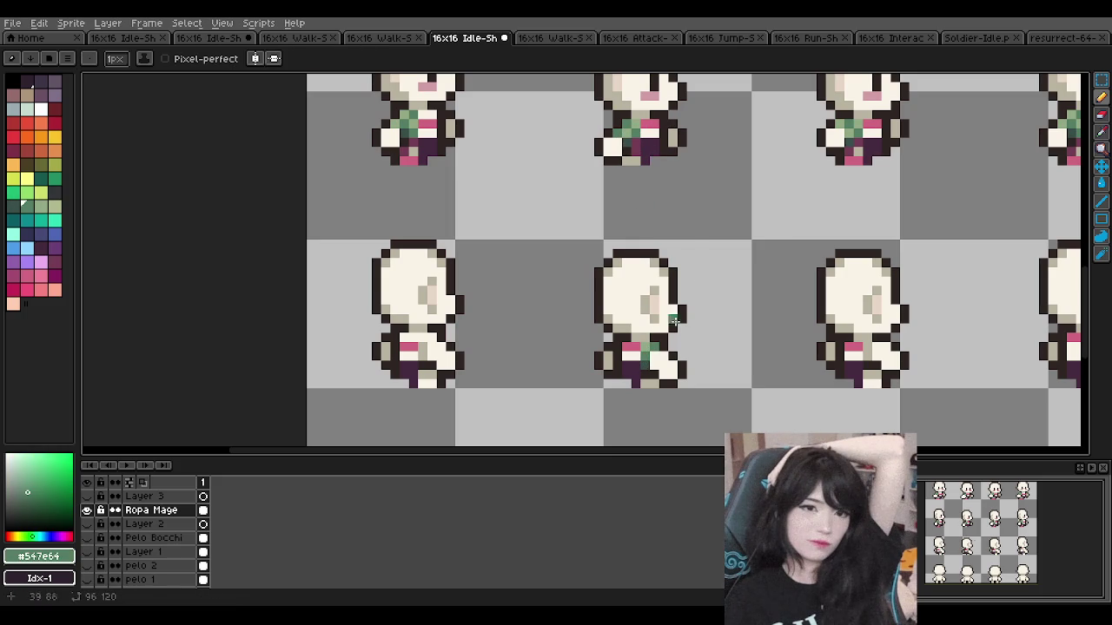
Step: Paint mid green #547e64 onto the first walk sprite's chest, then pick light green #92a984
key(alt)
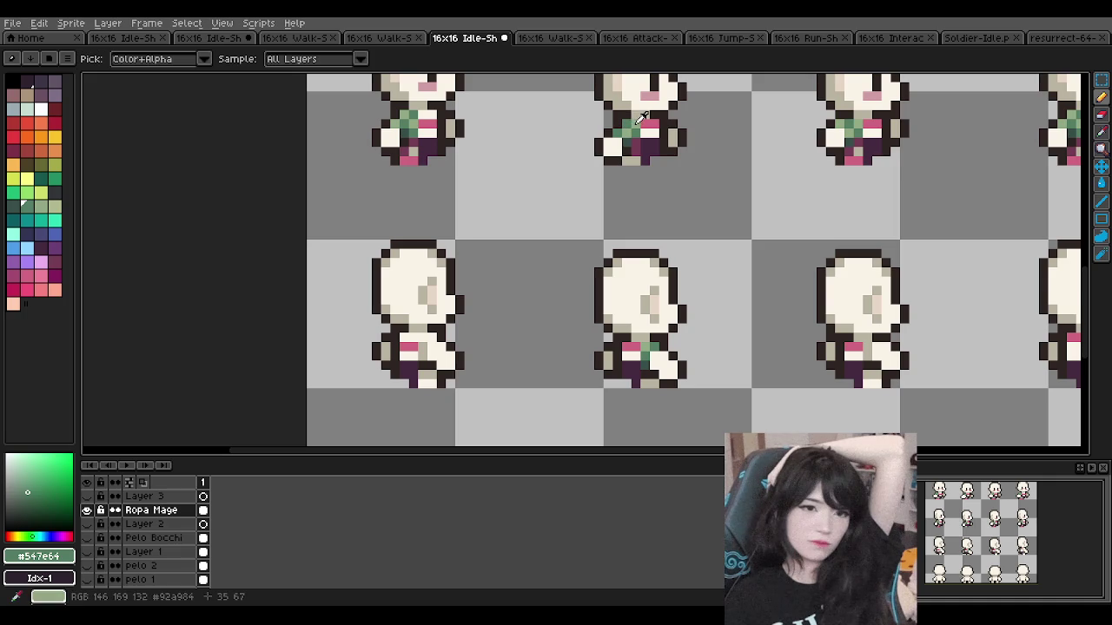
alt+click(641, 118)
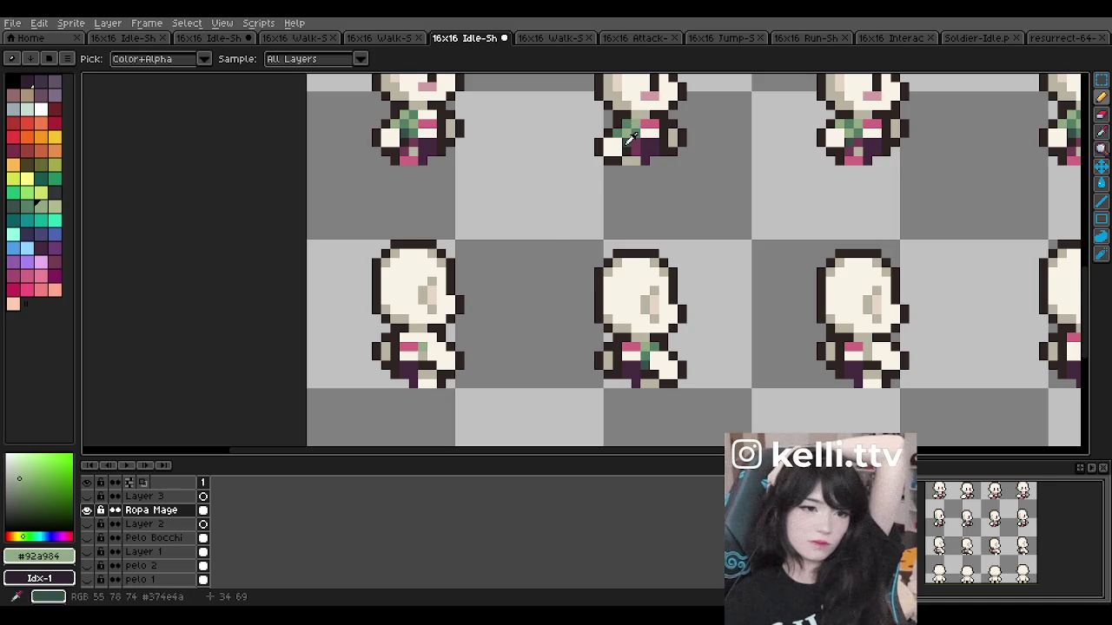
alt+click(443, 349)
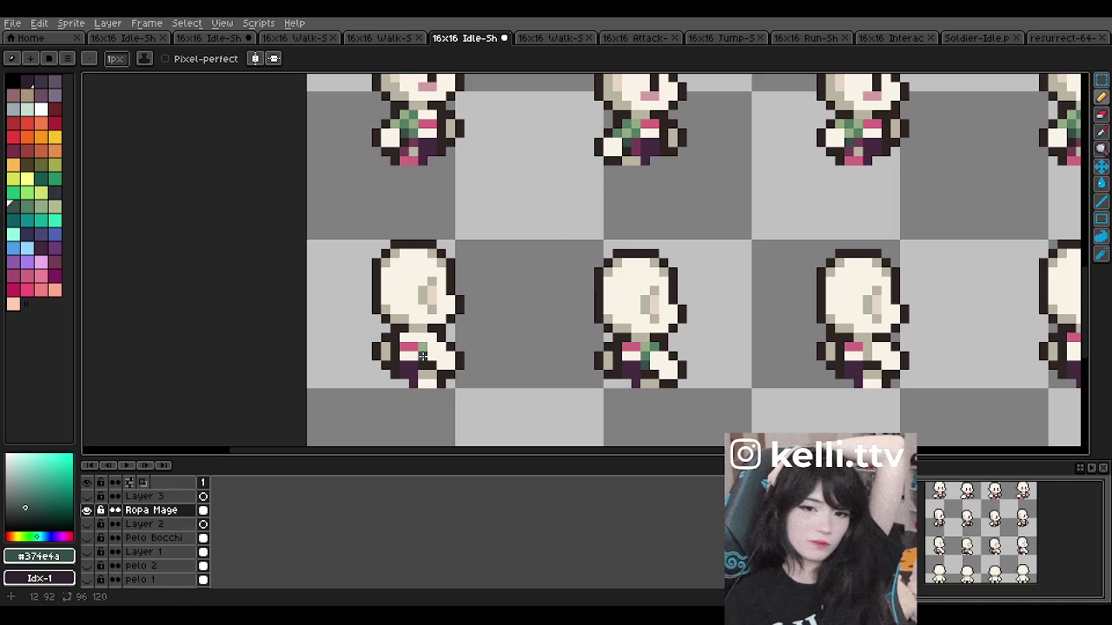
alt+click(641, 124)
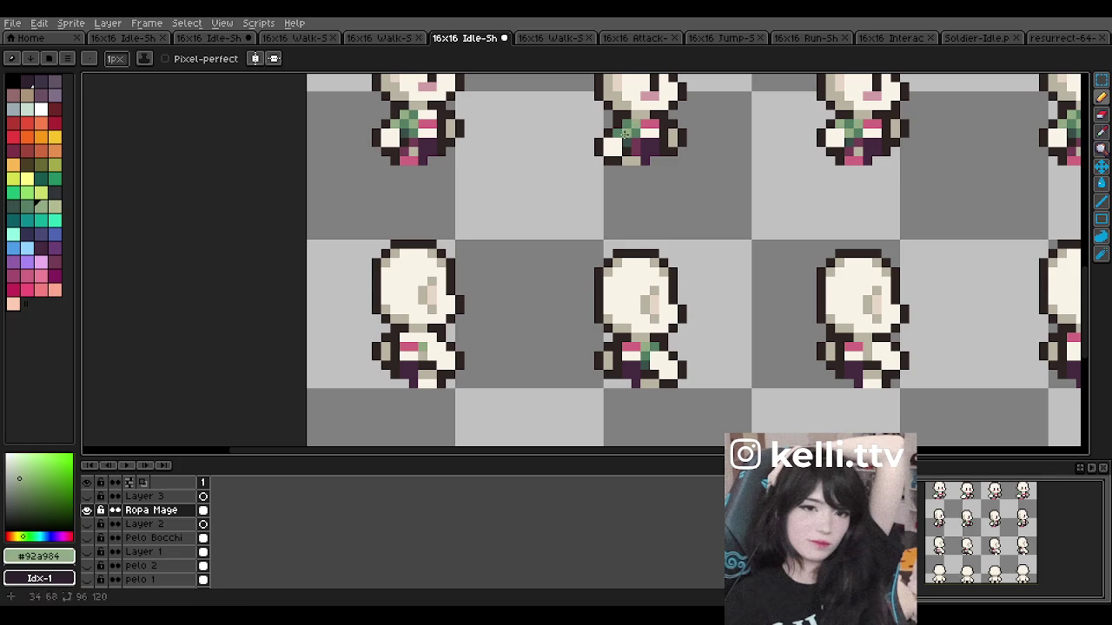
alt+click(634, 130)
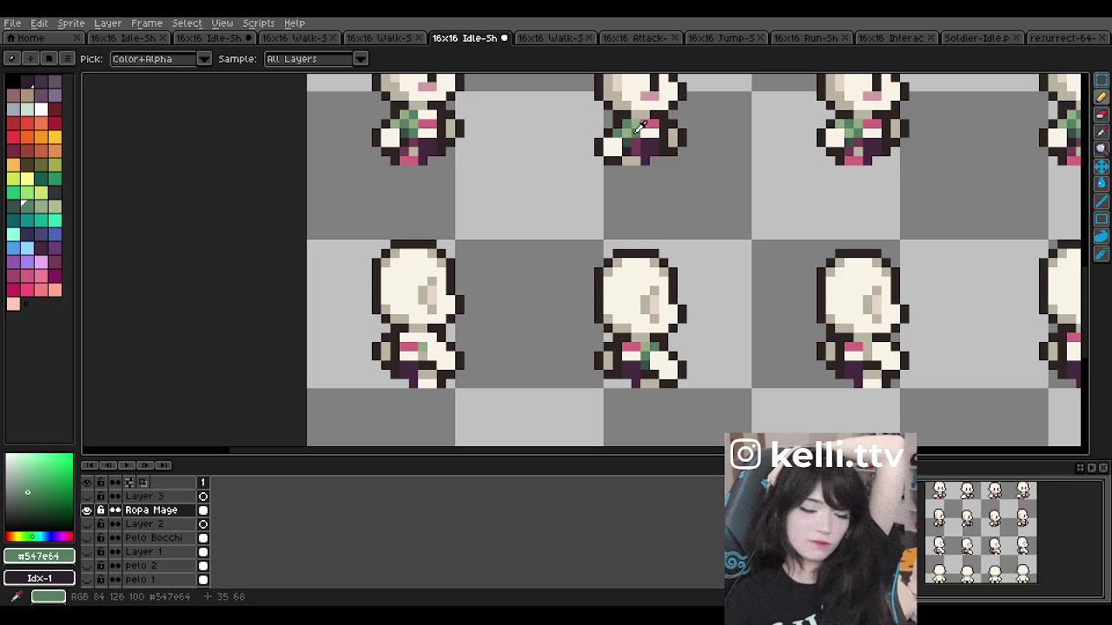
drag(423, 348, 423, 356)
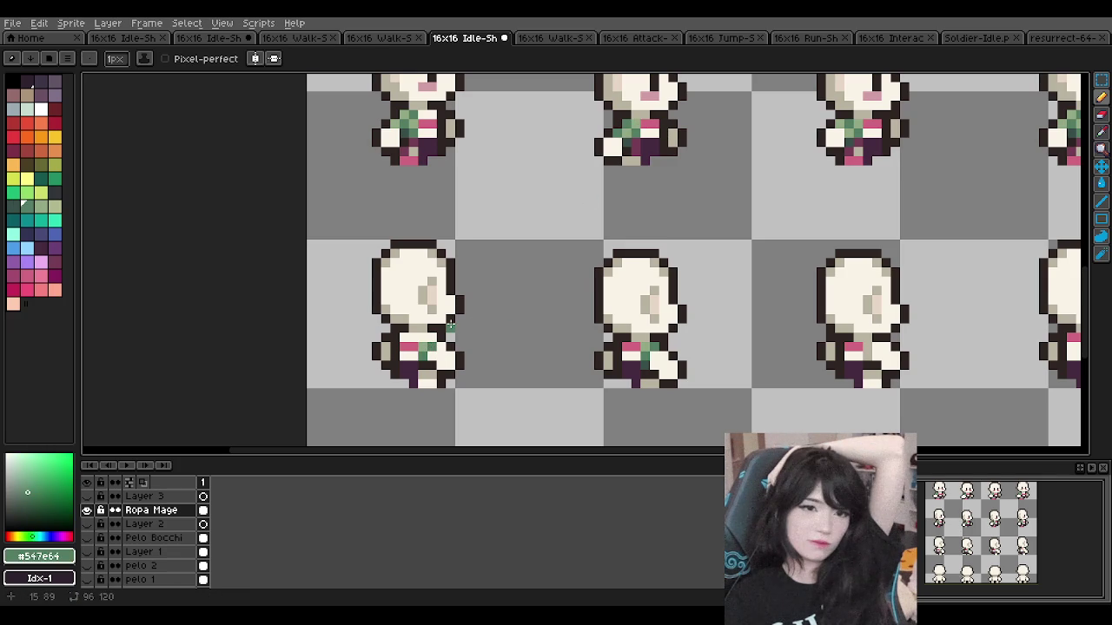
alt+click(650, 132)
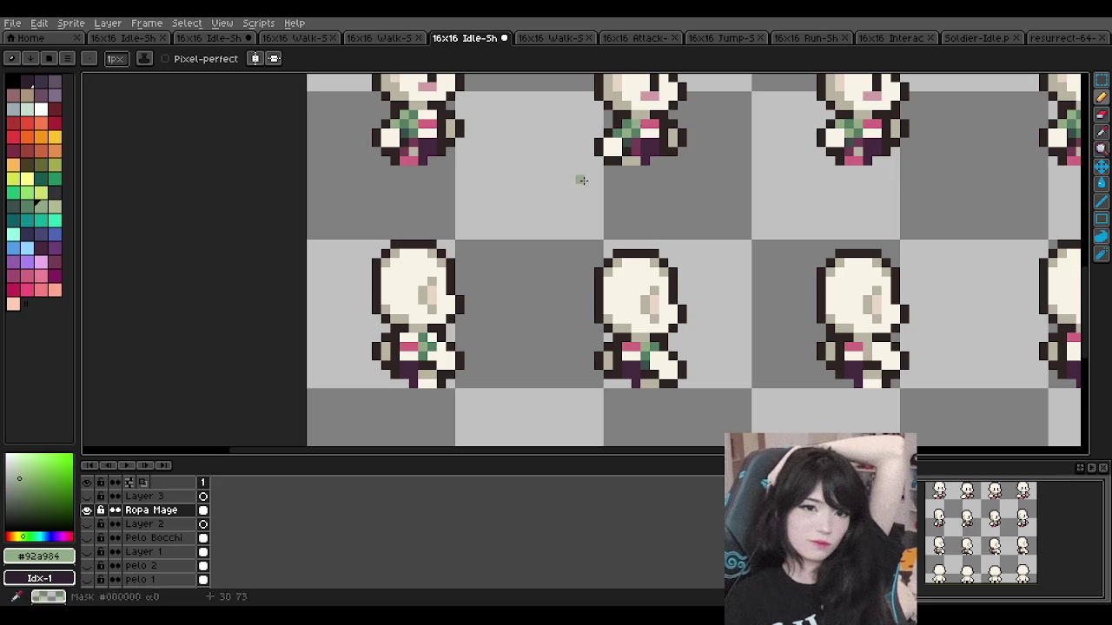
scroll(498, 329, down, 1)
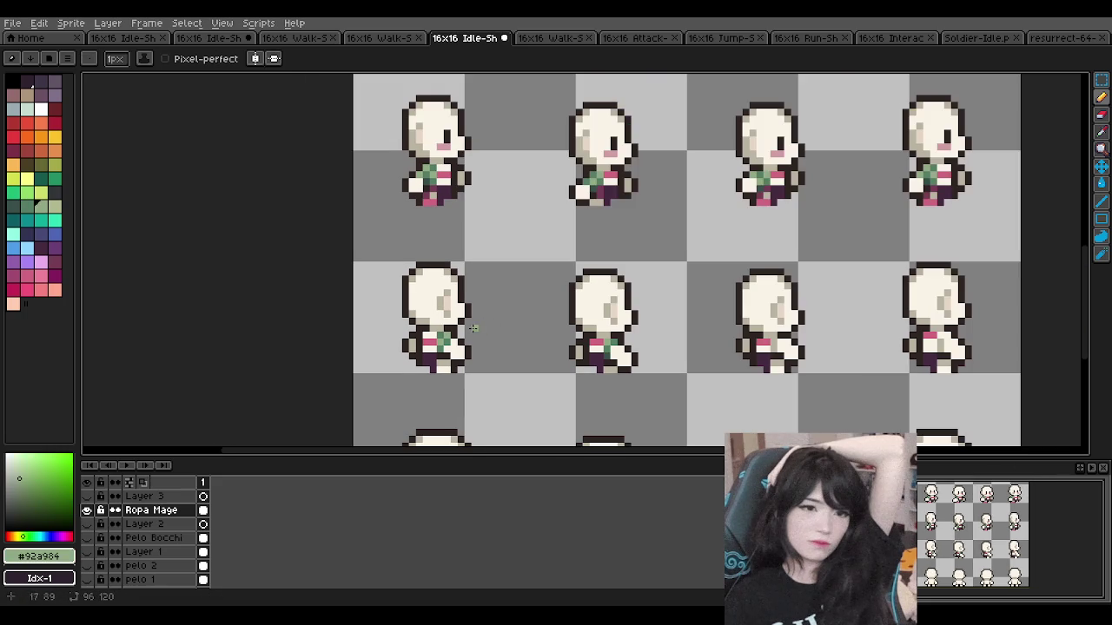
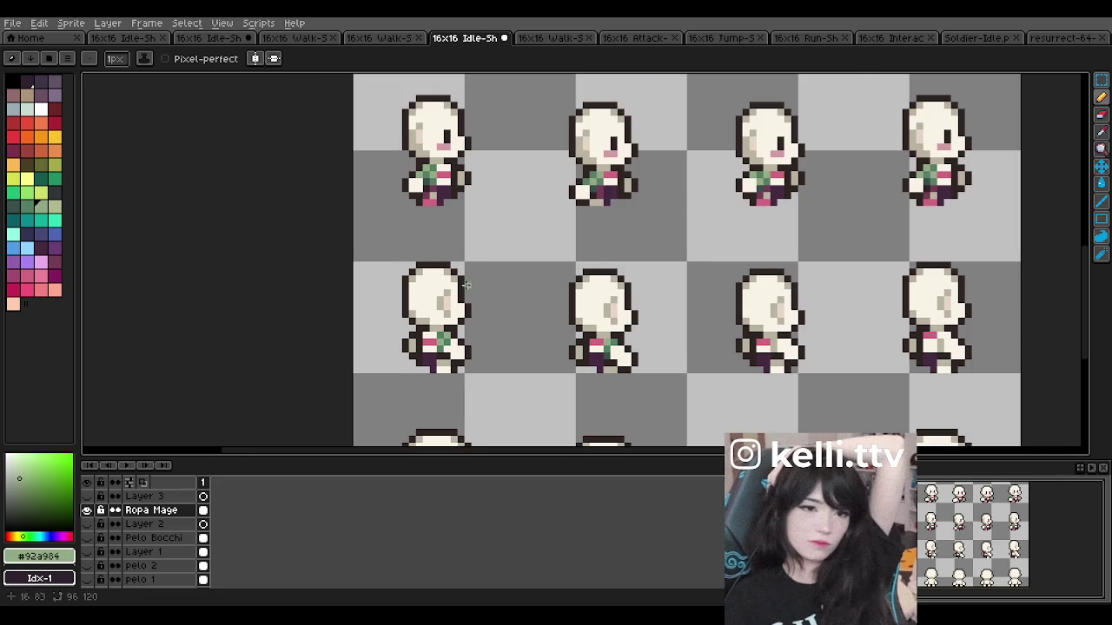
Step: Sample the dark teal-green, light green and pink outfit colours from the sprite
scroll(429, 350, up, 1)
scroll(474, 294, down, 1)
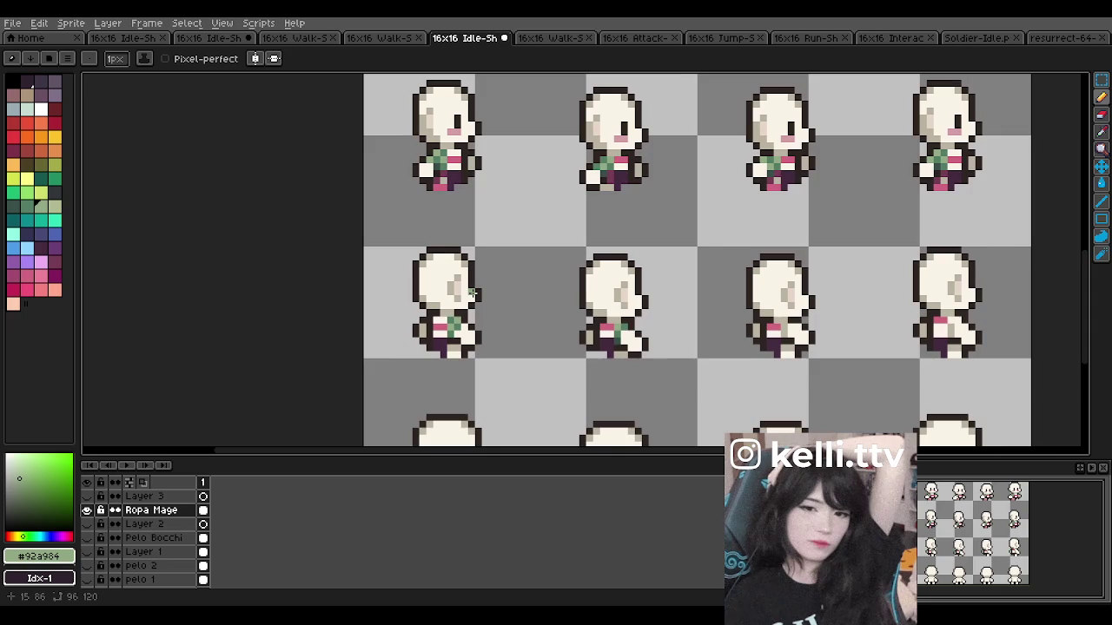
scroll(490, 293, up, 1)
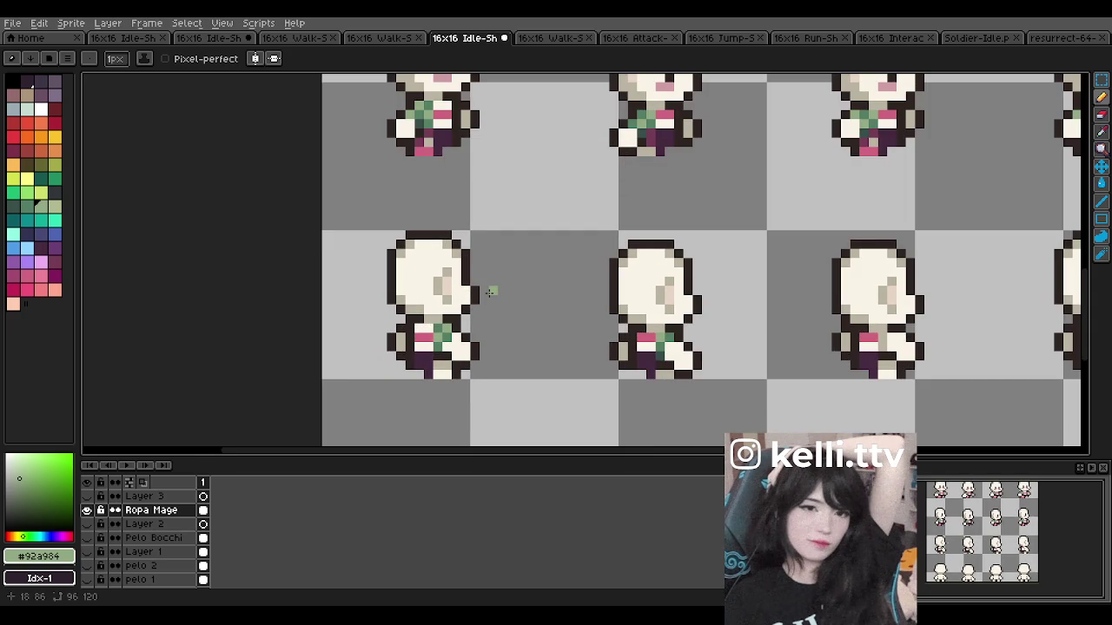
alt+click(409, 363)
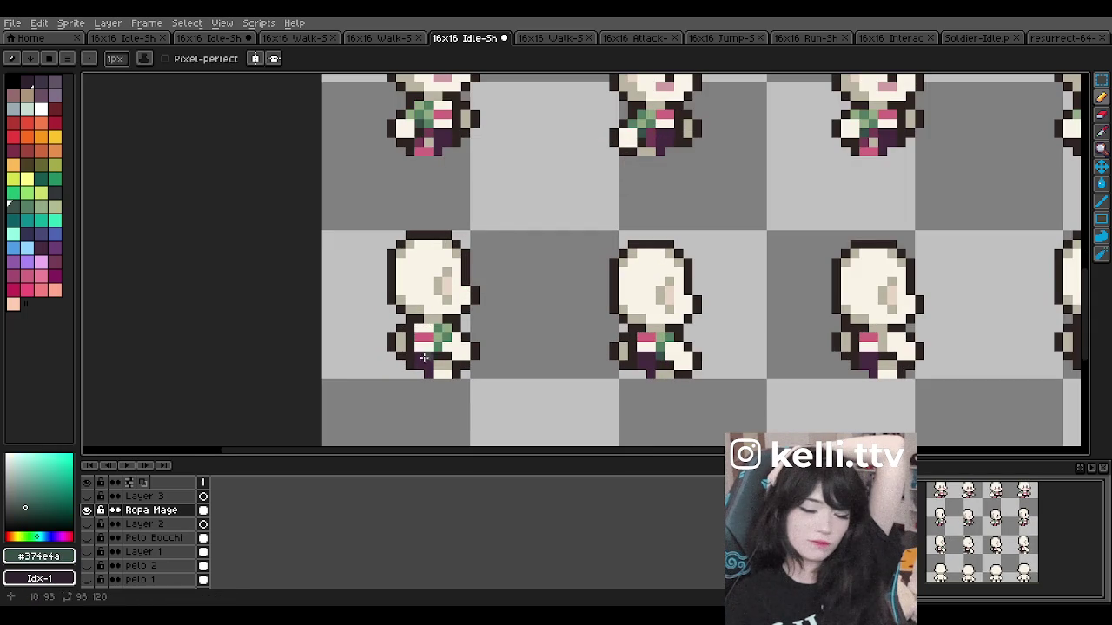
scroll(436, 358, down, 4)
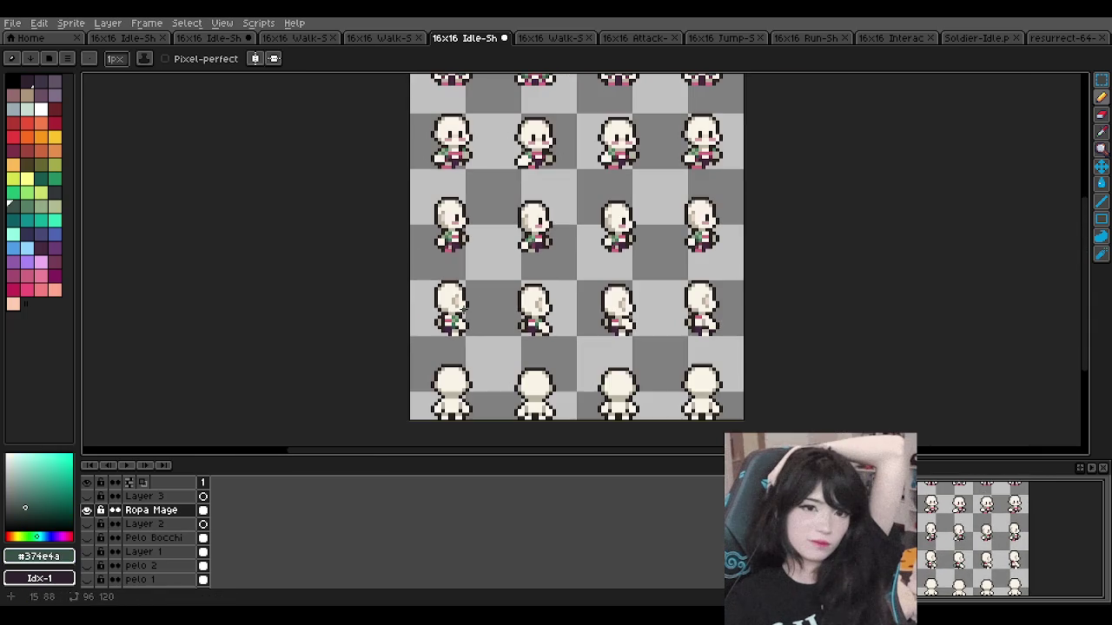
scroll(452, 302, up, 2)
scroll(469, 317, up, 2)
alt+click(479, 322)
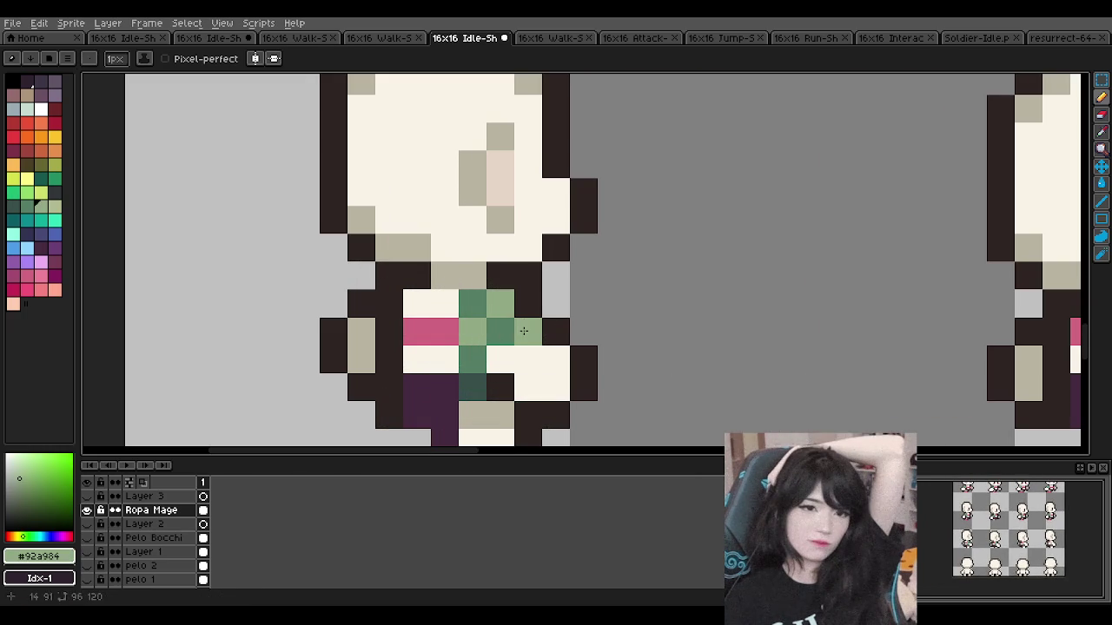
scroll(522, 325, down, 2)
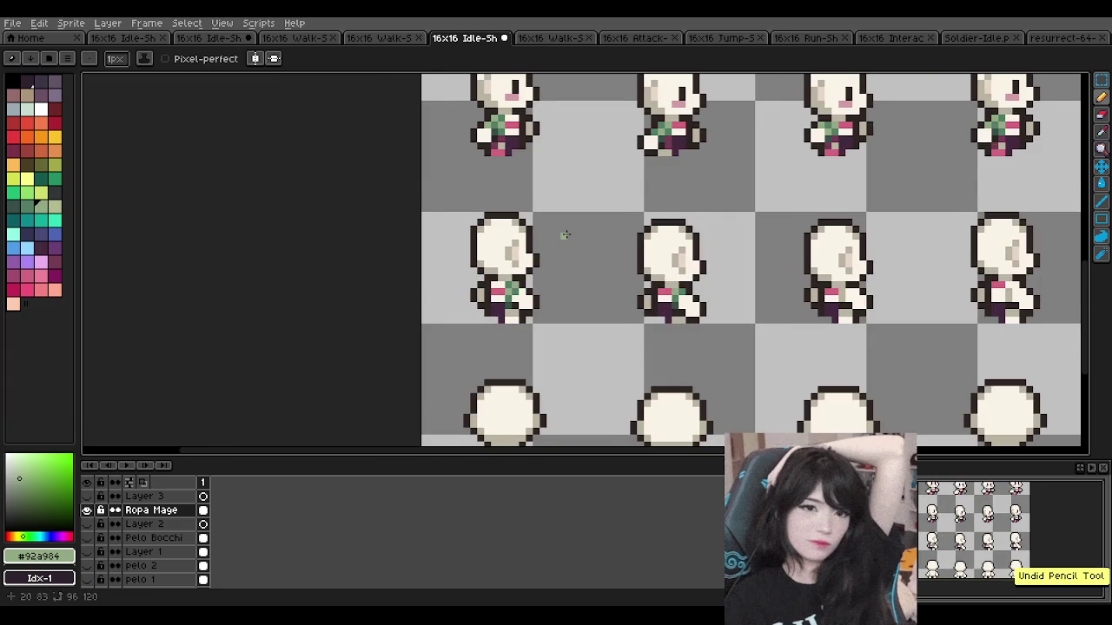
scroll(563, 237, down, 1)
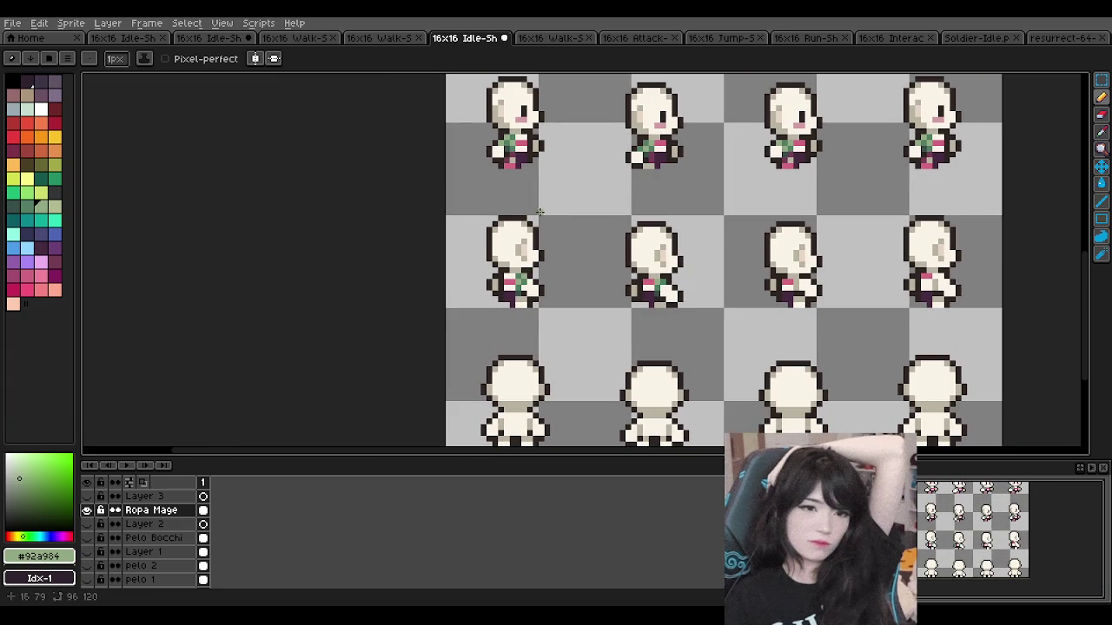
scroll(536, 212, up, 1)
scroll(540, 211, down, 1)
scroll(541, 211, down, 1)
scroll(525, 206, up, 1)
scroll(525, 207, up, 1)
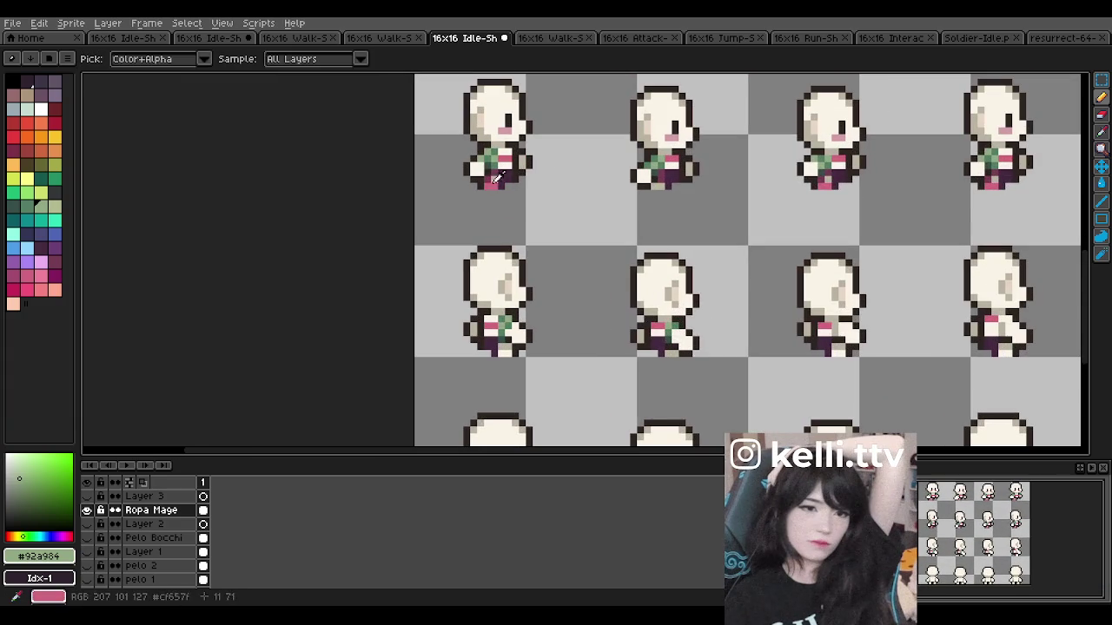
alt+click(521, 317)
Step: Pick the #547e64 green and paint one darker shading pixel on the chest detail
scroll(554, 278, down, 1)
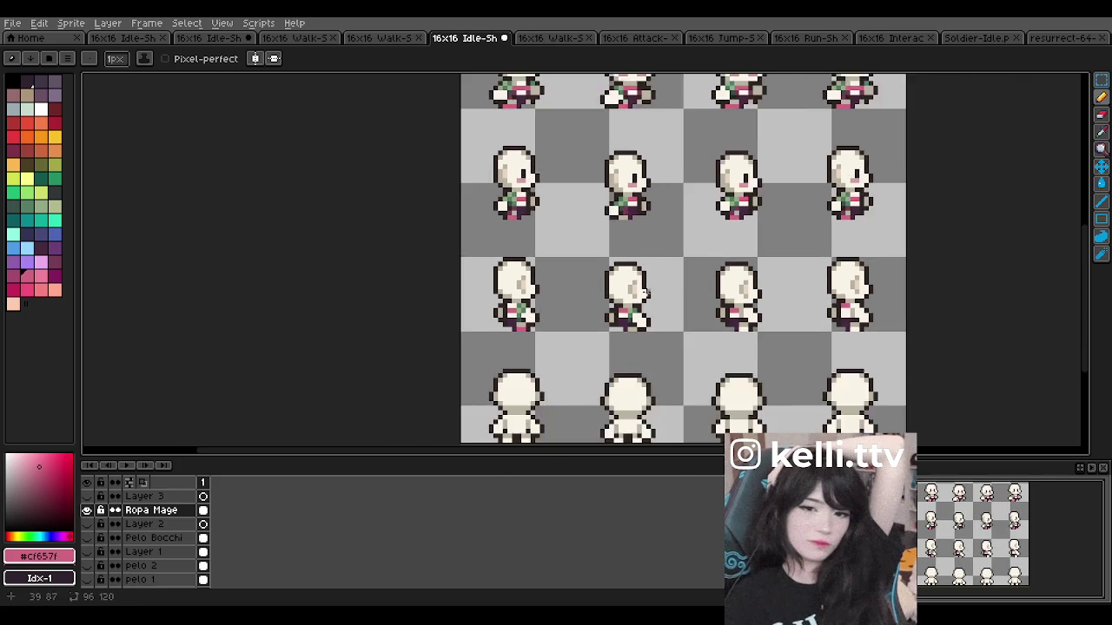
scroll(672, 317, up, 1)
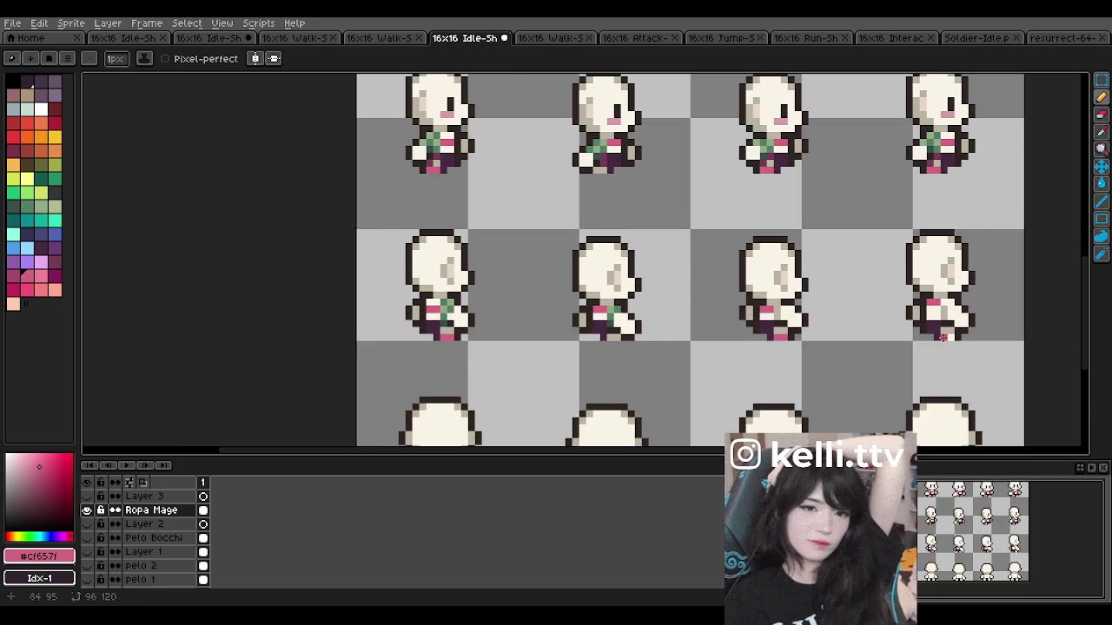
scroll(521, 315, up, 1)
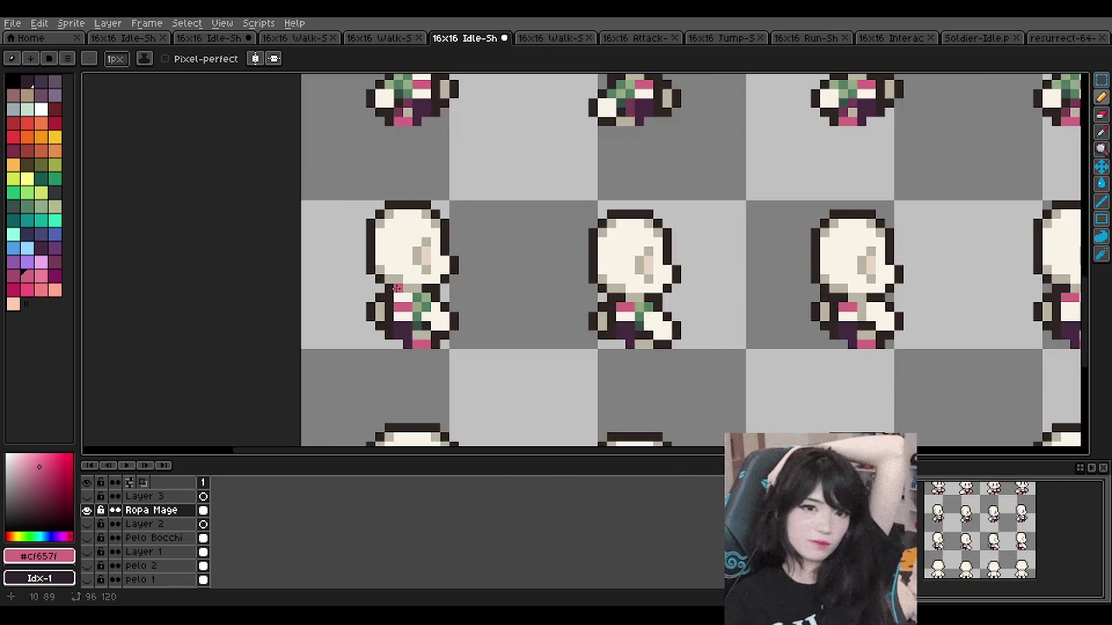
scroll(396, 287, up, 1)
scroll(462, 261, down, 1)
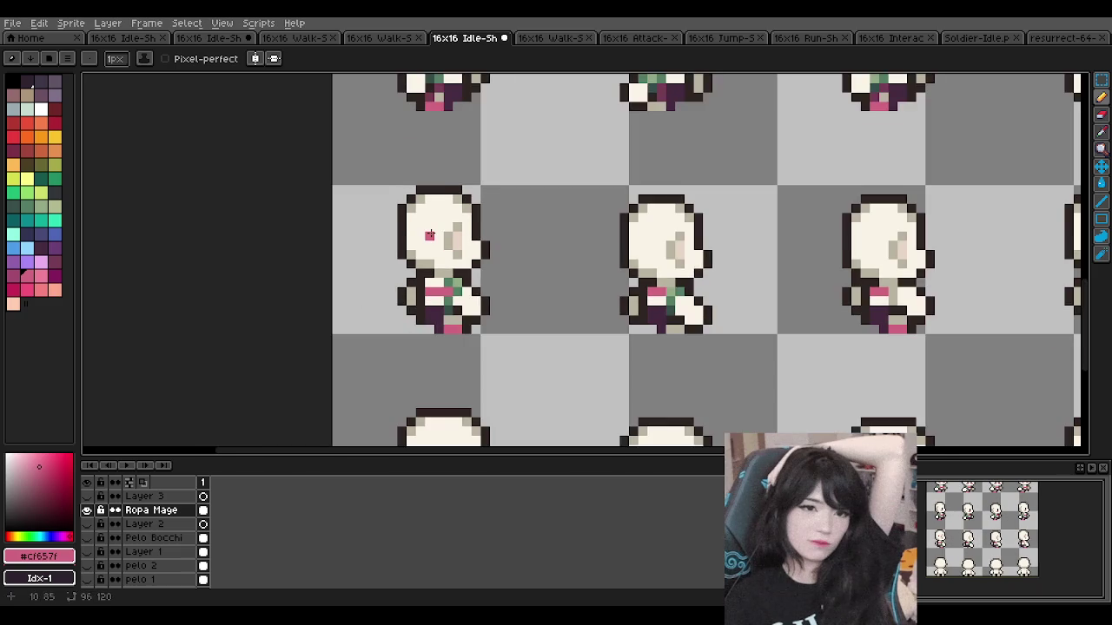
scroll(429, 235, up, 1)
alt+click(462, 308)
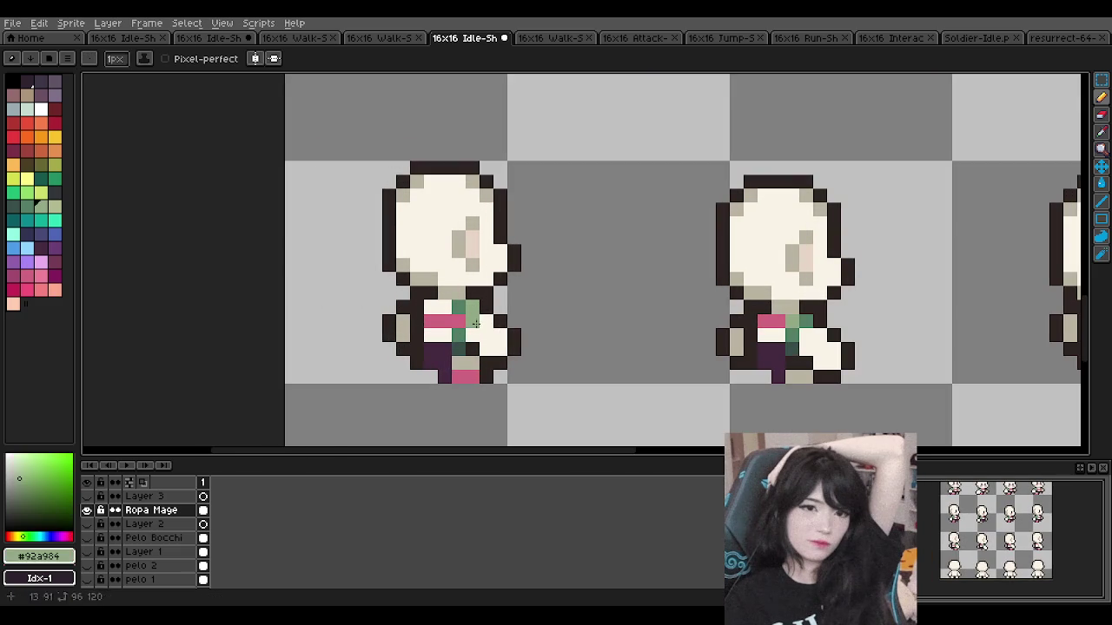
click(473, 305)
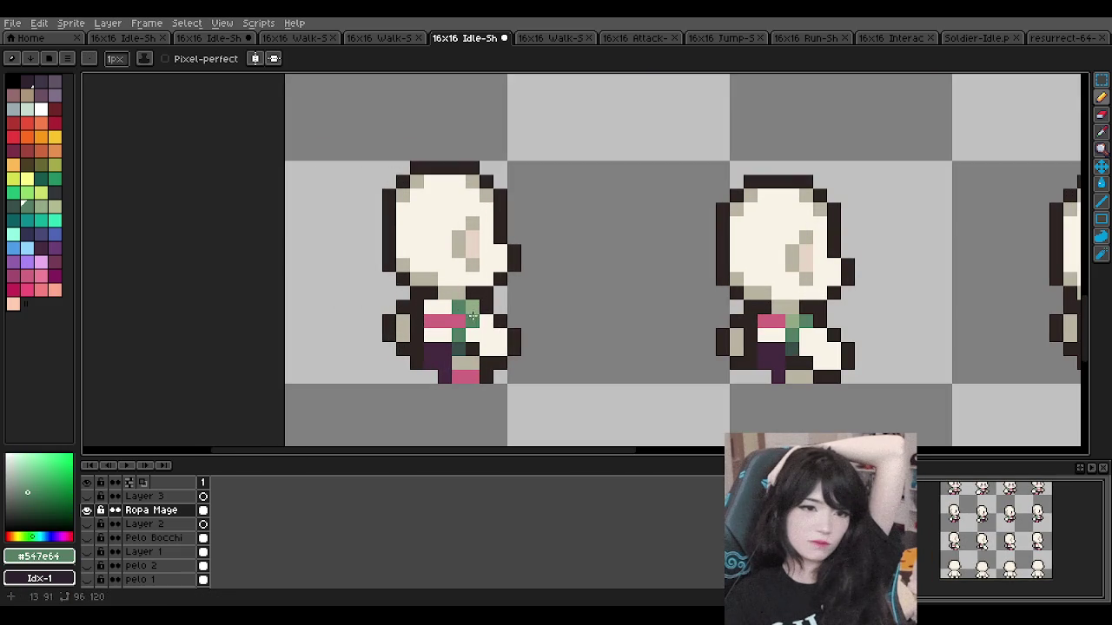
Step: Re-sample the light and mid greens from nearby outfit pixels to check them
alt+click(458, 306)
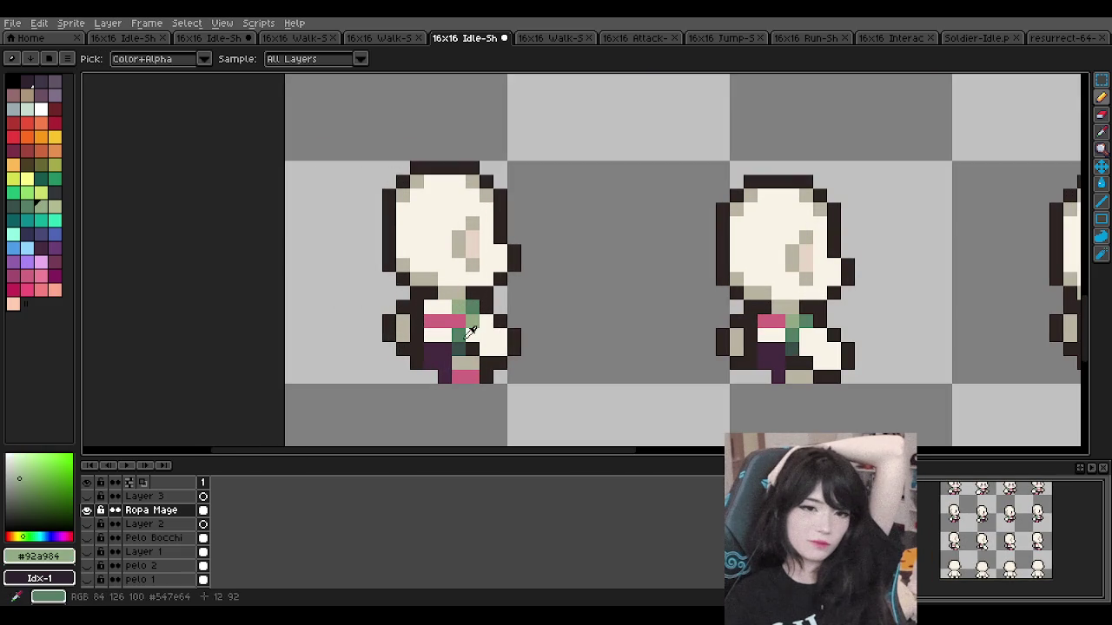
alt+click(470, 331)
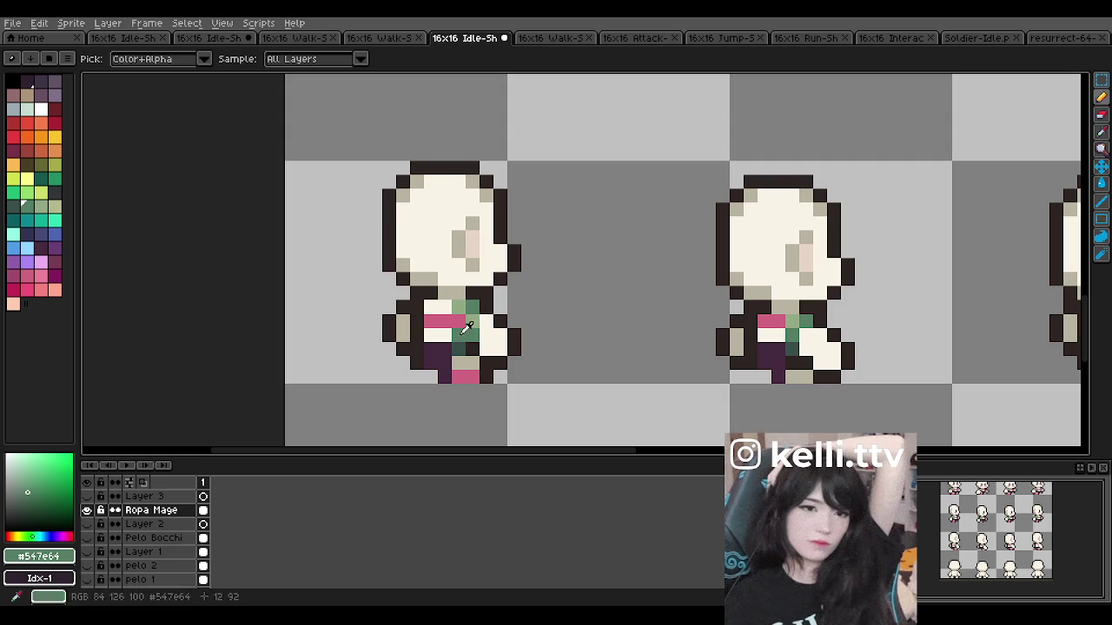
alt+click(465, 324)
alt+click(485, 322)
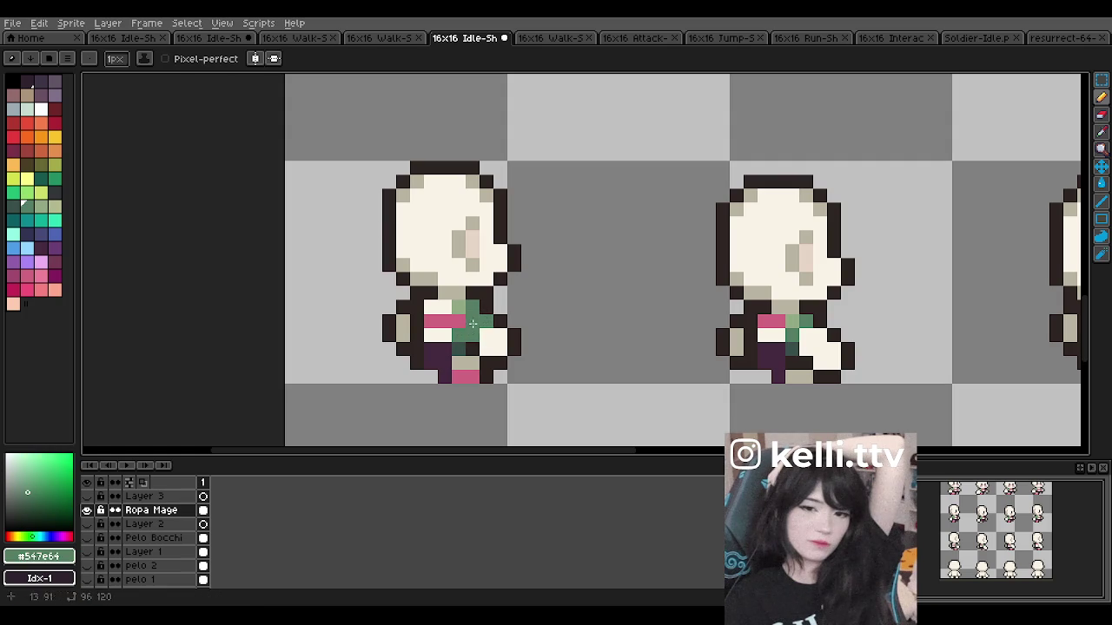
alt+click(479, 319)
scroll(465, 259, down, 2)
scroll(465, 259, down, 1)
scroll(465, 259, up, 1)
scroll(465, 259, up, 1)
scroll(493, 261, up, 1)
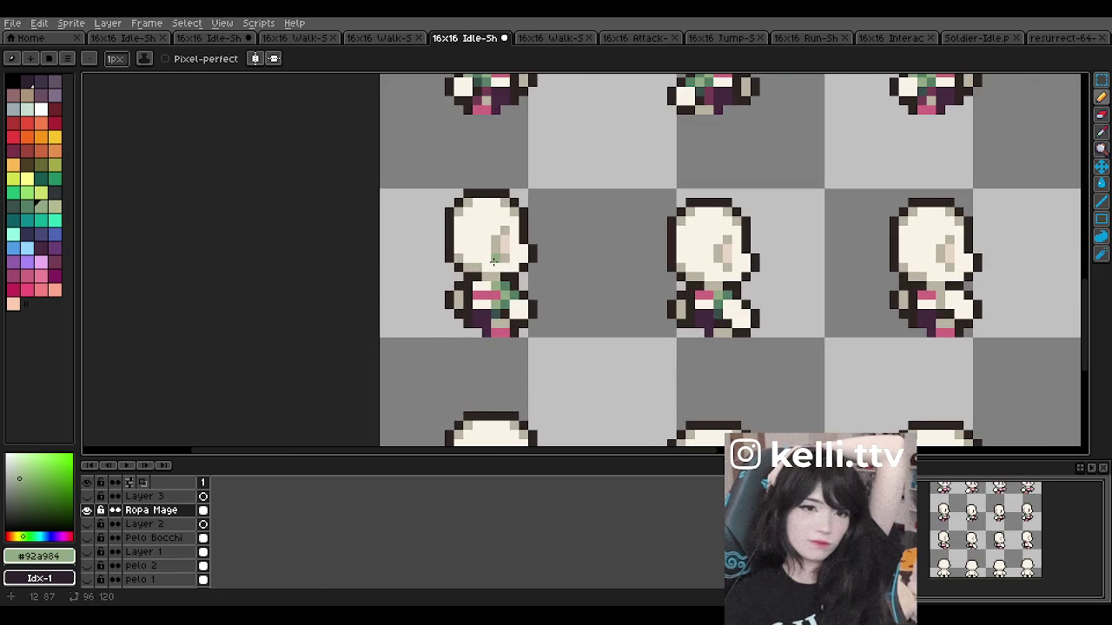
scroll(492, 260, up, 1)
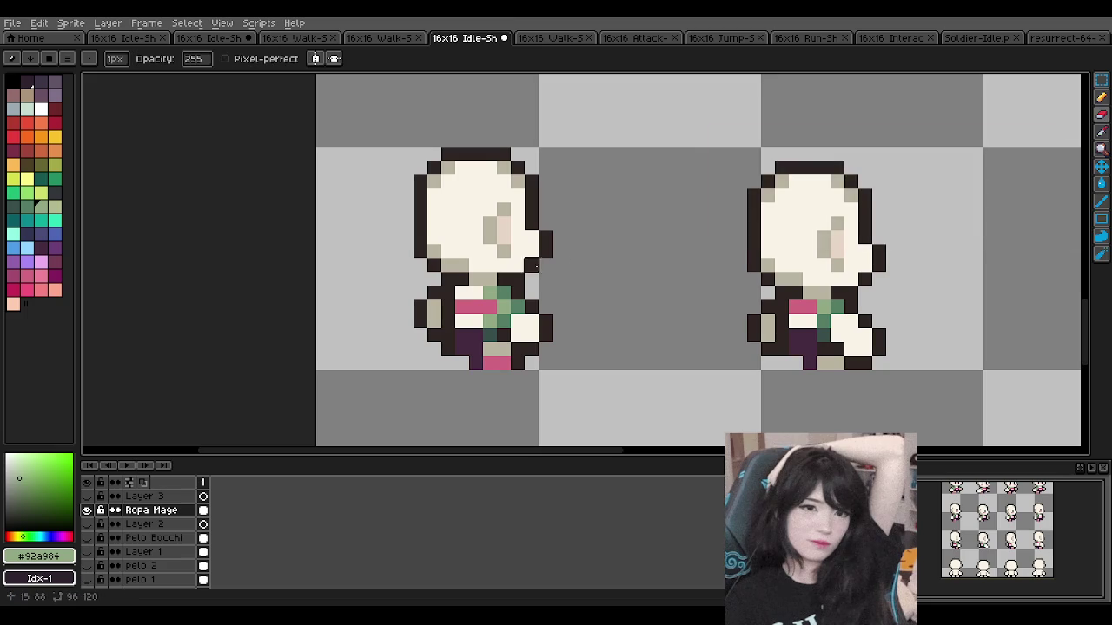
scroll(547, 259, down, 2)
scroll(552, 254, down, 2)
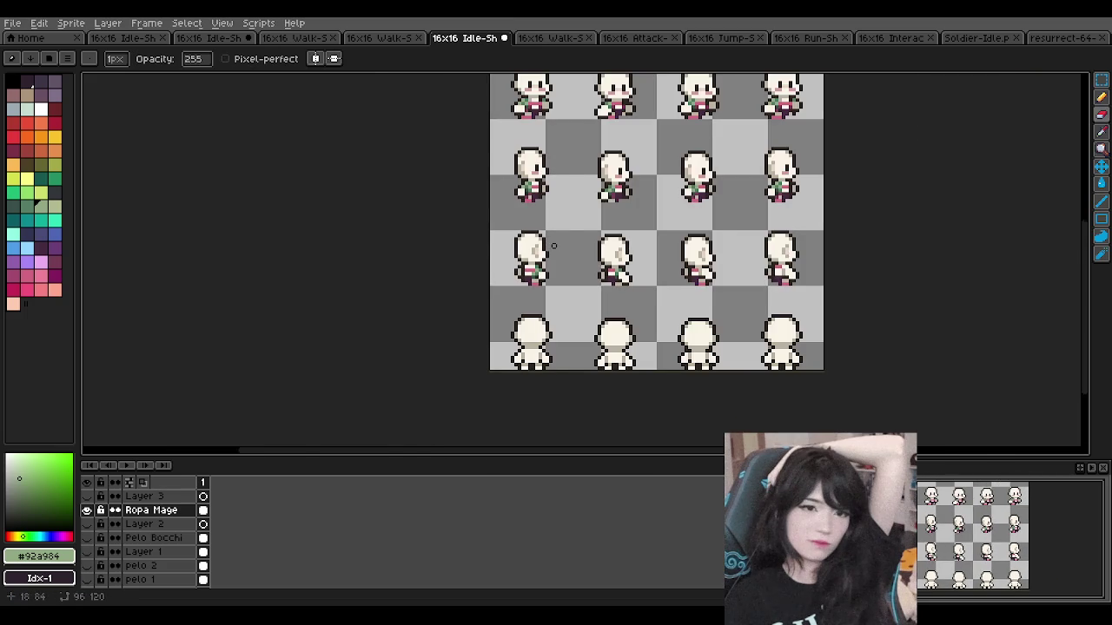
scroll(554, 246, up, 2)
scroll(526, 275, up, 1)
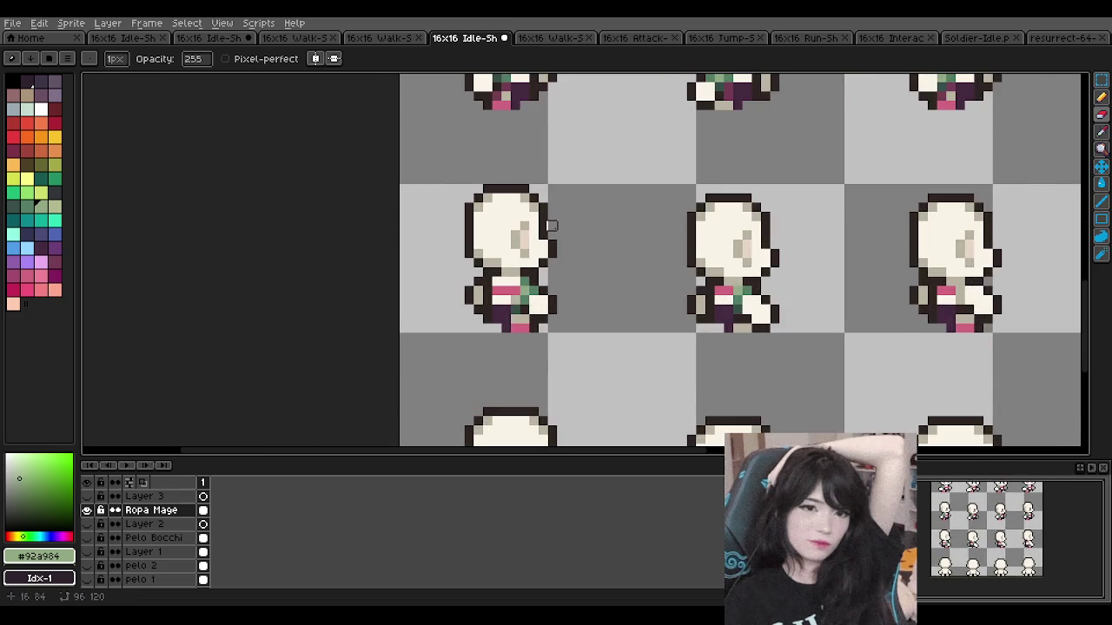
scroll(551, 234, down, 2)
scroll(518, 158, up, 1)
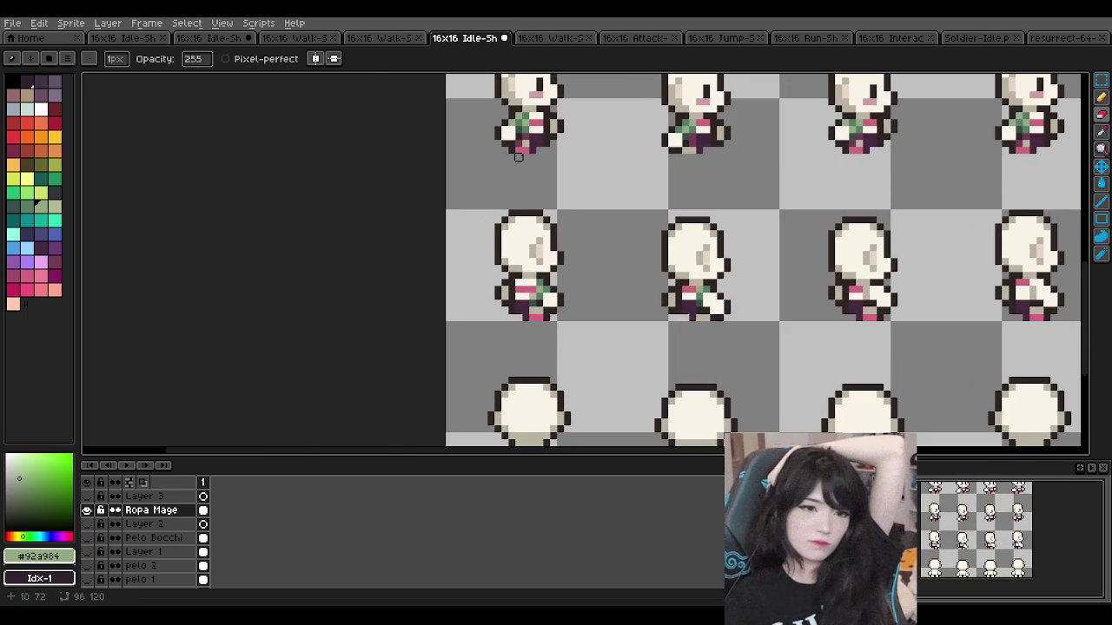
scroll(525, 254, up, 3)
key(ctrl+z)
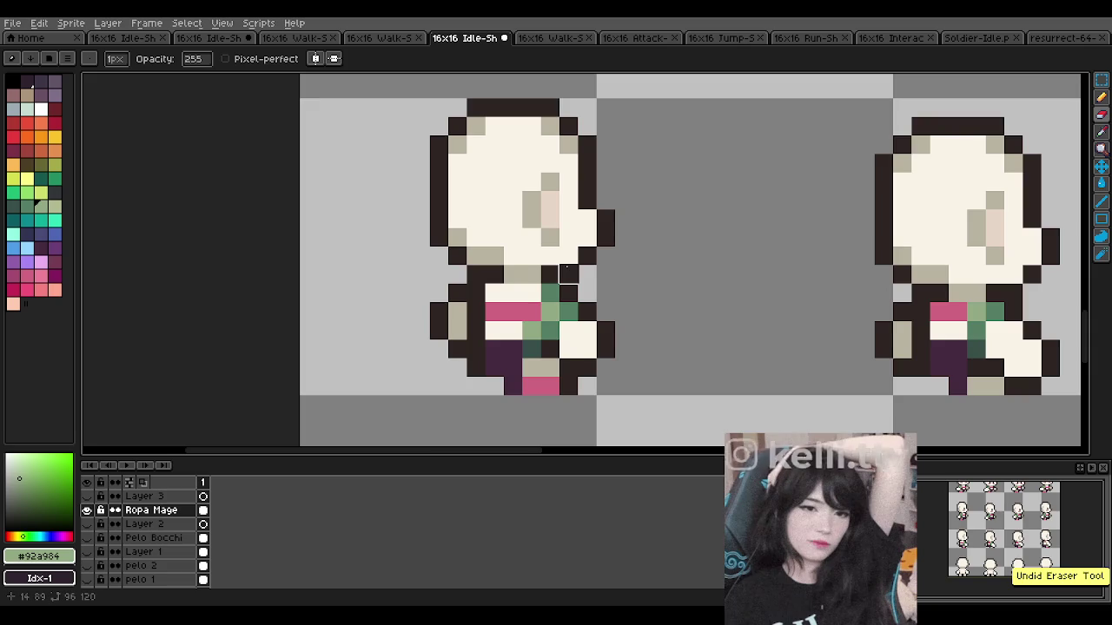
scroll(565, 274, down, 1)
scroll(566, 274, down, 3)
scroll(588, 253, down, 1)
scroll(695, 248, down, 1)
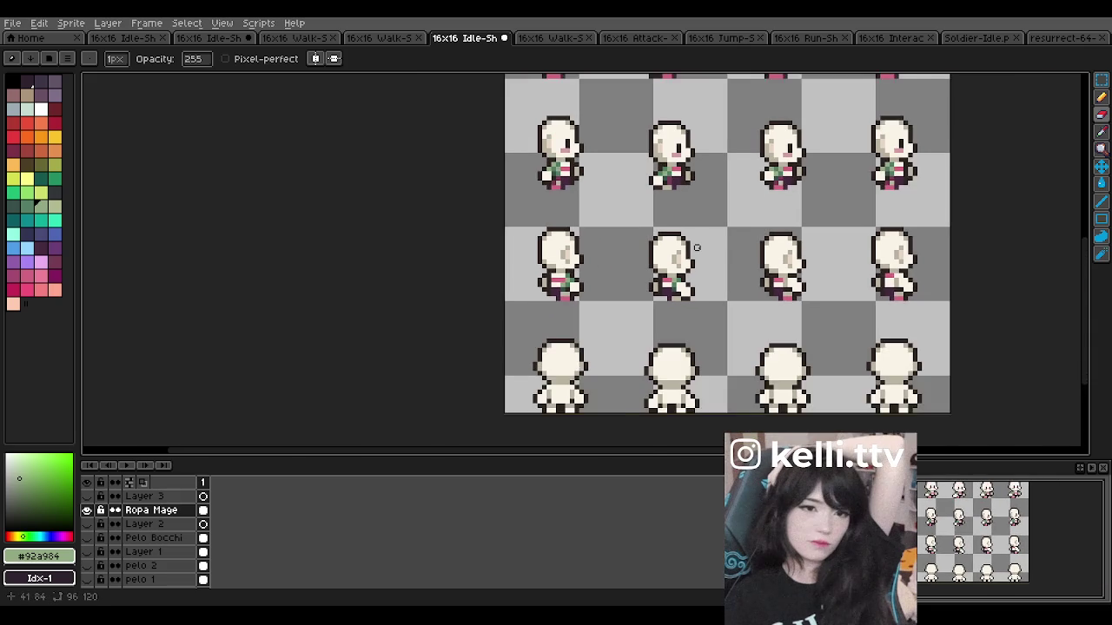
scroll(592, 242, up, 1)
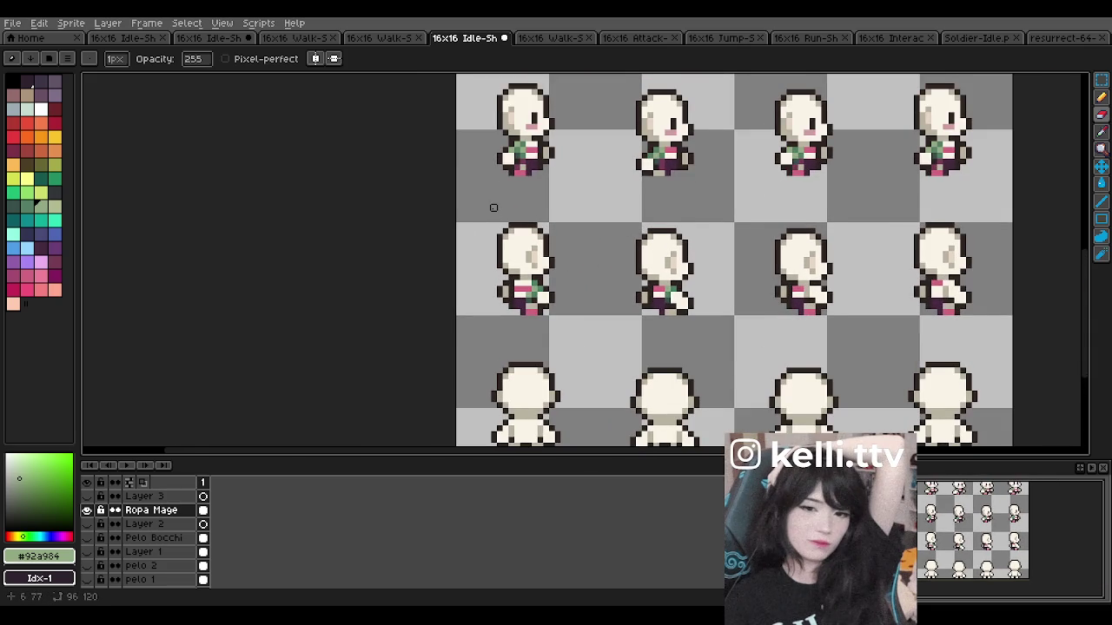
scroll(493, 208, down, 1)
scroll(496, 178, down, 2)
scroll(513, 217, down, 2)
scroll(528, 260, up, 3)
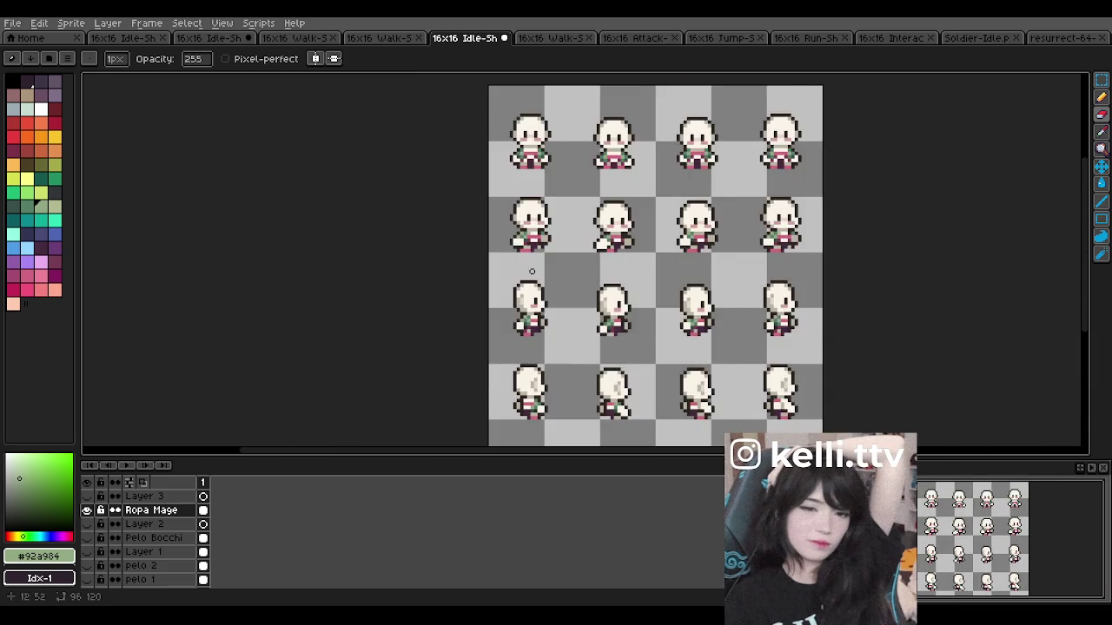
scroll(527, 267, up, 1)
scroll(526, 276, up, 1)
scroll(528, 300, up, 2)
scroll(529, 339, down, 4)
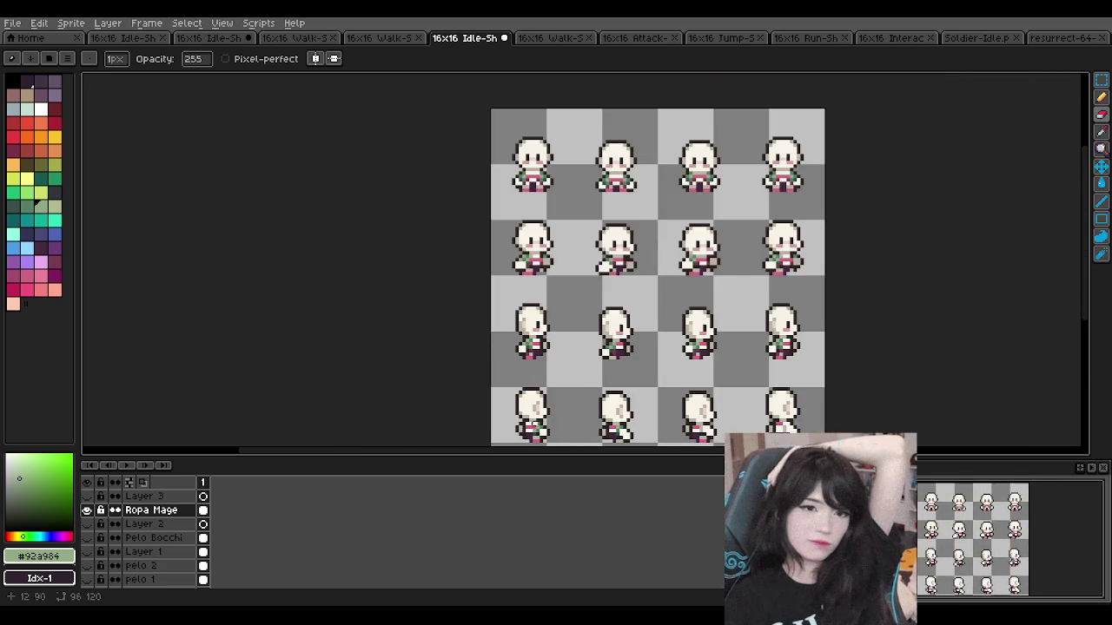
scroll(539, 408, up, 3)
scroll(574, 356, up, 2)
scroll(597, 325, down, 1)
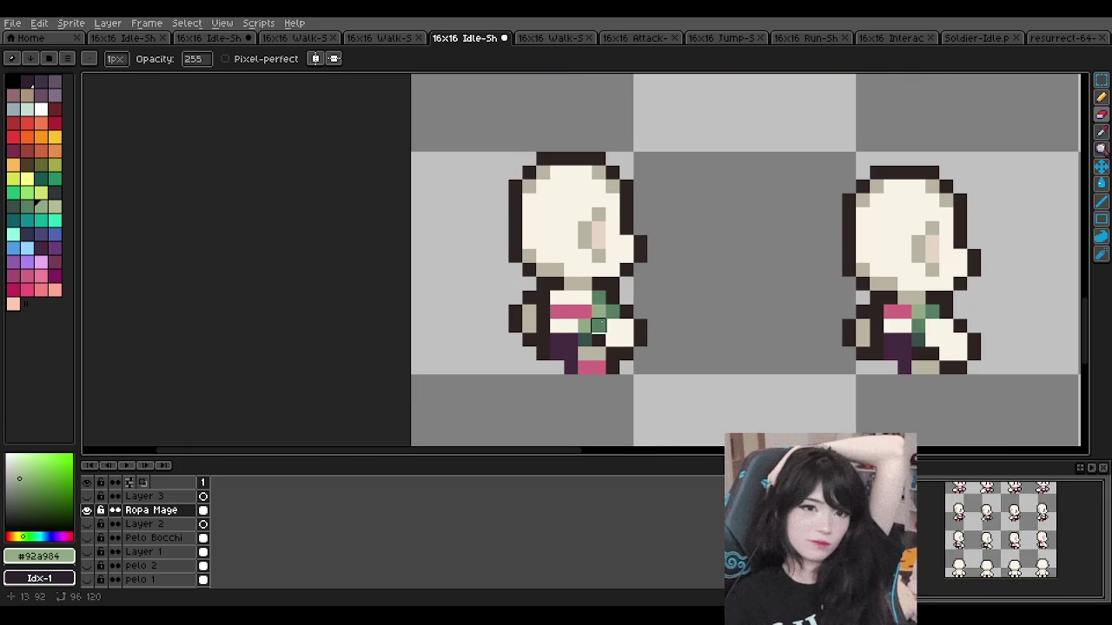
alt+click(592, 315)
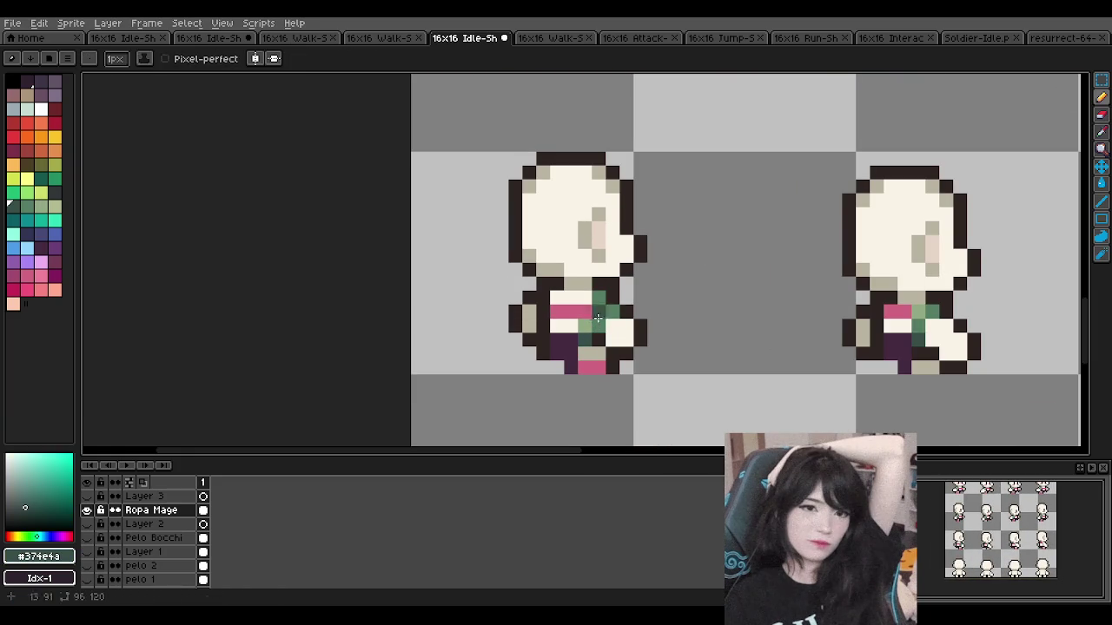
key(alt)
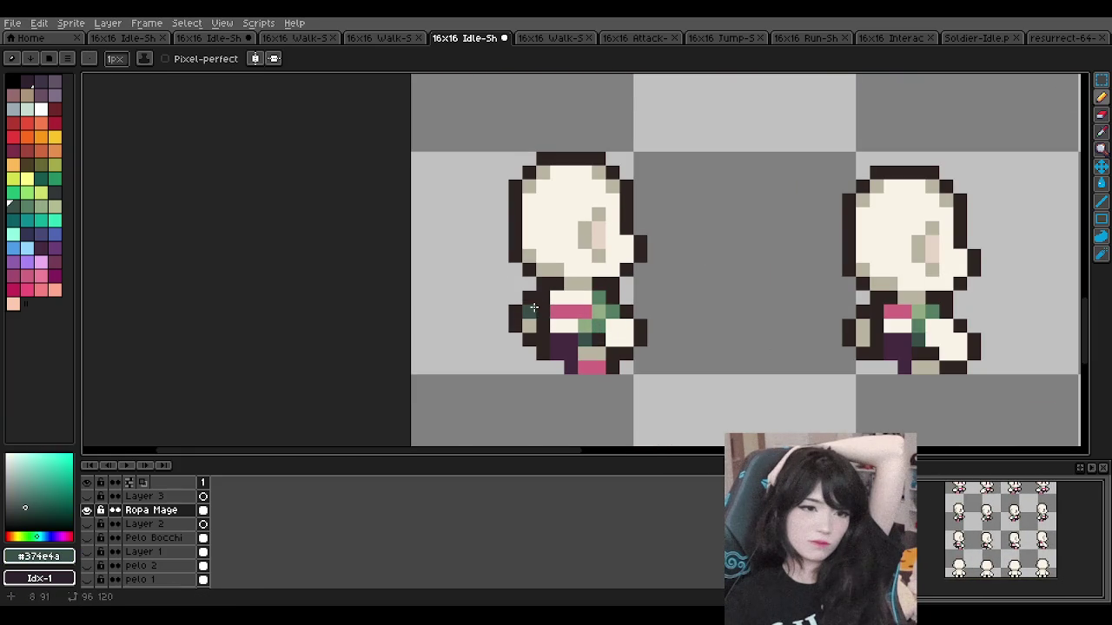
scroll(539, 311, down, 2)
scroll(582, 257, down, 2)
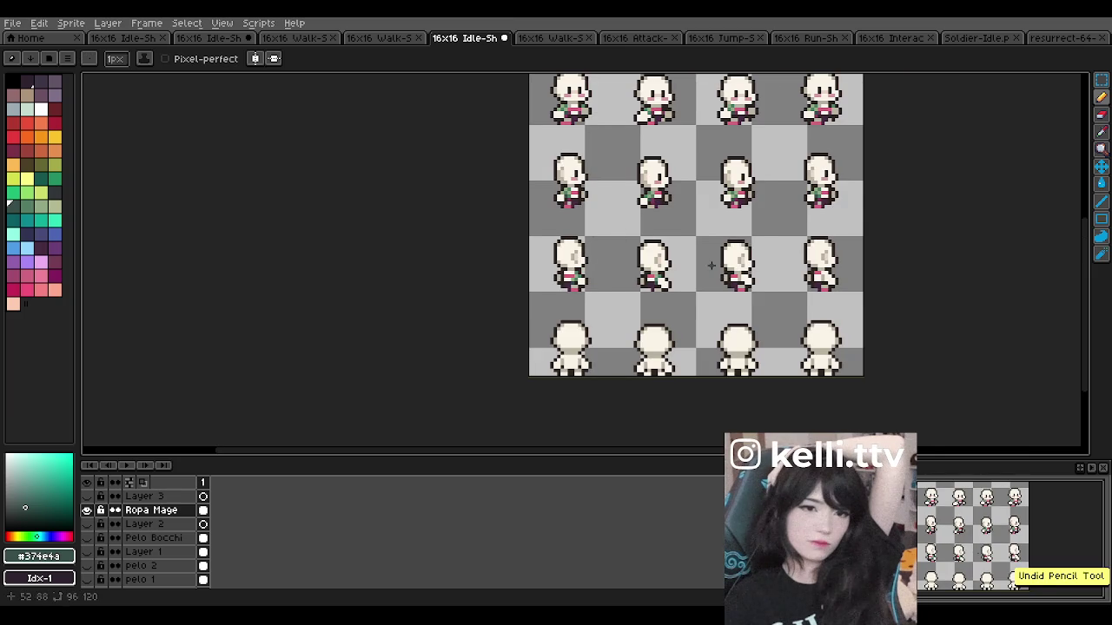
scroll(712, 260, up, 2)
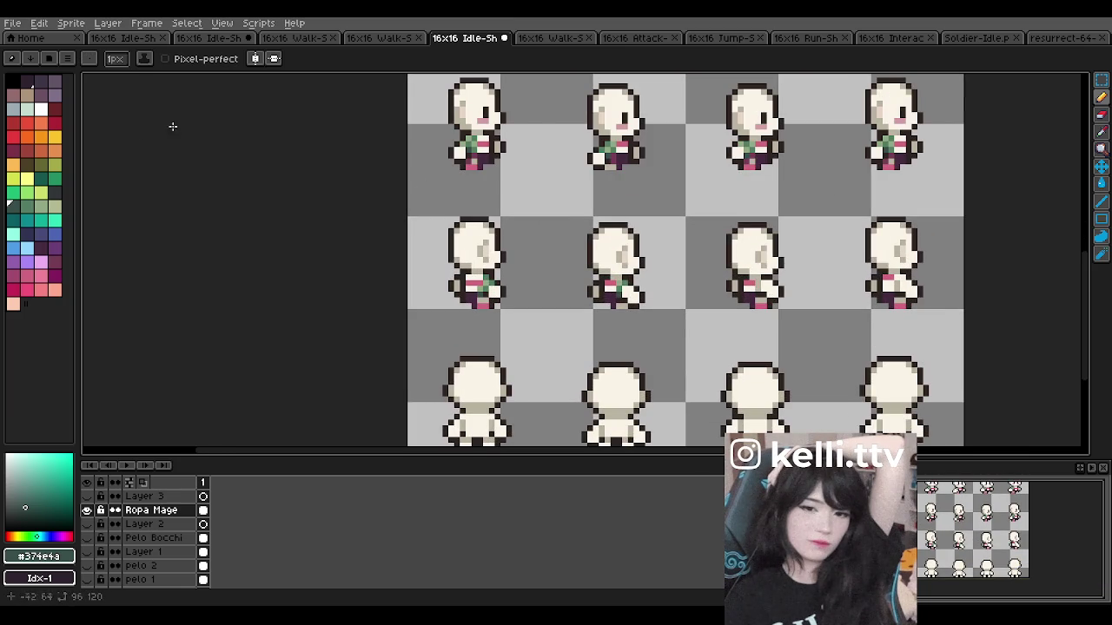
click(1101, 80)
Step: Drag the clothing pixel block onto the fourth second-row sprite, commit it, and undo a stray line
mouse_move(441, 261)
mouse_down()
mouse_move(526, 318)
mouse_move(895, 298)
mouse_move(910, 299)
mouse_move(907, 342)
mouse_move(908, 297)
mouse_up()
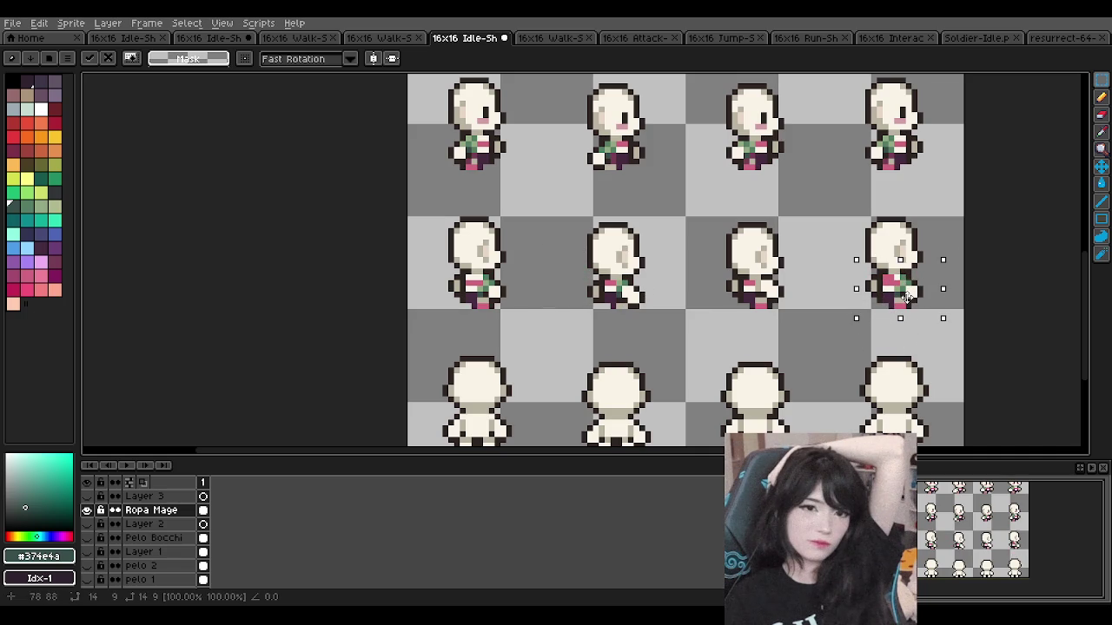
click(613, 340)
scroll(888, 282, up, 1)
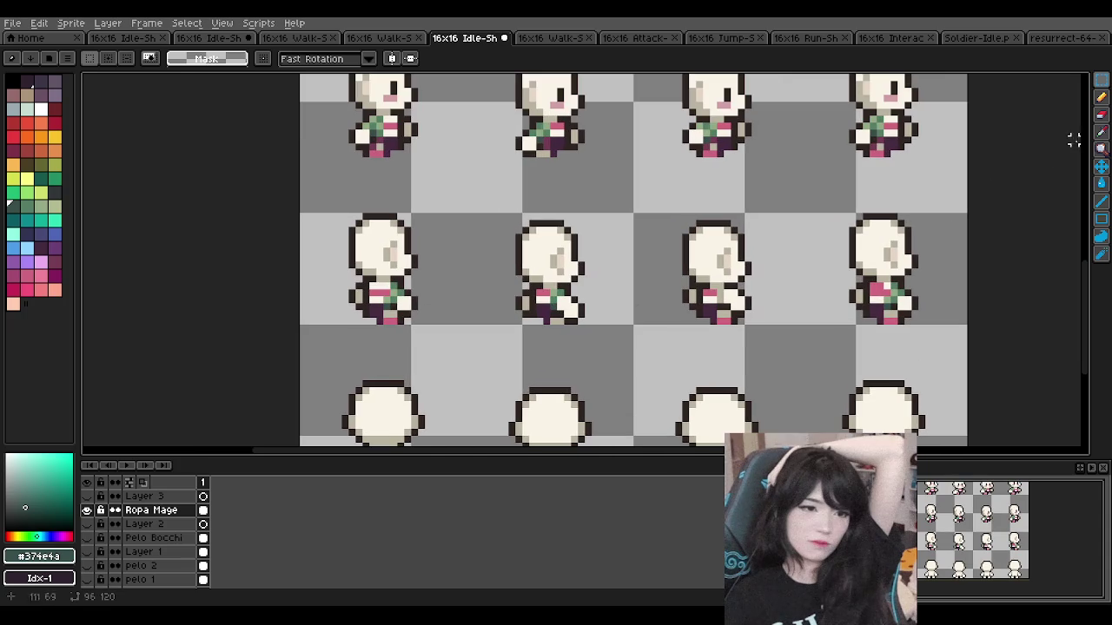
key(b)
drag(392, 292, 861, 293)
key(ctrl+z)
Step: Switch to the Eraser while zooming around the second-row sprites
scroll(955, 273, up, 3)
click(1100, 117)
scroll(712, 278, down, 3)
scroll(528, 298, up, 1)
scroll(528, 298, up, 2)
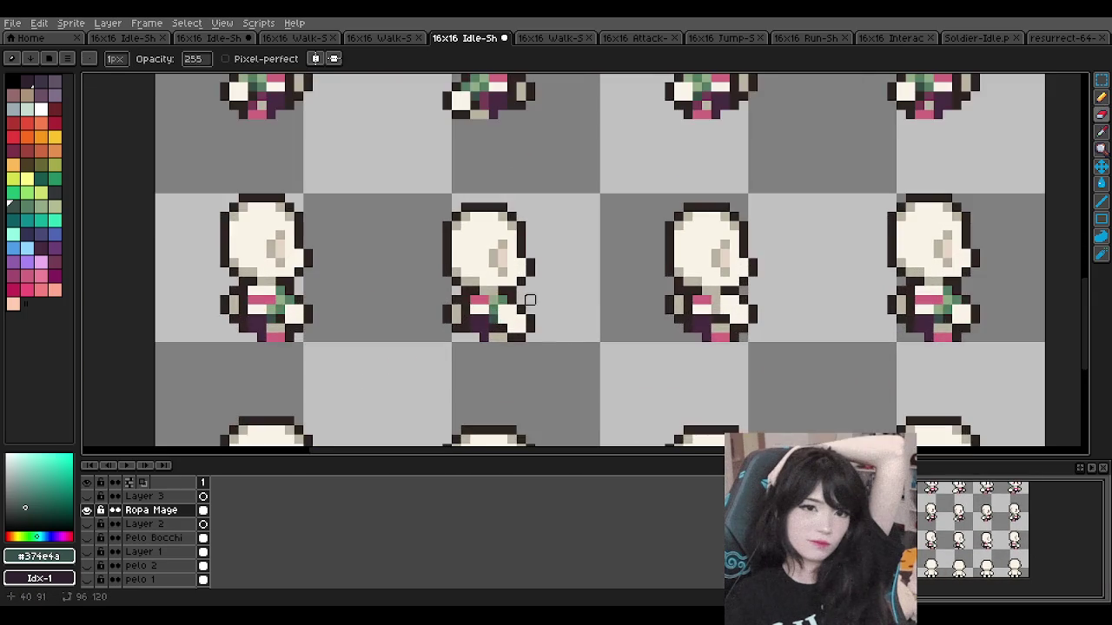
scroll(528, 298, up, 1)
click(1100, 114)
scroll(1077, 130, down, 1)
scroll(1077, 130, up, 1)
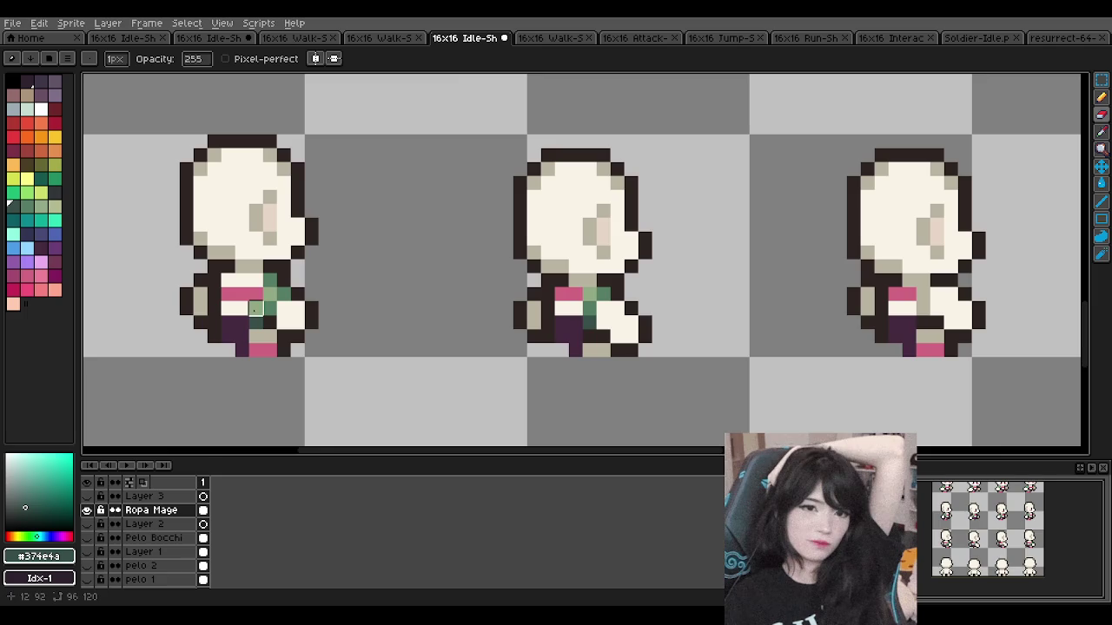
scroll(333, 218, down, 2)
scroll(273, 241, up, 3)
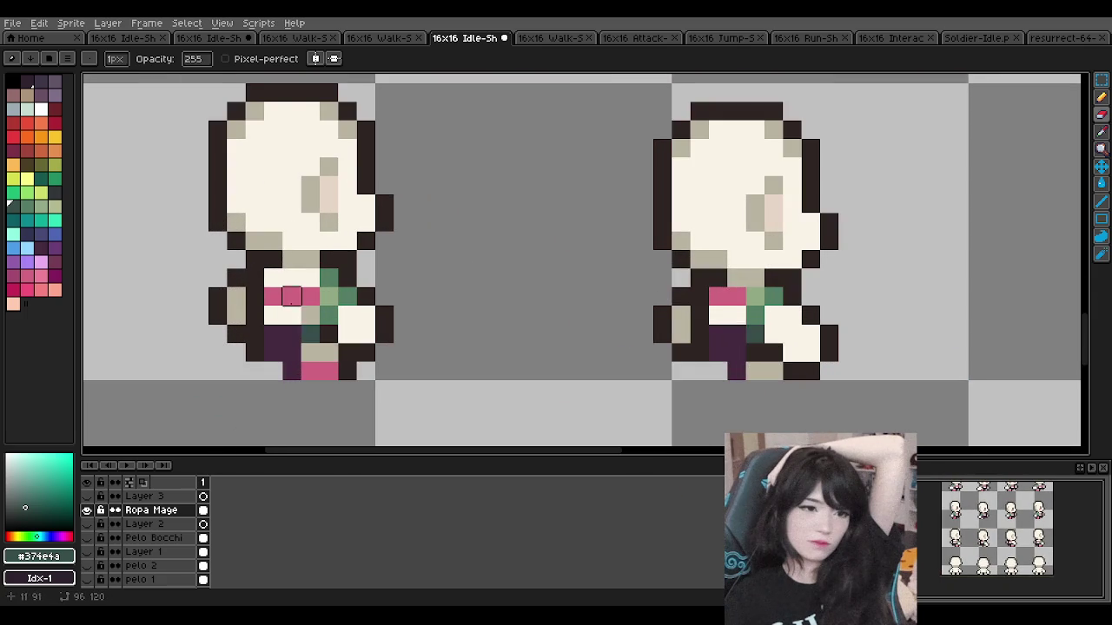
scroll(317, 314, down, 2)
scroll(339, 312, up, 3)
scroll(344, 312, down, 2)
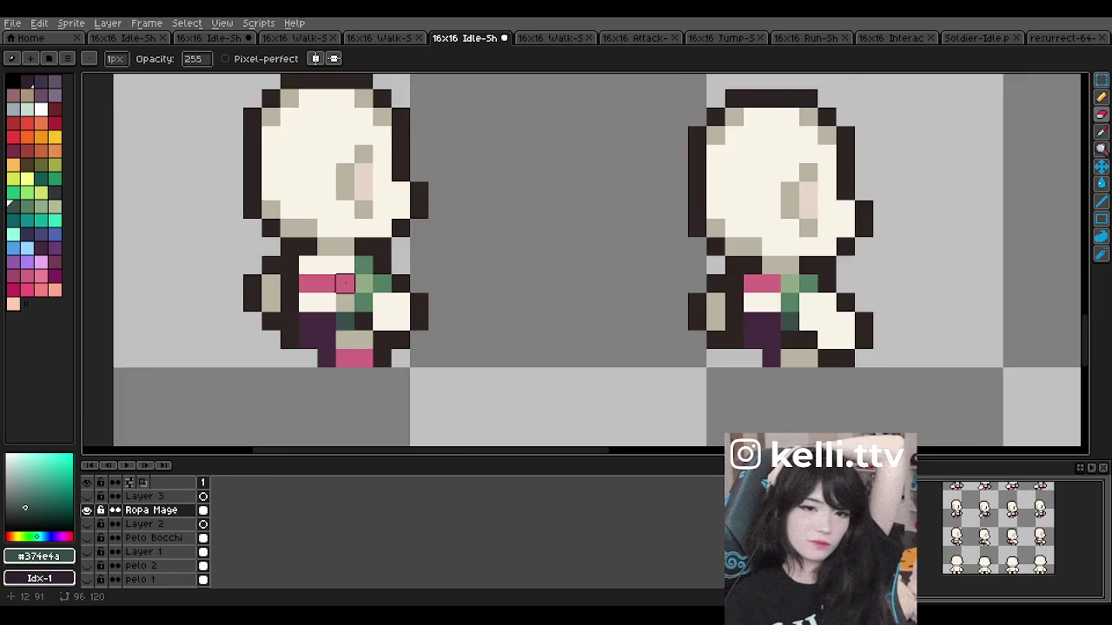
scroll(365, 278, down, 1)
scroll(393, 249, down, 1)
scroll(532, 264, up, 1)
scroll(625, 260, down, 1)
scroll(626, 261, up, 1)
click(1103, 113)
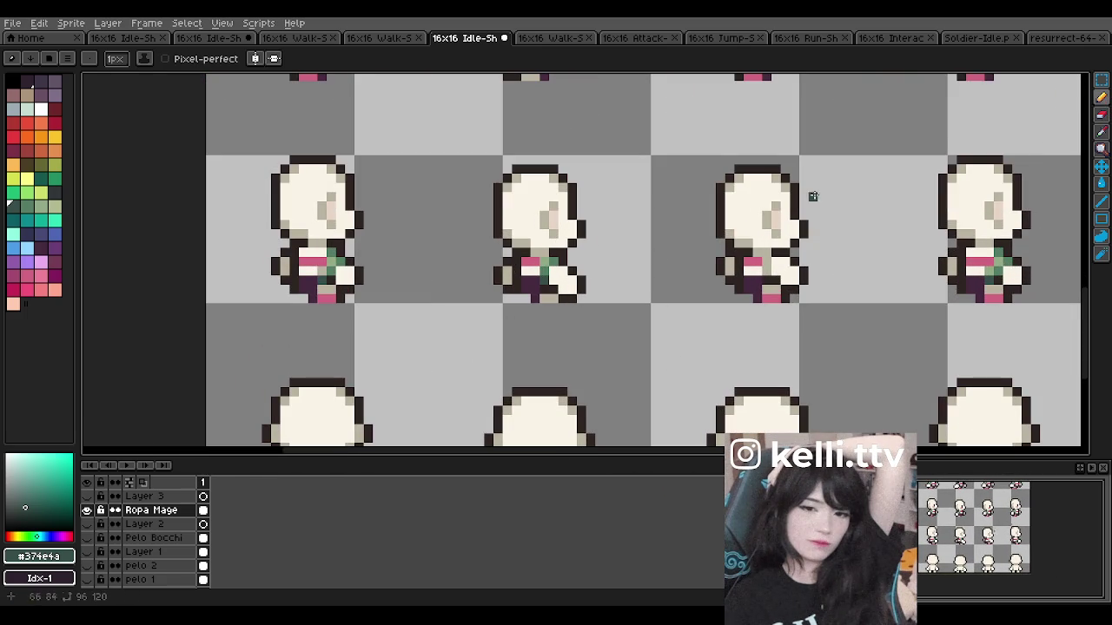
Step: Sample the pink, light green #92a984 and dark green #547e64, then paint dark green on the middle sash
alt+click(537, 261)
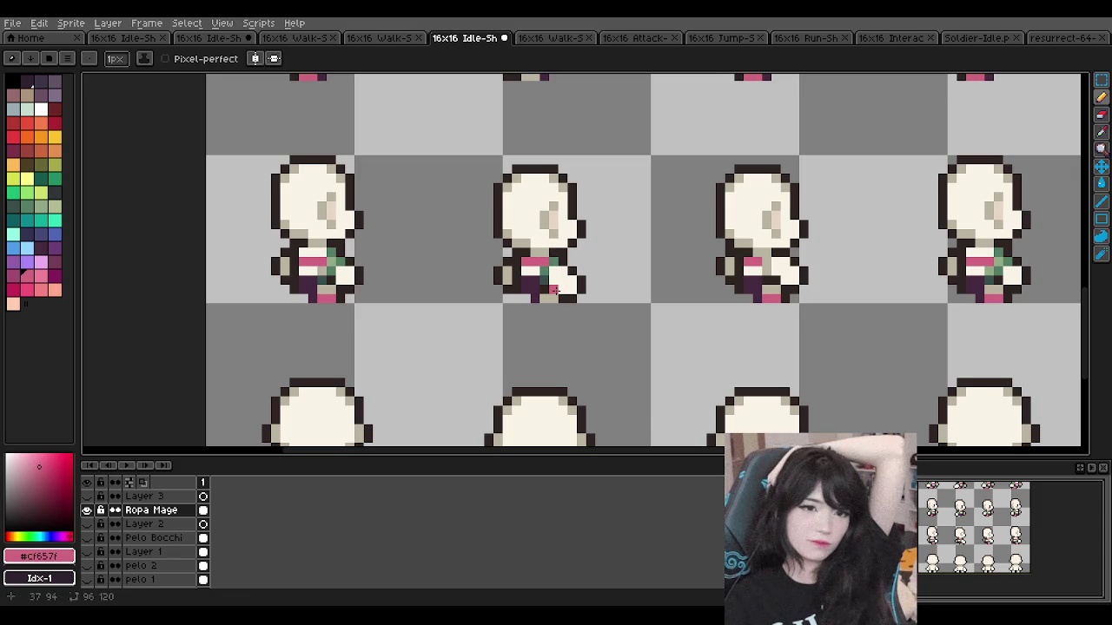
key(alt)
alt+click(328, 261)
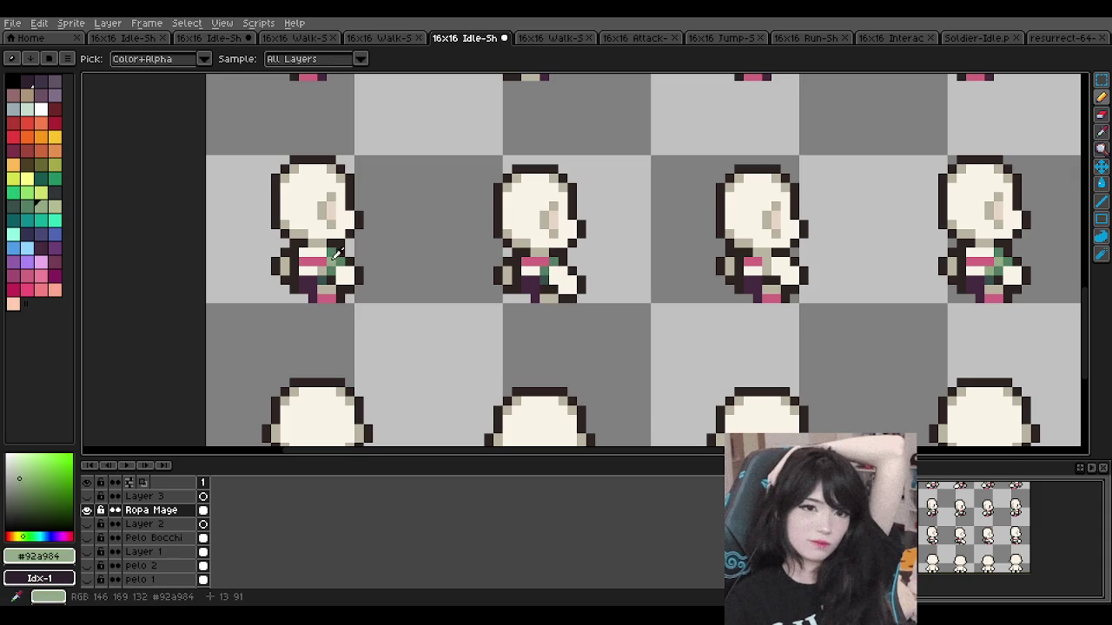
alt+click(332, 257)
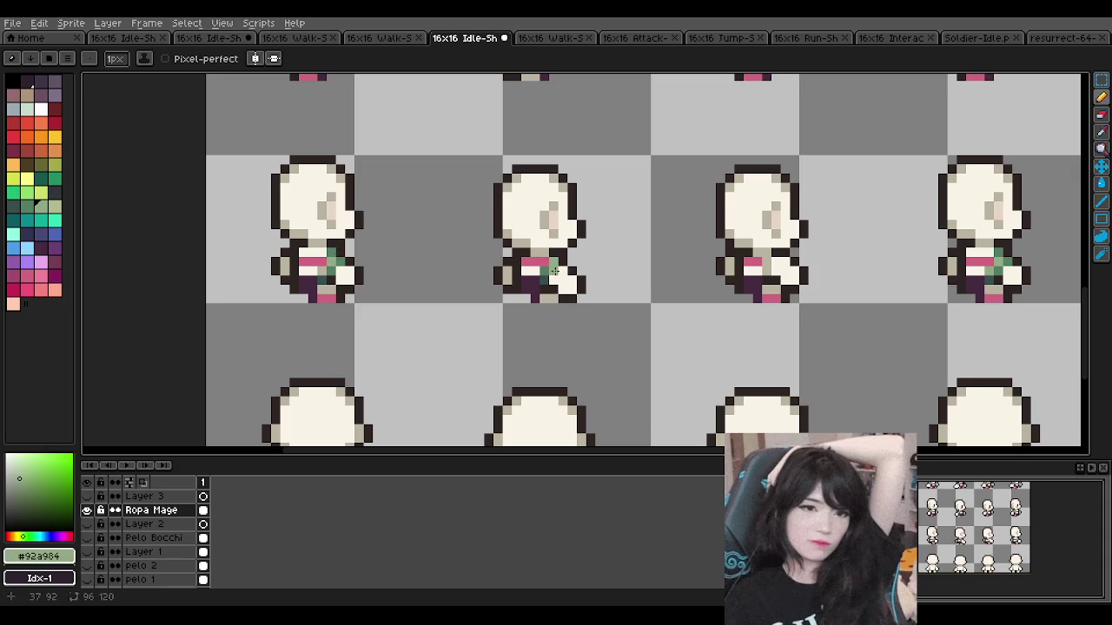
scroll(554, 267, up, 2)
alt+click(546, 261)
drag(549, 267, 575, 279)
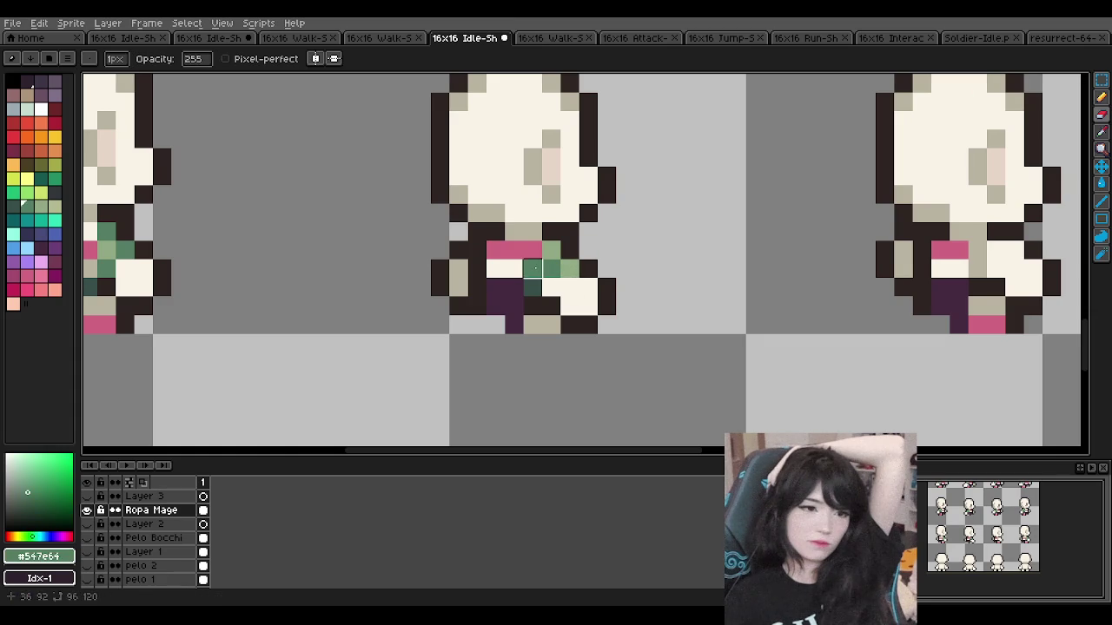
Step: Sample the light green from the middle sprite and return to the Pencil
scroll(599, 211, down, 4)
scroll(599, 211, up, 1)
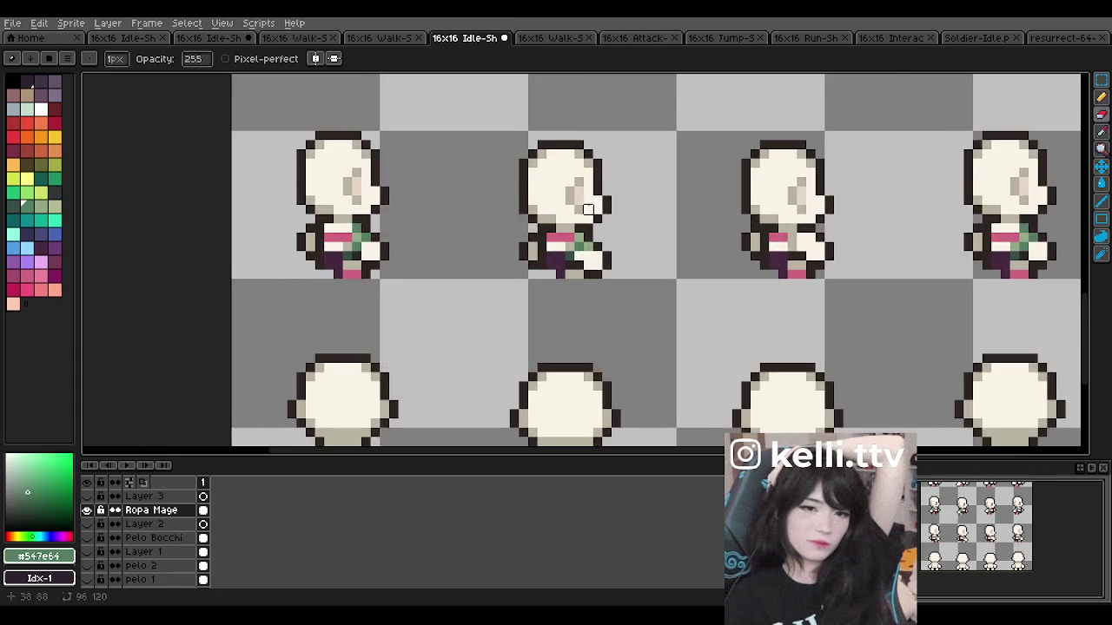
scroll(590, 211, up, 1)
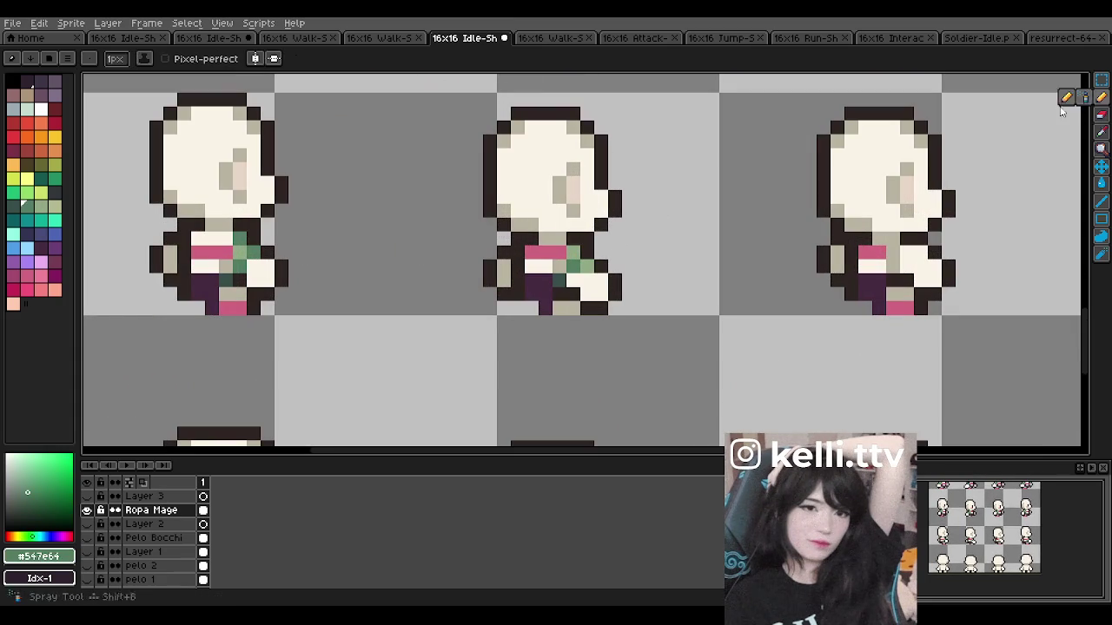
alt+click(566, 266)
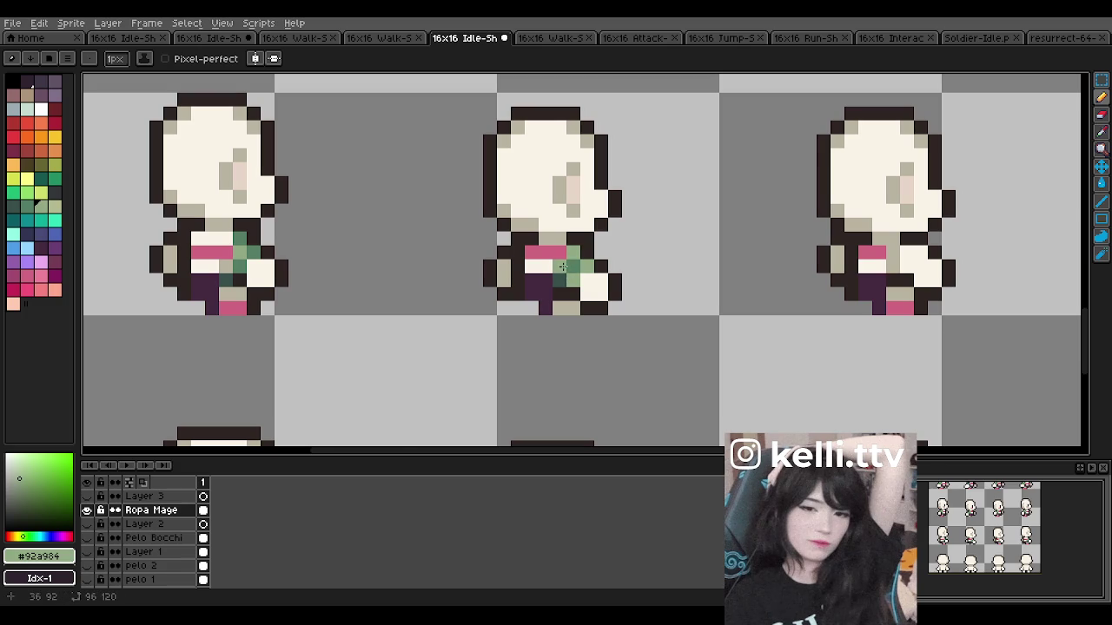
scroll(615, 253, down, 1)
scroll(631, 271, down, 1)
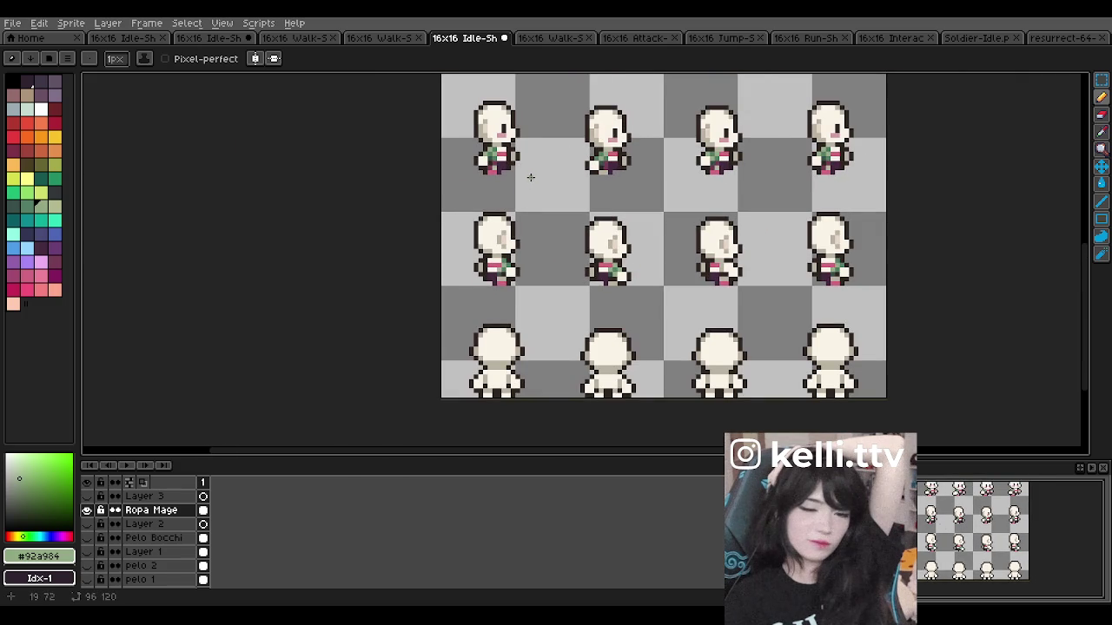
scroll(488, 228, up, 1)
scroll(506, 257, up, 1)
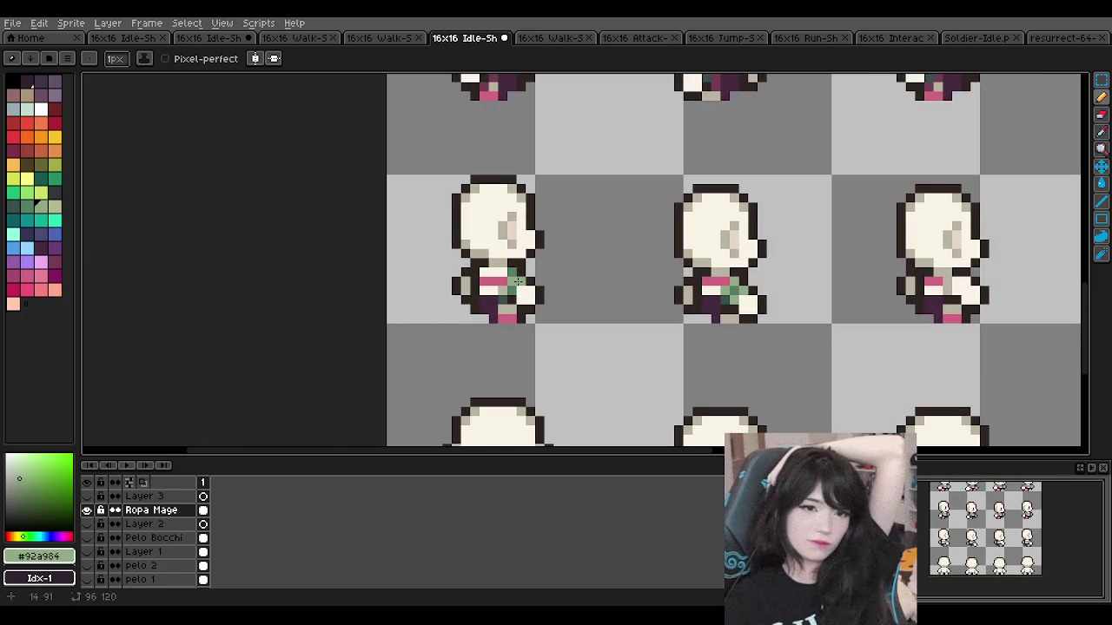
scroll(537, 252, up, 1)
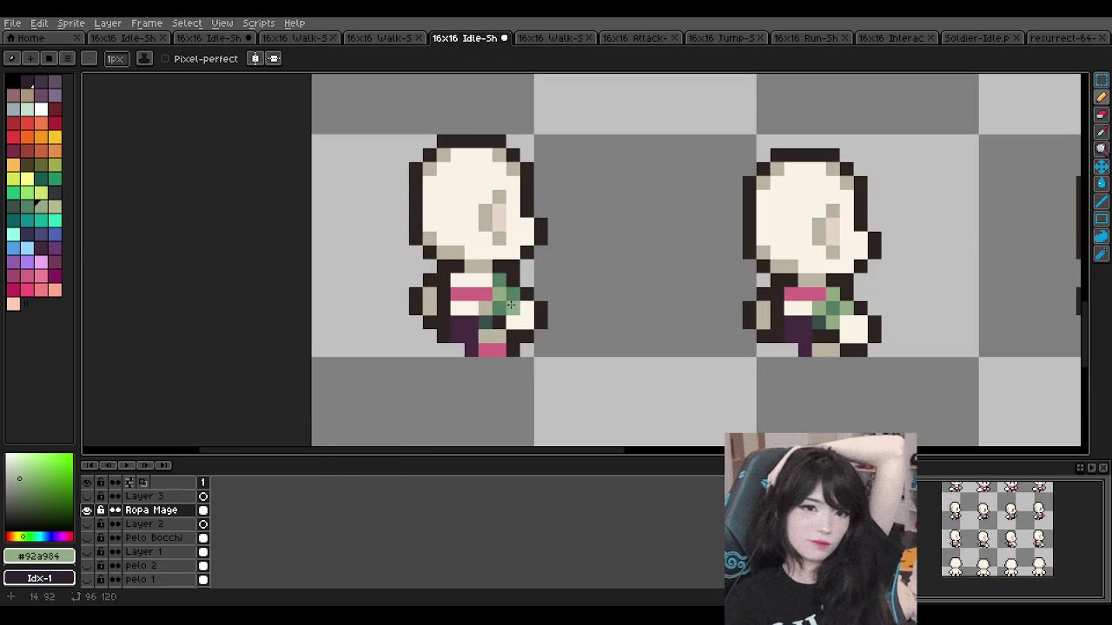
scroll(538, 237, down, 3)
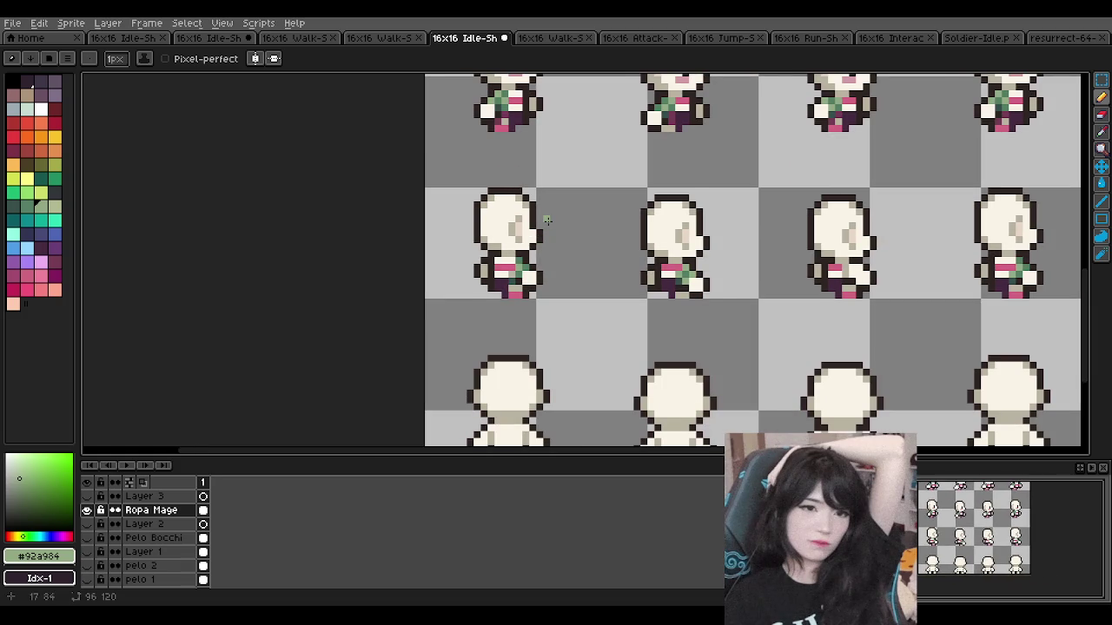
scroll(547, 221, down, 1)
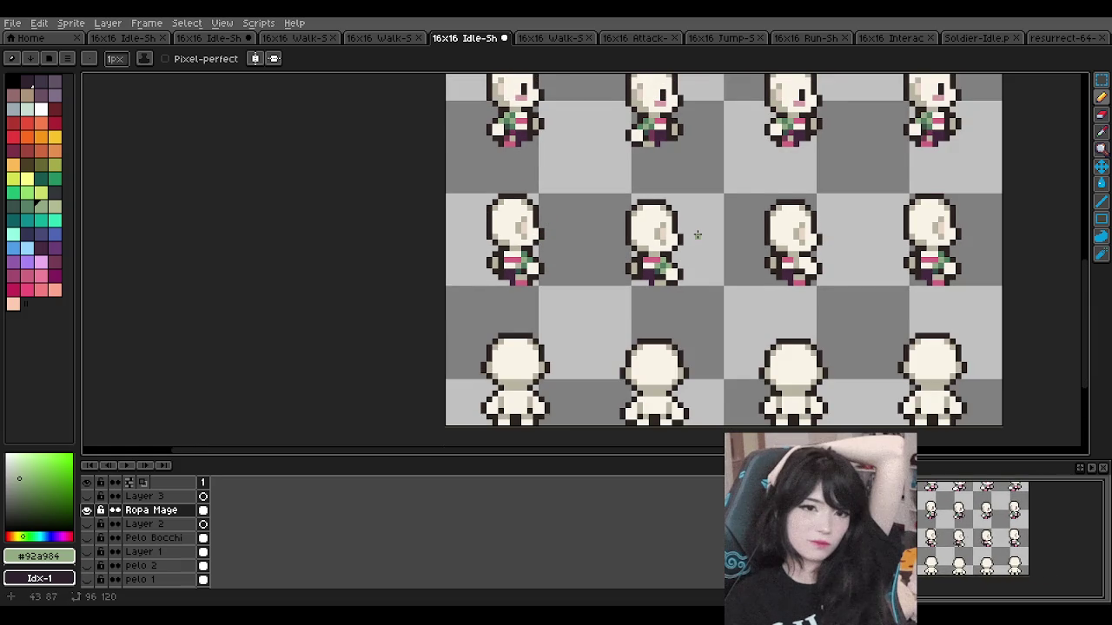
scroll(697, 234, down, 1)
scroll(832, 243, up, 1)
scroll(771, 250, up, 1)
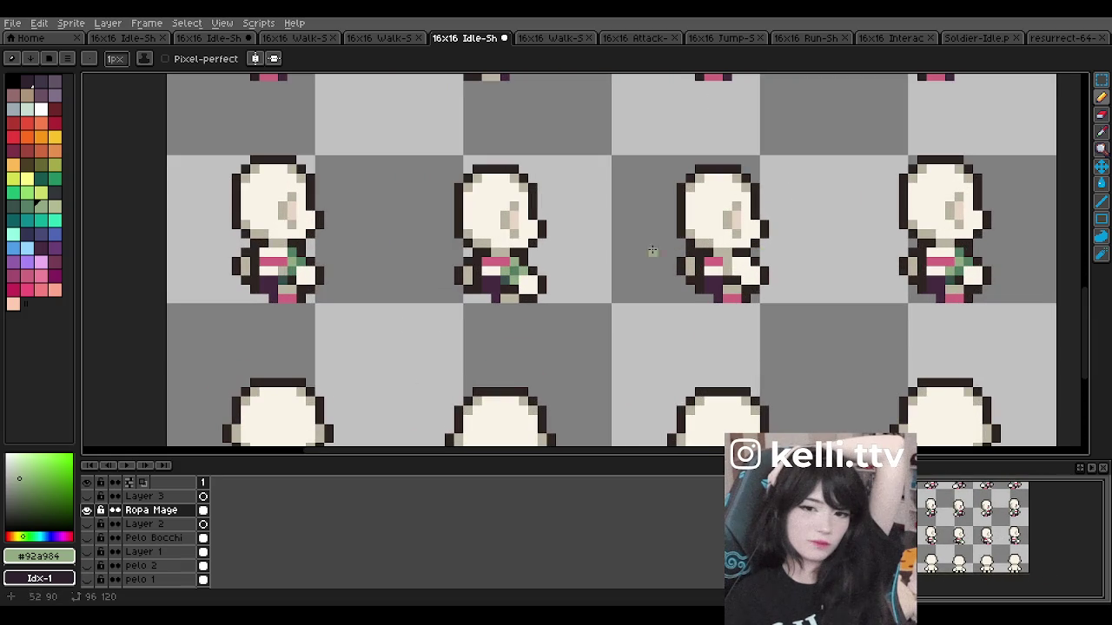
scroll(513, 266, up, 1)
key(b)
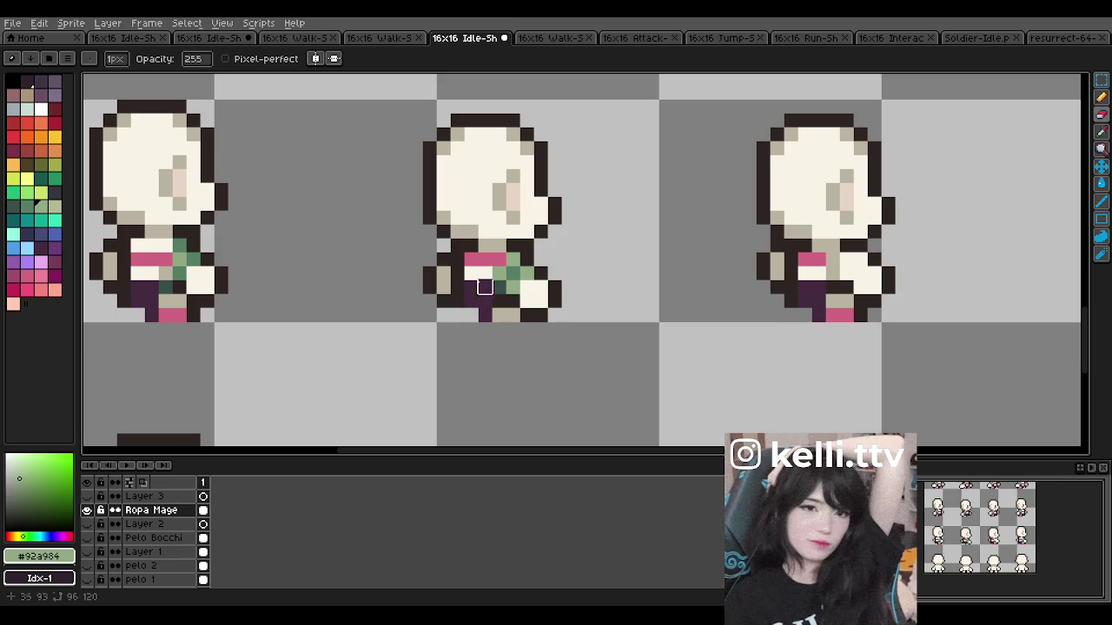
scroll(541, 218, down, 1)
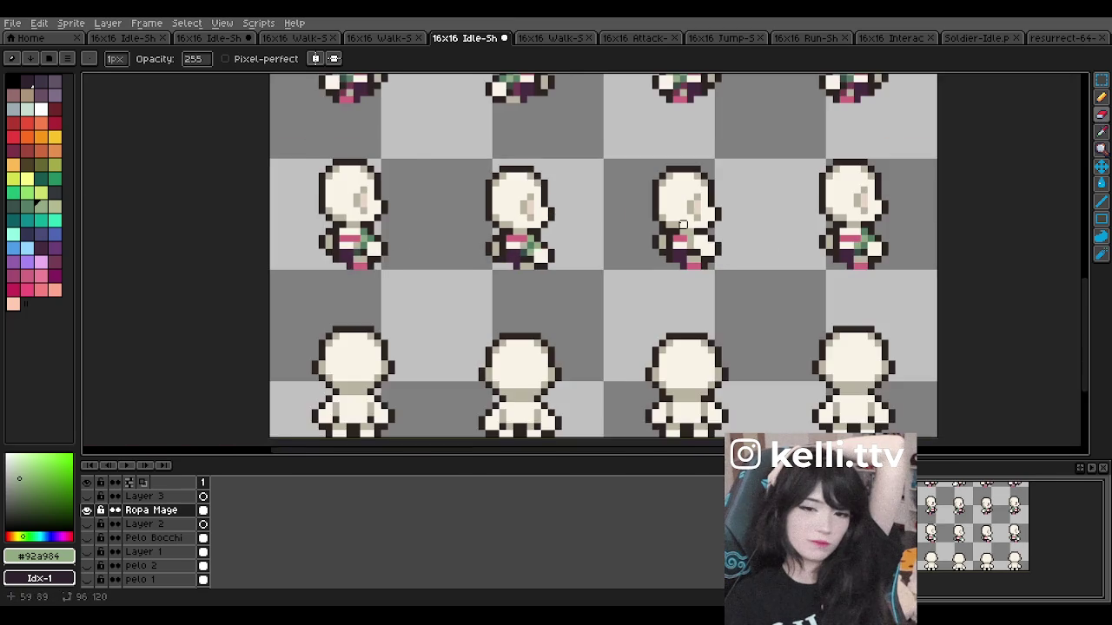
scroll(625, 223, up, 1)
Step: Paint a pink pixel and dark green sash pixels on the middle sprite
key(i)
click(634, 245)
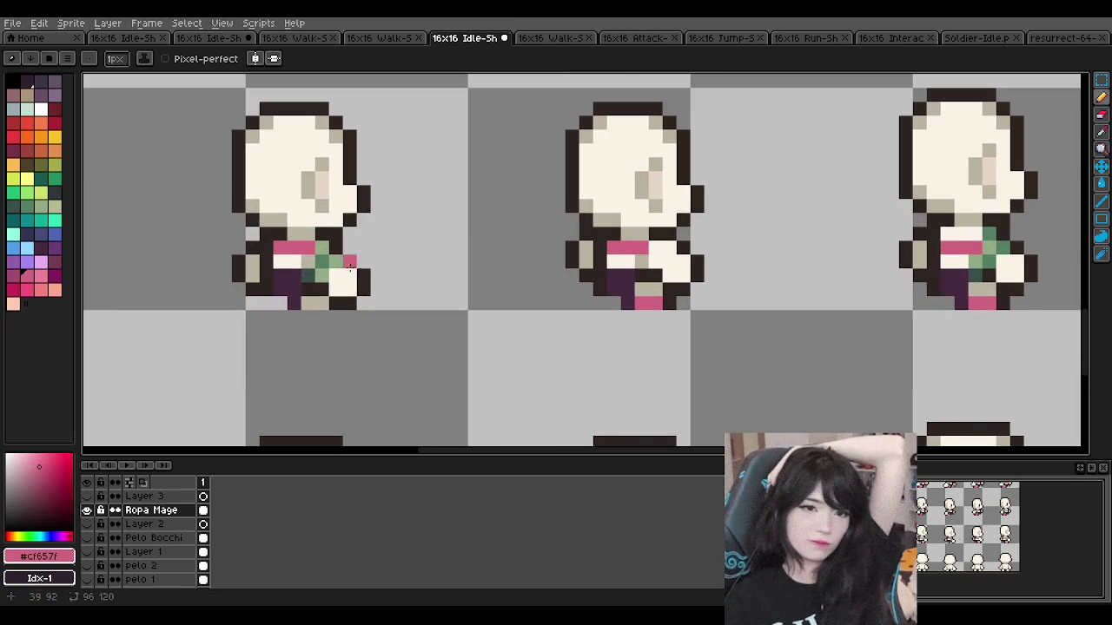
alt+click(321, 261)
click(643, 248)
key(i)
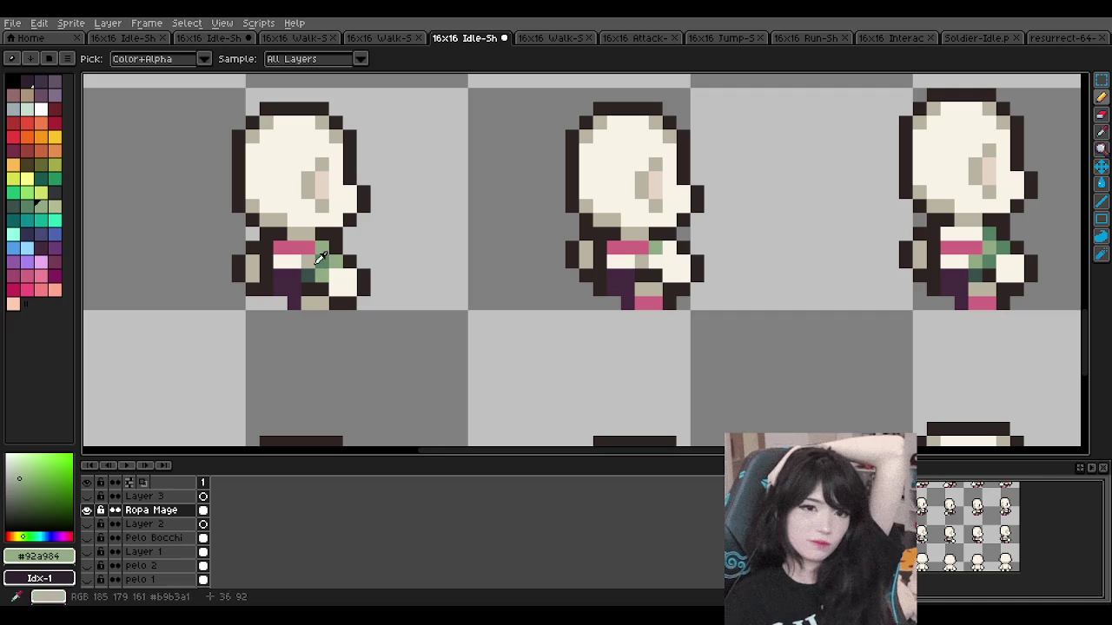
click(321, 261)
drag(670, 248, 655, 247)
scroll(655, 195, down, 2)
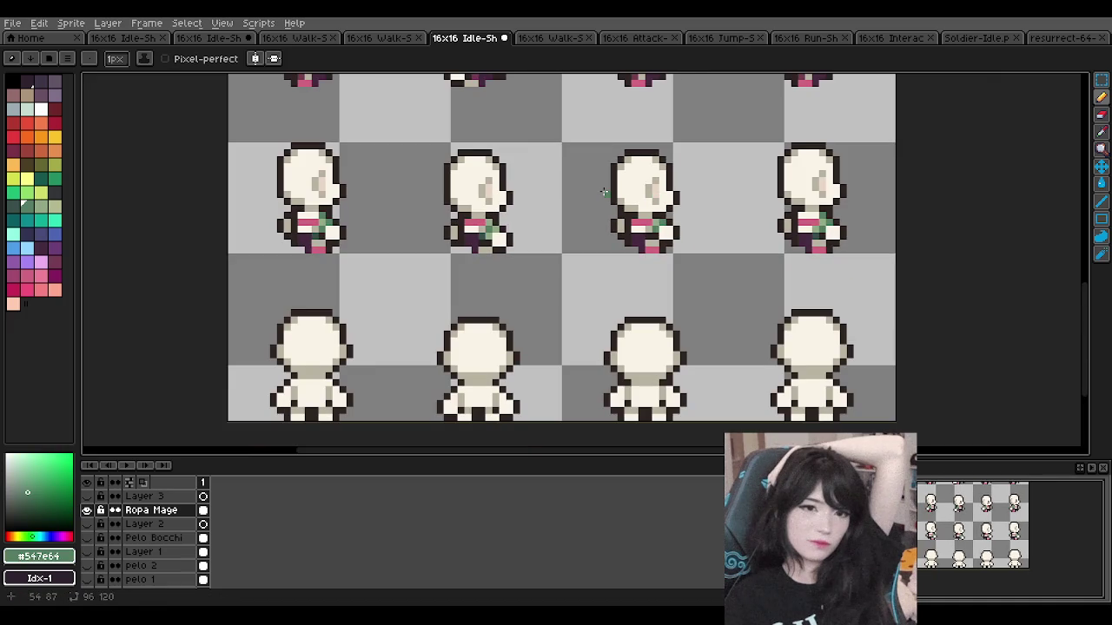
scroll(601, 191, down, 1)
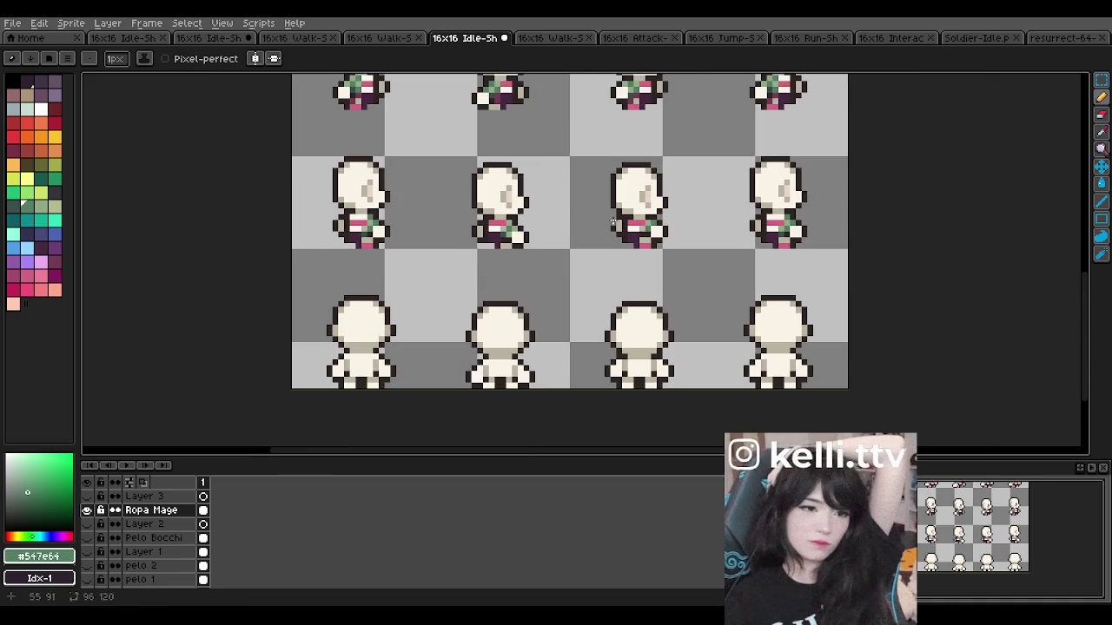
scroll(623, 182, down, 1)
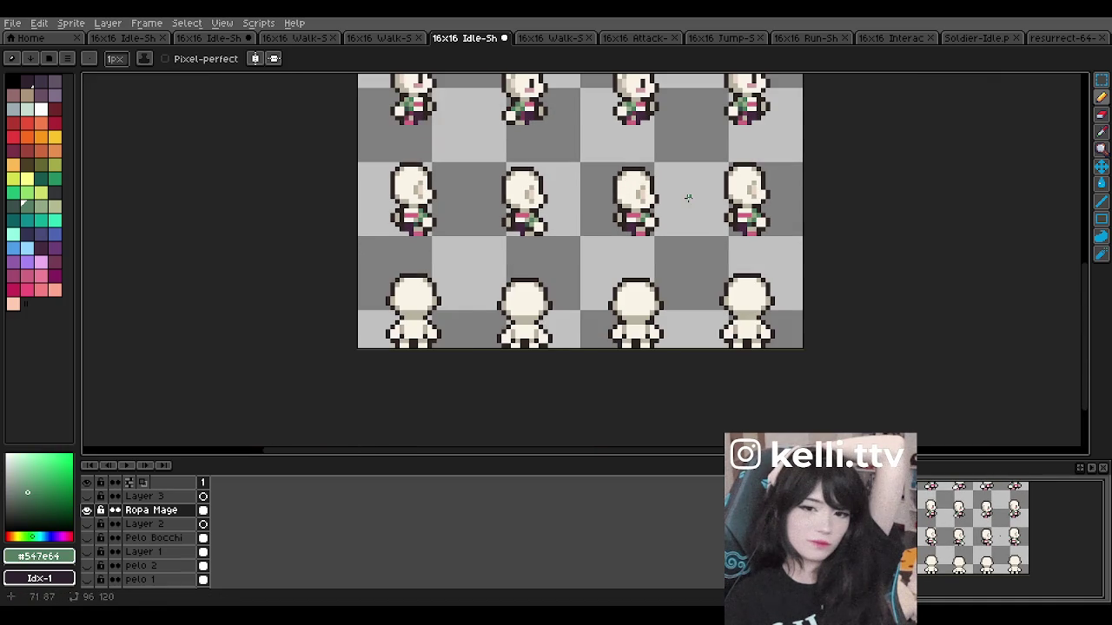
scroll(687, 198, down, 1)
scroll(695, 187, down, 2)
scroll(621, 191, down, 3)
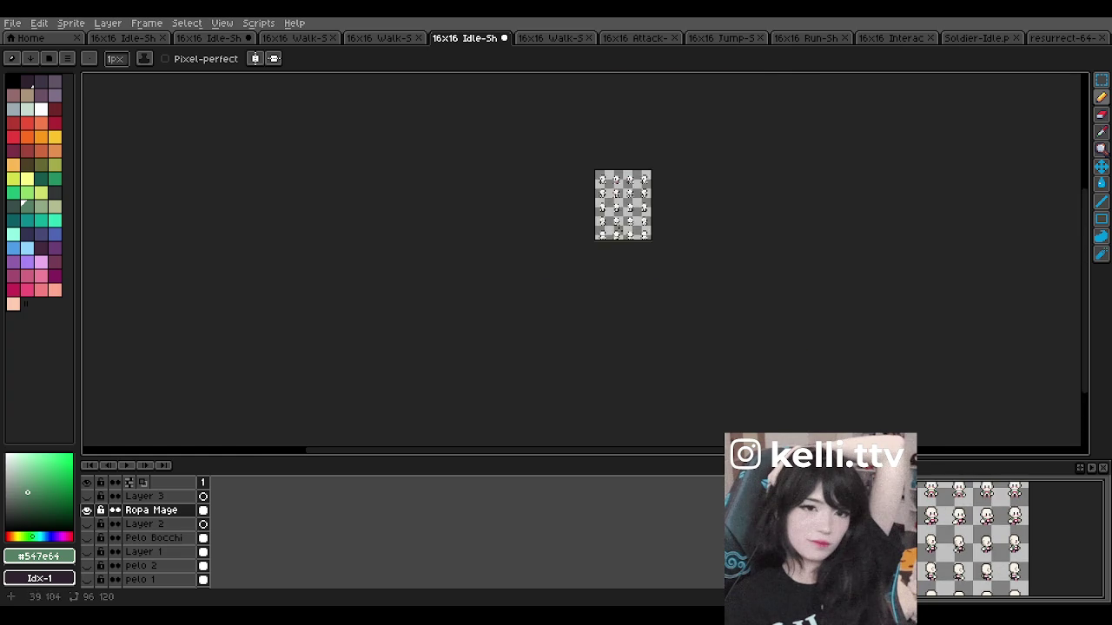
Step: Hide the Ropa Mage layer briefly to compare, then load the pink belt colour into the Pencil
scroll(618, 191, up, 3)
scroll(631, 321, down, 2)
scroll(631, 330, up, 4)
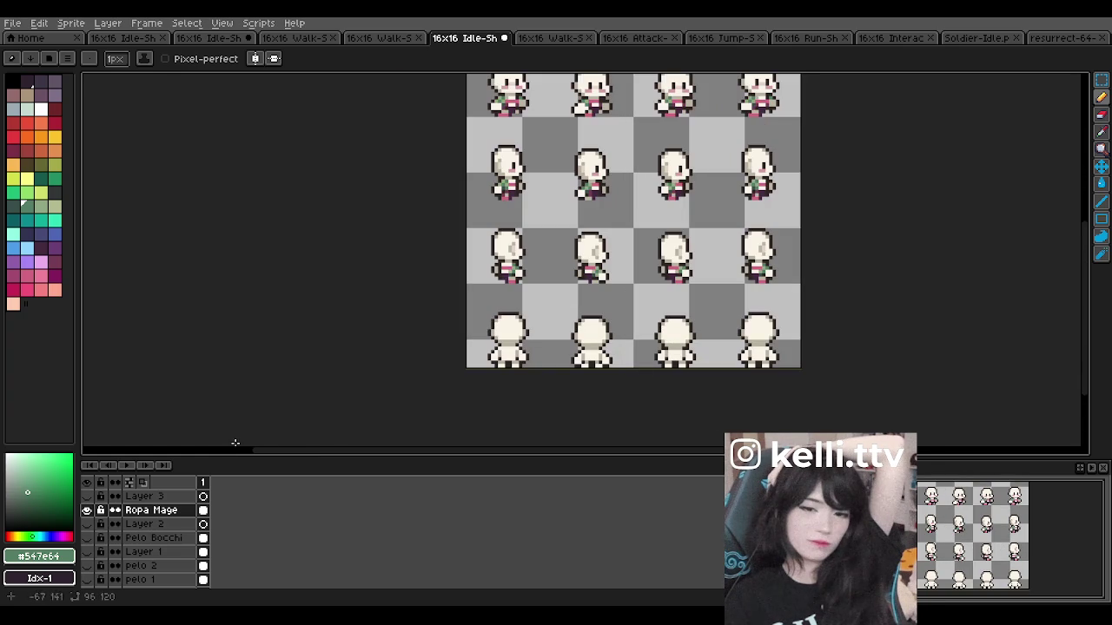
click(85, 510)
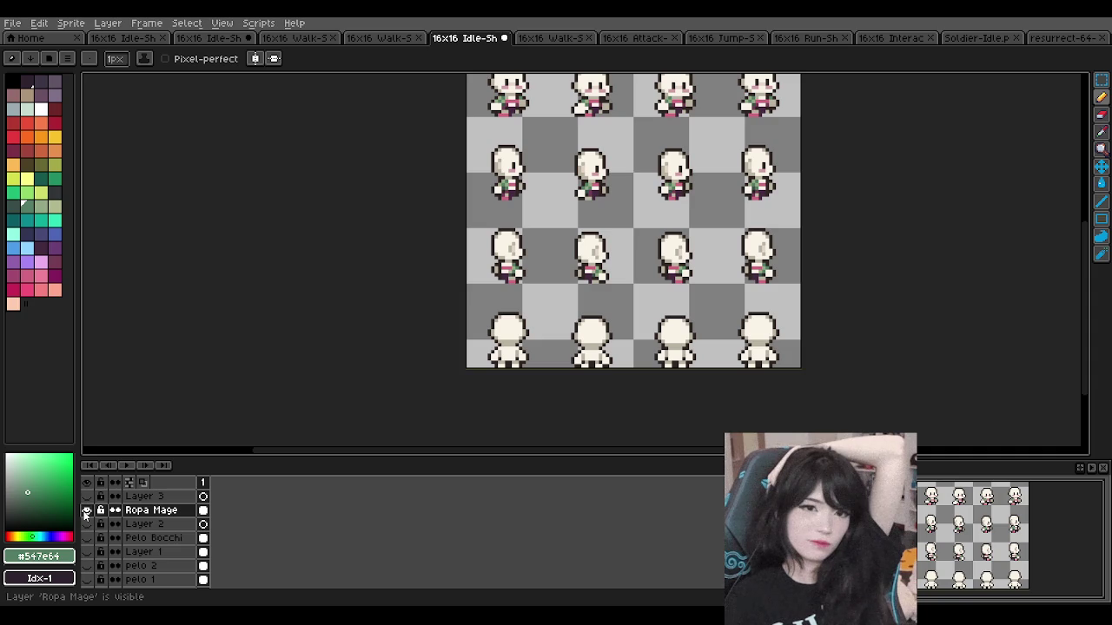
scroll(515, 356, up, 3)
key(i)
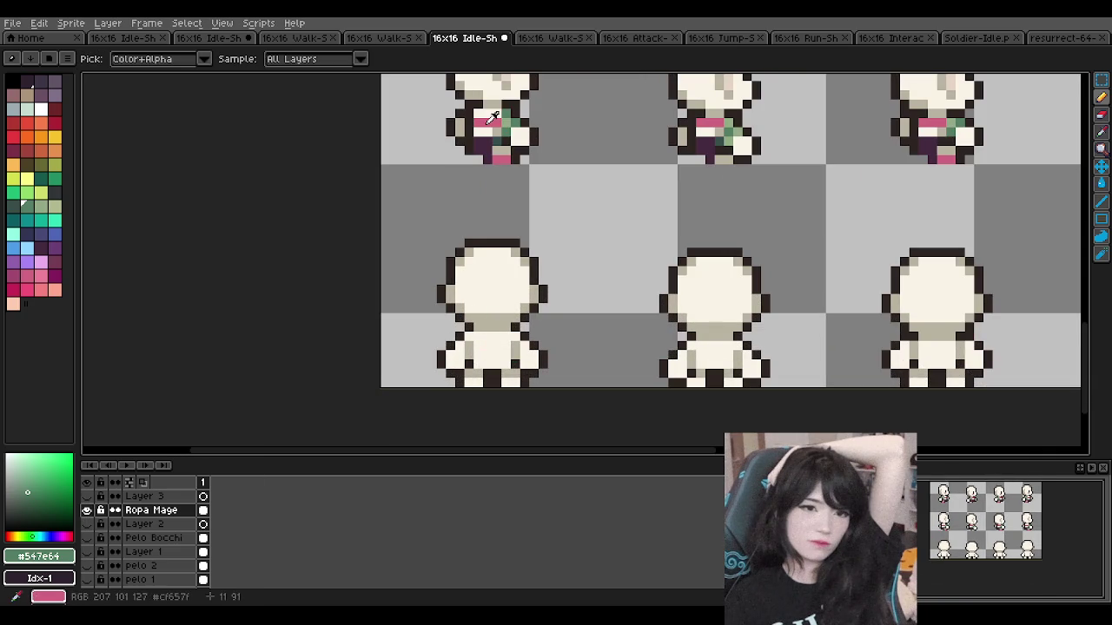
click(492, 117)
key(b)
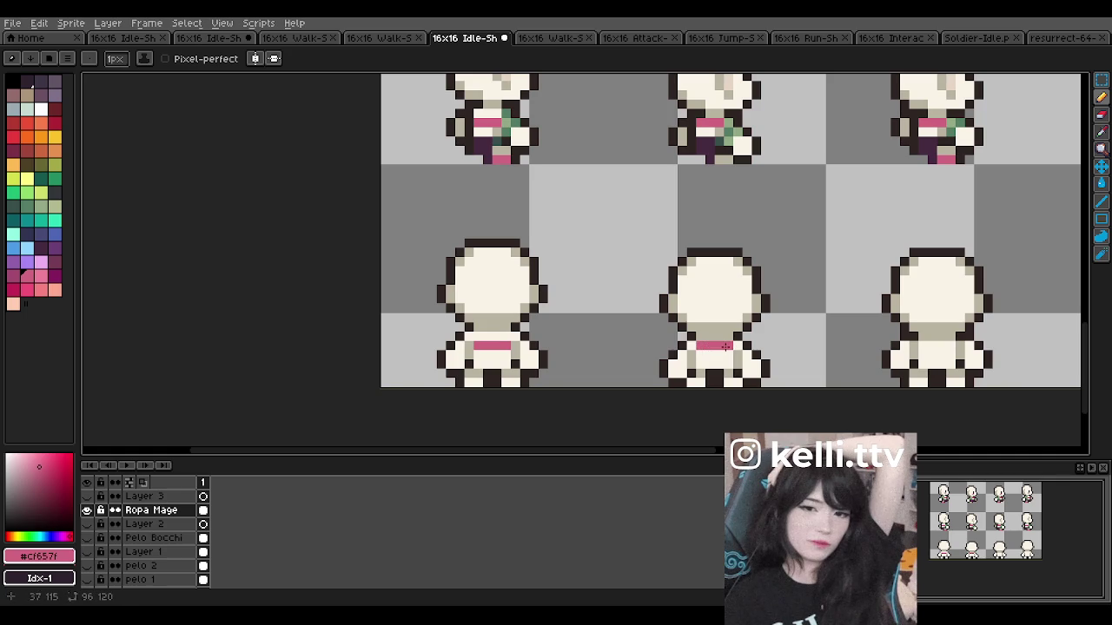
Step: Paint light green pixels on both sides of the first back-view sprite's belt
scroll(726, 347, down, 2)
scroll(781, 341, up, 3)
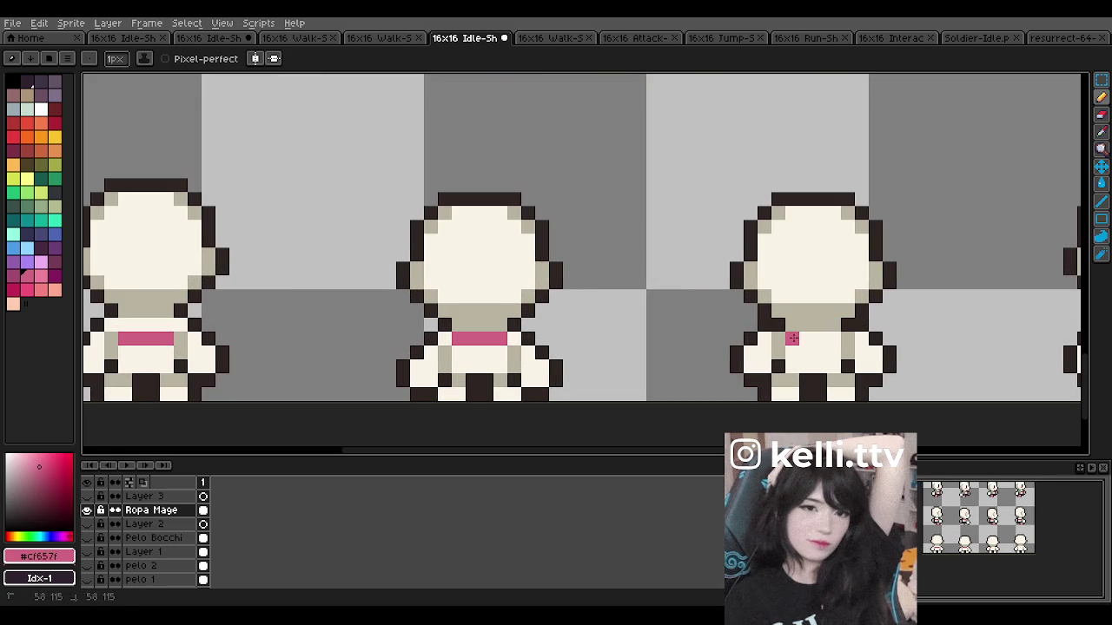
scroll(792, 338, down, 2)
scroll(440, 284, up, 1)
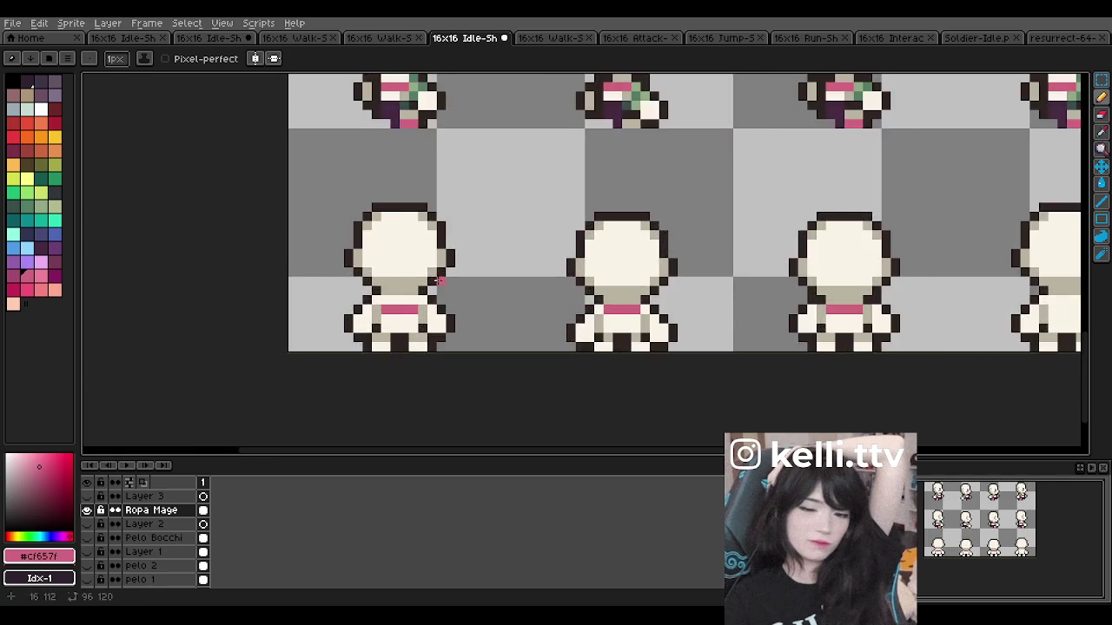
scroll(440, 284, down, 1)
scroll(374, 191, up, 1)
alt+click(436, 110)
scroll(395, 346, up, 1)
click(395, 347)
click(521, 348)
Step: Pick the dark green shoulder colour and paint across the shoulders, undoing a stray stroke
scroll(521, 348, down, 1)
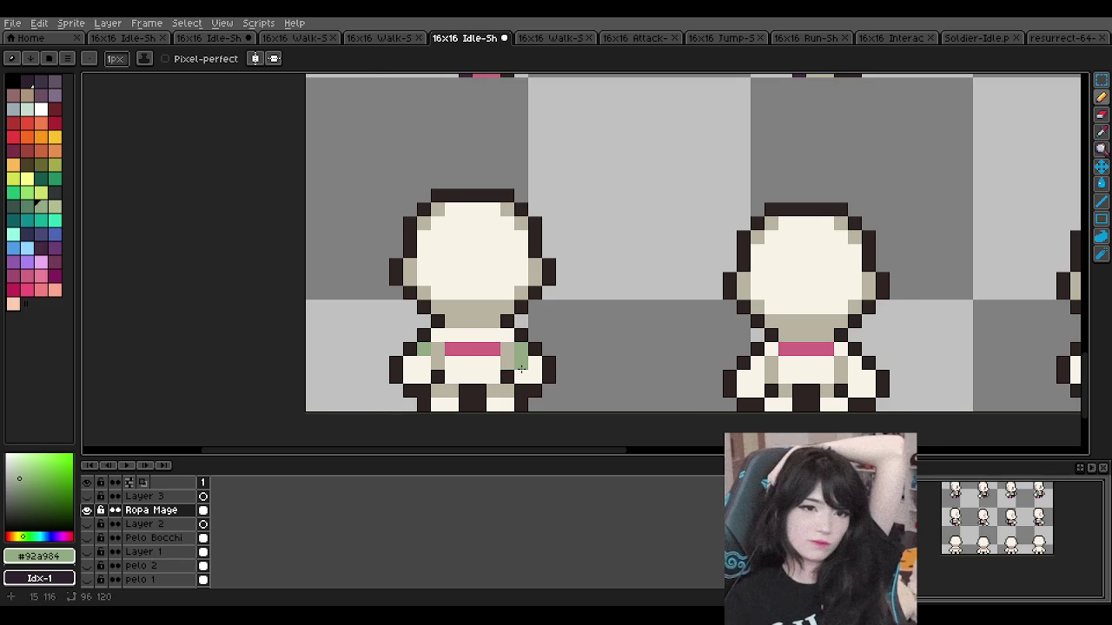
scroll(521, 369, down, 1)
key(i)
click(493, 159)
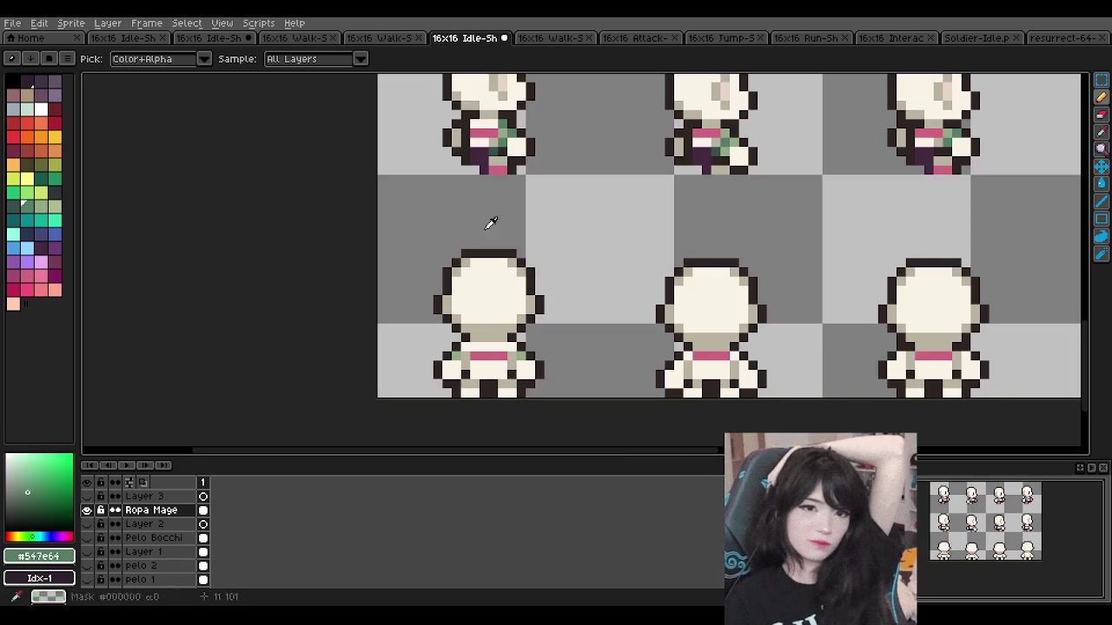
key(b)
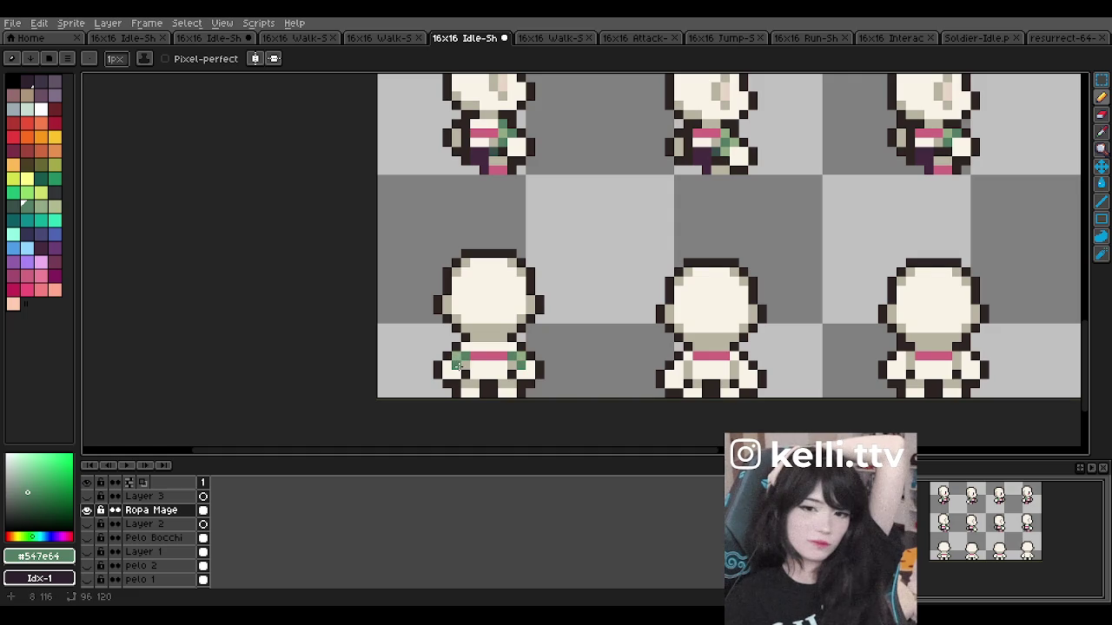
scroll(473, 329, down, 1)
scroll(477, 332, up, 2)
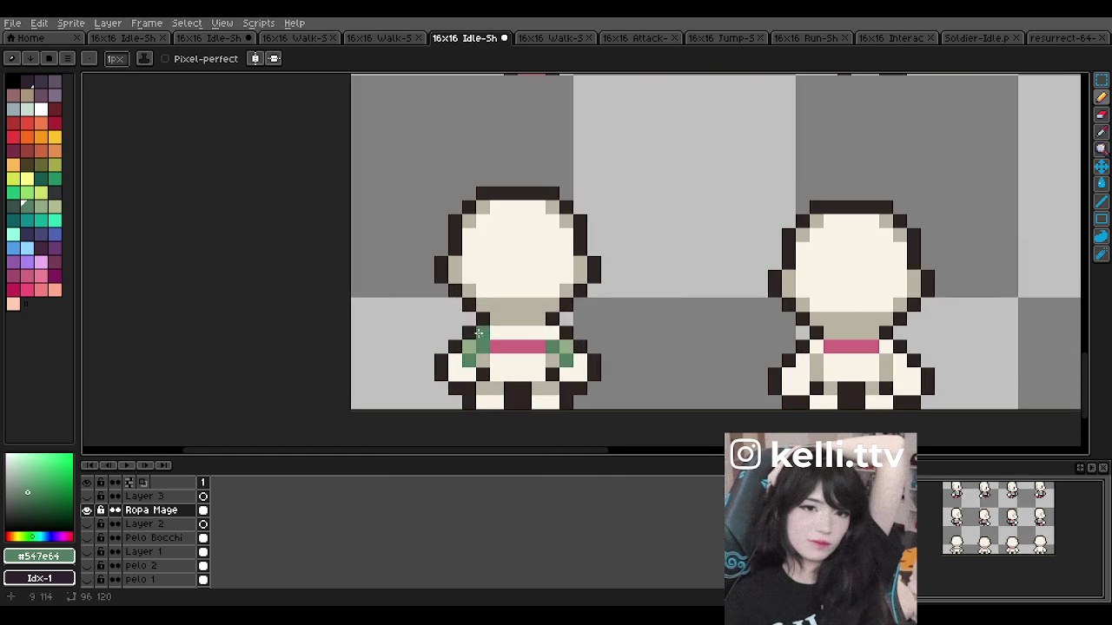
scroll(562, 334, down, 4)
scroll(565, 341, up, 2)
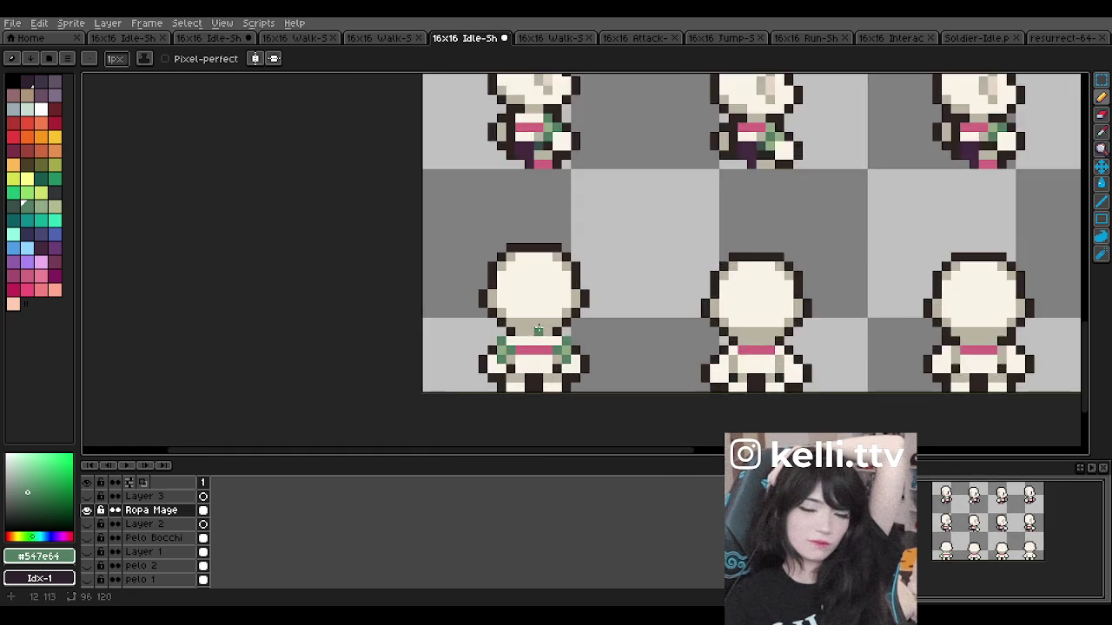
scroll(567, 348, up, 2)
drag(566, 349, 491, 348)
scroll(521, 347, down, 3)
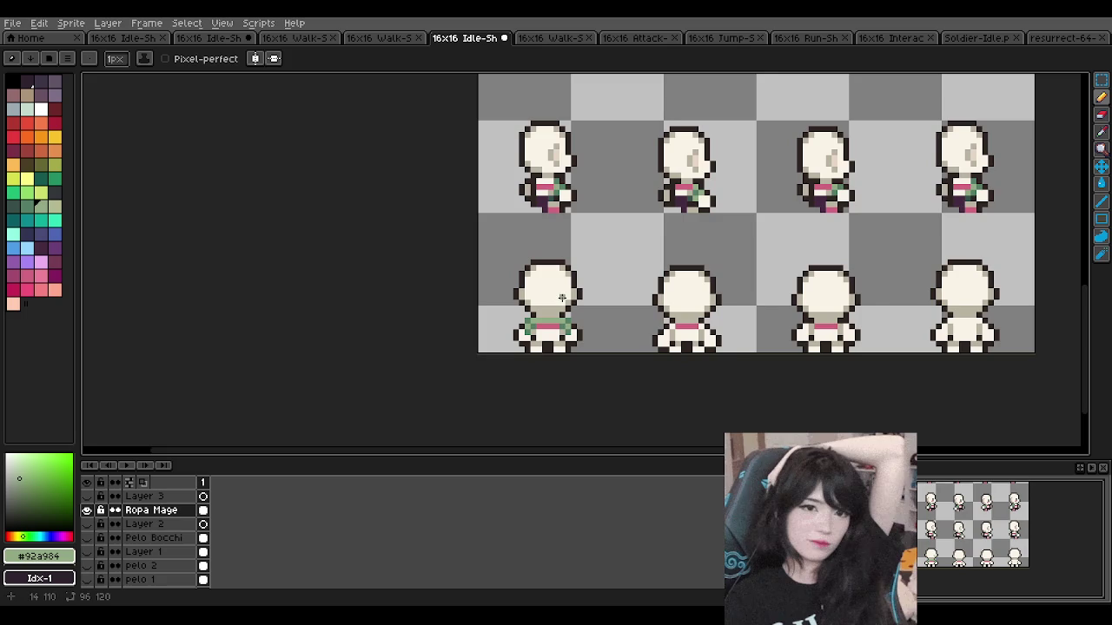
key(ctrl+z)
Step: Sample the dark purple robe and maroon colours from the front sprites
scroll(550, 332, up, 3)
scroll(552, 290, down, 3)
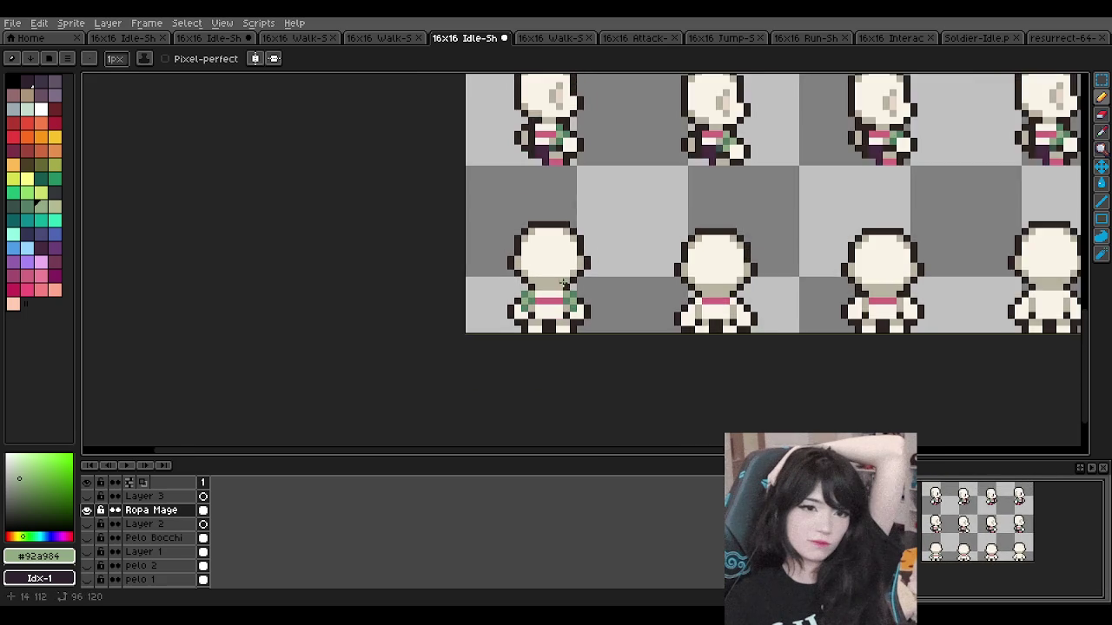
scroll(575, 271, up, 1)
scroll(539, 313, down, 2)
scroll(539, 312, up, 2)
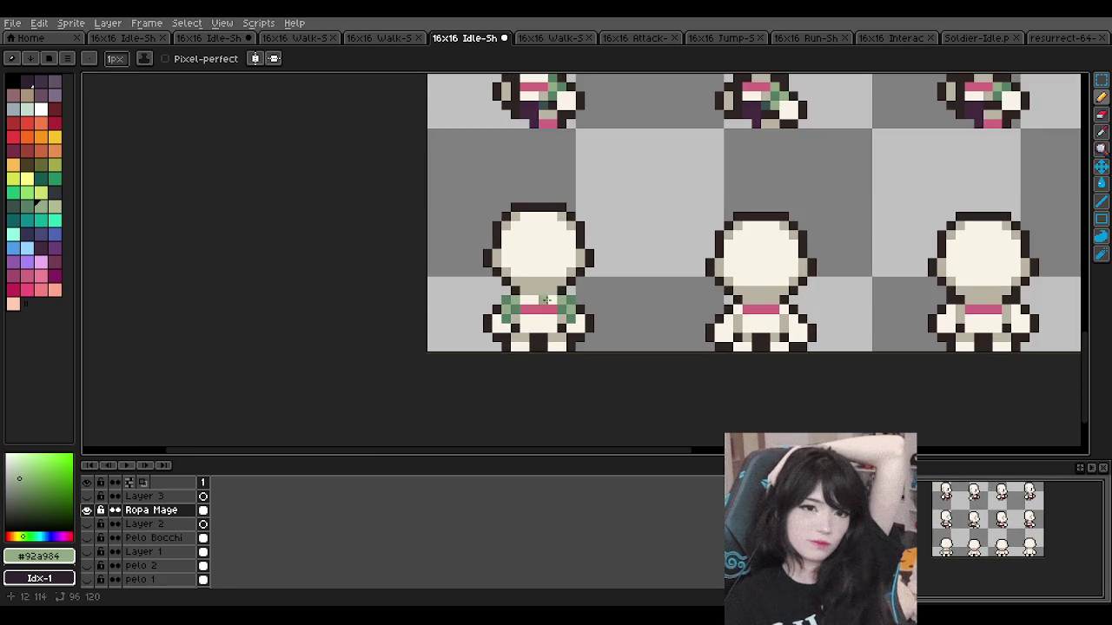
alt+click(533, 317)
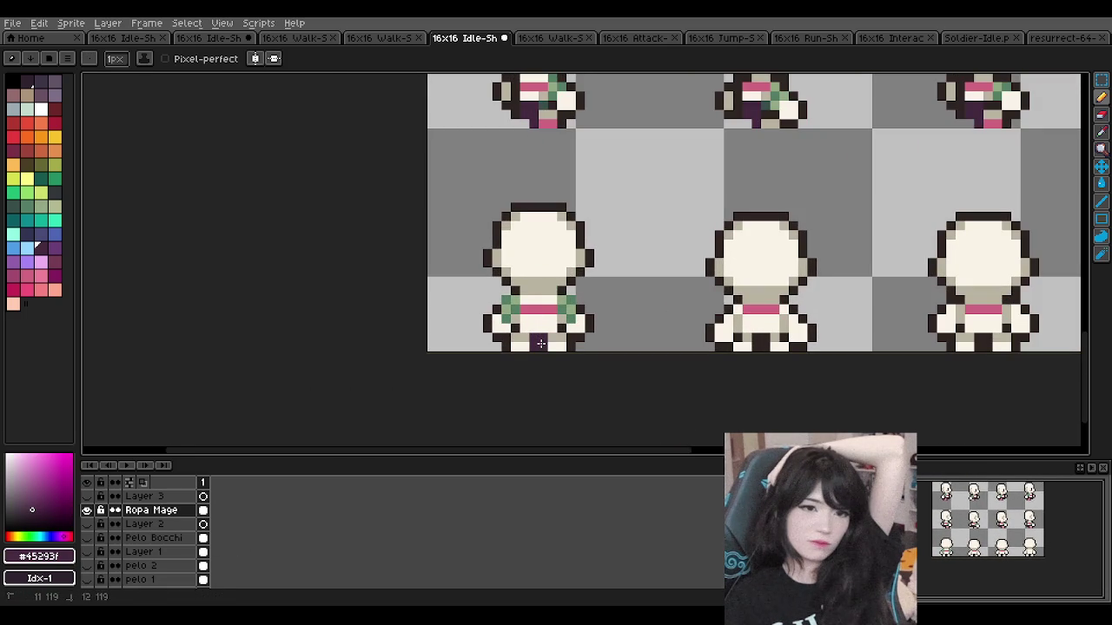
scroll(569, 252, down, 2)
scroll(565, 261, up, 1)
scroll(547, 257, up, 2)
scroll(532, 253, up, 2)
scroll(531, 243, down, 3)
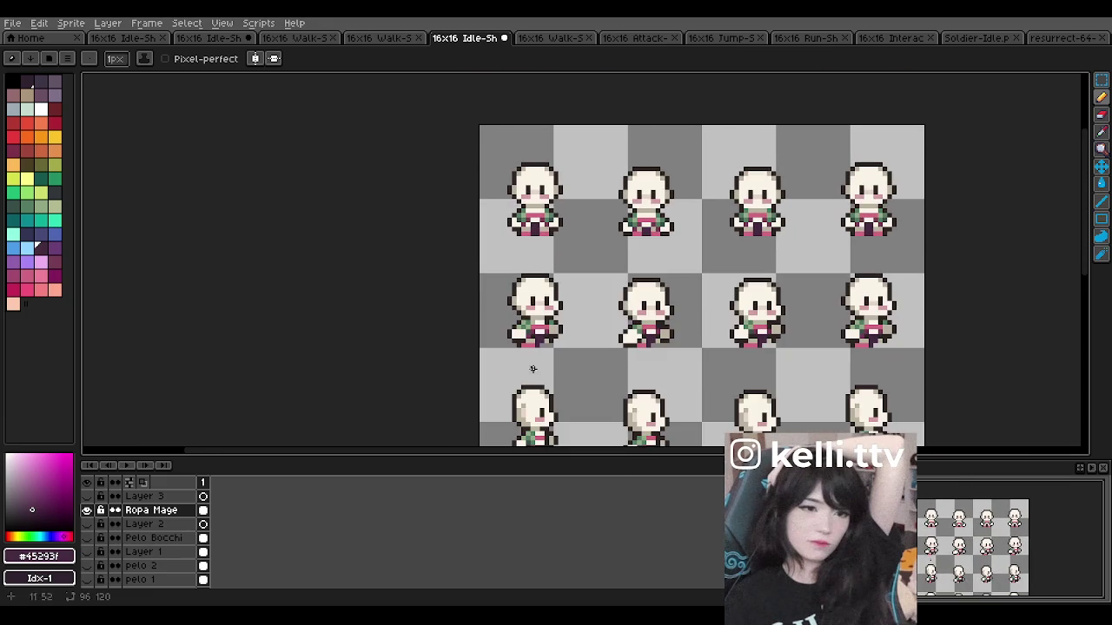
alt+click(545, 215)
scroll(556, 321, down, 5)
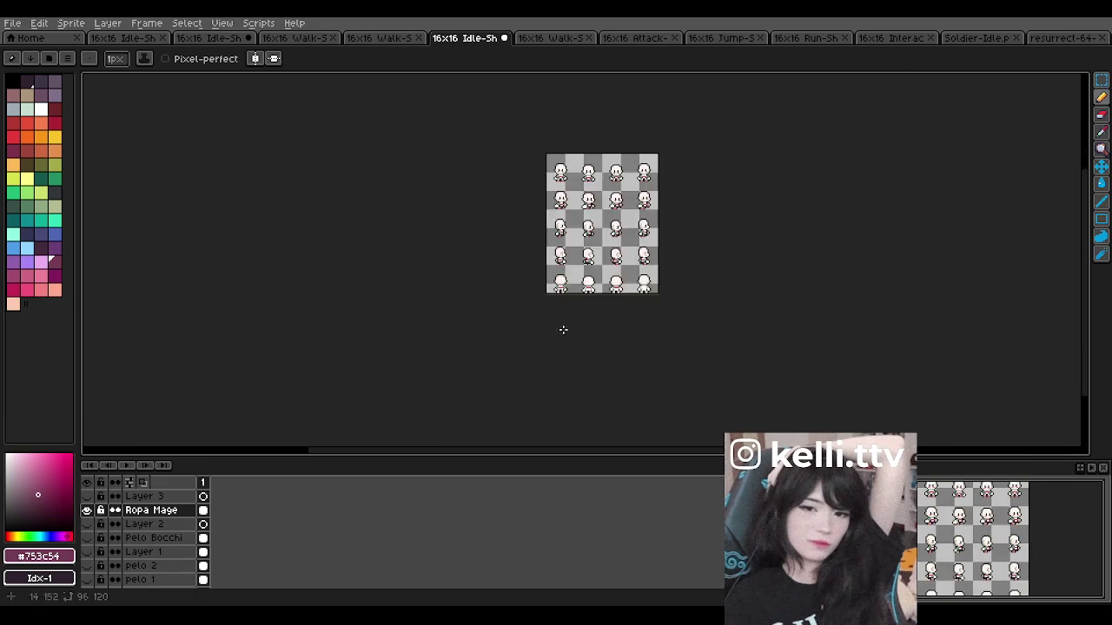
Step: Draw maroon #753c54 pixels on both lower edges of the first back-view sprite's robe
scroll(539, 330, up, 5)
scroll(525, 326, up, 3)
drag(526, 327, 522, 311)
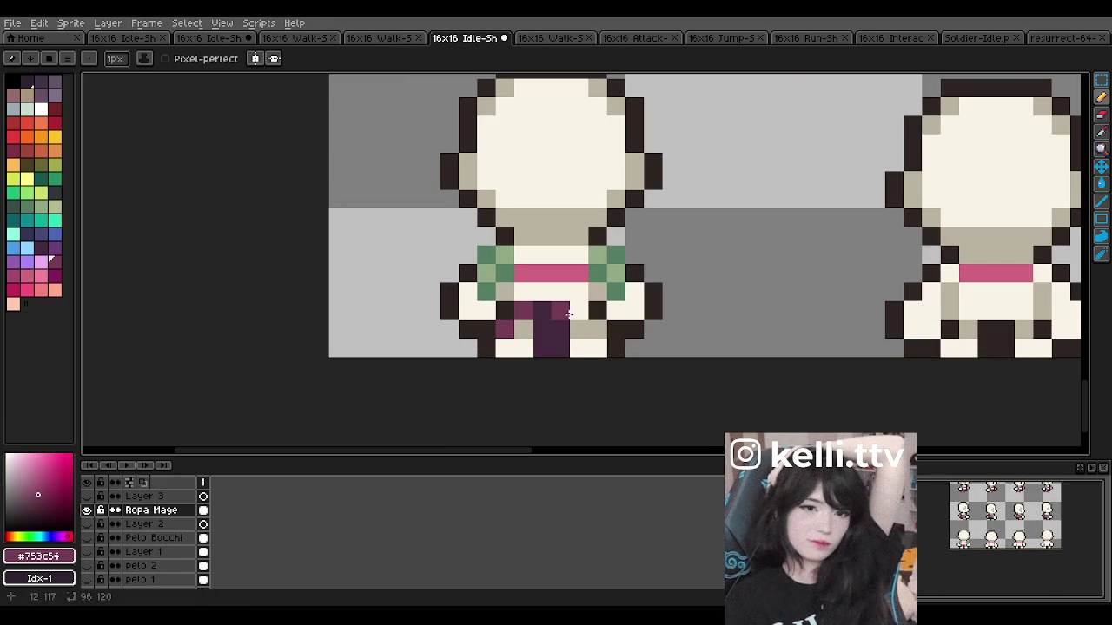
click(598, 311)
Step: Zoom in and out to inspect the robe, then undo the last maroon pencil stroke
scroll(586, 271, down, 1)
scroll(586, 271, down, 4)
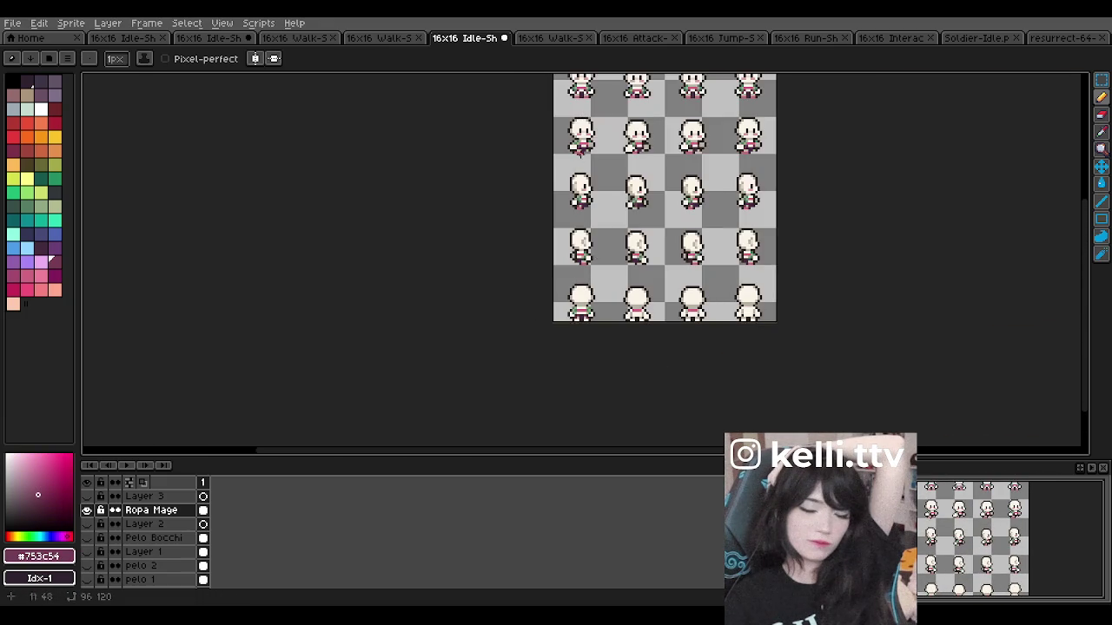
scroll(577, 159, up, 2)
scroll(577, 159, up, 2)
scroll(576, 177, down, 1)
scroll(576, 177, down, 2)
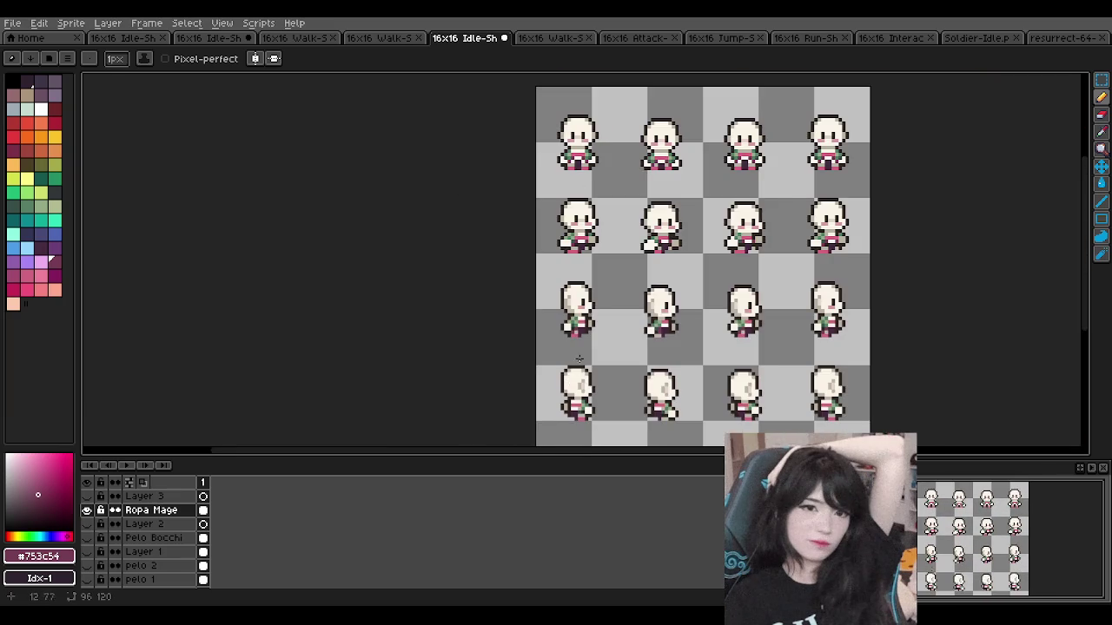
scroll(578, 348, up, 4)
scroll(582, 330, down, 2)
scroll(589, 295, down, 4)
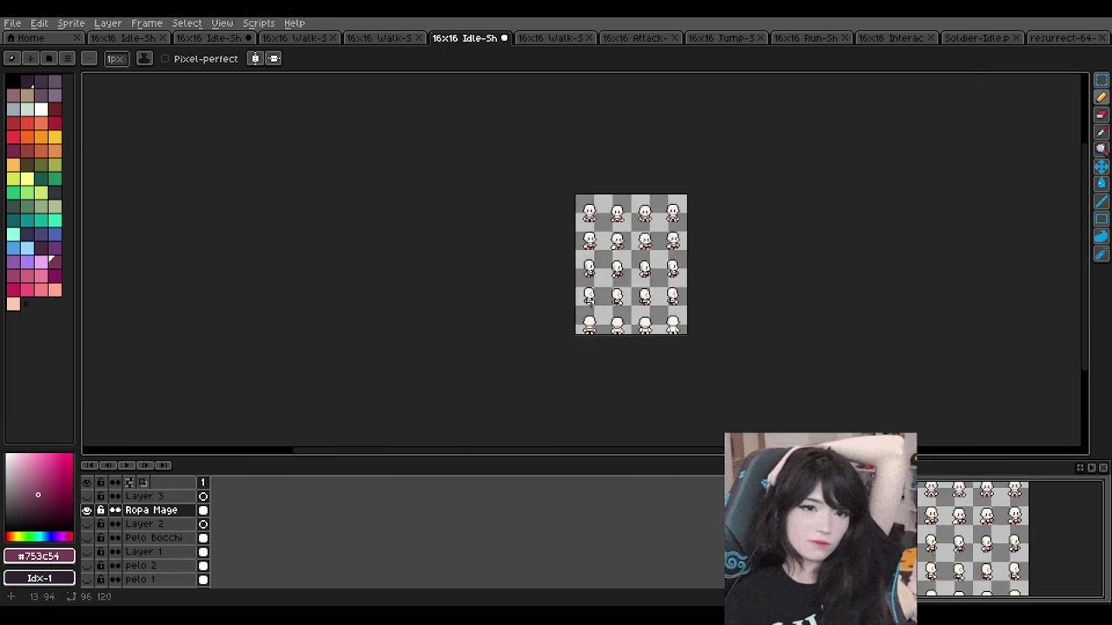
scroll(591, 300, up, 3)
scroll(604, 321, up, 1)
scroll(626, 393, down, 4)
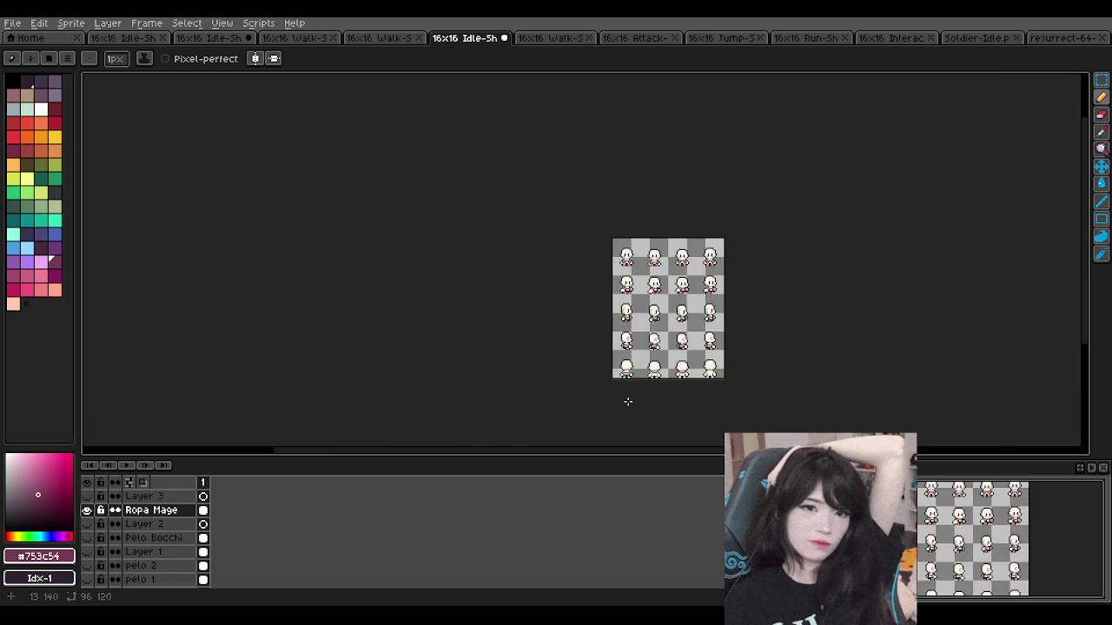
scroll(621, 315, up, 4)
scroll(621, 315, up, 2)
scroll(649, 284, up, 2)
key(ctrl+z)
key(ctrl+z)
key(ctrl+z)
key(ctrl+z)
key(ctrl+z)
Step: Redraw the maroon pixel below the first back-view sprite's pink belt
click(536, 275)
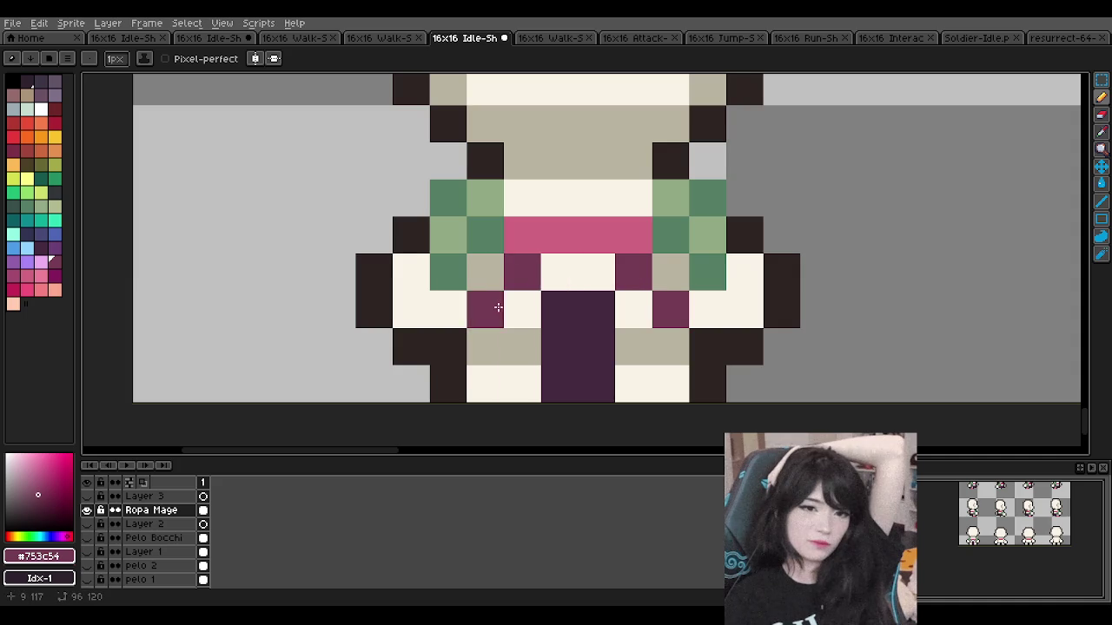
scroll(592, 290, down, 4)
scroll(592, 291, down, 2)
scroll(593, 290, down, 2)
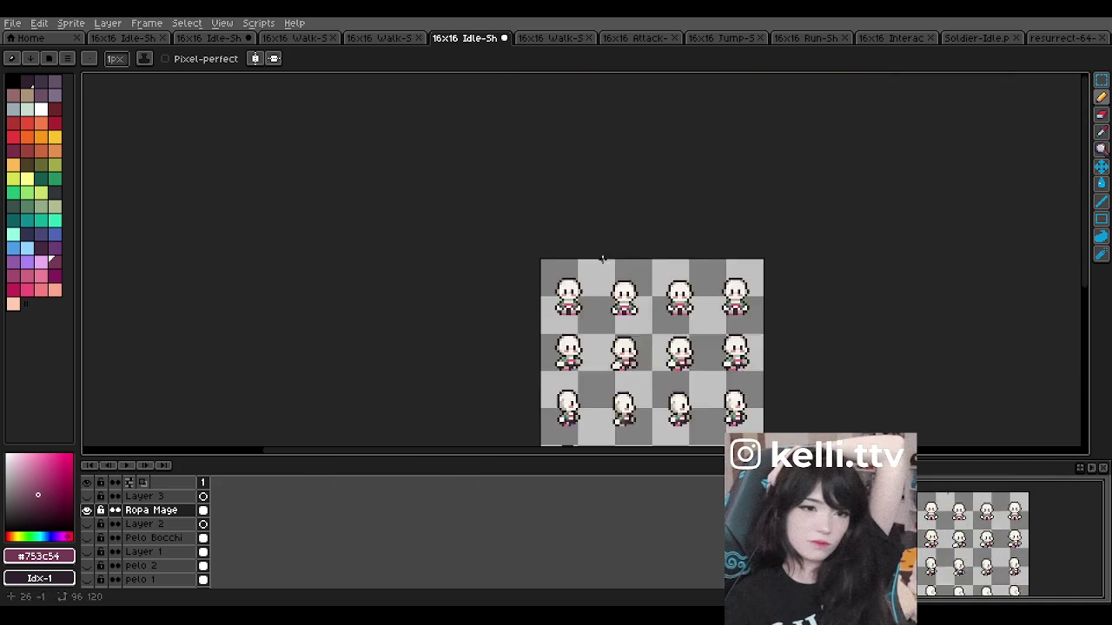
scroll(574, 287, up, 3)
scroll(547, 339, up, 3)
scroll(576, 291, down, 5)
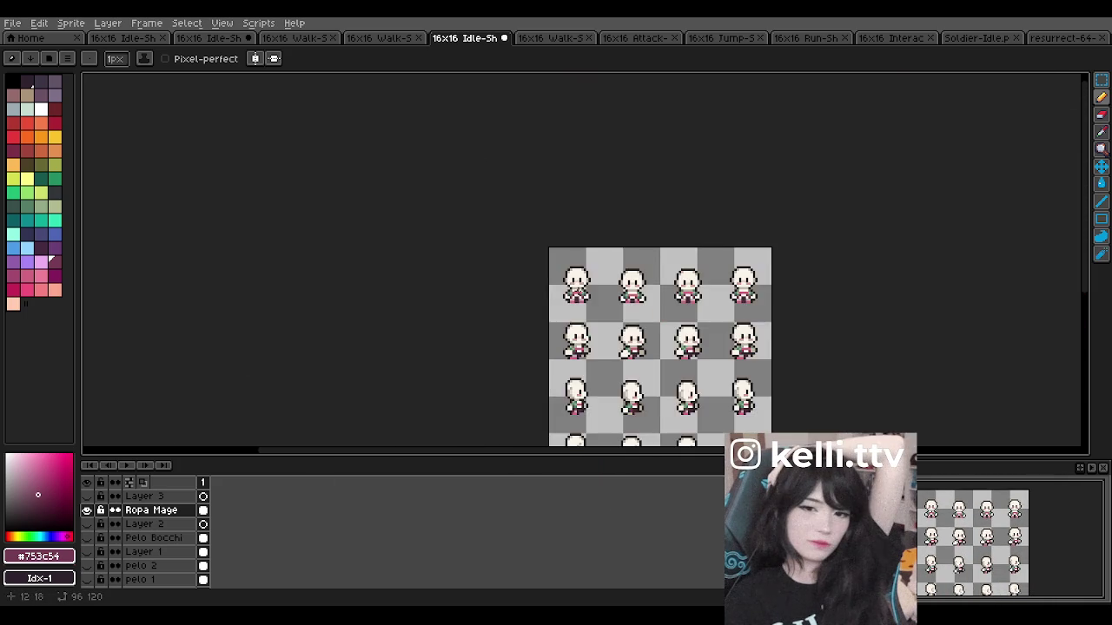
scroll(580, 363, up, 3)
scroll(572, 289, up, 1)
Step: Check the finished outfit up close, then eyedrop the pink #cf657f belt colour
scroll(573, 287, up, 1)
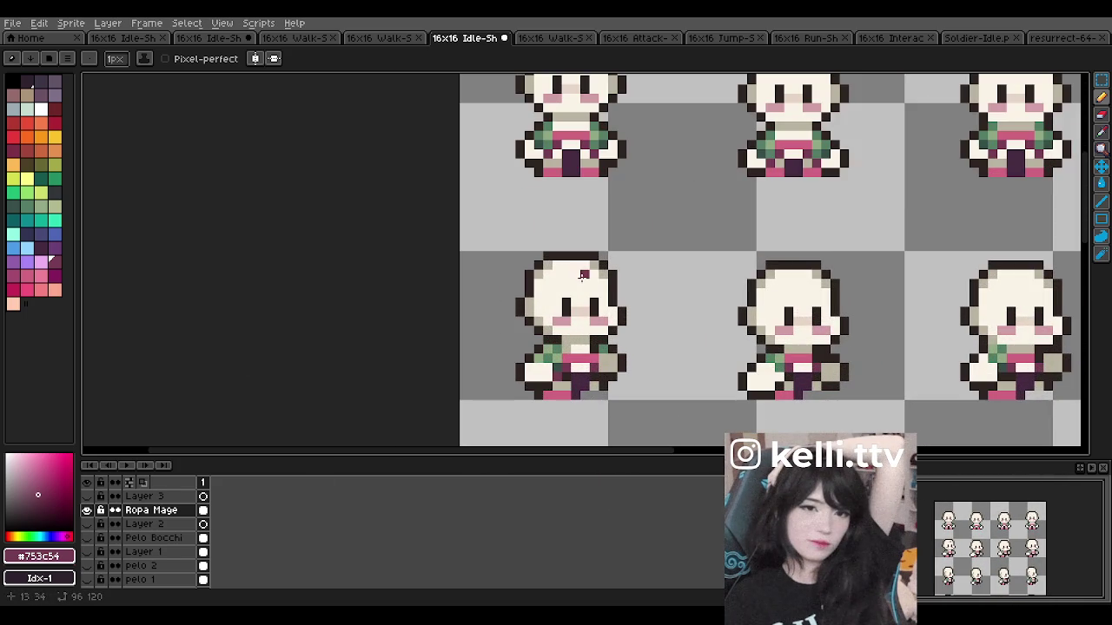
scroll(575, 202, down, 1)
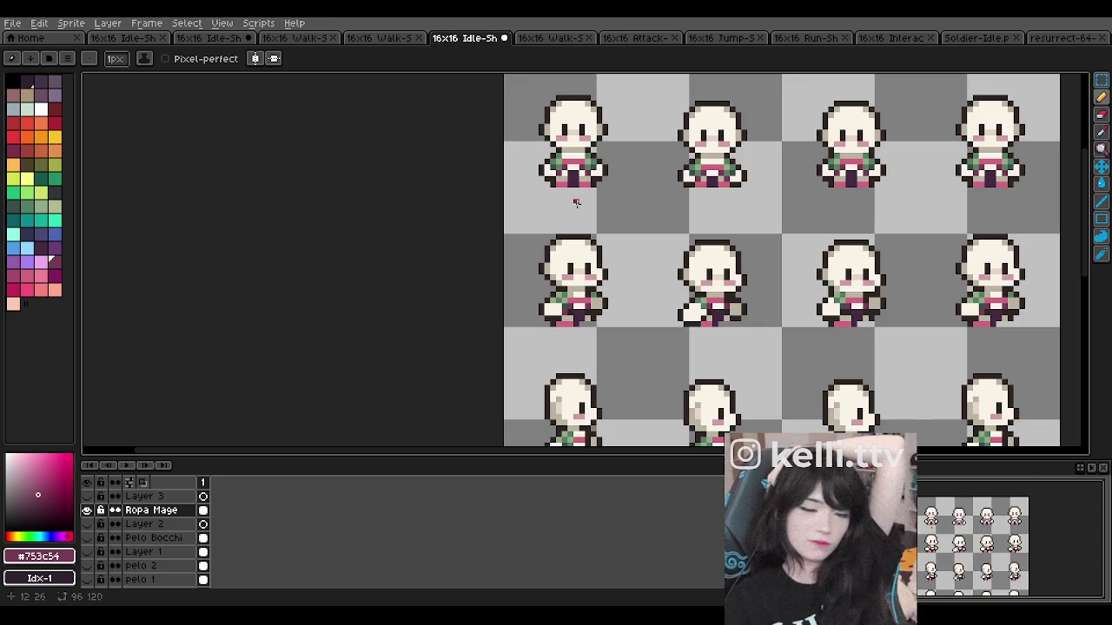
scroll(576, 202, down, 2)
scroll(621, 285, up, 4)
scroll(619, 276, down, 1)
scroll(632, 266, up, 1)
scroll(604, 238, up, 1)
scroll(595, 395, down, 1)
alt+click(601, 167)
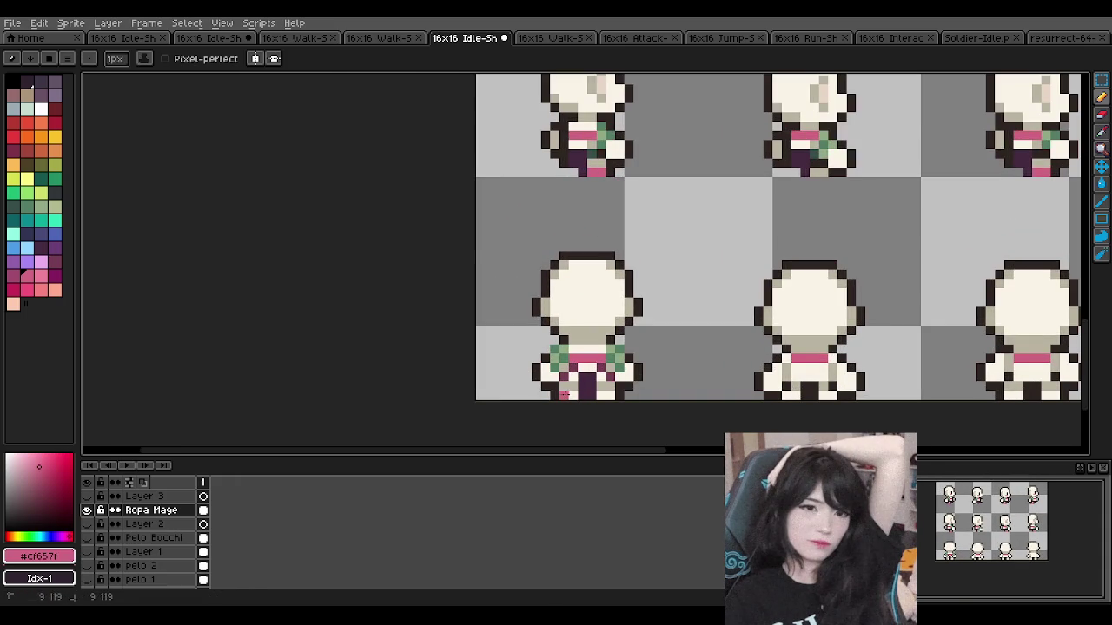
Step: Resample the maroon robe colour and add a maroon pixel under the next sprite's belt
alt+click(611, 363)
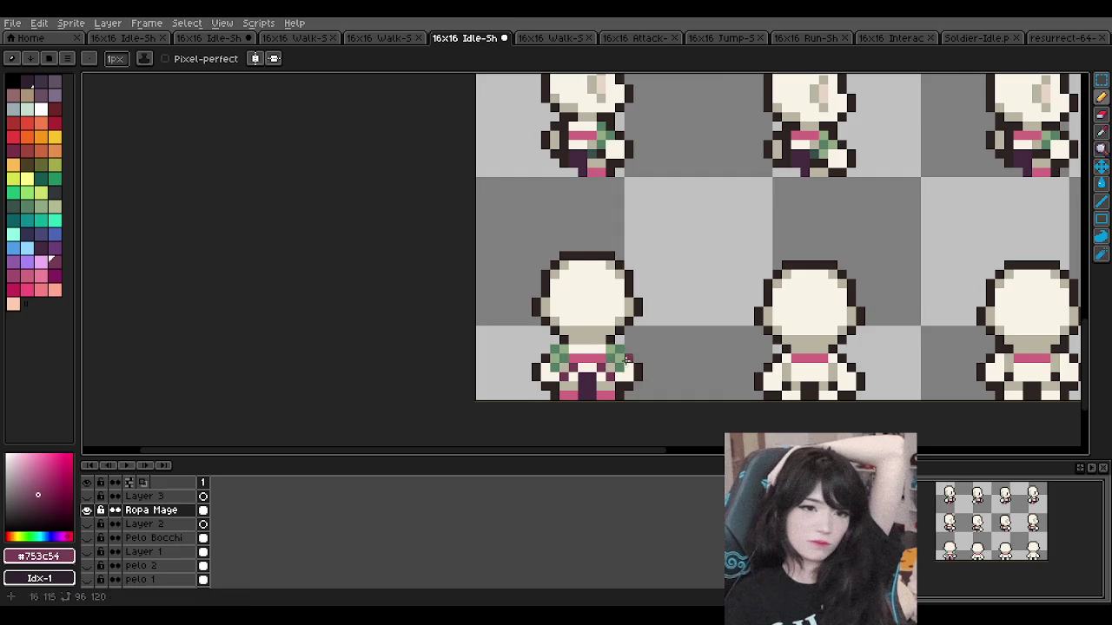
scroll(678, 348, down, 1)
scroll(732, 336, up, 1)
scroll(732, 336, up, 1)
click(722, 349)
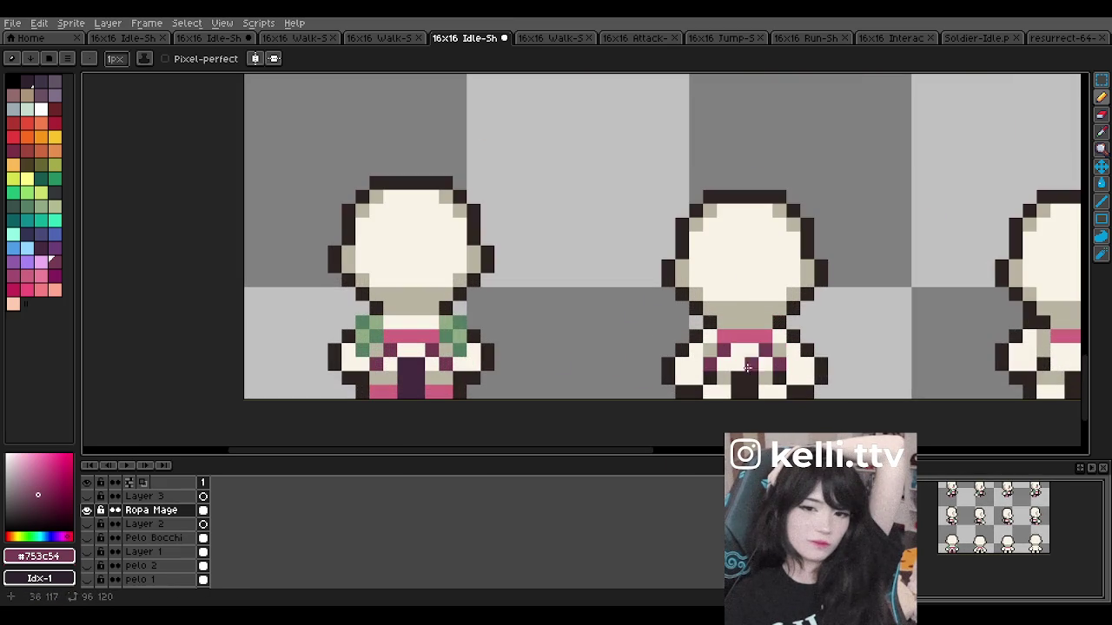
Step: Sample the shoulder greens and turn one light green shoulder pixel dark green
alt+click(444, 335)
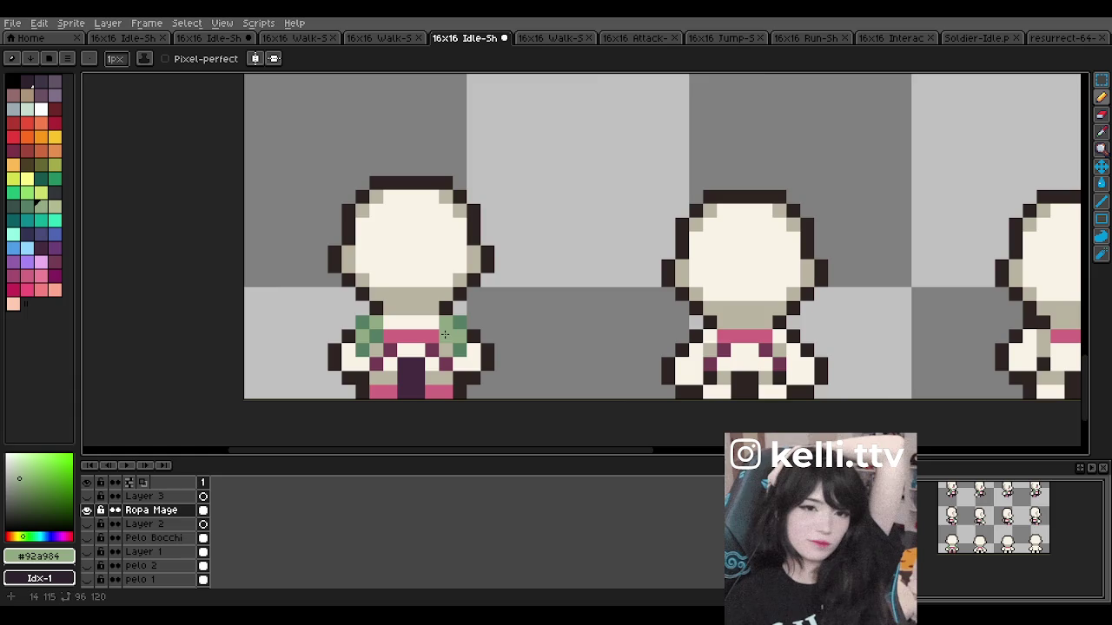
scroll(448, 334, down, 1)
scroll(472, 312, up, 1)
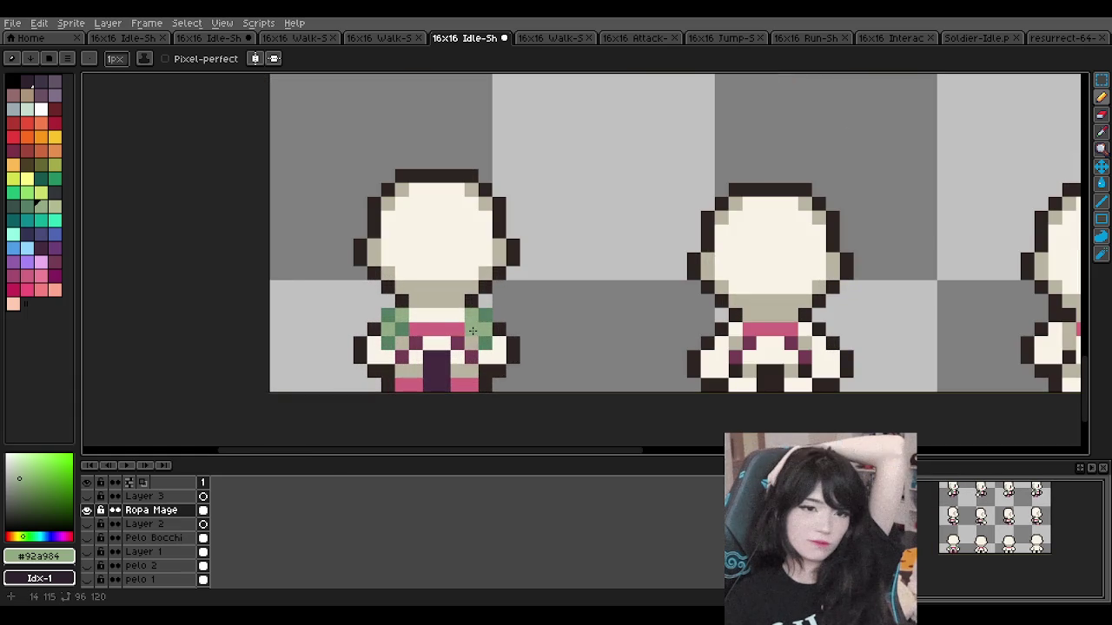
alt+click(402, 329)
click(402, 315)
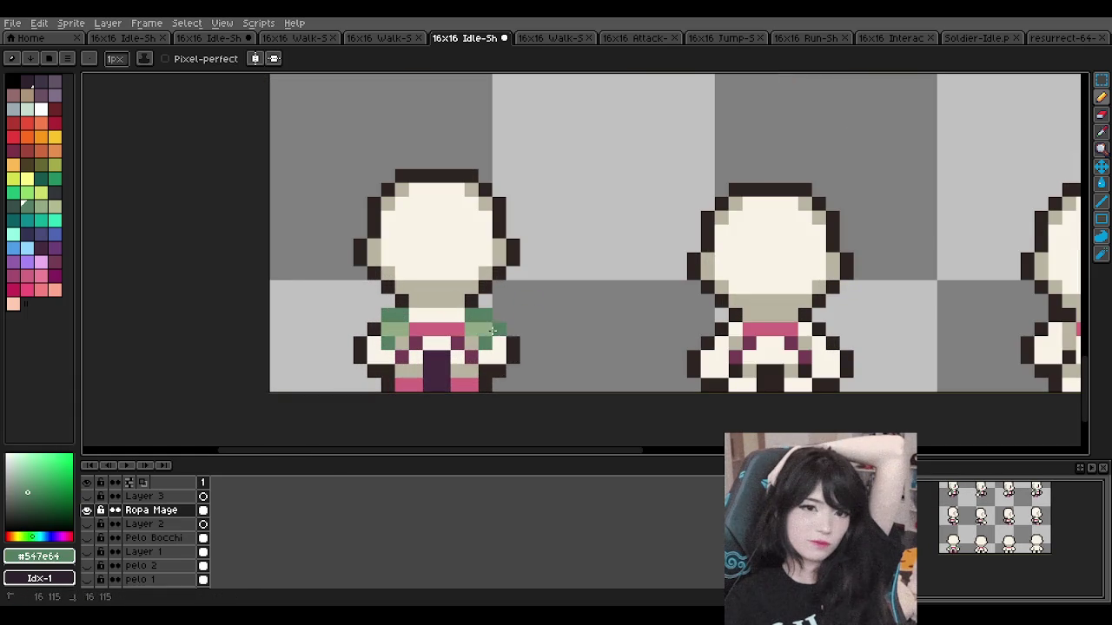
Step: Paint alternating light and dark green shading pixels across the first sprite's shoulder
alt+click(478, 331)
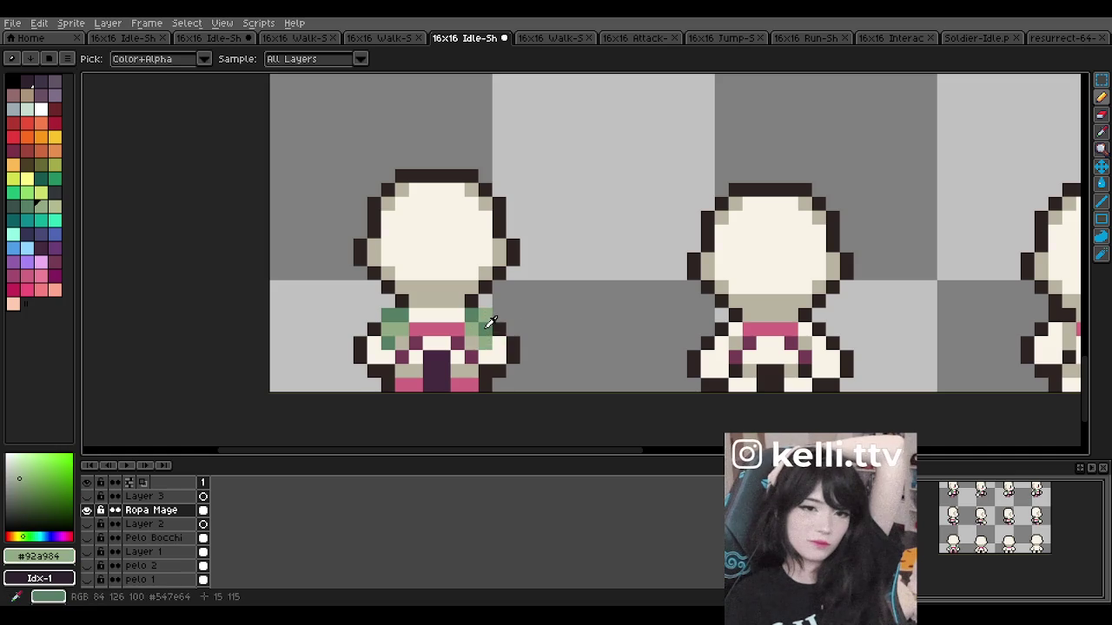
alt+click(488, 324)
click(390, 327)
click(388, 329)
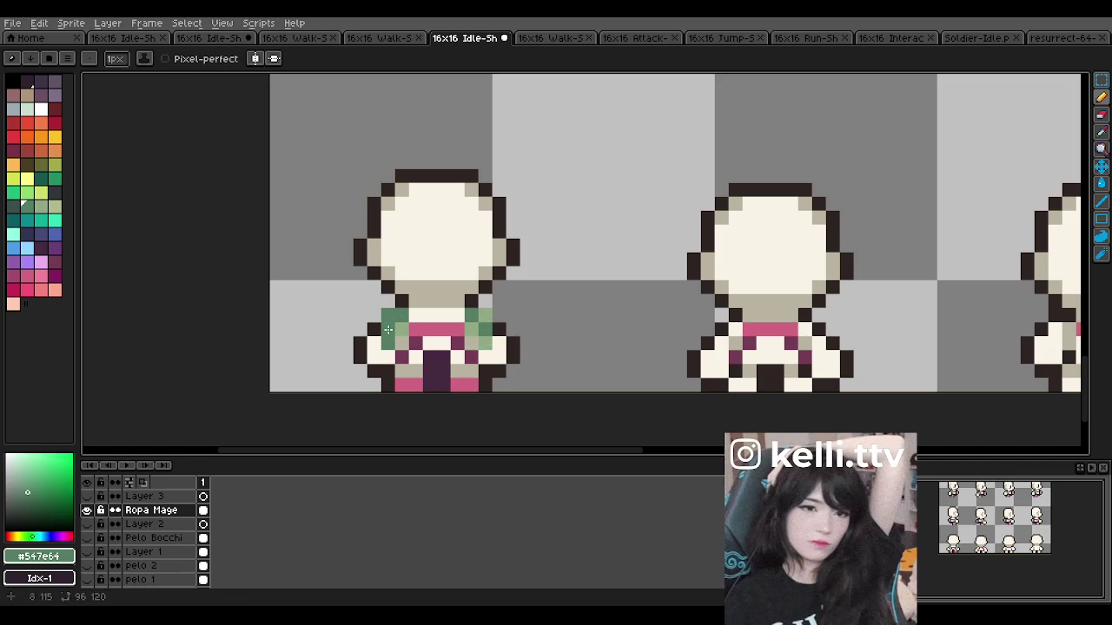
alt+click(402, 330)
click(392, 317)
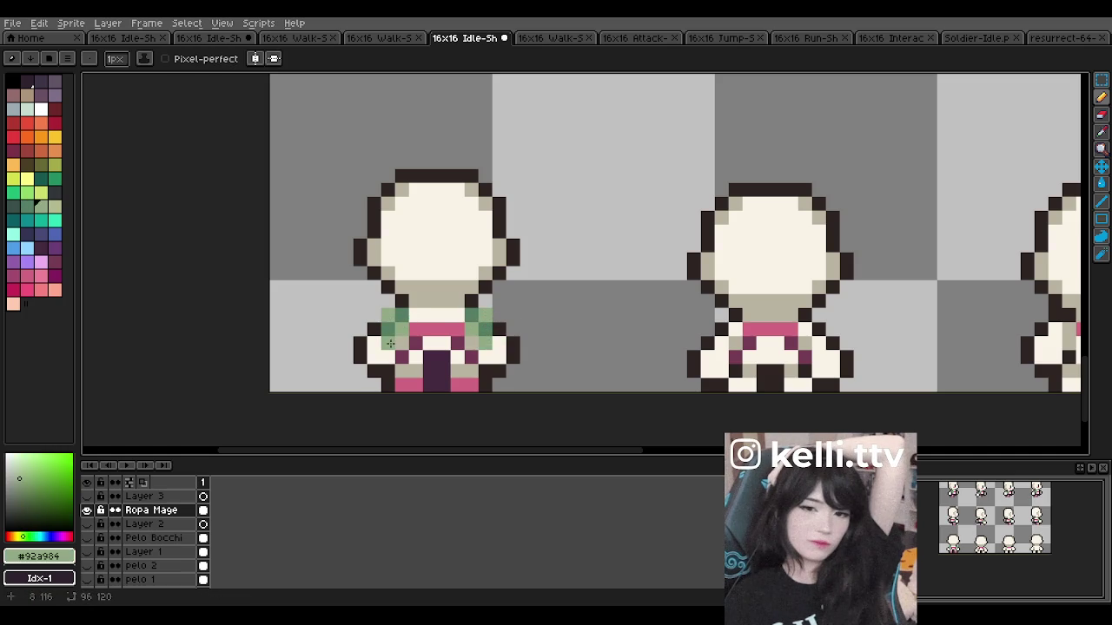
scroll(522, 278, down, 3)
scroll(521, 278, up, 3)
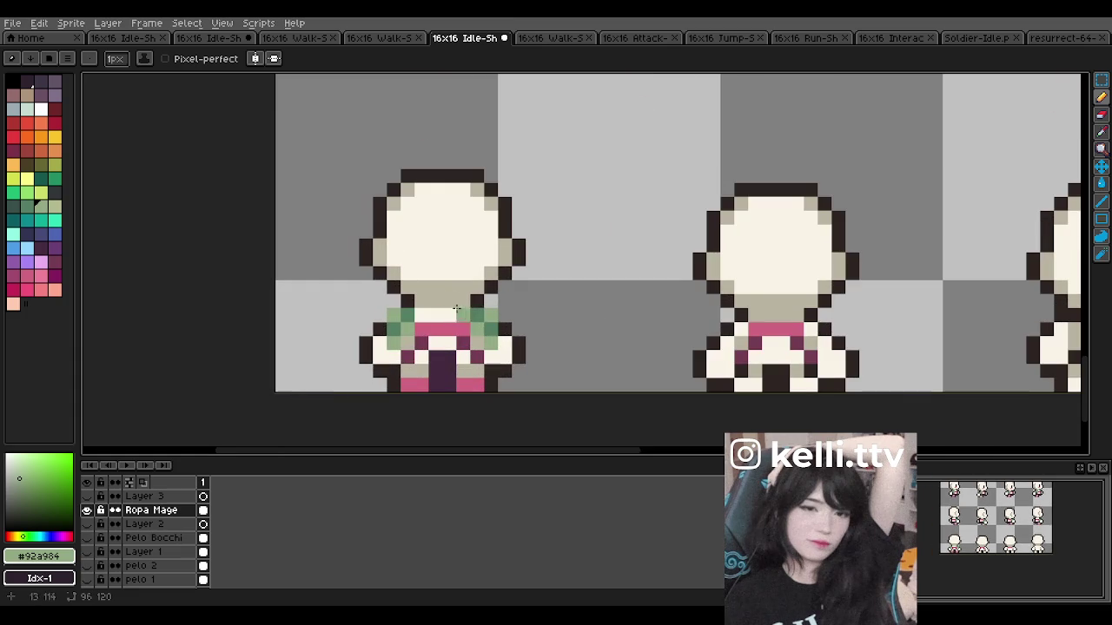
Step: Eyedrop the darkest teal #374e4a and add a shadow pixel to the shoulder
alt+click(482, 311)
scroll(525, 330, down, 3)
scroll(525, 330, down, 2)
scroll(514, 219, up, 3)
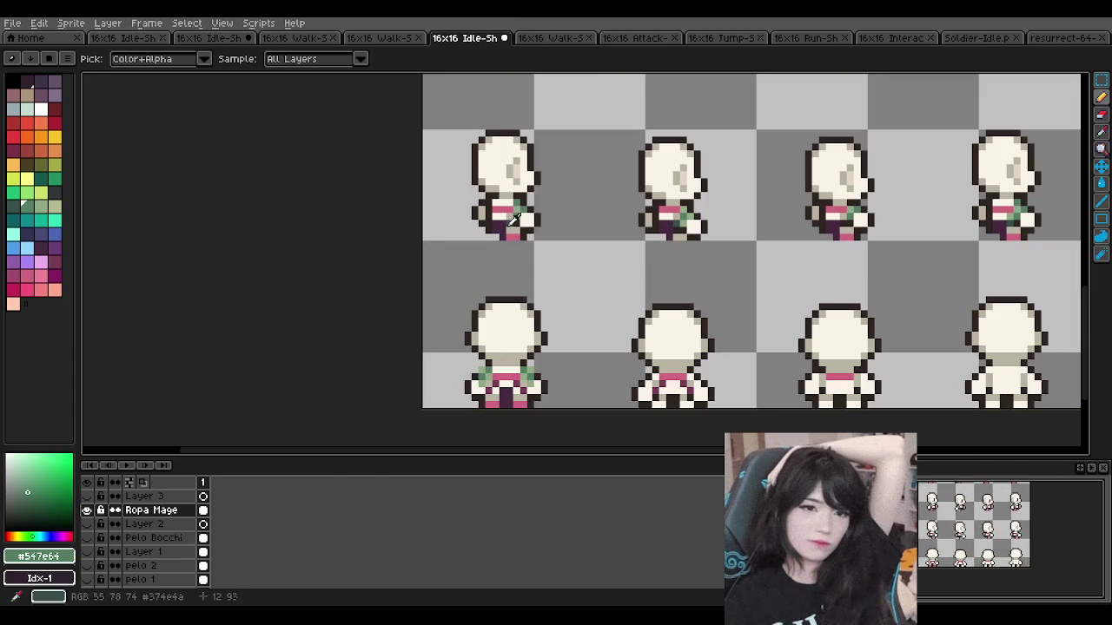
alt+click(514, 219)
scroll(489, 382, up, 2)
scroll(489, 382, up, 1)
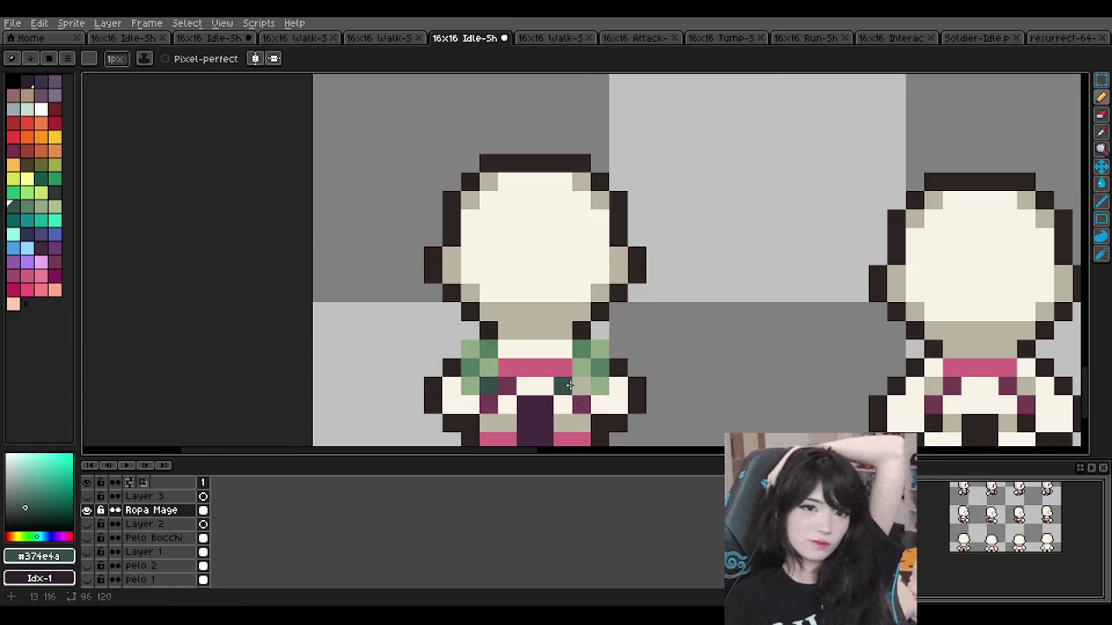
scroll(566, 348, down, 5)
scroll(586, 142, up, 4)
scroll(556, 173, up, 4)
Step: Review the shoulder shading zoomed in, then undo the last pencil strokes
scroll(529, 199, up, 1)
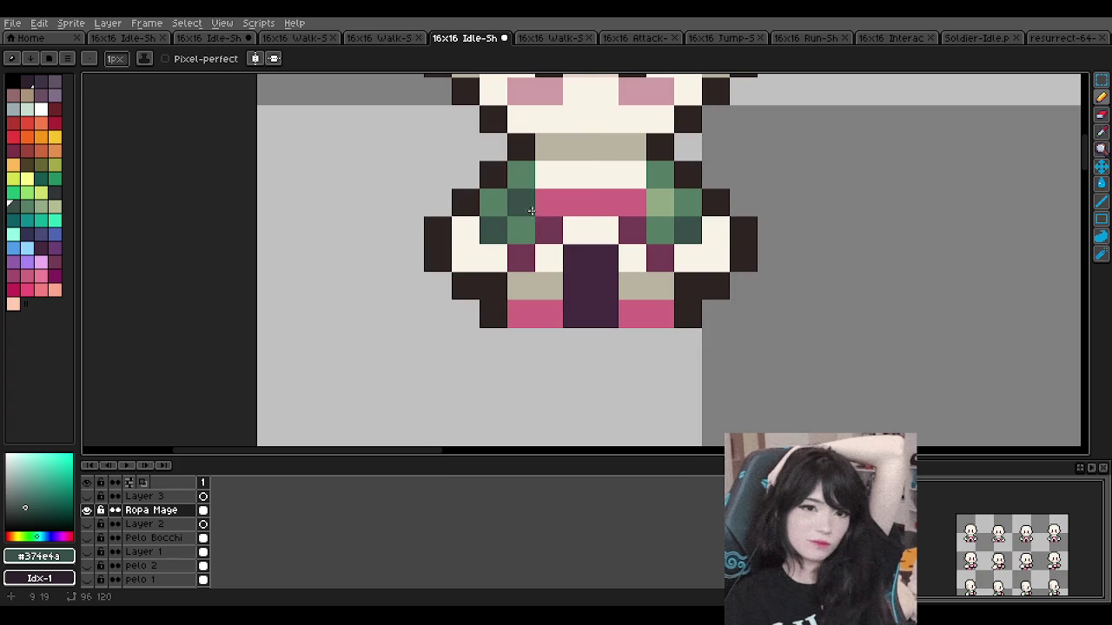
scroll(569, 202, down, 5)
scroll(566, 279, up, 2)
scroll(576, 368, down, 4)
scroll(582, 338, down, 3)
scroll(588, 314, up, 3)
scroll(588, 315, up, 2)
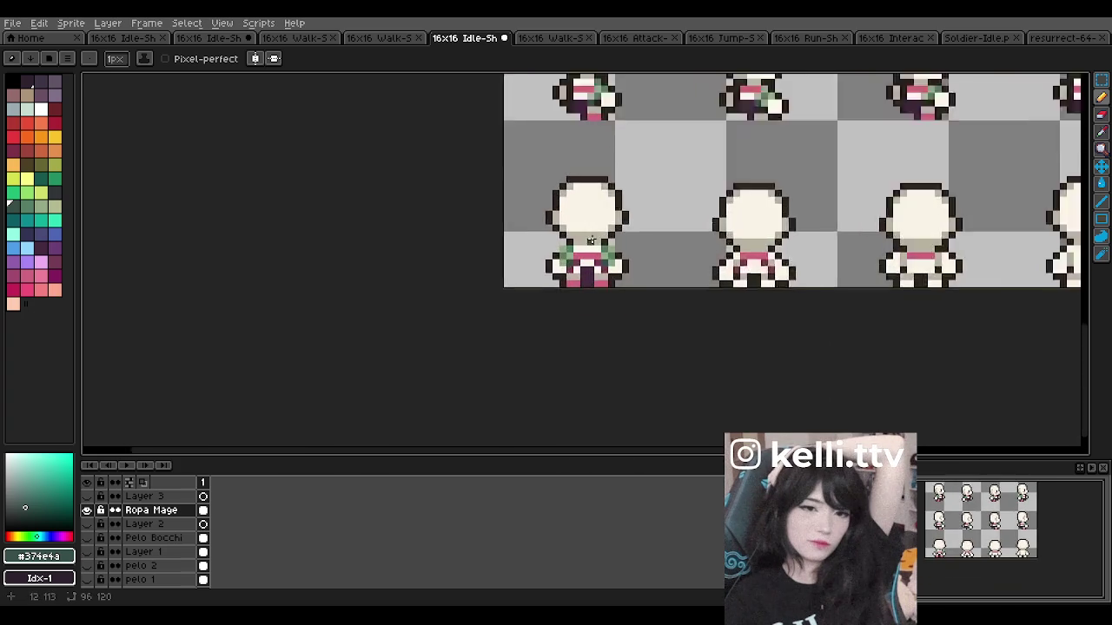
scroll(588, 314, up, 3)
key(ctrl+z)
key(ctrl+z)
key(ctrl+z)
key(ctrl+z)
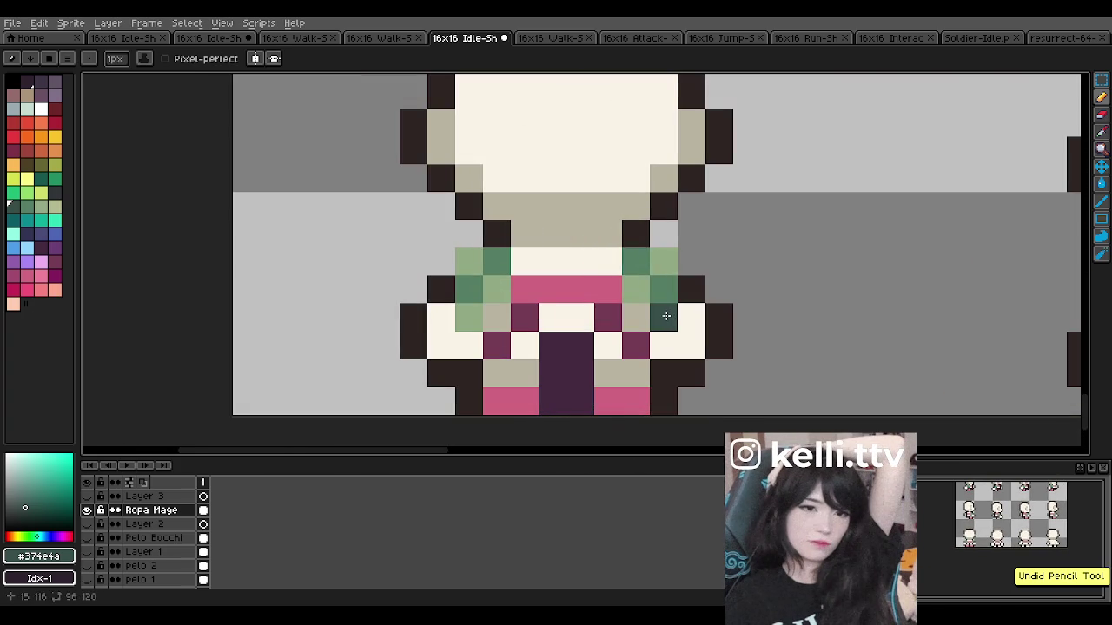
Step: Repaint the left shoulder to end in dark teal with mid green #547e64 beside the belt
click(469, 318)
alt+click(508, 299)
click(497, 318)
alt+click(479, 287)
click(636, 318)
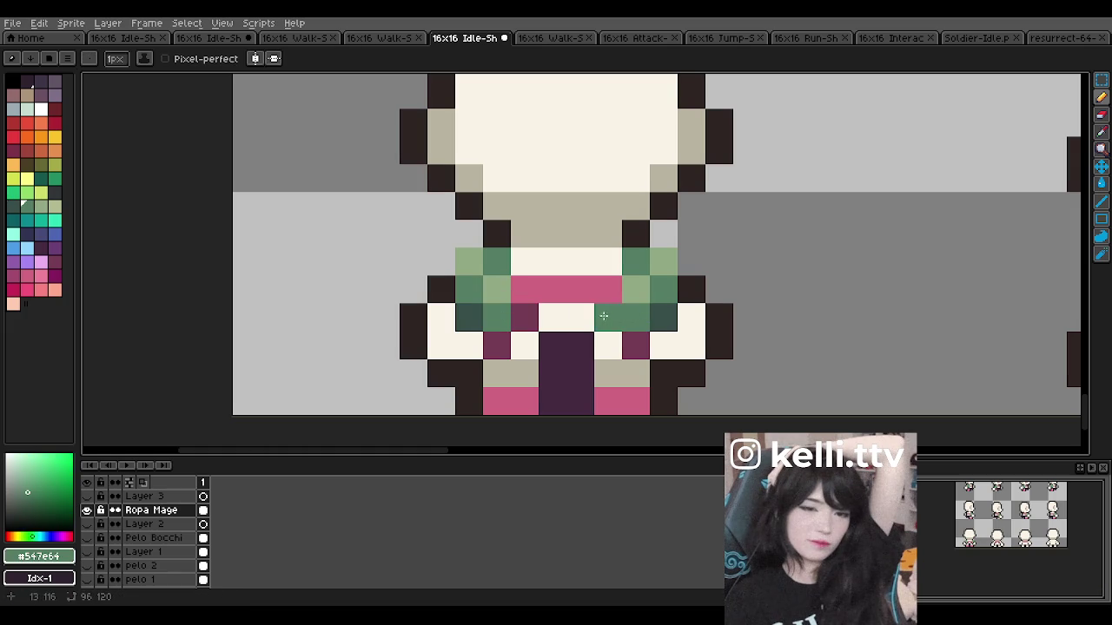
scroll(613, 317, down, 2)
scroll(599, 295, down, 1)
scroll(577, 260, down, 1)
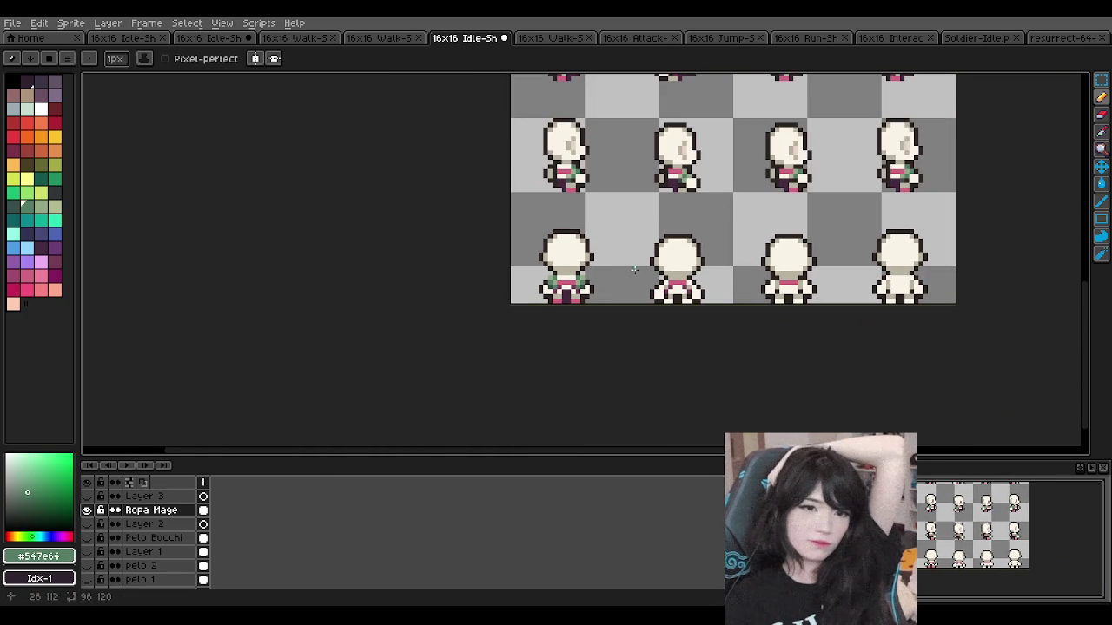
Step: Paint light and mid green shoulder pixels on both sides of the second sprite's pink band
scroll(680, 251, up, 2)
scroll(673, 279, up, 2)
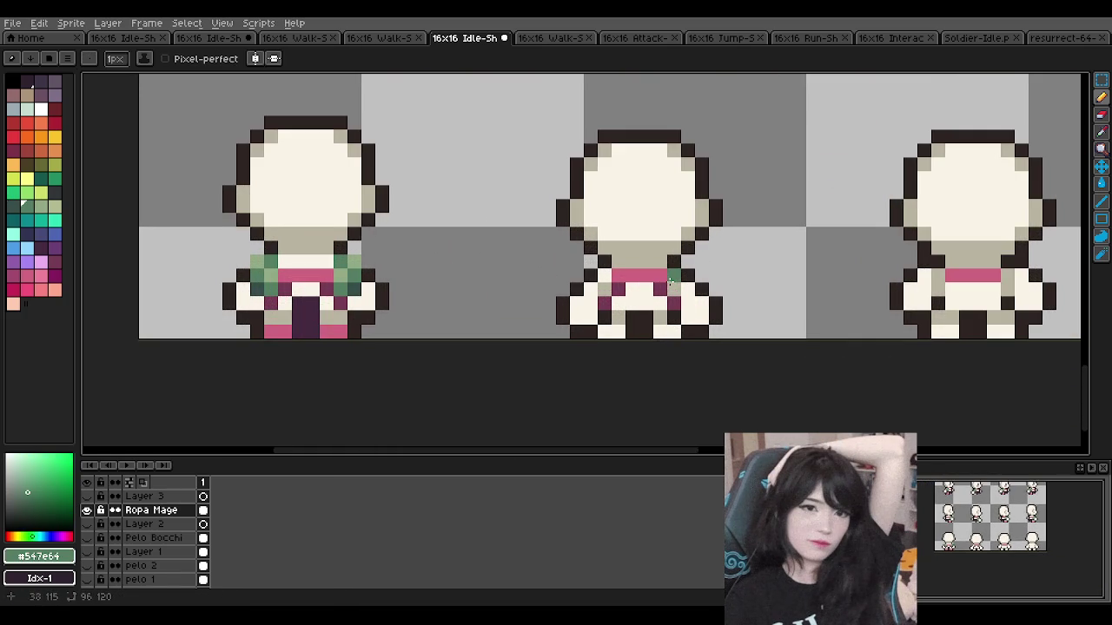
alt+click(344, 280)
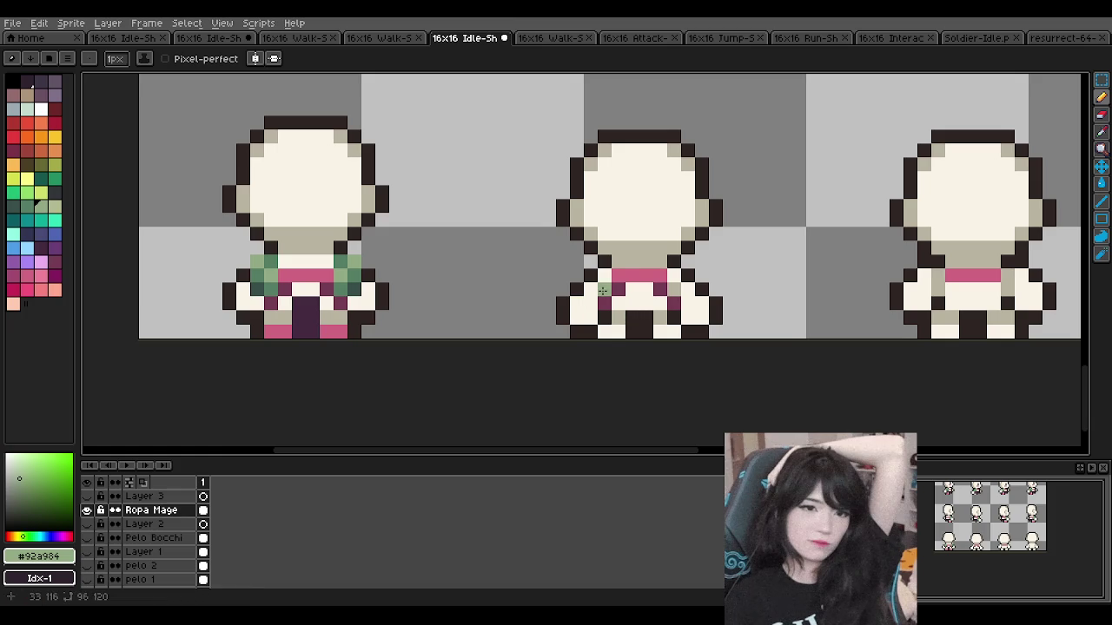
click(664, 278)
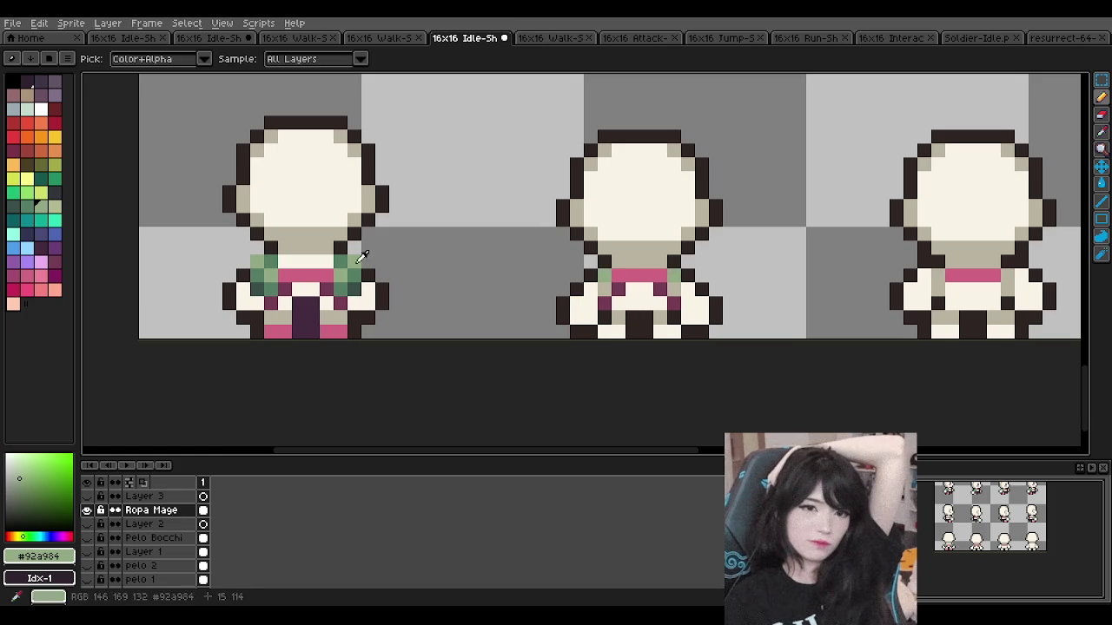
alt+click(355, 280)
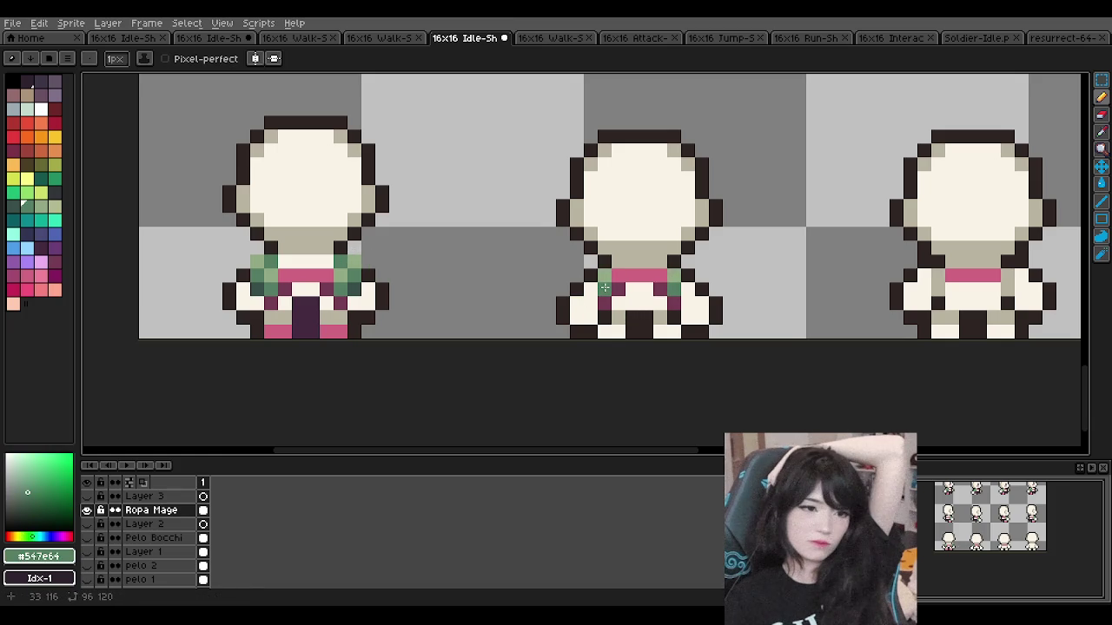
click(589, 276)
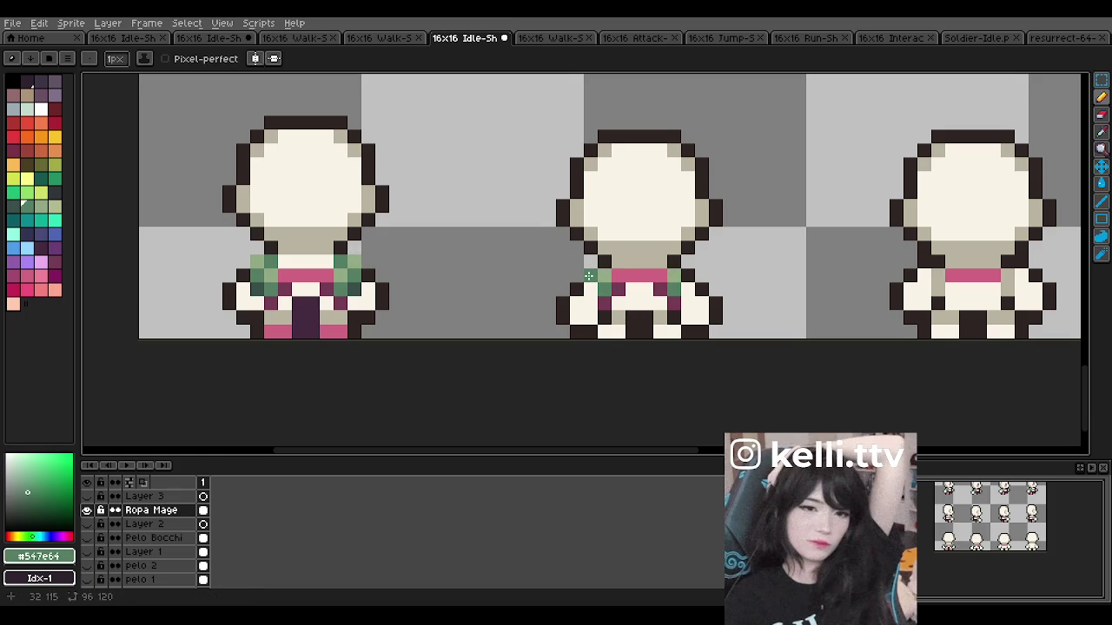
click(688, 276)
Step: Fill the second sprite's remaining shoulder pixels with light green, then sample the pink
alt+click(363, 289)
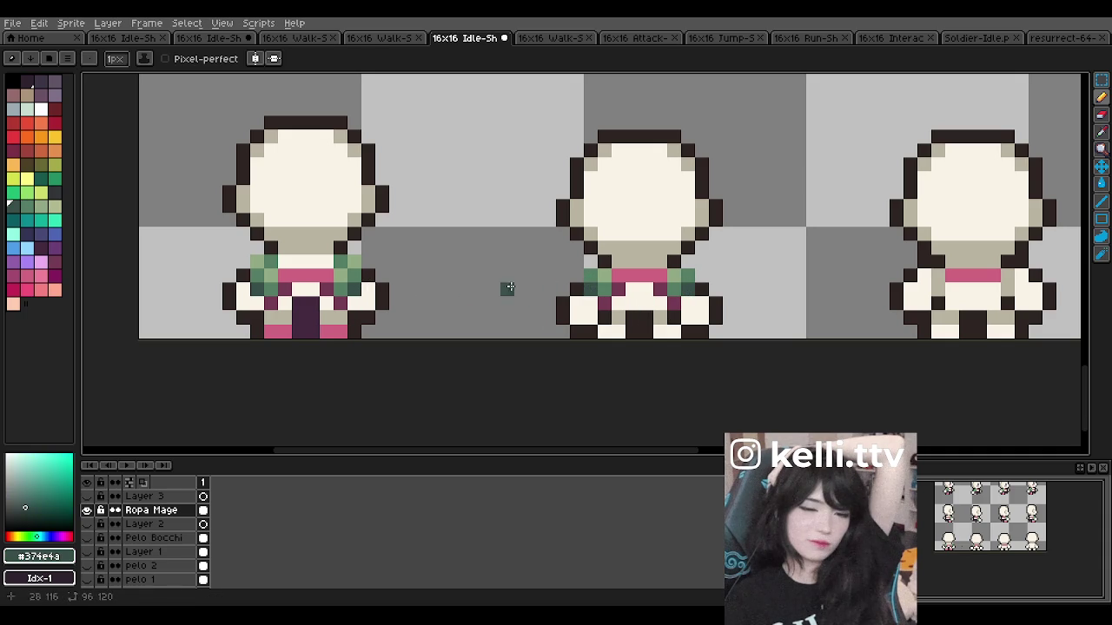
alt+click(359, 256)
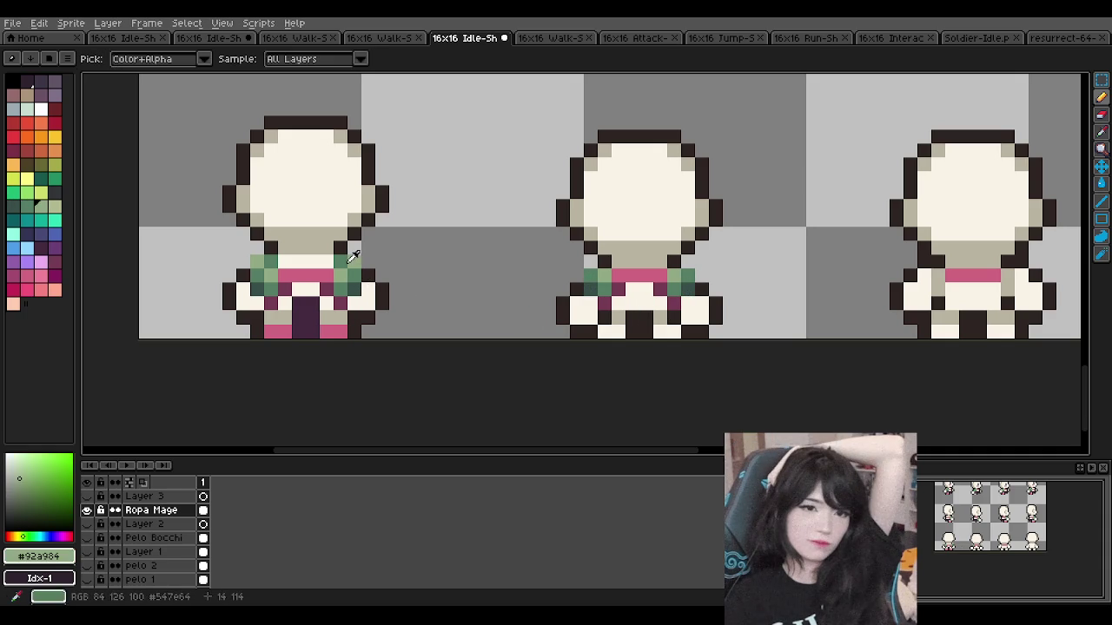
alt+click(346, 259)
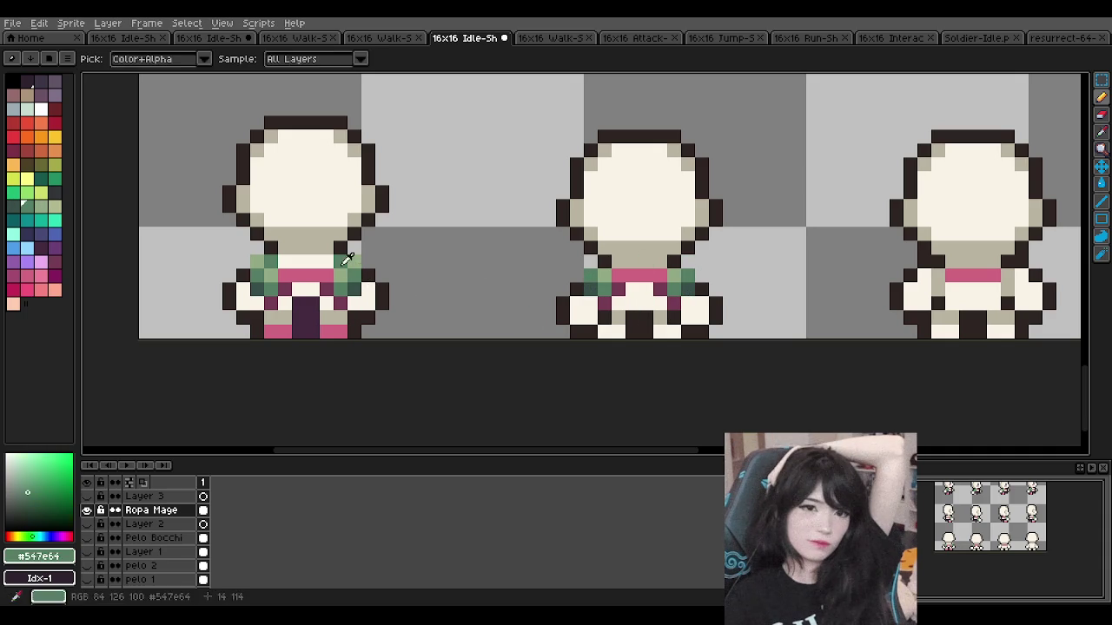
click(604, 261)
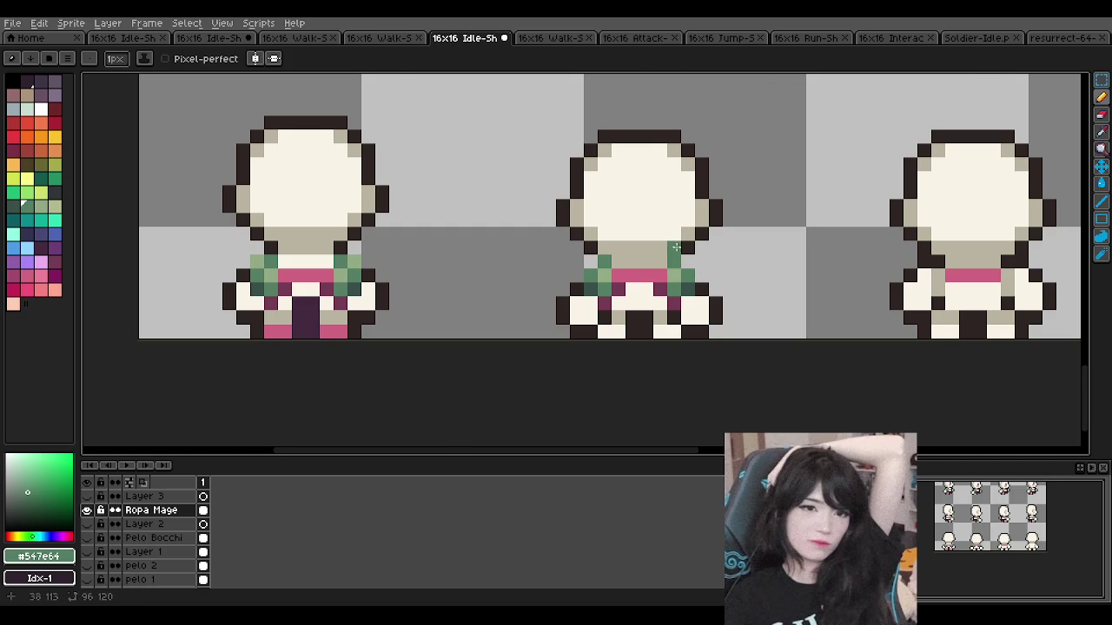
scroll(676, 258, down, 3)
scroll(674, 254, up, 1)
scroll(674, 251, up, 1)
scroll(673, 249, up, 2)
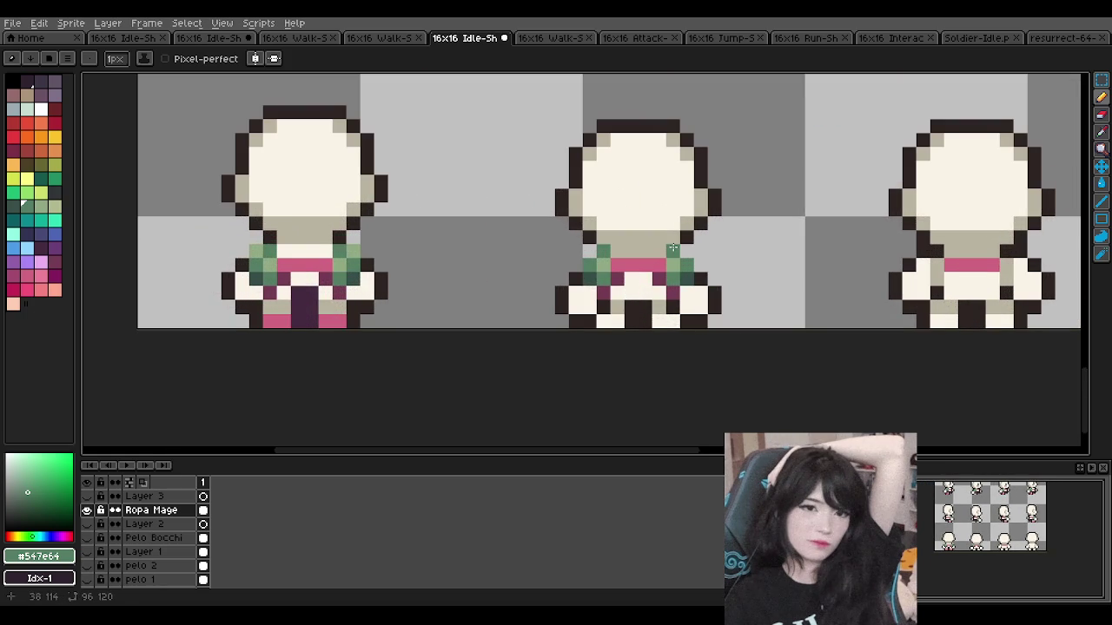
alt+click(332, 319)
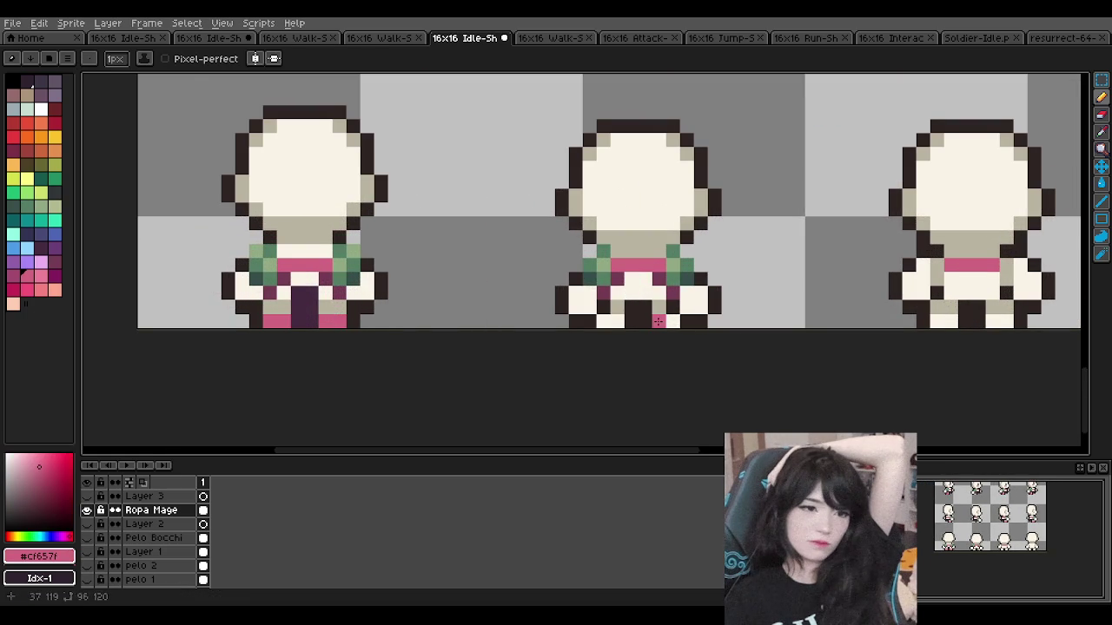
Step: Add dark plum pixels, sampled from the second sprite, to the third back-view sprite's shirt
scroll(573, 253, down, 1)
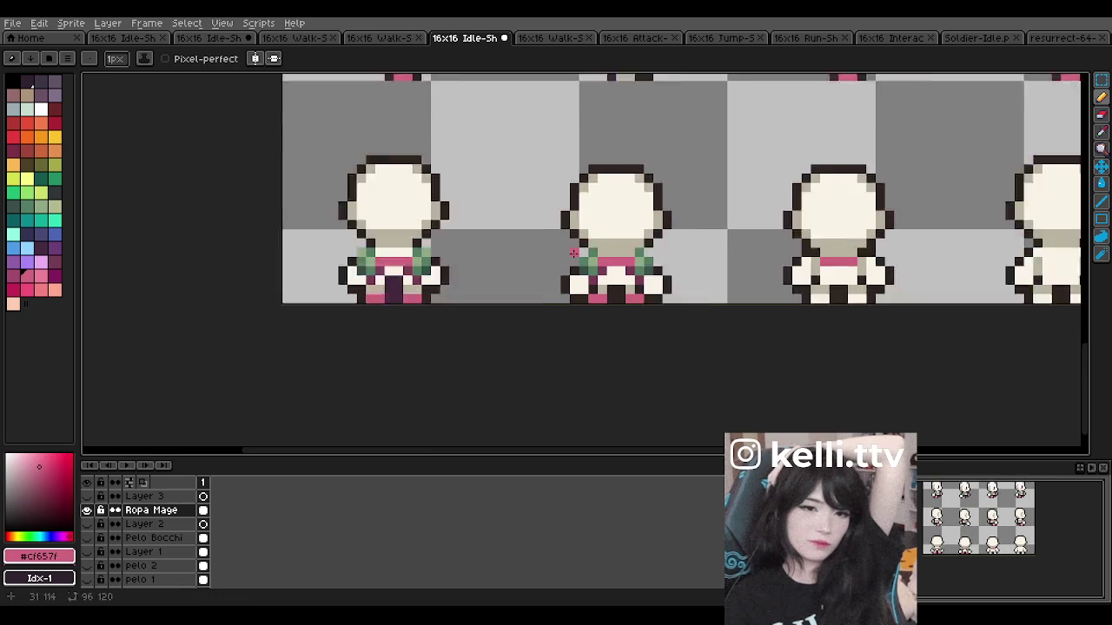
scroll(573, 253, down, 1)
scroll(631, 245, up, 1)
scroll(694, 253, down, 1)
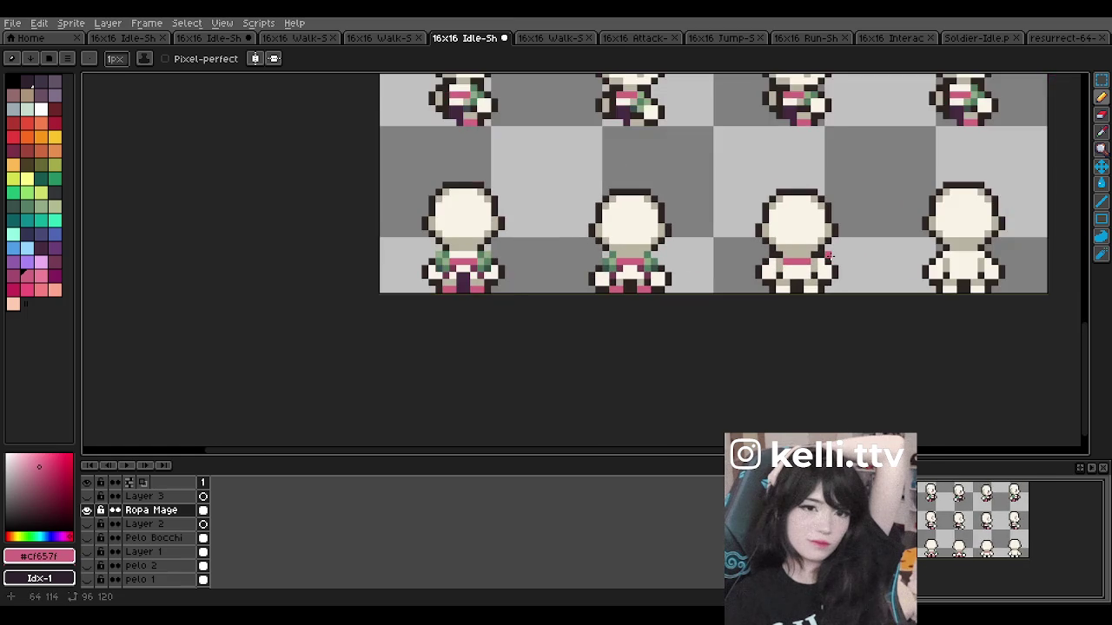
scroll(790, 261, up, 1)
scroll(791, 260, up, 1)
alt+click(786, 262)
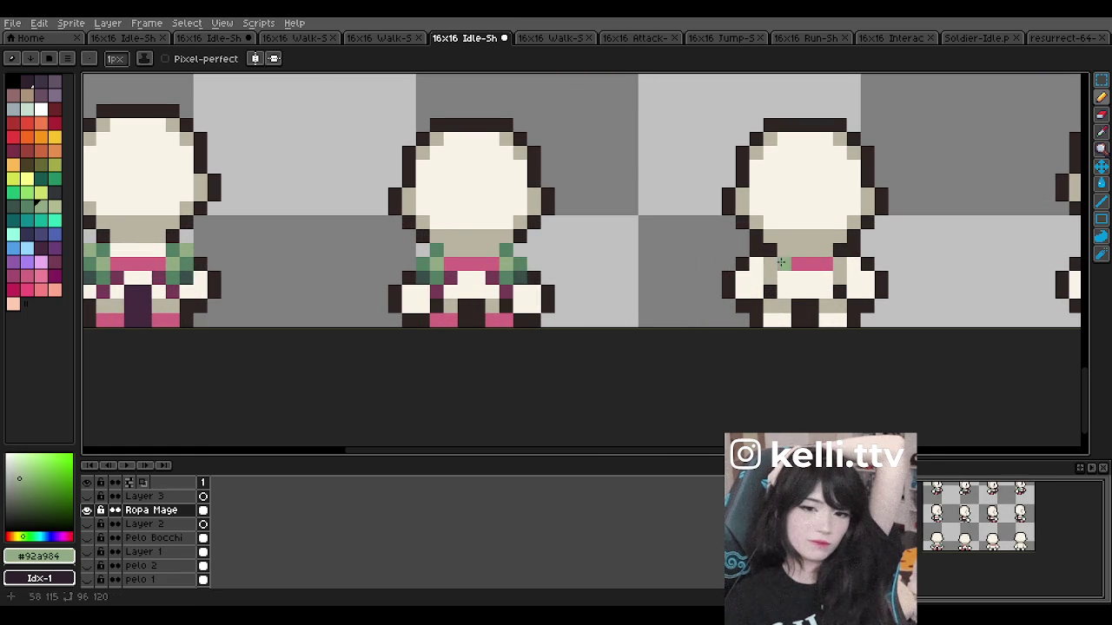
key(alt)
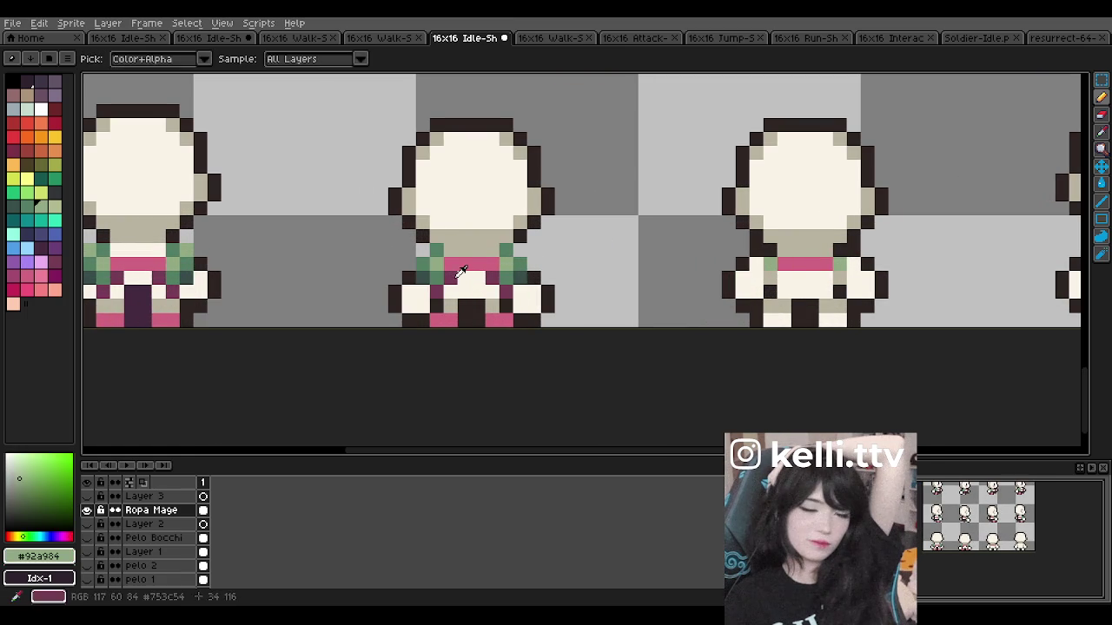
alt+click(460, 271)
click(784, 278)
click(769, 292)
click(839, 278)
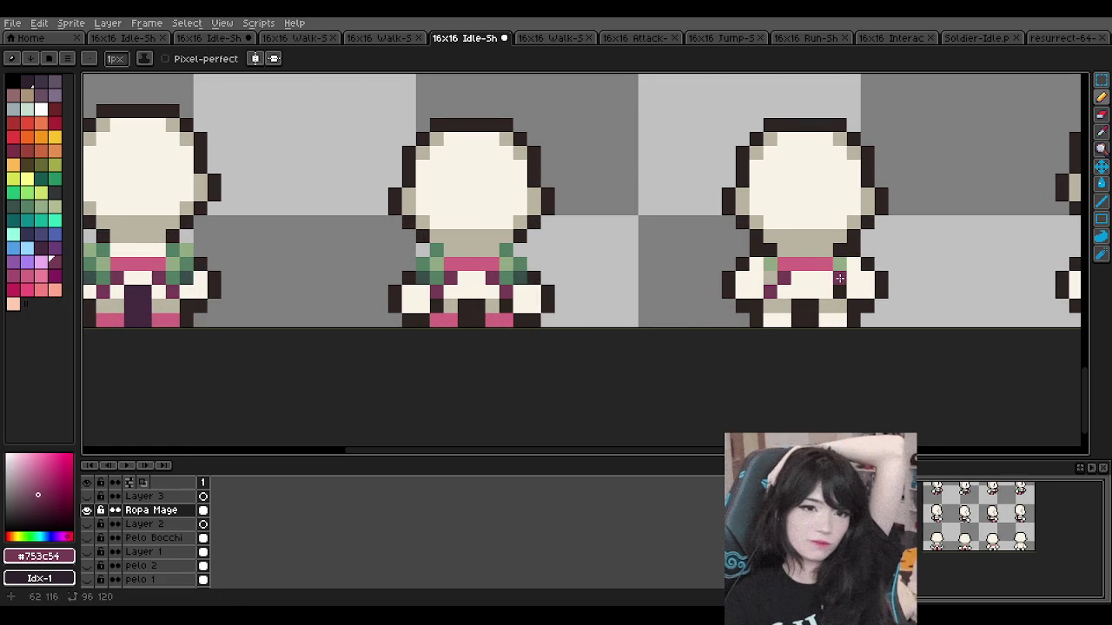
key(ctrl+z)
click(826, 278)
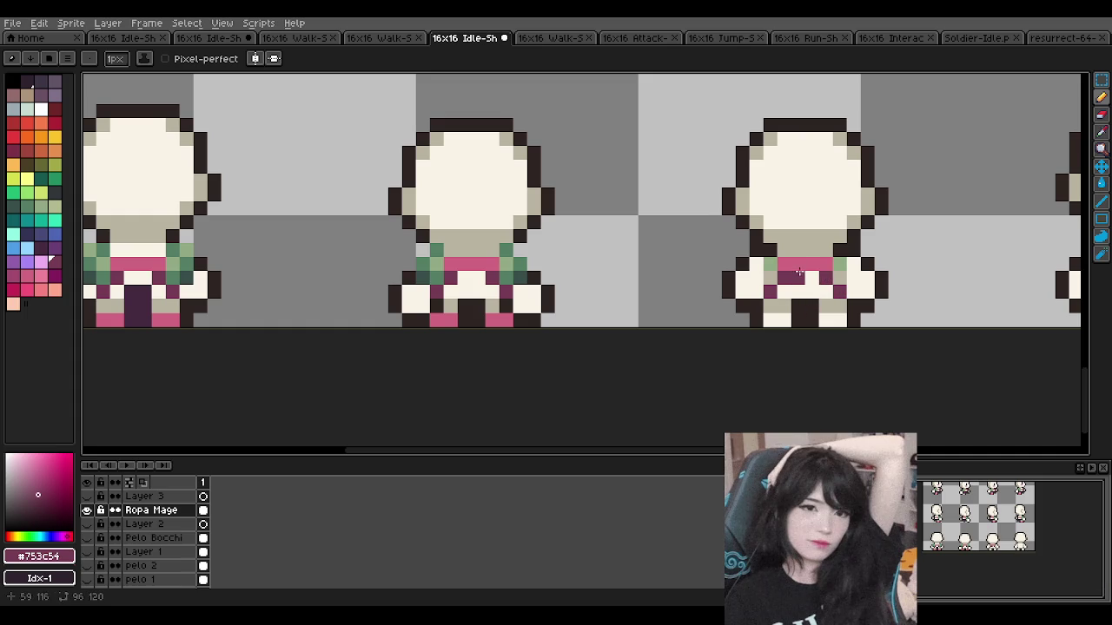
Step: Paint green pixels onto the third sprite's left and right shoulders
alt+click(800, 274)
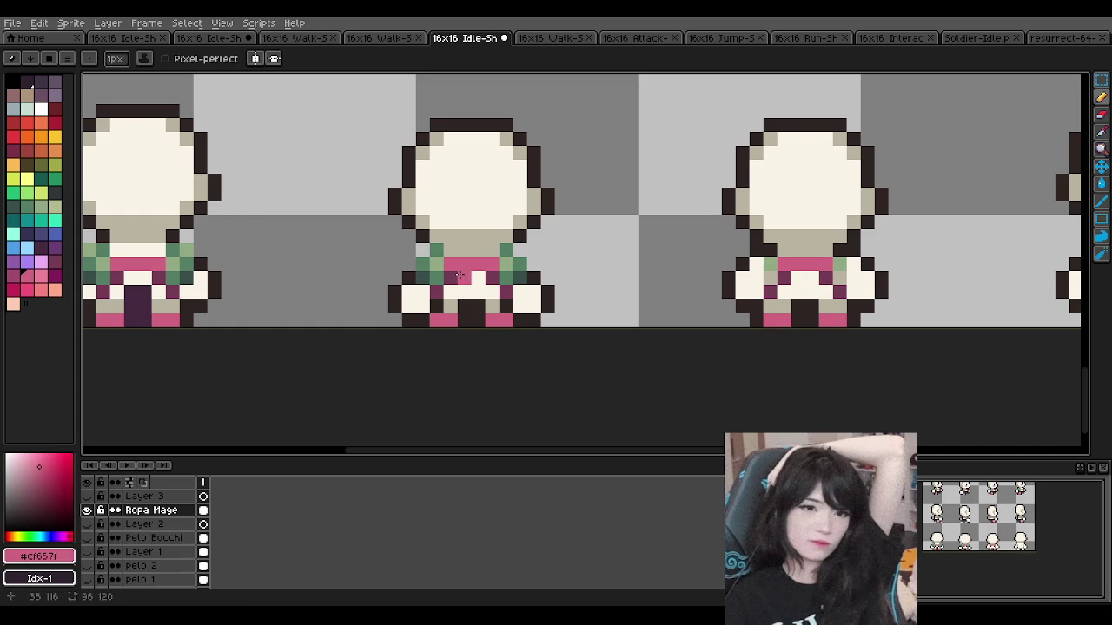
alt+click(506, 274)
click(852, 260)
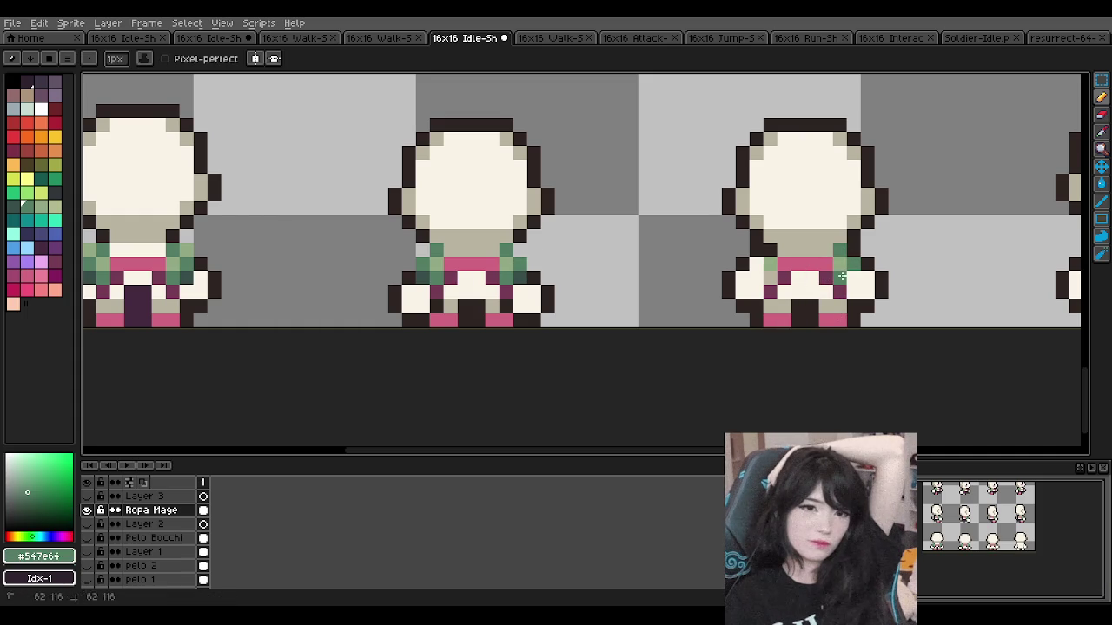
click(757, 265)
click(771, 264)
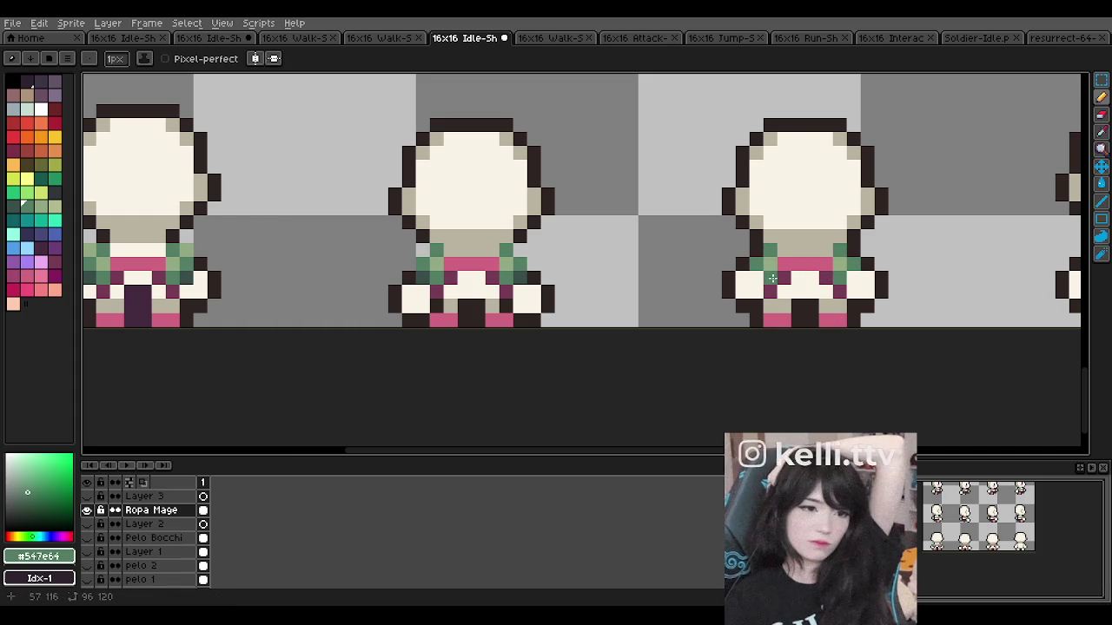
alt+click(771, 278)
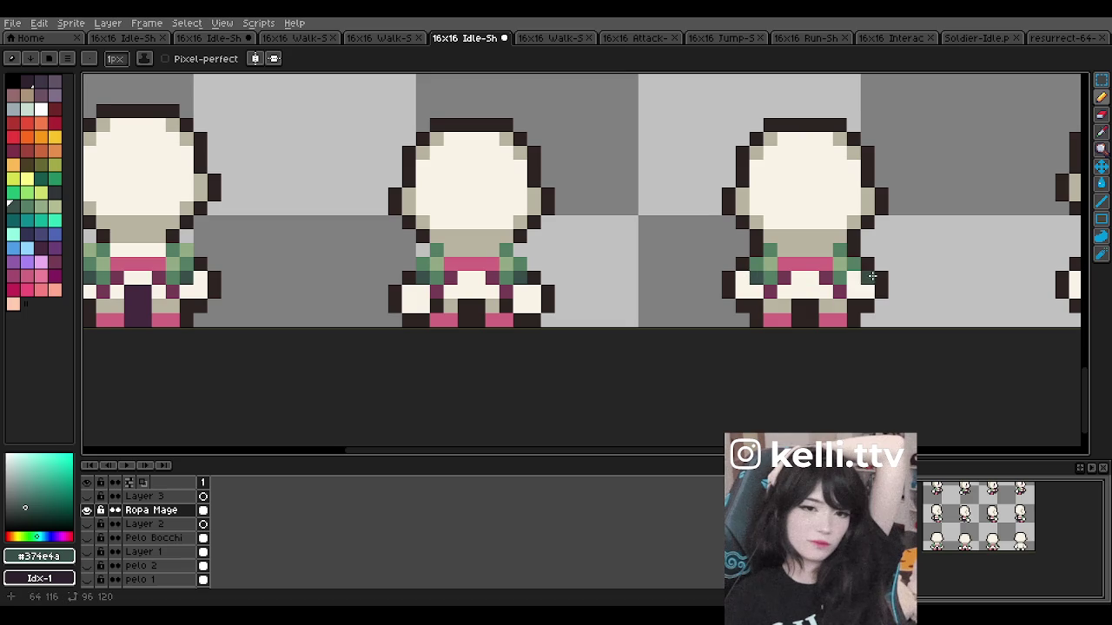
Step: Fill the missing sage-green #92a984 pixel on the third sprite's robe shoulder
scroll(871, 276, down, 1)
scroll(690, 218, down, 2)
scroll(533, 229, up, 1)
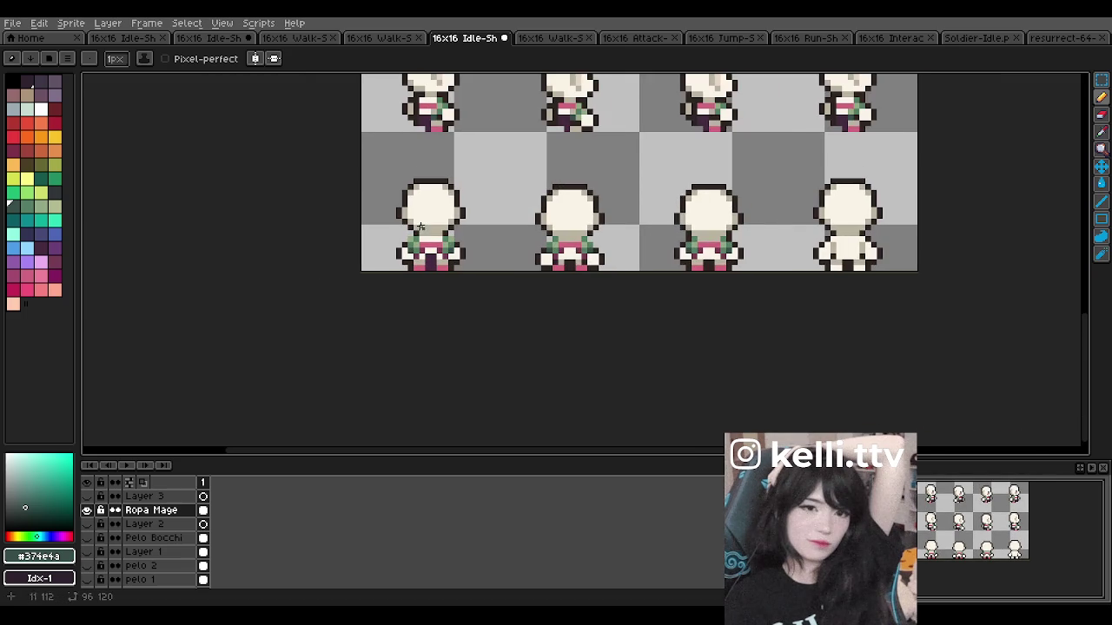
scroll(641, 212, up, 1)
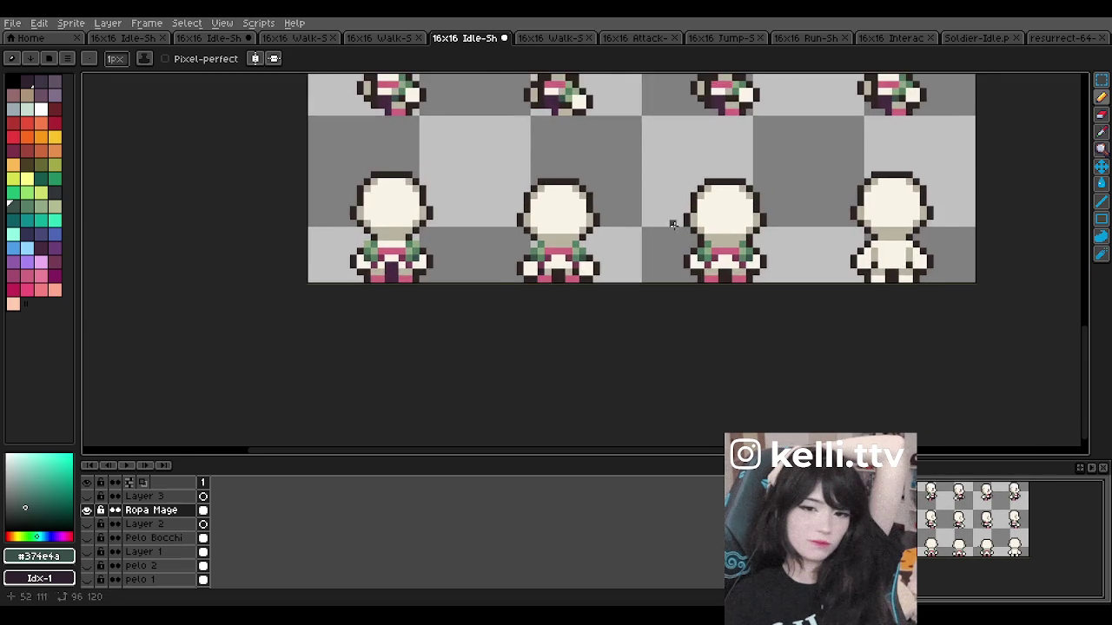
scroll(640, 213, up, 3)
alt+click(724, 261)
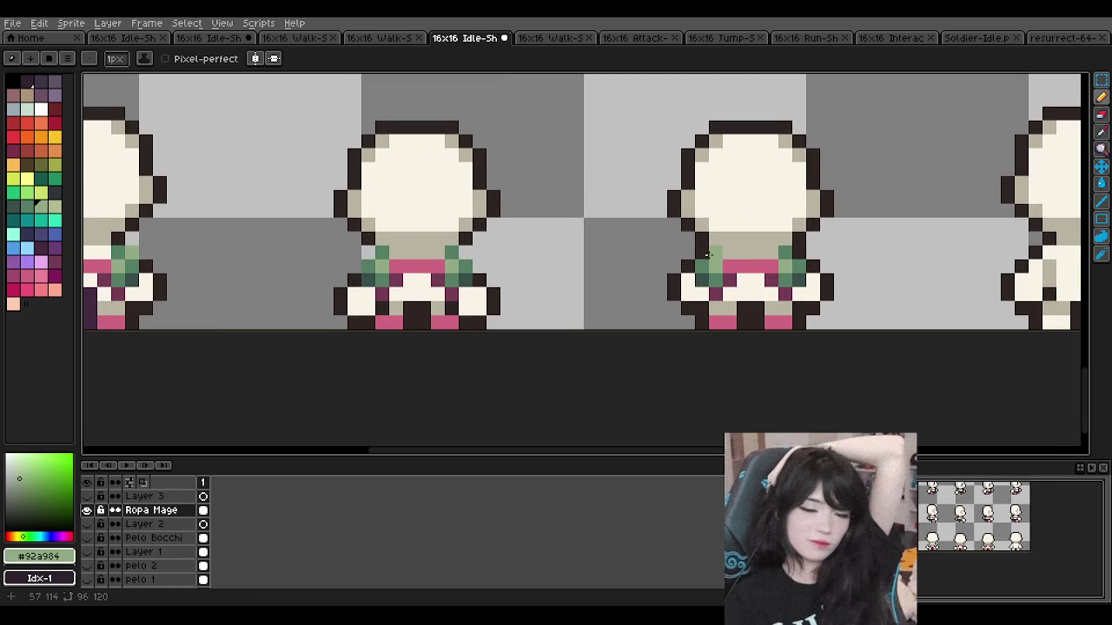
scroll(713, 249, down, 2)
scroll(636, 235, up, 1)
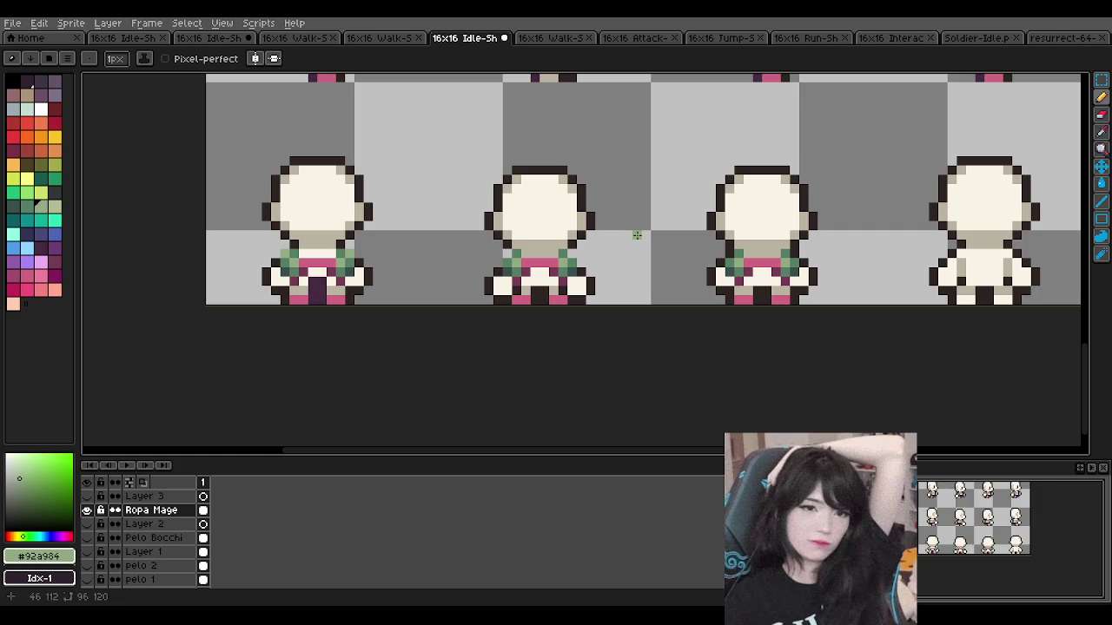
click(729, 253)
scroll(317, 224, up, 1)
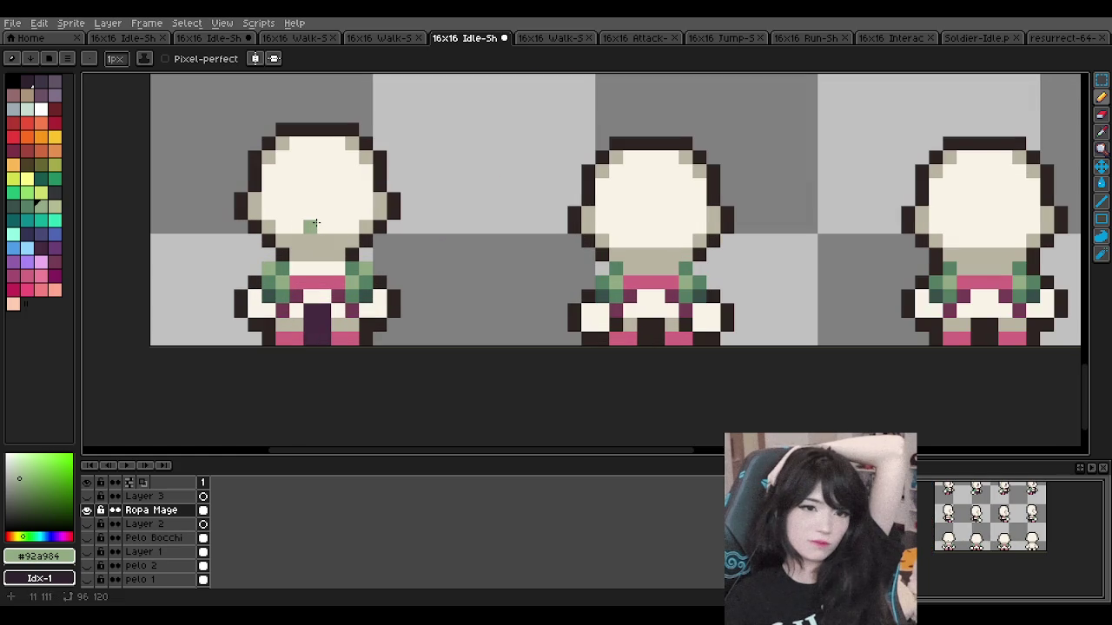
scroll(316, 223, down, 1)
scroll(782, 258, up, 3)
scroll(617, 254, down, 2)
scroll(608, 235, down, 1)
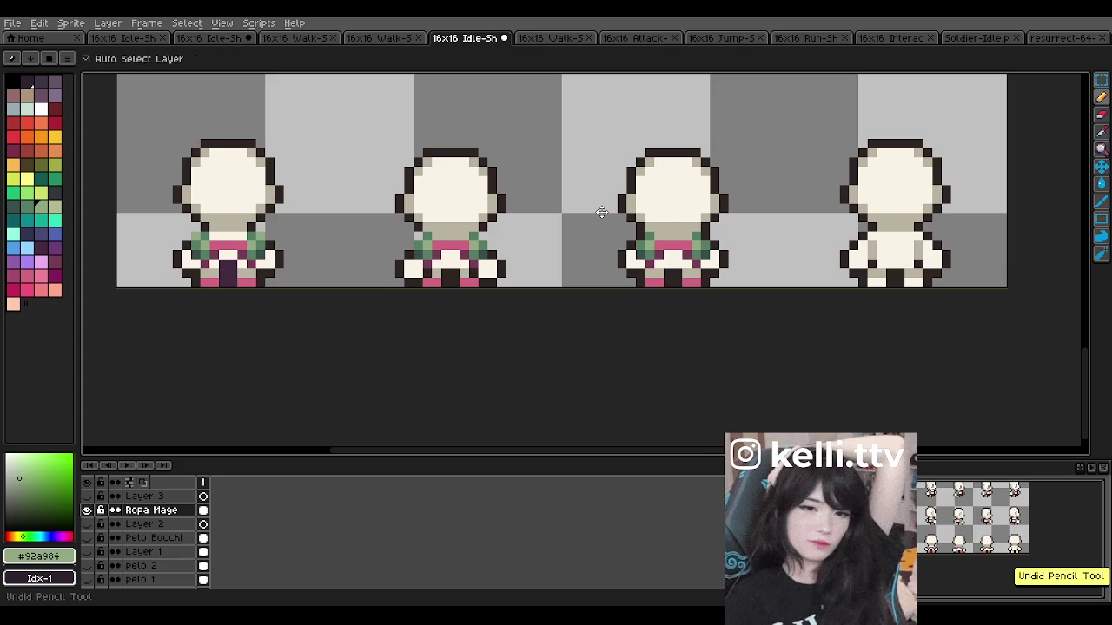
scroll(192, 227, up, 2)
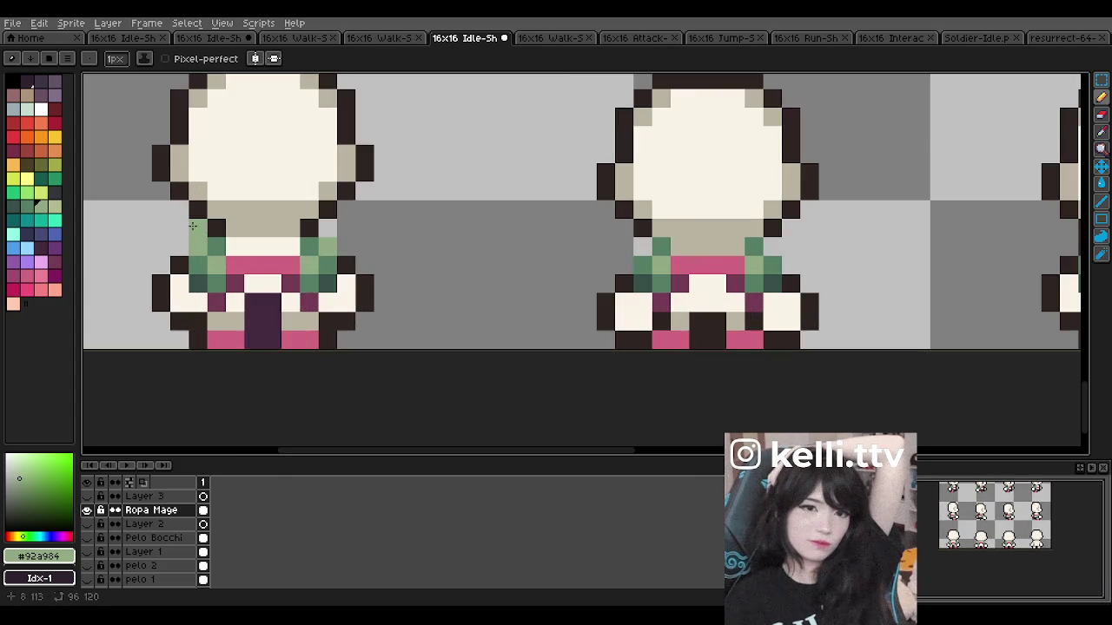
Step: Switch to the Eraser tool and look over the sprites for stray pixels
click(1101, 114)
scroll(430, 211, down, 3)
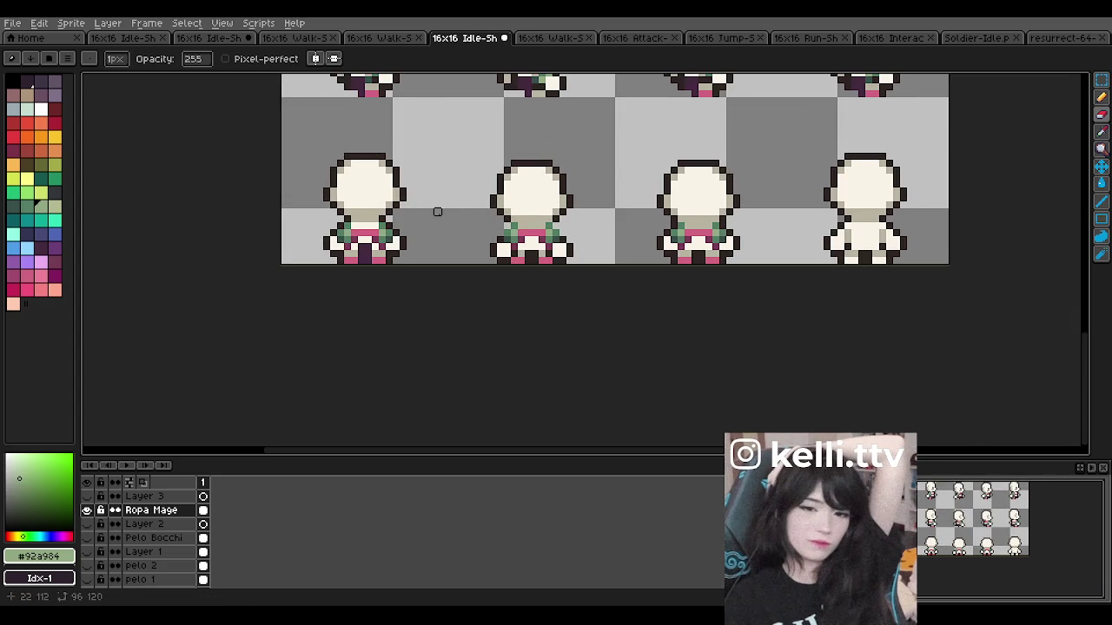
scroll(444, 211, down, 1)
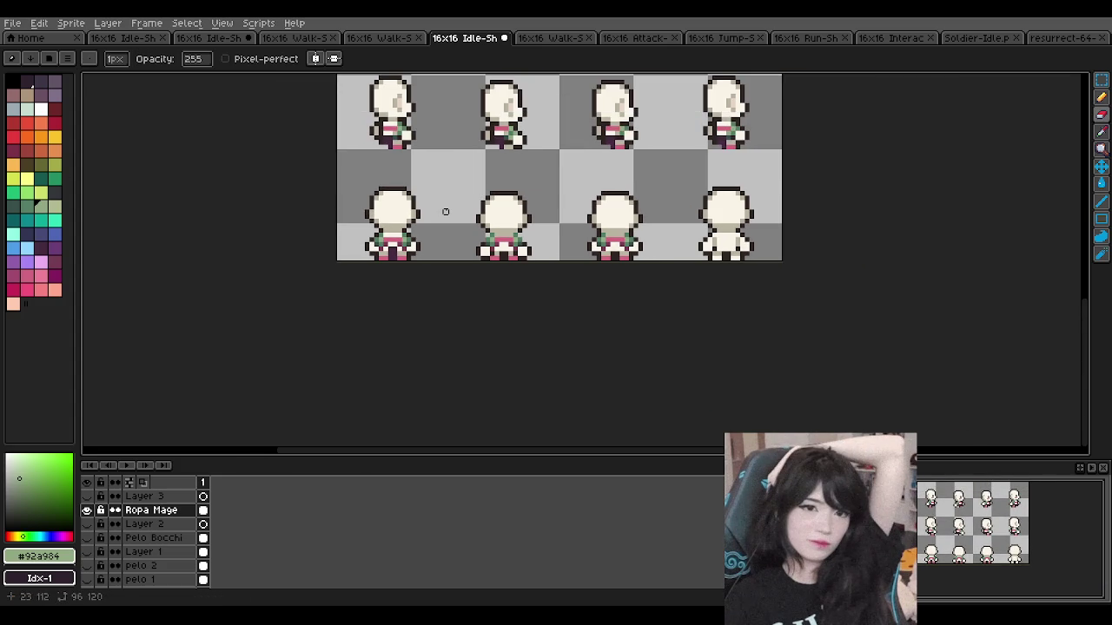
scroll(427, 218, down, 1)
scroll(432, 117, up, 3)
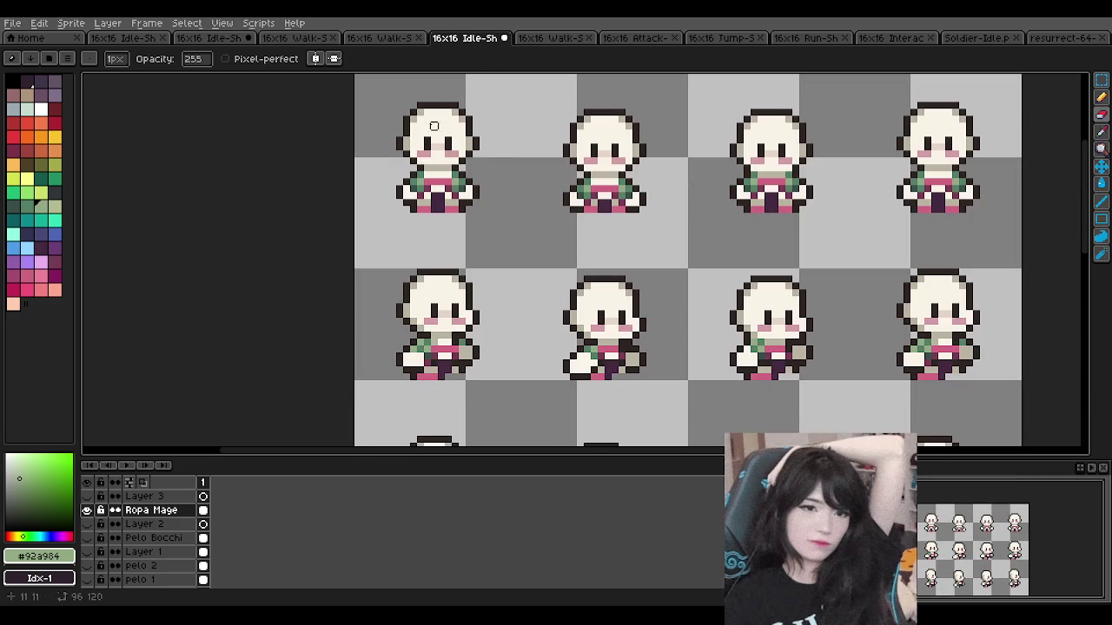
scroll(442, 168, down, 2)
scroll(441, 168, down, 1)
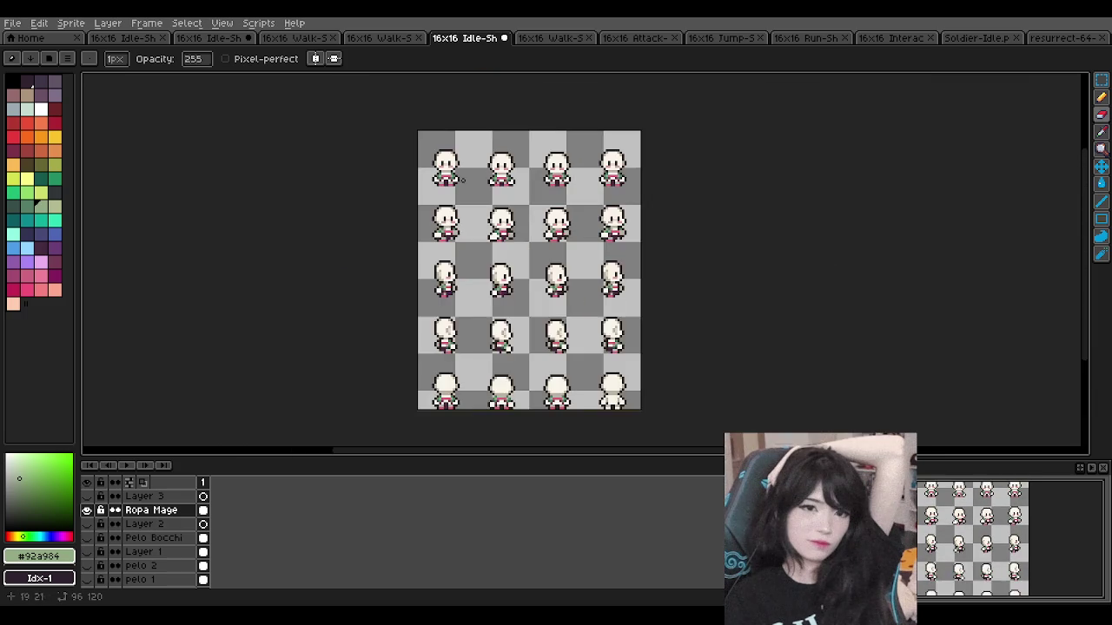
scroll(566, 393, up, 3)
scroll(566, 392, up, 1)
scroll(566, 392, down, 2)
scroll(293, 417, up, 1)
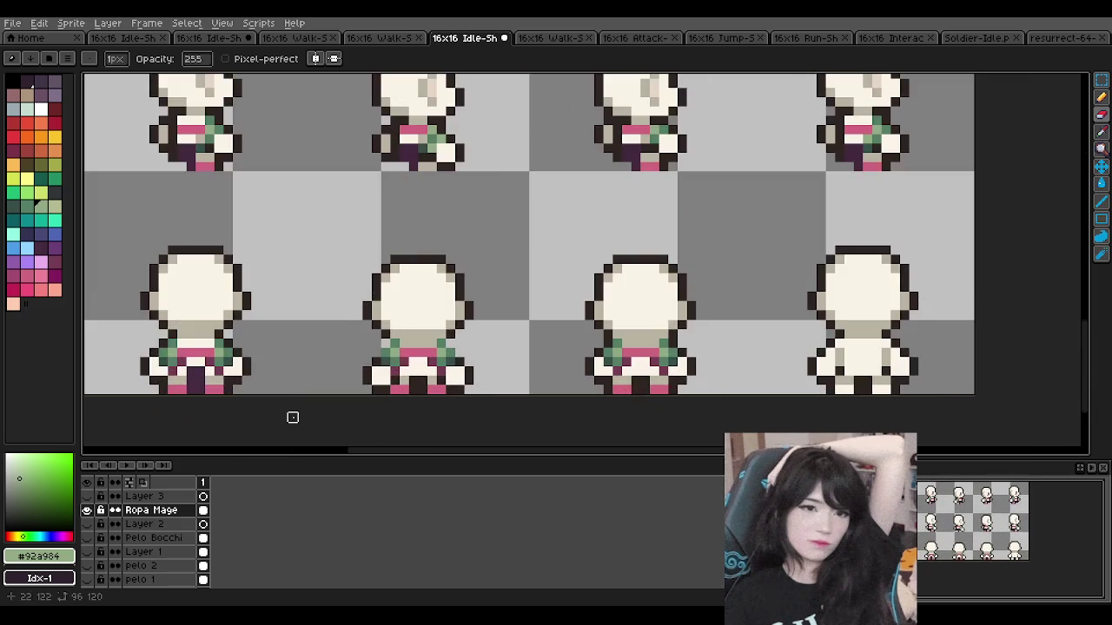
scroll(310, 397, up, 2)
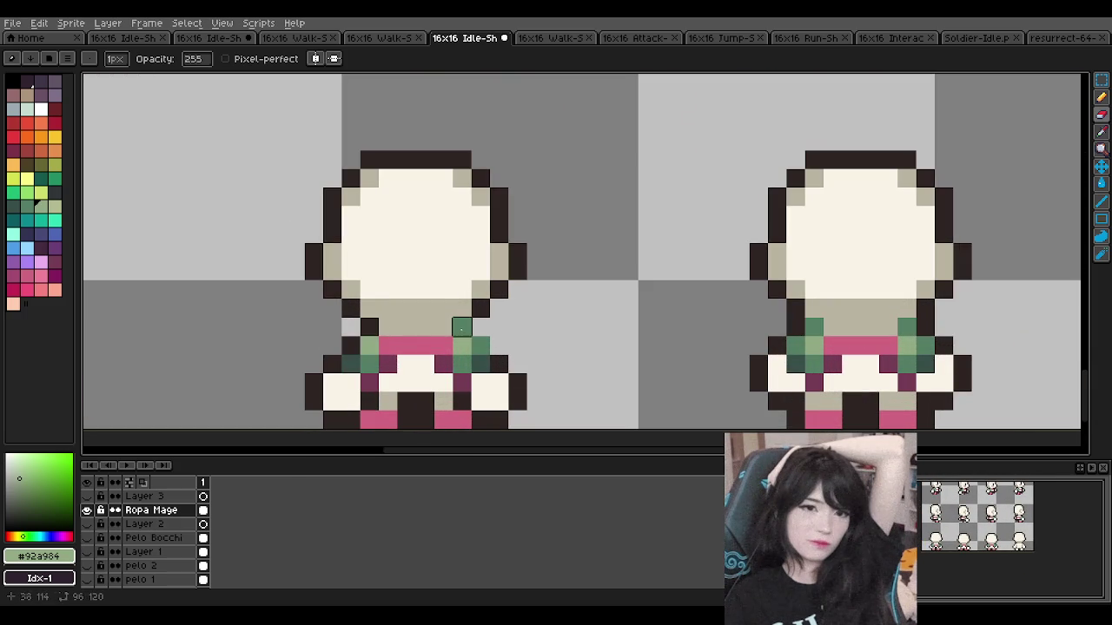
scroll(367, 326, down, 3)
scroll(354, 320, up, 1)
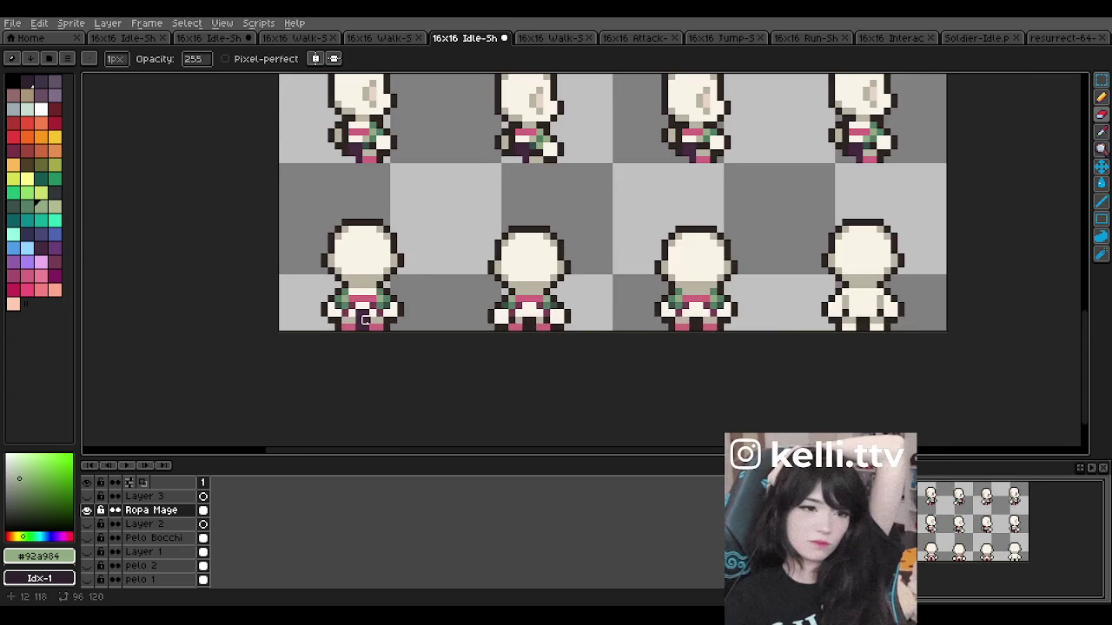
scroll(354, 319, up, 1)
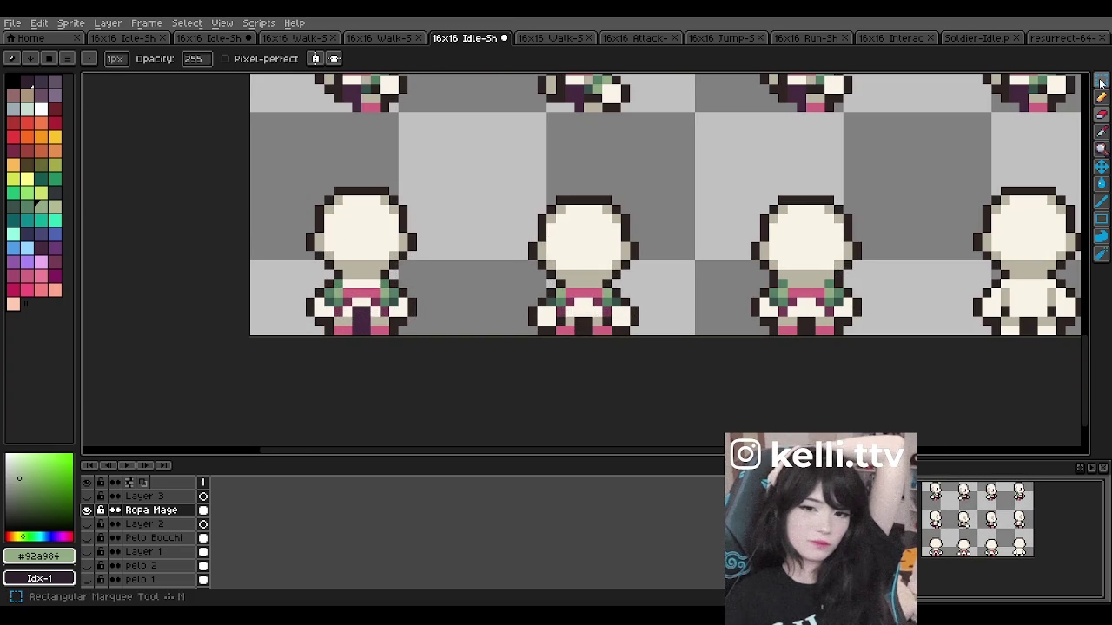
Step: Copy the first back-view sprite's robe onto the bare bottom-right sprite
key(m)
drag(303, 258, 429, 337)
scroll(512, 344, down, 2)
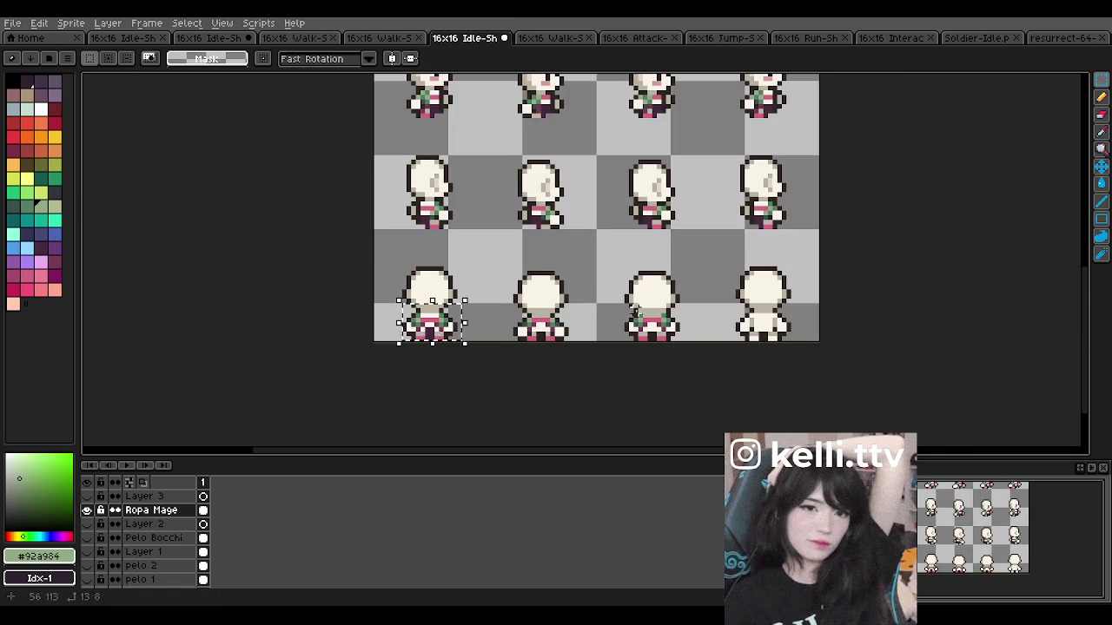
click(436, 328)
mouse_move(437, 329)
mouse_down()
mouse_move(720, 317)
mouse_move(769, 329)
mouse_up()
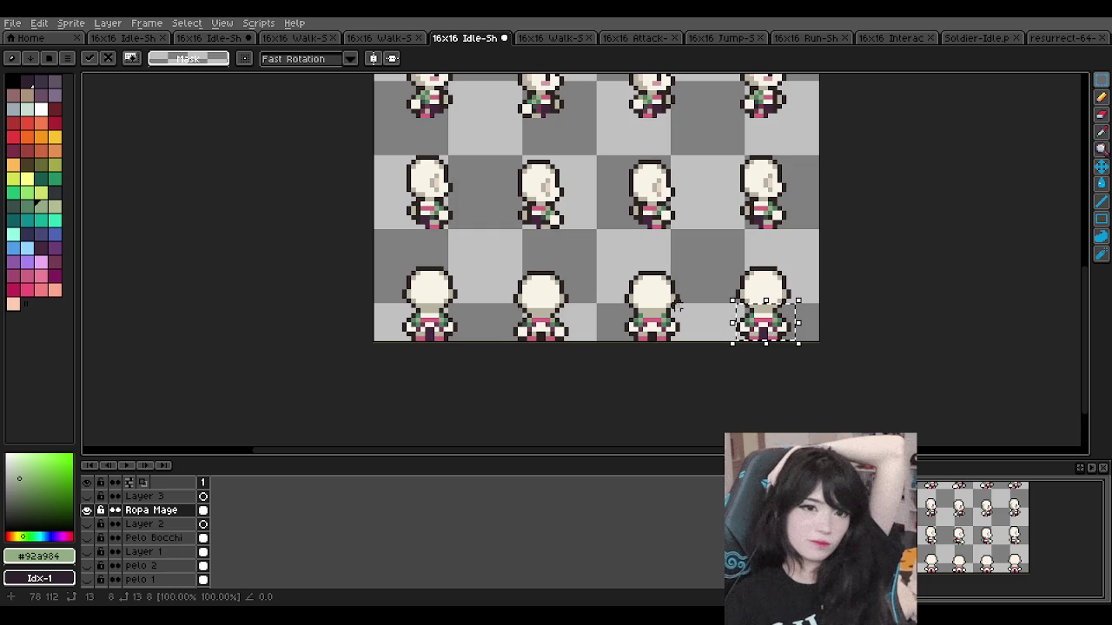
key(Return)
scroll(647, 260, down, 5)
scroll(627, 263, up, 4)
scroll(625, 263, up, 1)
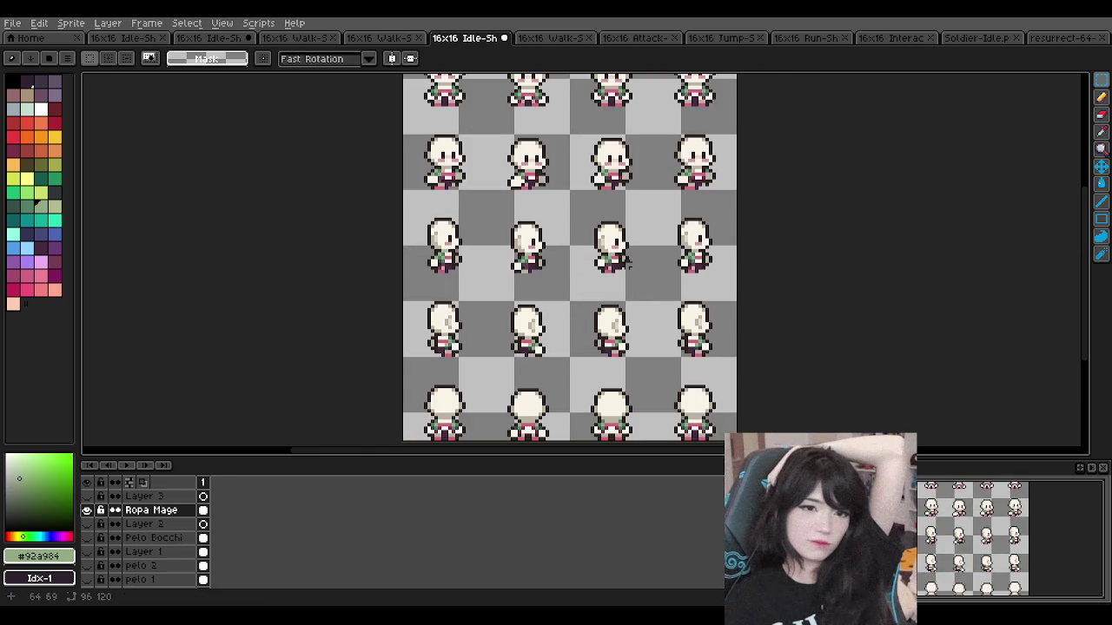
scroll(556, 417, up, 1)
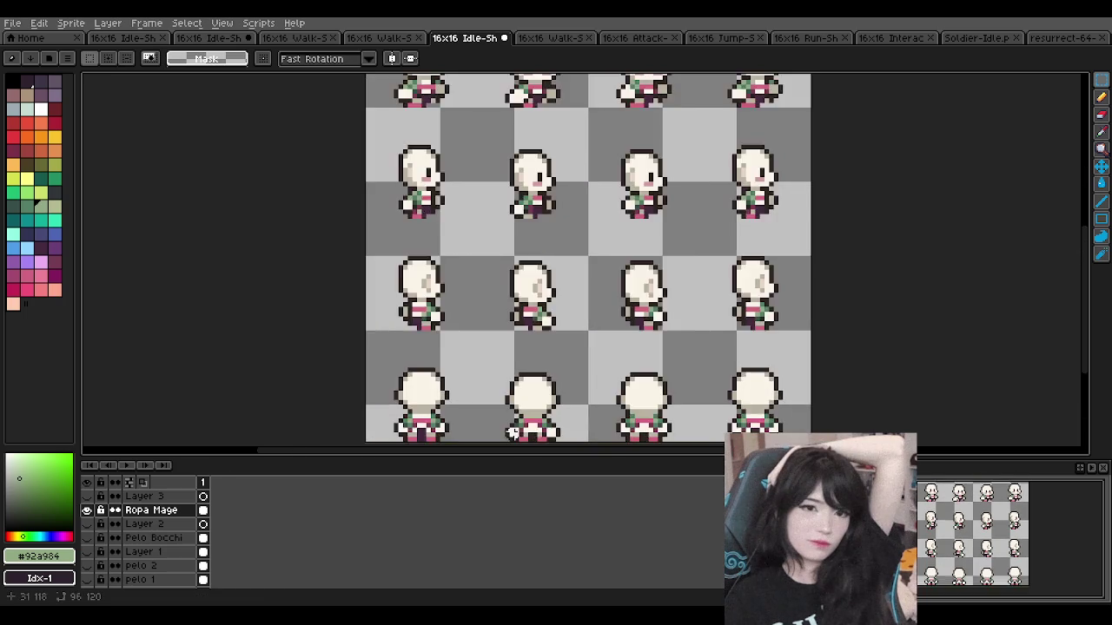
scroll(466, 328, down, 4)
scroll(465, 328, up, 5)
scroll(466, 328, up, 1)
Step: Pencil a dark purple #45293f strip down the centre of the back-view robe
key(b)
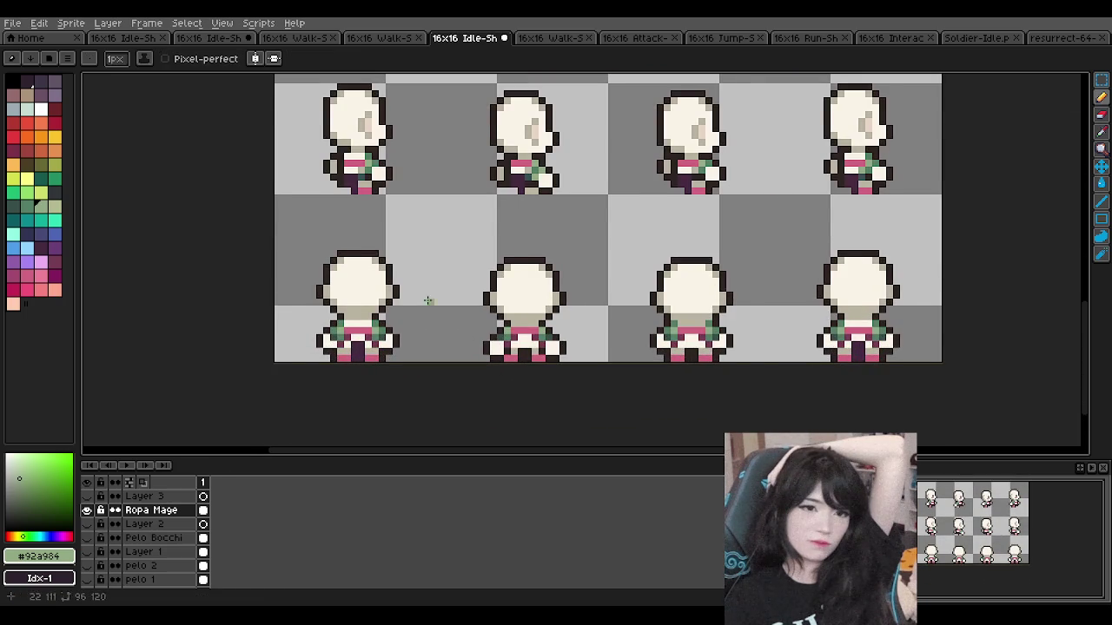
scroll(452, 272, up, 1)
alt+click(554, 372)
scroll(553, 385, up, 2)
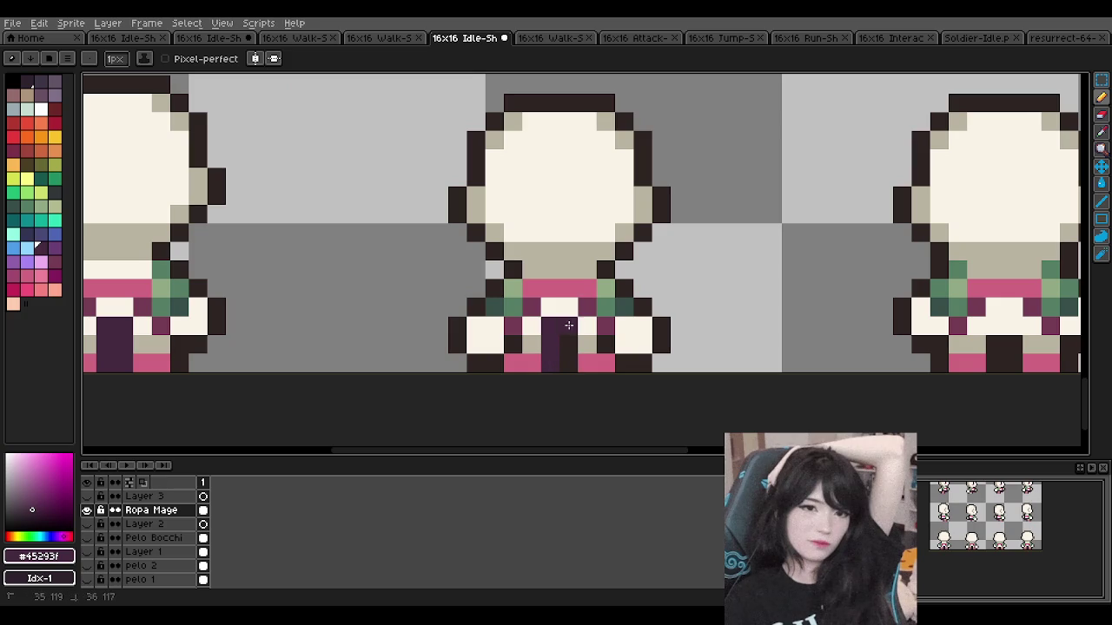
scroll(808, 298, down, 2)
scroll(808, 297, up, 1)
drag(720, 360, 725, 329)
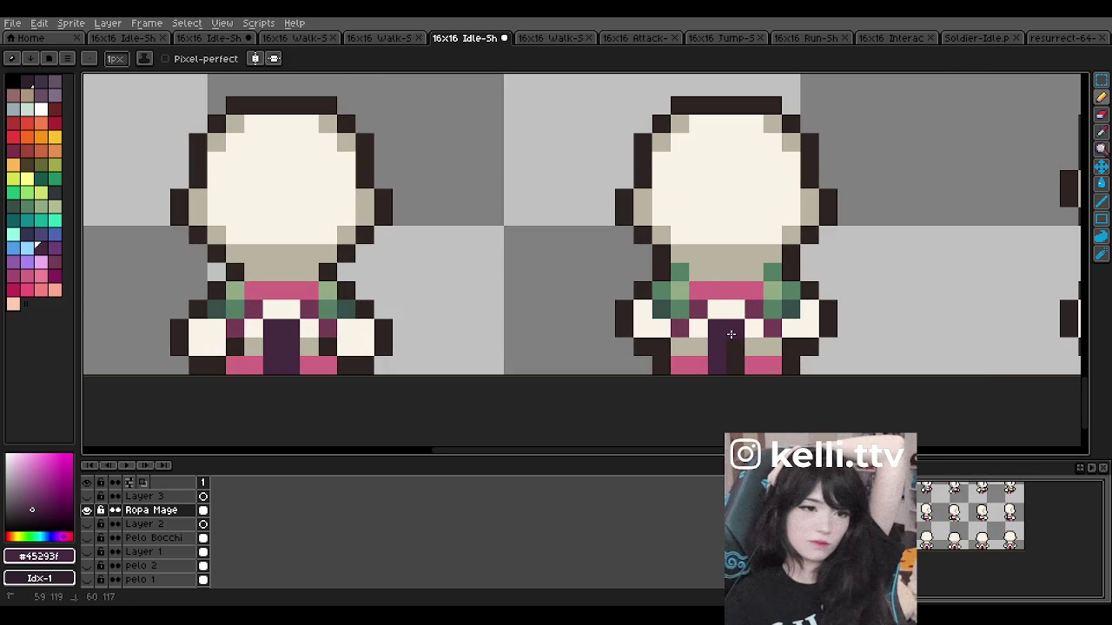
scroll(918, 307, down, 1)
scroll(782, 278, down, 1)
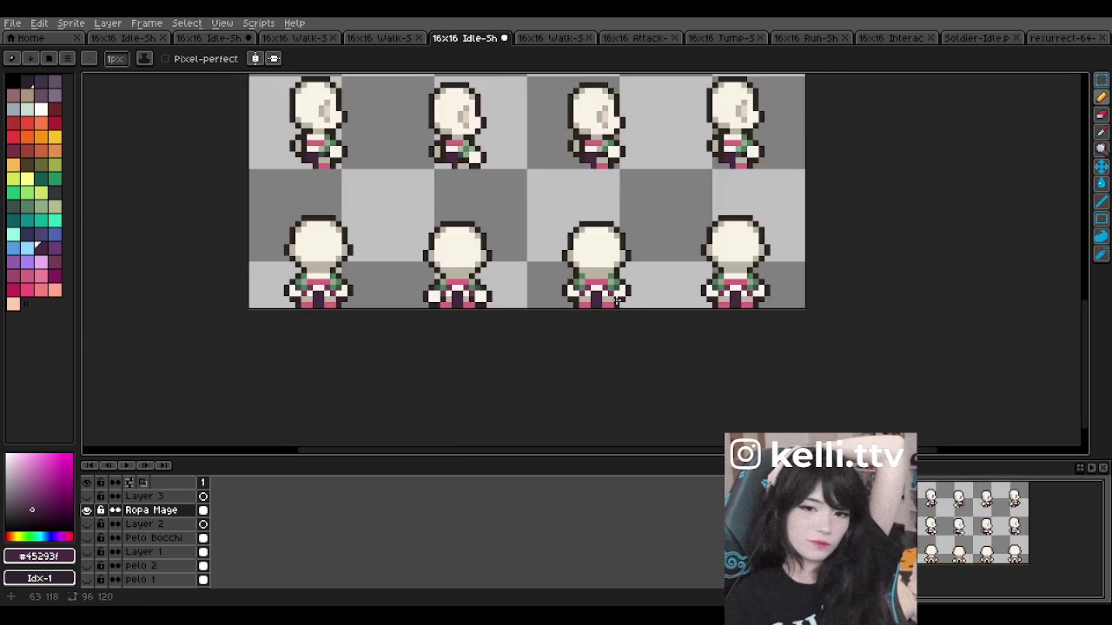
scroll(660, 243, down, 1)
scroll(602, 226, down, 1)
scroll(602, 226, up, 3)
scroll(604, 221, down, 3)
scroll(606, 222, up, 3)
scroll(608, 239, down, 2)
scroll(608, 239, up, 1)
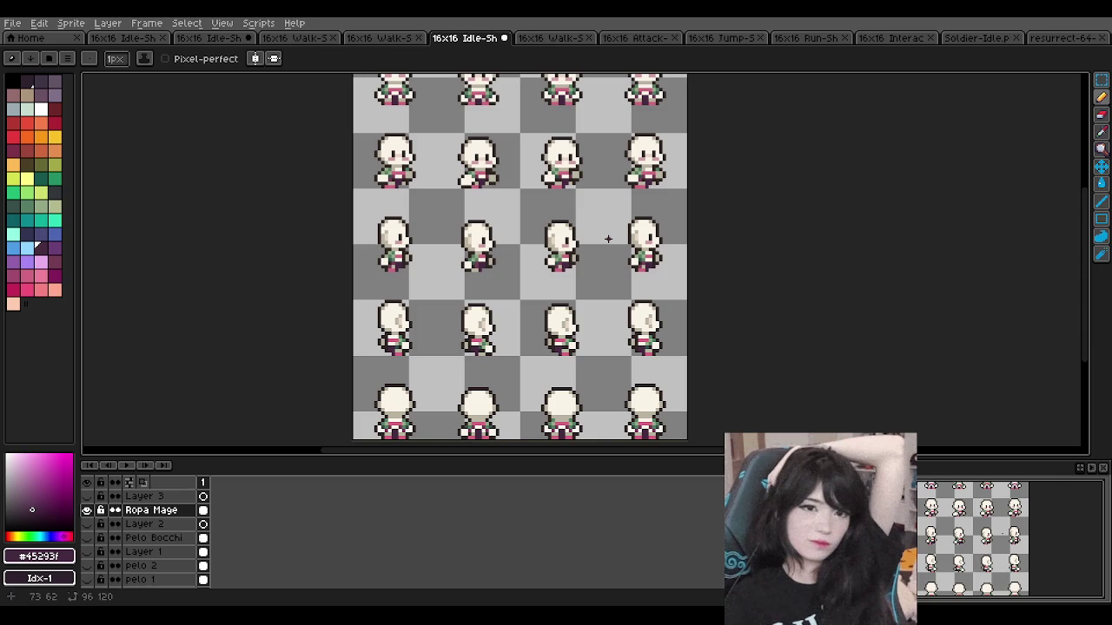
scroll(447, 205, down, 1)
scroll(448, 205, down, 3)
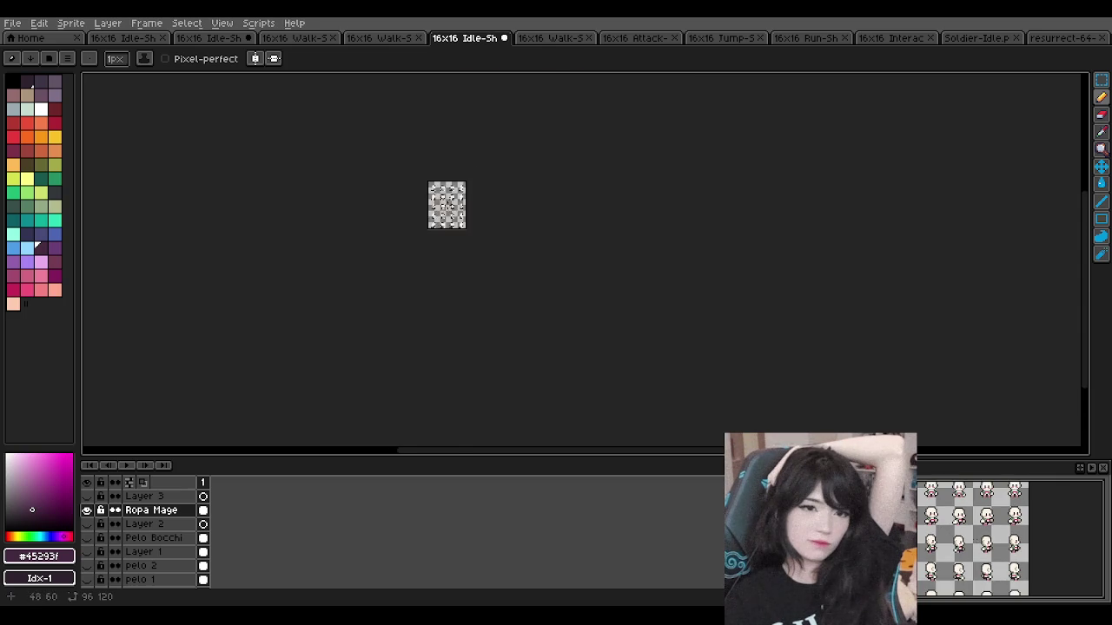
scroll(447, 205, up, 3)
scroll(447, 205, up, 1)
scroll(448, 174, down, 1)
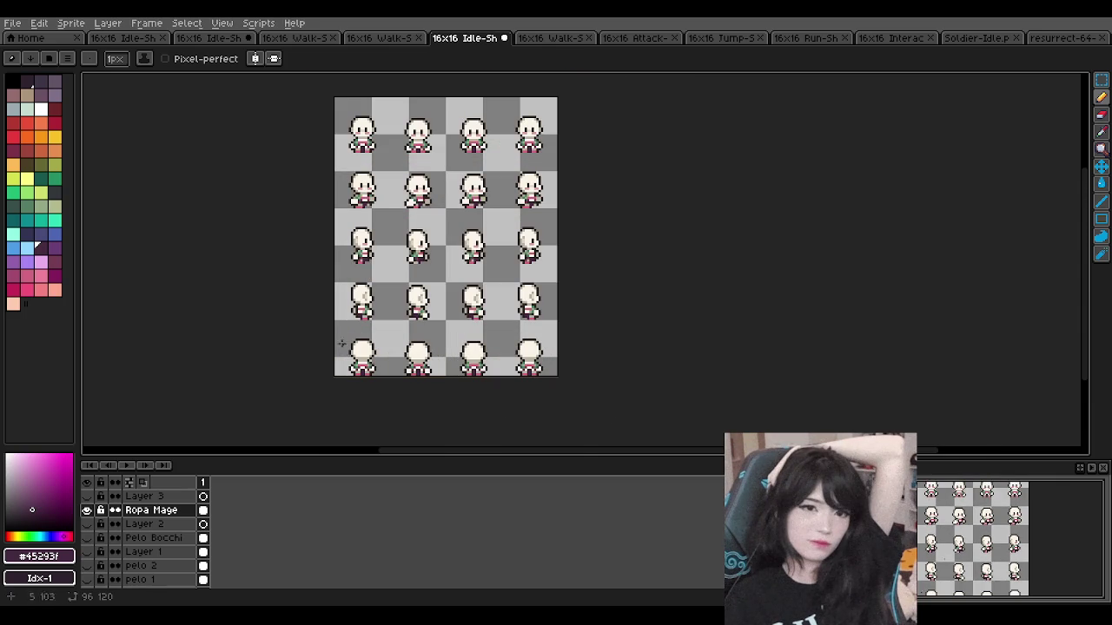
scroll(430, 262, down, 4)
scroll(431, 262, up, 2)
scroll(431, 262, up, 2)
scroll(450, 247, up, 1)
scroll(450, 248, down, 1)
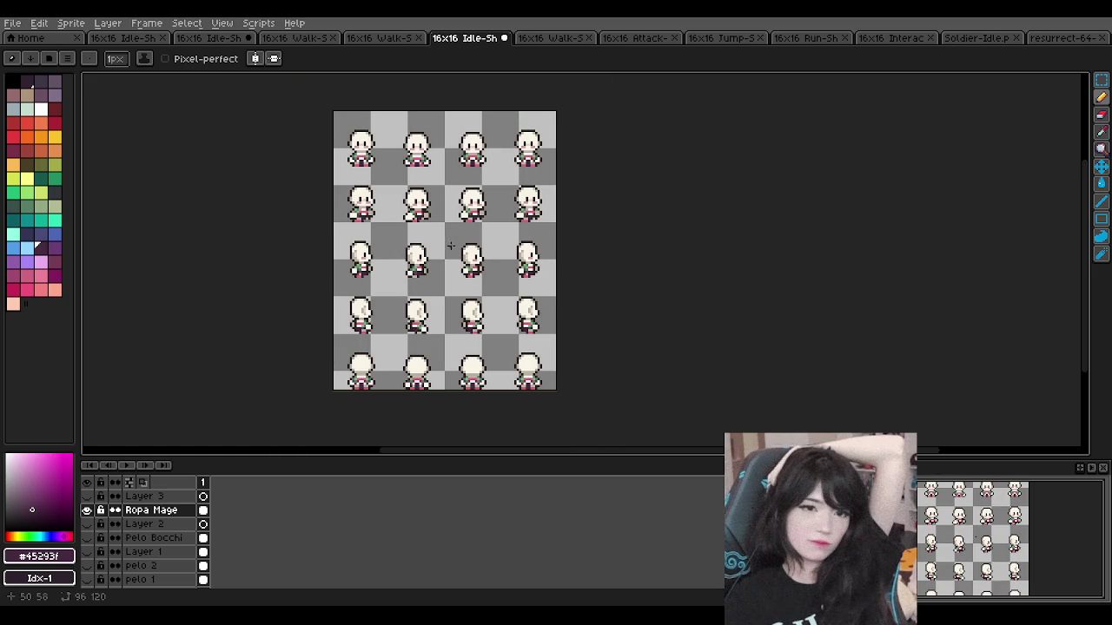
click(85, 540)
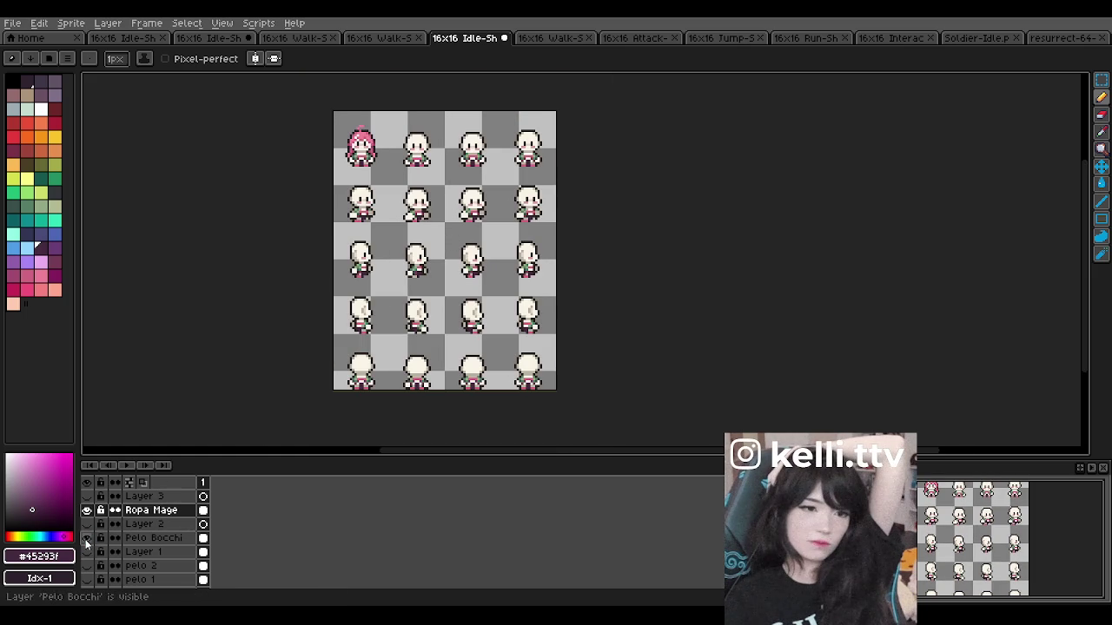
click(85, 540)
click(85, 540)
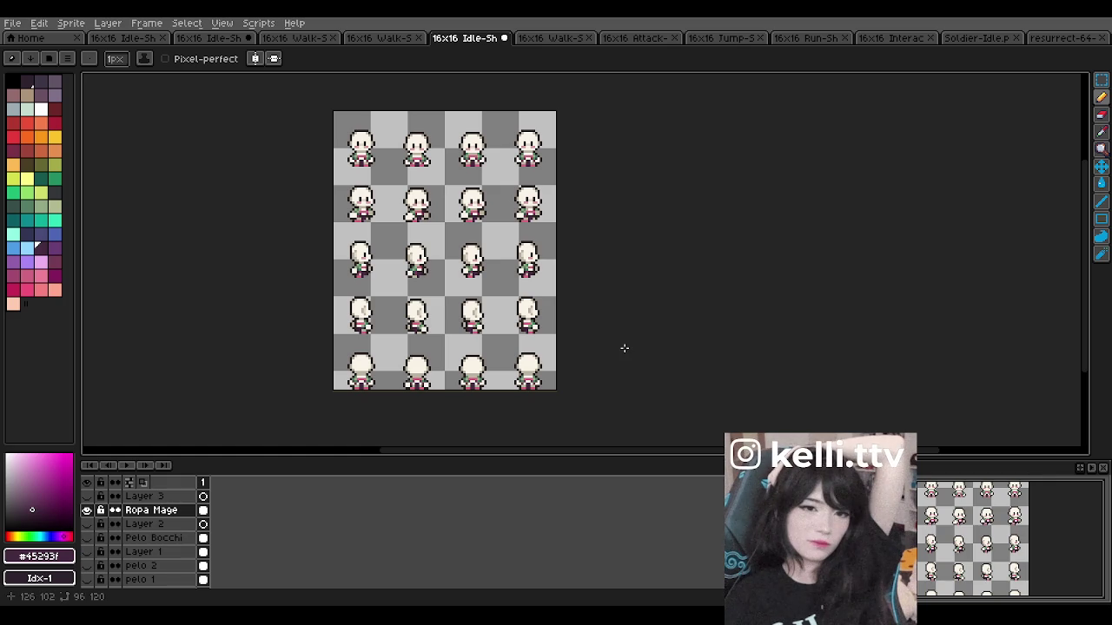
scroll(505, 274, down, 2)
scroll(495, 260, up, 2)
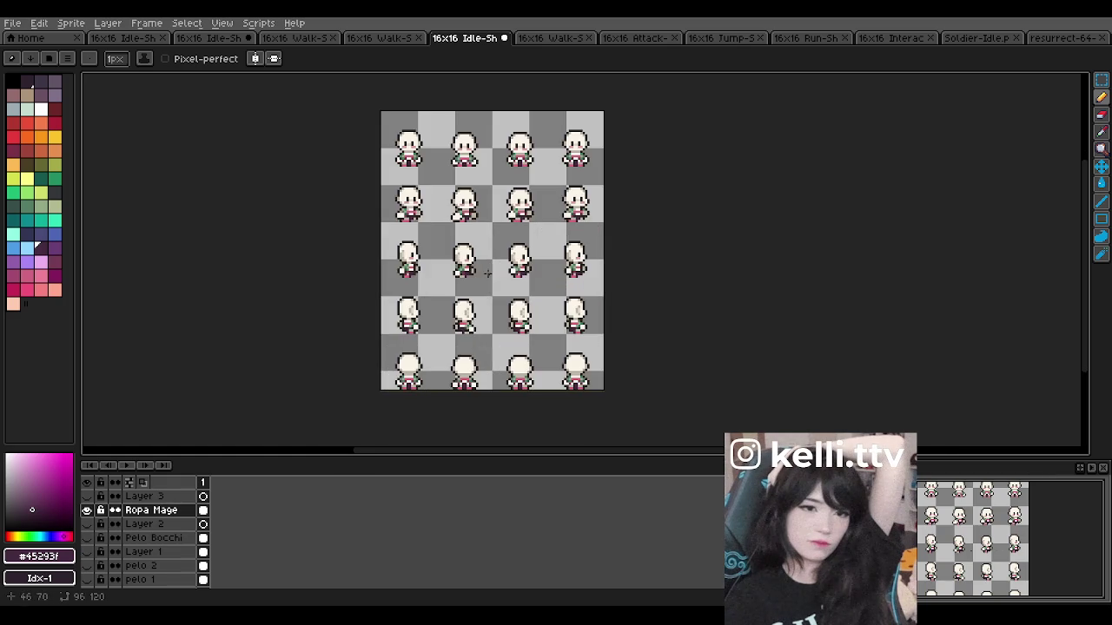
scroll(491, 256, down, 2)
scroll(492, 256, up, 2)
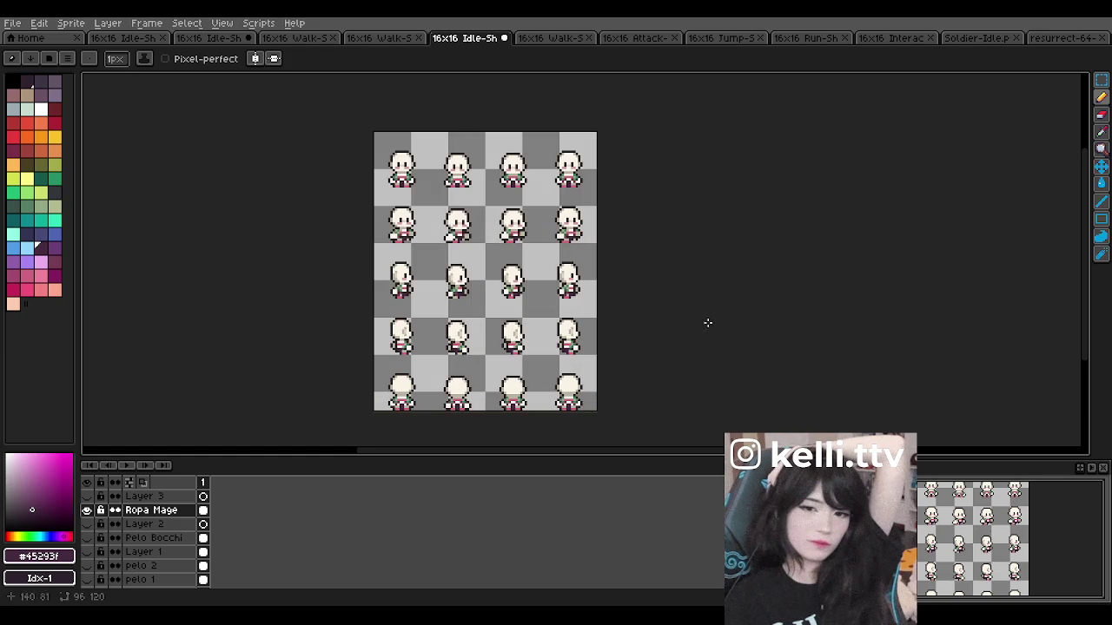
scroll(593, 280, down, 2)
scroll(553, 266, up, 2)
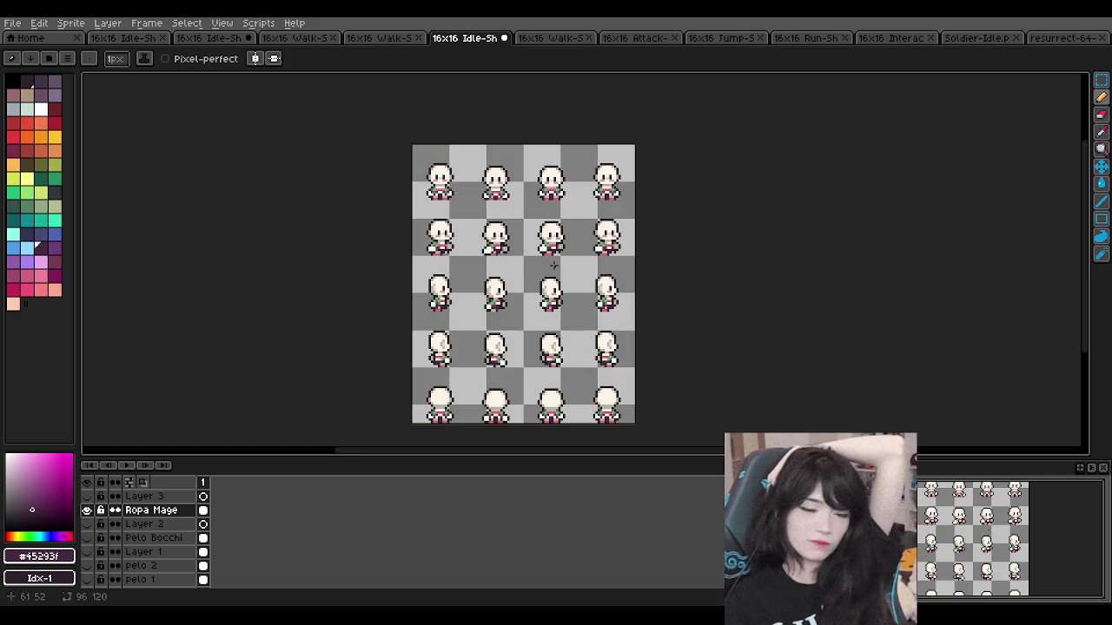
scroll(543, 252, up, 3)
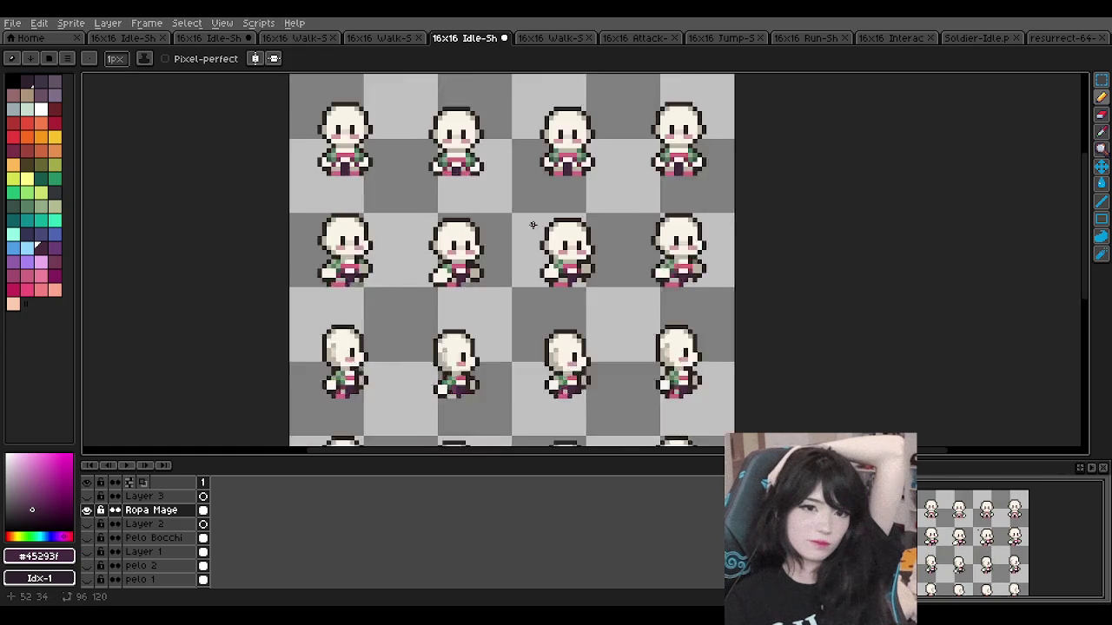
scroll(528, 226, up, 1)
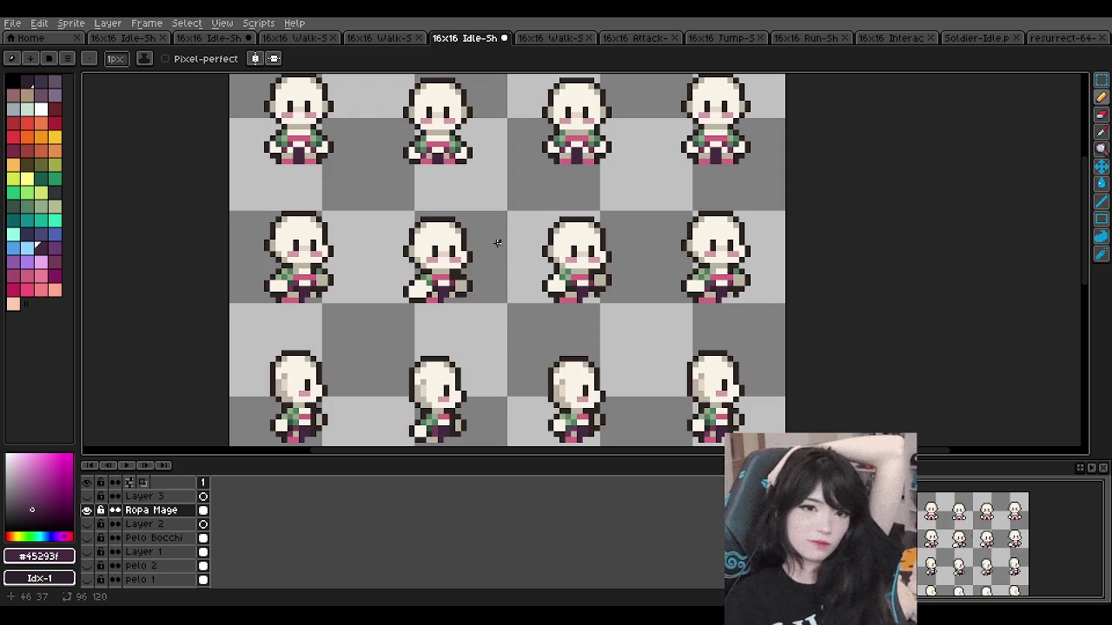
scroll(497, 243, up, 1)
scroll(503, 253, up, 1)
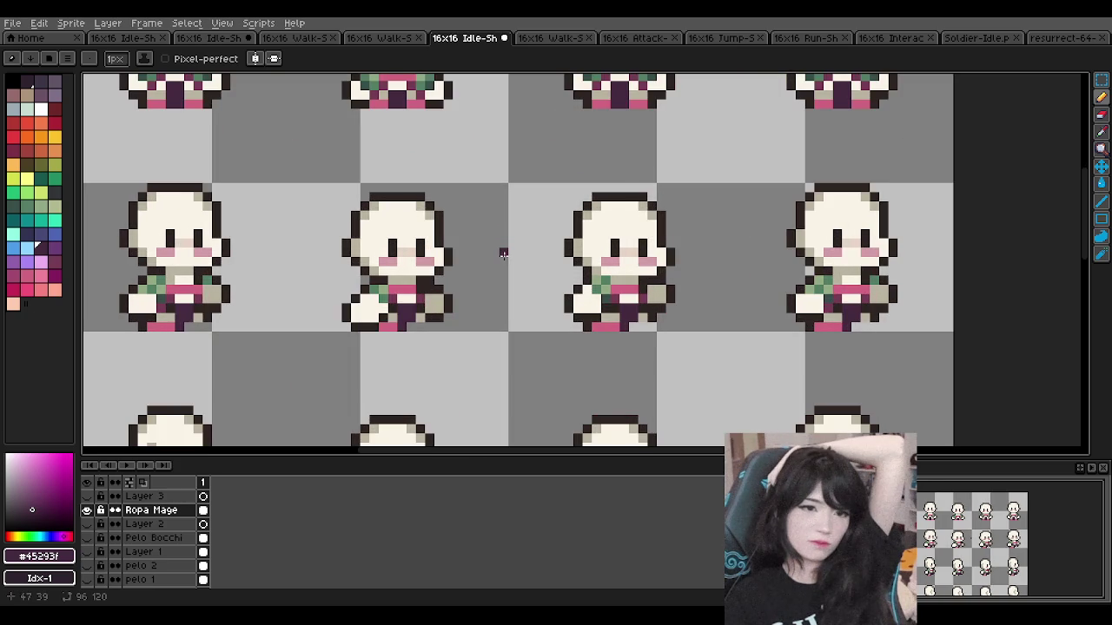
scroll(503, 254, down, 3)
scroll(503, 253, down, 1)
scroll(504, 257, down, 3)
scroll(504, 254, up, 1)
scroll(506, 295, down, 1)
scroll(505, 295, up, 1)
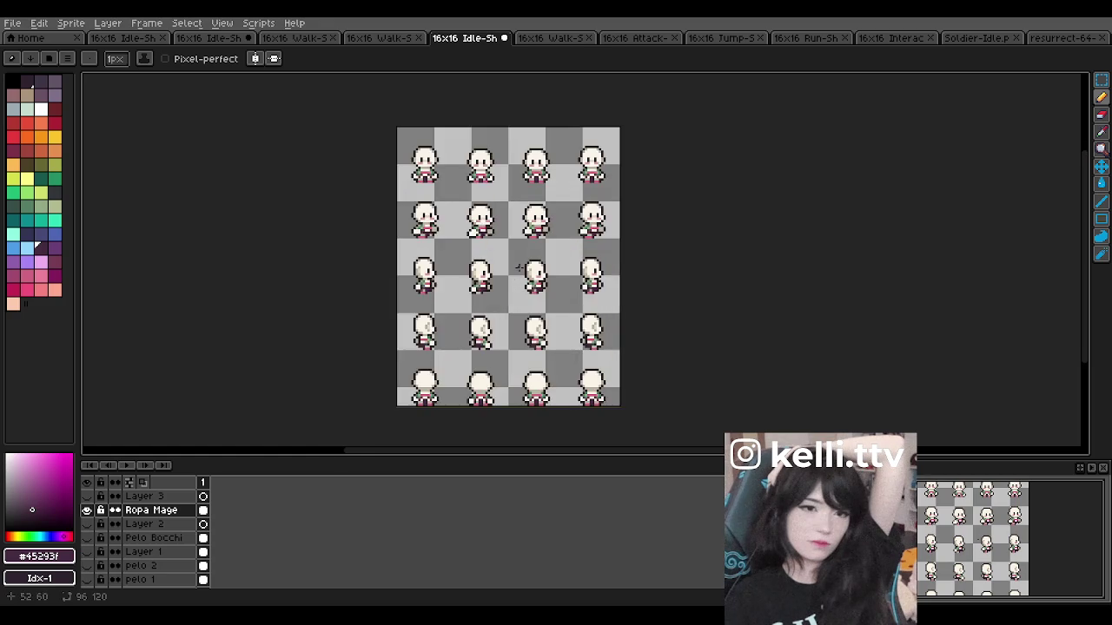
scroll(513, 291, down, 1)
scroll(520, 286, up, 1)
scroll(520, 286, up, 1)
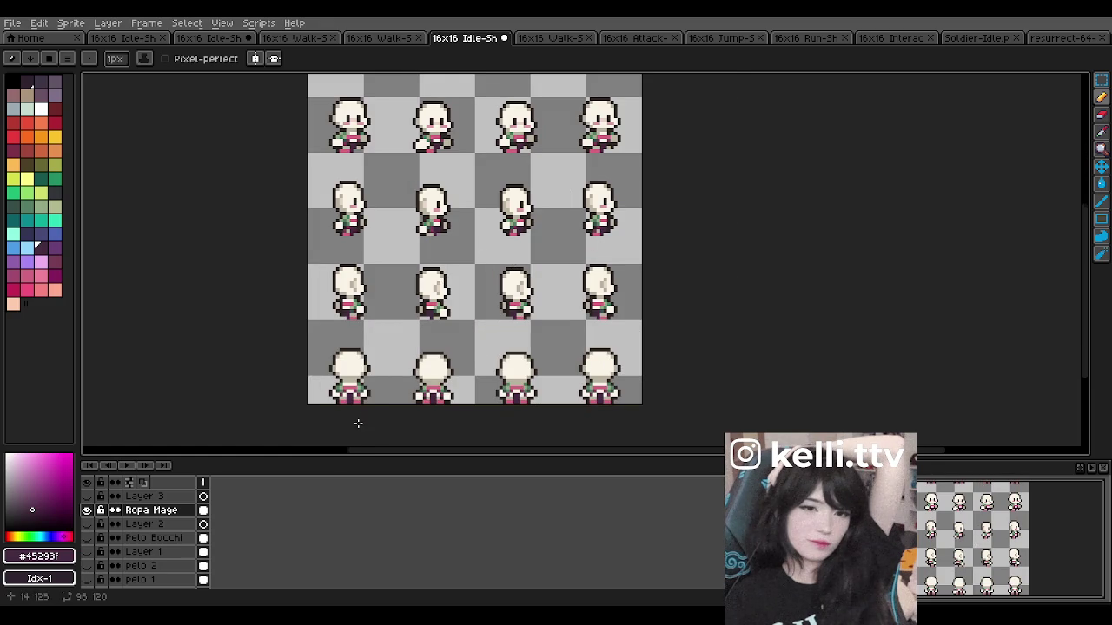
scroll(357, 422, up, 2)
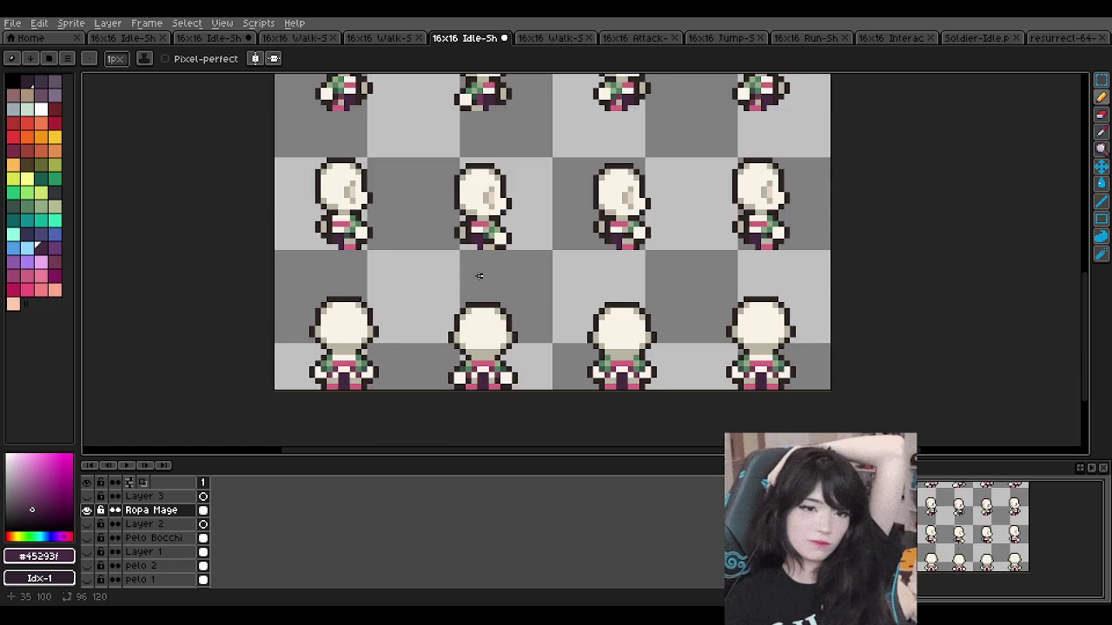
scroll(478, 276, down, 4)
scroll(487, 252, down, 2)
scroll(490, 243, up, 2)
scroll(490, 243, down, 2)
scroll(495, 241, up, 2)
scroll(496, 241, up, 1)
scroll(500, 243, down, 1)
scroll(507, 245, up, 1)
scroll(513, 247, down, 1)
scroll(545, 254, down, 3)
scroll(540, 243, up, 3)
scroll(530, 213, down, 3)
scroll(514, 217, up, 1)
scroll(512, 216, up, 1)
scroll(517, 222, down, 1)
scroll(522, 226, up, 1)
scroll(486, 217, down, 2)
scroll(440, 209, up, 2)
scroll(440, 210, down, 1)
scroll(439, 210, up, 1)
scroll(439, 210, up, 1)
scroll(439, 210, down, 1)
scroll(438, 211, up, 1)
scroll(438, 211, down, 1)
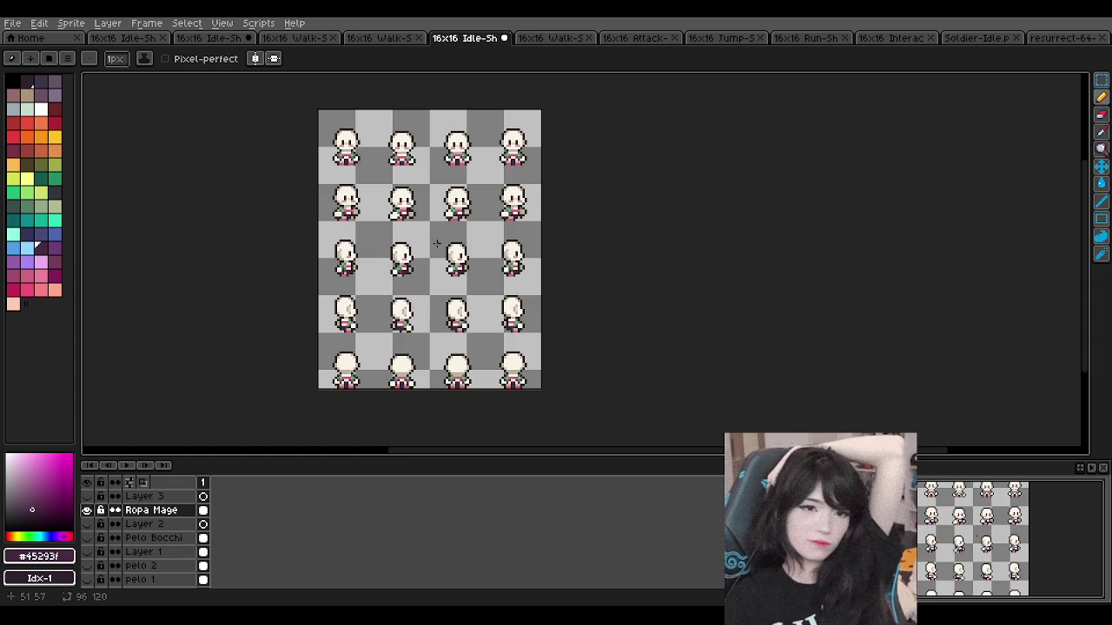
scroll(436, 243, down, 1)
scroll(436, 243, up, 1)
scroll(436, 243, up, 1)
scroll(436, 243, down, 1)
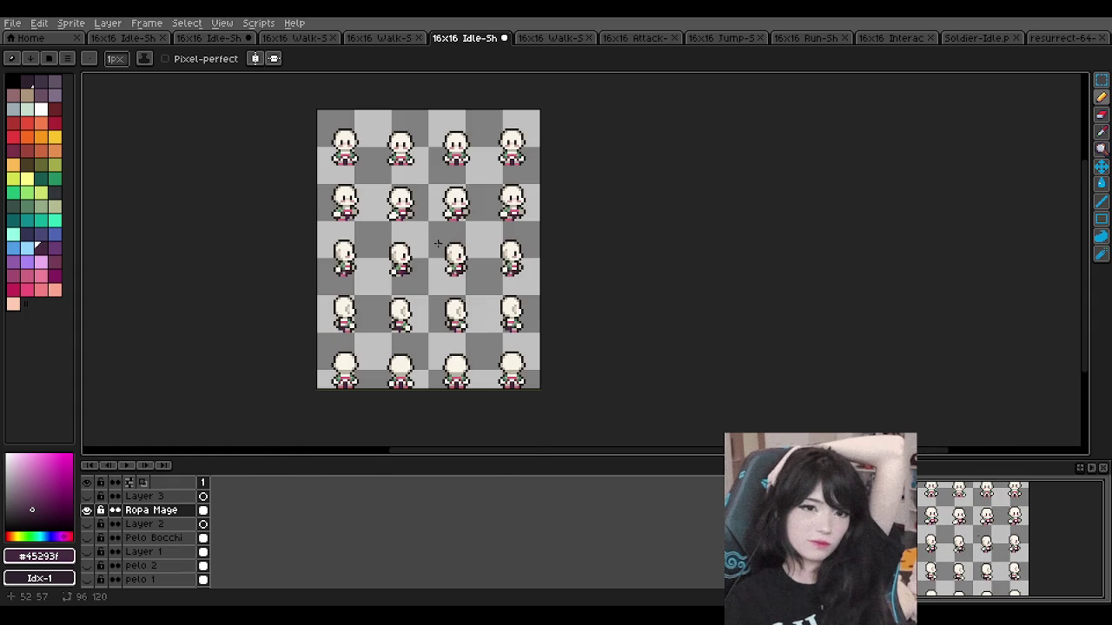
scroll(436, 243, down, 2)
scroll(435, 243, up, 2)
scroll(430, 226, down, 1)
scroll(421, 204, up, 1)
scroll(419, 200, up, 1)
scroll(419, 199, down, 1)
scroll(419, 199, up, 1)
scroll(401, 174, down, 1)
scroll(395, 200, up, 1)
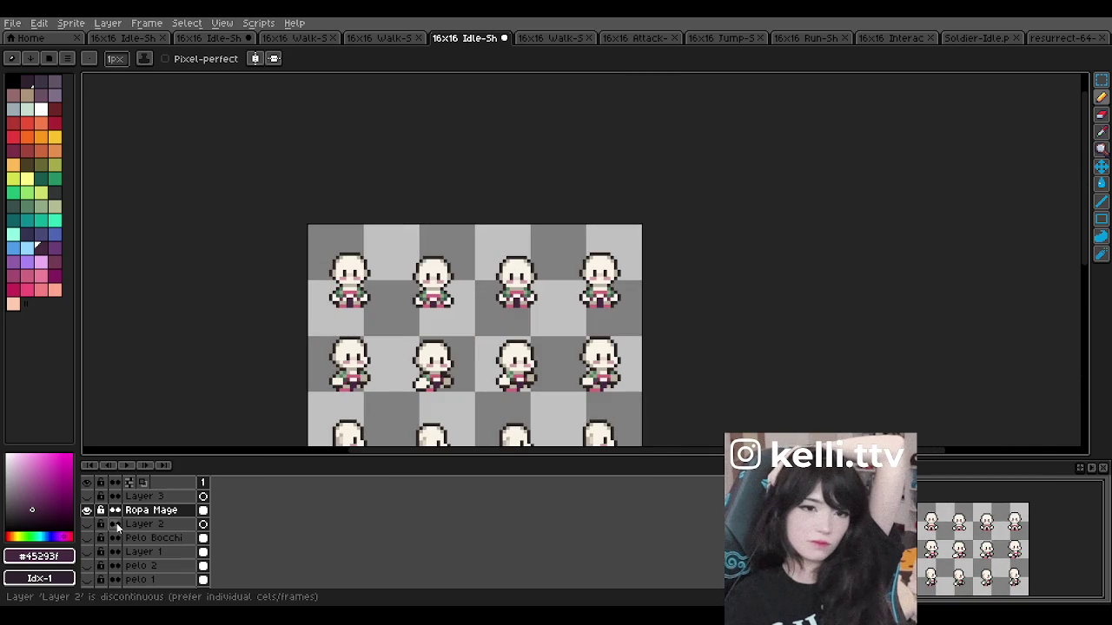
click(87, 538)
click(88, 538)
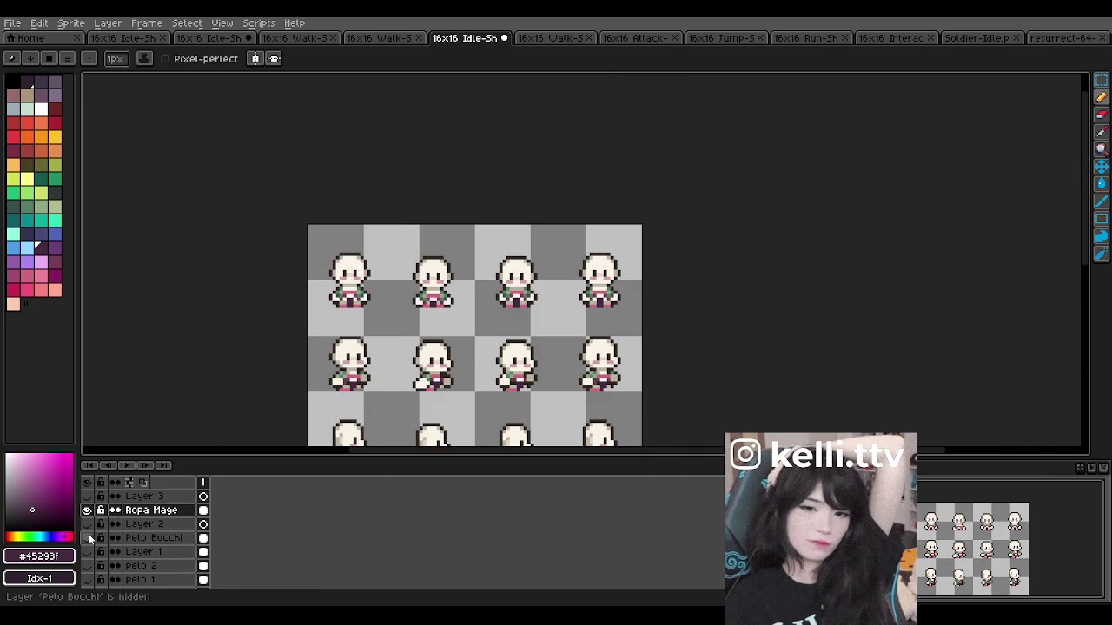
click(153, 537)
click(203, 525)
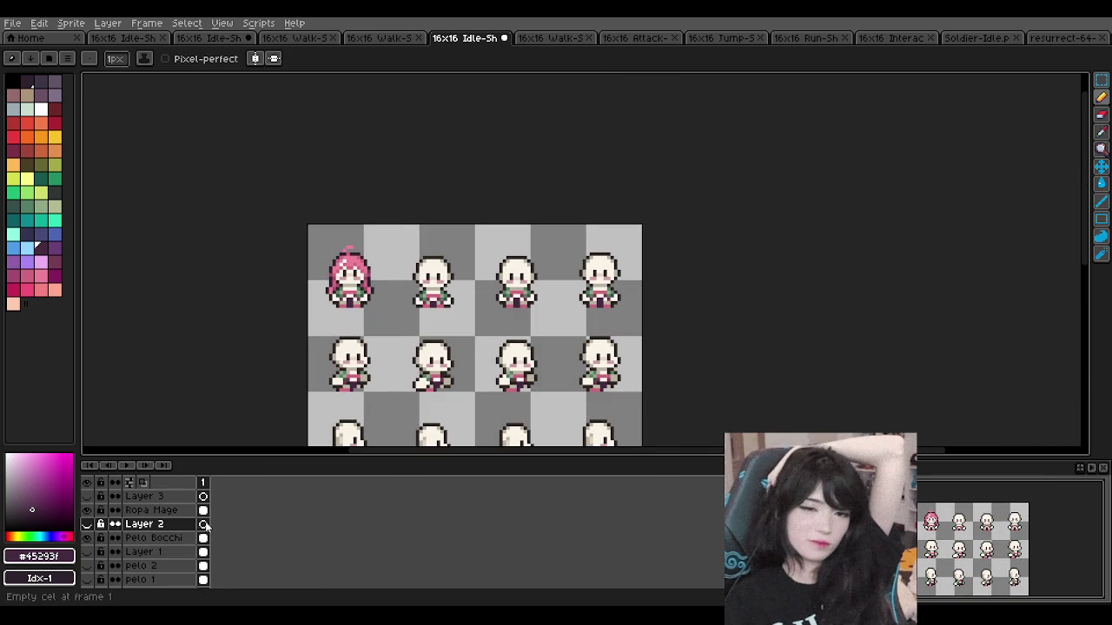
click(203, 526)
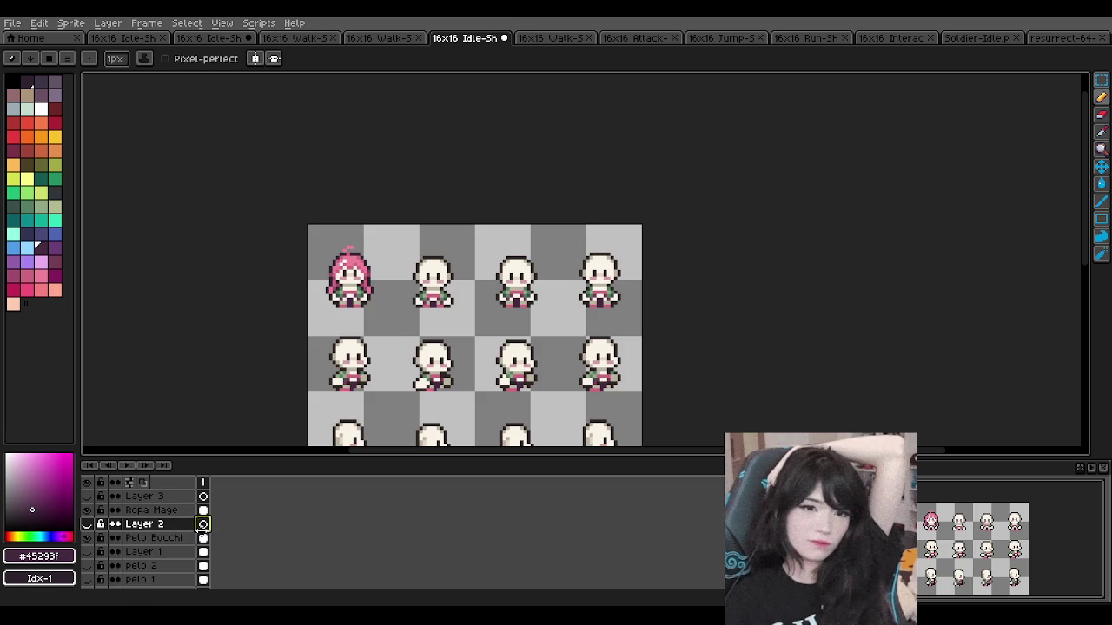
click(204, 538)
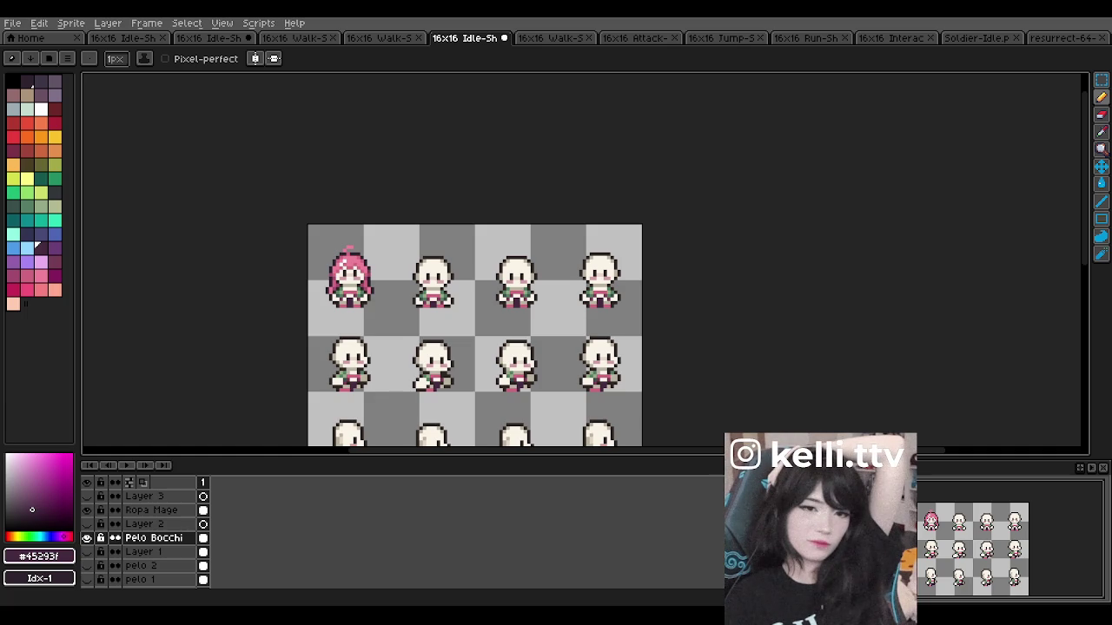
scroll(369, 224, down, 2)
scroll(369, 224, down, 3)
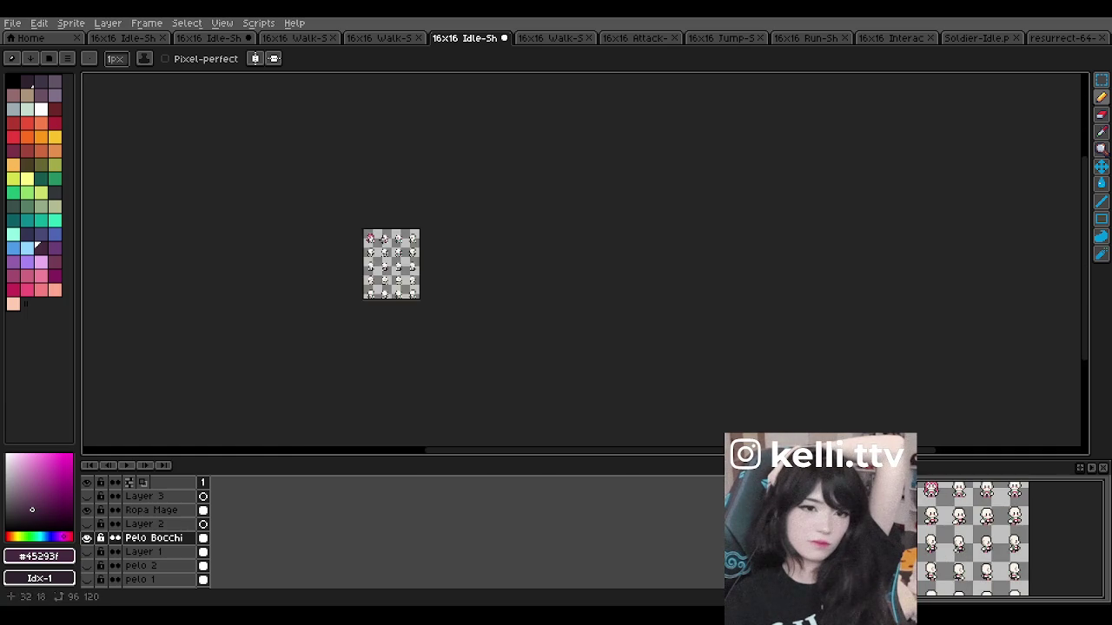
scroll(374, 239, up, 3)
scroll(359, 243, up, 2)
scroll(311, 230, up, 2)
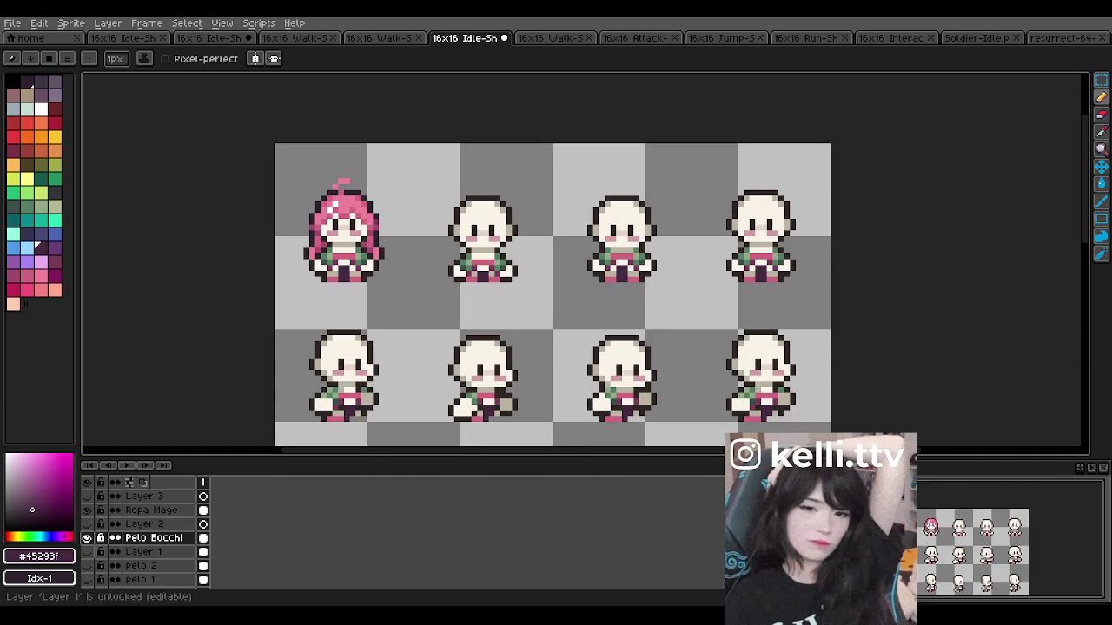
click(88, 541)
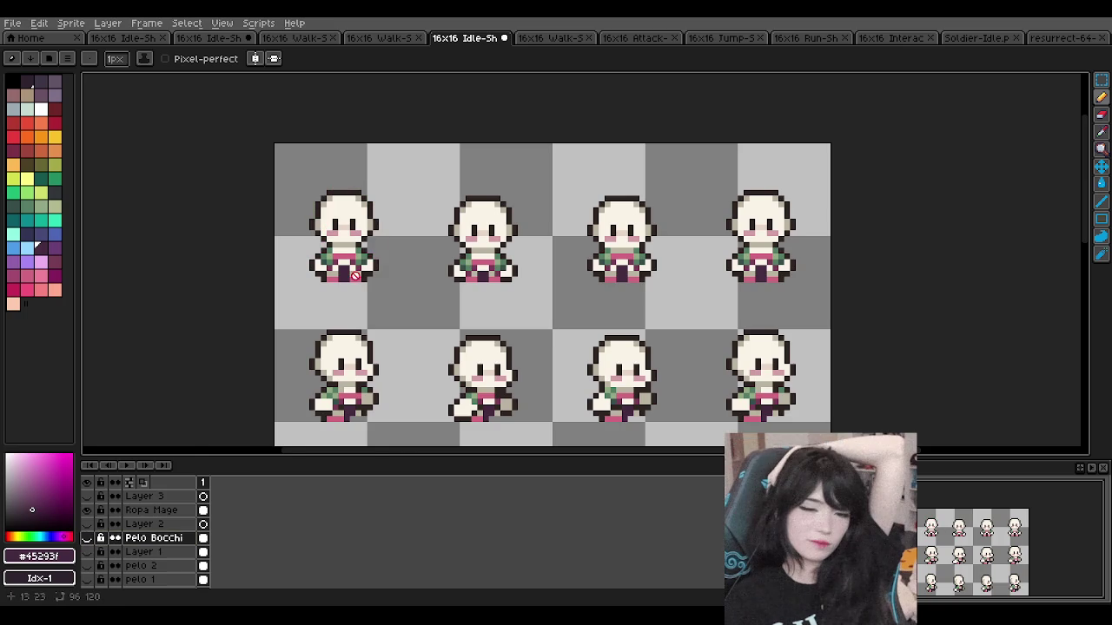
scroll(365, 270, down, 3)
scroll(386, 291, up, 2)
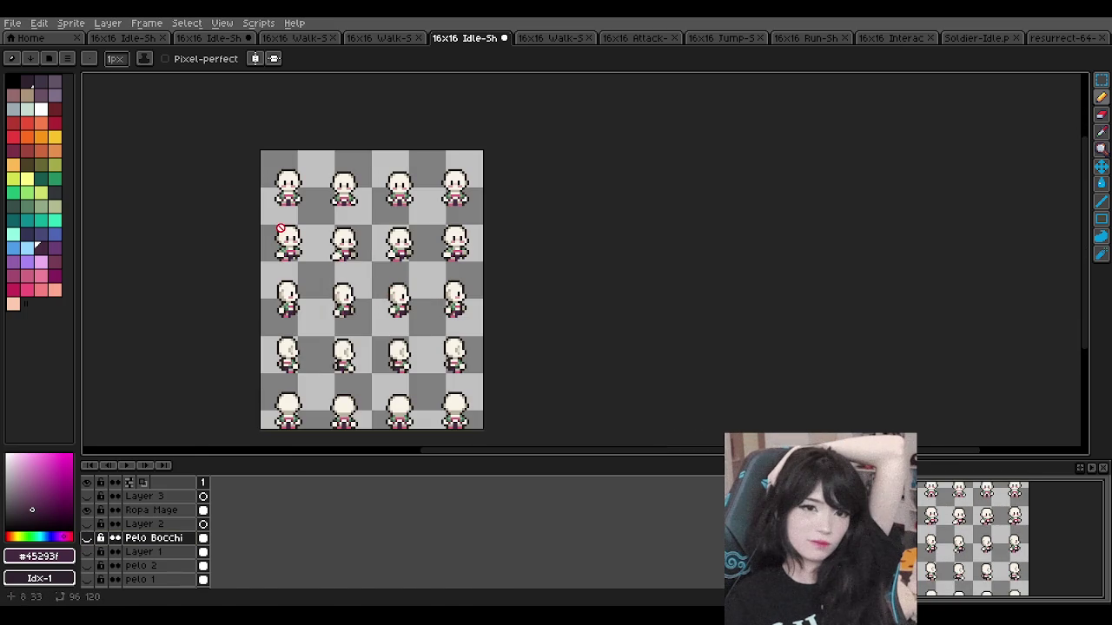
click(560, 38)
scroll(350, 239, down, 1)
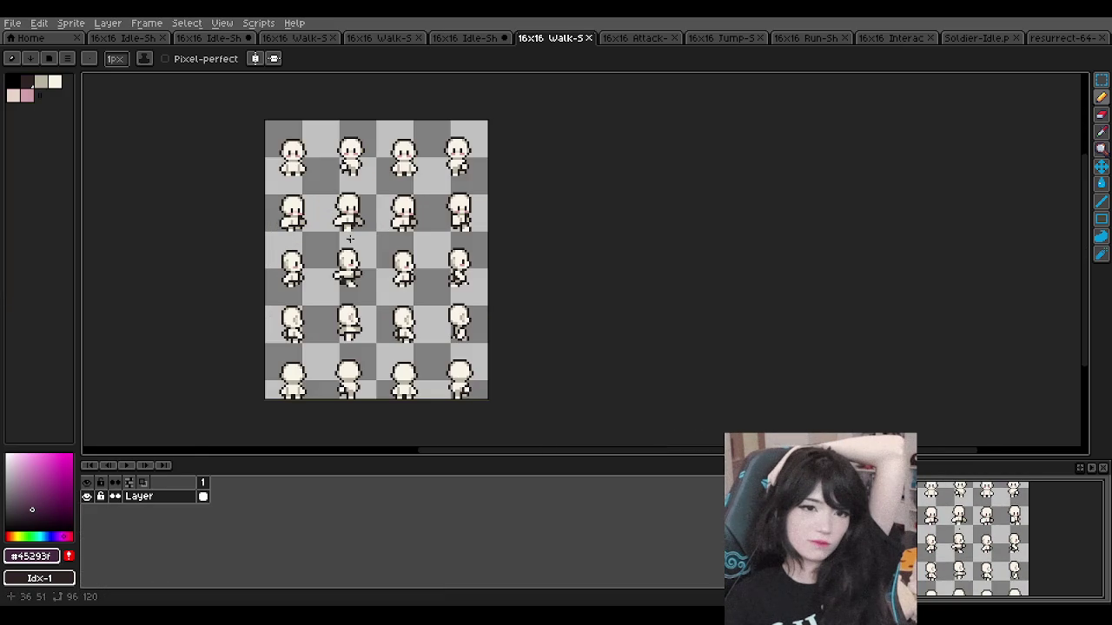
click(496, 38)
click(558, 38)
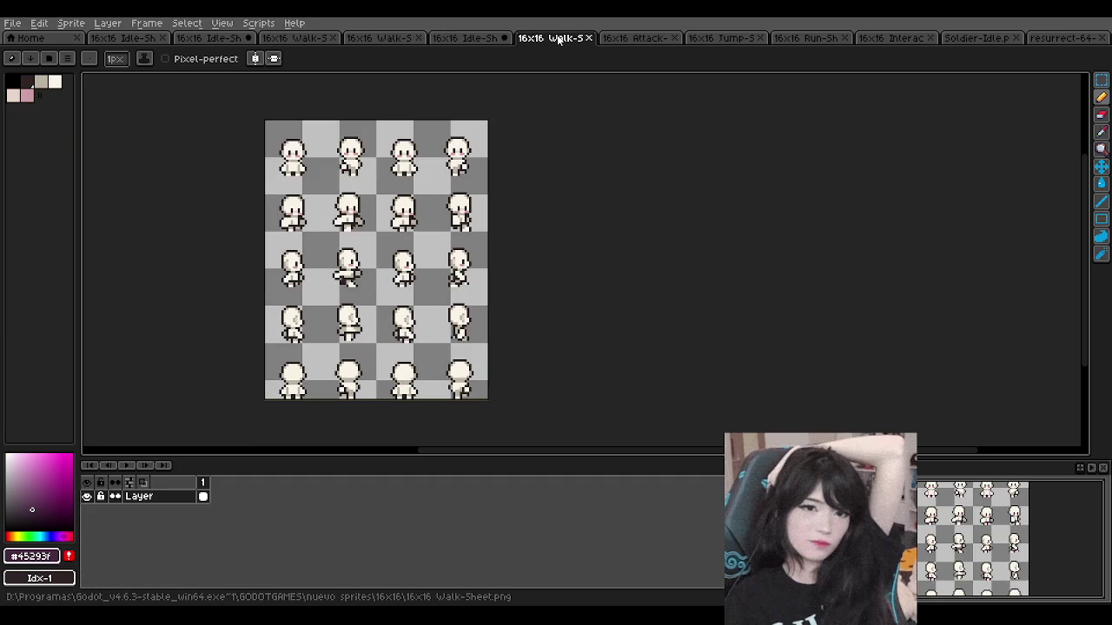
click(493, 40)
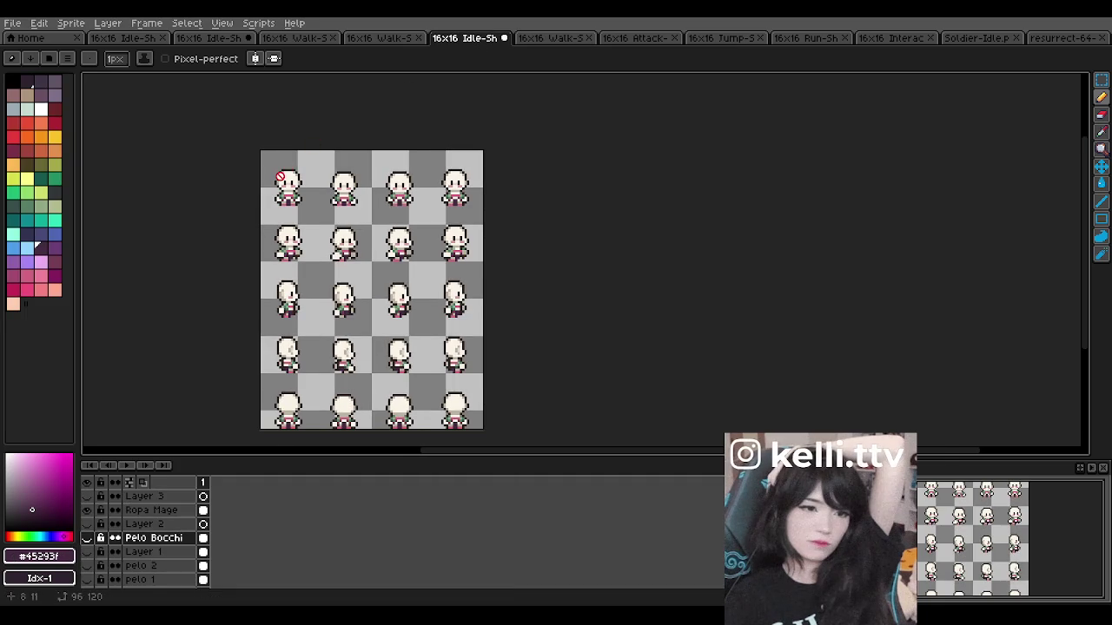
scroll(280, 177, up, 3)
scroll(282, 178, down, 5)
scroll(321, 211, up, 4)
scroll(323, 208, down, 2)
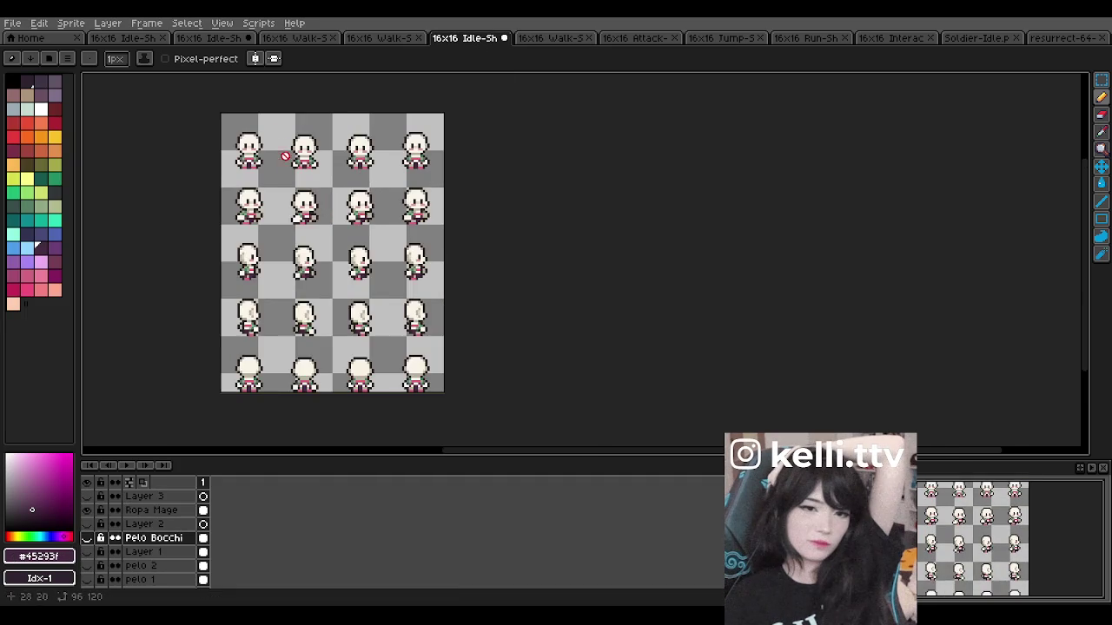
scroll(272, 132, up, 2)
scroll(182, 109, up, 2)
scroll(185, 137, up, 1)
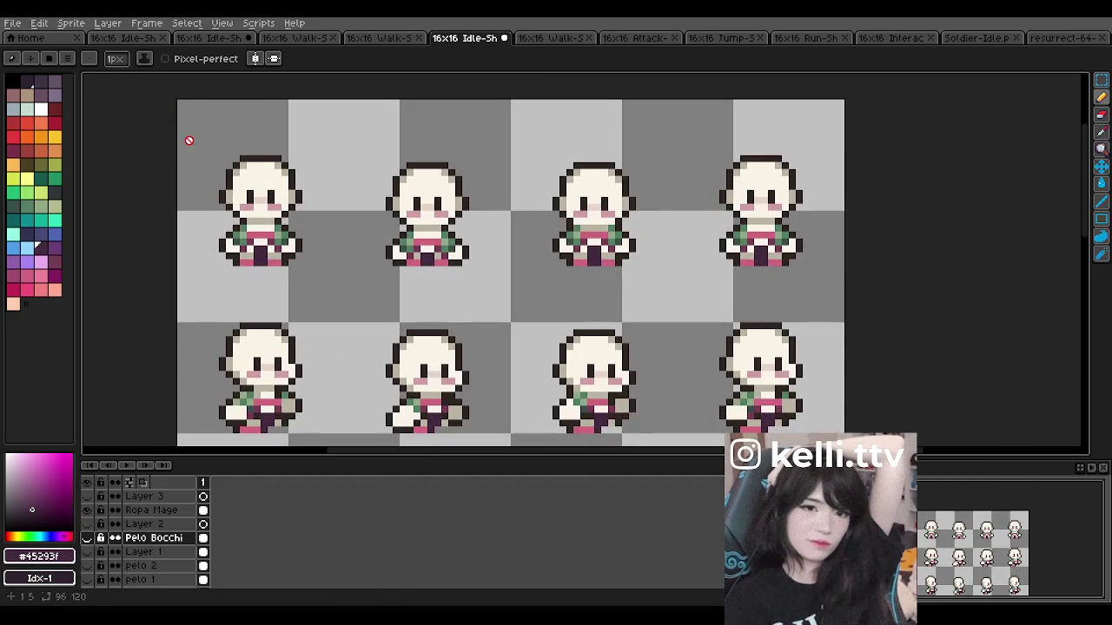
click(385, 37)
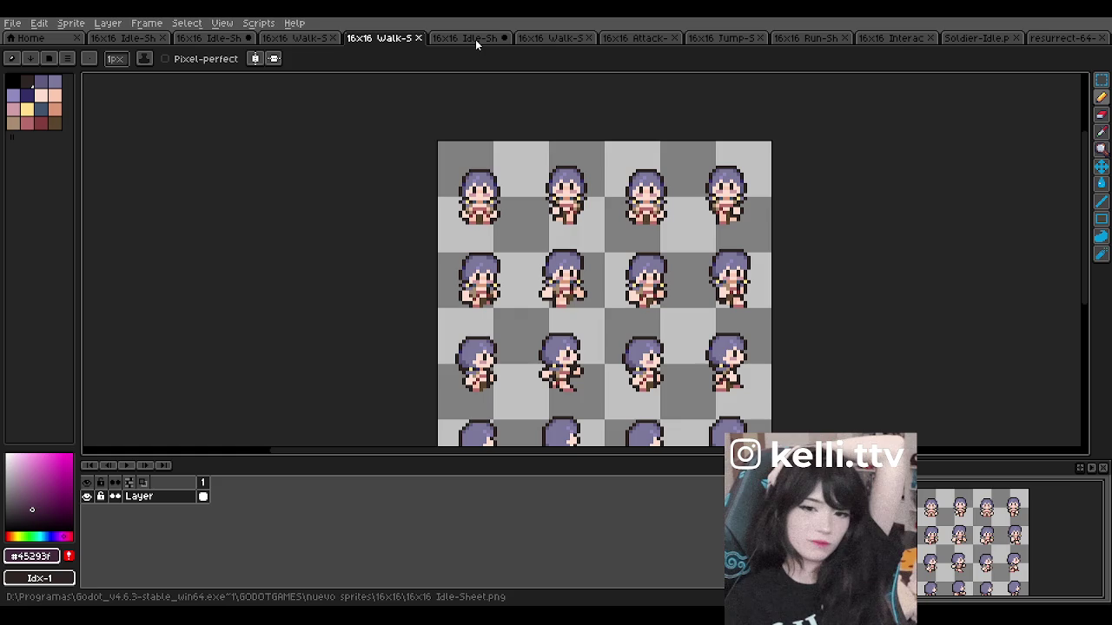
click(470, 39)
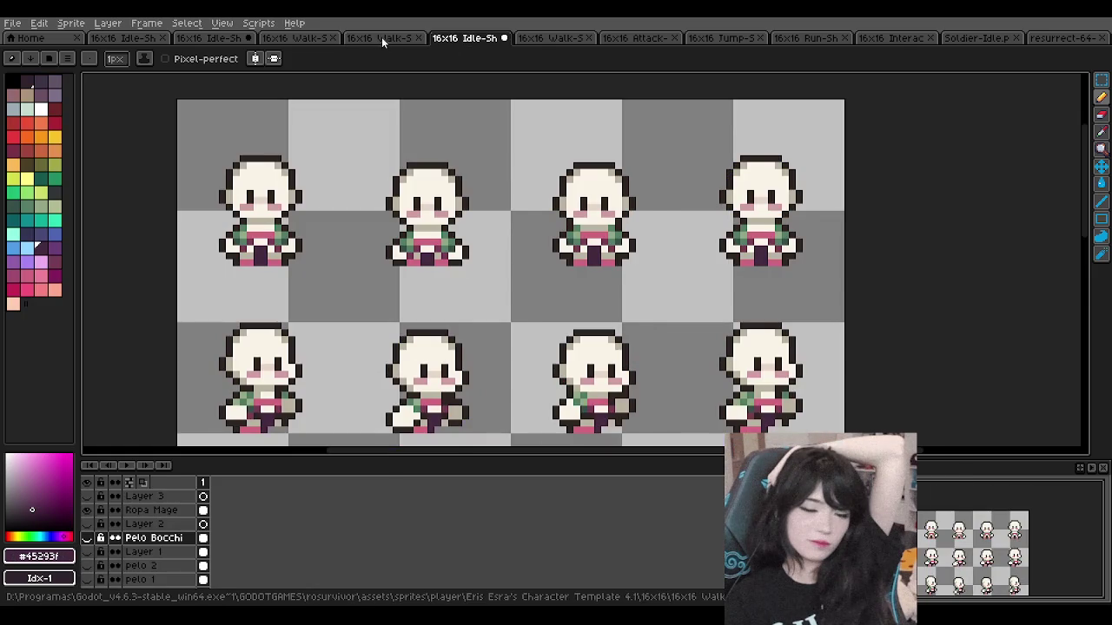
click(382, 40)
scroll(557, 240, up, 2)
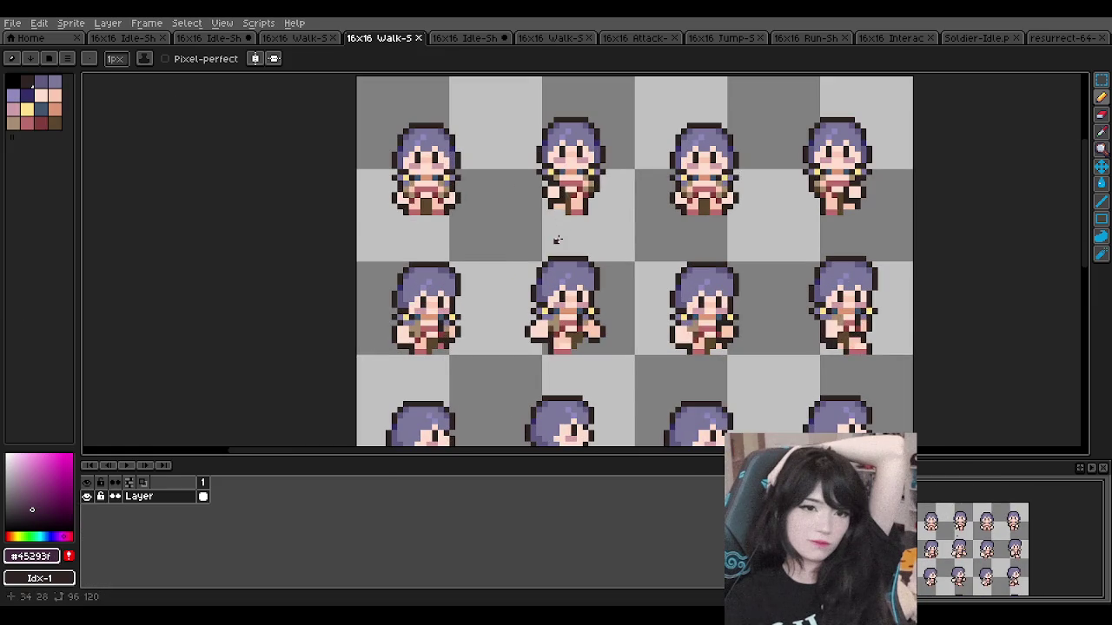
scroll(539, 165, down, 1)
scroll(533, 155, up, 1)
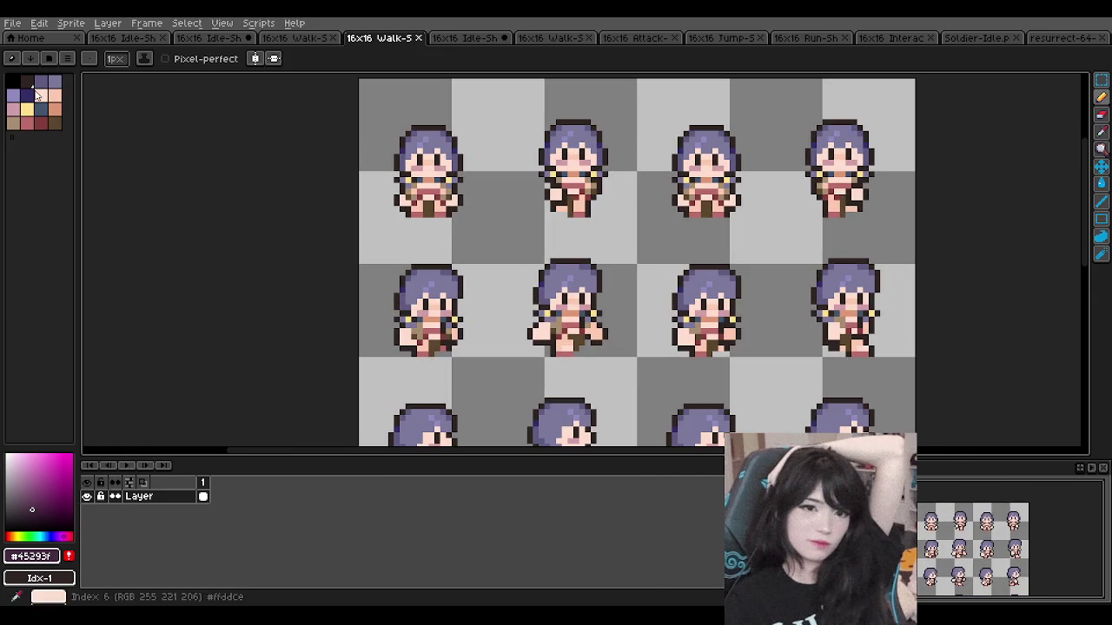
scroll(431, 127, up, 1)
scroll(431, 128, up, 1)
scroll(416, 131, down, 1)
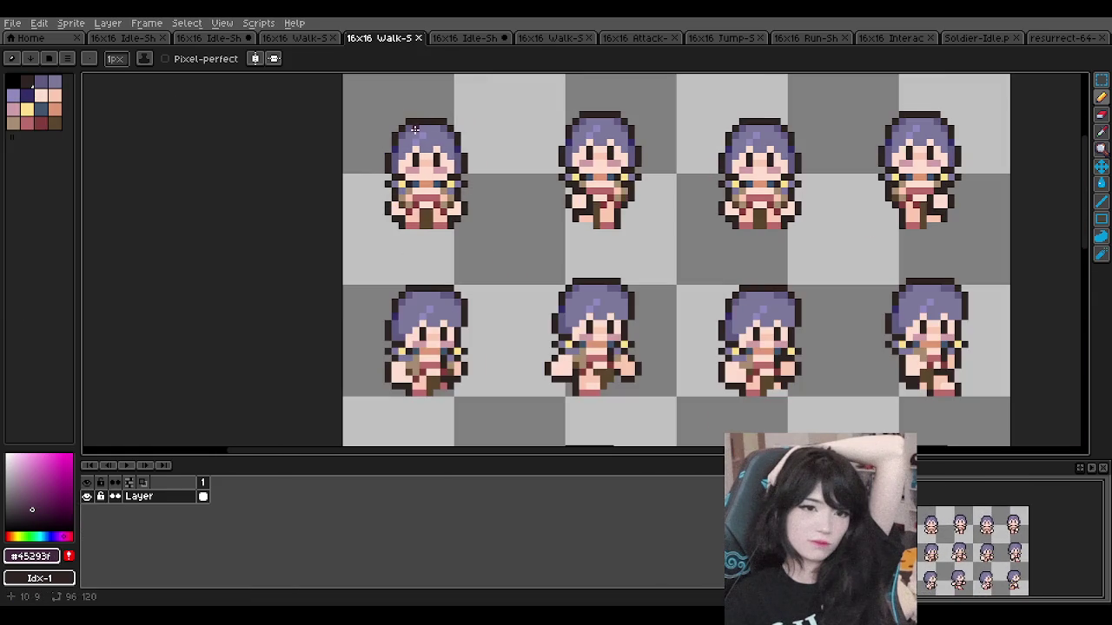
click(468, 37)
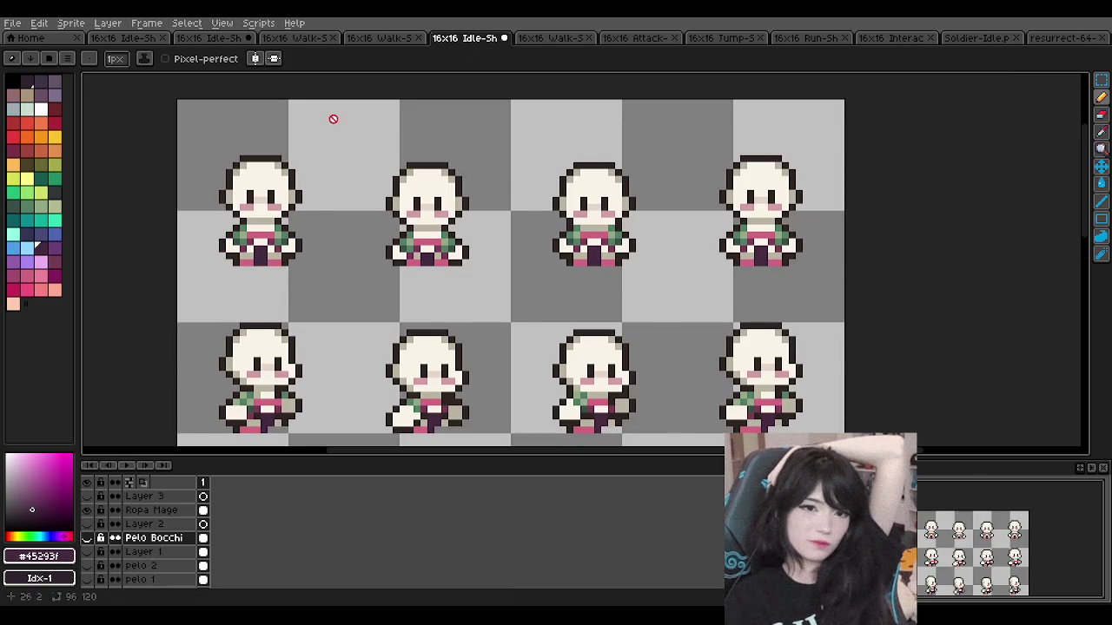
Step: Toggle the Mage clothing layer's visibility and check the base body layer's properties
scroll(391, 103, down, 1)
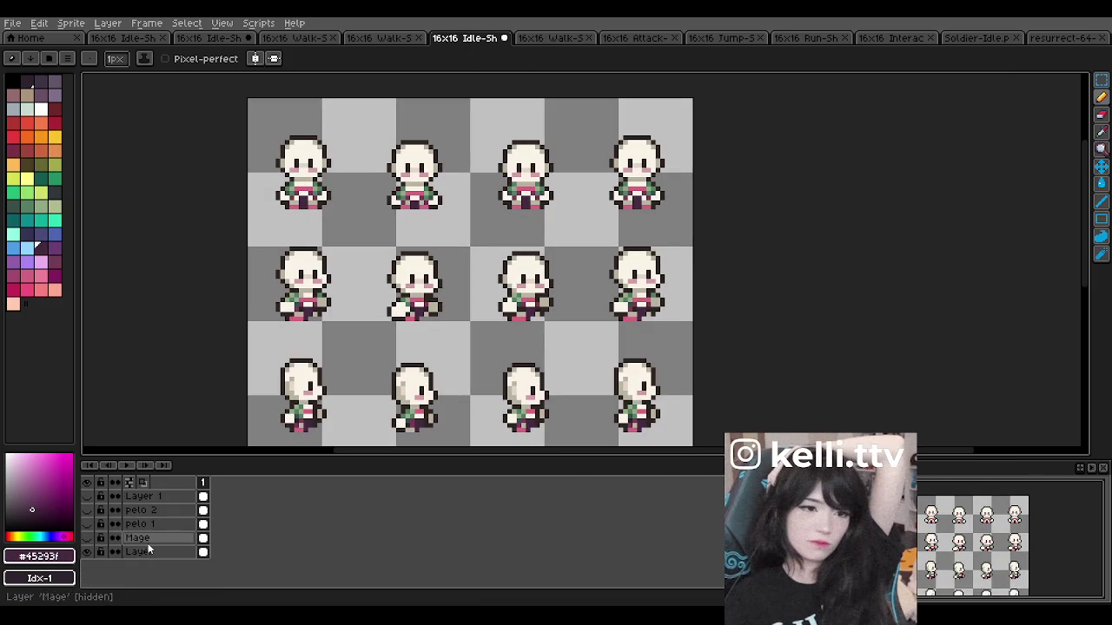
click(91, 509)
scroll(126, 557, down, 3)
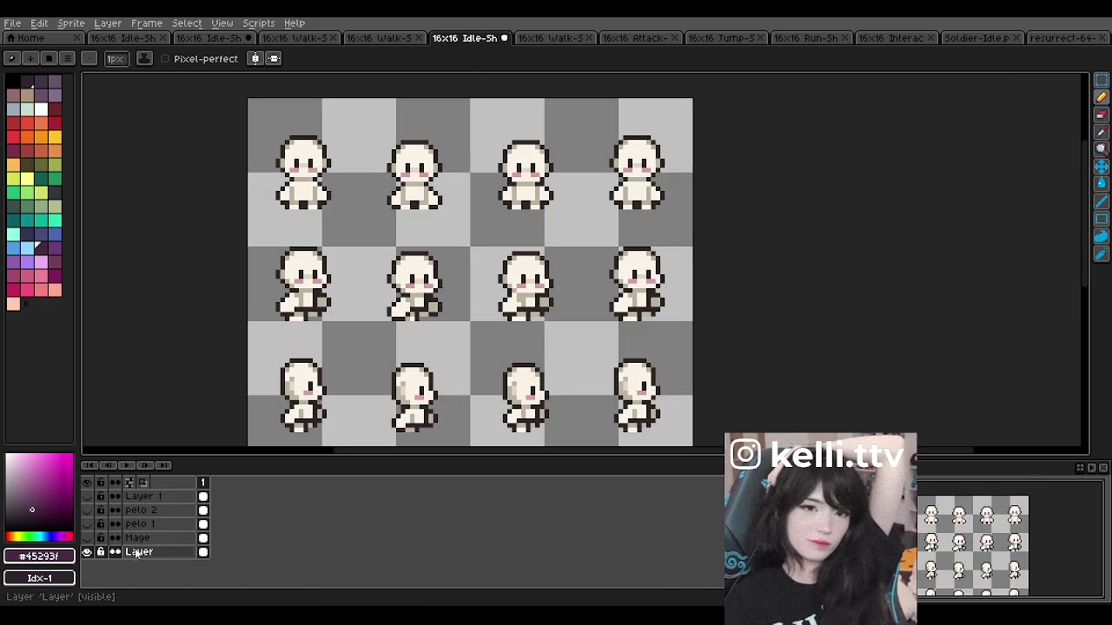
click(88, 538)
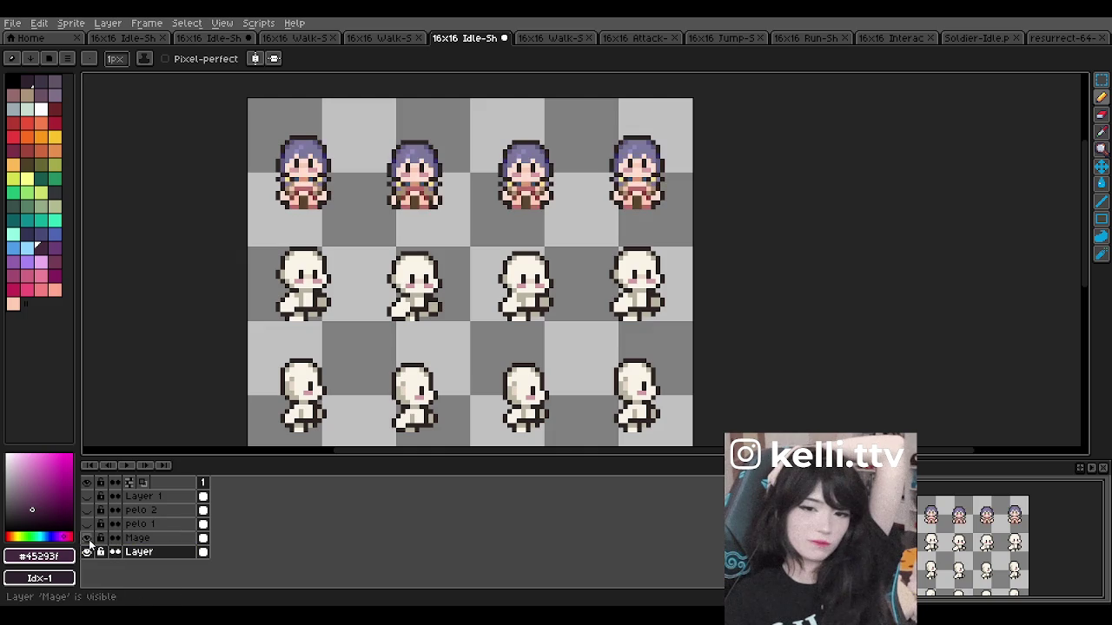
double_click(149, 550)
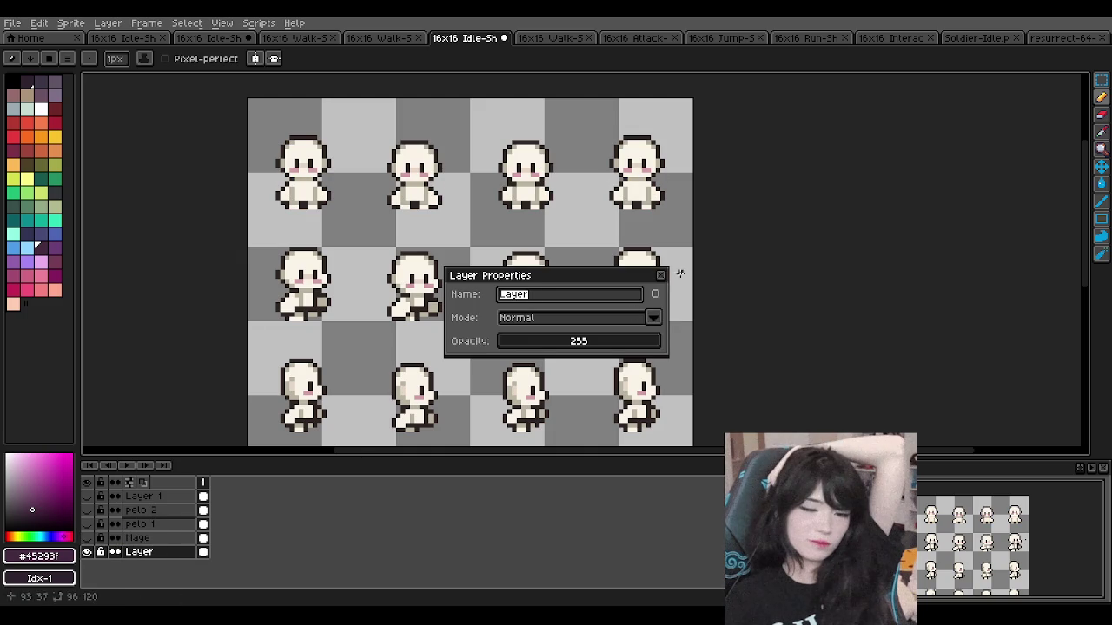
click(660, 275)
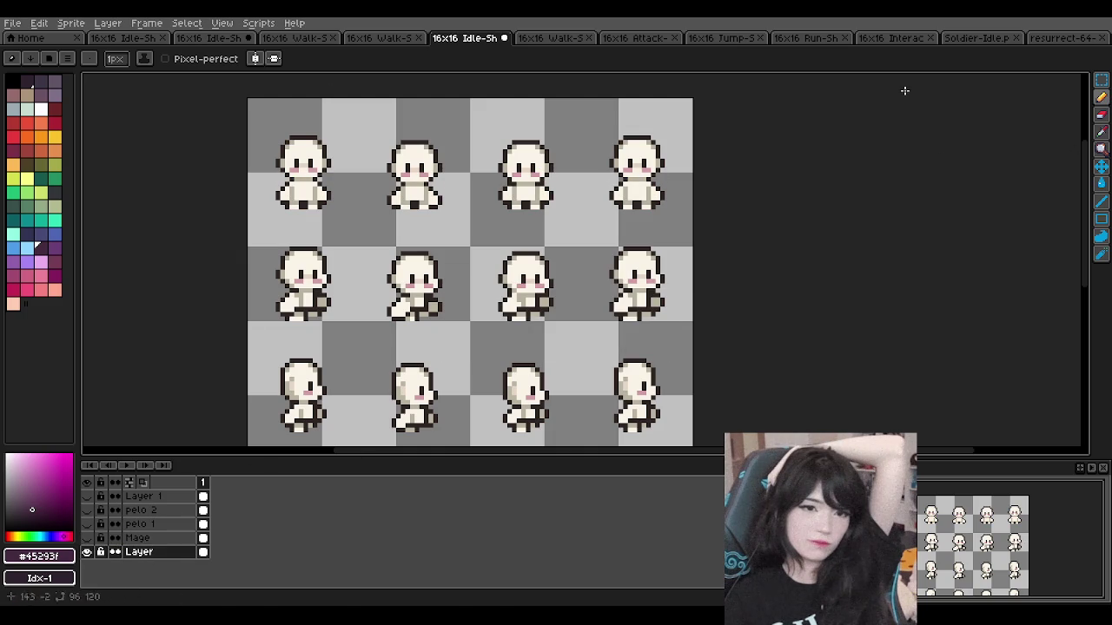
Step: Add a new empty Layer 4 above the base body layer
click(108, 23)
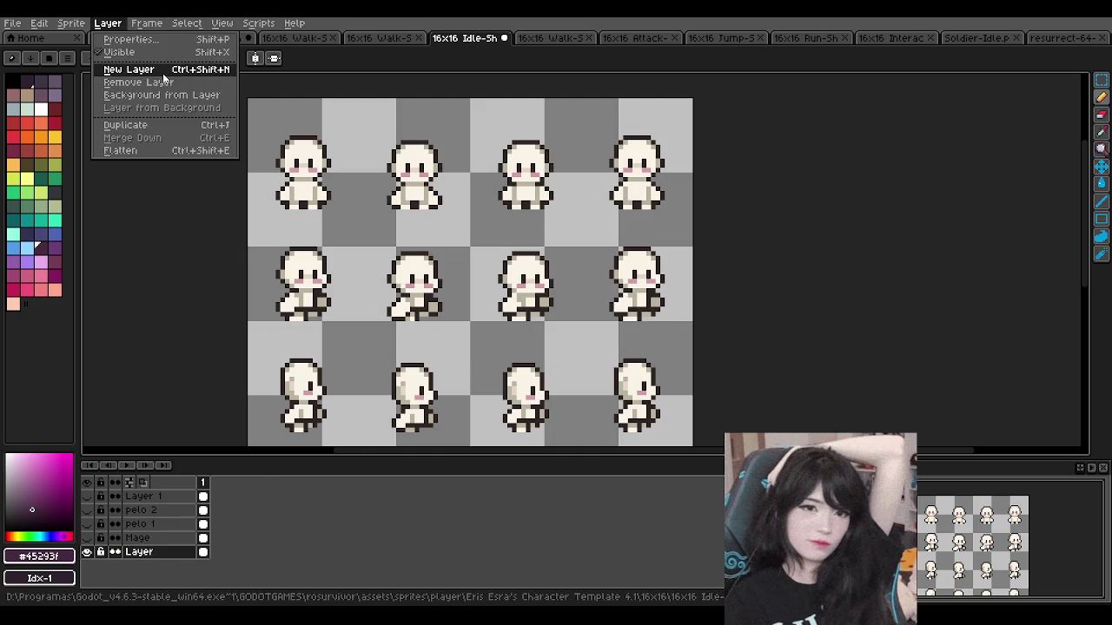
click(162, 69)
scroll(284, 270, down, 1)
Step: Choose light peach and paint the first idle sprite's left cheek
scroll(283, 270, down, 1)
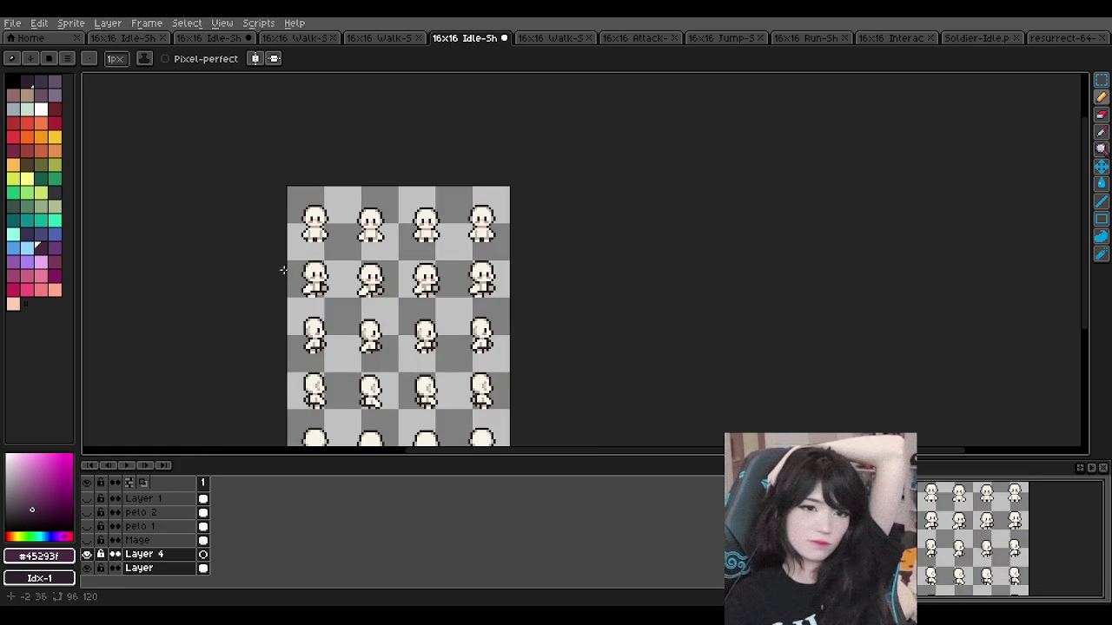
scroll(283, 270, up, 2)
scroll(278, 272, up, 2)
scroll(273, 276, up, 2)
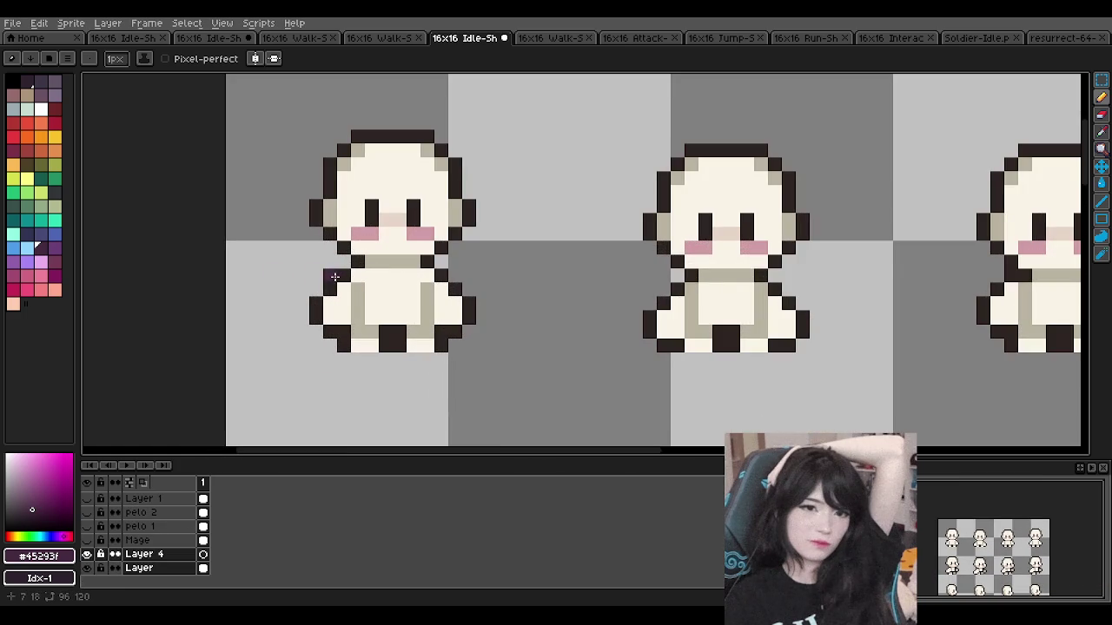
scroll(334, 276, up, 1)
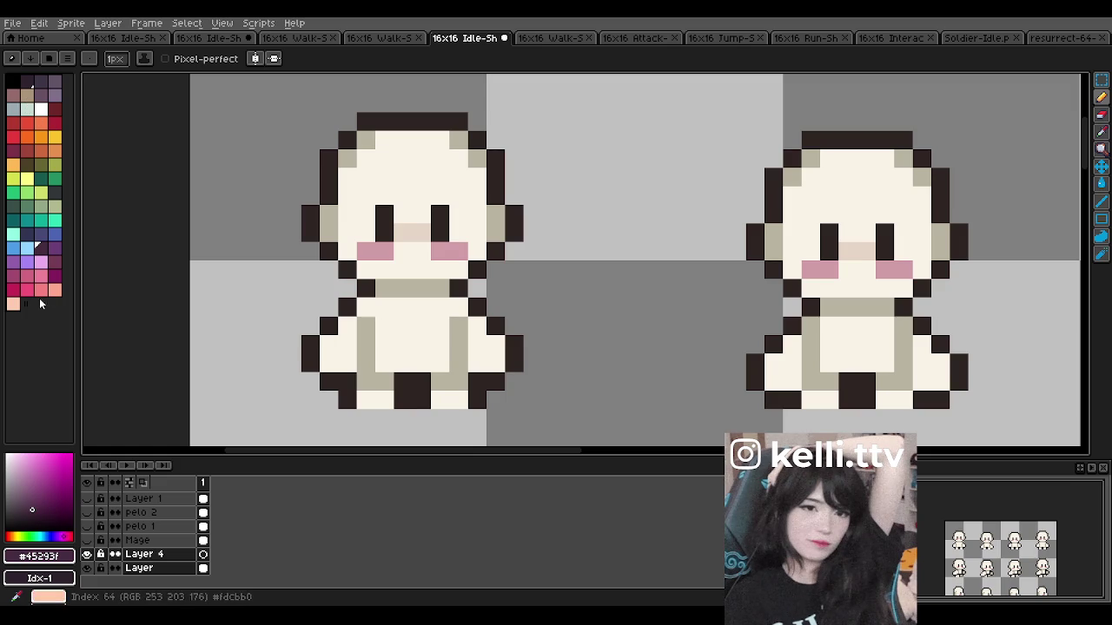
click(56, 292)
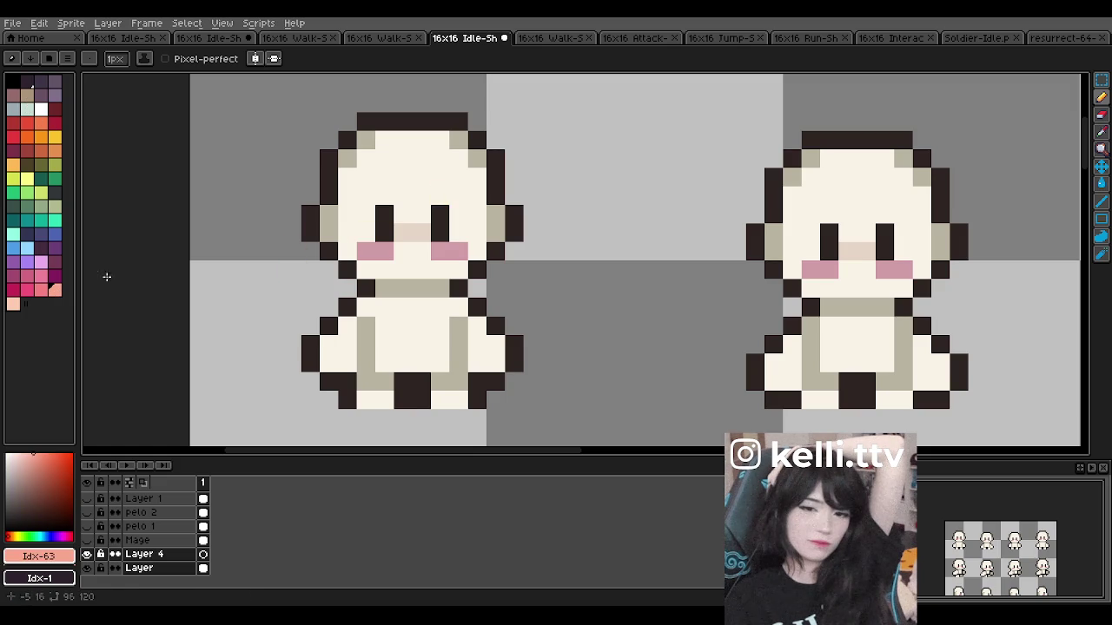
click(13, 304)
click(366, 232)
mouse_move(347, 251)
mouse_down()
mouse_move(347, 193)
mouse_move(365, 190)
mouse_up()
Step: Fill the forehead, face, cheek and collar rows, body, right arm and foot with peach
mouse_move(388, 146)
mouse_down()
mouse_move(442, 143)
mouse_move(382, 182)
mouse_move(438, 196)
mouse_move(456, 165)
mouse_move(476, 198)
mouse_move(471, 242)
mouse_up()
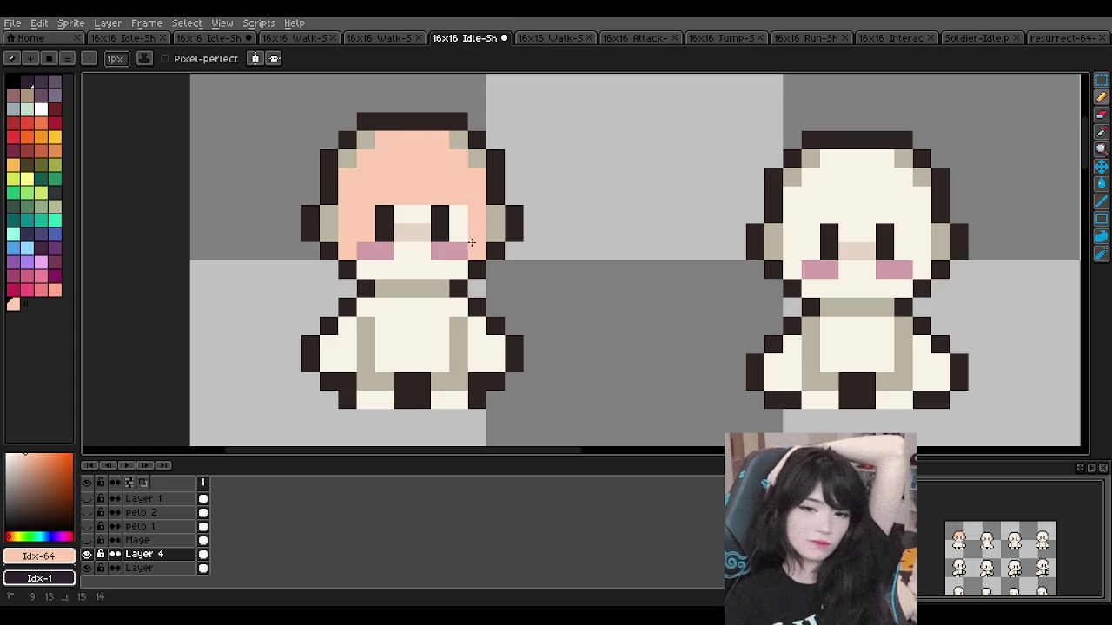
click(404, 214)
drag(370, 269, 447, 271)
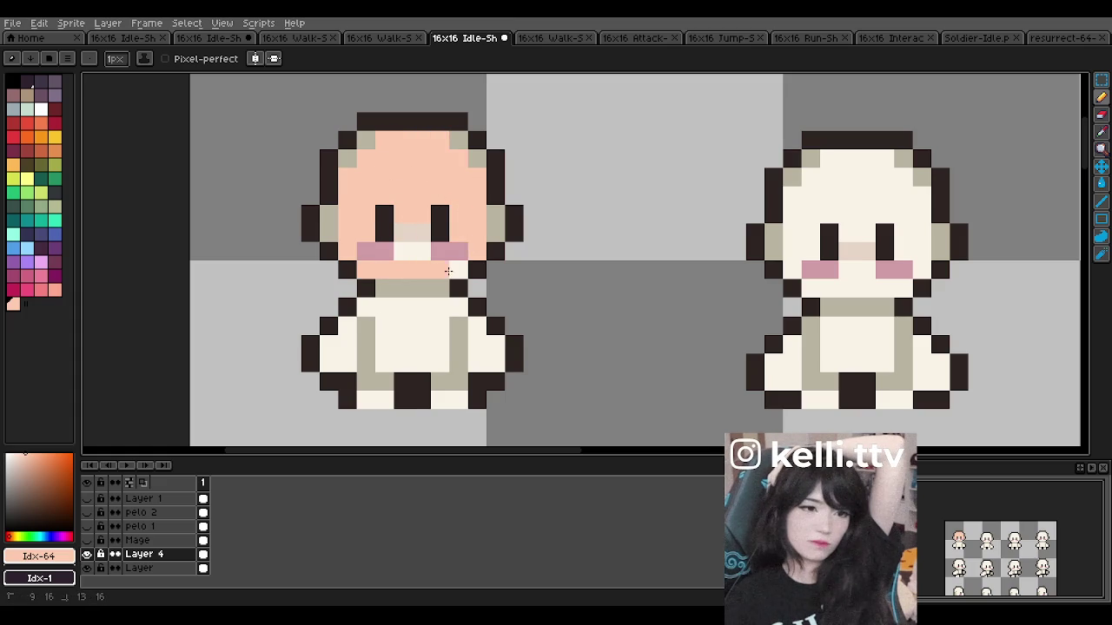
drag(366, 308, 459, 307)
mouse_move(385, 326)
mouse_down()
mouse_move(384, 364)
mouse_move(430, 330)
mouse_move(348, 361)
mouse_move(352, 344)
mouse_up()
mouse_move(495, 326)
mouse_down()
mouse_move(477, 327)
mouse_move(495, 364)
mouse_up()
click(446, 395)
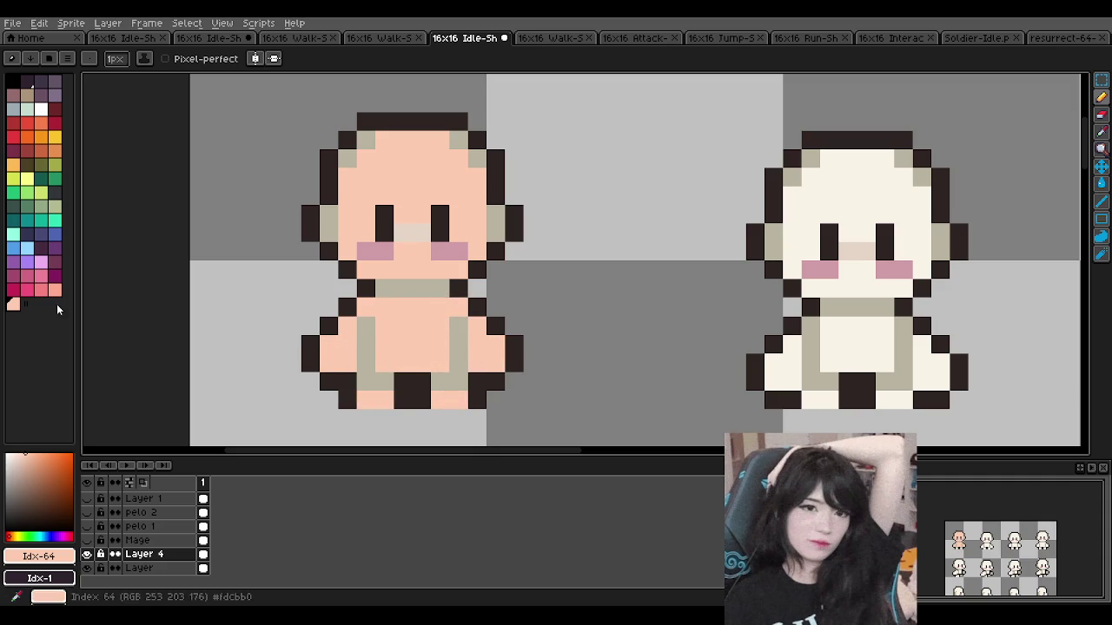
Step: Shade the left arm, head corners and right cheek edge salmon, toggling the layer to compare
click(53, 291)
drag(366, 325, 365, 338)
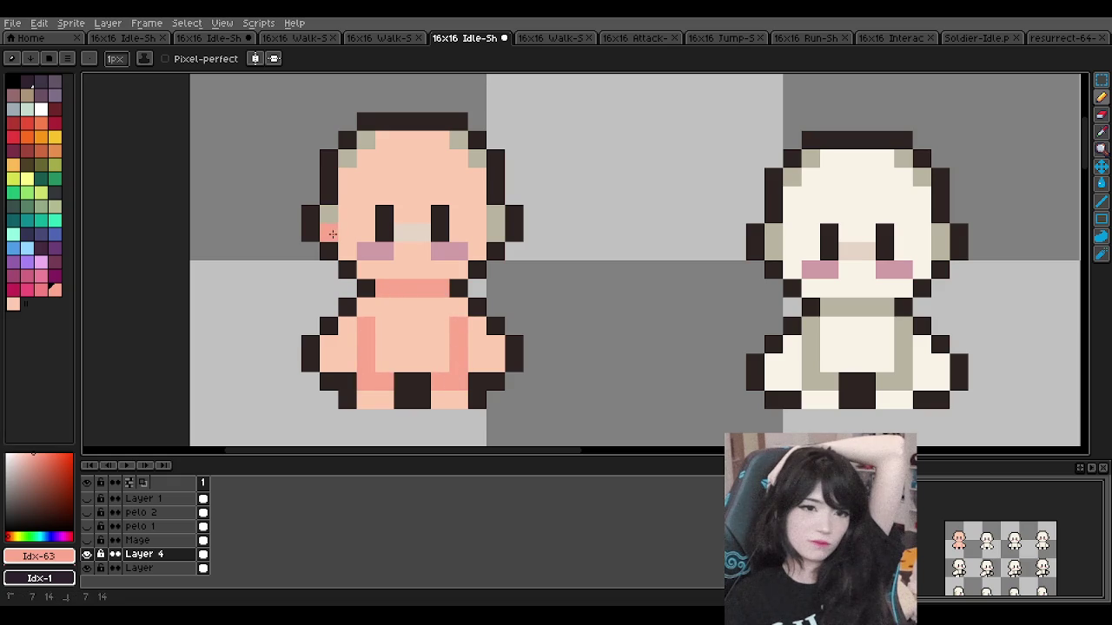
click(365, 140)
click(459, 140)
click(477, 159)
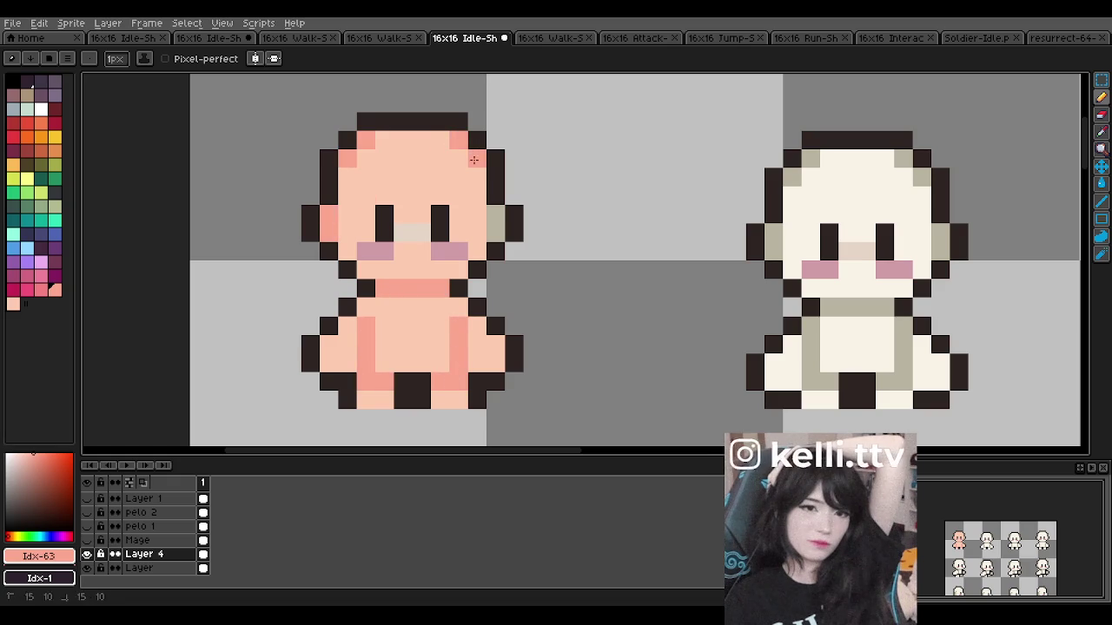
click(86, 554)
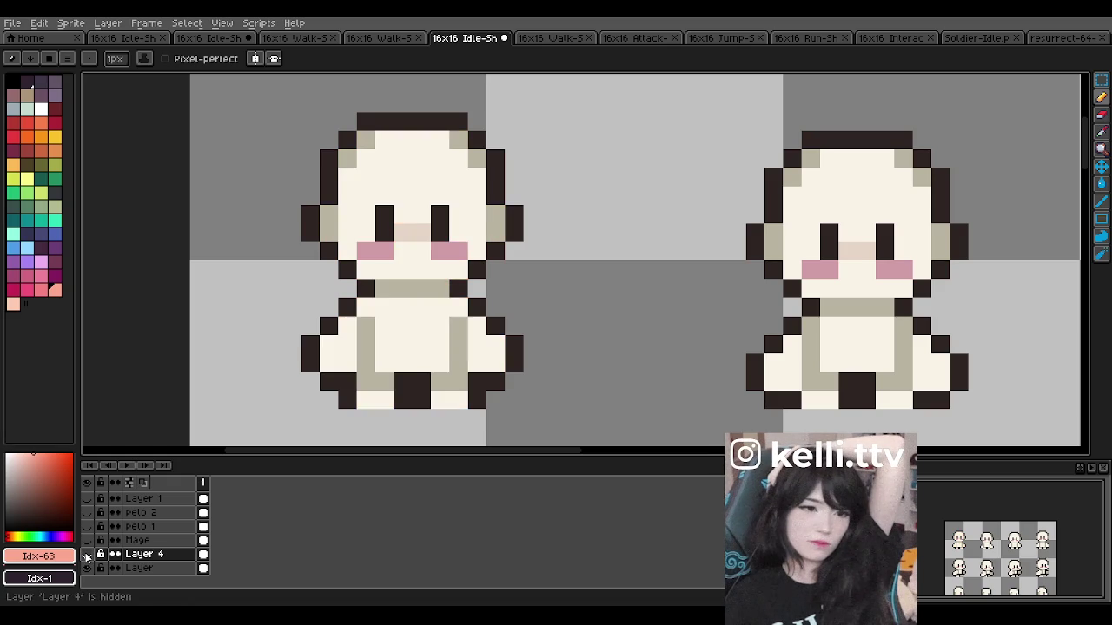
click(86, 555)
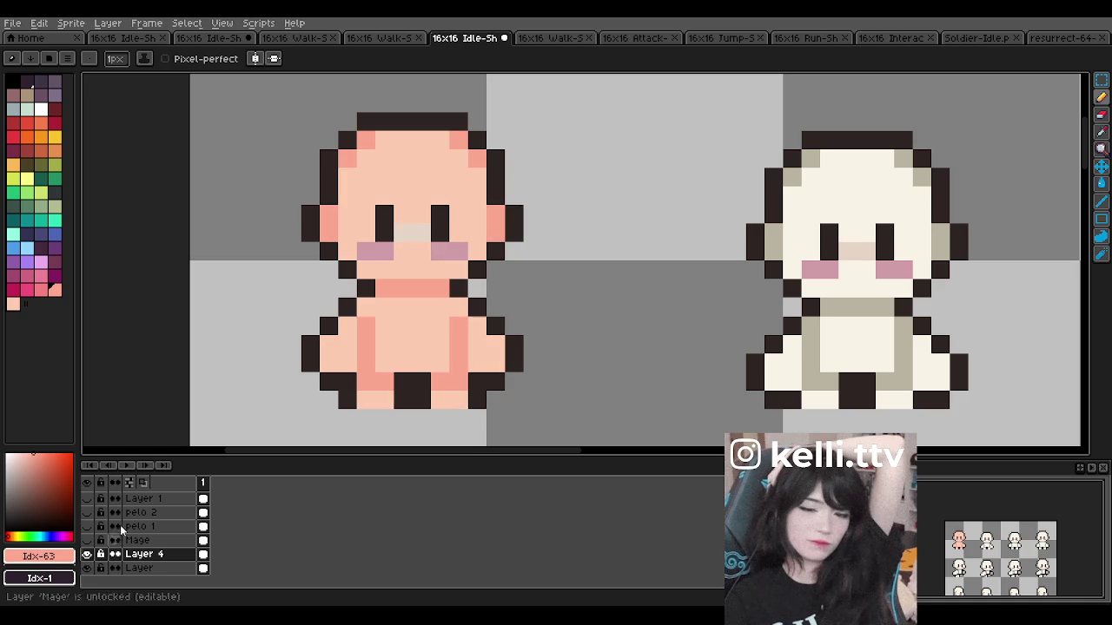
Step: Try deeper red nose pixels between the eyes, then undo them
click(40, 289)
click(421, 231)
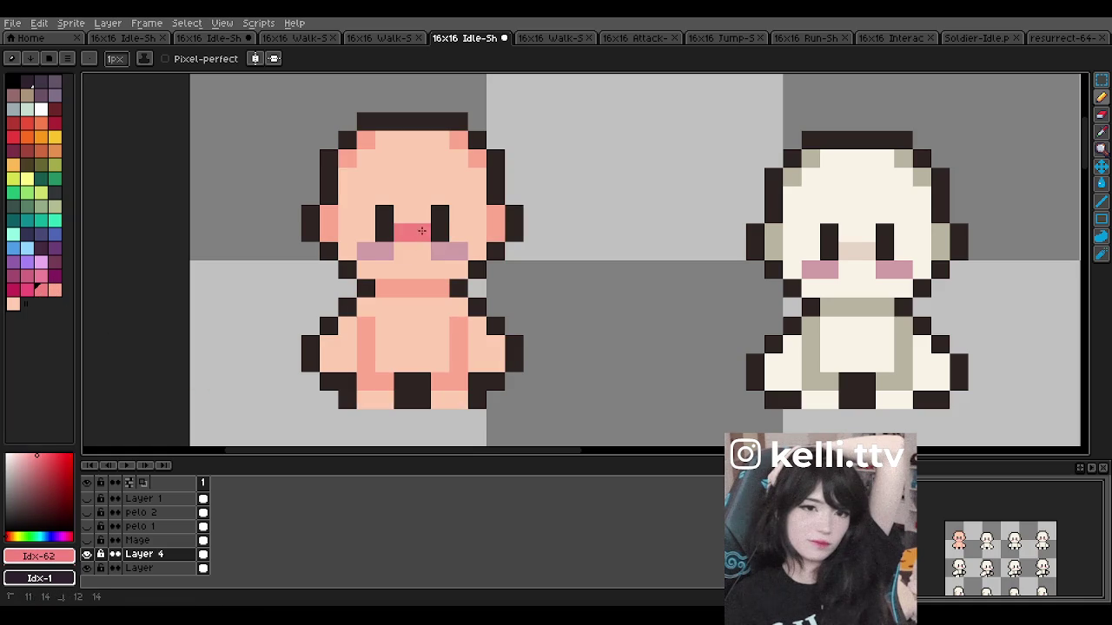
click(403, 213)
scroll(408, 217, down, 2)
scroll(417, 226, down, 1)
scroll(432, 249, up, 3)
scroll(432, 250, up, 2)
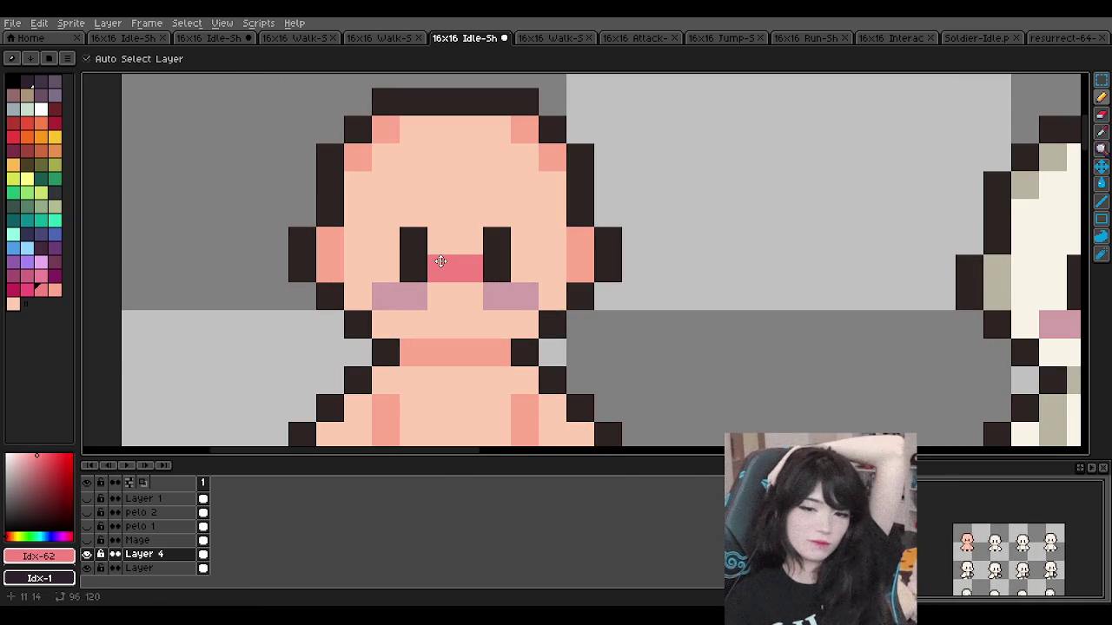
key(ctrl+z)
Step: Shade the cheek edges, head corners, collar row and body stripes in deeper red
drag(330, 269, 331, 248)
click(358, 157)
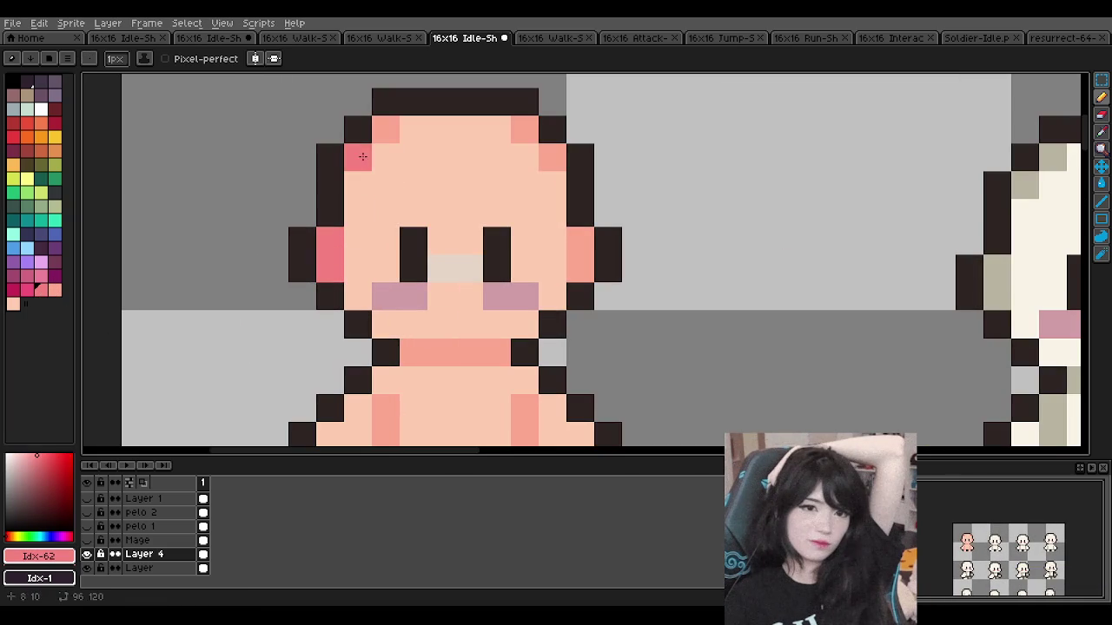
click(386, 130)
click(524, 130)
click(552, 157)
click(552, 185)
click(574, 246)
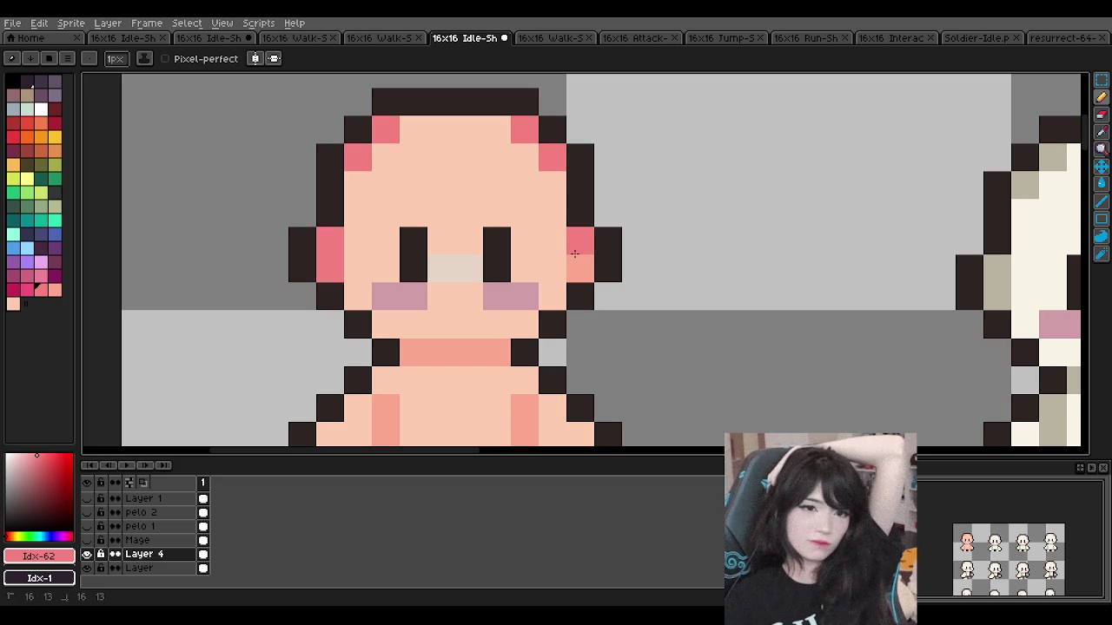
drag(413, 353, 497, 352)
scroll(491, 363, down, 3)
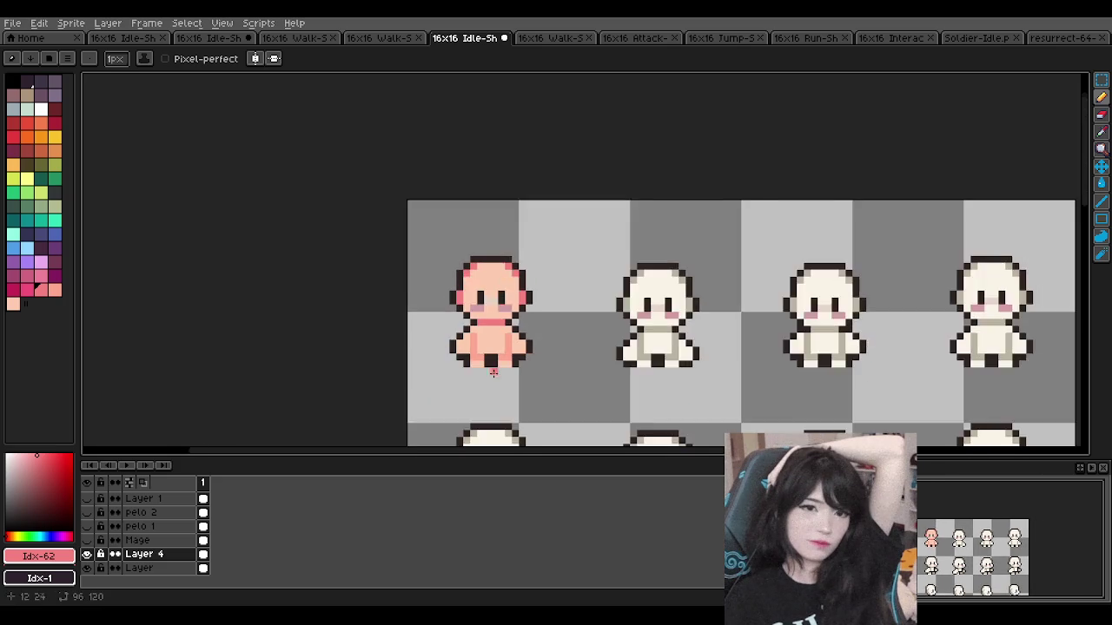
scroll(491, 363, up, 2)
mouse_move(452, 288)
mouse_down()
mouse_move(452, 335)
mouse_move(521, 335)
mouse_move(518, 295)
mouse_up()
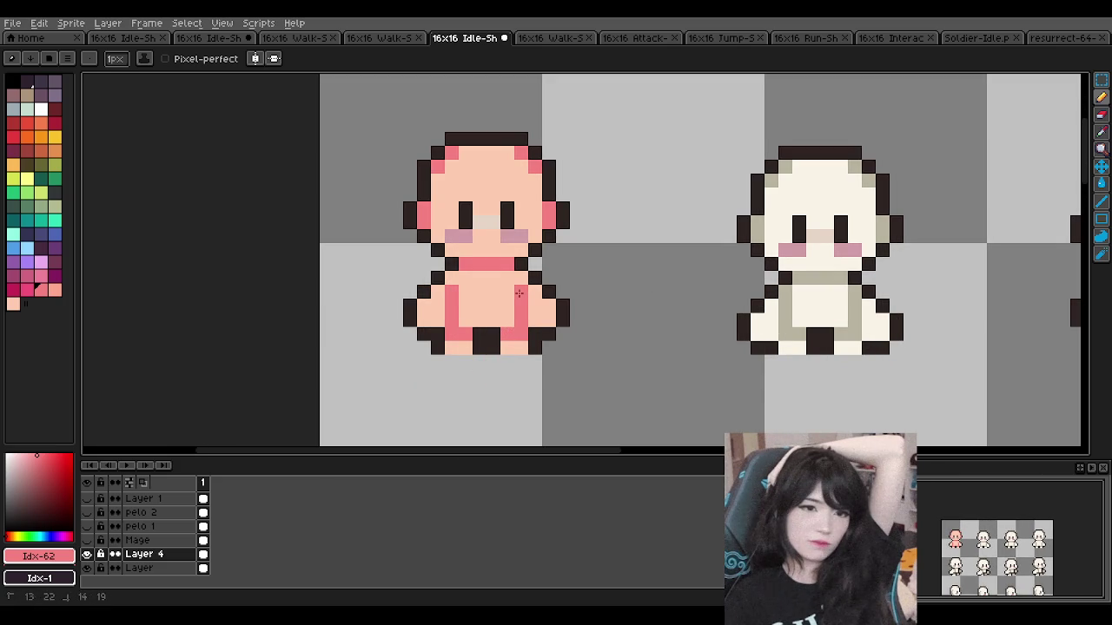
scroll(489, 258, up, 1)
Step: Paint the sprite's nose in salmon
click(54, 289)
drag(489, 220, 473, 219)
scroll(489, 220, down, 5)
scroll(484, 187, down, 4)
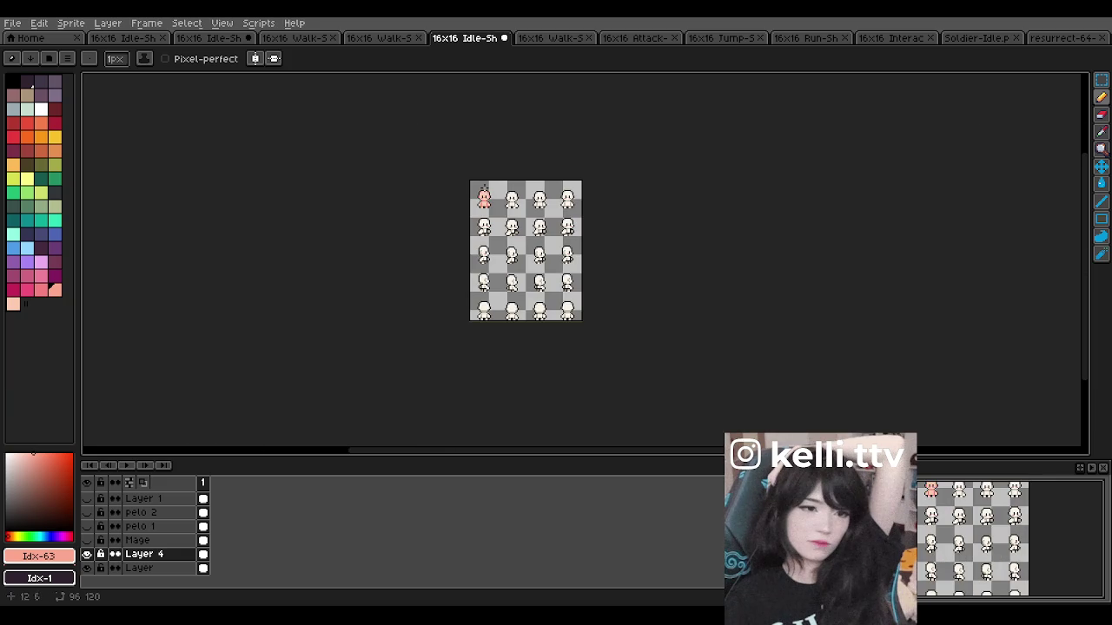
scroll(485, 186, up, 4)
scroll(485, 186, up, 1)
scroll(500, 220, up, 2)
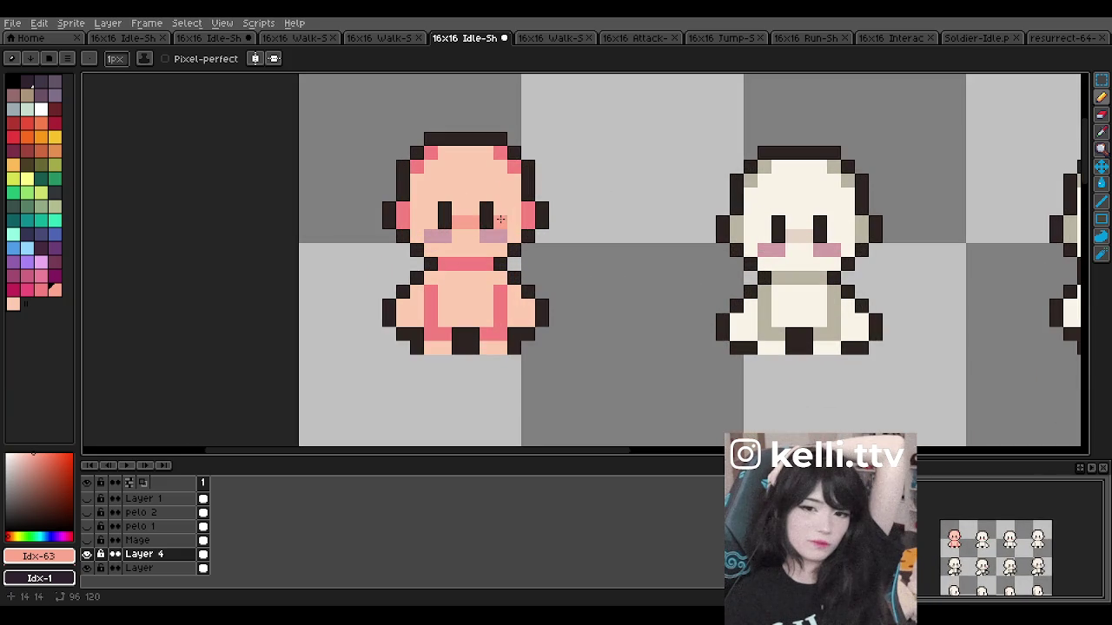
Step: Touch up forehead and head pixels, left leg stripe and right stripe top in pink
click(44, 276)
click(431, 195)
click(416, 197)
scroll(471, 181, up, 1)
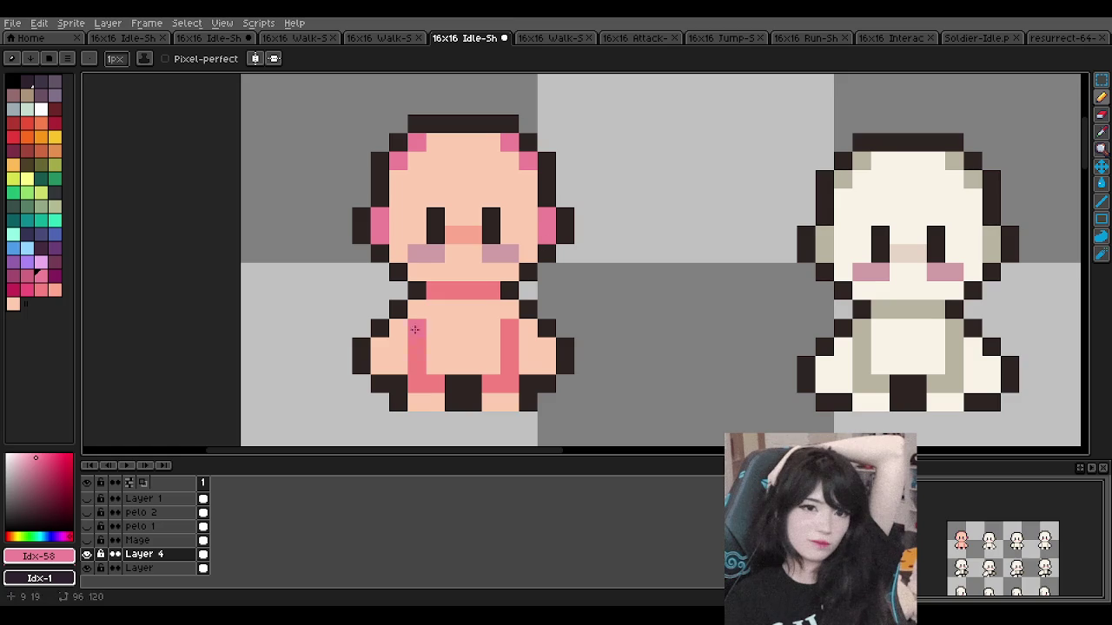
click(418, 380)
click(510, 327)
scroll(437, 290, down, 4)
scroll(484, 206, down, 2)
scroll(487, 228, up, 4)
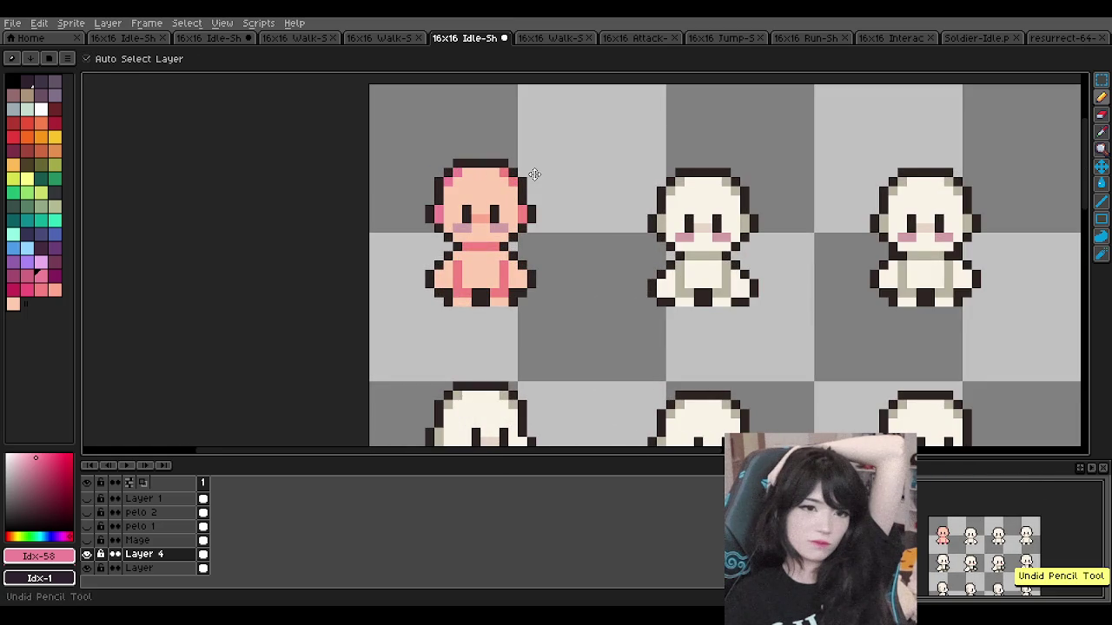
Step: With the Pencil, draw a black belt across the pink sprite's waist
key(b)
scroll(498, 189, down, 2)
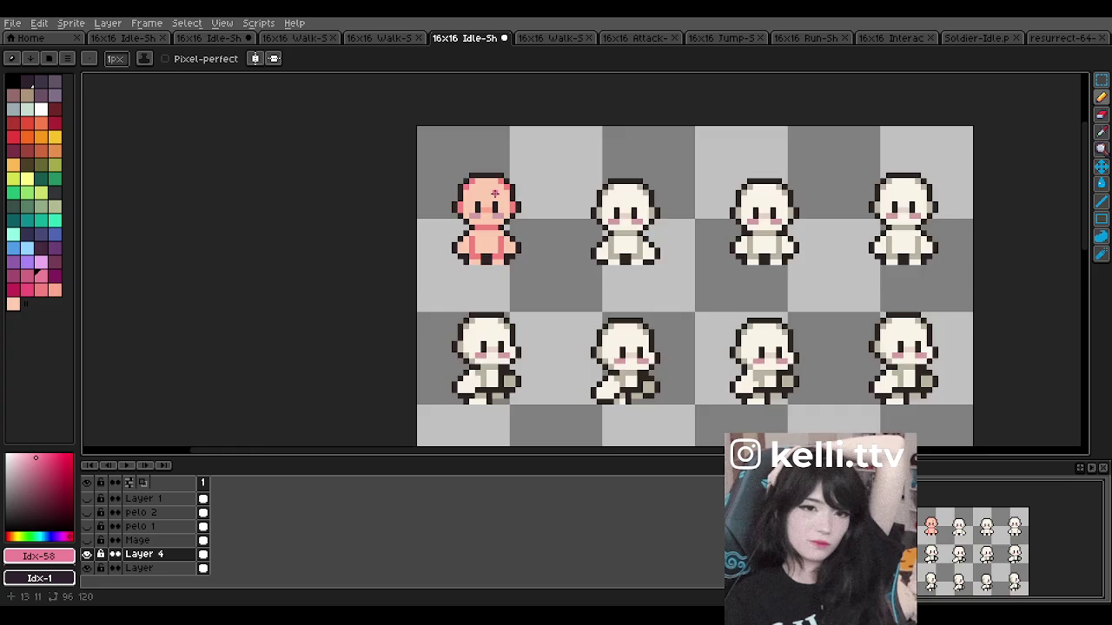
scroll(492, 193, down, 2)
scroll(492, 195, down, 1)
scroll(491, 197, up, 3)
scroll(492, 200, up, 1)
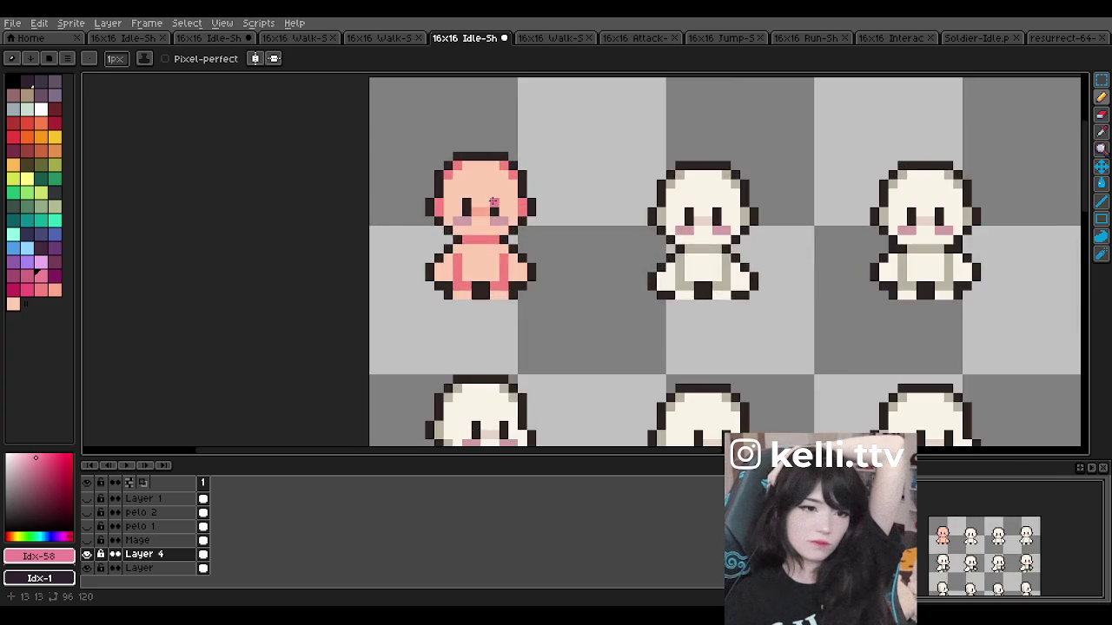
scroll(493, 201, up, 1)
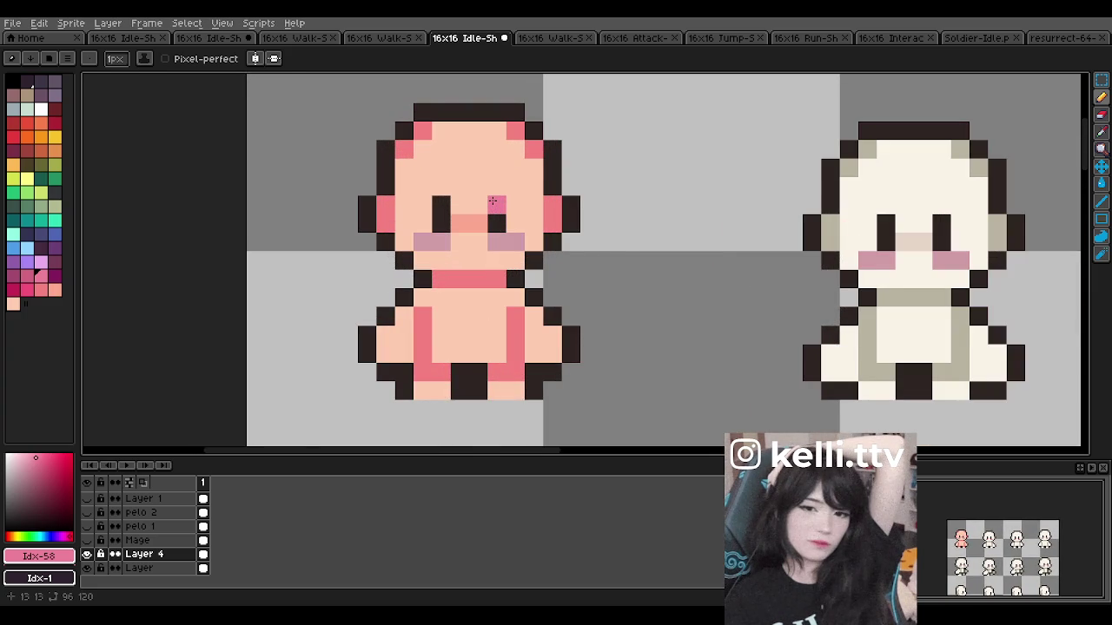
scroll(492, 201, down, 3)
scroll(492, 201, up, 2)
scroll(492, 201, down, 2)
scroll(493, 202, up, 3)
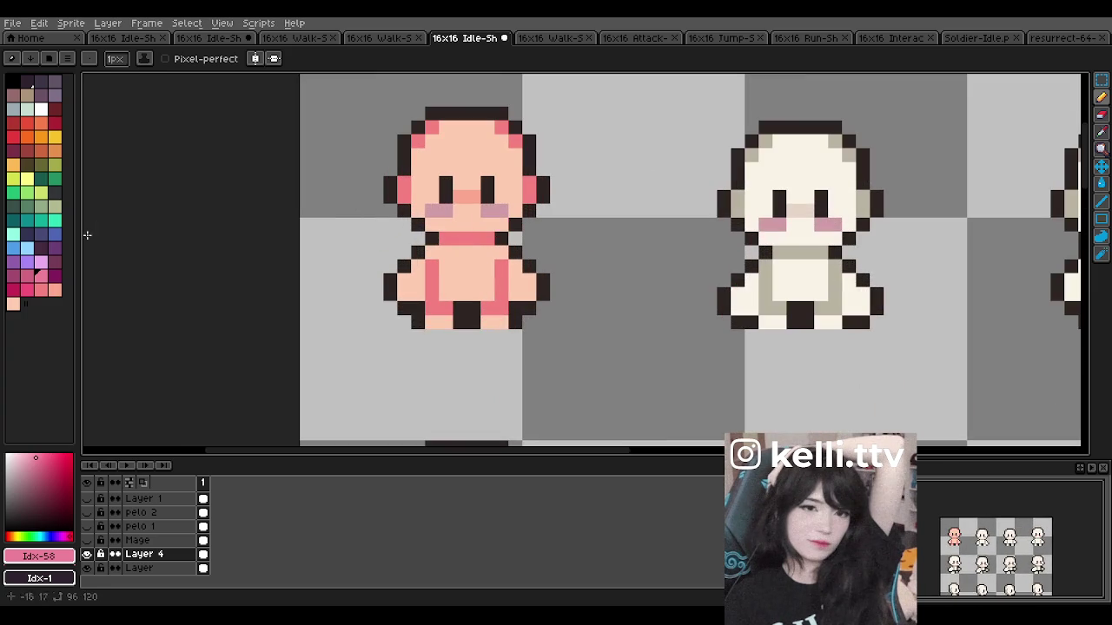
click(49, 260)
scroll(452, 243, up, 1)
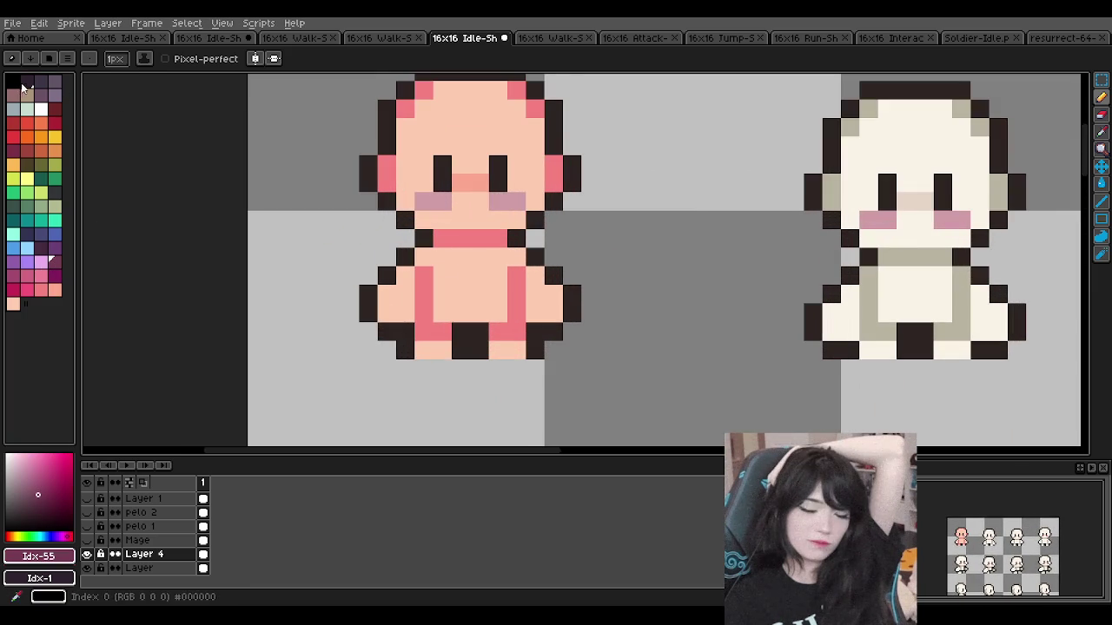
click(21, 83)
mouse_move(424, 257)
mouse_down()
mouse_move(517, 257)
mouse_move(477, 305)
mouse_move(456, 284)
mouse_move(499, 348)
mouse_move(517, 270)
mouse_move(551, 298)
mouse_move(409, 281)
mouse_move(392, 295)
mouse_move(425, 334)
mouse_move(486, 238)
mouse_move(426, 218)
mouse_move(516, 199)
mouse_move(521, 174)
mouse_move(551, 179)
mouse_move(533, 109)
mouse_move(486, 91)
mouse_move(424, 109)
mouse_move(400, 193)
mouse_move(392, 179)
mouse_move(449, 199)
mouse_move(425, 208)
mouse_move(509, 109)
mouse_move(453, 187)
mouse_move(484, 179)
mouse_move(518, 116)
mouse_up()
scroll(484, 178, down, 3)
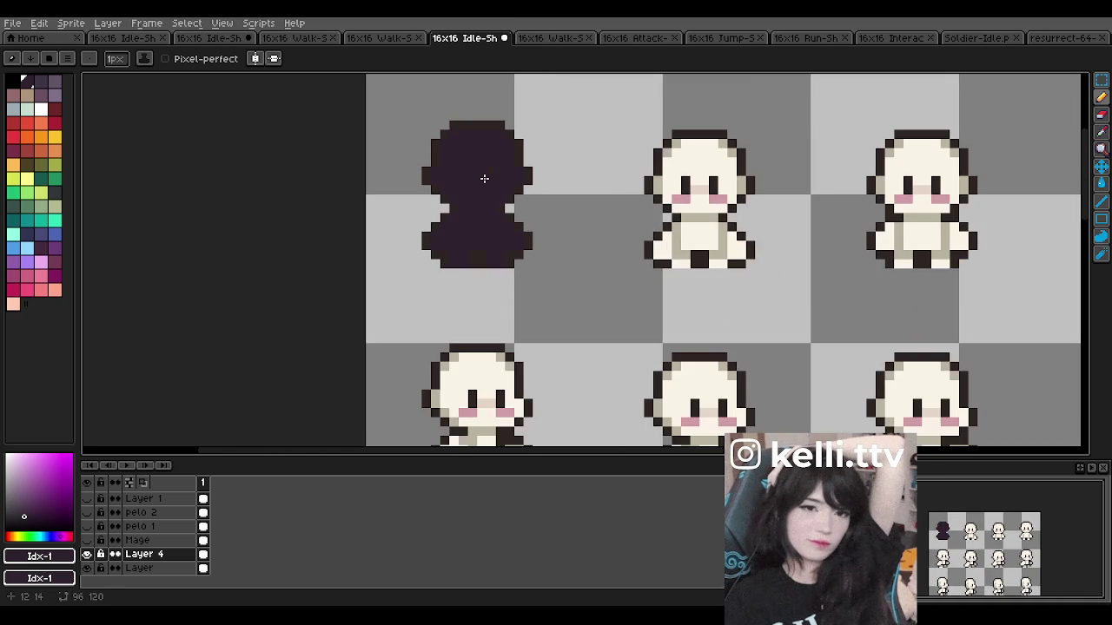
scroll(484, 177, up, 2)
Step: Undo the black belt overpaint, check the pink sprite, and hide Layer 4
key(ctrl+z)
key(ctrl+z)
key(b)
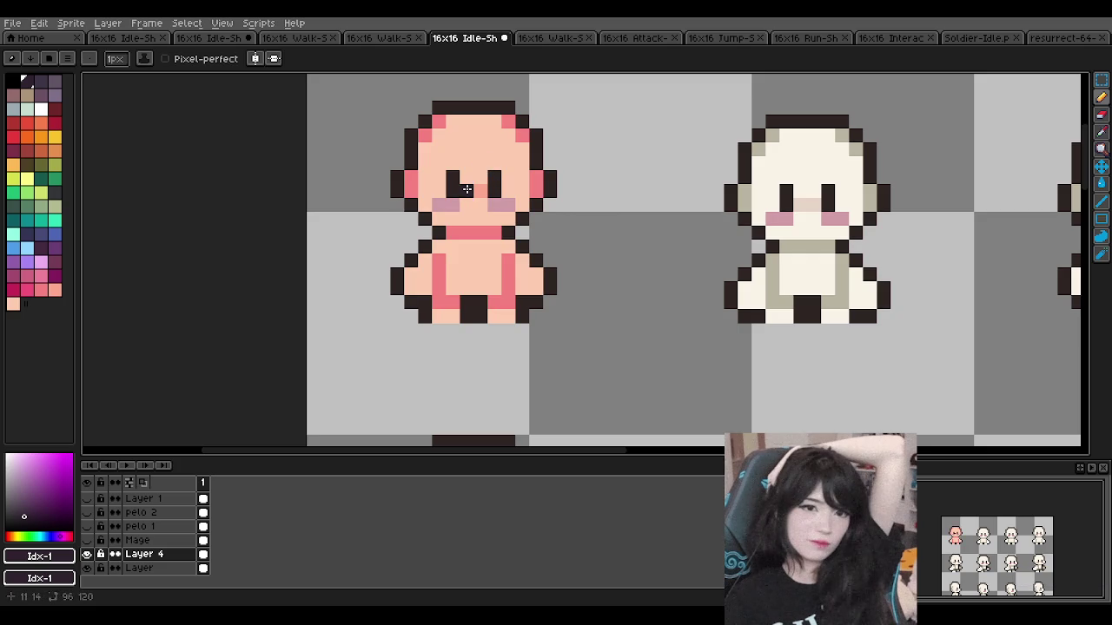
scroll(467, 188, down, 2)
scroll(486, 165, down, 2)
scroll(488, 123, down, 2)
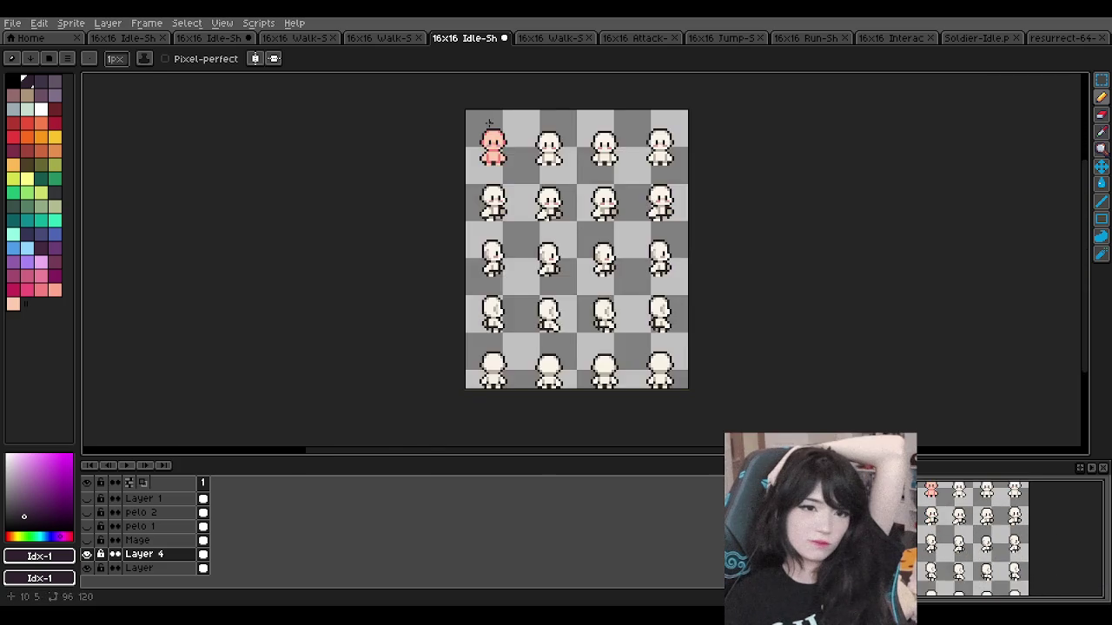
scroll(490, 130, up, 3)
scroll(513, 157, up, 2)
scroll(513, 139, down, 2)
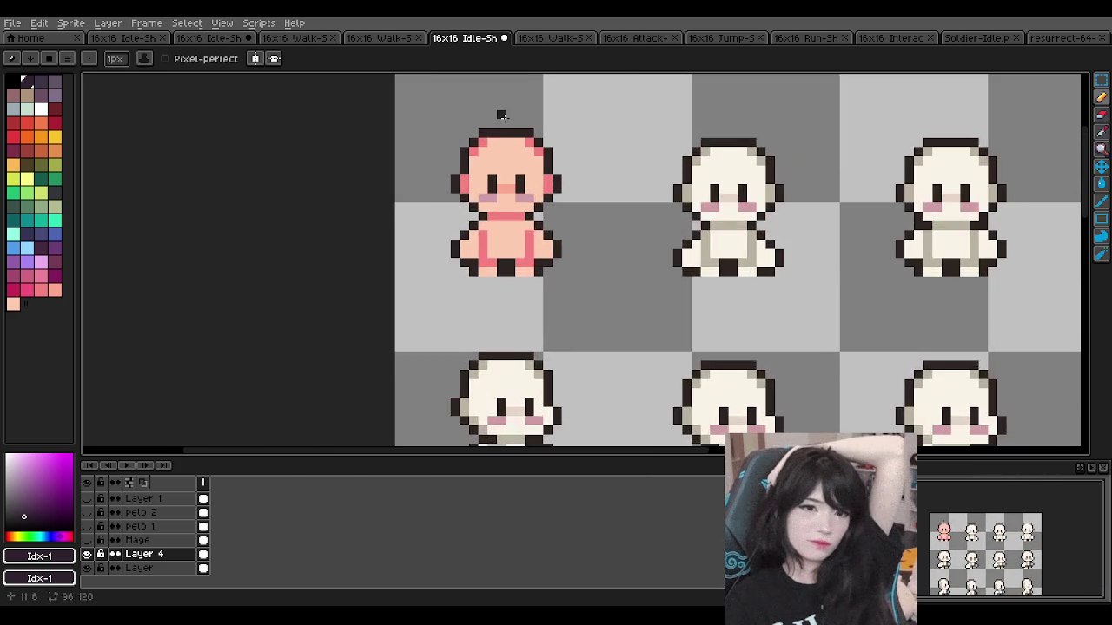
scroll(496, 112, up, 2)
scroll(375, 231, down, 3)
scroll(556, 188, up, 1)
scroll(556, 188, up, 1)
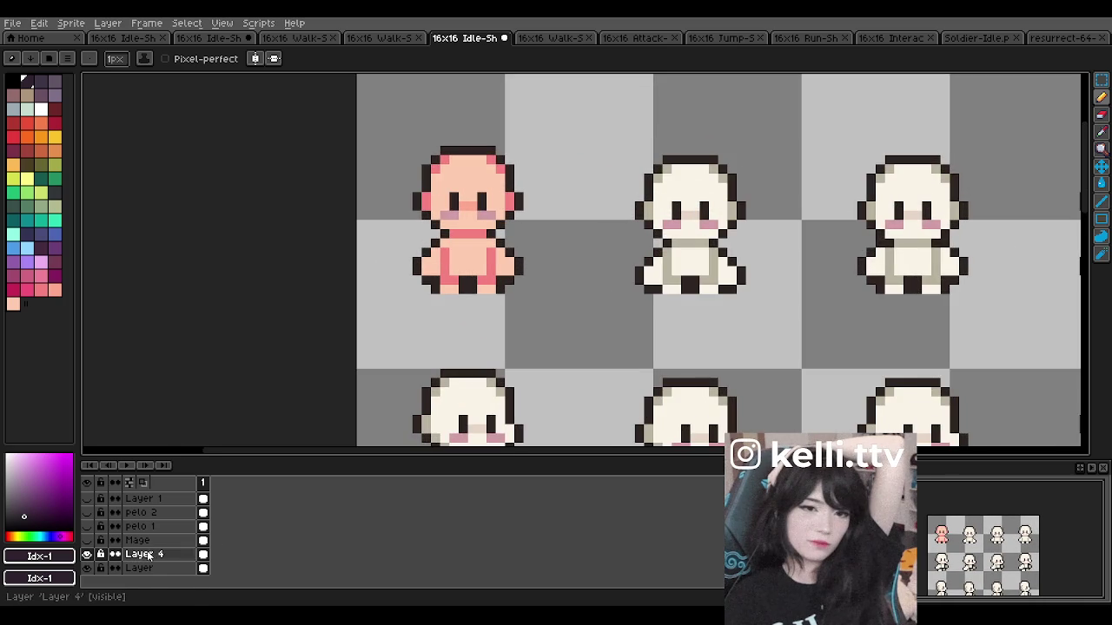
click(87, 554)
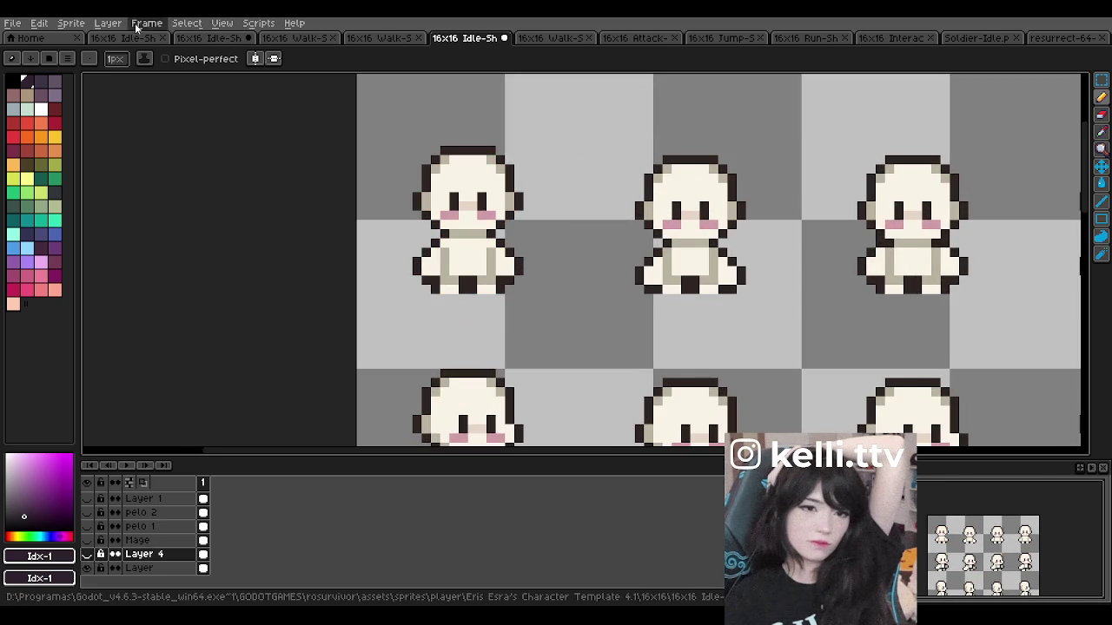
Step: Add a new empty Layer 5 via Layer > New Layer
click(108, 23)
click(164, 69)
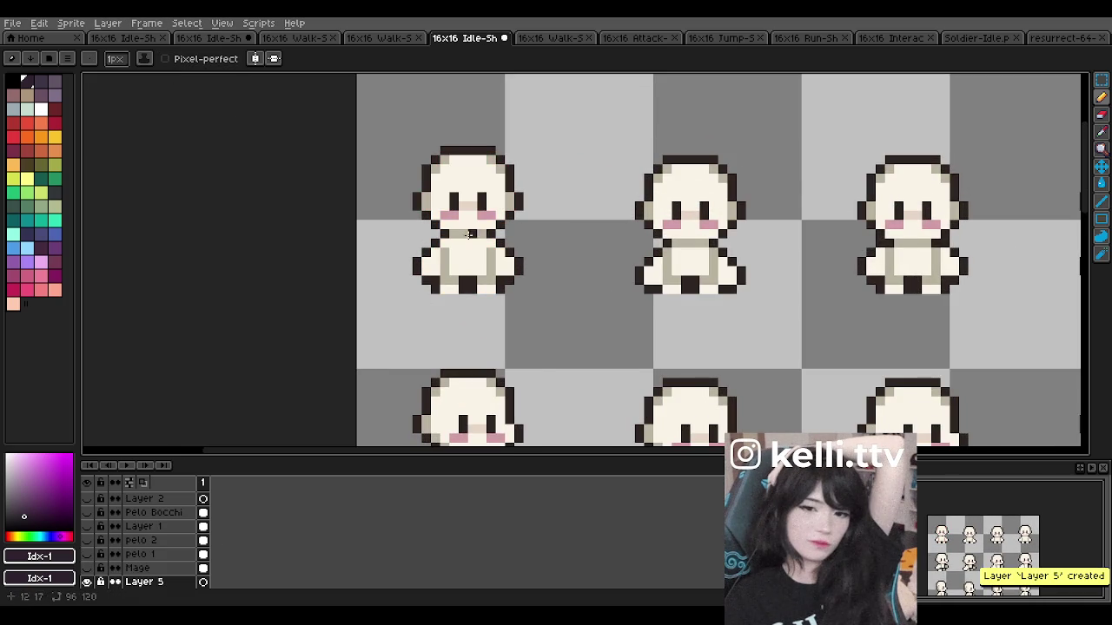
scroll(465, 236, down, 2)
scroll(417, 243, up, 2)
scroll(389, 250, up, 2)
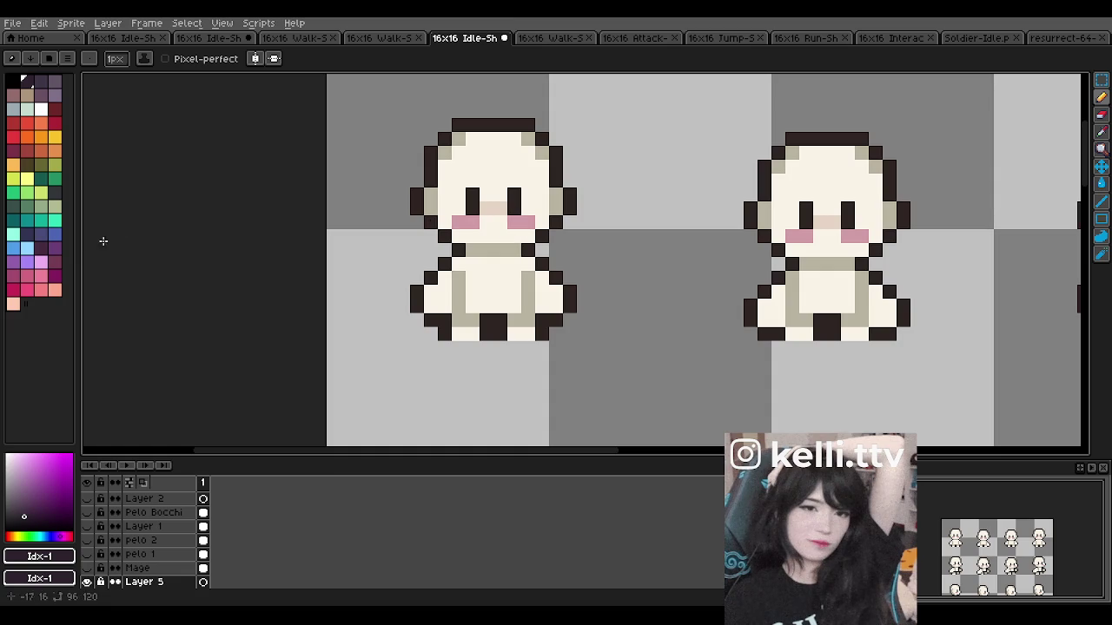
scroll(523, 218, down, 1)
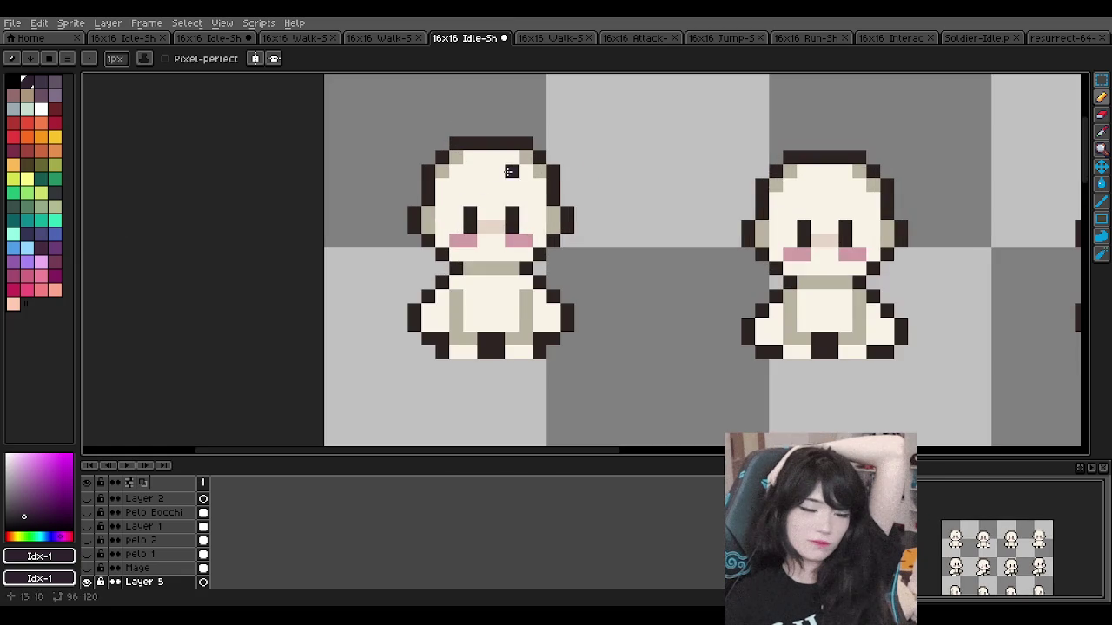
Step: Sample green and peach swatches, briefly showing Layer 4 for reference before hiding it again
click(41, 206)
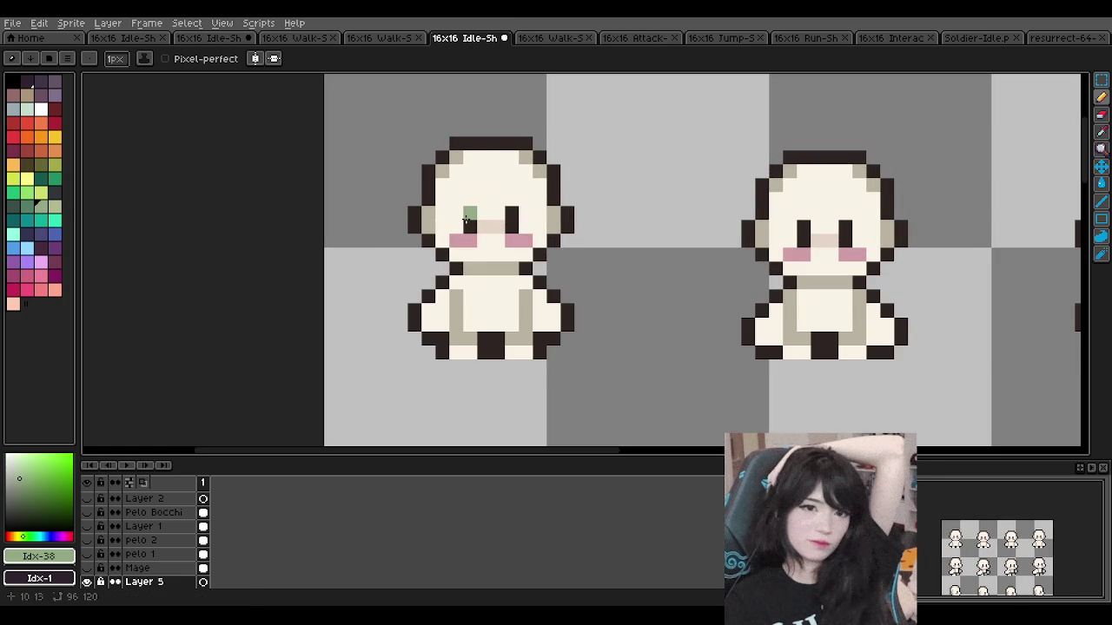
scroll(524, 294, up, 1)
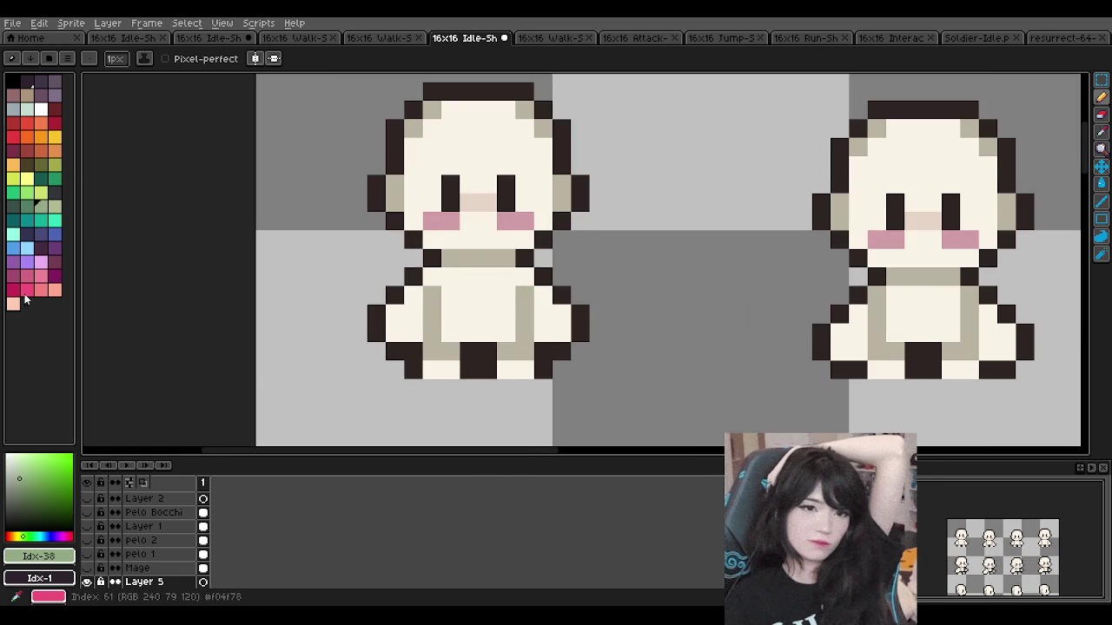
click(13, 303)
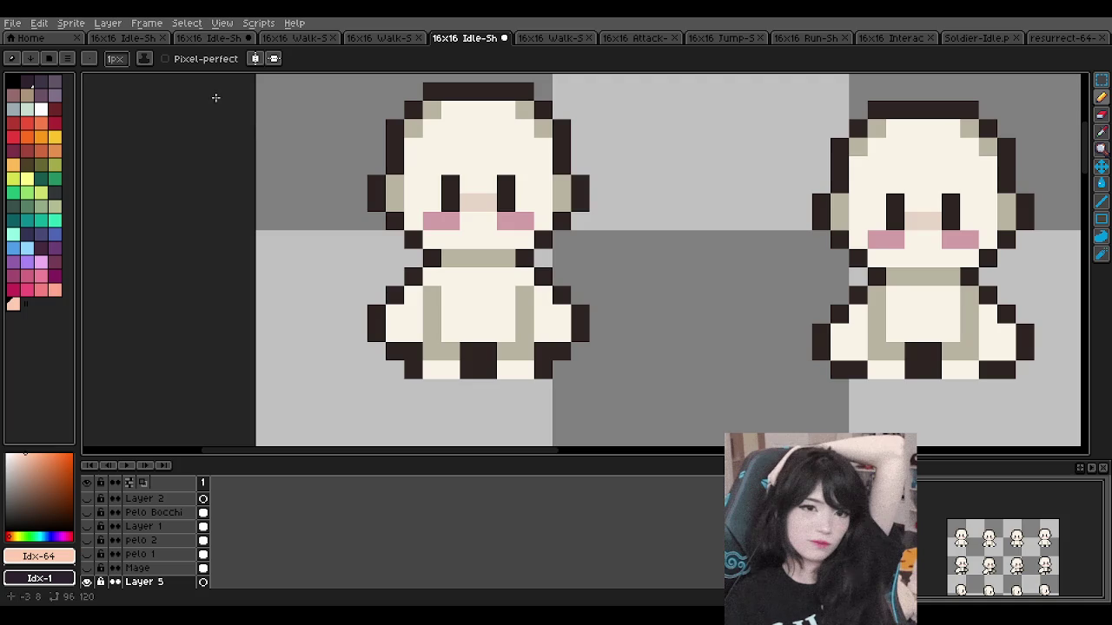
scroll(130, 547, down, 1)
click(87, 568)
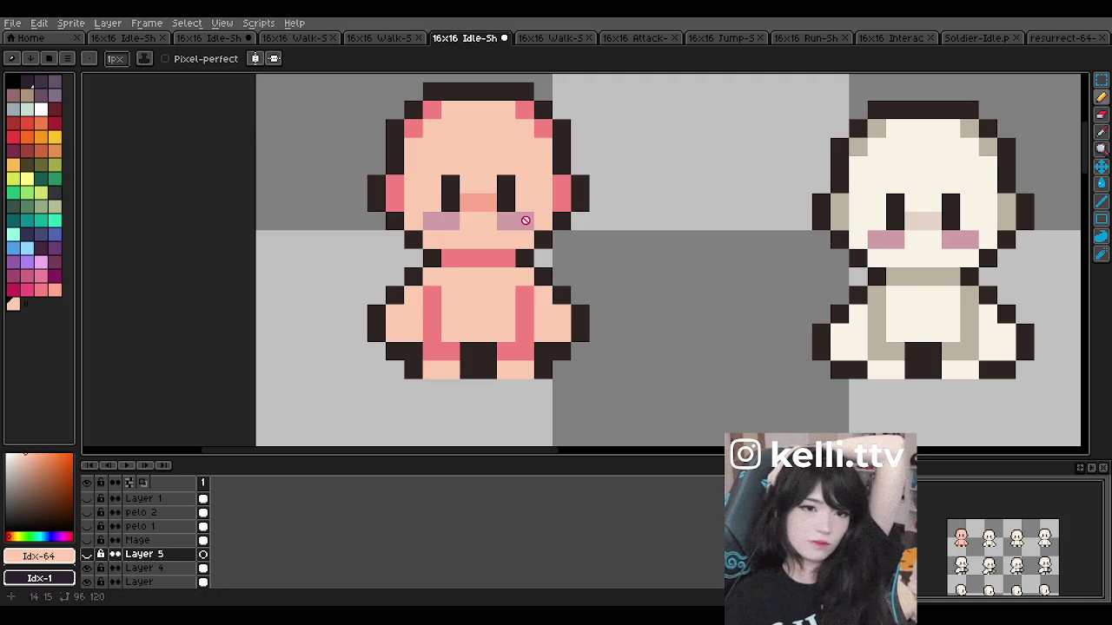
click(148, 568)
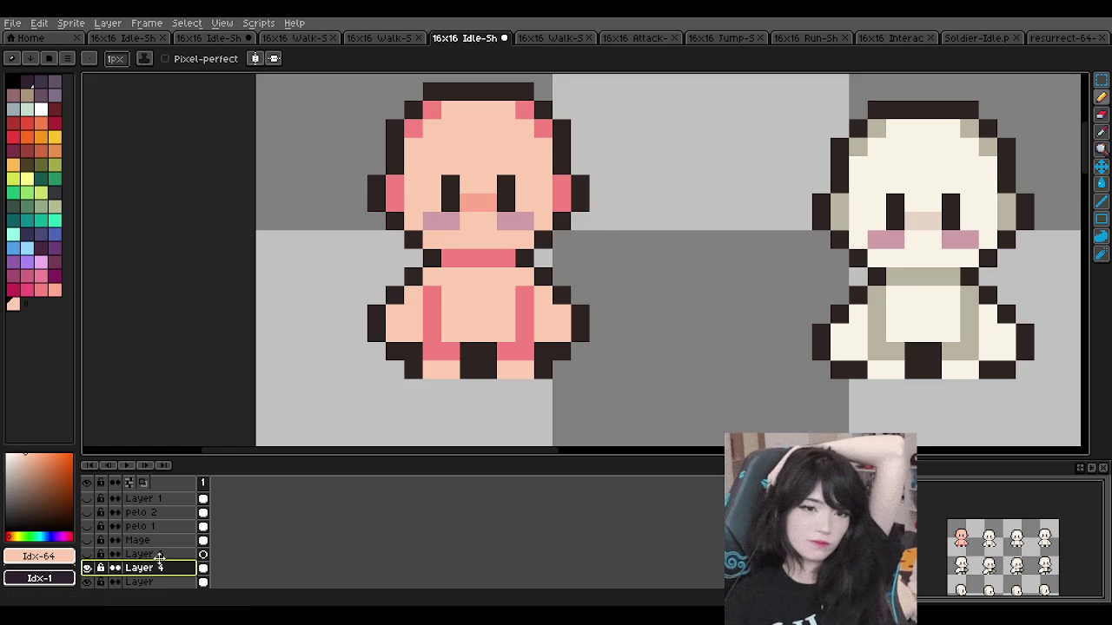
click(86, 568)
Step: Make Layer 5 active and visible, then choose the light grey-green palette colour
click(139, 554)
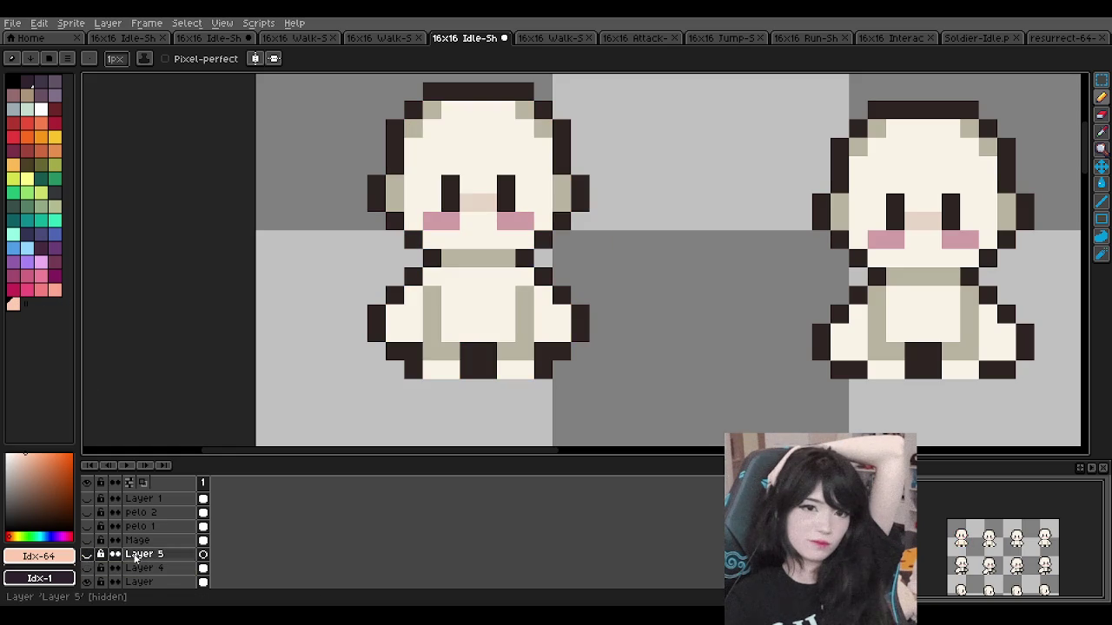
click(86, 554)
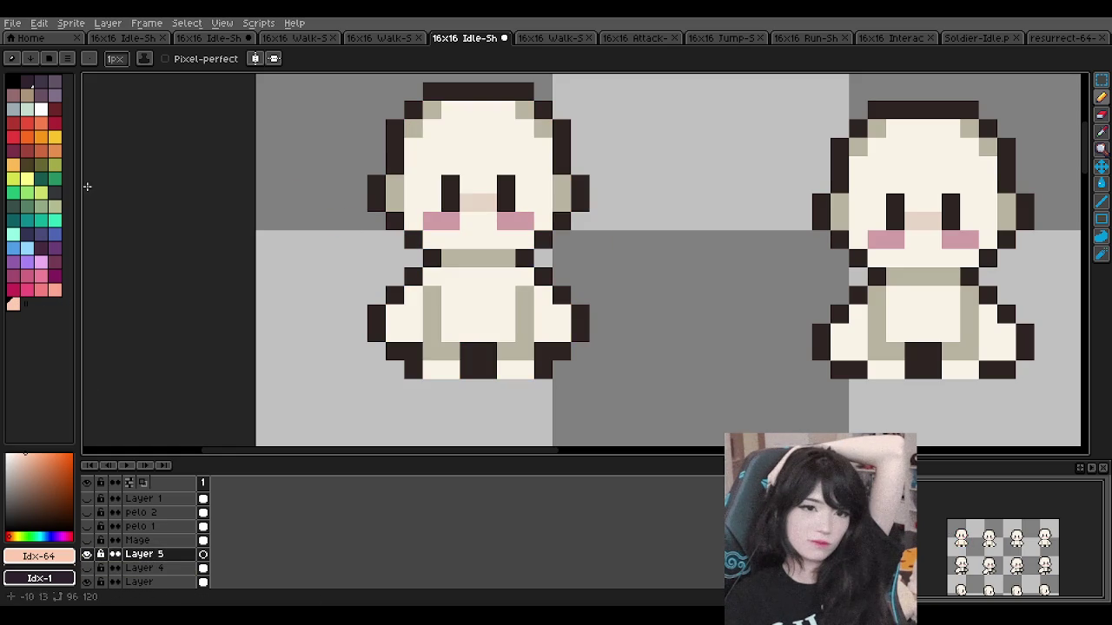
click(27, 107)
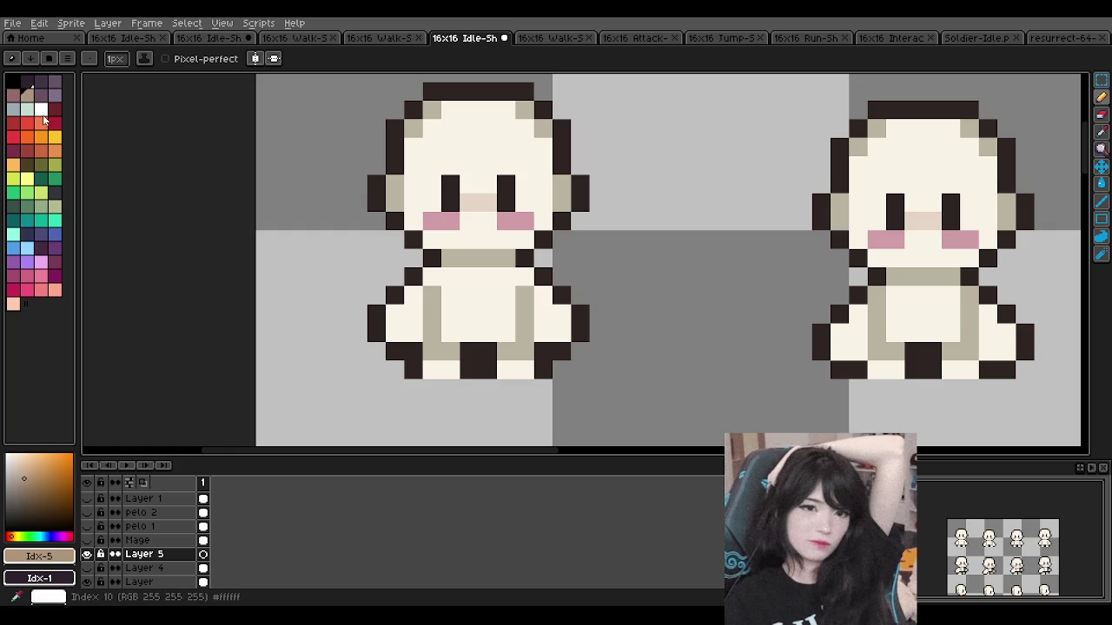
click(40, 109)
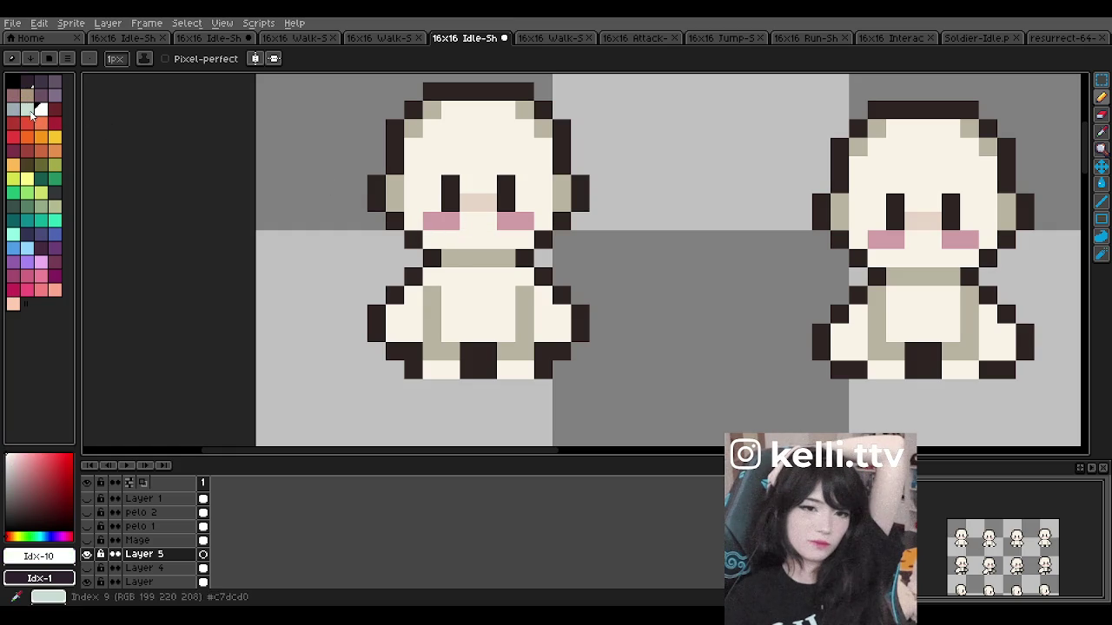
click(26, 109)
Step: Fill below the mouth, then shade cheek, hair edge, face sides and neck light blue-grey (Idx-8)
mouse_move(431, 238)
mouse_down()
mouse_move(482, 225)
mouse_move(527, 172)
mouse_move(491, 126)
mouse_move(452, 111)
mouse_move(429, 165)
mouse_move(466, 165)
mouse_move(473, 183)
mouse_move(418, 188)
mouse_move(395, 178)
mouse_up()
key(bracketleft)
click(397, 205)
click(414, 130)
click(432, 109)
click(525, 110)
drag(543, 129, 551, 143)
click(561, 202)
drag(450, 258, 503, 259)
Step: Shade the body's side columns and lower corners light blue-grey, keeping the nose mint
scroll(507, 259, down, 3)
scroll(487, 226, down, 2)
scroll(470, 200, up, 3)
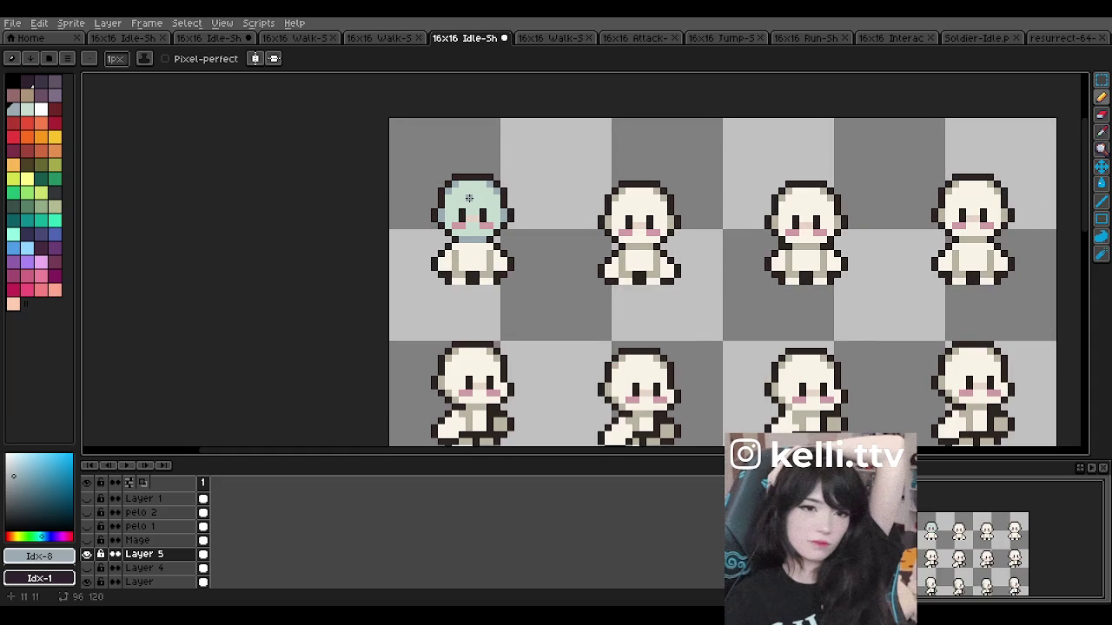
scroll(470, 209, up, 1)
scroll(469, 210, up, 2)
scroll(470, 209, up, 3)
click(432, 196)
drag(512, 362, 488, 420)
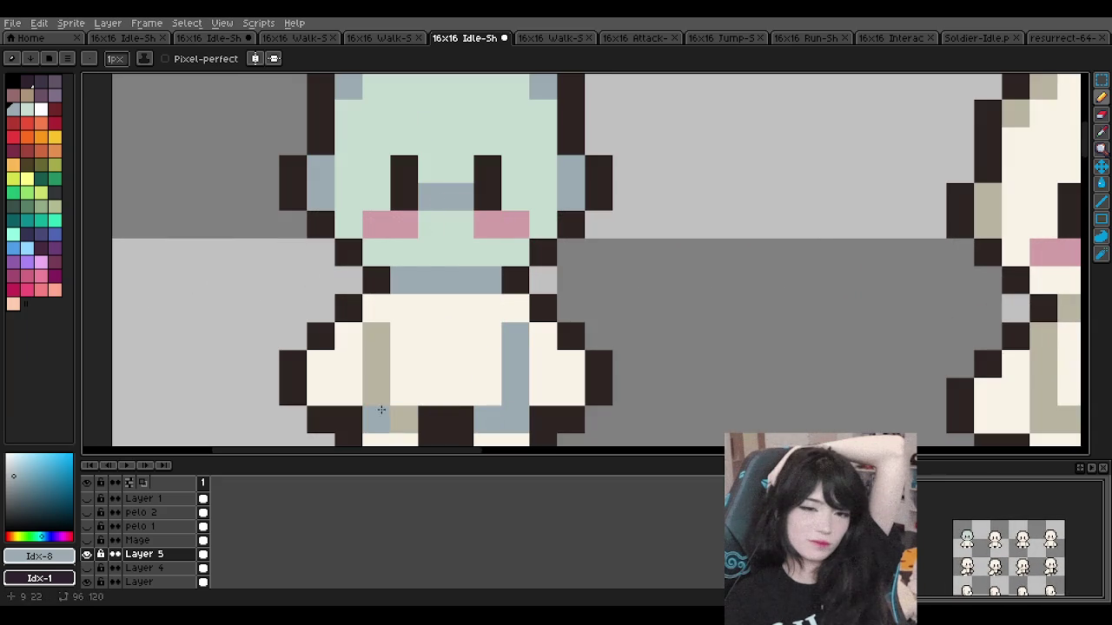
click(432, 252)
mouse_move(404, 420)
mouse_down()
mouse_move(376, 336)
mouse_move(496, 302)
mouse_move(409, 385)
mouse_move(438, 374)
mouse_up()
key(ctrl+z)
Step: Repaint the leftover cream pixels on body, arm and bottom row mint #c7dcd0
click(459, 364)
click(515, 309)
mouse_move(543, 364)
mouse_down()
mouse_move(543, 337)
mouse_move(571, 392)
mouse_up()
mouse_move(347, 391)
mouse_down()
mouse_move(321, 392)
mouse_move(347, 337)
mouse_up()
scroll(347, 337, down, 3)
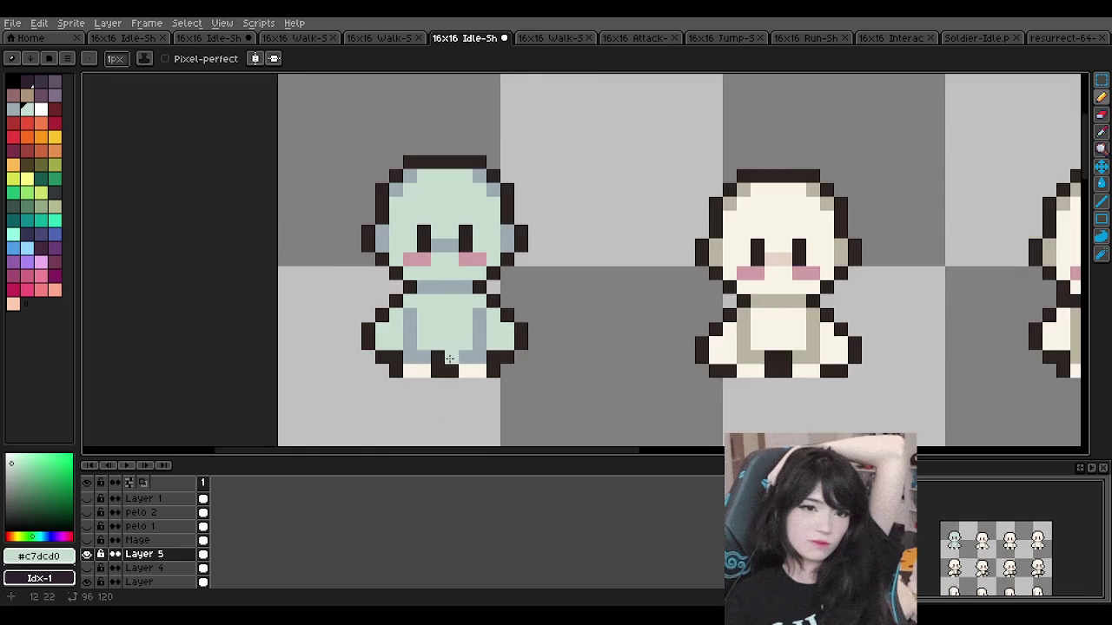
scroll(377, 373, up, 3)
drag(376, 373, 483, 375)
click(518, 375)
Step: Zoom in and out to check the mint-green sprite for missed pixels
scroll(518, 375, down, 2)
scroll(504, 330, down, 2)
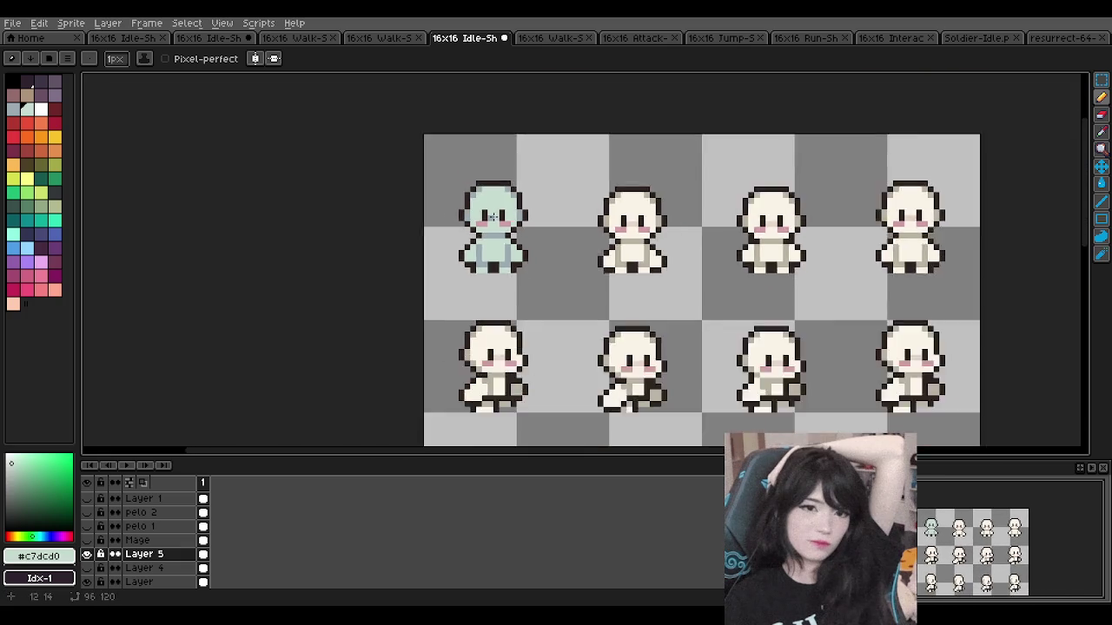
scroll(495, 261, down, 2)
scroll(491, 211, down, 3)
scroll(492, 211, up, 5)
scroll(513, 228, up, 2)
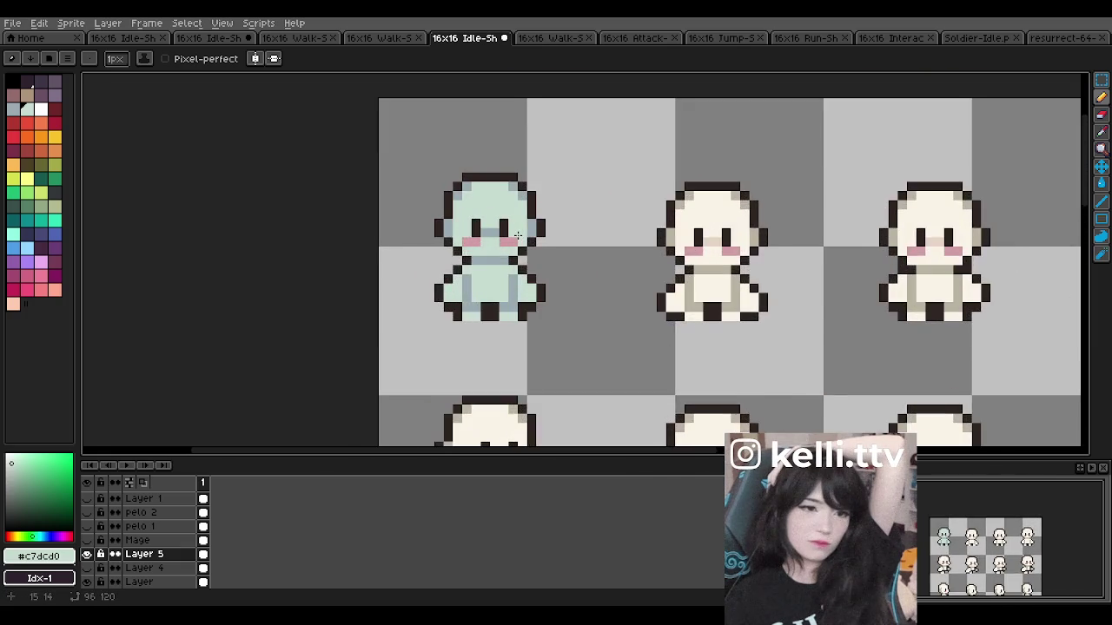
scroll(519, 234, up, 2)
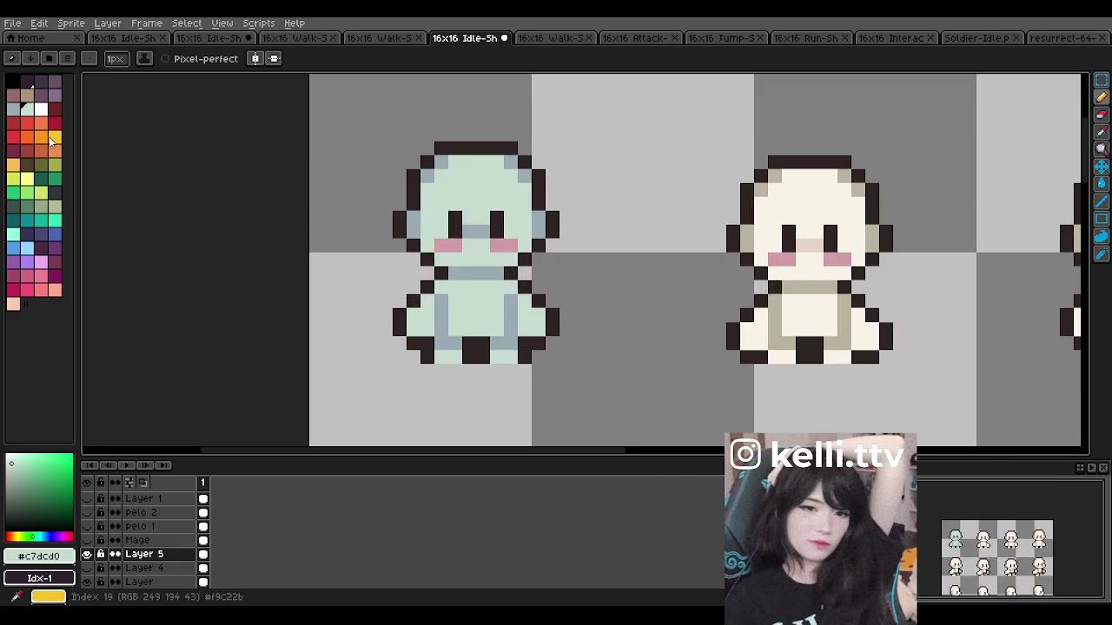
scroll(426, 217, down, 5)
scroll(470, 239, down, 3)
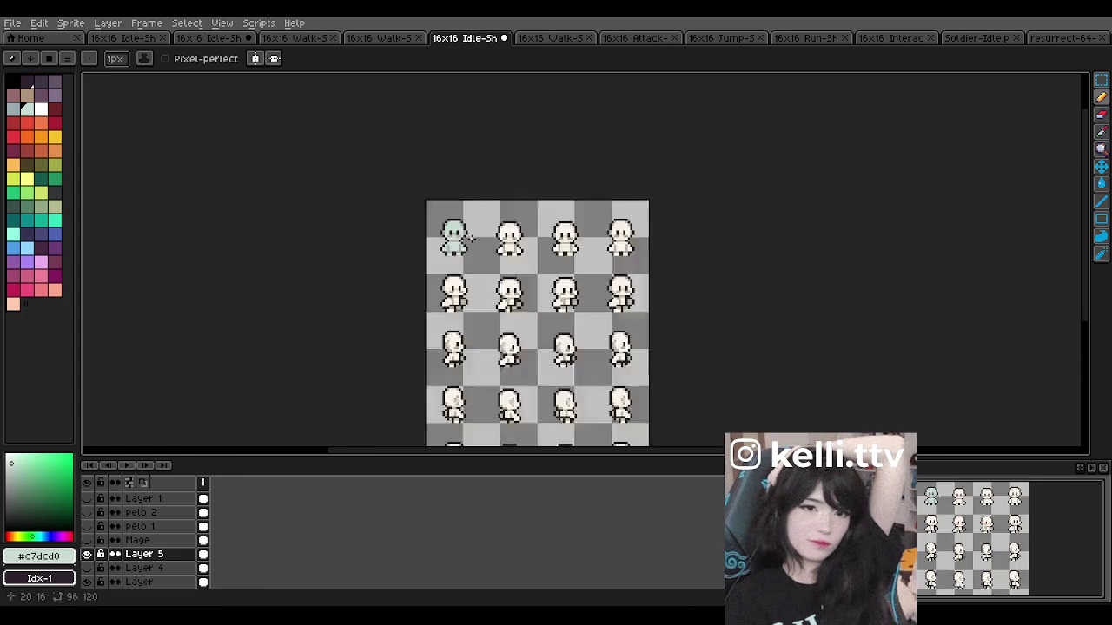
scroll(469, 238, up, 2)
scroll(469, 236, down, 2)
scroll(469, 236, up, 5)
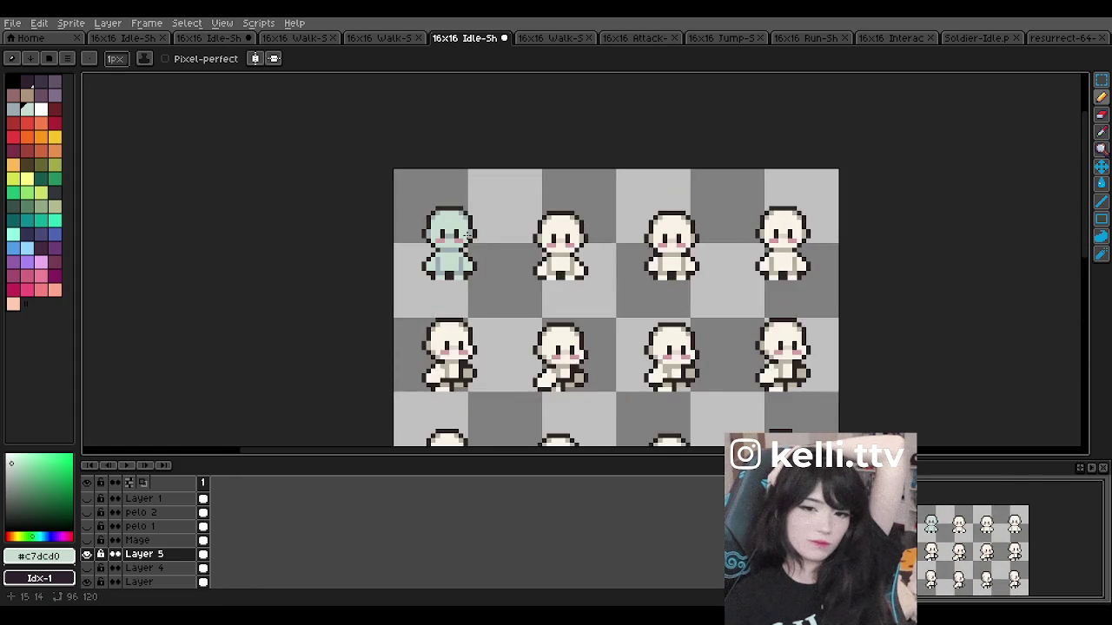
scroll(467, 234, up, 1)
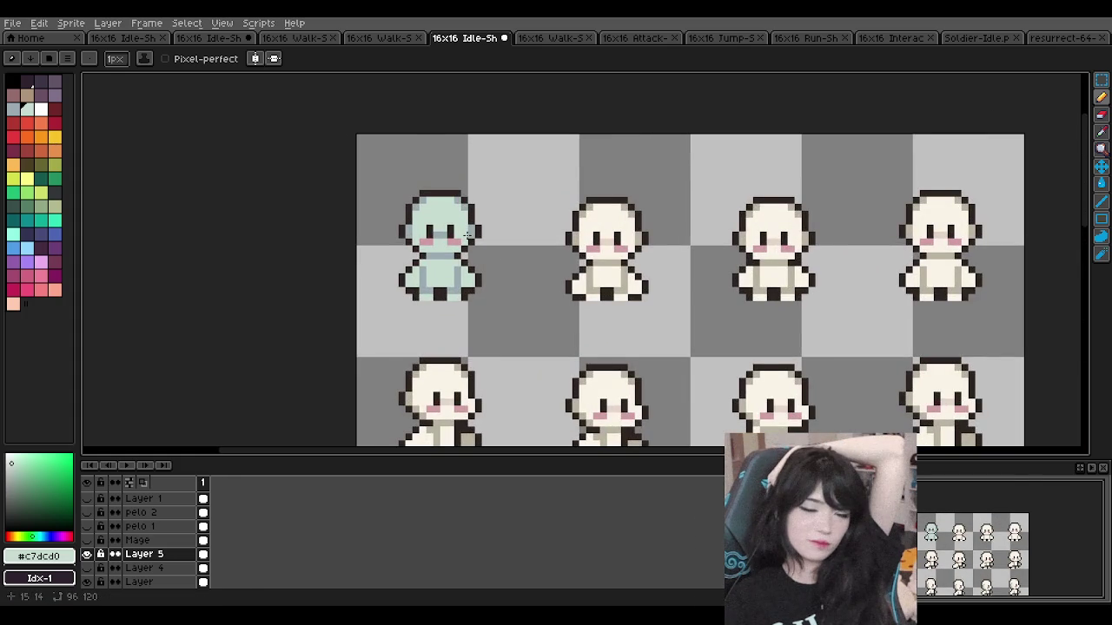
scroll(468, 235, down, 1)
scroll(467, 235, up, 3)
scroll(465, 235, down, 1)
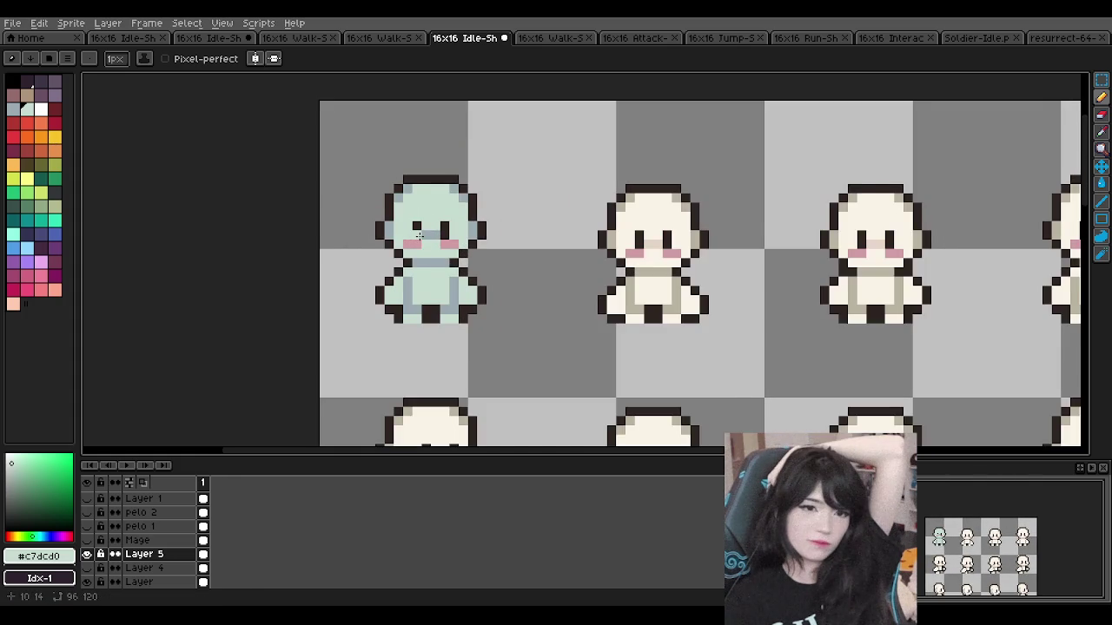
scroll(413, 235, up, 1)
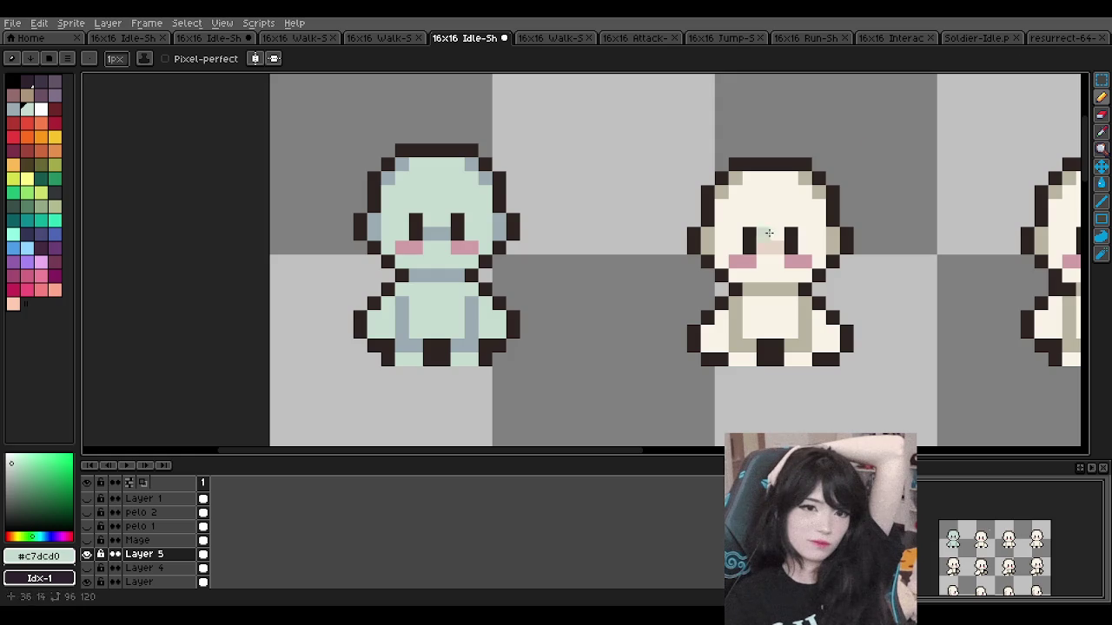
Step: Choose the muted green palette colour Idx-39 for drawing
scroll(495, 282, down, 1)
scroll(495, 282, down, 1)
scroll(497, 276, down, 1)
scroll(486, 274, up, 4)
scroll(480, 272, down, 3)
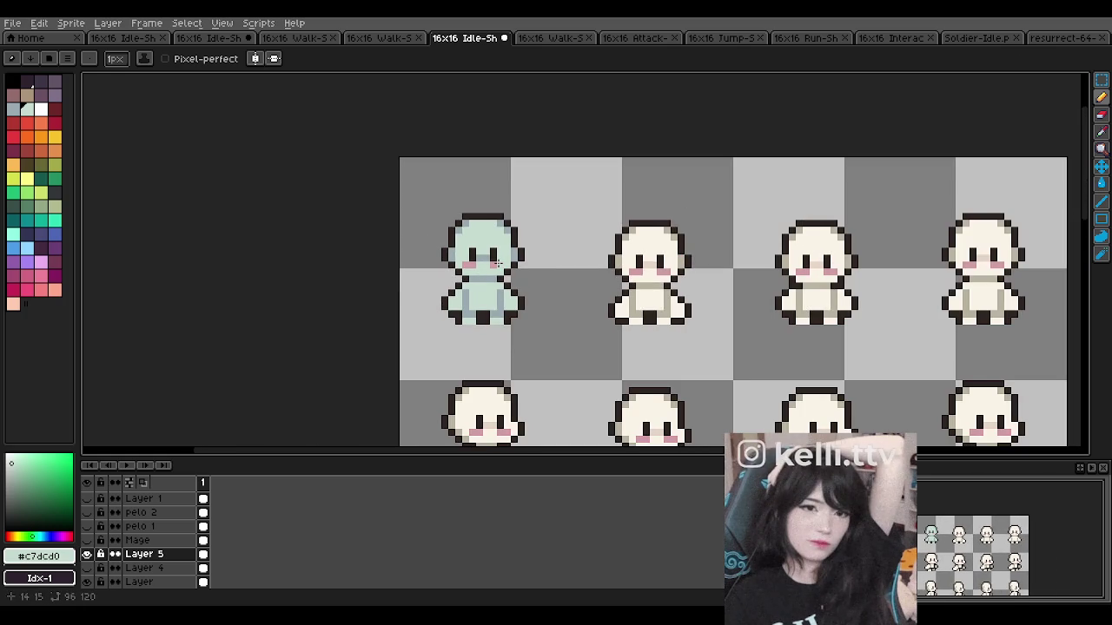
scroll(482, 286, up, 1)
scroll(482, 287, up, 1)
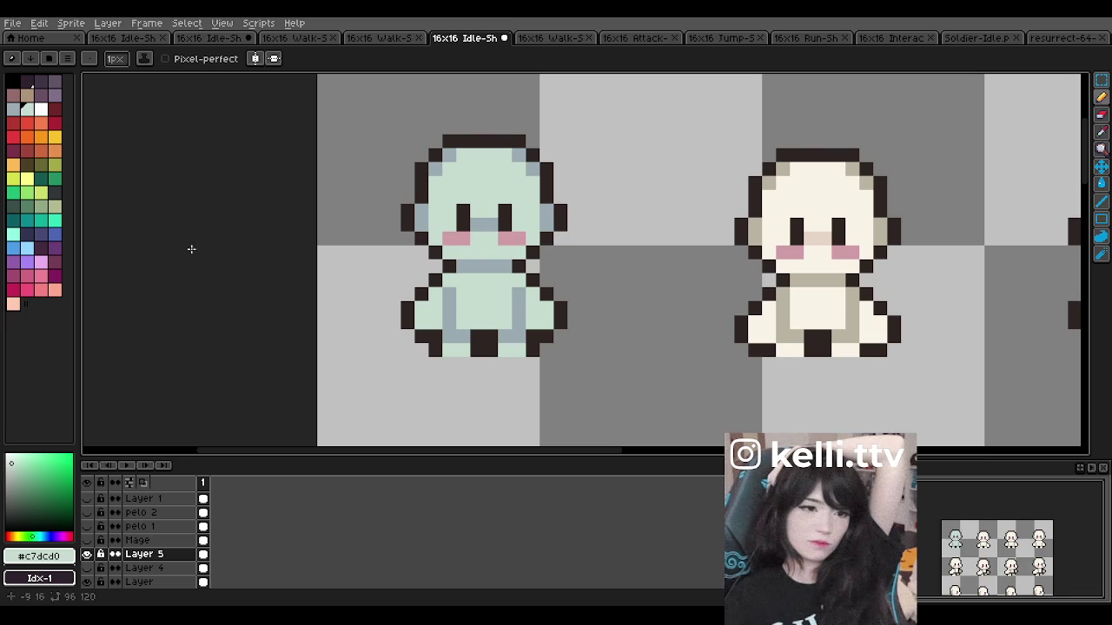
scroll(614, 254, down, 2)
scroll(608, 249, down, 1)
scroll(512, 243, up, 2)
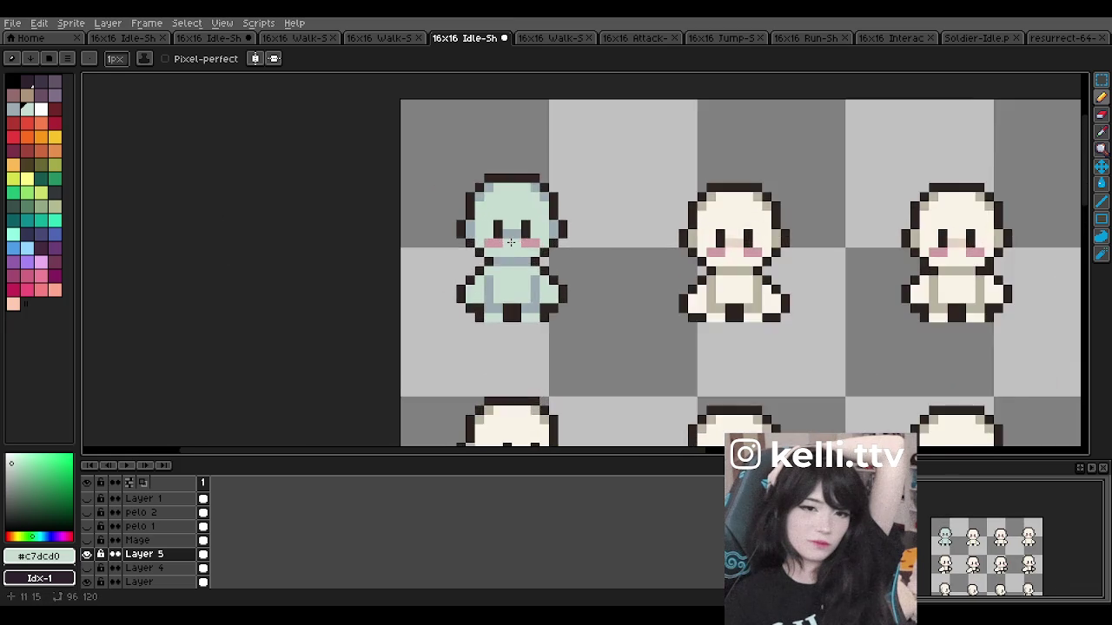
scroll(511, 243, up, 1)
scroll(492, 241, down, 3)
scroll(517, 238, up, 1)
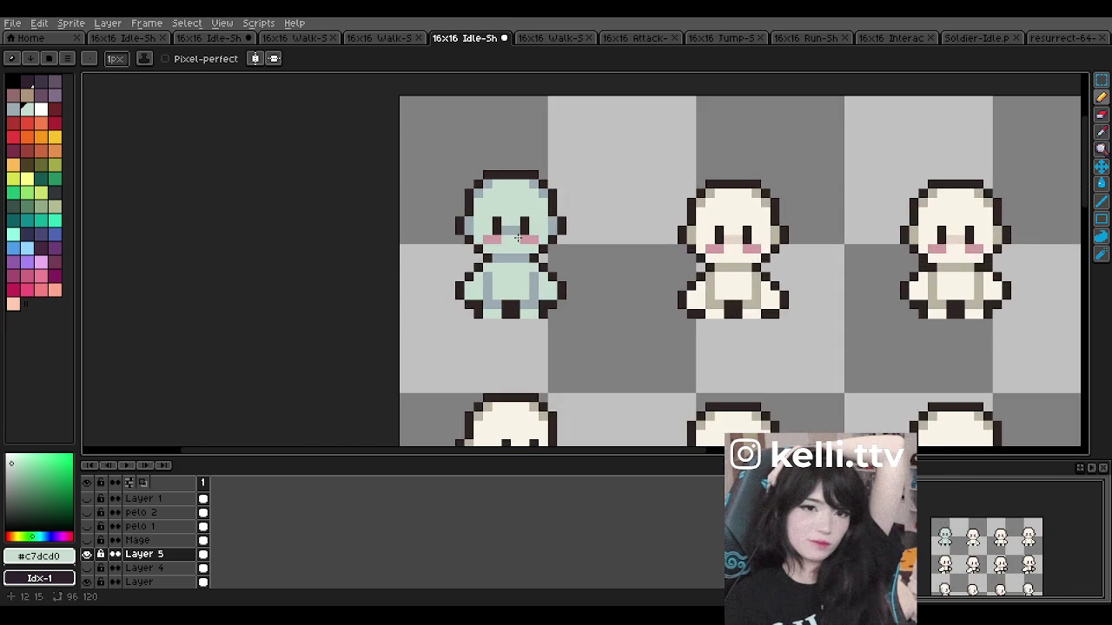
scroll(517, 237, down, 2)
scroll(516, 237, up, 2)
scroll(515, 236, down, 1)
scroll(514, 236, up, 1)
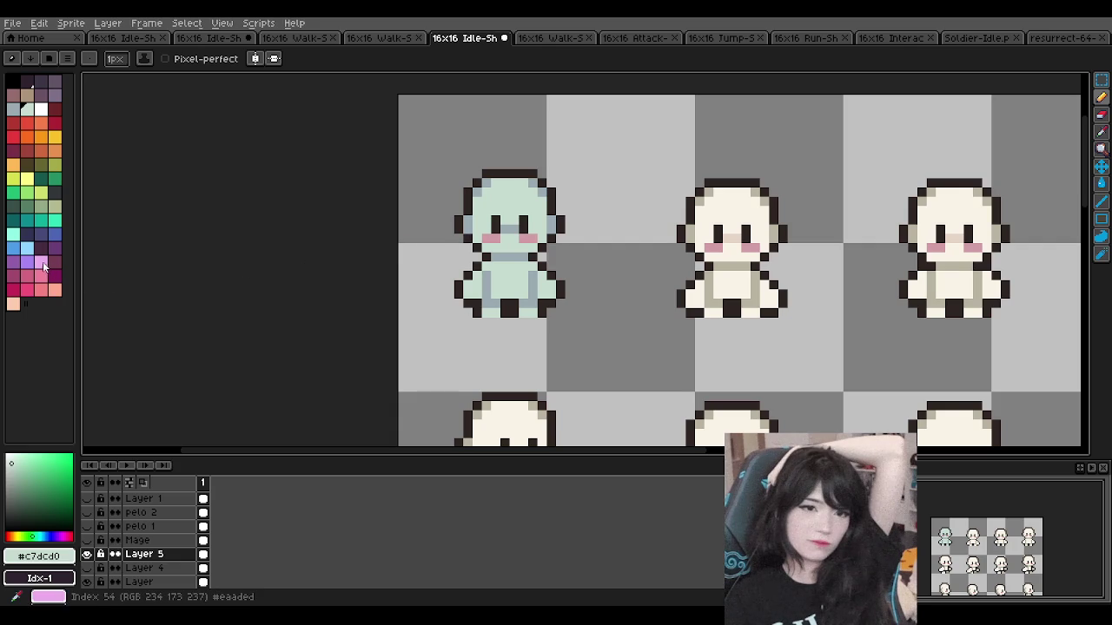
click(53, 206)
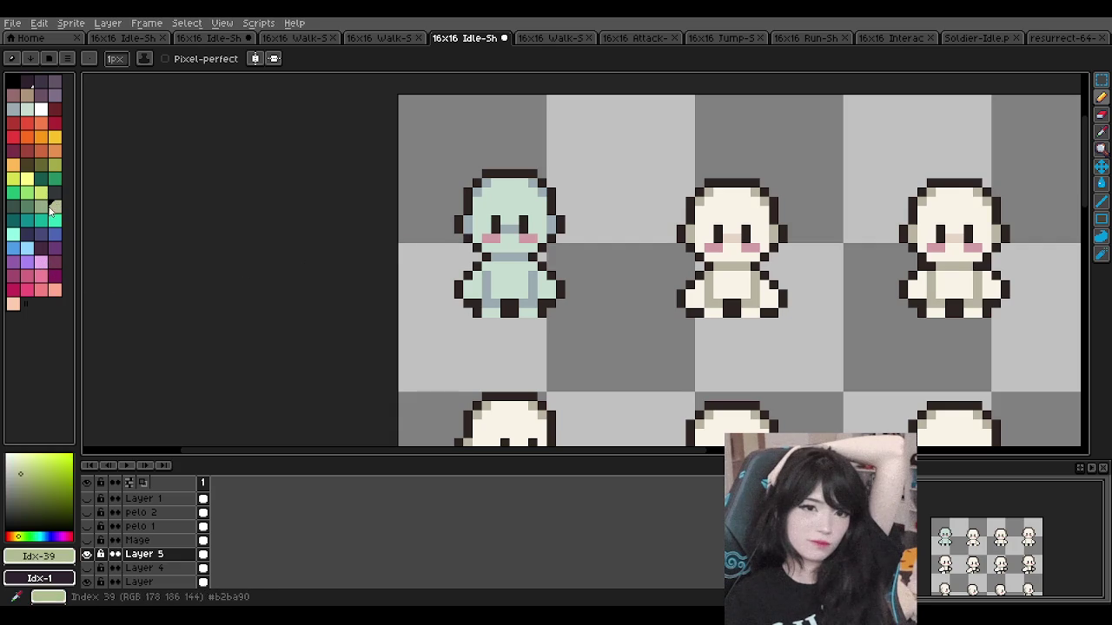
Step: Hide the mint-green Layer 5 so the first sprite shows plain cream
scroll(491, 191, down, 1)
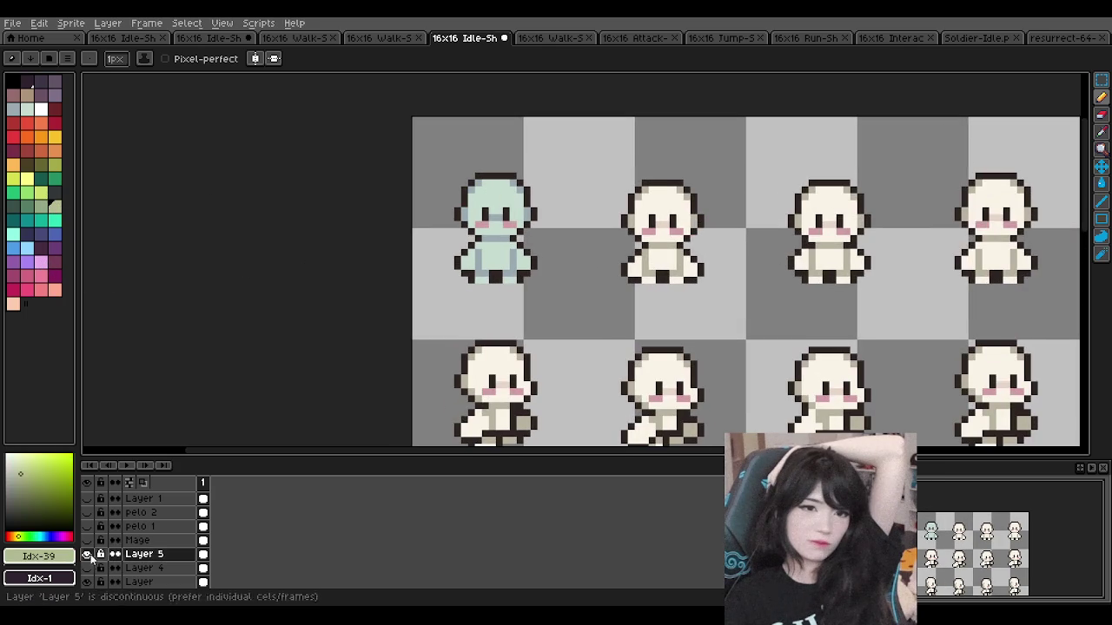
click(86, 554)
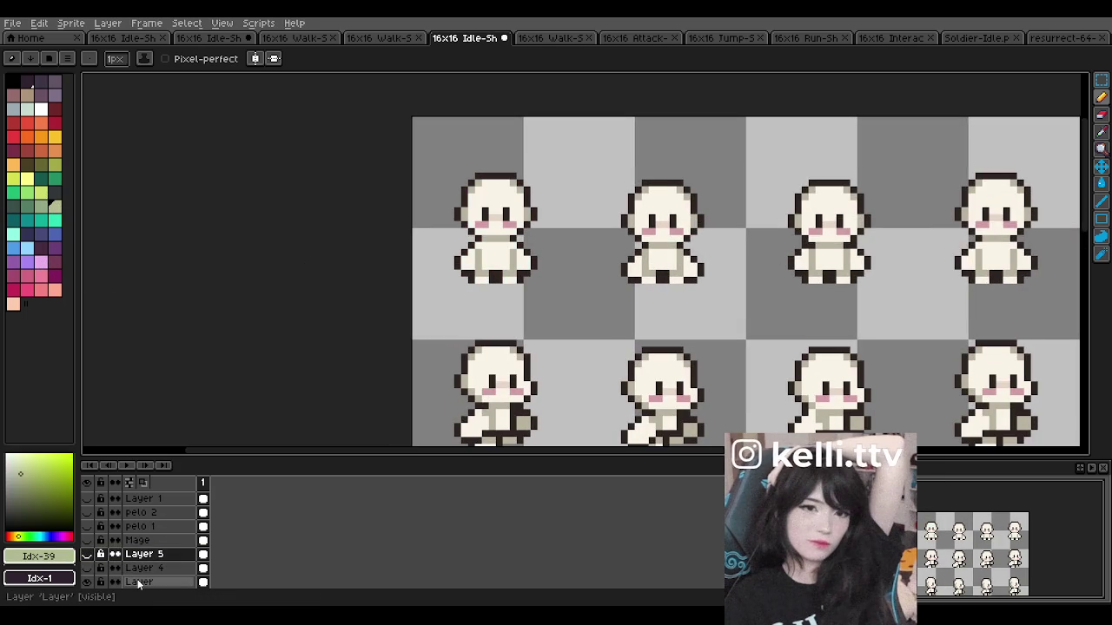
click(108, 23)
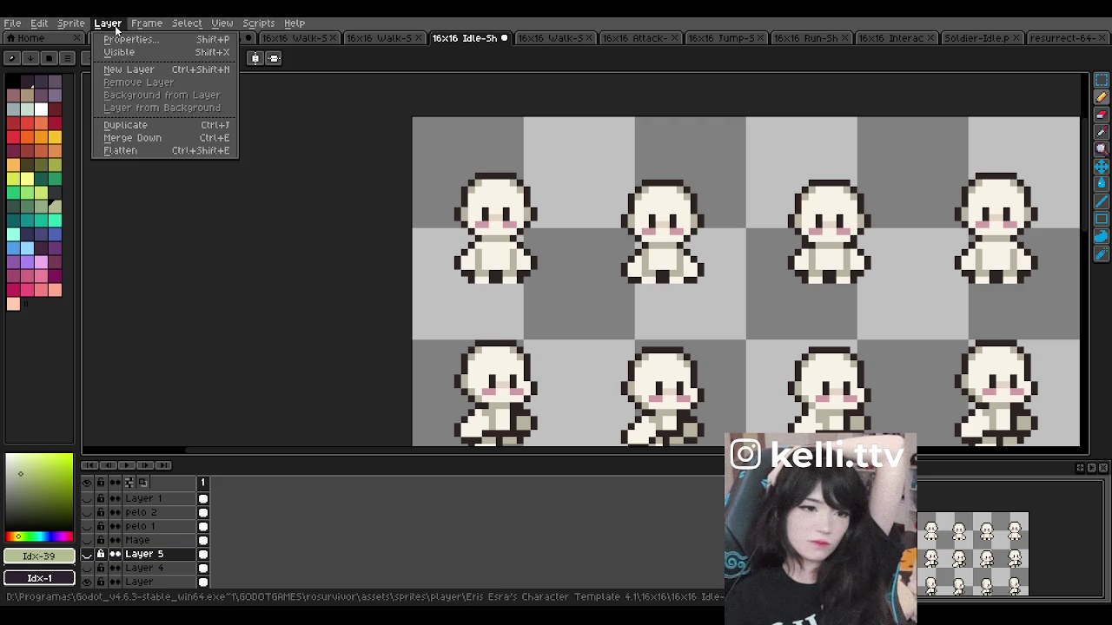
Step: Add a new empty Layer 6 and pick palette colour Idx-38
click(157, 74)
scroll(520, 174, up, 1)
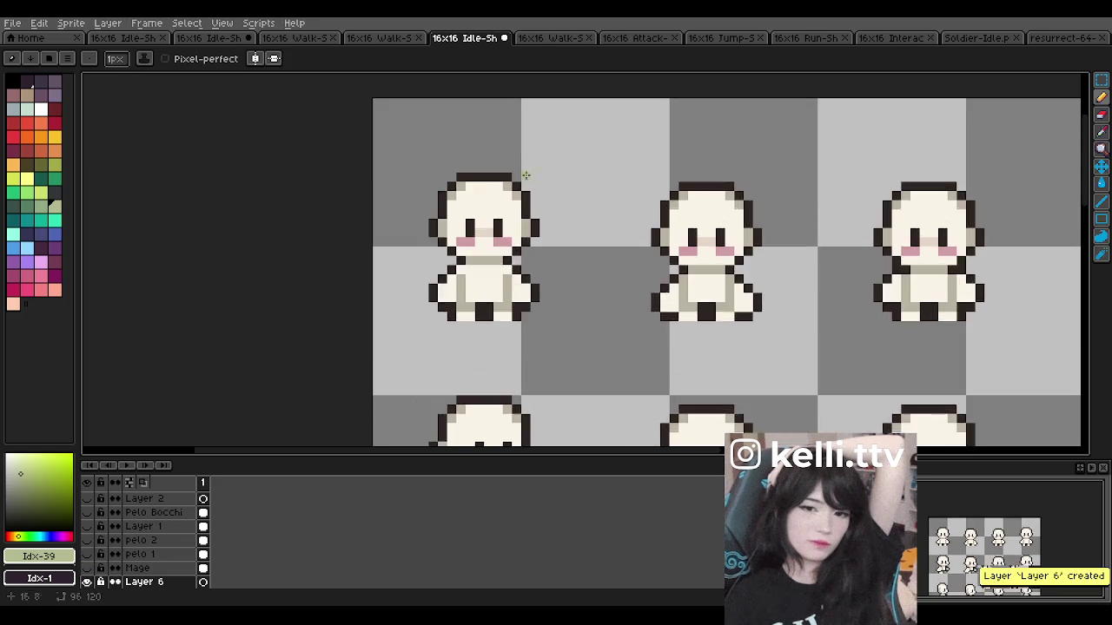
scroll(519, 174, up, 1)
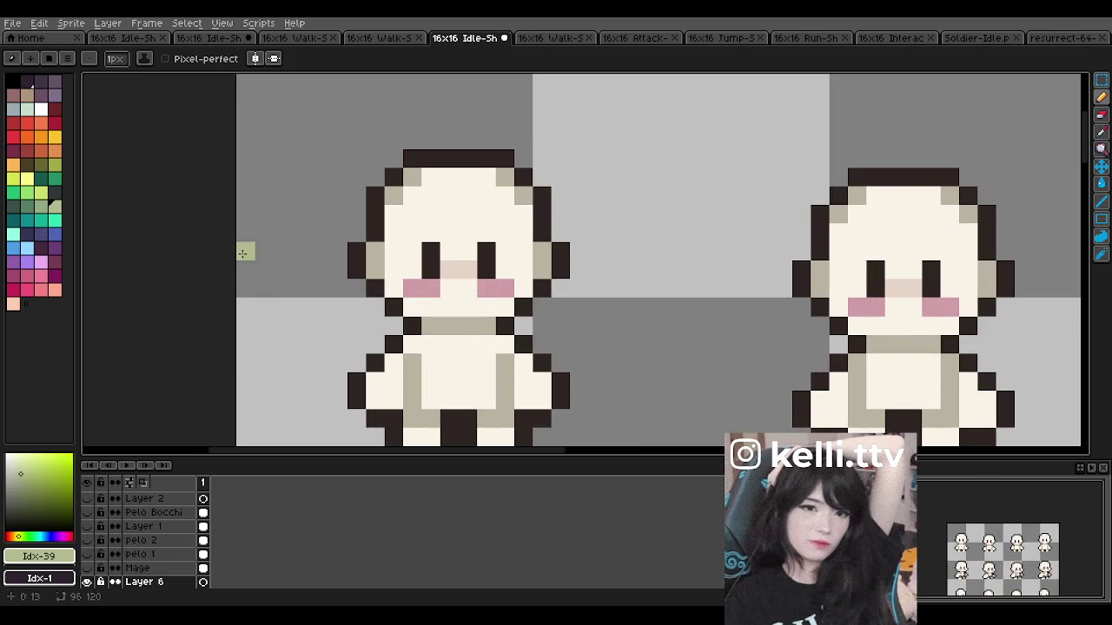
click(31, 182)
click(40, 206)
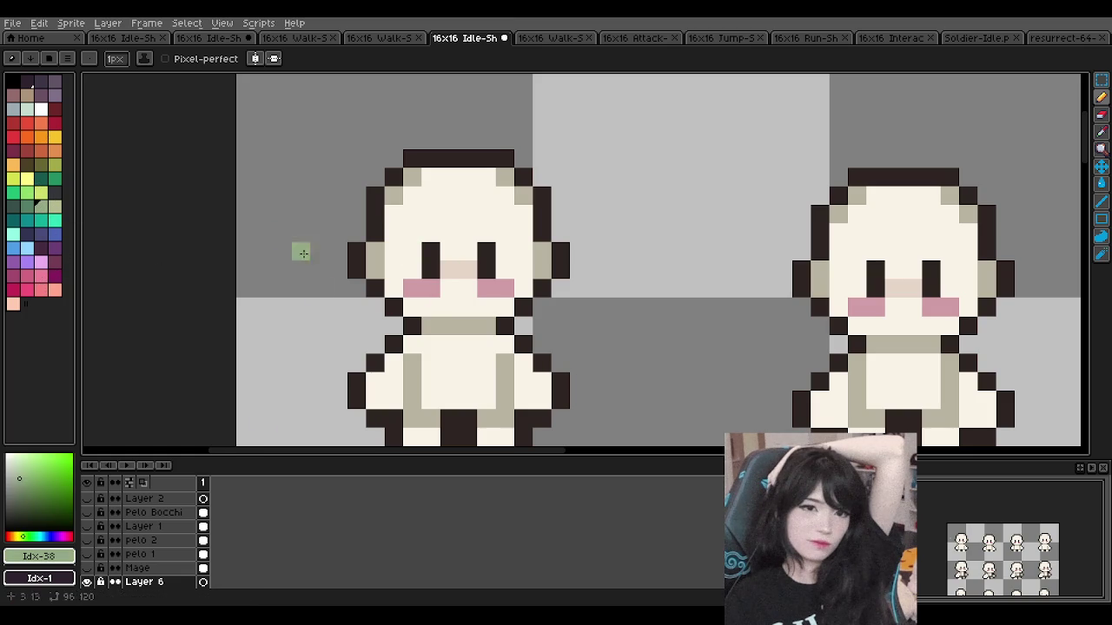
Step: Hide the new Layer 6 to reveal the pink frame beneath
scroll(177, 541, down, 2)
click(87, 540)
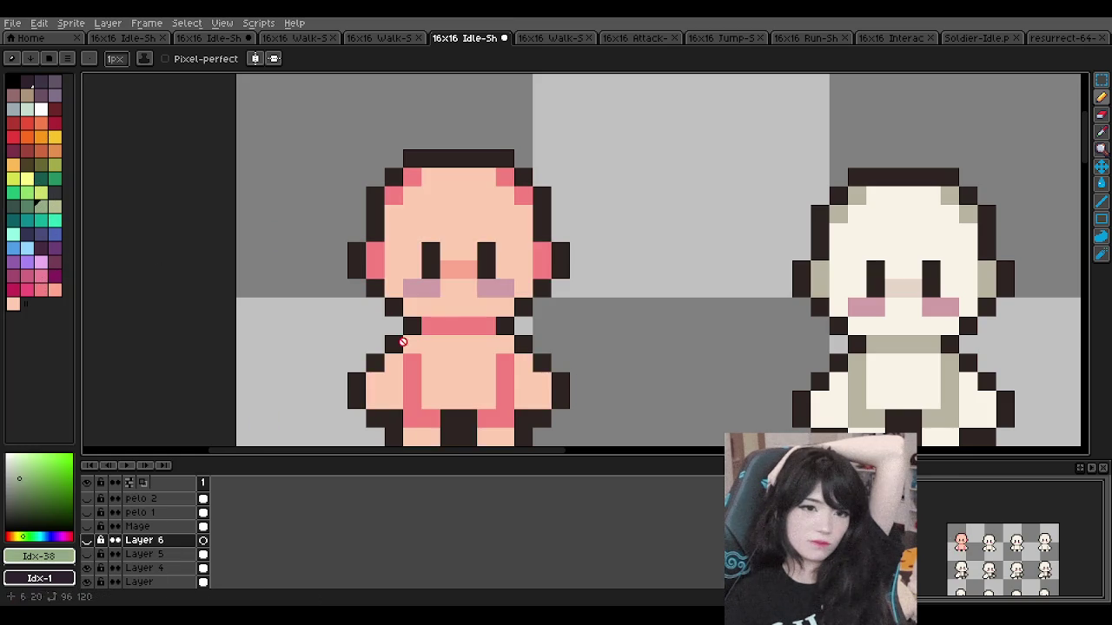
scroll(437, 287, down, 5)
scroll(437, 287, down, 1)
scroll(437, 287, up, 3)
scroll(437, 286, up, 1)
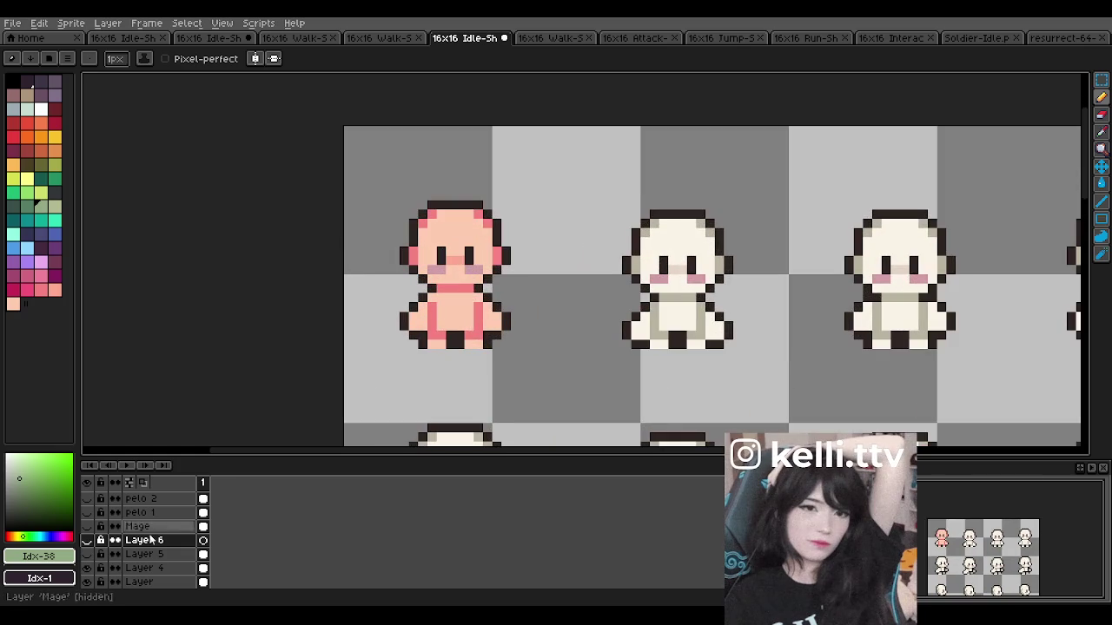
Step: Compare the tint layers, ending with Layer 5 hidden and pink Layer 4 shown
click(87, 569)
click(87, 569)
click(87, 554)
click(87, 554)
click(88, 568)
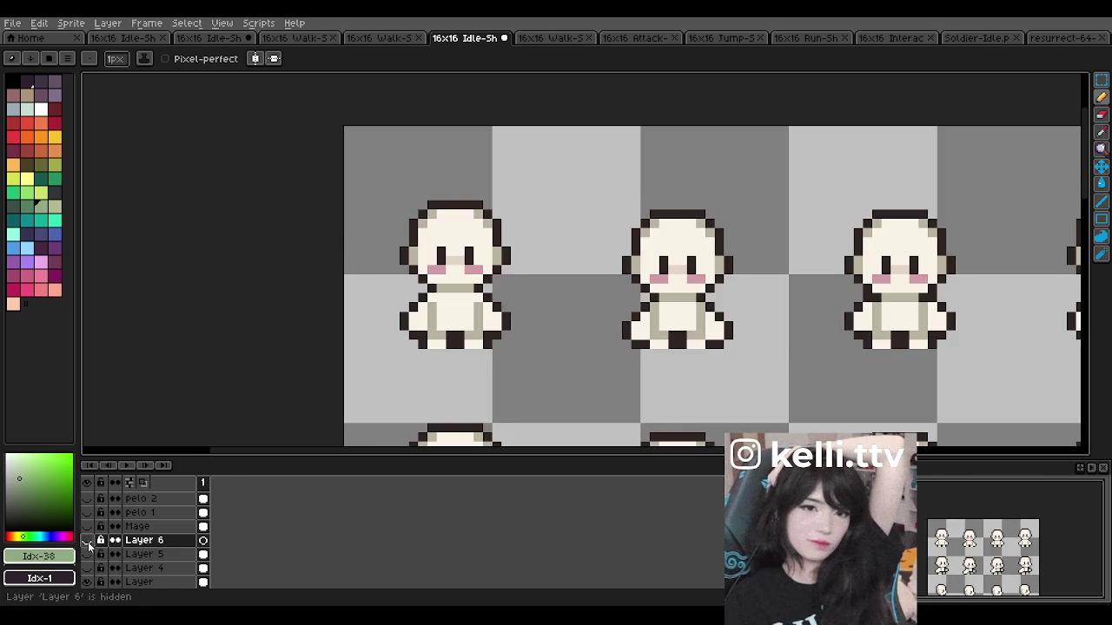
click(87, 568)
scroll(521, 365, down, 1)
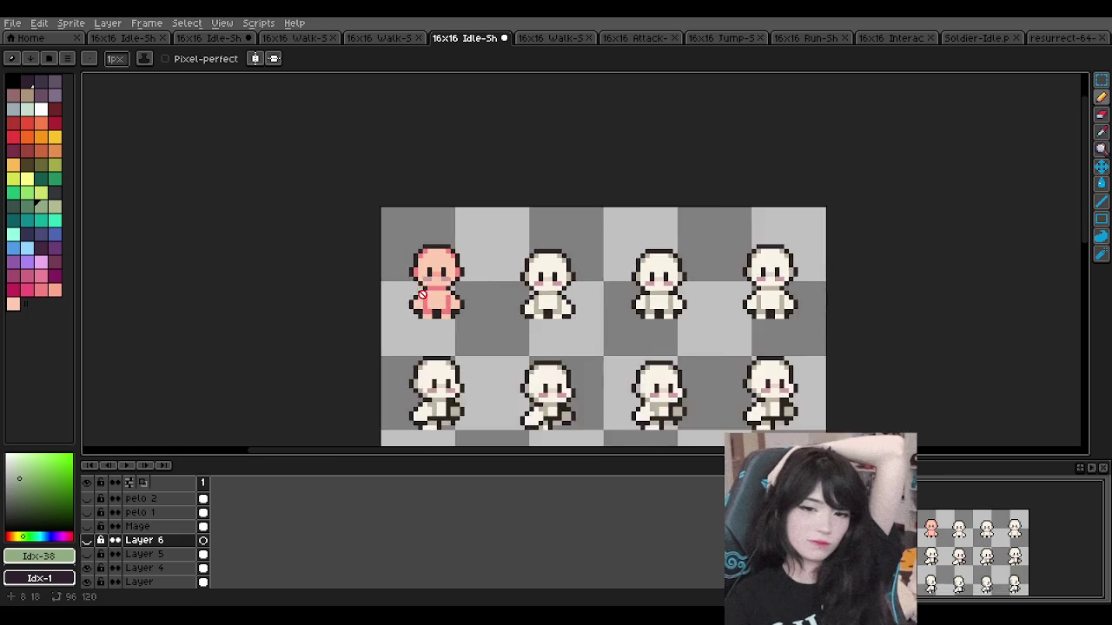
scroll(434, 295, up, 3)
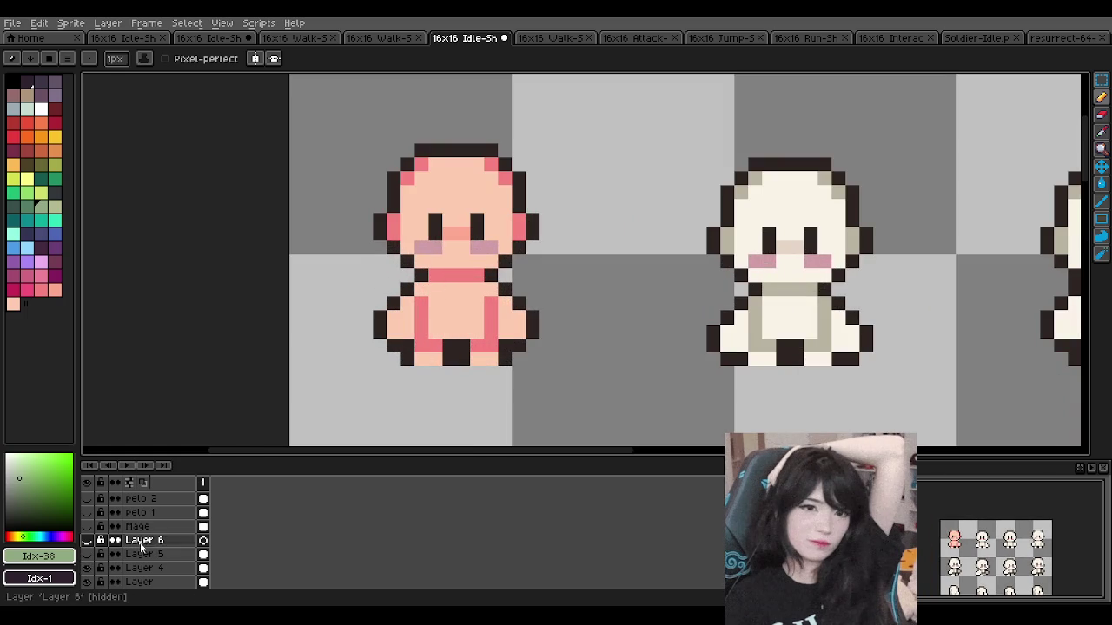
double_click(144, 568)
Step: Try lower opacities on Layer 4's pink tint, then restore it to full opacity
drag(609, 340, 559, 349)
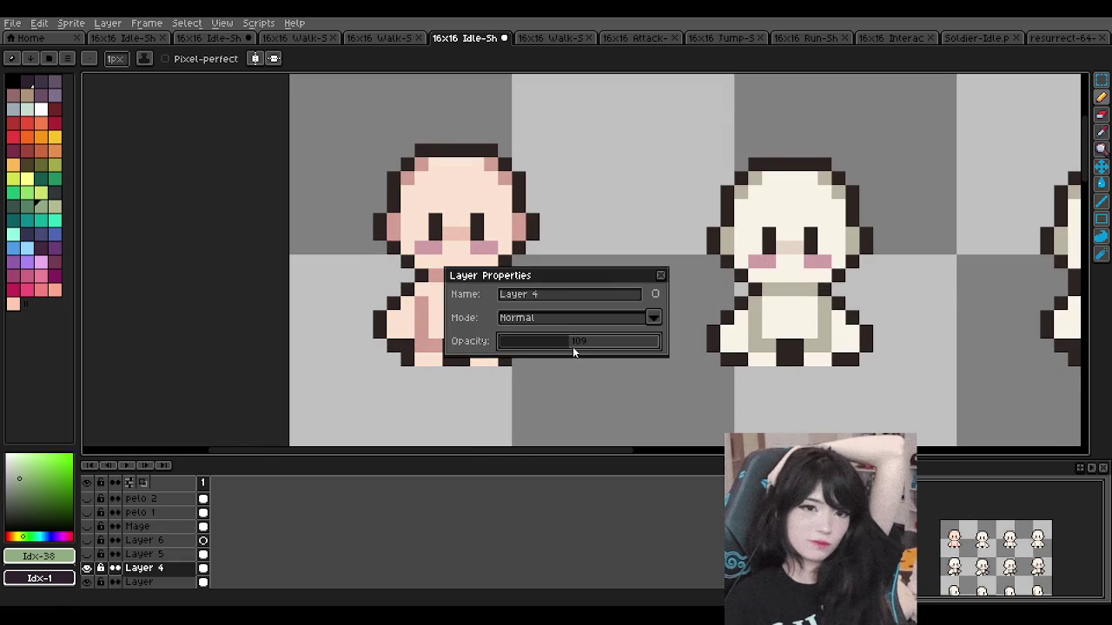
scroll(347, 265, down, 1)
drag(567, 274, 649, 310)
scroll(425, 242, down, 1)
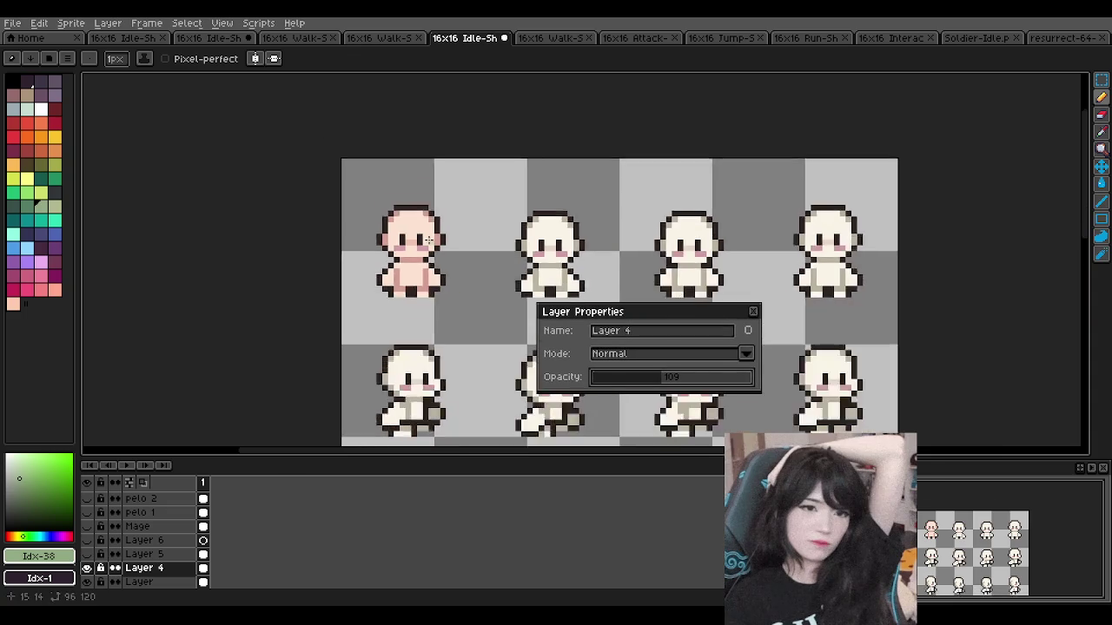
scroll(425, 241, down, 1)
scroll(426, 240, down, 1)
scroll(427, 241, down, 1)
scroll(427, 252, up, 3)
scroll(431, 277, up, 1)
scroll(432, 277, up, 2)
scroll(409, 280, down, 1)
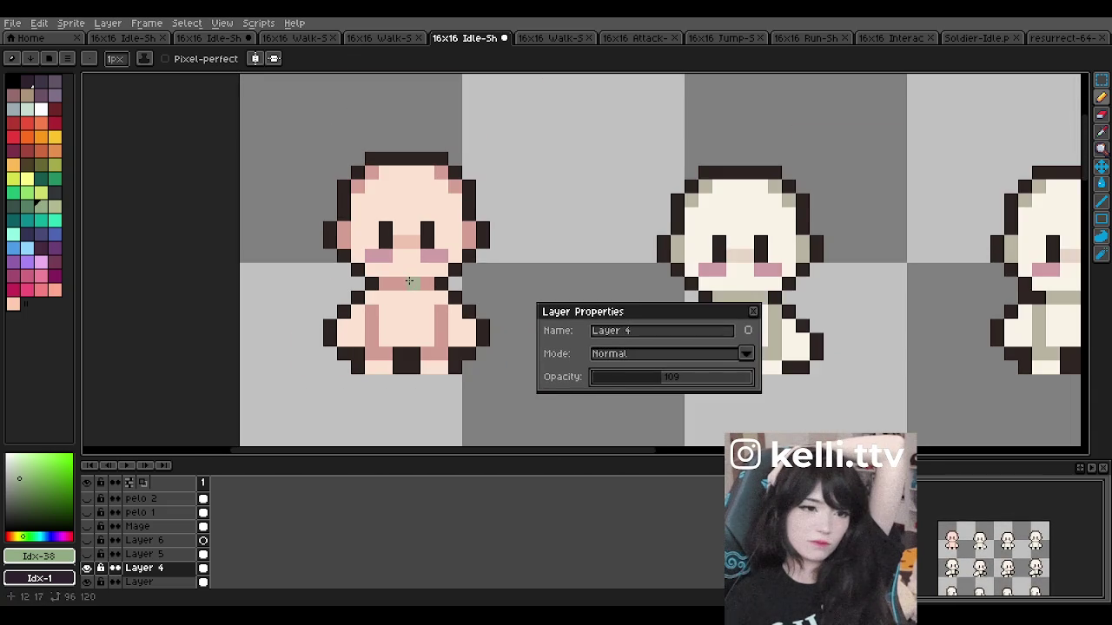
scroll(491, 184, down, 3)
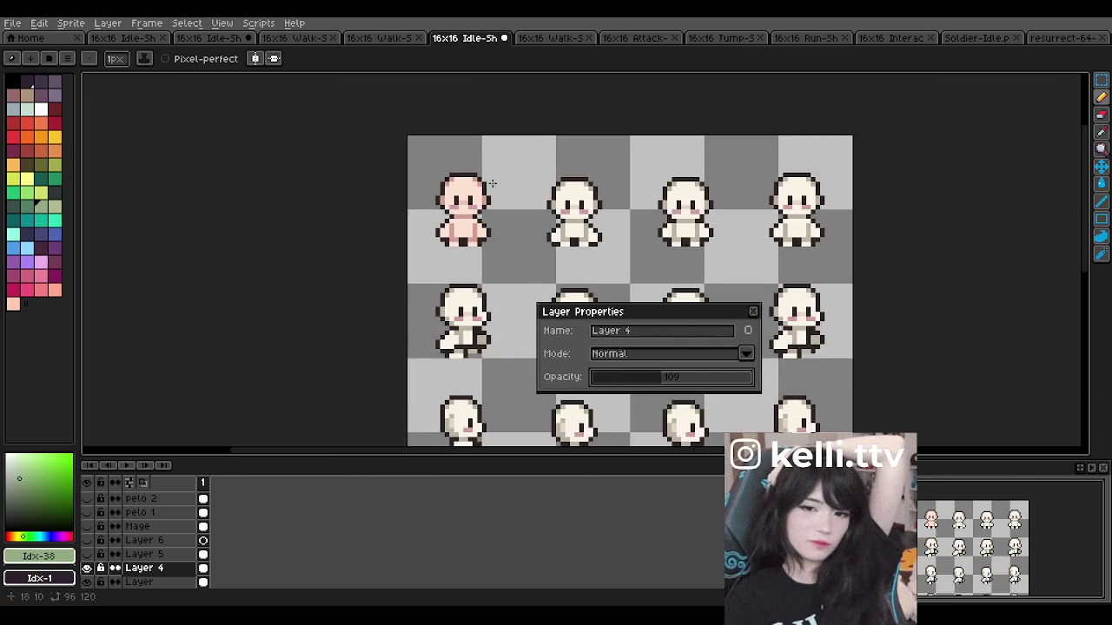
scroll(491, 184, down, 1)
scroll(607, 348, up, 2)
scroll(646, 384, up, 1)
drag(646, 385, 605, 383)
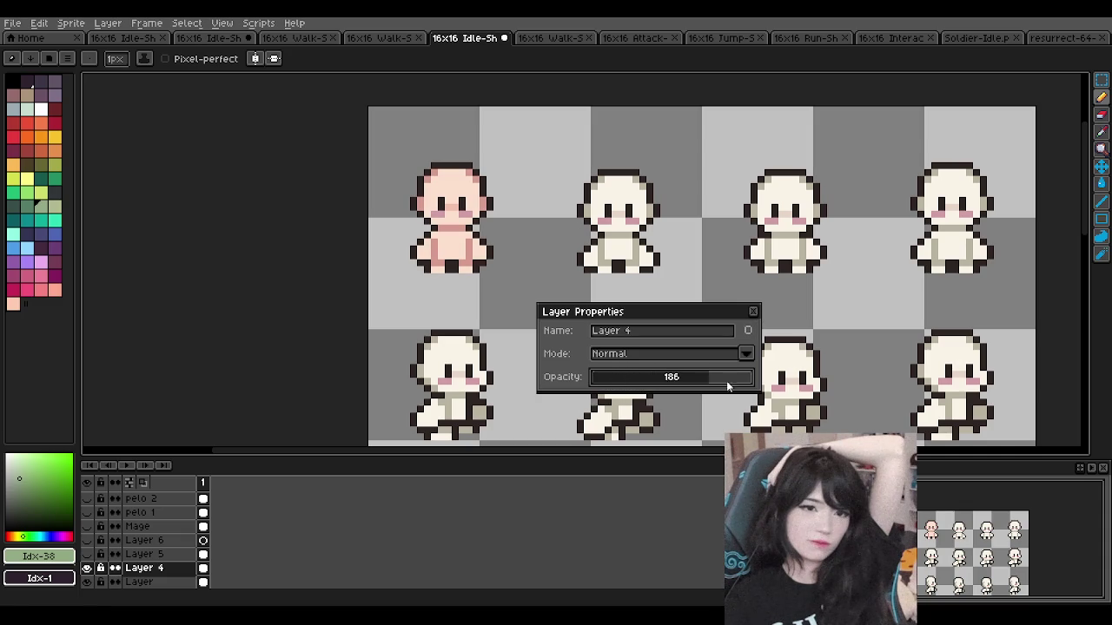
drag(707, 382, 787, 377)
click(752, 311)
Step: Show the mint-green Layer 5 and set its opacity to 88, then 139
scroll(532, 200, down, 2)
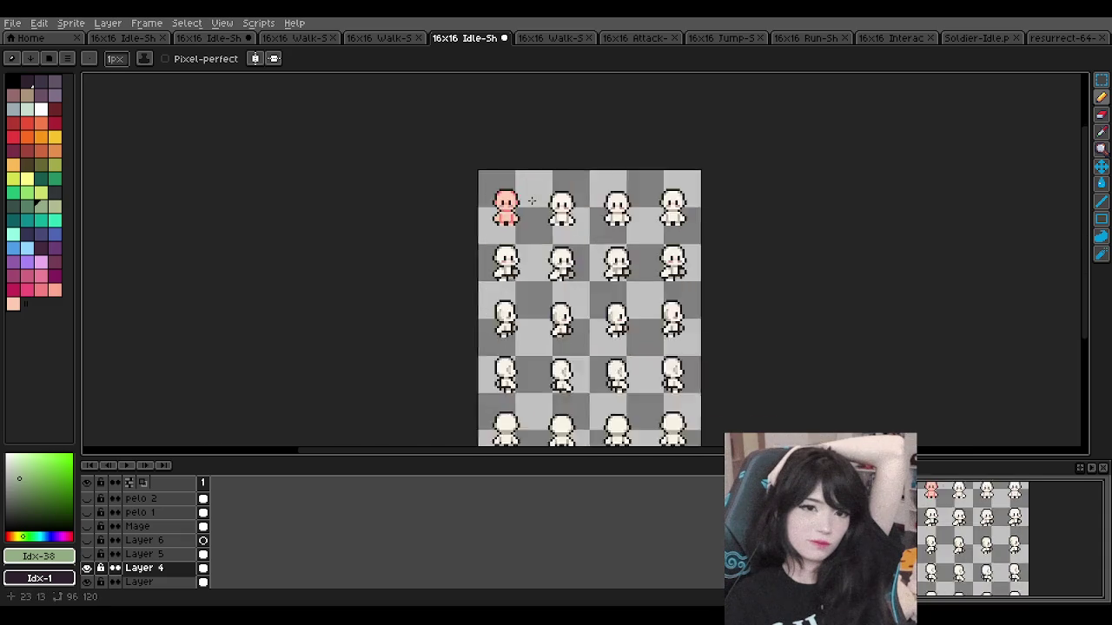
scroll(531, 201, up, 1)
scroll(497, 185, up, 1)
scroll(495, 191, up, 1)
click(87, 568)
click(138, 554)
double_click(139, 554)
click(647, 378)
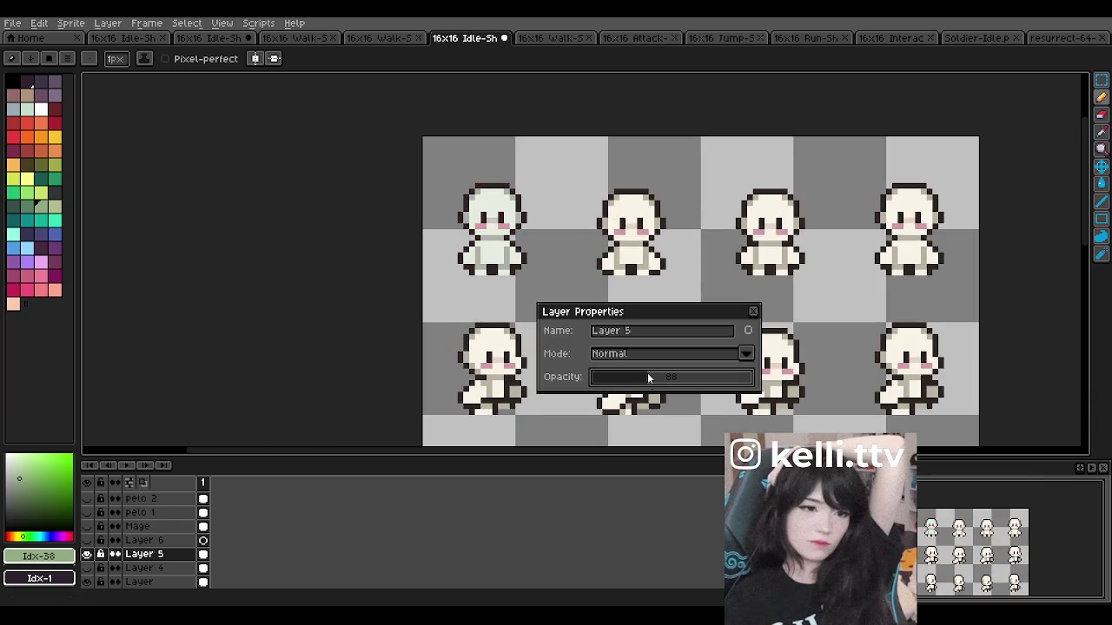
scroll(478, 177, down, 5)
scroll(491, 176, up, 3)
drag(686, 376, 677, 380)
scroll(470, 229, down, 4)
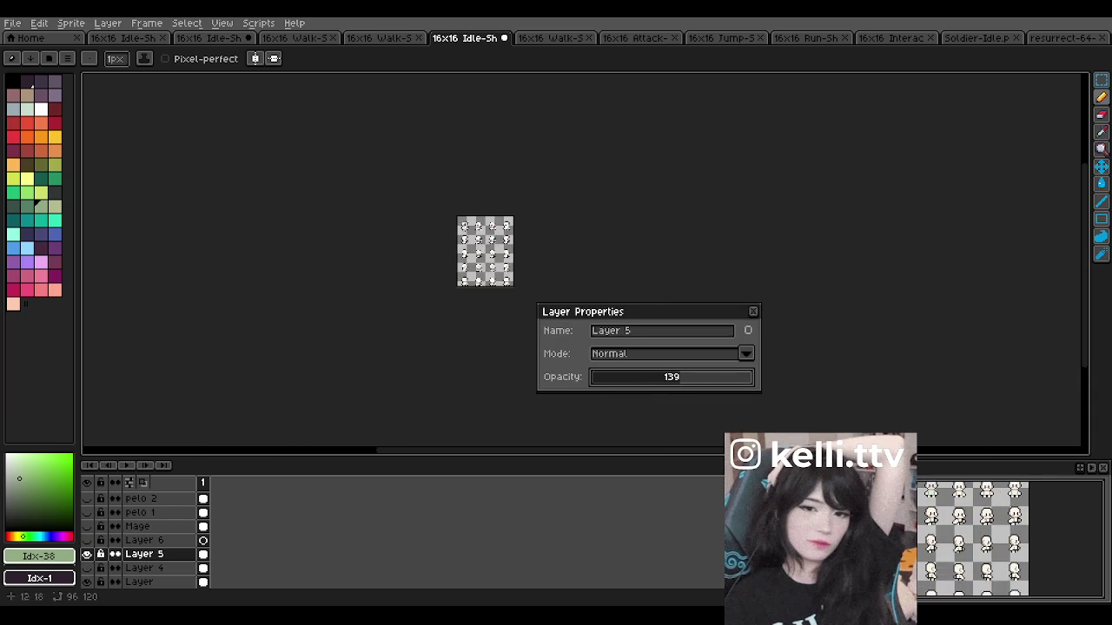
scroll(470, 228, up, 3)
click(753, 311)
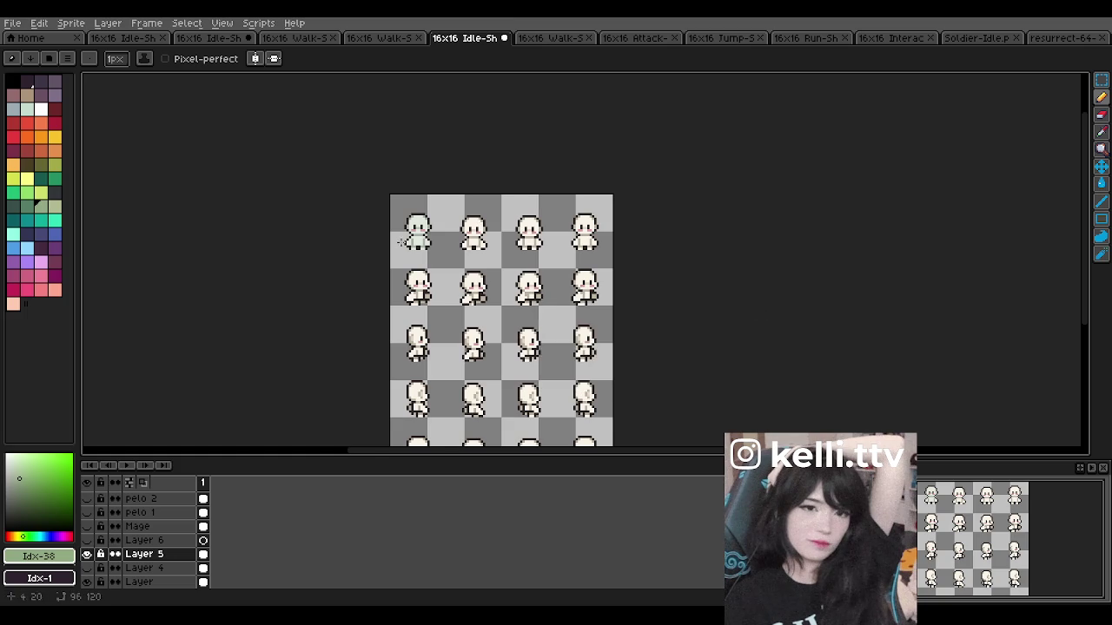
Step: Raise Layer 5's opacity to 252, then hide Layer 5 again
scroll(401, 243, up, 3)
scroll(402, 243, up, 1)
double_click(134, 557)
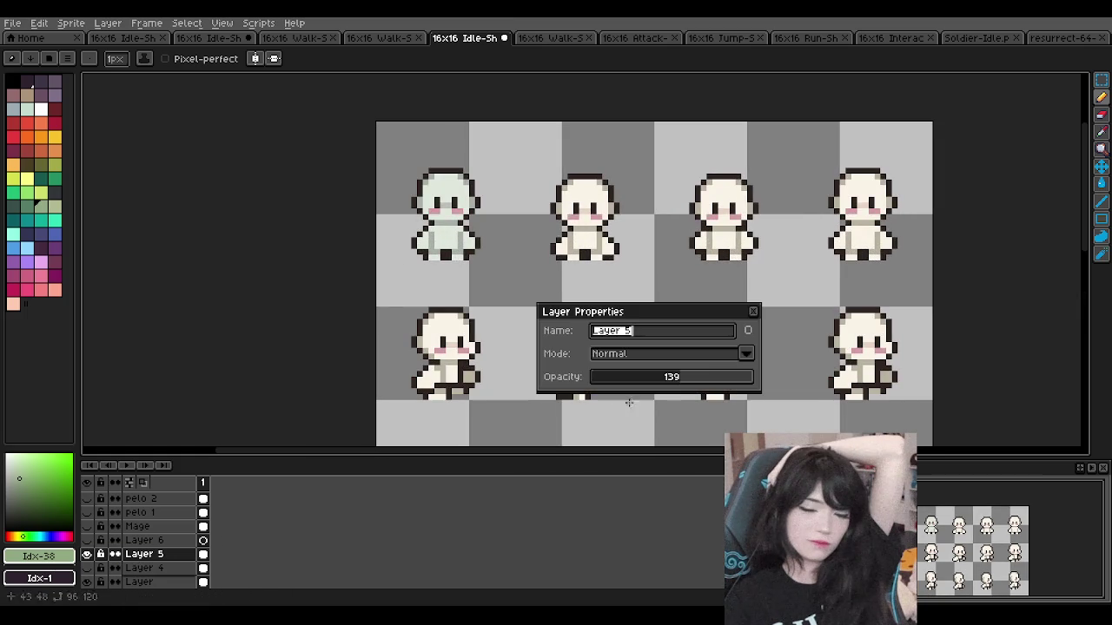
mouse_move(677, 377)
mouse_down()
mouse_move(750, 376)
mouse_move(766, 361)
mouse_up()
click(753, 313)
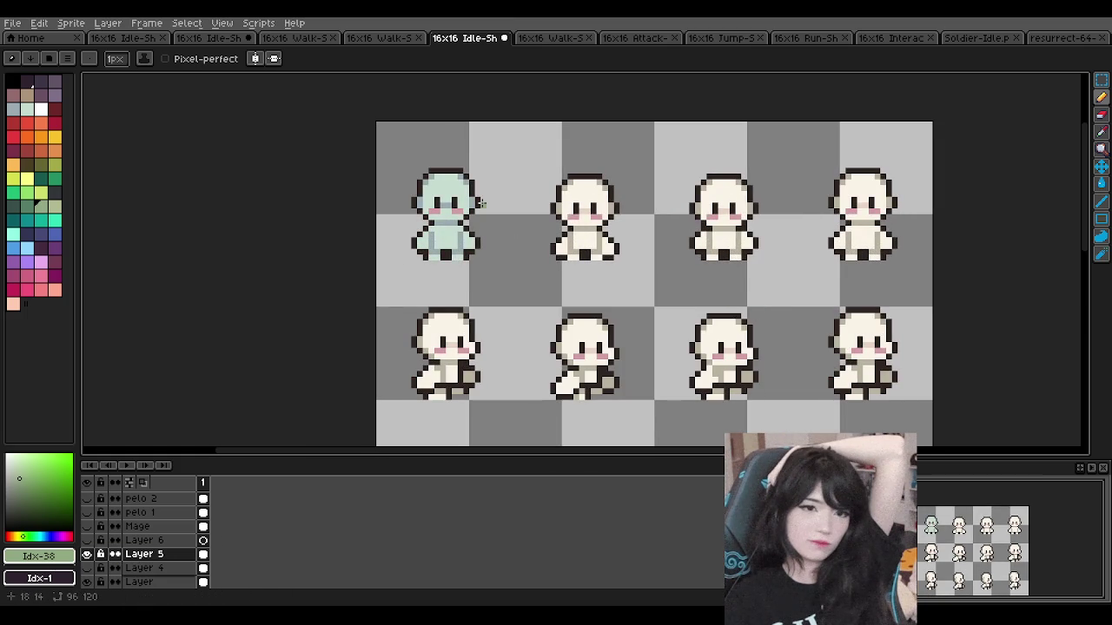
scroll(464, 188, up, 1)
click(87, 554)
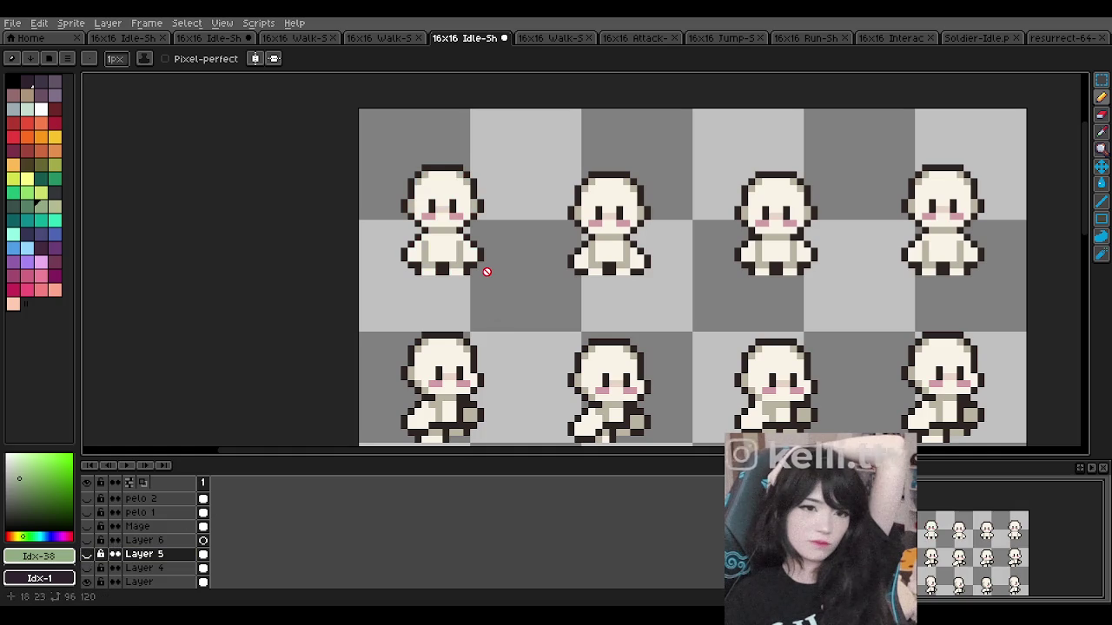
scroll(465, 206, down, 2)
scroll(465, 205, down, 3)
scroll(465, 203, up, 4)
scroll(464, 201, down, 4)
scroll(463, 202, up, 2)
scroll(454, 196, up, 1)
scroll(451, 200, down, 1)
scroll(443, 209, up, 1)
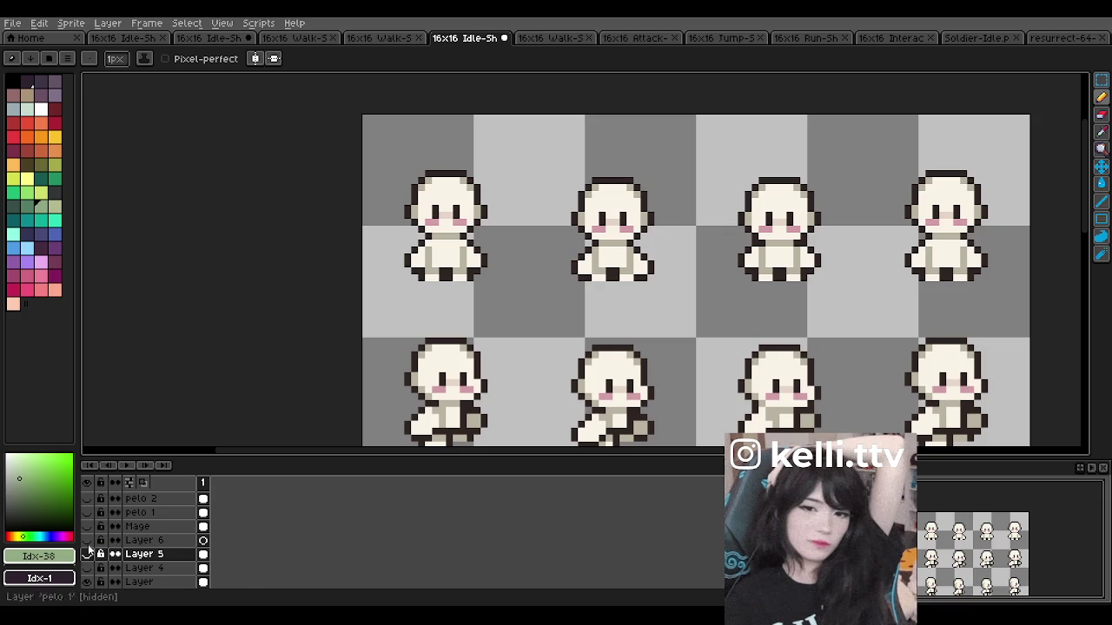
Step: Show the Ropa Mage clothing and toggle the Pelo Bocchi hair, leaving it hidden
scroll(131, 534, up, 3)
scroll(135, 531, up, 2)
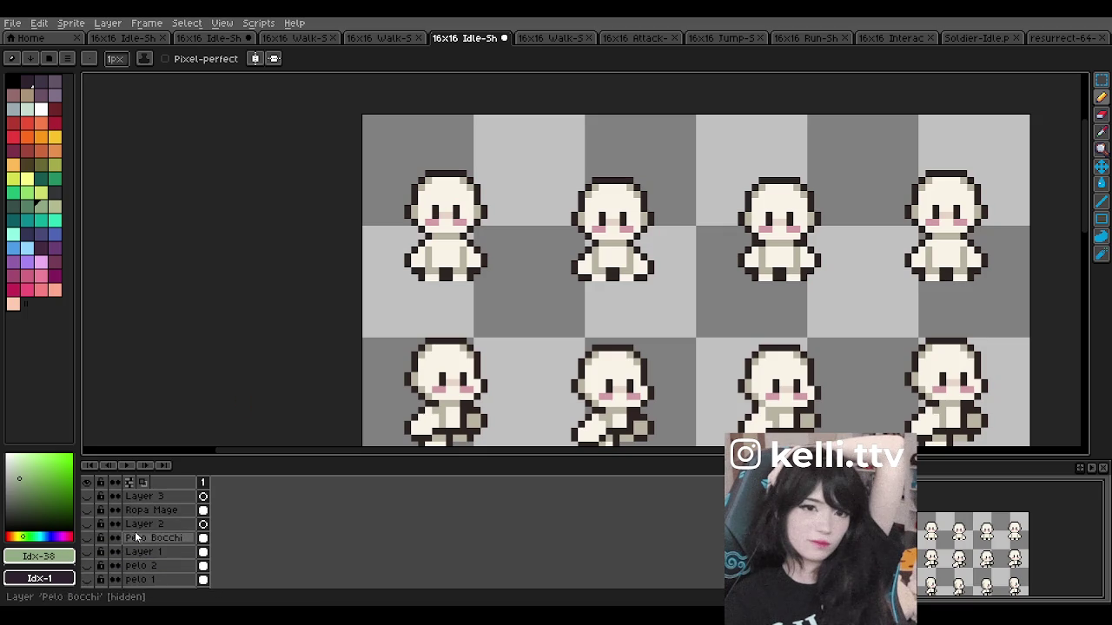
click(86, 509)
click(87, 537)
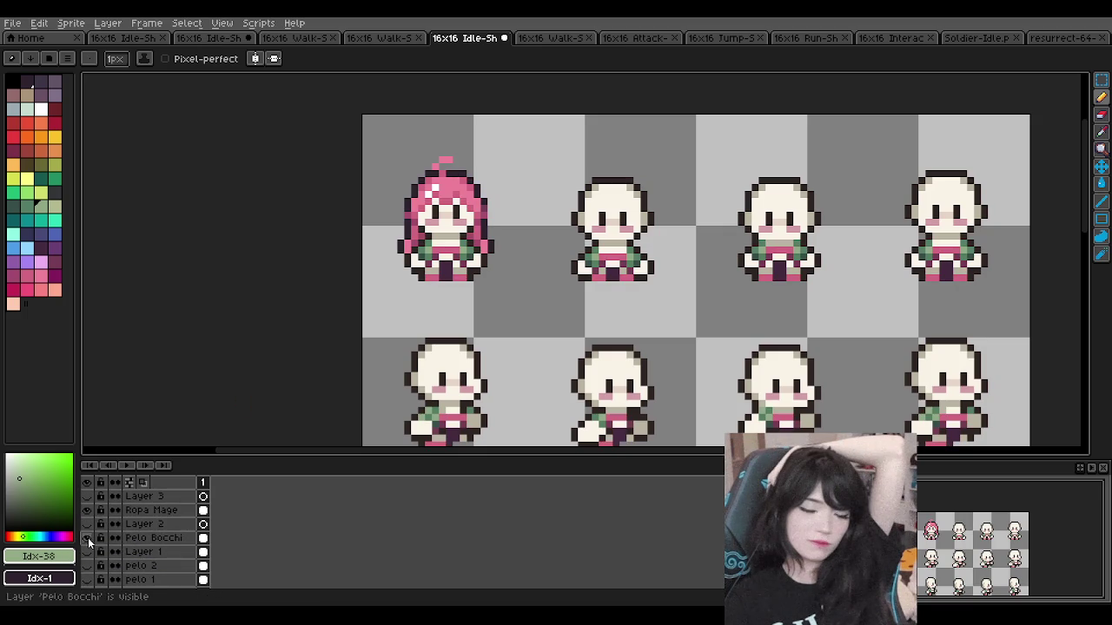
scroll(389, 290, down, 2)
scroll(389, 289, down, 1)
scroll(391, 288, up, 2)
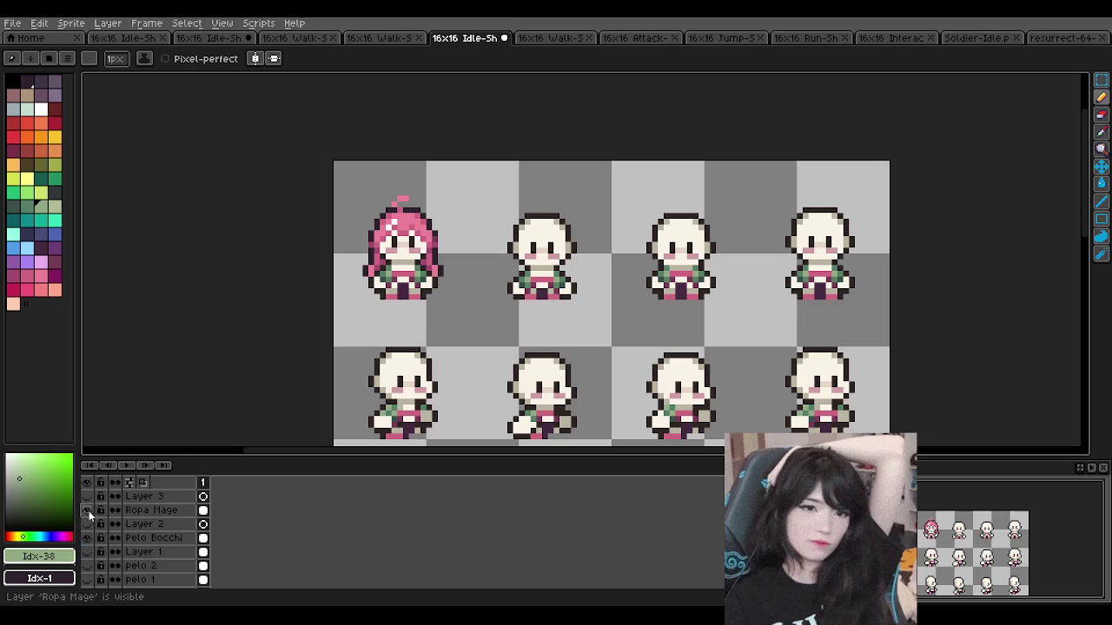
click(87, 538)
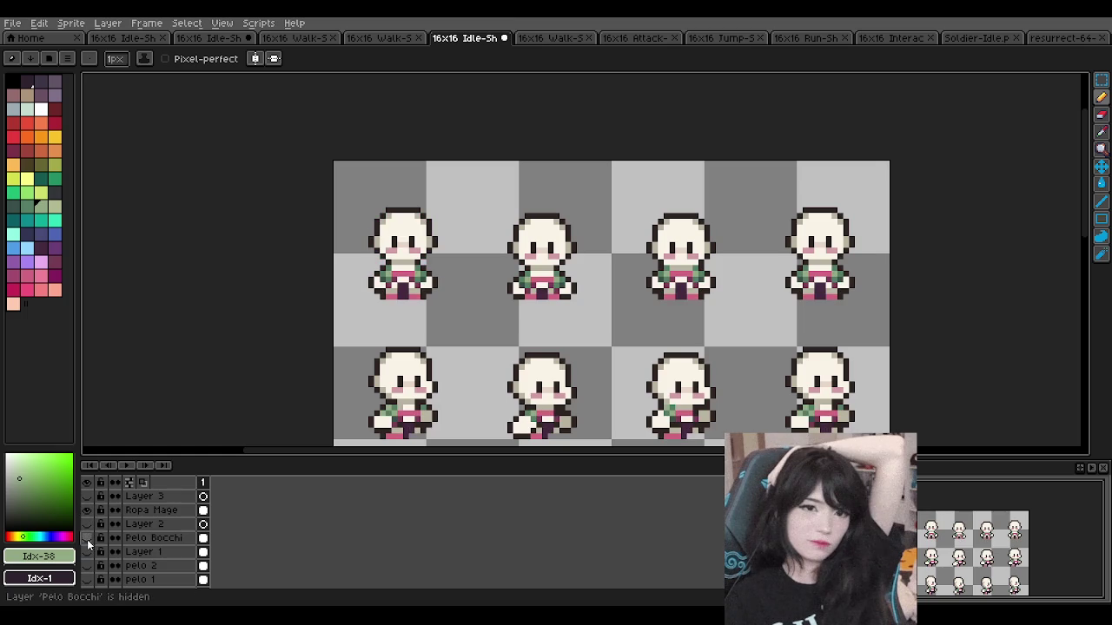
Step: Inspect Ropa Mage's layer properties without changes and select Layer 3
scroll(379, 253, down, 2)
scroll(380, 253, down, 2)
scroll(379, 253, up, 5)
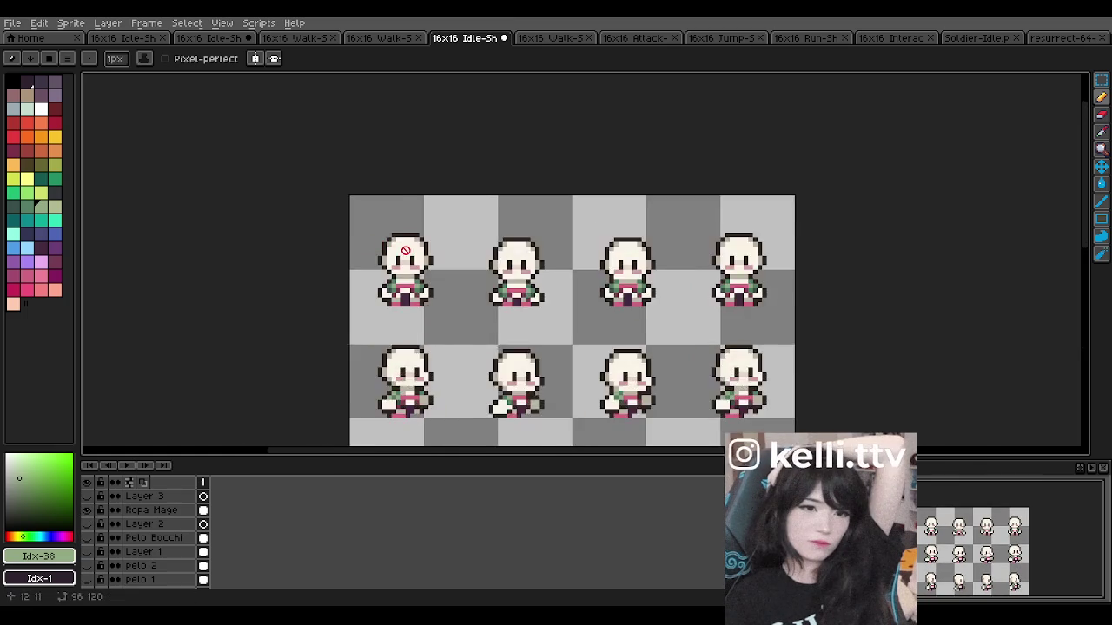
click(147, 511)
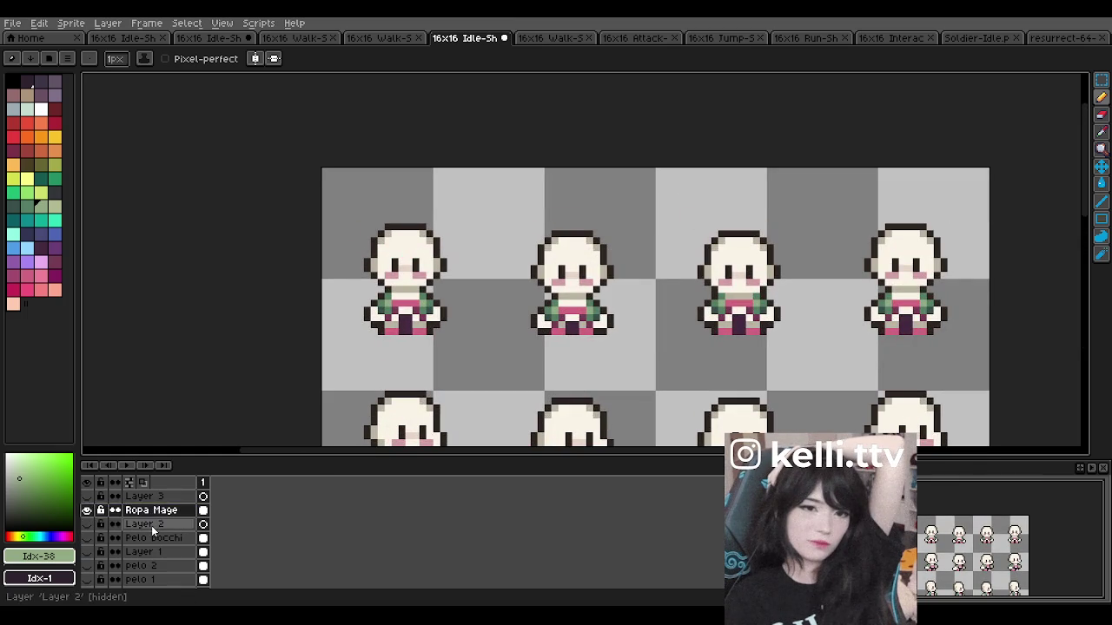
double_click(153, 512)
click(753, 312)
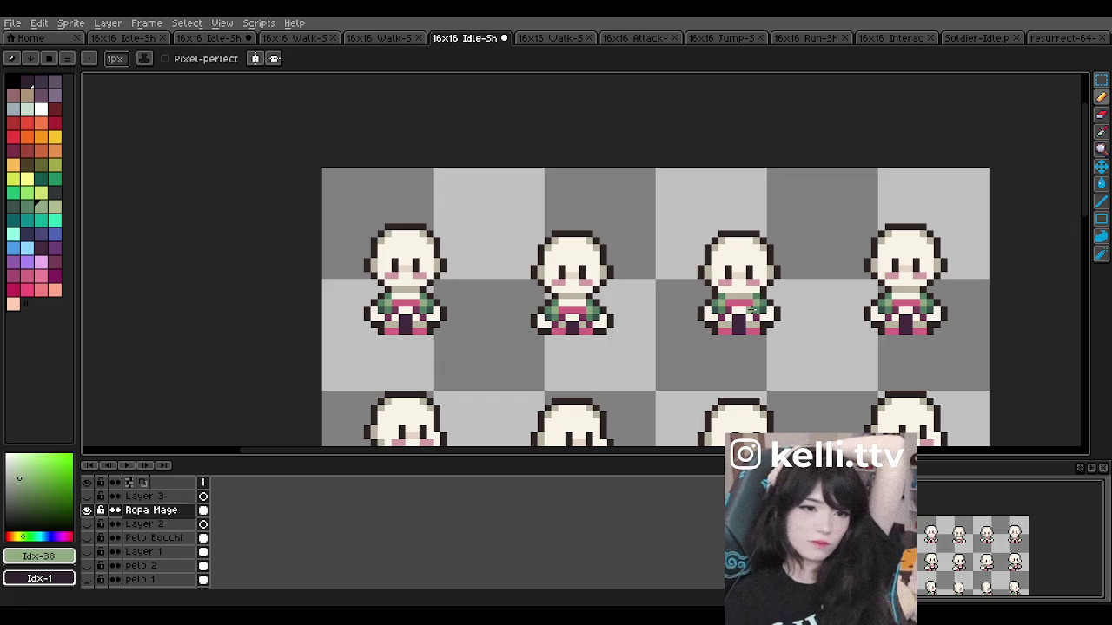
click(144, 495)
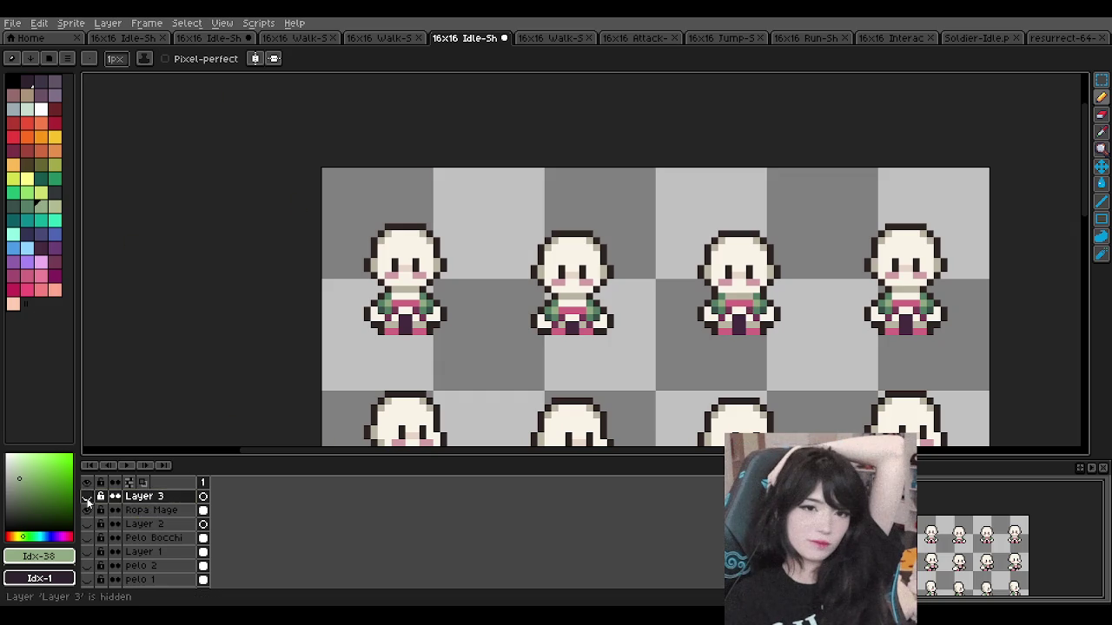
right_click(148, 498)
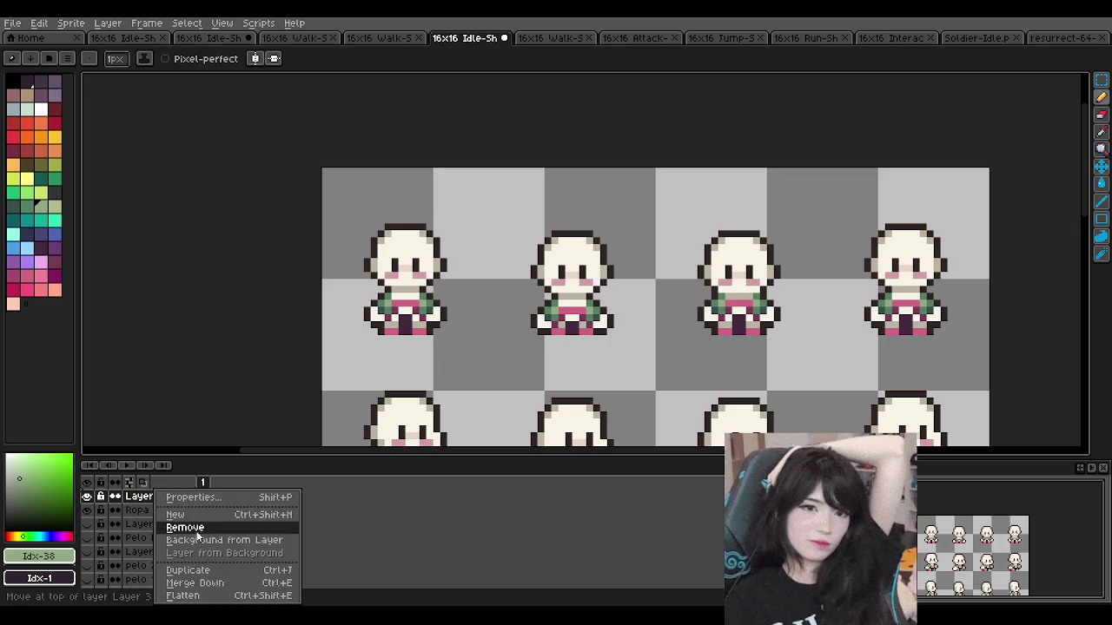
Step: Delete Layer 3 and add a new empty layer named 'Hombre'
click(226, 523)
click(108, 23)
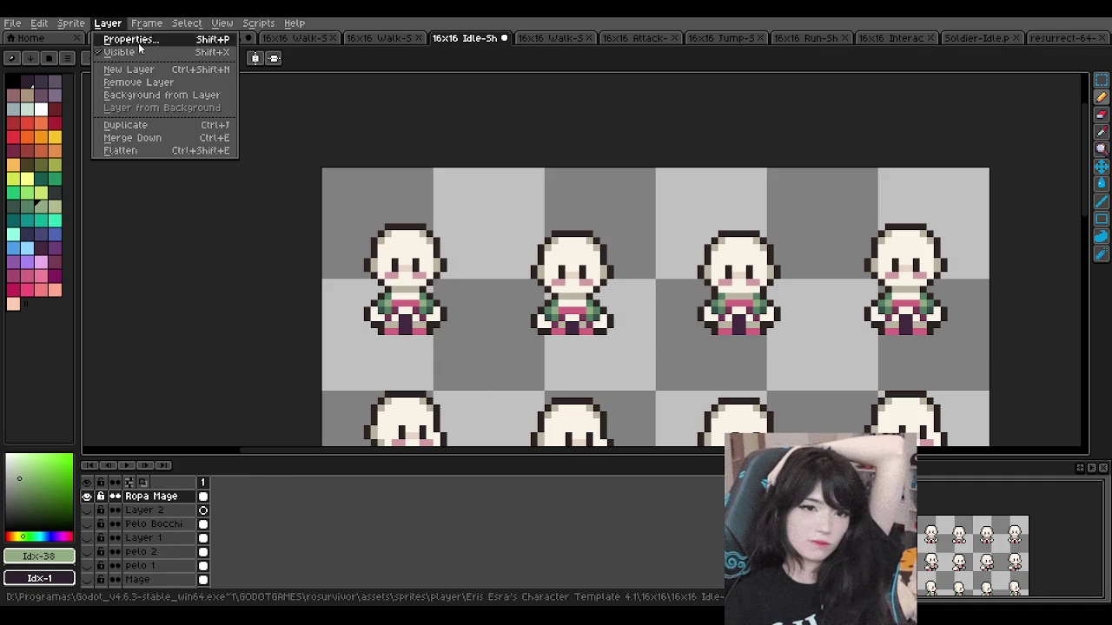
click(149, 70)
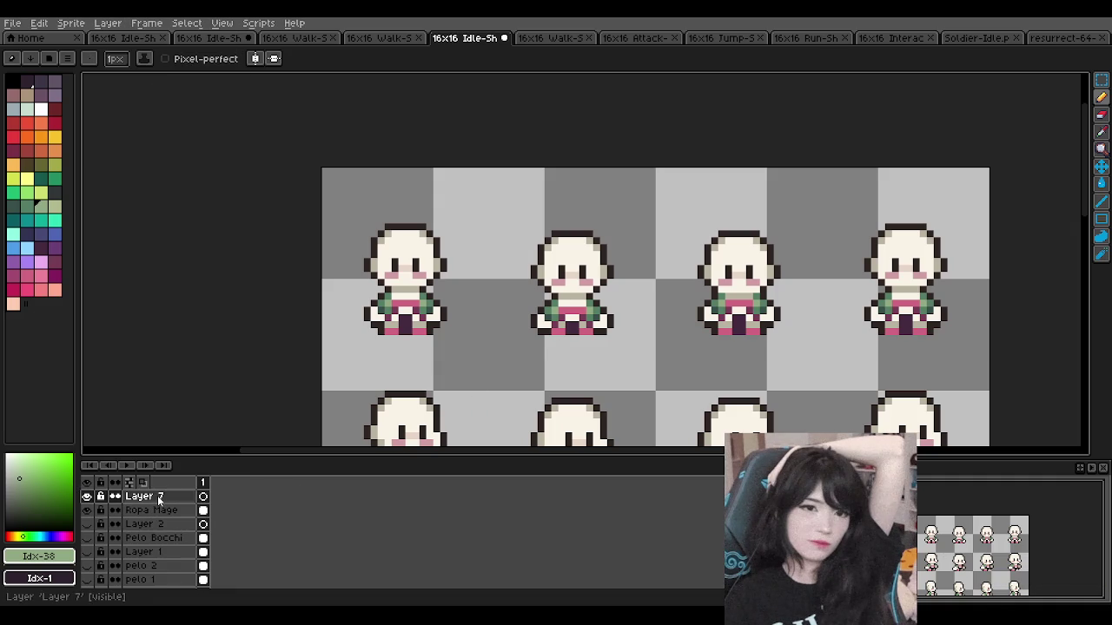
double_click(159, 495)
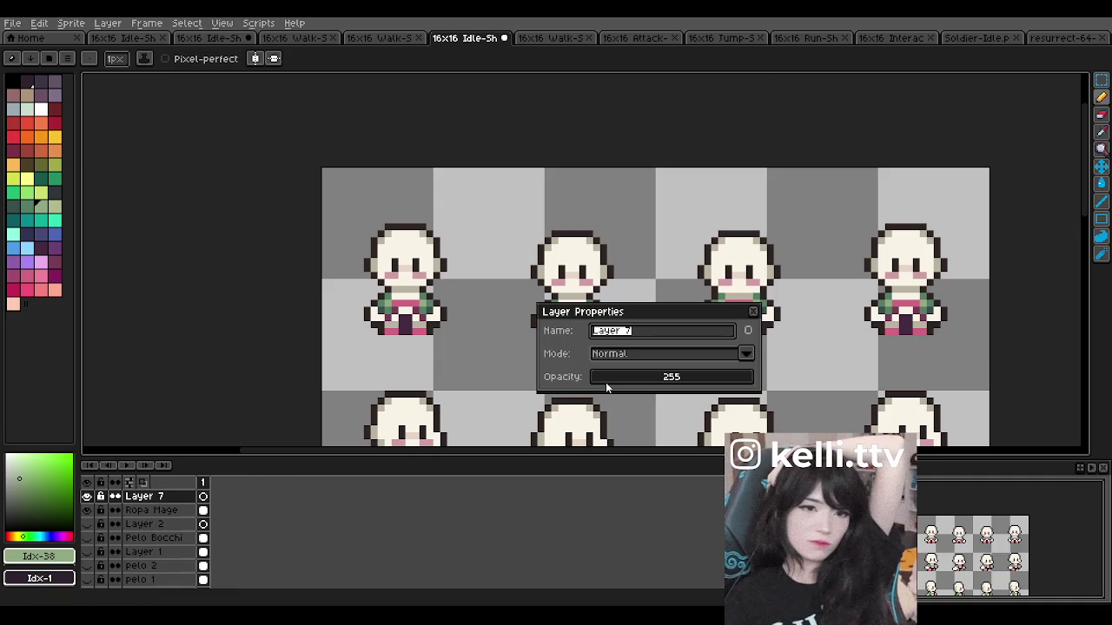
text(Hombre)
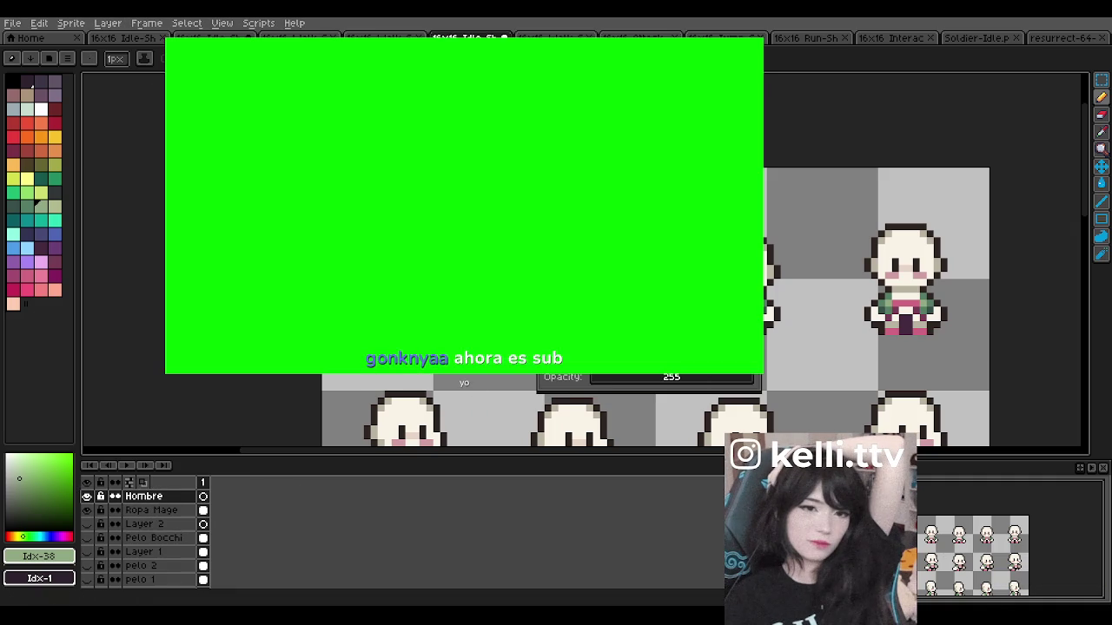
key(Return)
Step: Hide the Mage layer and toggle Hombre's visibility off and on to check it
click(86, 510)
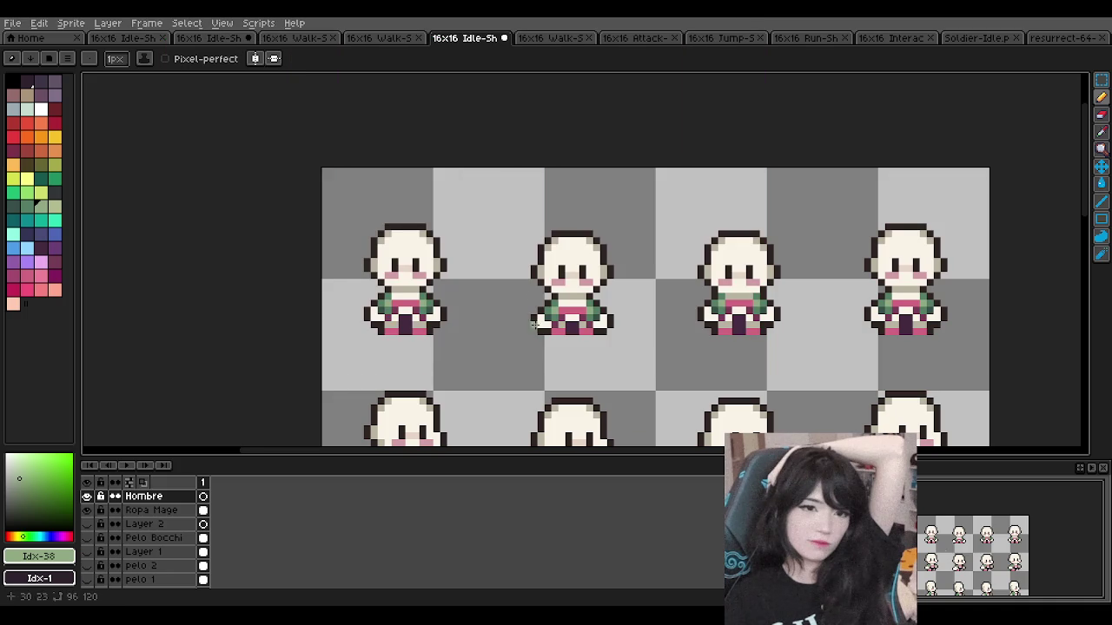
scroll(436, 284, down, 2)
scroll(435, 284, up, 3)
scroll(435, 284, up, 1)
scroll(435, 284, up, 1)
scroll(435, 284, down, 1)
scroll(435, 284, down, 1)
click(87, 497)
click(87, 496)
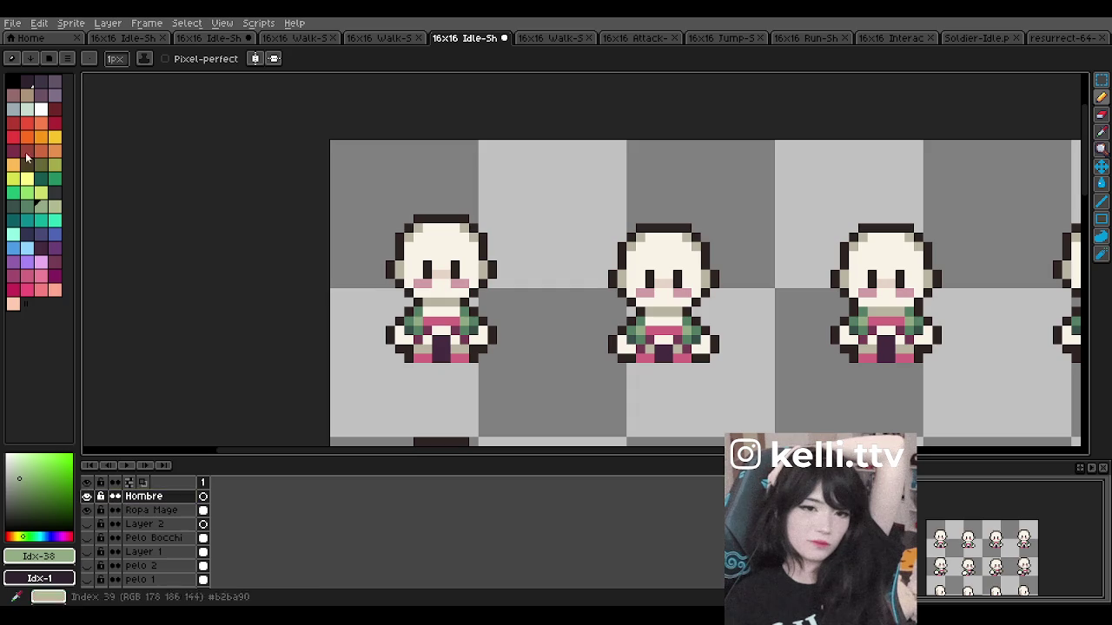
Step: Pick the darkest palette colour for drawing
click(24, 81)
scroll(449, 208, up, 2)
scroll(618, 240, down, 3)
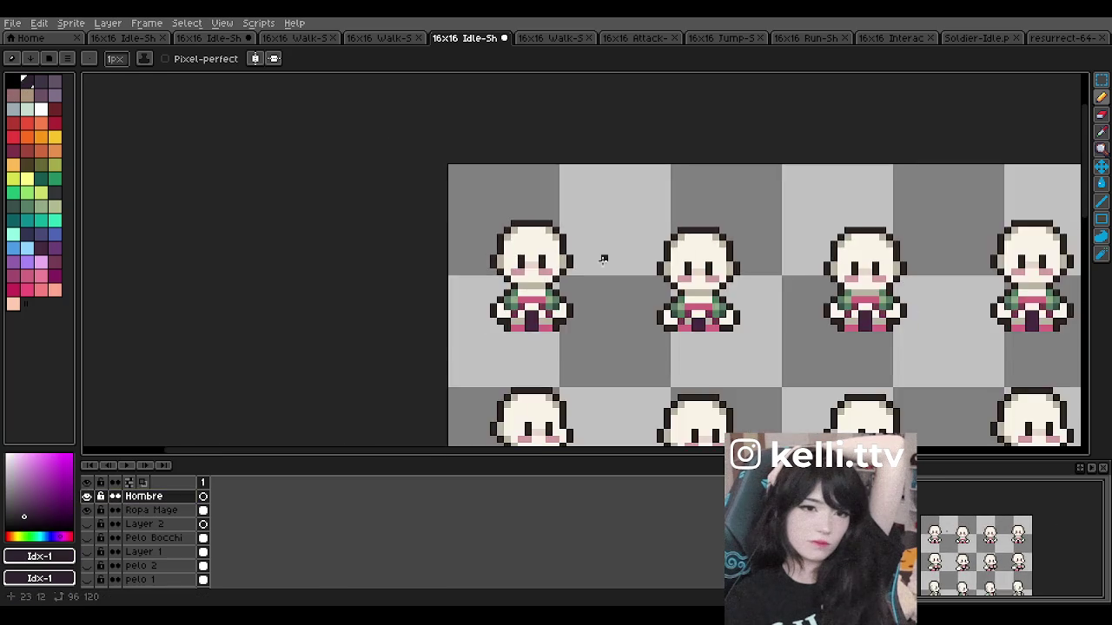
scroll(565, 322, up, 3)
scroll(489, 225, down, 3)
scroll(489, 225, up, 2)
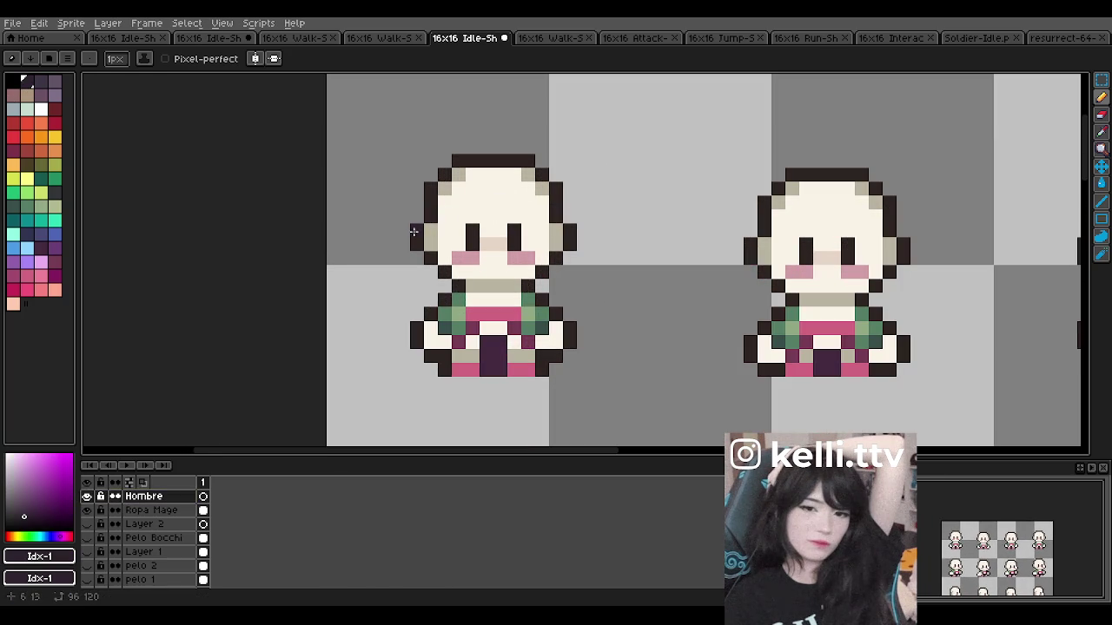
Step: Sketch a few dark test strokes beside the first sprite's head and undo each
scroll(485, 202, down, 1)
scroll(483, 203, up, 1)
mouse_move(483, 191)
mouse_down()
mouse_move(498, 218)
mouse_move(500, 205)
mouse_move(391, 218)
mouse_up()
key(ctrl+z)
key(ctrl+z)
drag(400, 179, 427, 157)
key(ctrl+z)
drag(422, 217, 398, 187)
key(ctrl+z)
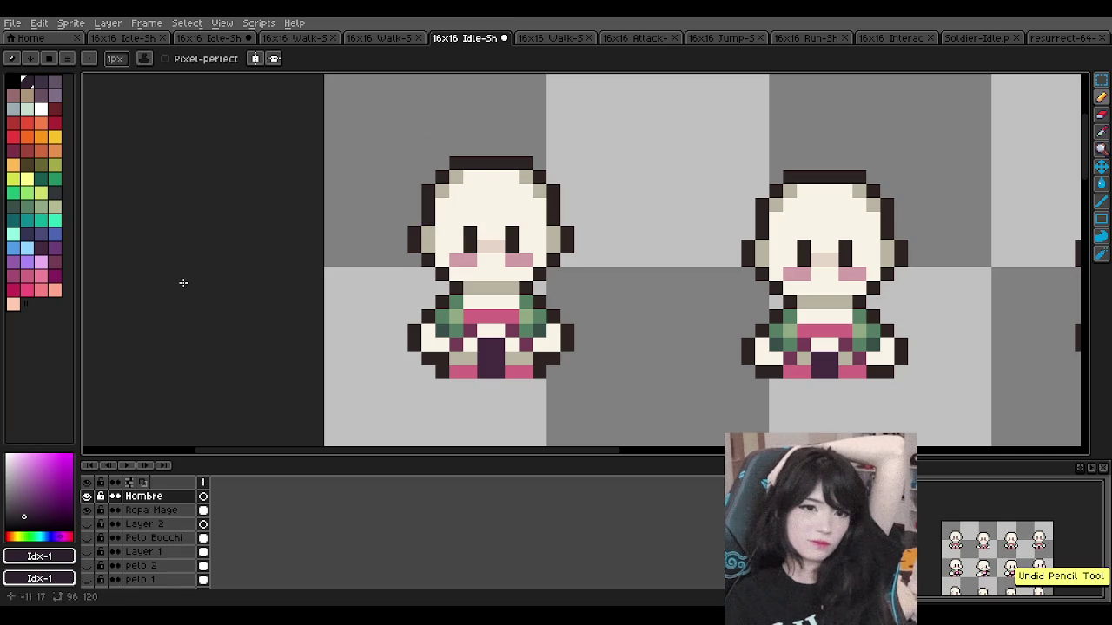
Step: Switch to a light orange colour and paint orange hair across the top of the head
click(41, 192)
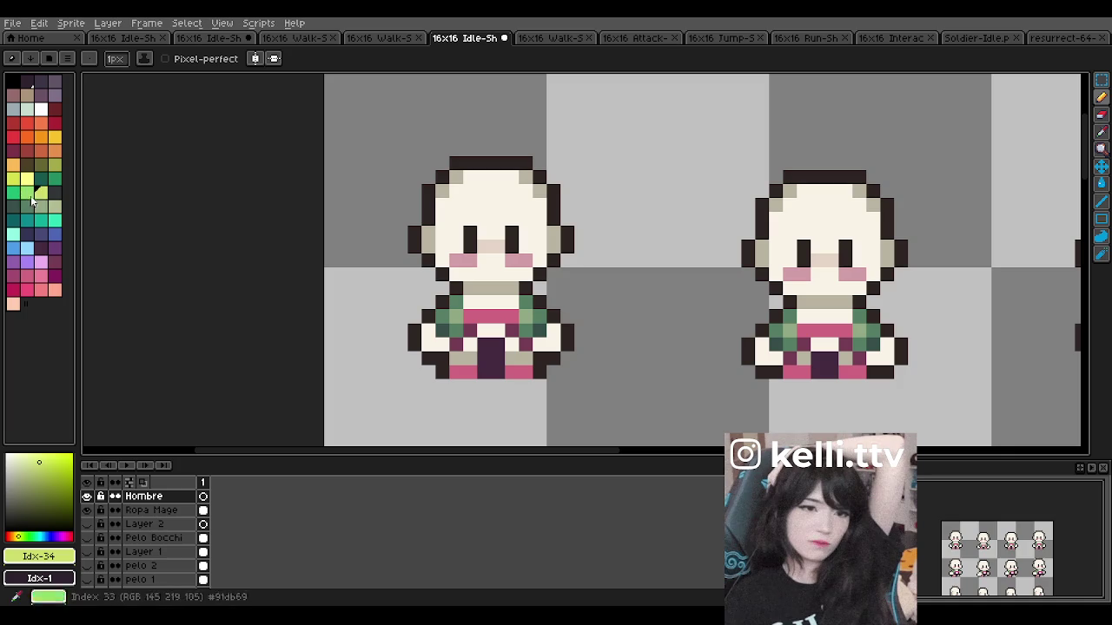
click(27, 178)
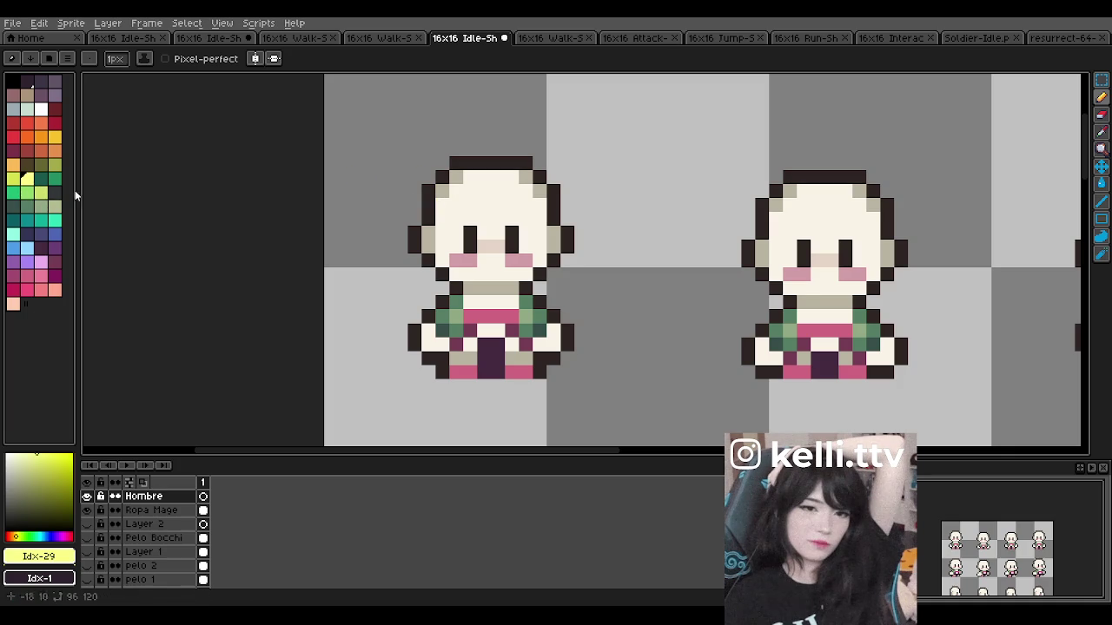
click(41, 124)
click(55, 151)
click(443, 191)
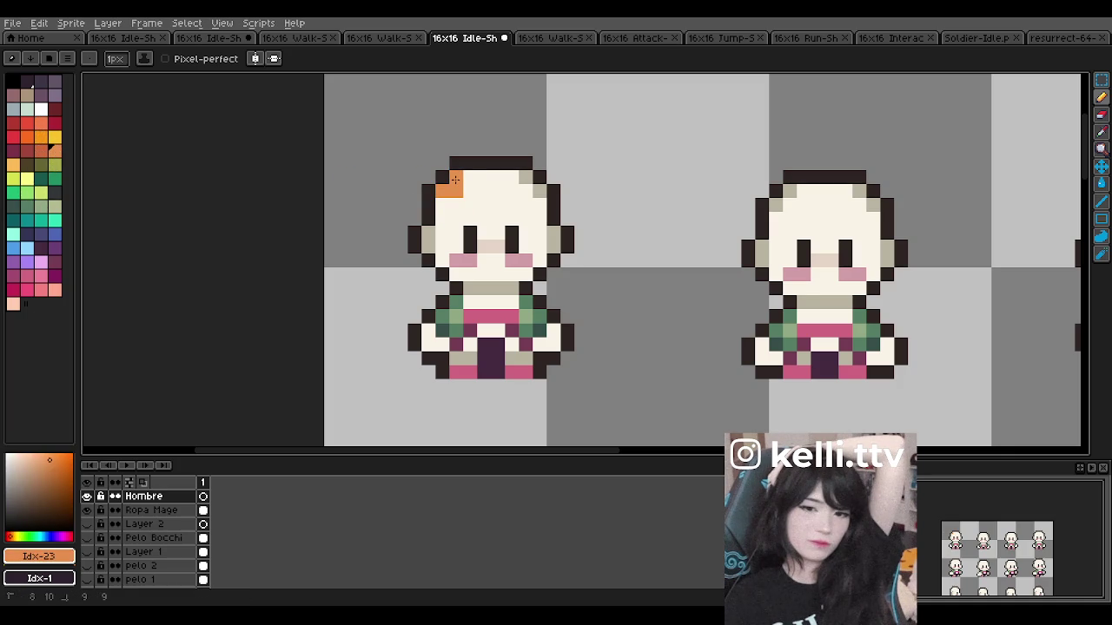
drag(455, 179, 482, 174)
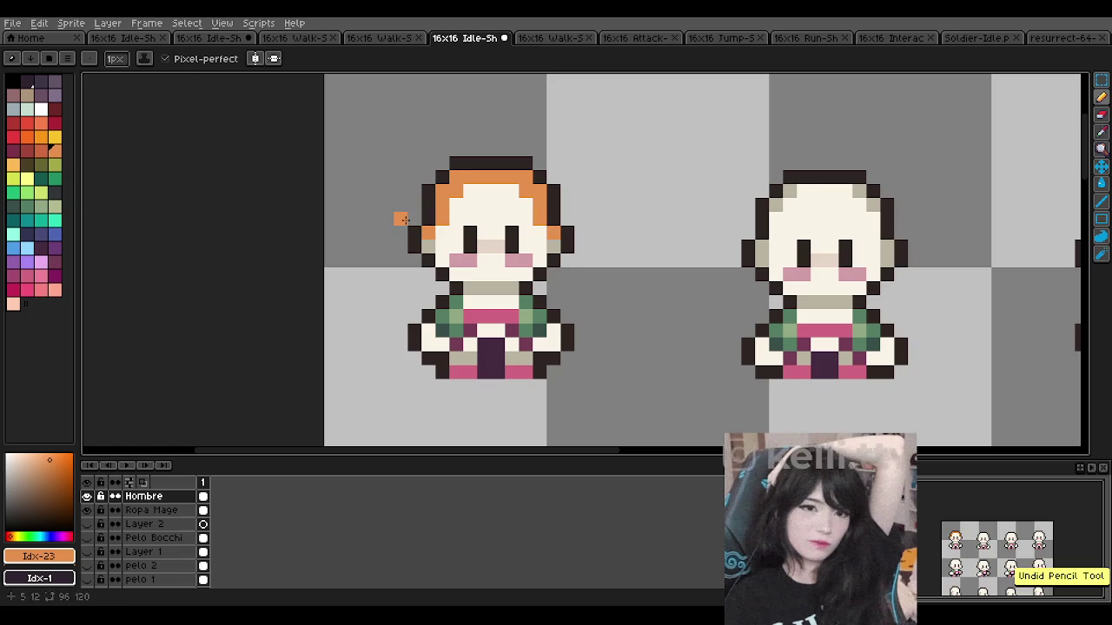
Step: Try an orange left hair edge, top-right spike and side pixel, undoing each one
drag(429, 219, 432, 192)
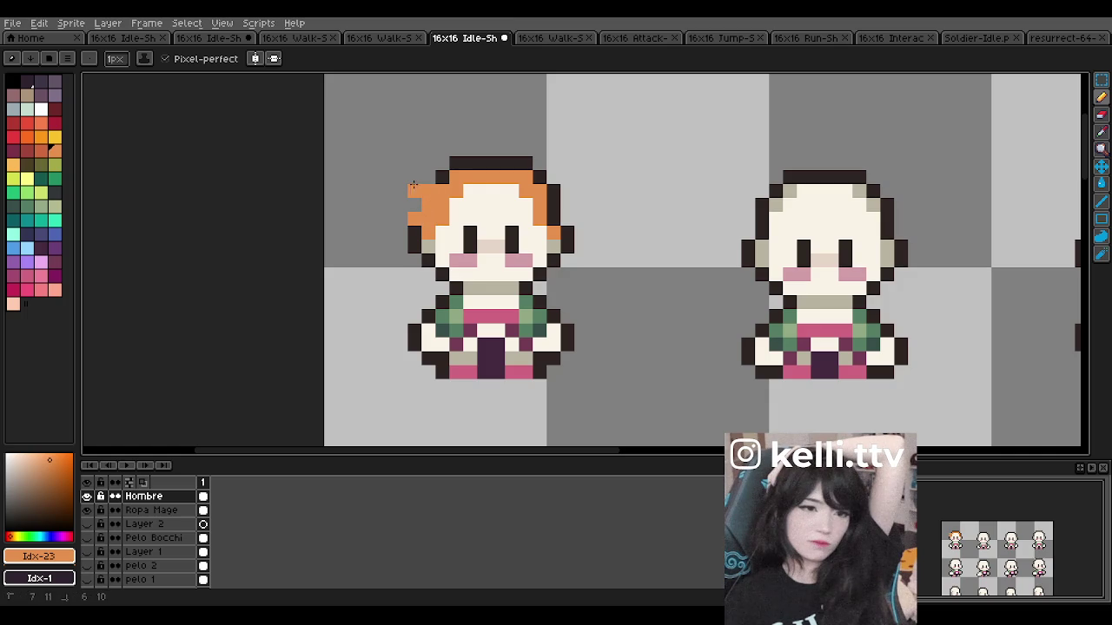
key(ctrl+z)
mouse_move(515, 148)
mouse_down()
mouse_move(514, 165)
mouse_move(567, 177)
mouse_up()
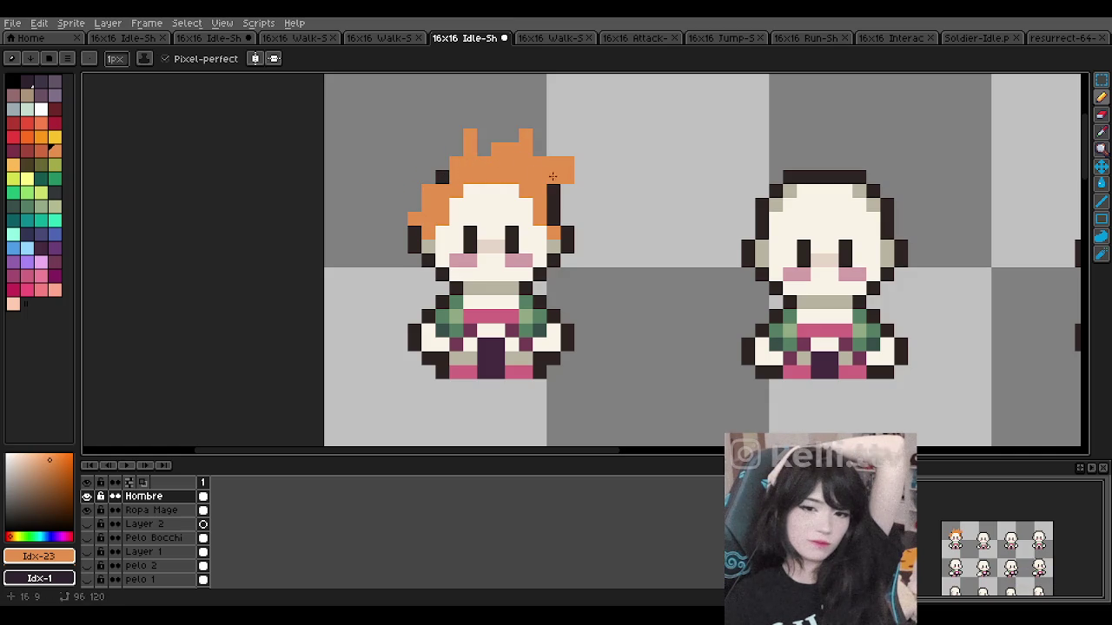
key(ctrl+z)
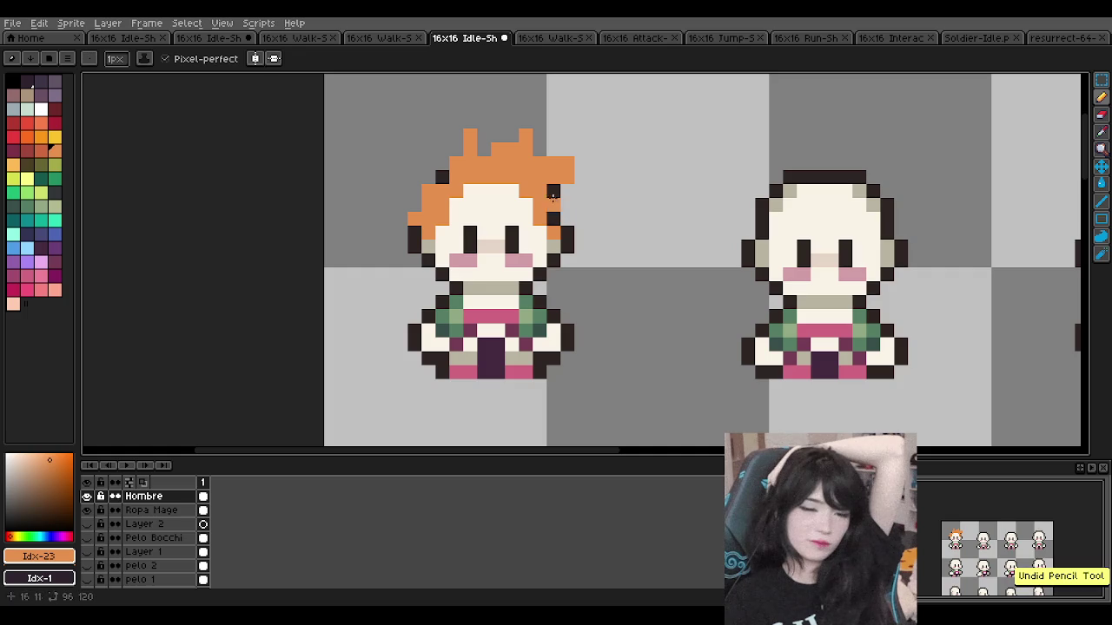
click(556, 217)
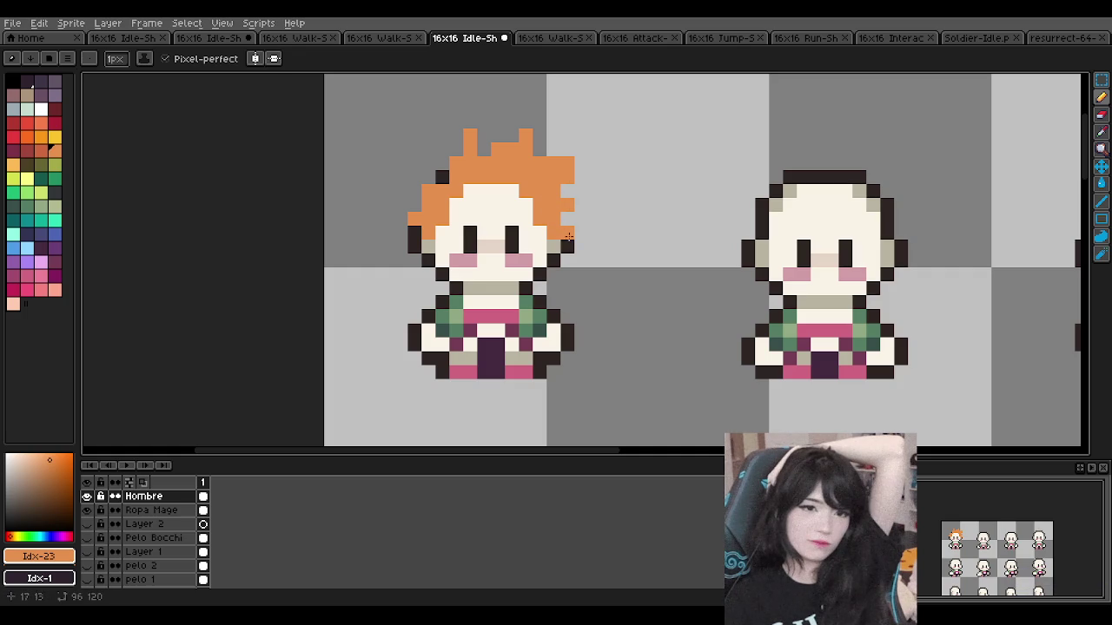
key(ctrl+z)
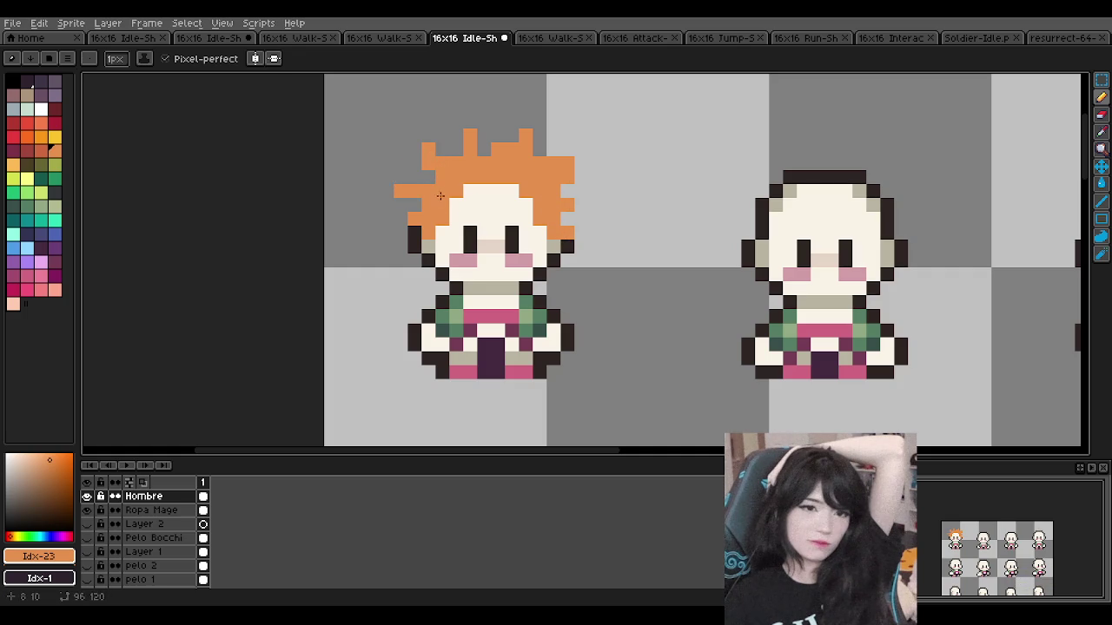
Step: Undo the three most recent orange hair strokes
scroll(556, 174, down, 2)
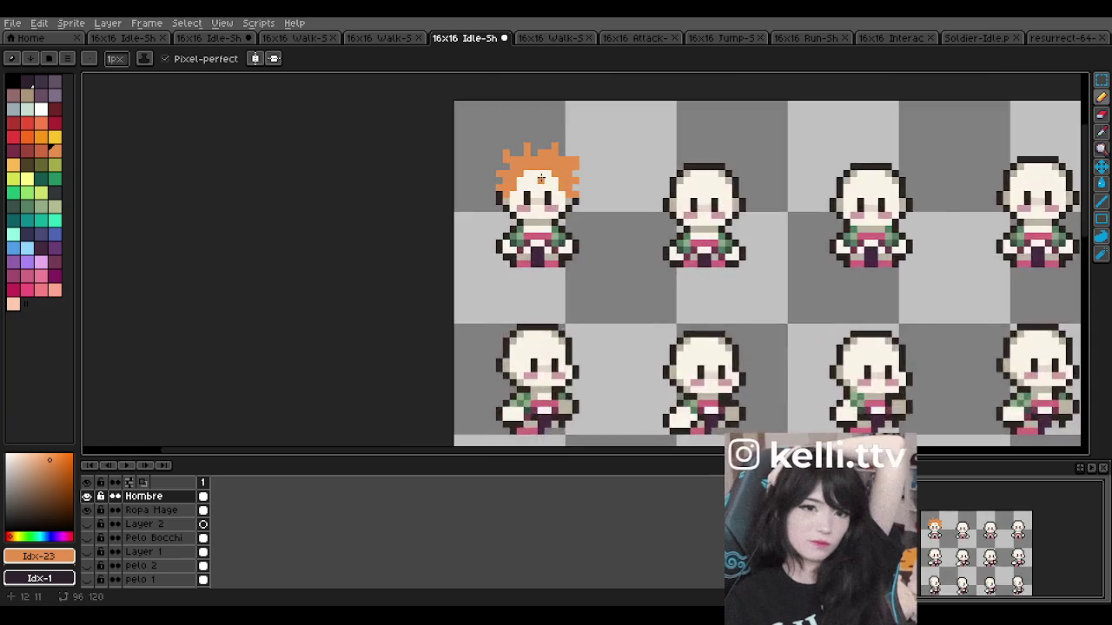
scroll(540, 178, up, 2)
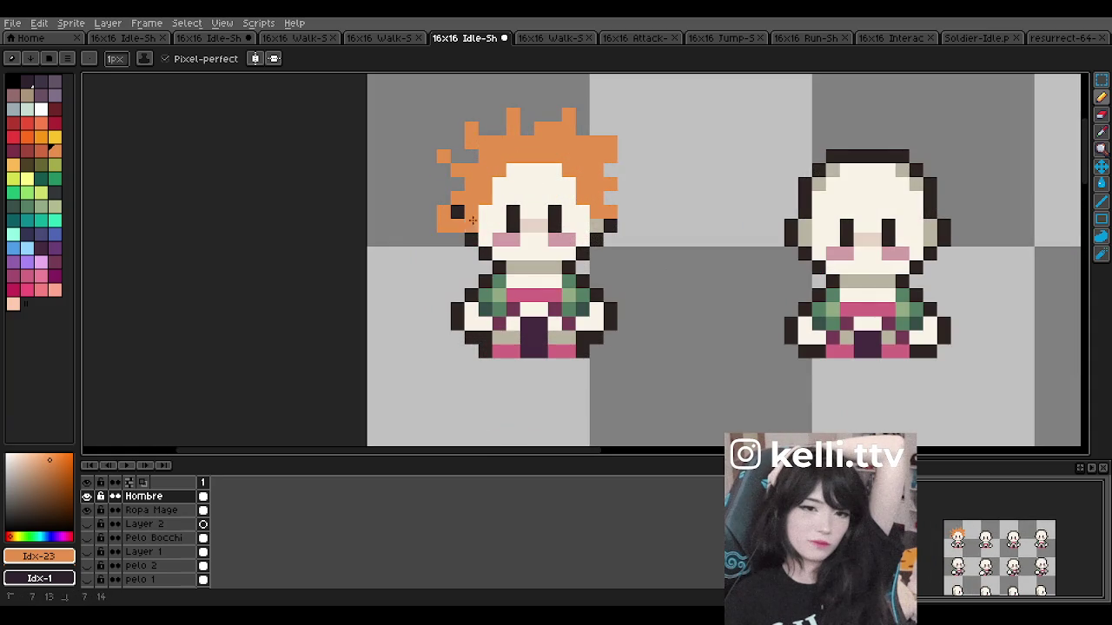
scroll(649, 164, down, 3)
scroll(649, 164, down, 2)
scroll(571, 218, up, 3)
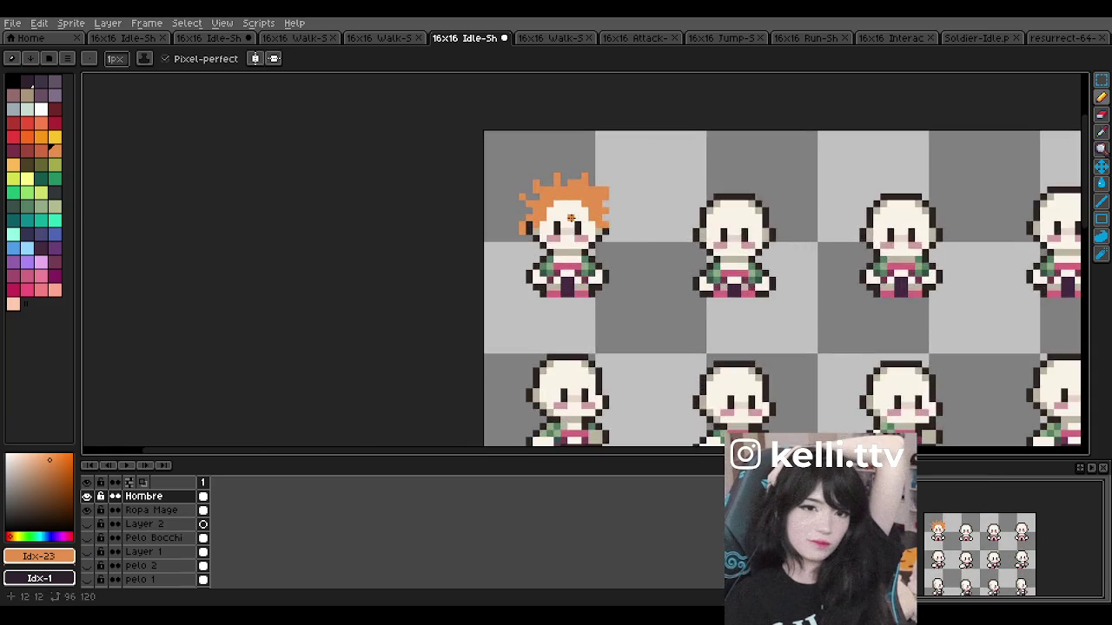
scroll(570, 218, up, 2)
key(ctrl+z)
key(ctrl+z)
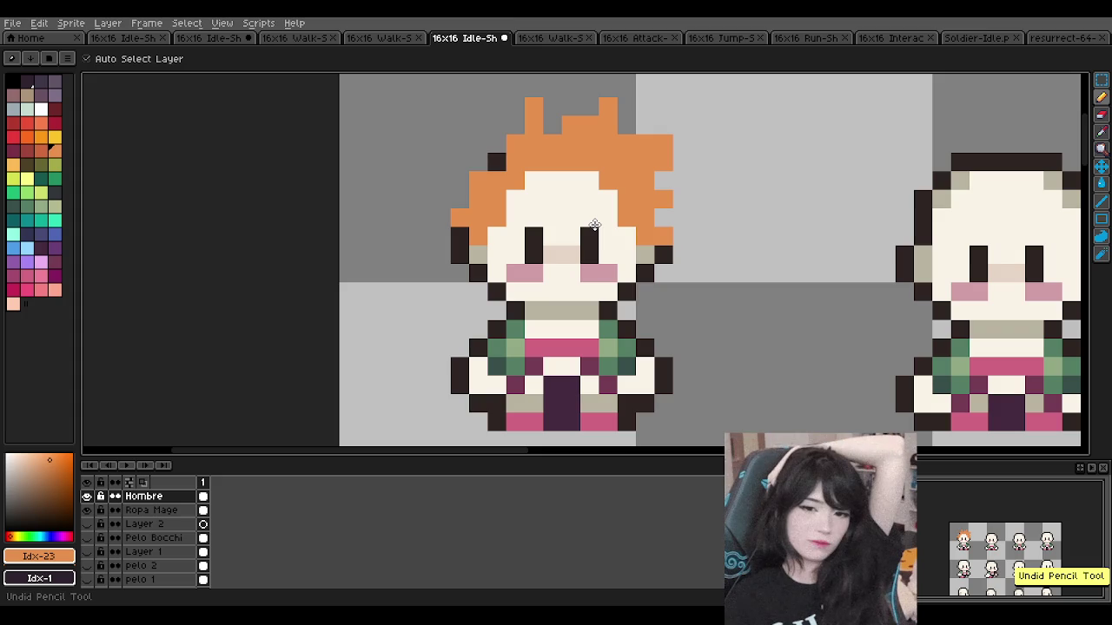
key(ctrl+z)
key(ctrl+z)
key(ctrl+z)
key(ctrl+z)
key(ctrl+z)
key(ctrl+z)
Step: Dot an orange pixel, then try yellow strokes over the head outline and undo them
click(594, 222)
key(ctrl+z)
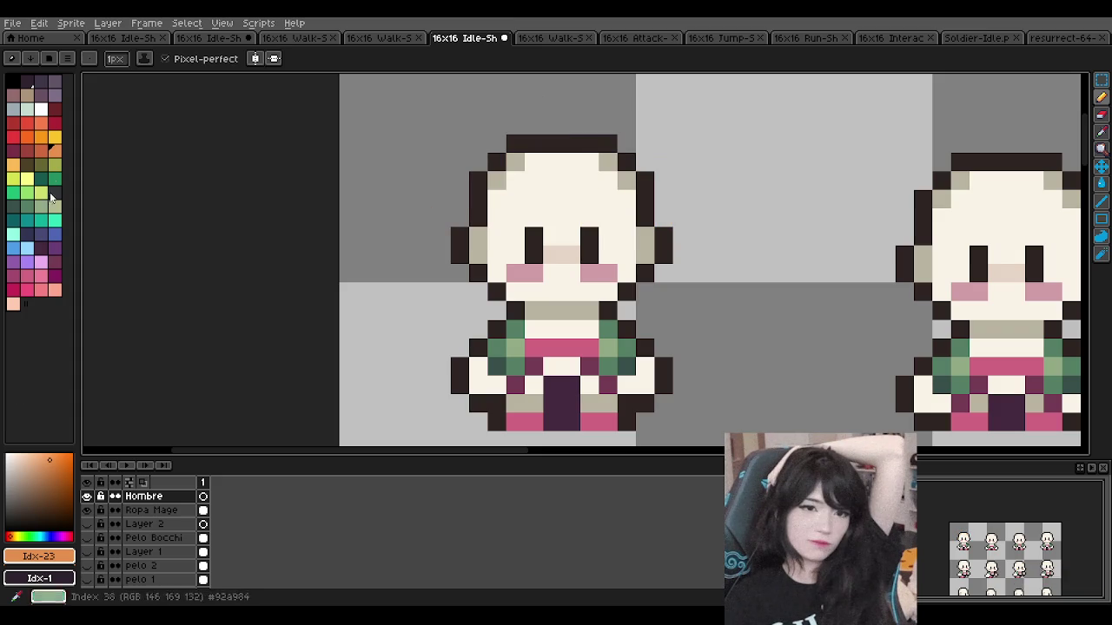
click(33, 182)
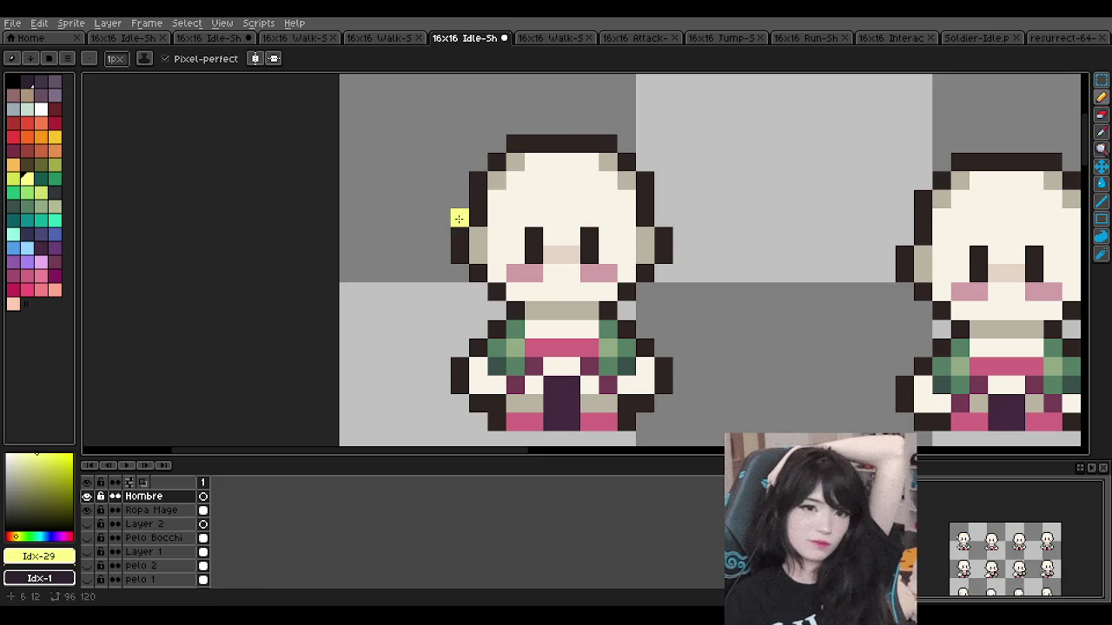
drag(478, 217, 474, 143)
key(ctrl+z)
drag(479, 209, 475, 178)
key(ctrl+z)
mouse_move(480, 216)
mouse_down()
mouse_move(459, 198)
mouse_move(459, 161)
mouse_move(506, 128)
mouse_move(573, 139)
mouse_move(613, 130)
mouse_move(652, 178)
mouse_move(652, 202)
mouse_up()
key(ctrl+z)
key(ctrl+z)
key(ctrl+z)
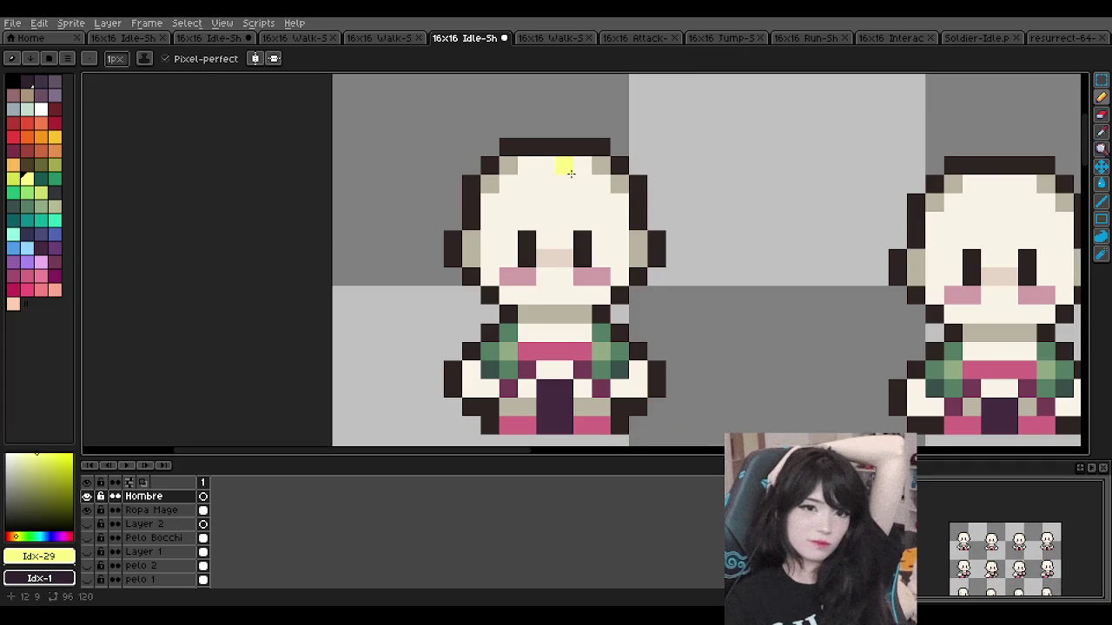
Step: Test a dark outline-colour stroke on the head, undo it, and open the base Layer's properties
scroll(571, 172, down, 3)
scroll(548, 183, up, 3)
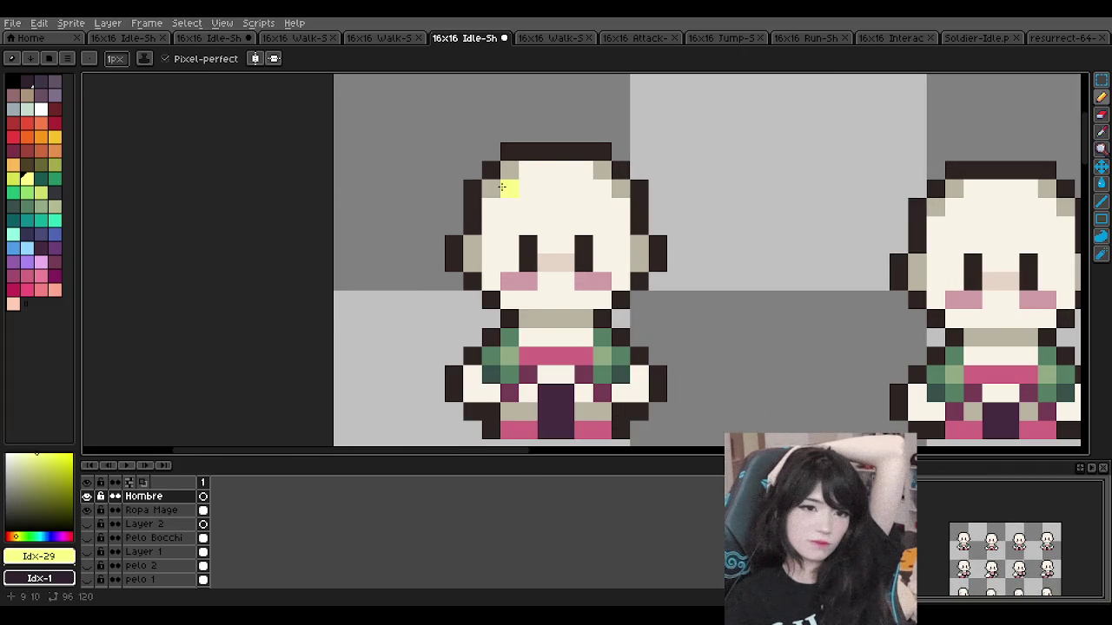
alt+click(454, 252)
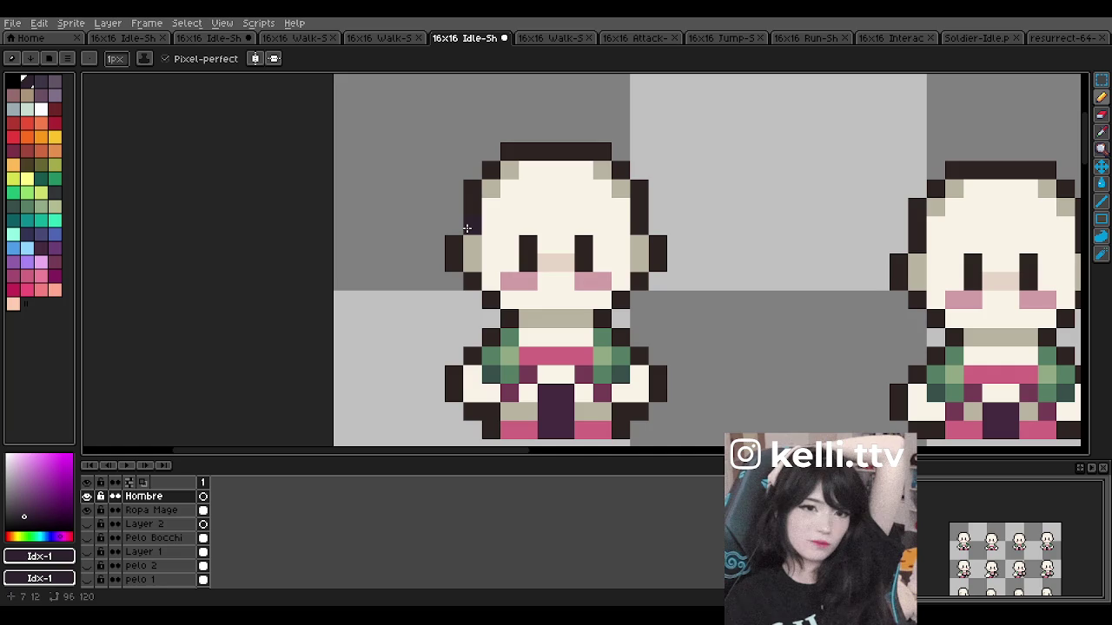
drag(470, 224, 409, 187)
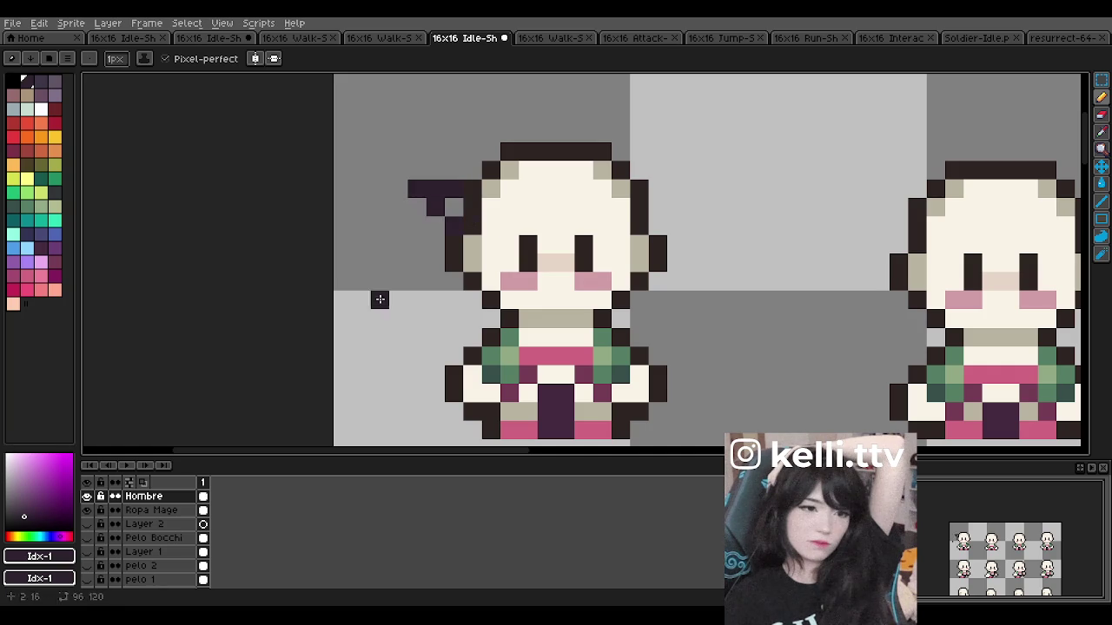
key(ctrl+z)
key(ctrl+z)
key(ctrl+z)
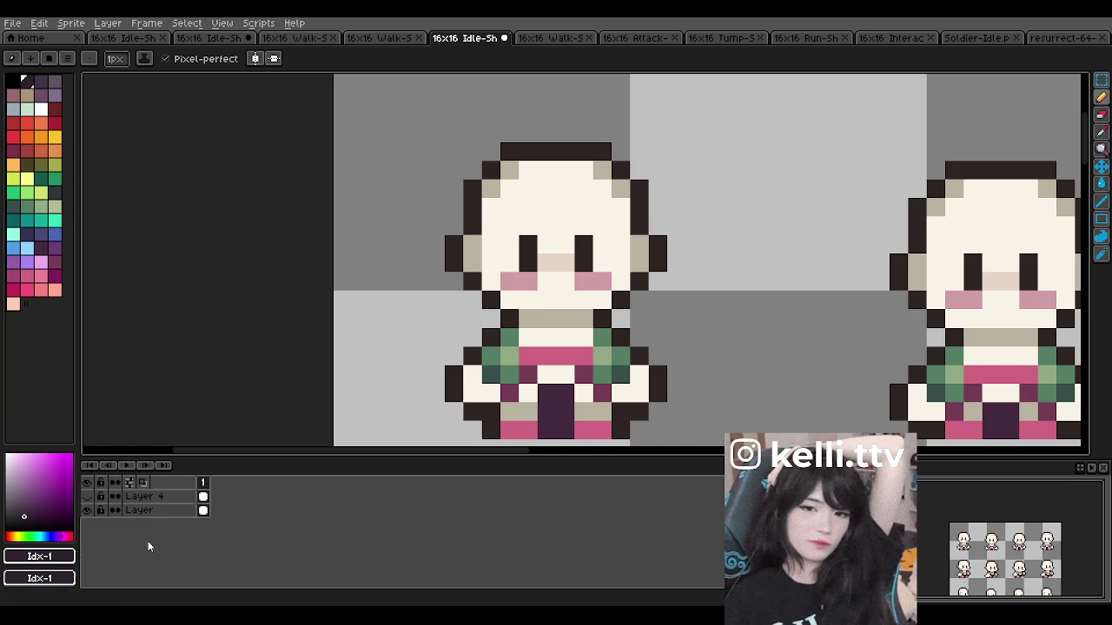
double_click(148, 511)
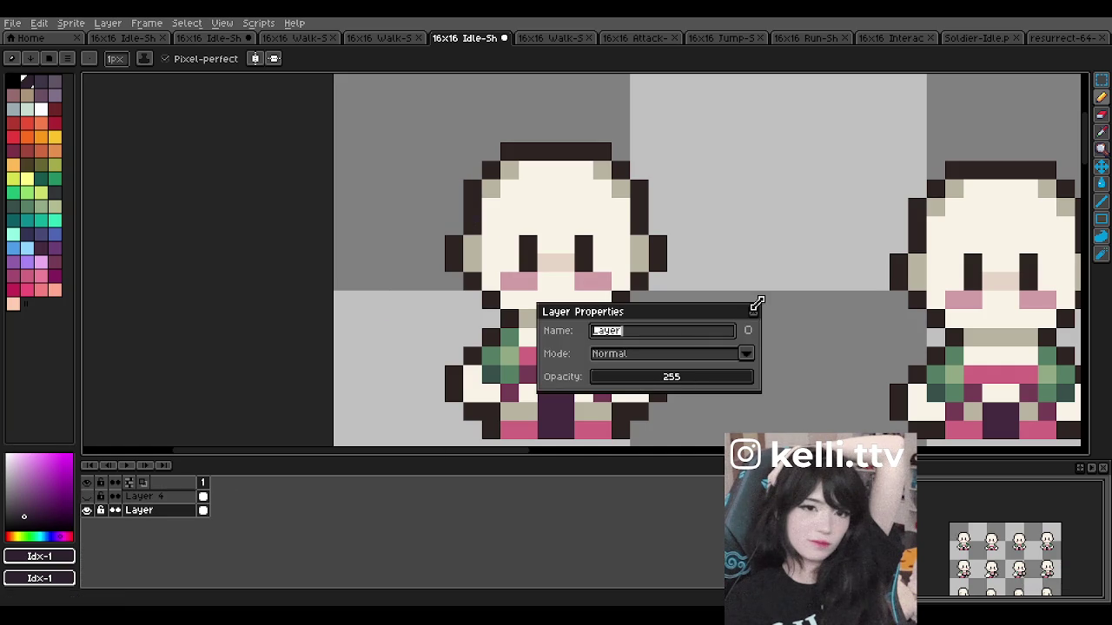
Step: Set the base Layer's opacity to 116 and close its properties
click(652, 377)
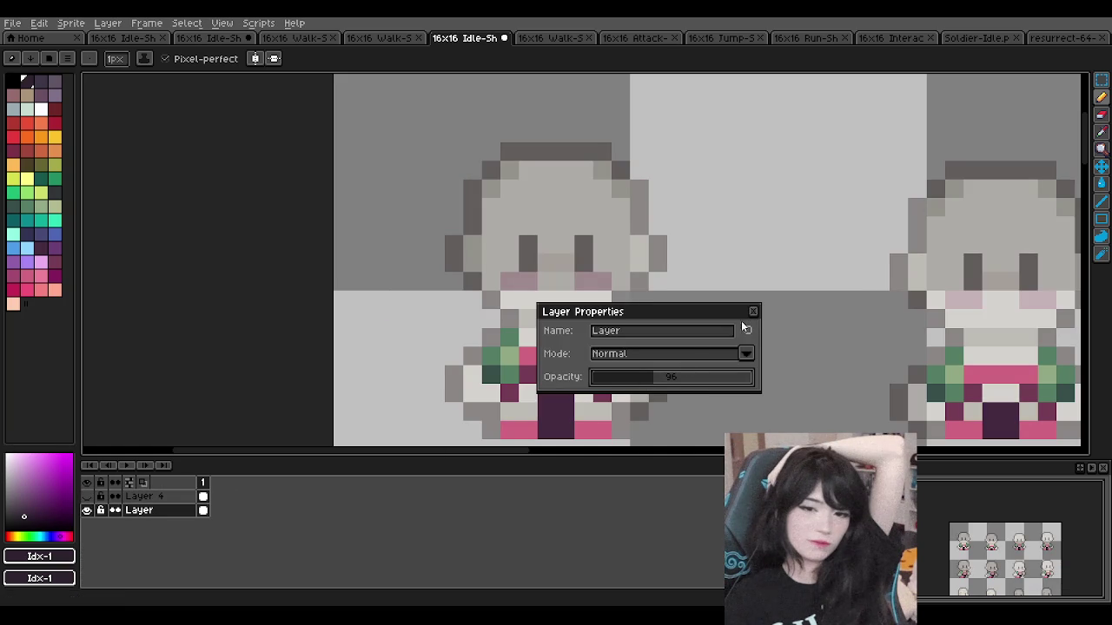
click(665, 378)
click(754, 313)
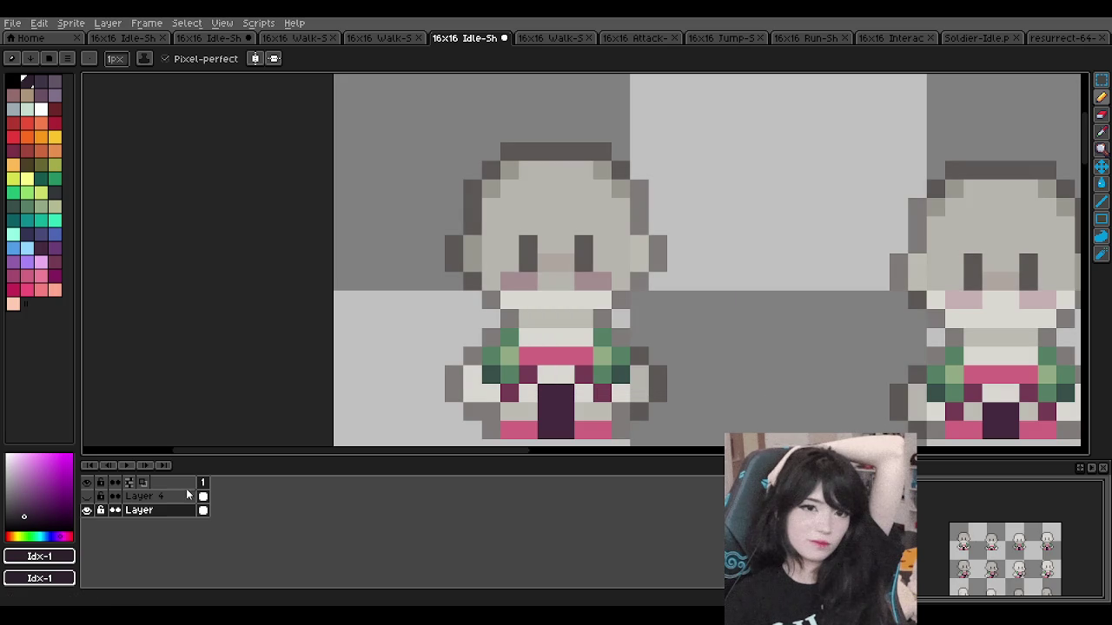
scroll(161, 516, up, 3)
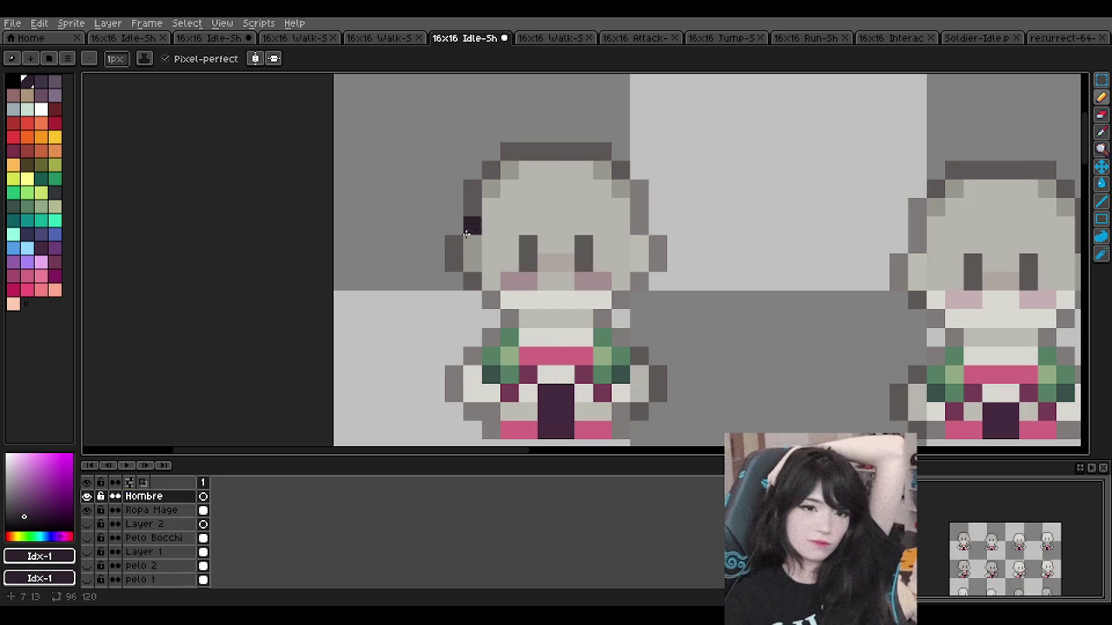
Step: Try dark hair strokes, a band and spikes across the head, undoing each attempt
mouse_move(471, 224)
mouse_down()
mouse_move(457, 189)
mouse_move(462, 210)
mouse_move(477, 171)
mouse_up()
key(ctrl+z)
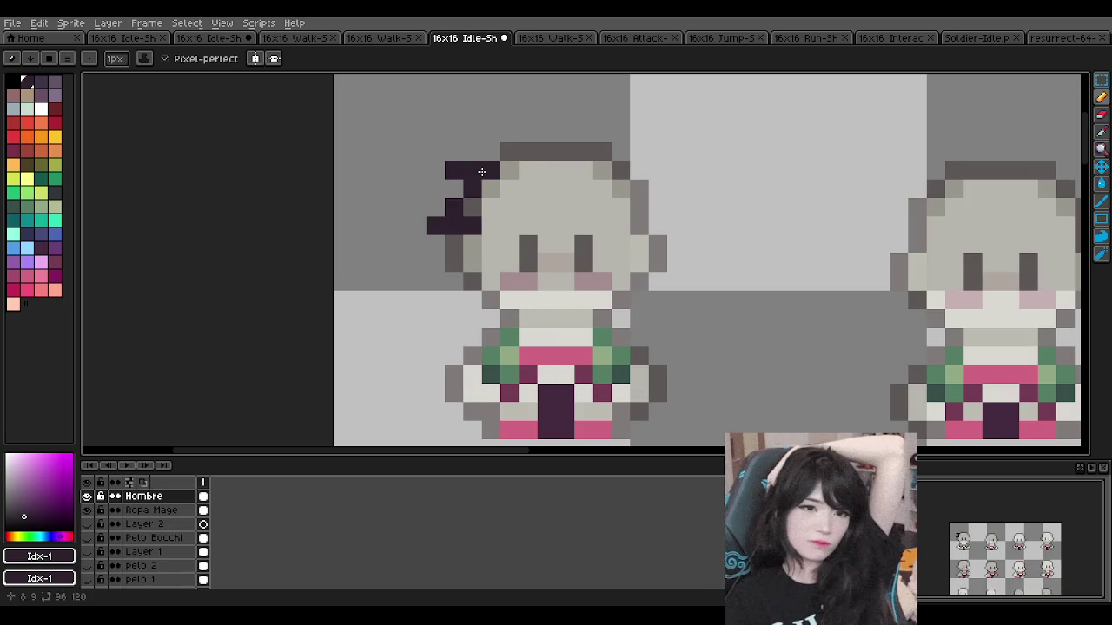
key(ctrl+z)
key(ctrl+z)
mouse_move(493, 196)
mouse_down()
mouse_move(585, 164)
mouse_move(518, 186)
mouse_move(608, 171)
mouse_move(622, 189)
mouse_up()
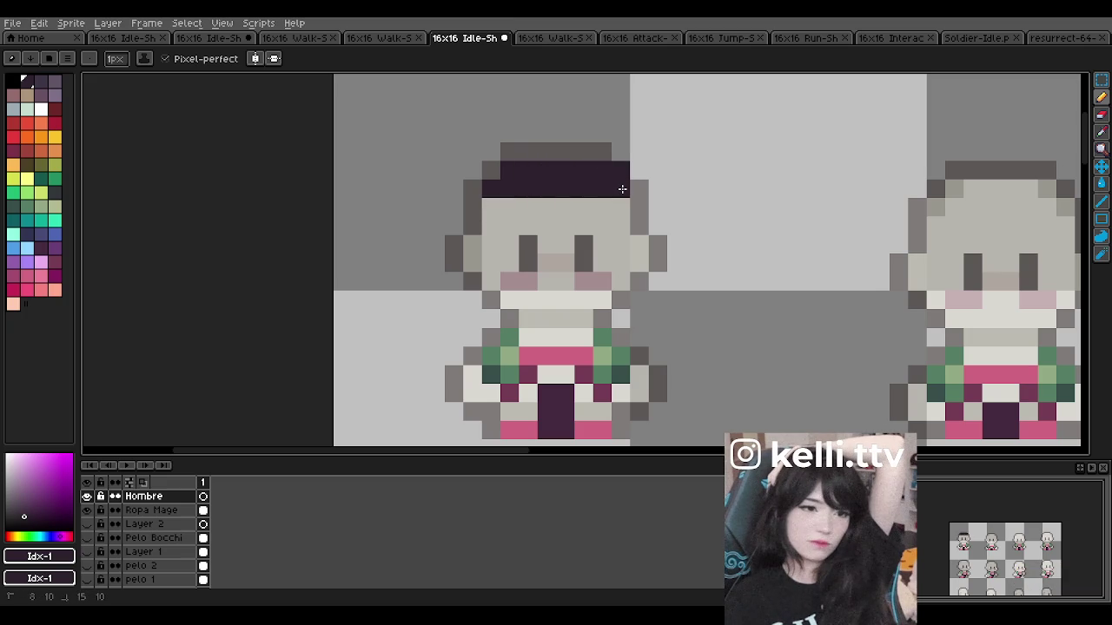
click(637, 213)
key(ctrl+z)
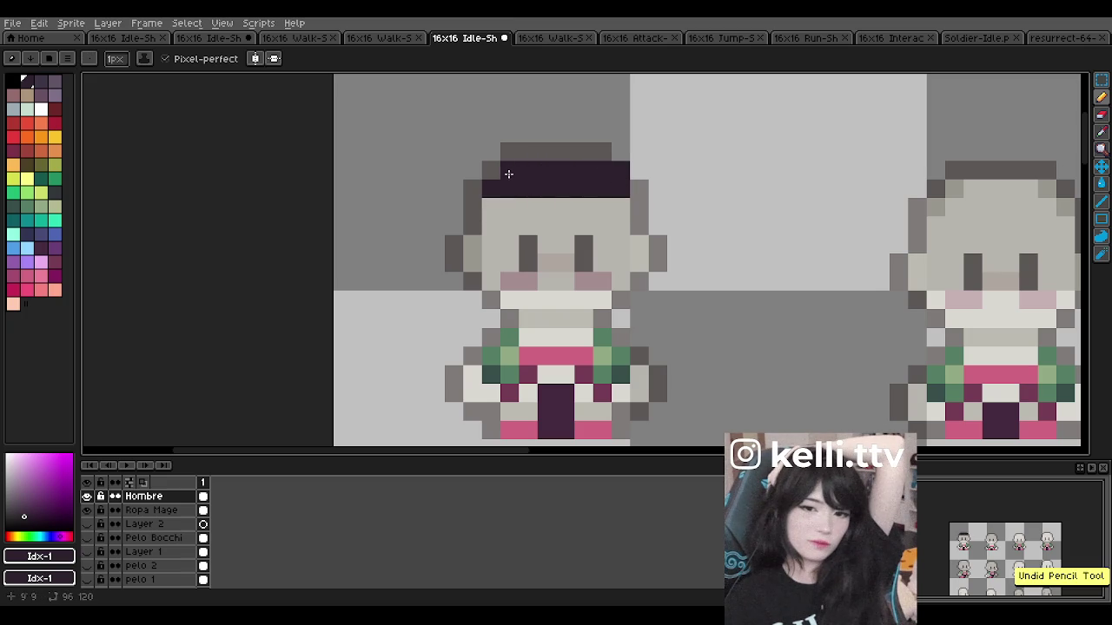
mouse_move(515, 167)
mouse_down()
mouse_move(573, 113)
mouse_move(640, 169)
mouse_up()
key(ctrl+z)
key(ctrl+z)
key(ctrl+z)
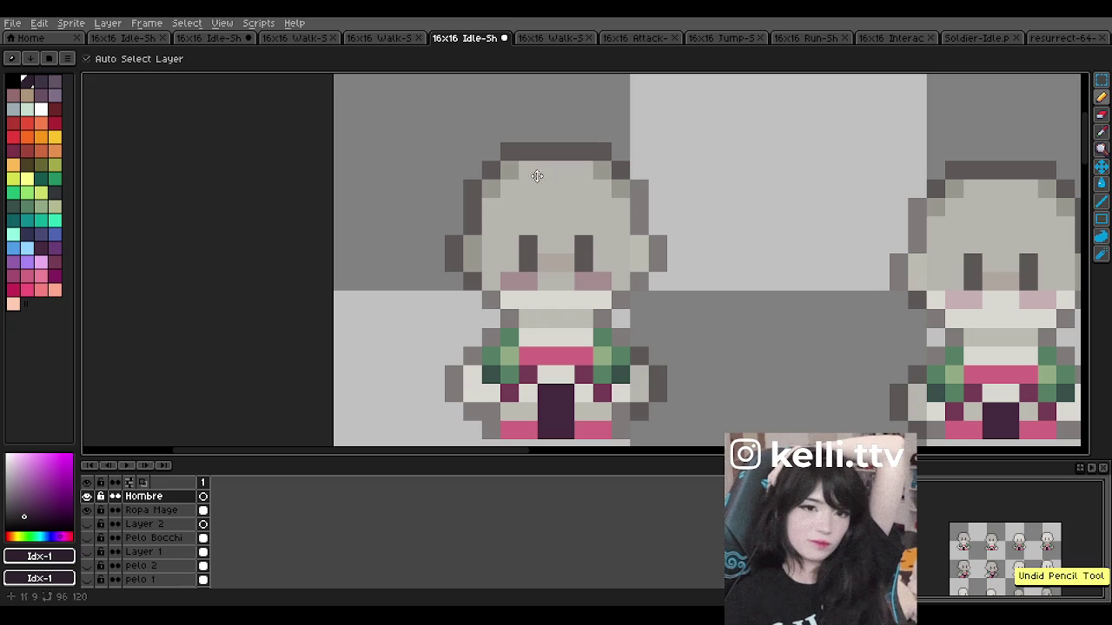
Step: Draw dark hair across the top of the head with tufts on the left side
click(473, 213)
mouse_move(472, 223)
mouse_down()
mouse_move(504, 149)
mouse_move(667, 130)
mouse_move(652, 224)
mouse_up()
scroll(578, 189, down, 3)
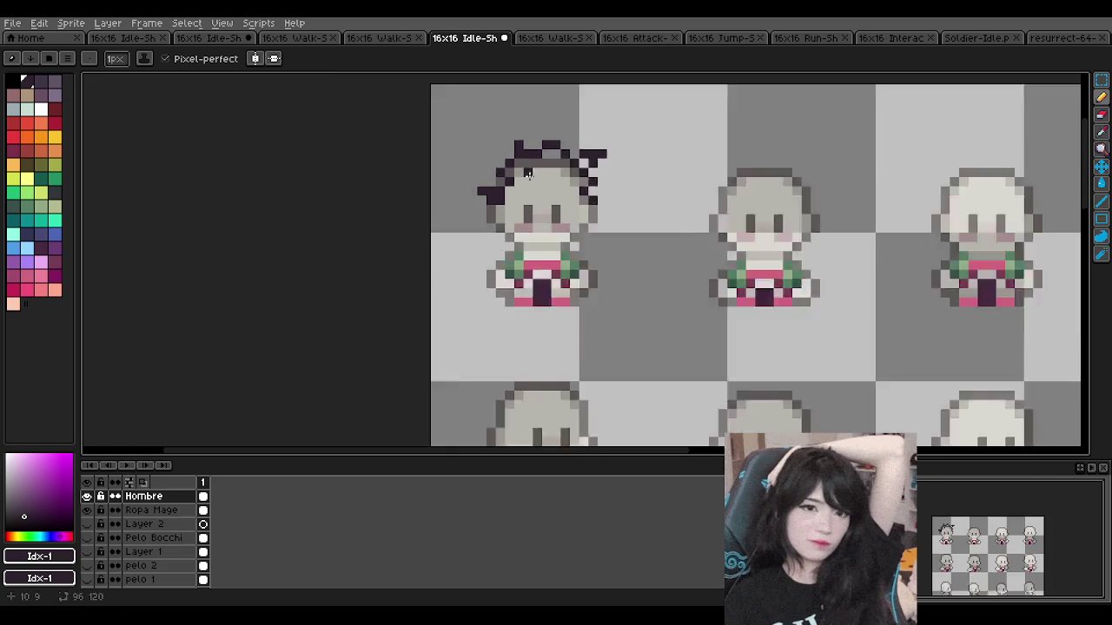
scroll(539, 159, down, 1)
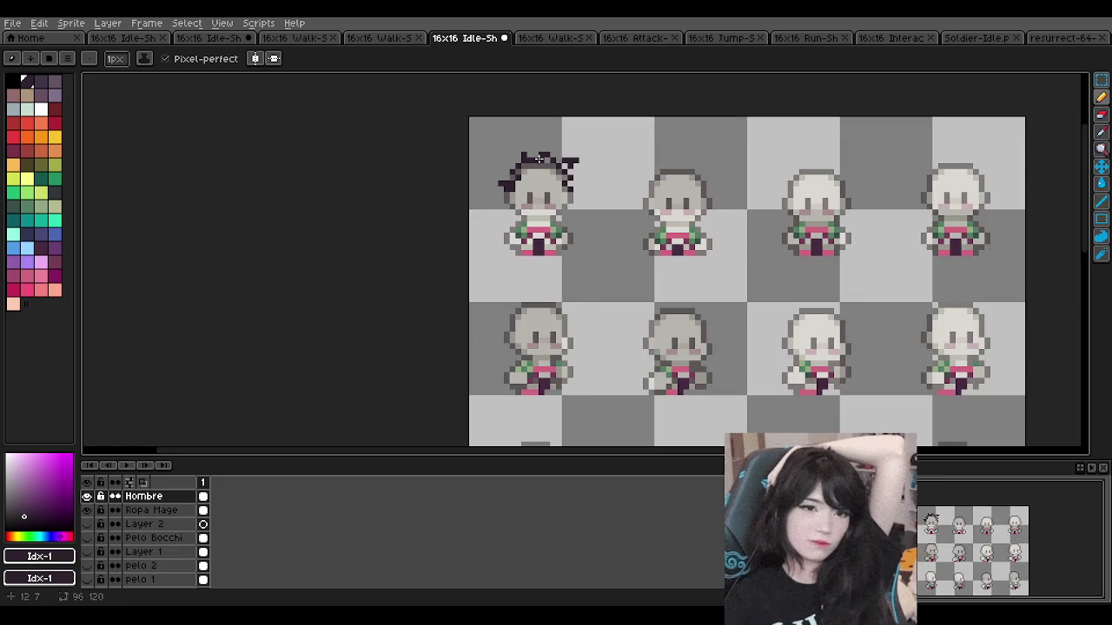
scroll(539, 159, down, 1)
scroll(531, 161, up, 1)
scroll(531, 162, up, 3)
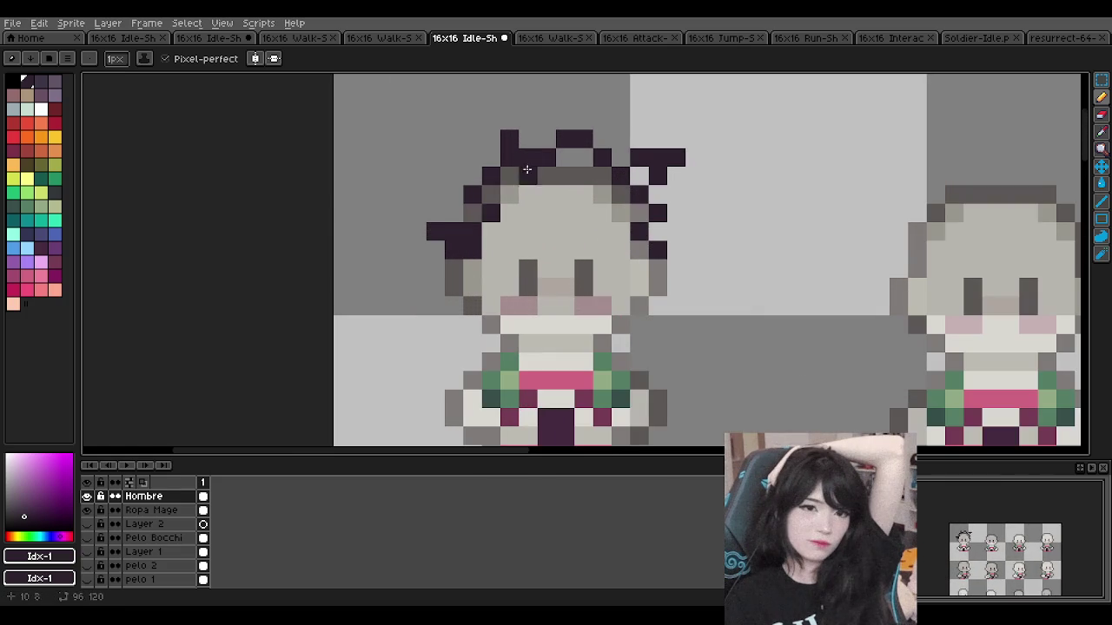
drag(460, 222, 439, 189)
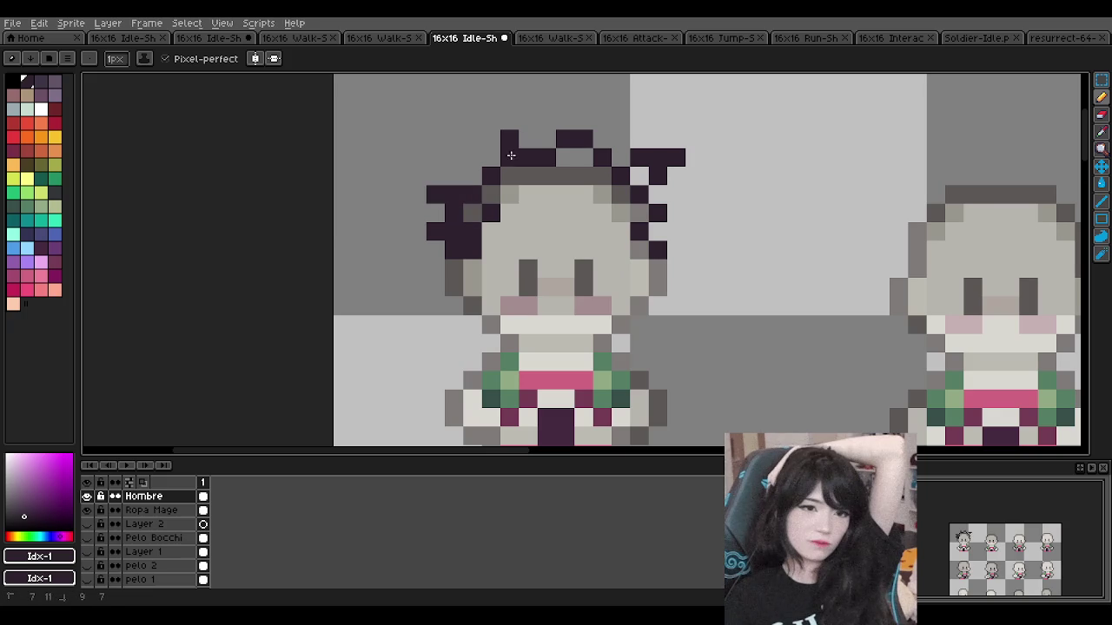
scroll(524, 159, down, 4)
scroll(517, 167, up, 3)
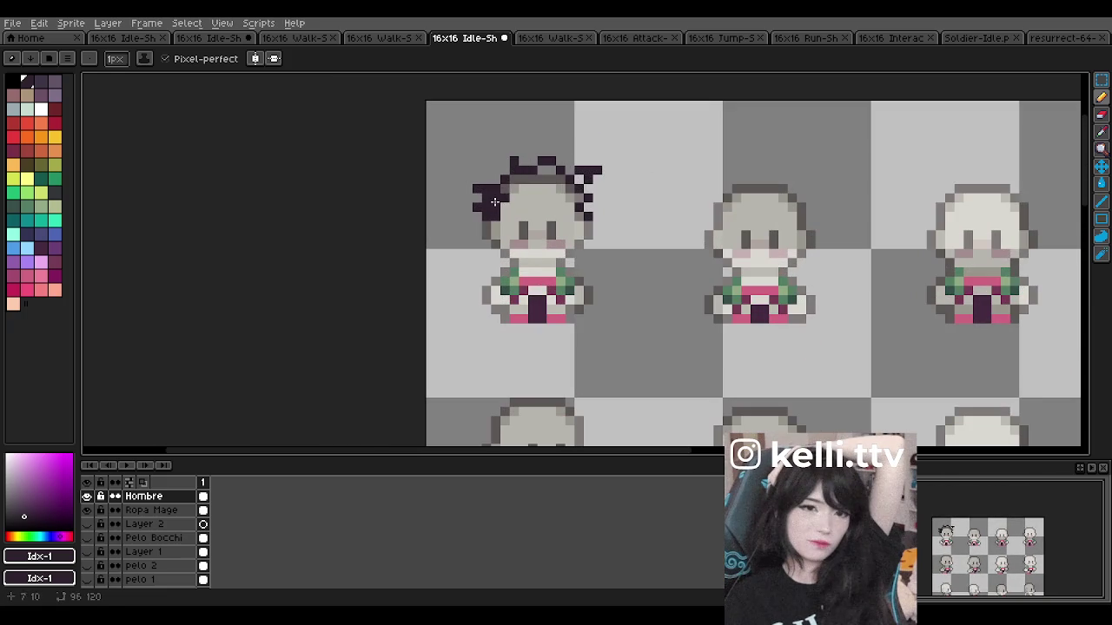
Step: Fill in dark hair along the top and the spikes on the right side
drag(506, 184, 548, 178)
scroll(550, 167, down, 2)
scroll(550, 167, down, 2)
scroll(549, 167, up, 3)
scroll(550, 174, up, 3)
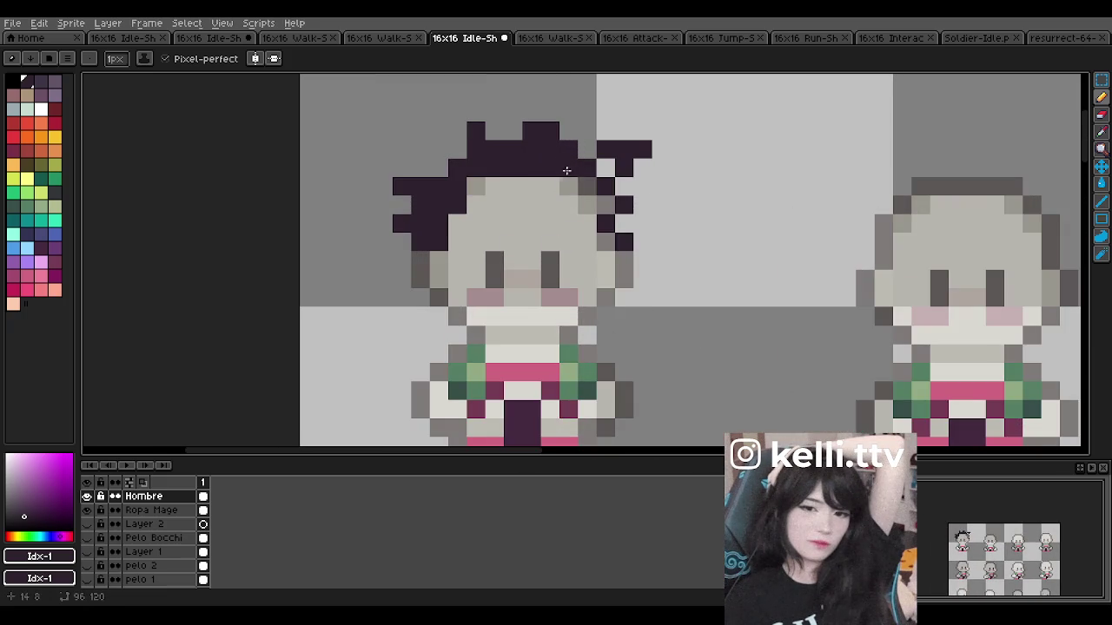
drag(586, 180, 607, 210)
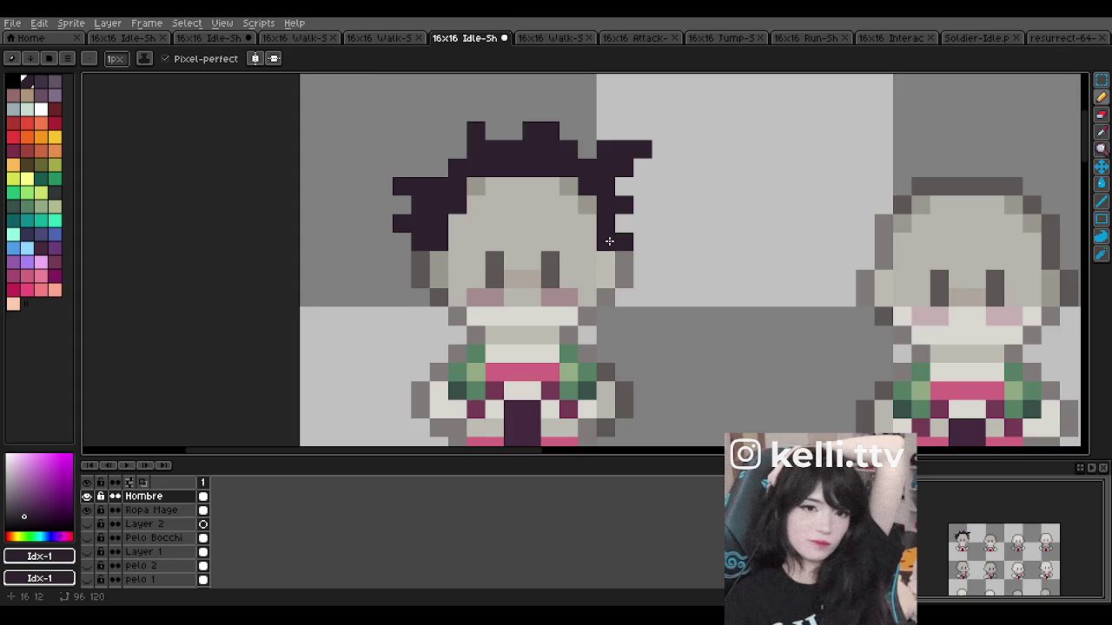
scroll(609, 241, down, 2)
scroll(609, 240, down, 1)
scroll(373, 424, up, 2)
scroll(150, 573, down, 3)
scroll(159, 571, down, 2)
scroll(152, 521, down, 1)
double_click(156, 496)
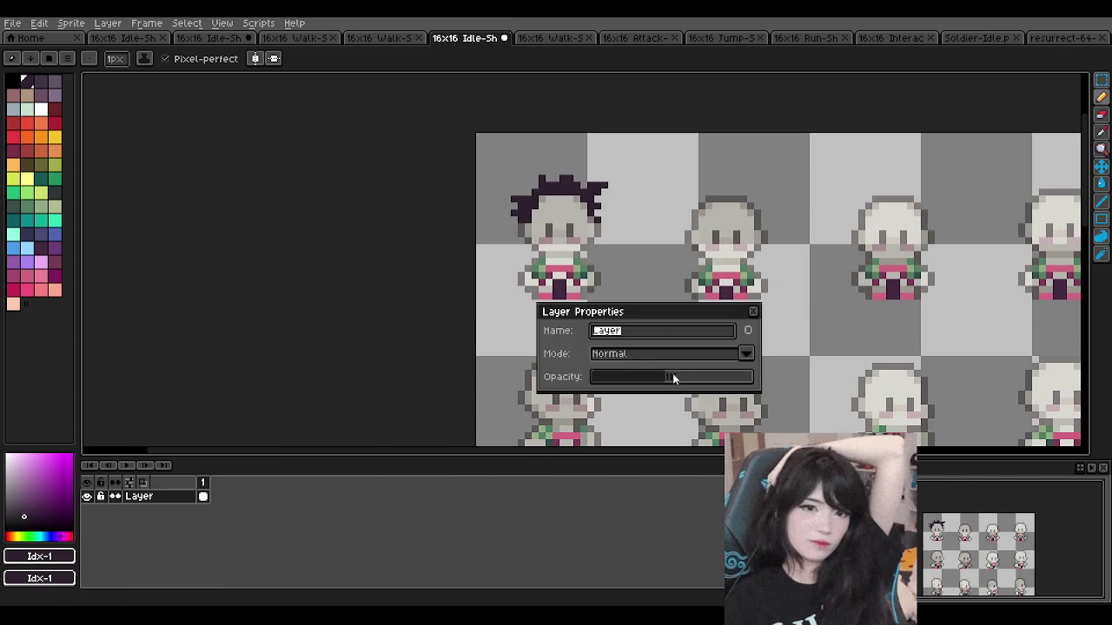
Step: Restore the base Layer to full opacity
drag(673, 376, 752, 376)
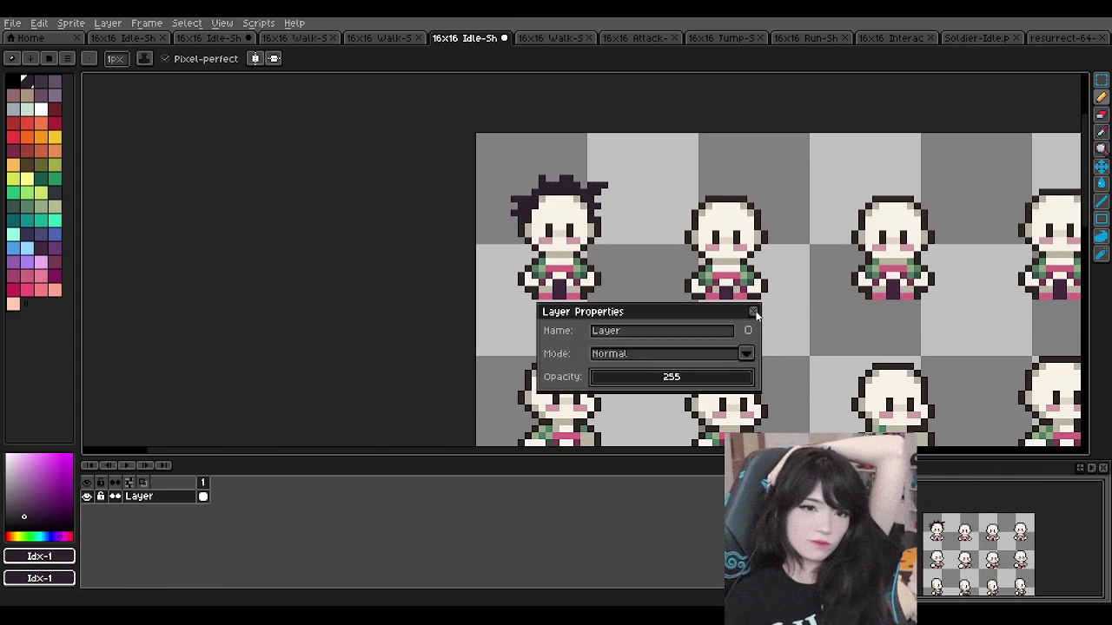
click(753, 312)
scroll(643, 303, down, 2)
scroll(558, 228, up, 2)
scroll(529, 250, up, 2)
Step: Add dark hair pixels down the right side and try filling the top-row gap
mouse_move(512, 244)
mouse_down()
mouse_move(529, 225)
mouse_move(624, 263)
mouse_up()
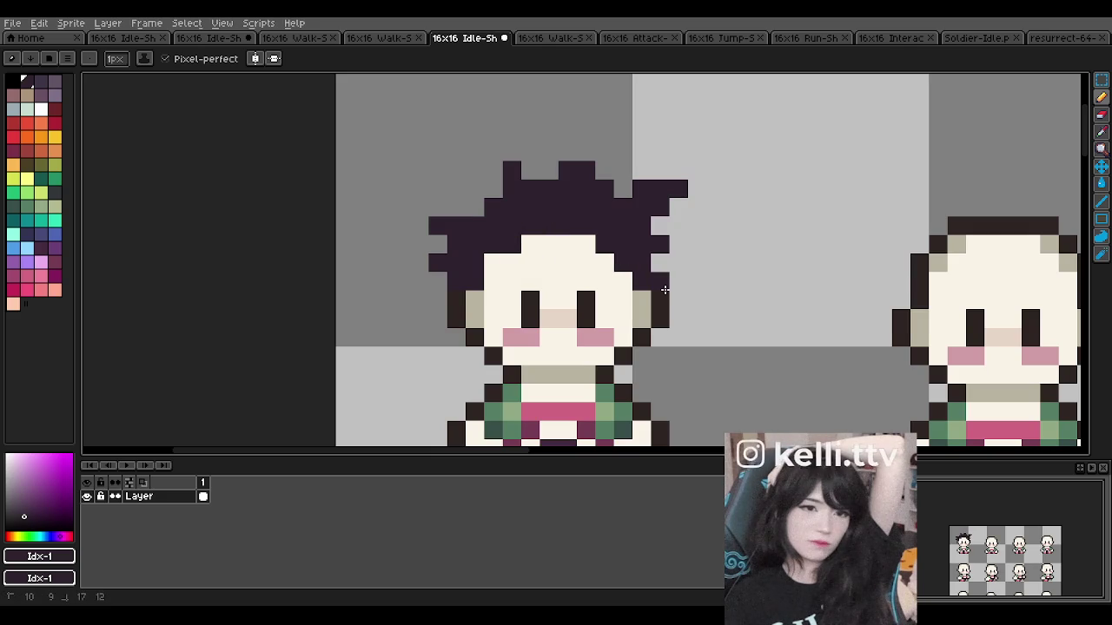
click(438, 316)
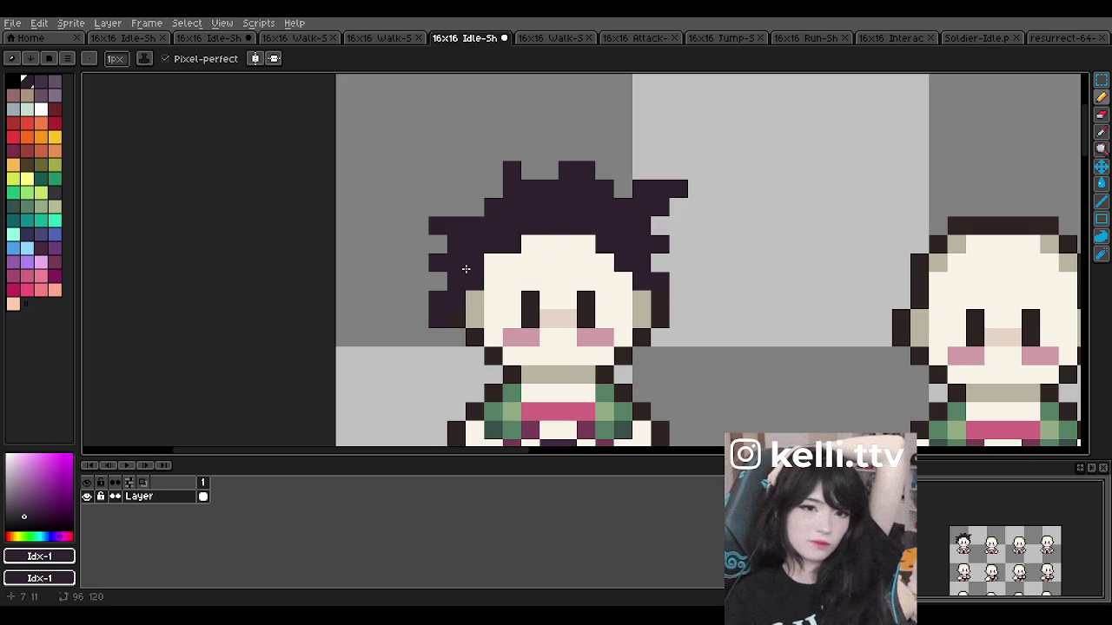
scroll(538, 243, down, 5)
scroll(526, 230, up, 4)
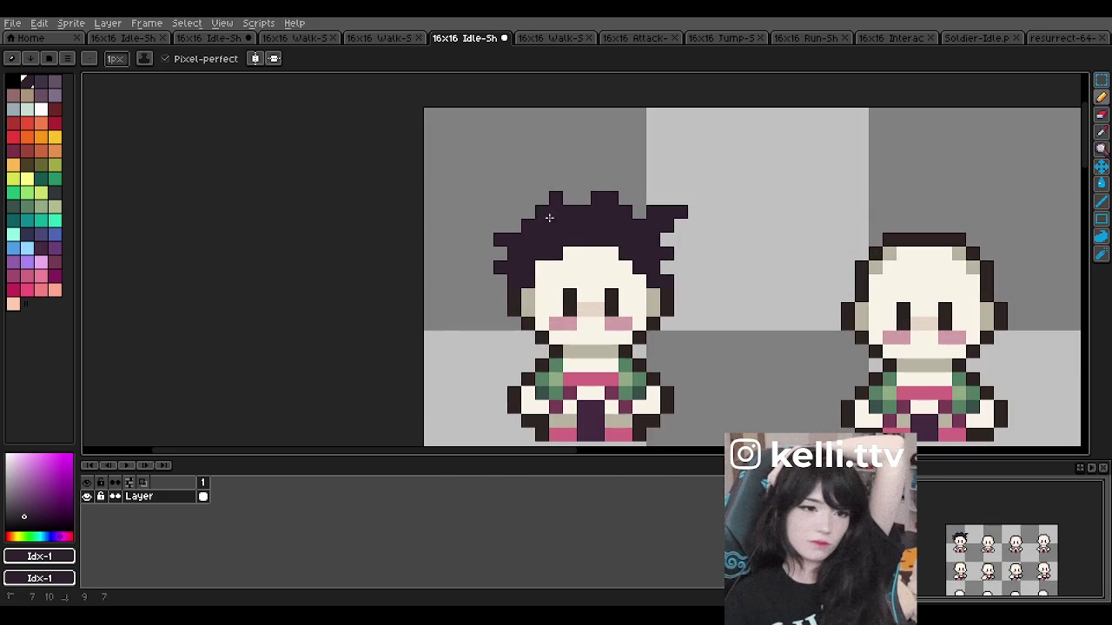
drag(565, 198, 615, 197)
key(ctrl+z)
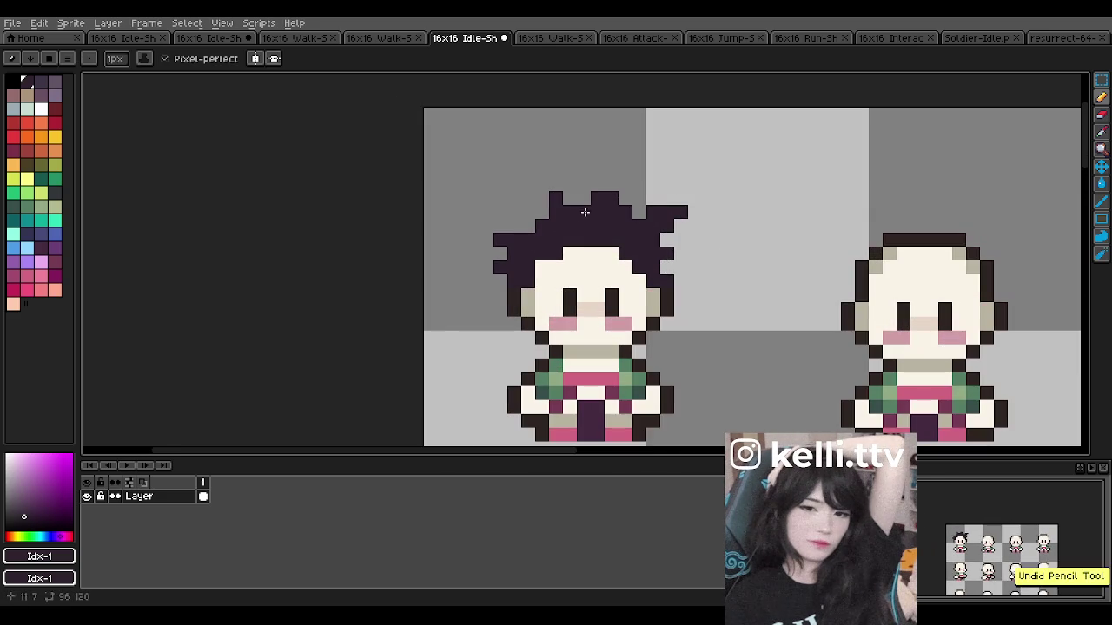
Step: Undo the last hair stroke, test clearing the layer, and restore it
scroll(641, 226, down, 2)
scroll(641, 221, down, 1)
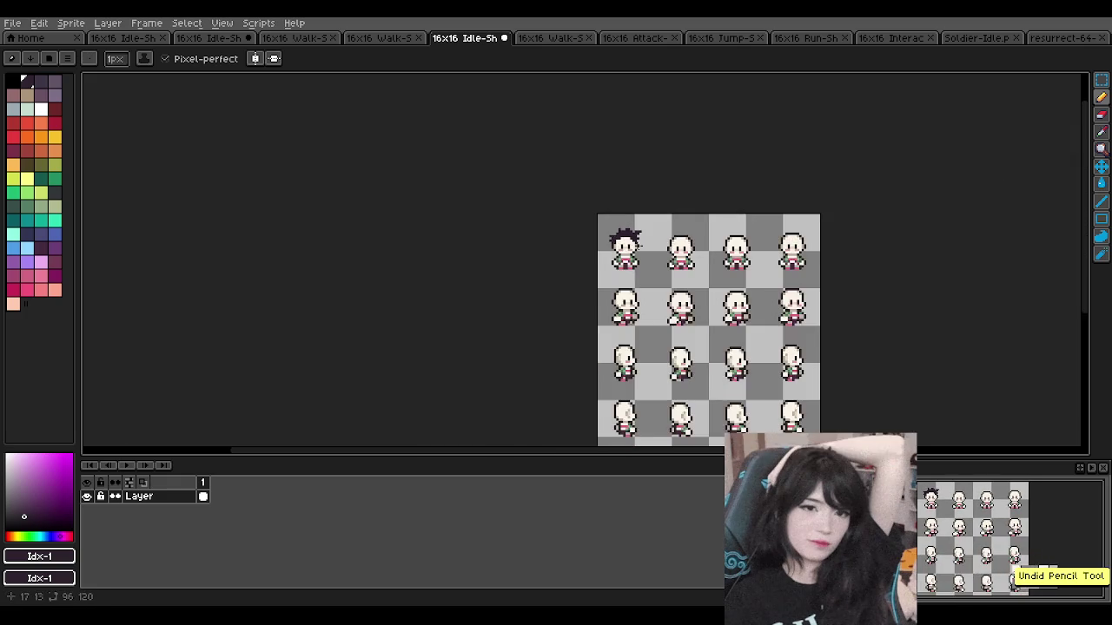
scroll(638, 213, up, 2)
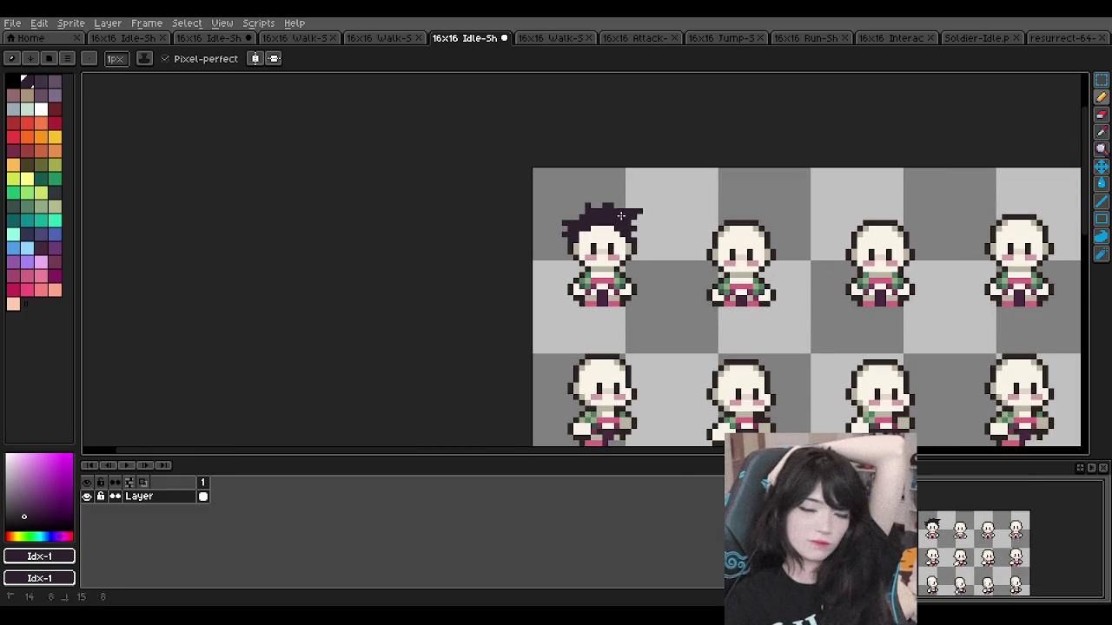
key(ctrl+z)
scroll(619, 227, up, 2)
key(Delete)
key(ctrl+z)
Step: Hide the base Layer and undo further dark hair strokes on the first sprite
scroll(158, 500, up, 3)
scroll(143, 516, up, 3)
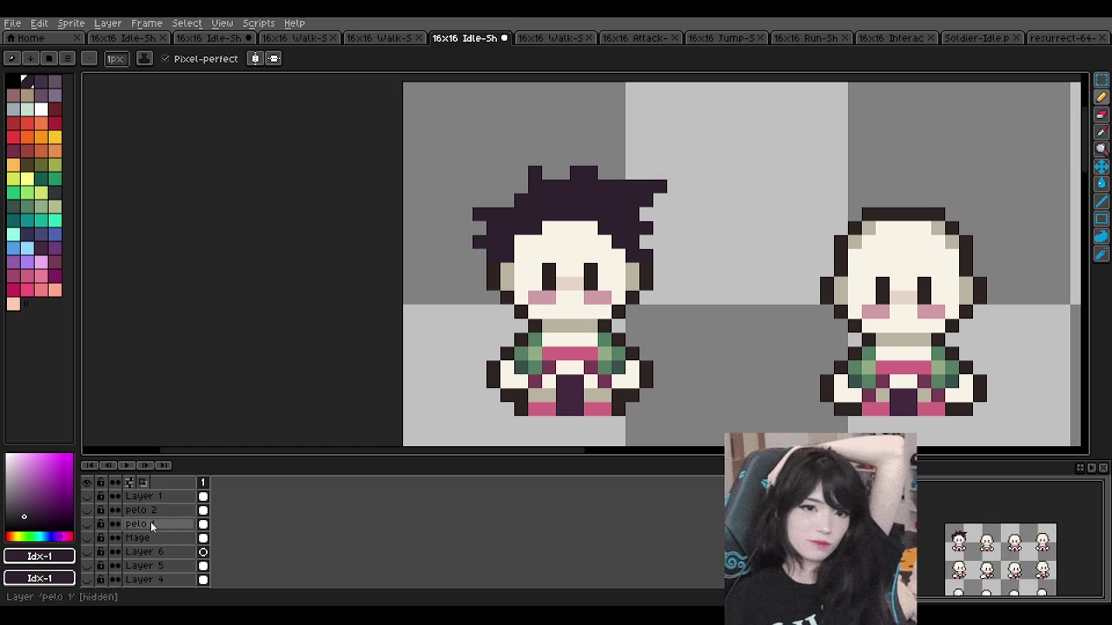
scroll(150, 521, down, 3)
key(ctrl+z)
key(ctrl+z)
scroll(139, 547, down, 3)
click(87, 540)
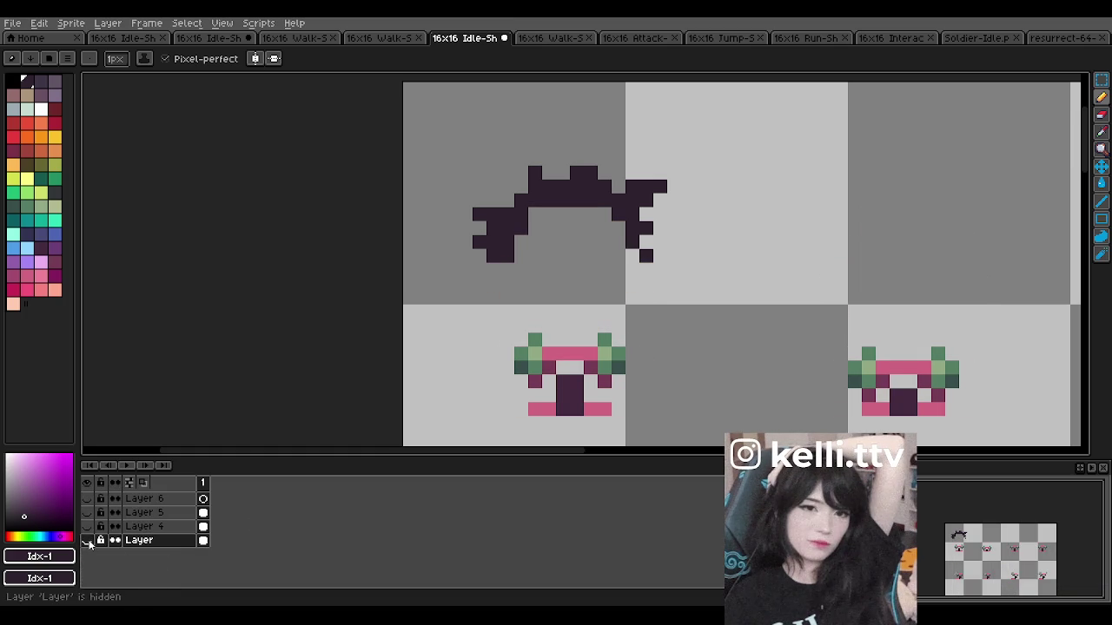
scroll(164, 525, up, 3)
key(ctrl+z)
key(ctrl+z)
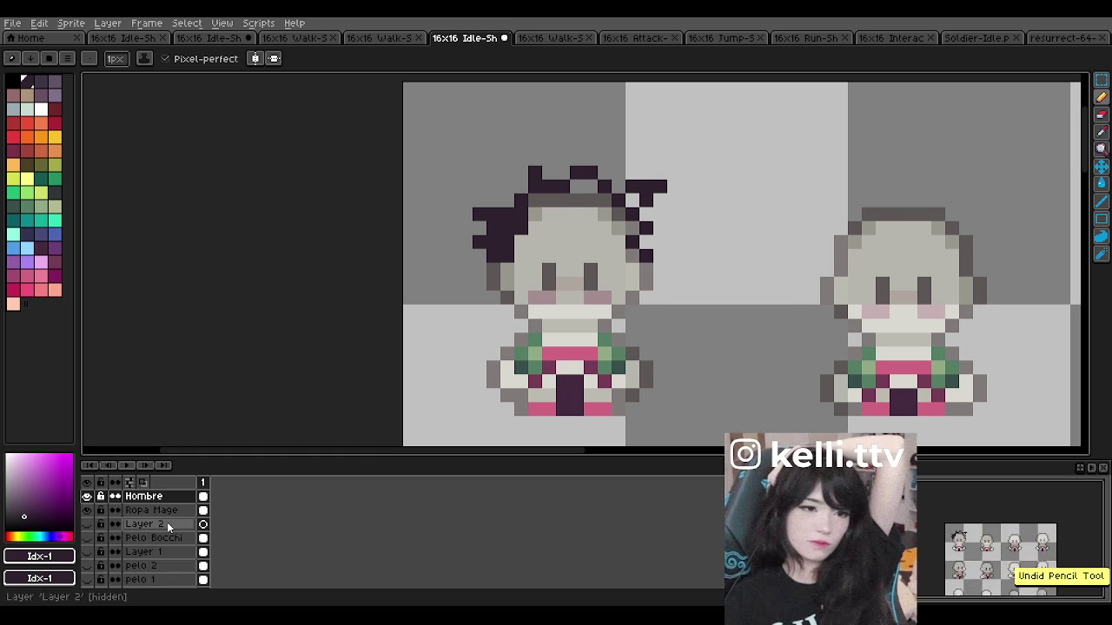
key(ctrl+z)
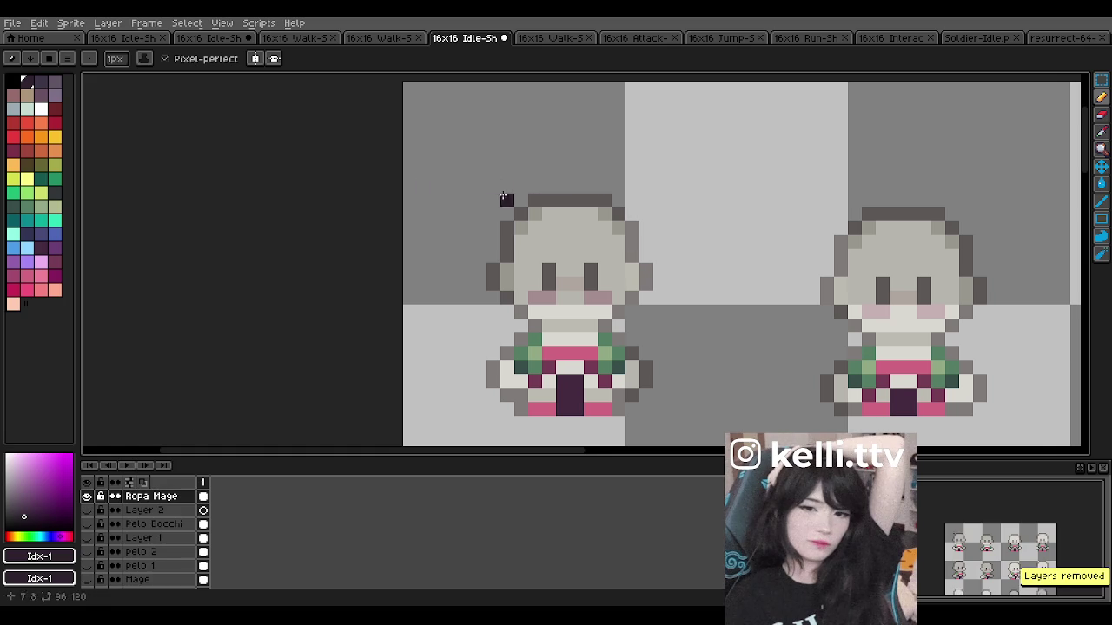
Step: Outline the new rounded hair cap in dark purple around the head's top and sides
scroll(521, 254, up, 1)
mouse_move(495, 256)
mouse_down()
mouse_move(512, 221)
mouse_move(497, 226)
mouse_up()
mouse_move(535, 198)
mouse_down()
mouse_move(625, 188)
mouse_move(663, 254)
mouse_up()
click(533, 183)
click(644, 202)
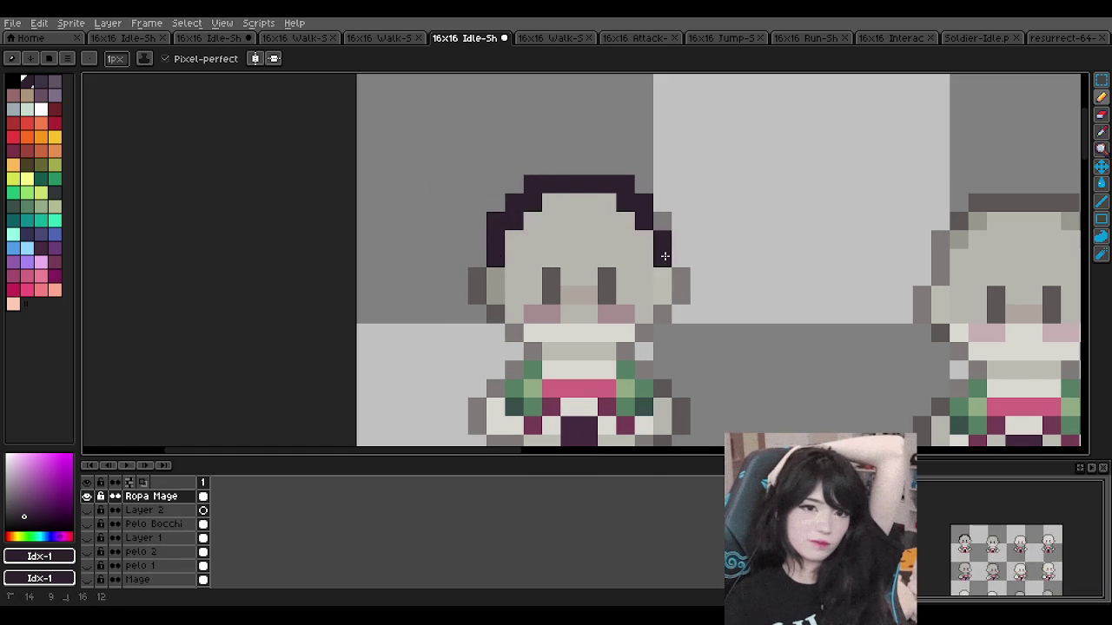
Step: Darken the light pixels in the hair row, undoing a stray dark pixel on the face
scroll(655, 247, down, 4)
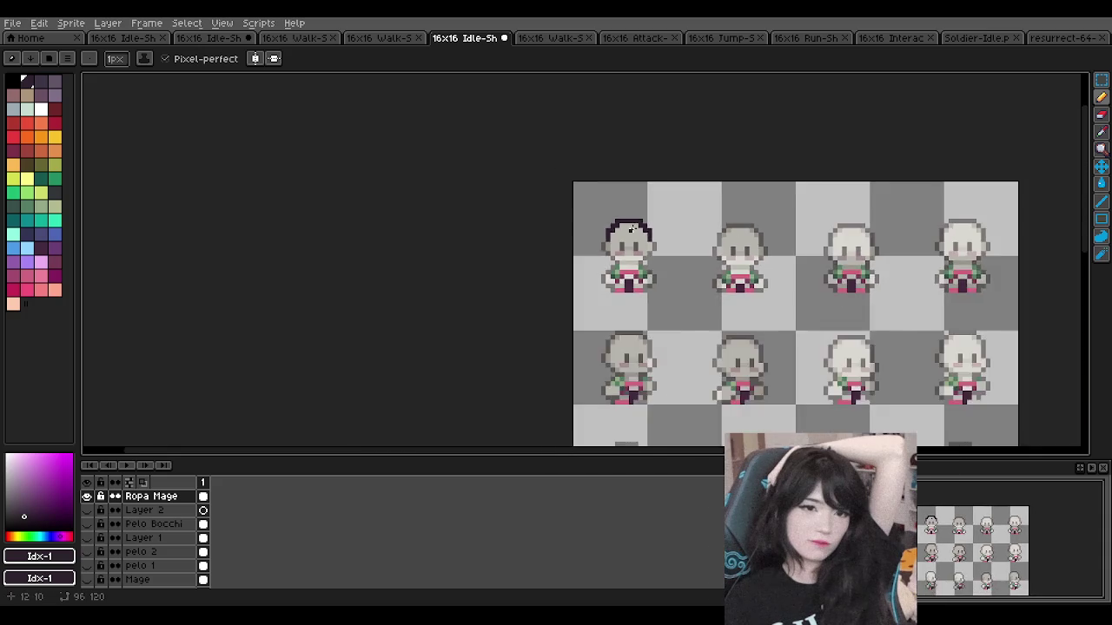
scroll(594, 233, up, 3)
drag(626, 219, 651, 220)
key(ctrl+z)
scroll(675, 248, down, 3)
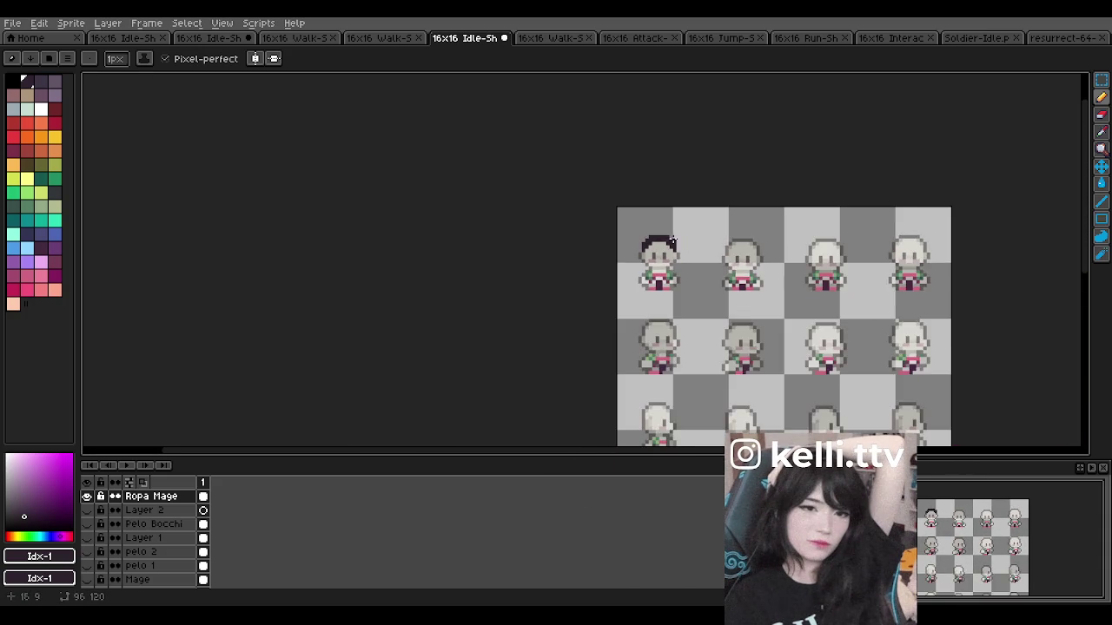
scroll(675, 248, up, 2)
scroll(164, 554, down, 3)
scroll(153, 531, down, 2)
scroll(154, 531, up, 3)
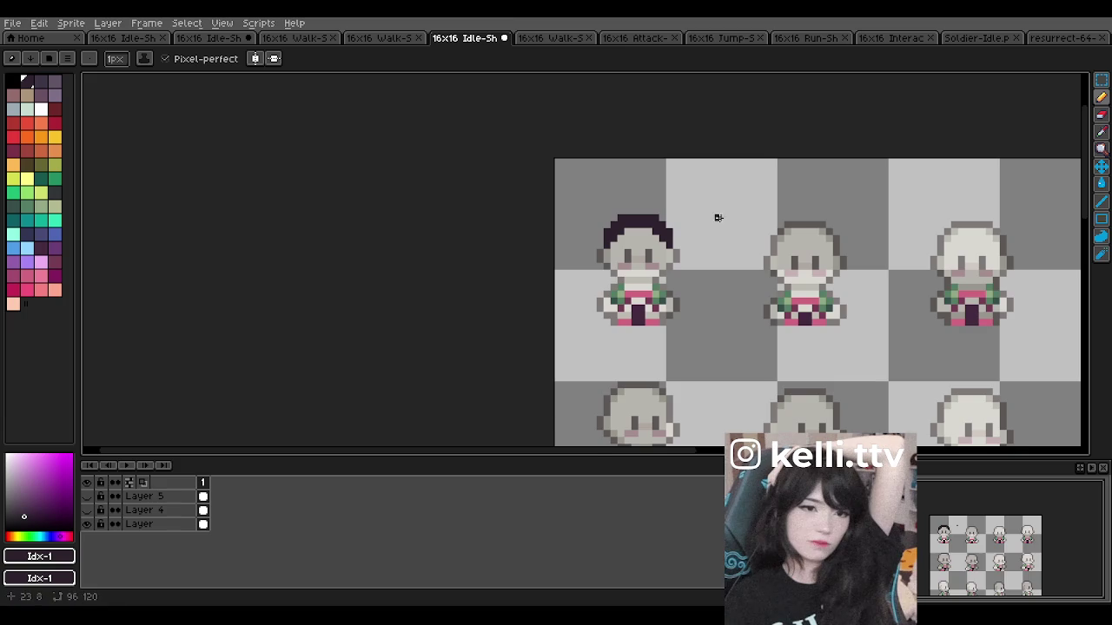
scroll(664, 248, up, 3)
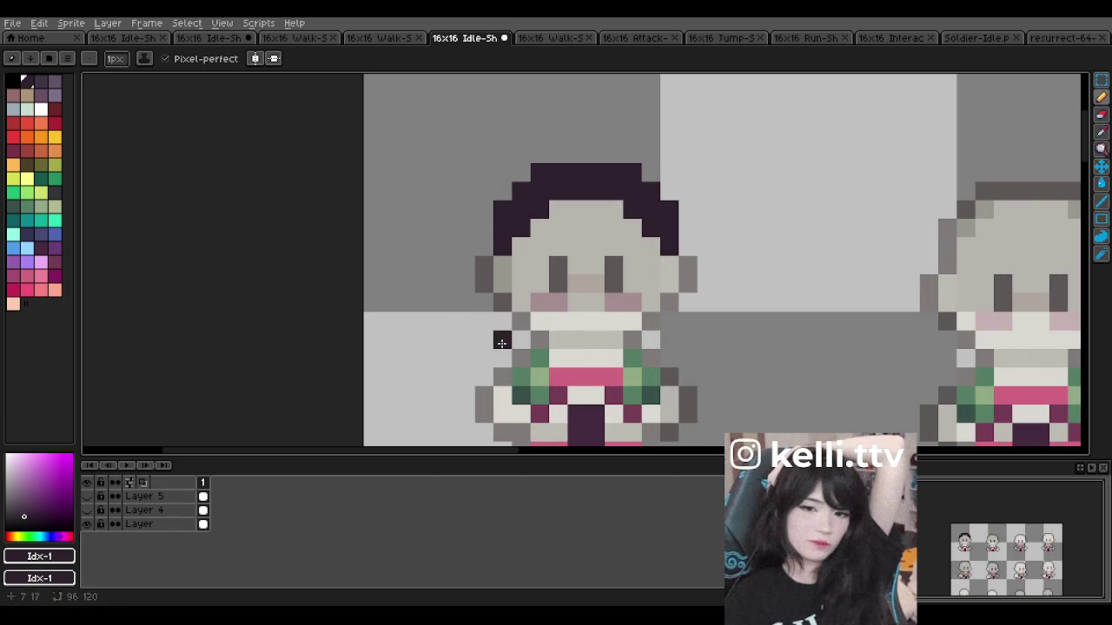
Step: Fill the hairline with dark pixels on the Ropa Mage layer
ctrl+click(556, 213)
drag(564, 210, 643, 220)
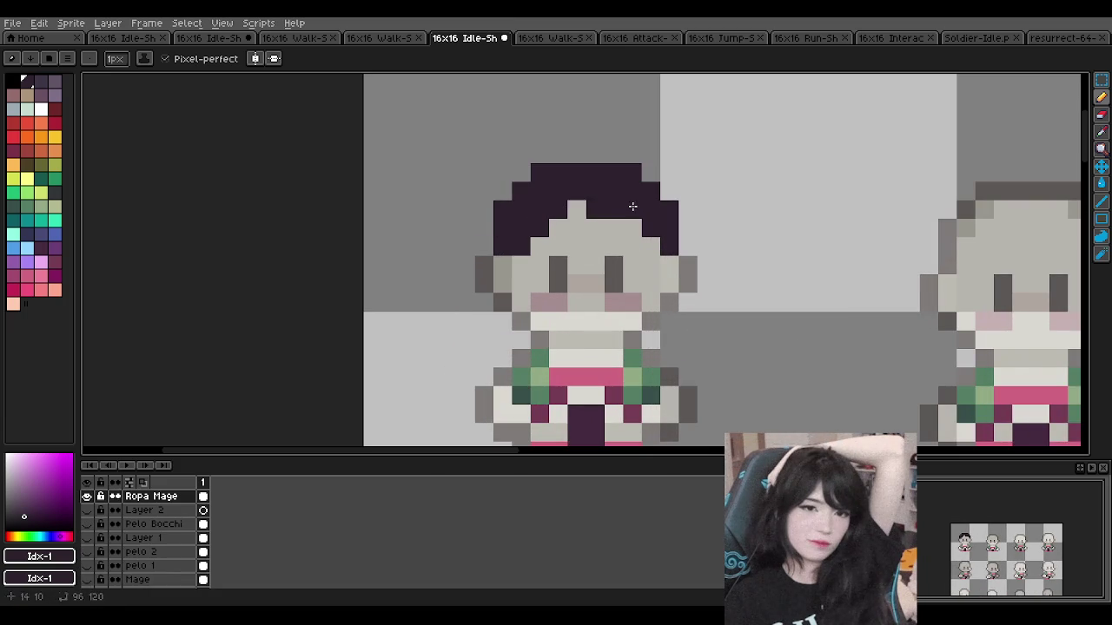
click(651, 246)
scroll(643, 226, down, 4)
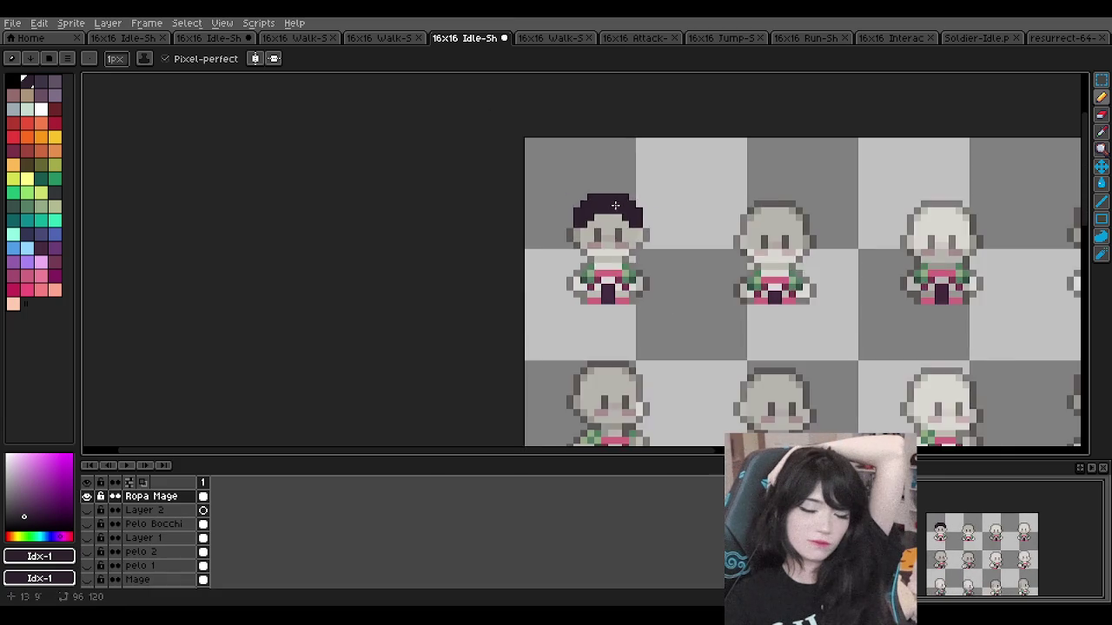
scroll(612, 192, up, 2)
scroll(612, 193, up, 1)
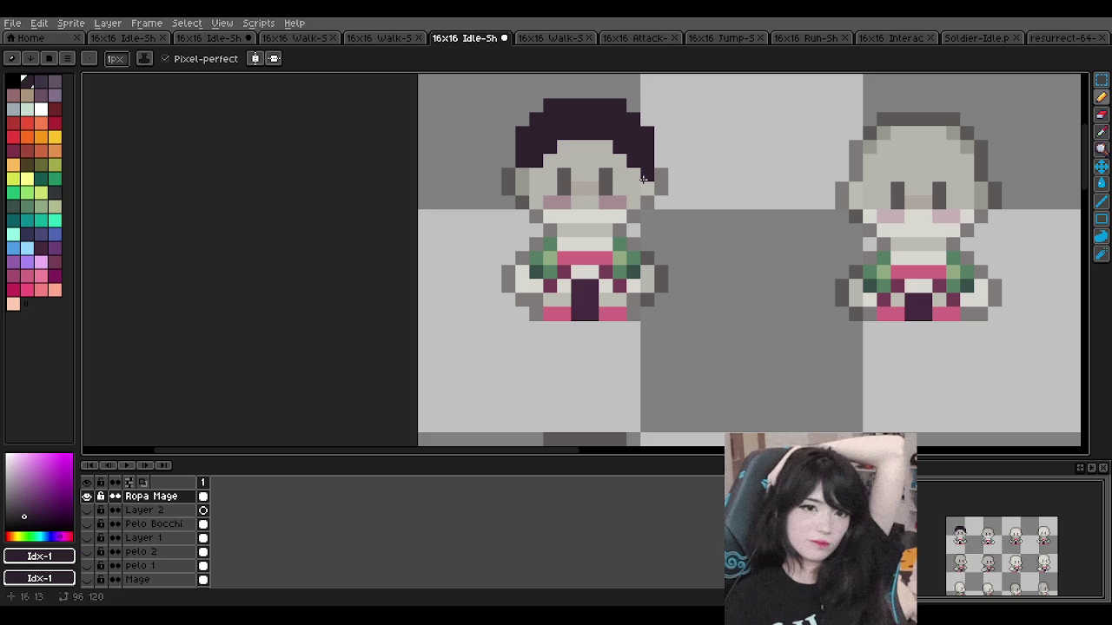
scroll(576, 149, down, 2)
scroll(575, 149, down, 1)
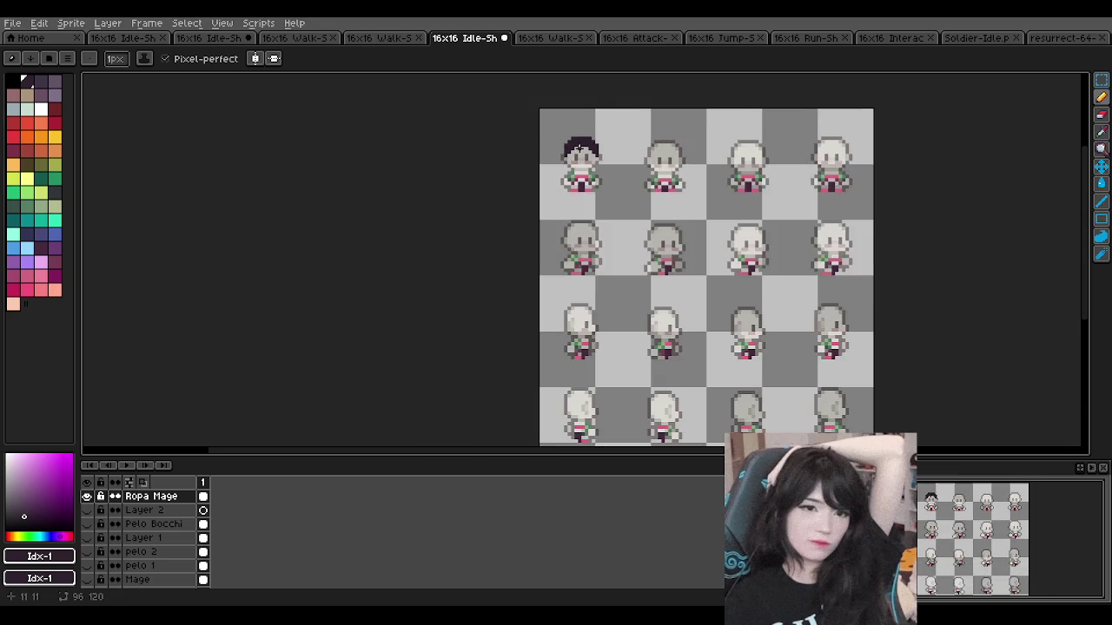
scroll(575, 150, down, 1)
scroll(576, 149, up, 3)
scroll(548, 175, up, 2)
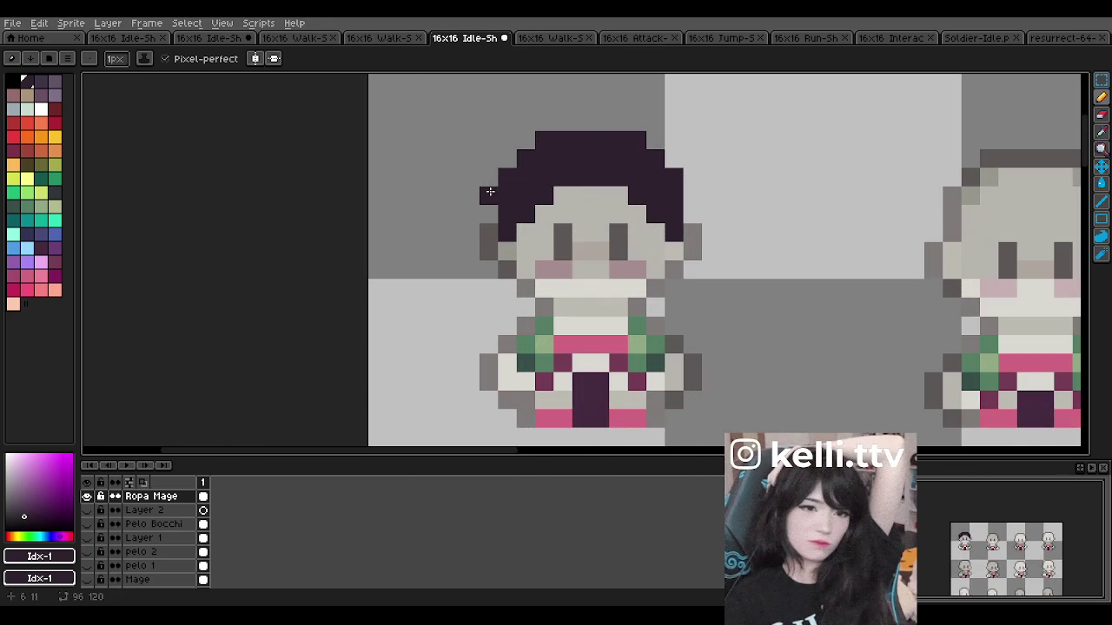
Step: Extend the hair outward on the left and right, discarding pixels added above the head
drag(488, 177, 514, 160)
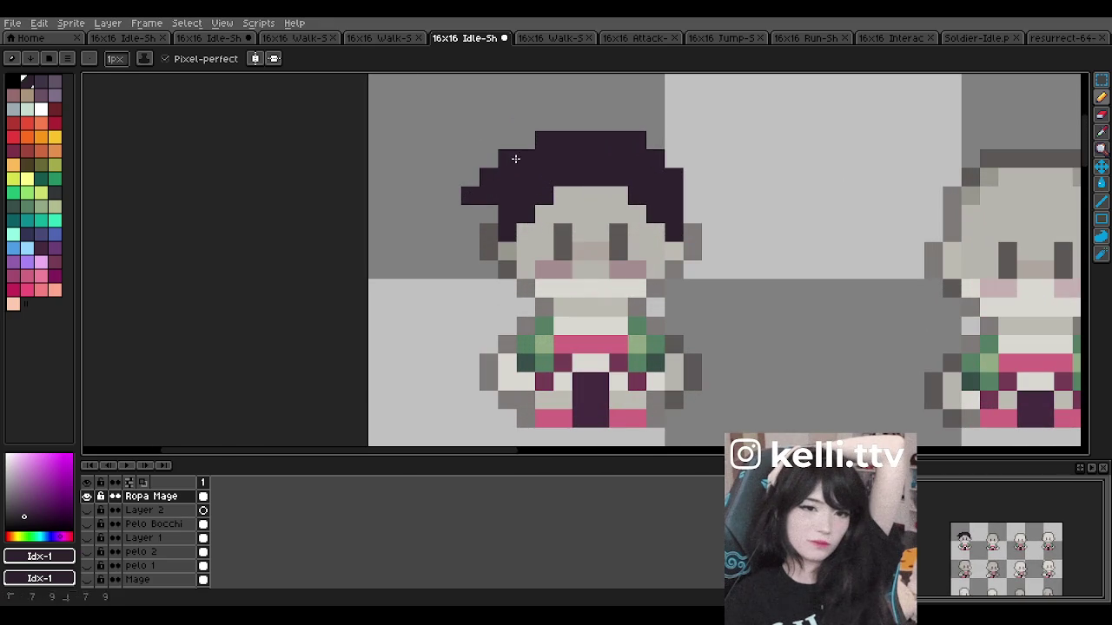
click(686, 188)
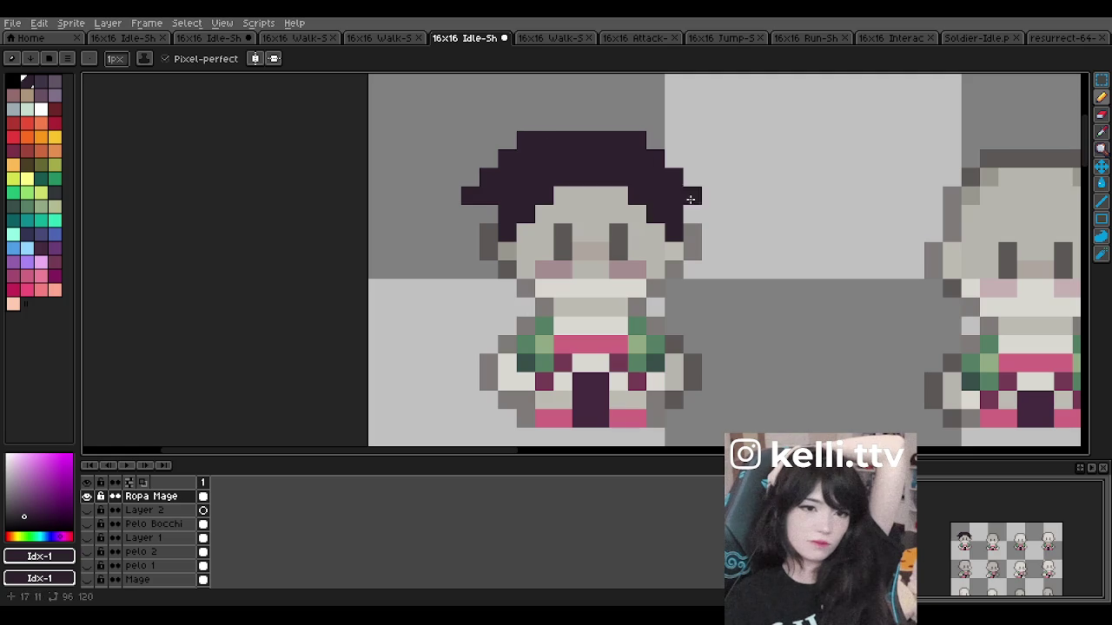
mouse_move(526, 102)
mouse_down()
mouse_move(582, 128)
mouse_move(619, 129)
mouse_up()
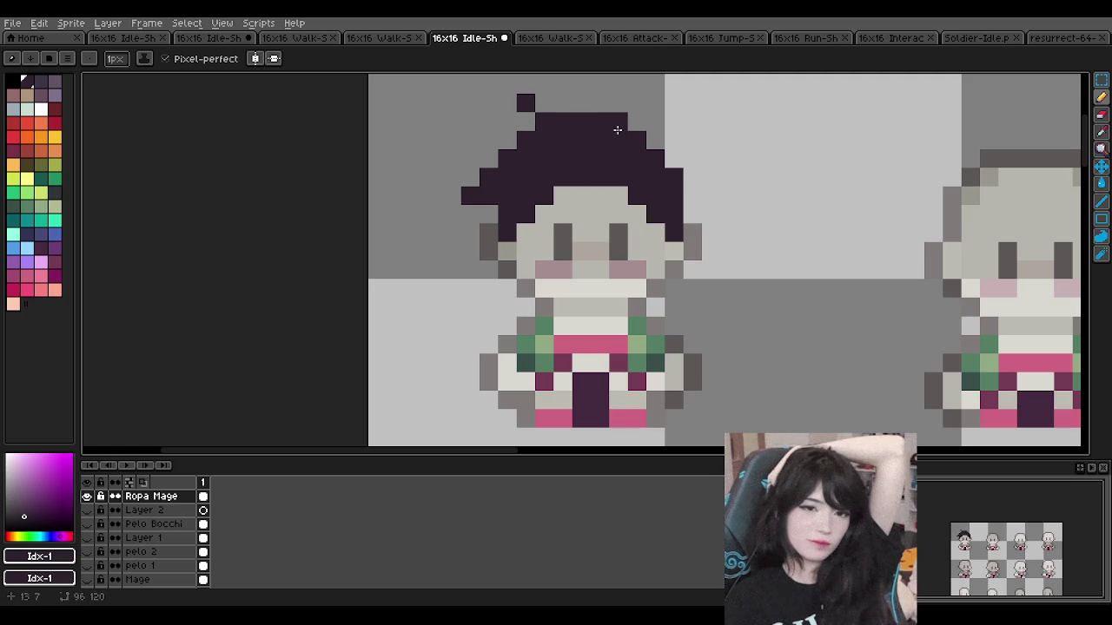
scroll(667, 186, down, 2)
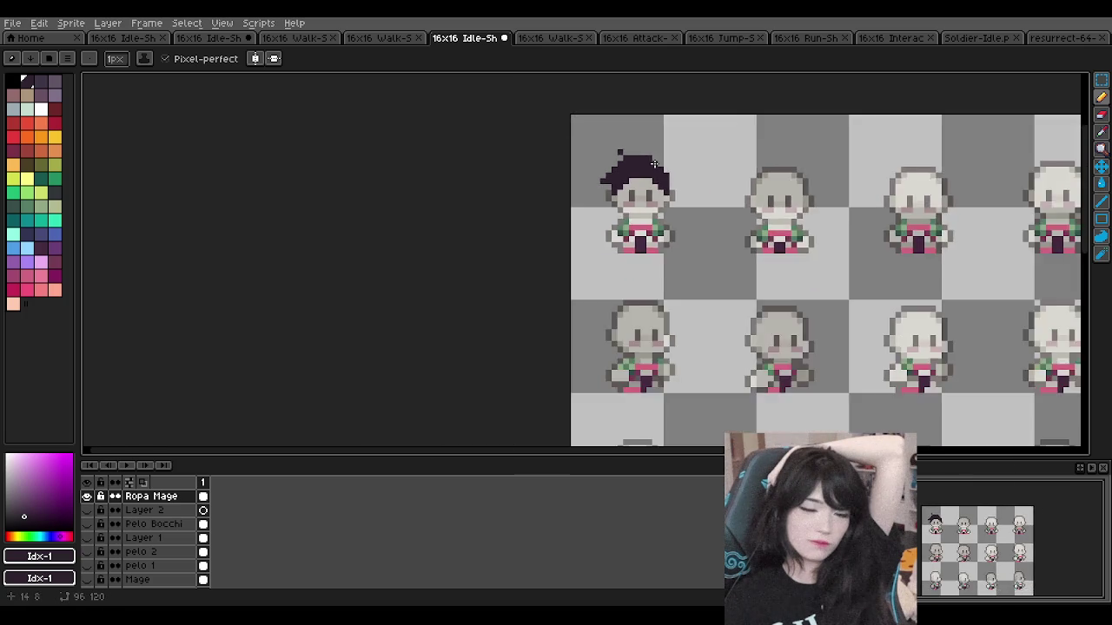
scroll(660, 174, down, 1)
scroll(660, 165, up, 2)
key(ctrl+z)
key(ctrl+z)
key(ctrl+z)
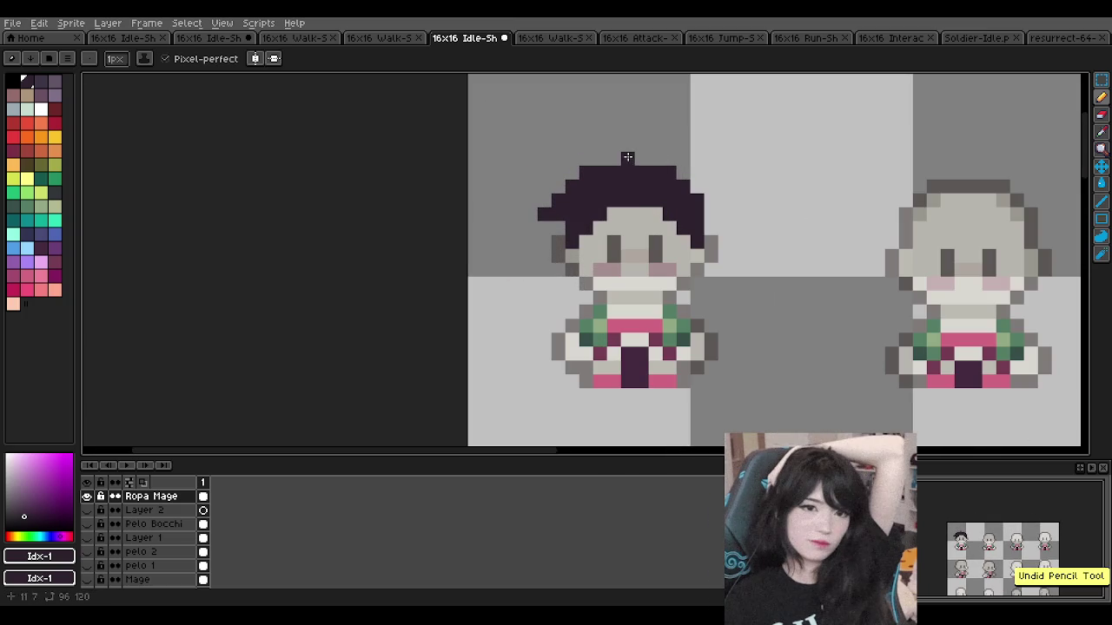
Step: Draw a small spiky hair tuft on top of the head
drag(600, 160, 600, 144)
click(640, 165)
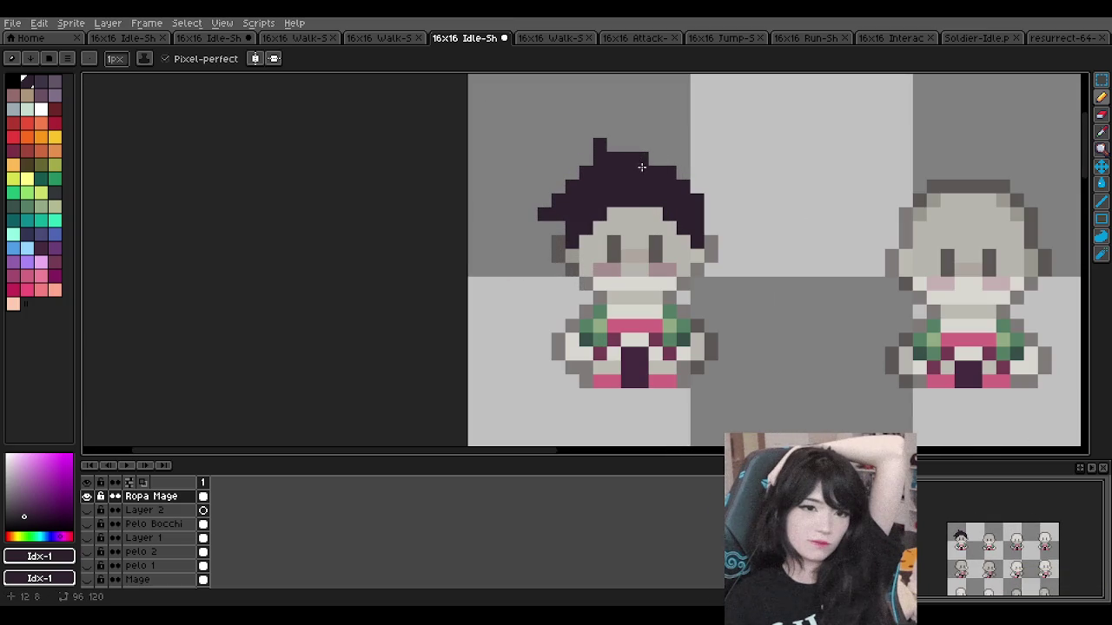
scroll(673, 170, down, 3)
scroll(669, 166, down, 1)
scroll(669, 165, down, 2)
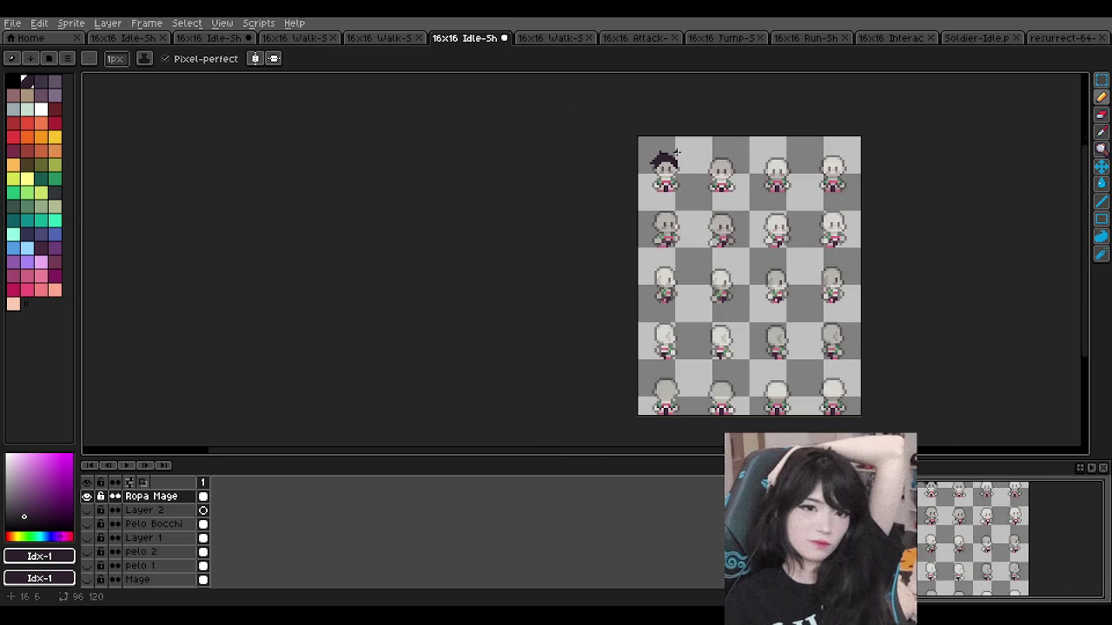
scroll(667, 165, up, 4)
scroll(668, 165, up, 1)
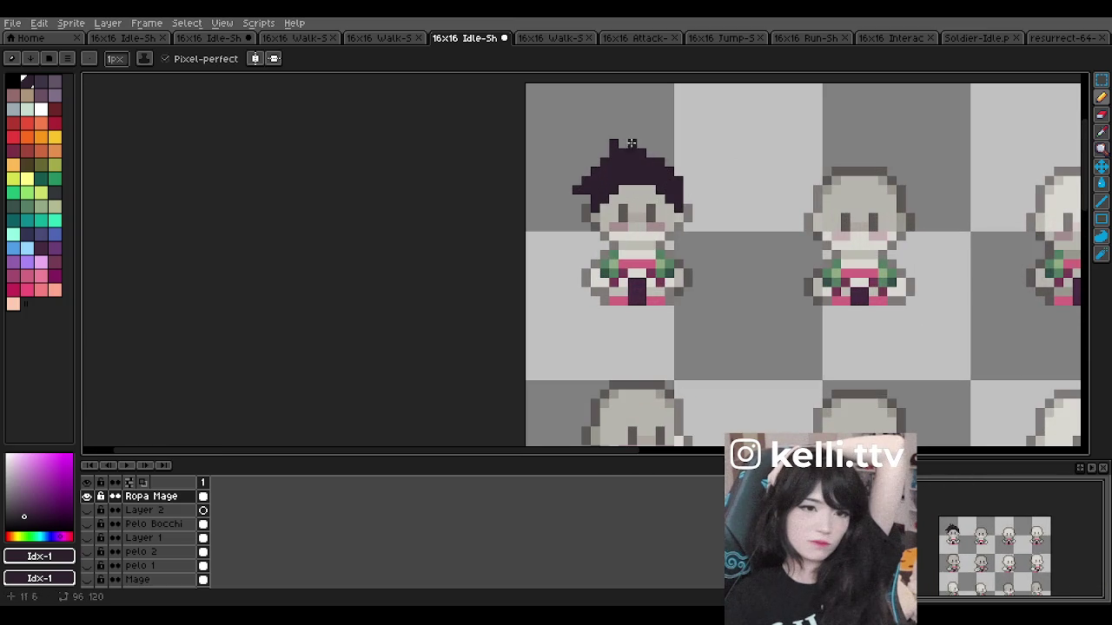
scroll(677, 160, up, 2)
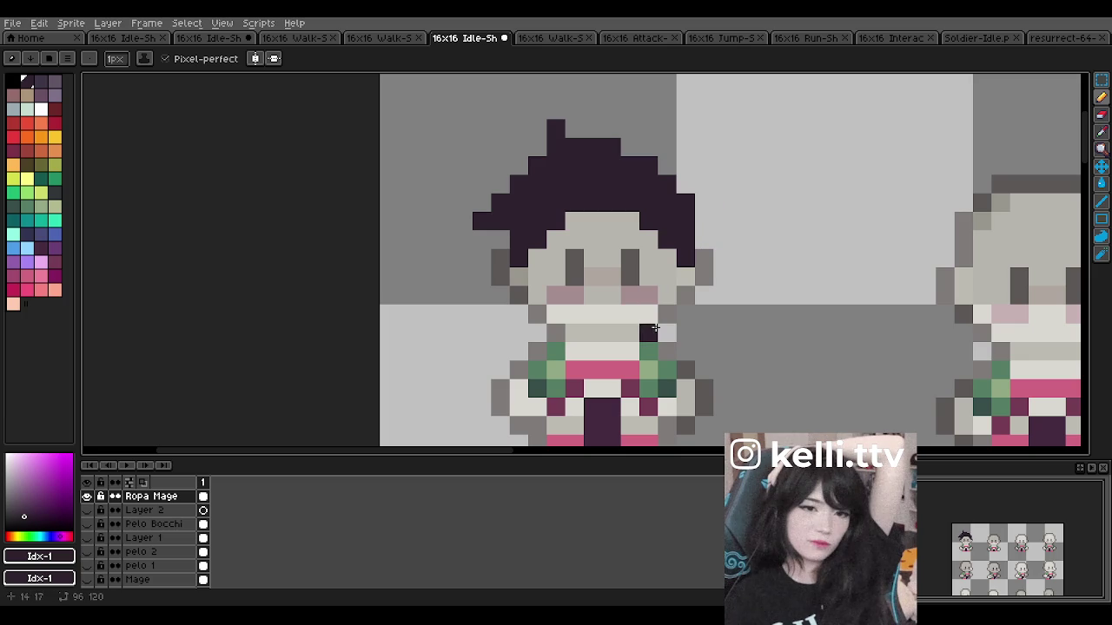
key(Delete)
key(Delete)
key(Delete)
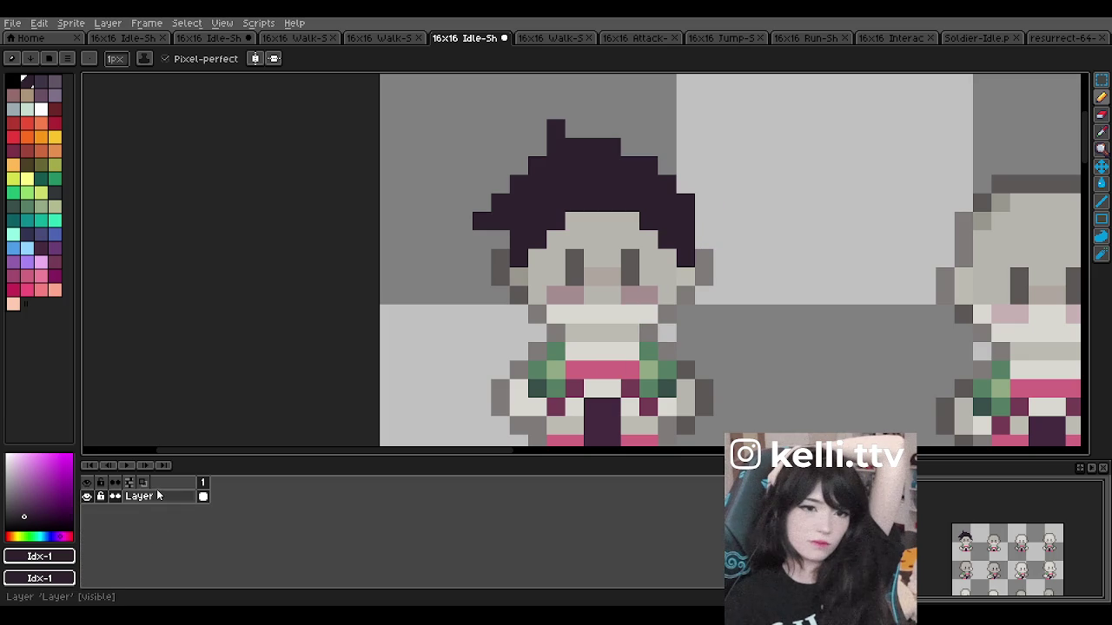
Step: Keep the layer opacity at 255 in Layer Properties, undoing and redoing the change
double_click(156, 496)
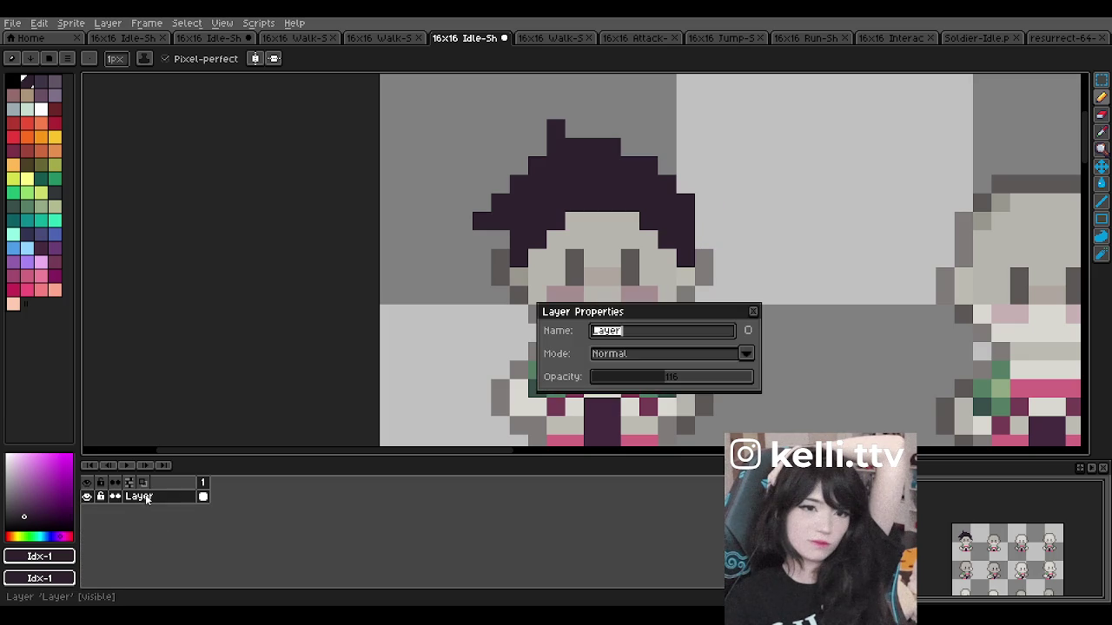
click(752, 310)
scroll(574, 225, down, 2)
scroll(568, 238, down, 2)
scroll(563, 250, up, 2)
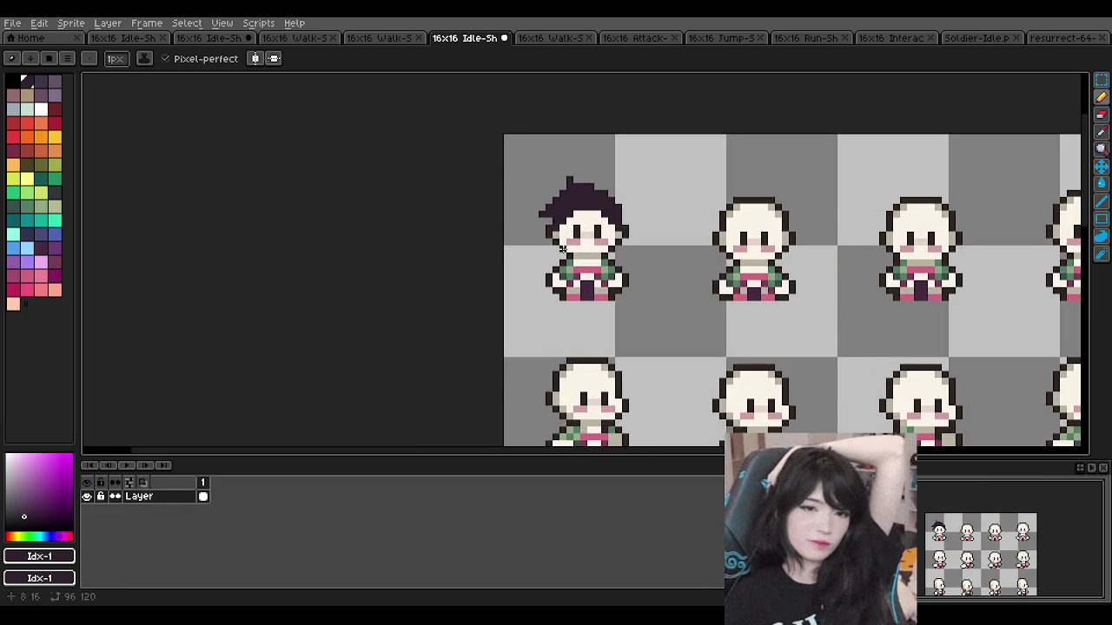
scroll(606, 207, up, 3)
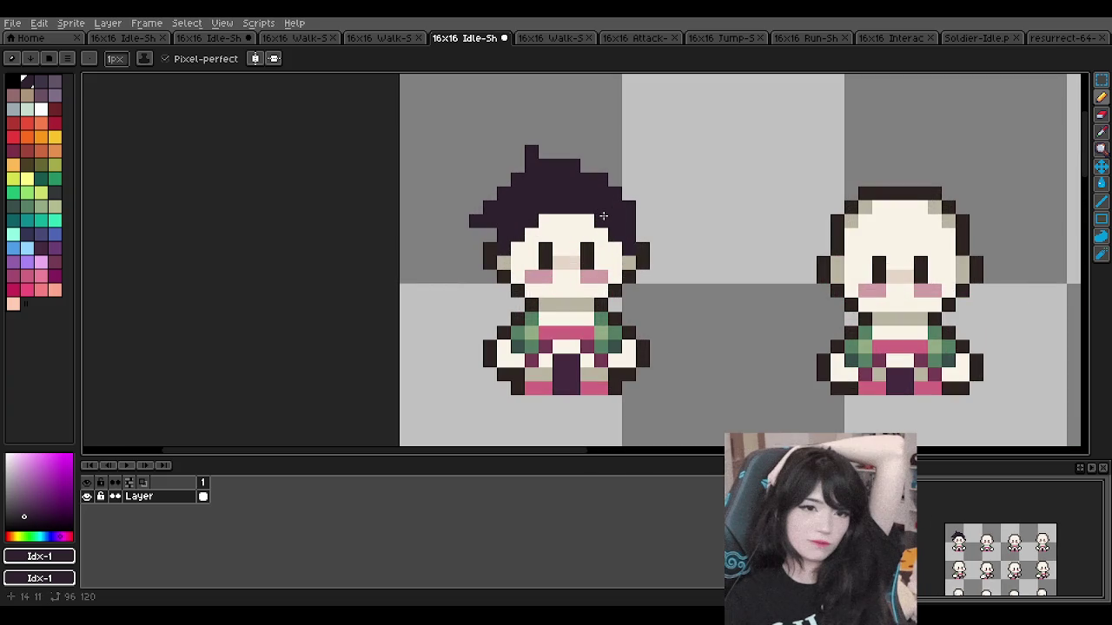
key(ctrl+z)
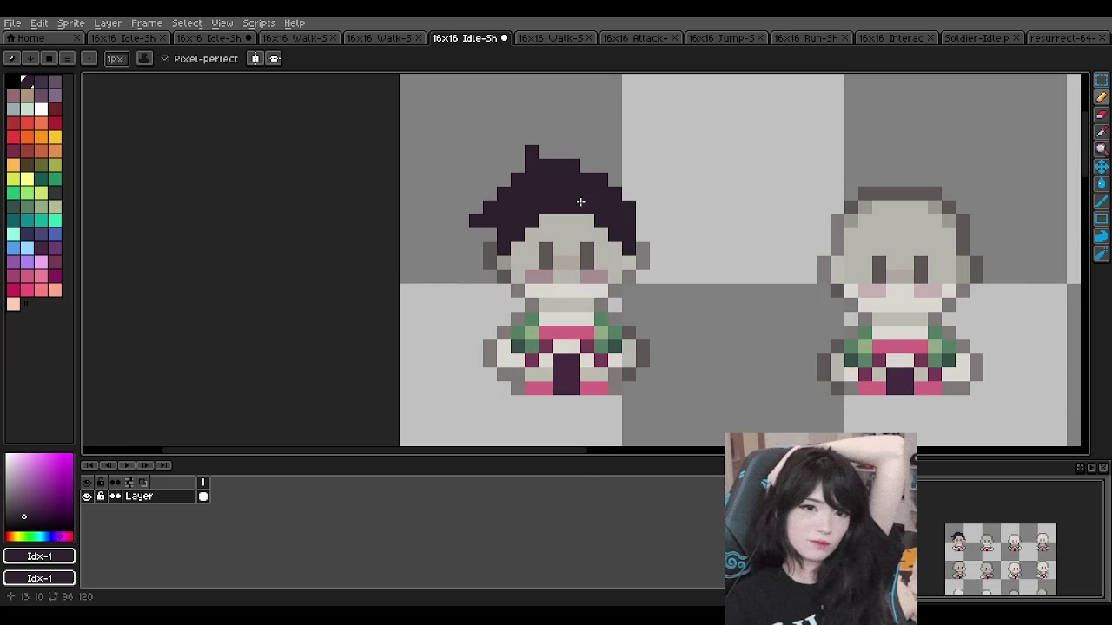
key(ctrl+y)
scroll(582, 196, down, 2)
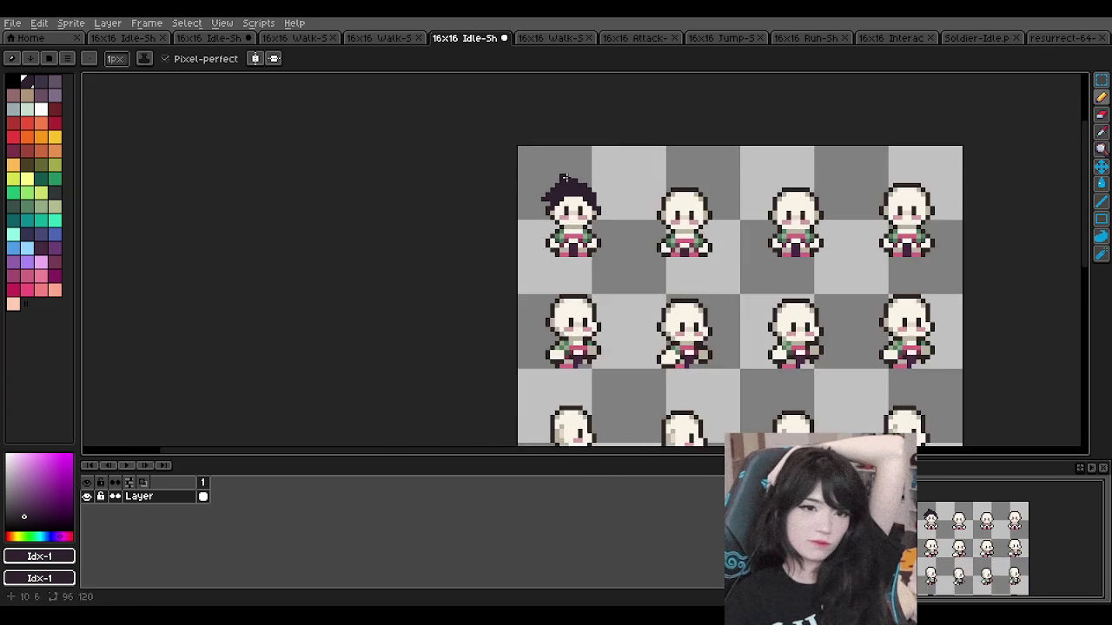
scroll(585, 183, up, 1)
scroll(585, 183, up, 1)
Step: Erase the spiky hair along the head's upper left on the Ropa Mage layer
key(b)
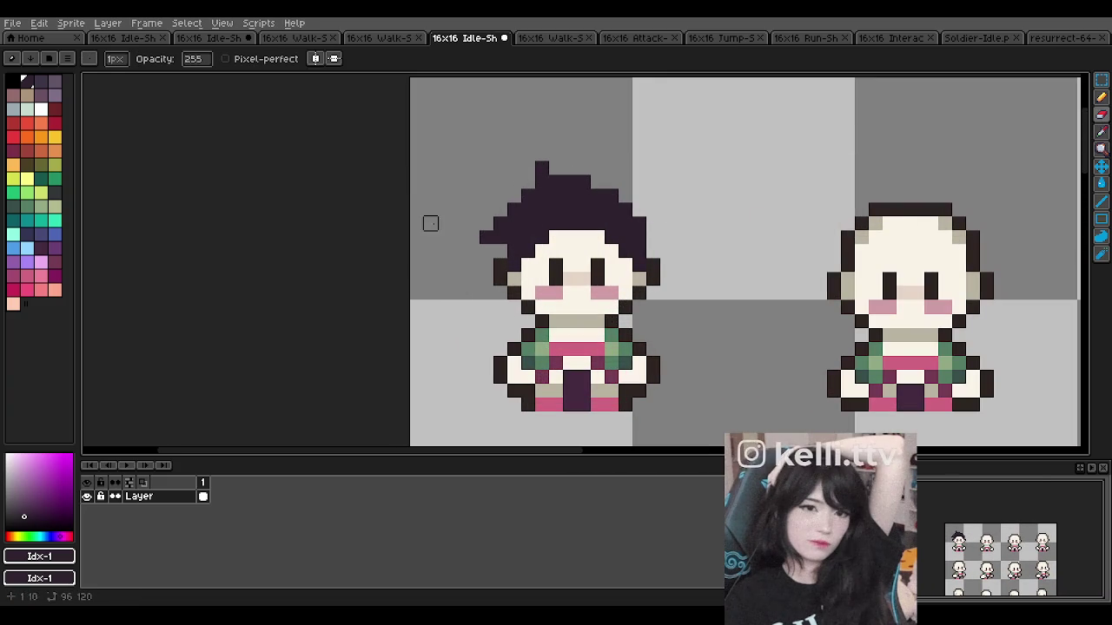
drag(500, 237, 499, 224)
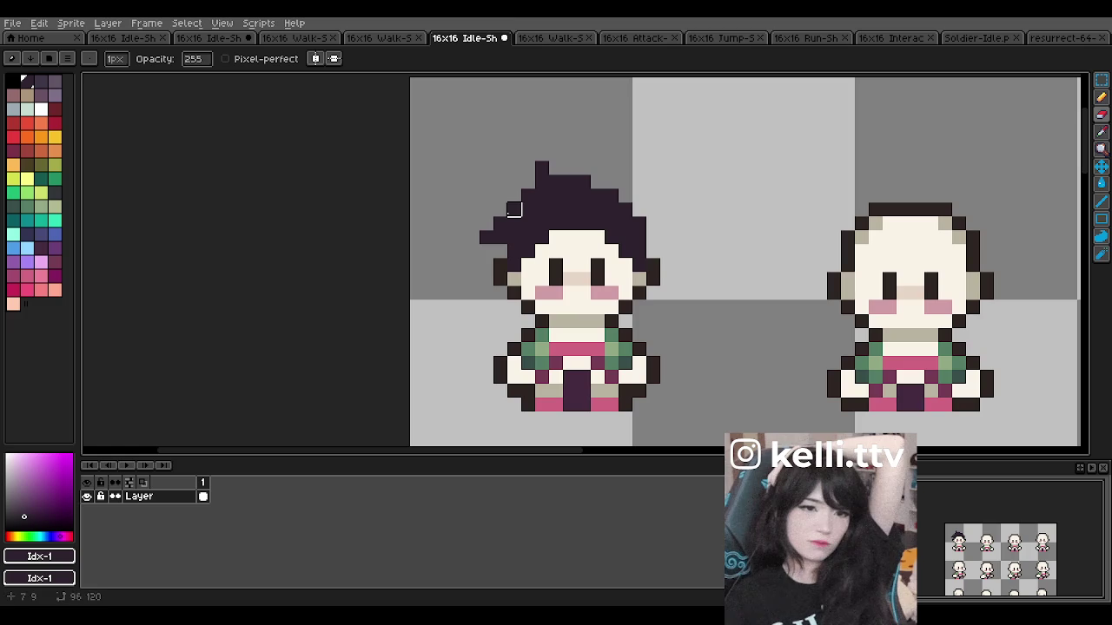
key(ctrl+z)
click(152, 495)
mouse_move(500, 224)
mouse_down()
mouse_move(541, 181)
mouse_move(596, 182)
mouse_up()
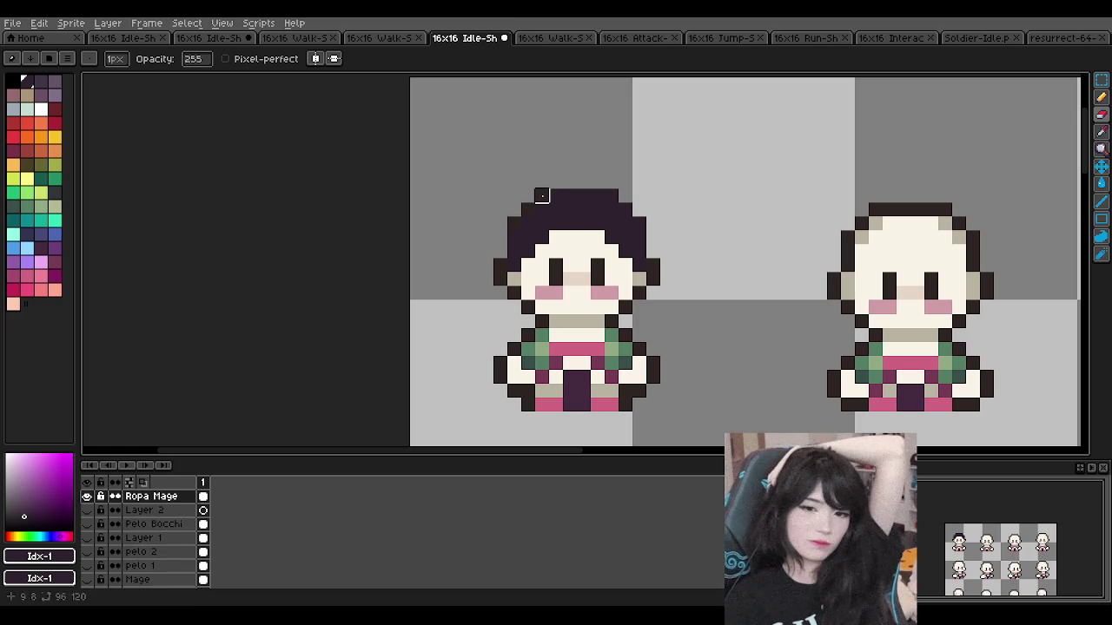
Step: Try painting dark hair bangs over the forehead with the Pencil, undoing stray strokes
scroll(639, 223, down, 1)
scroll(650, 209, down, 2)
scroll(650, 208, down, 3)
scroll(662, 202, up, 5)
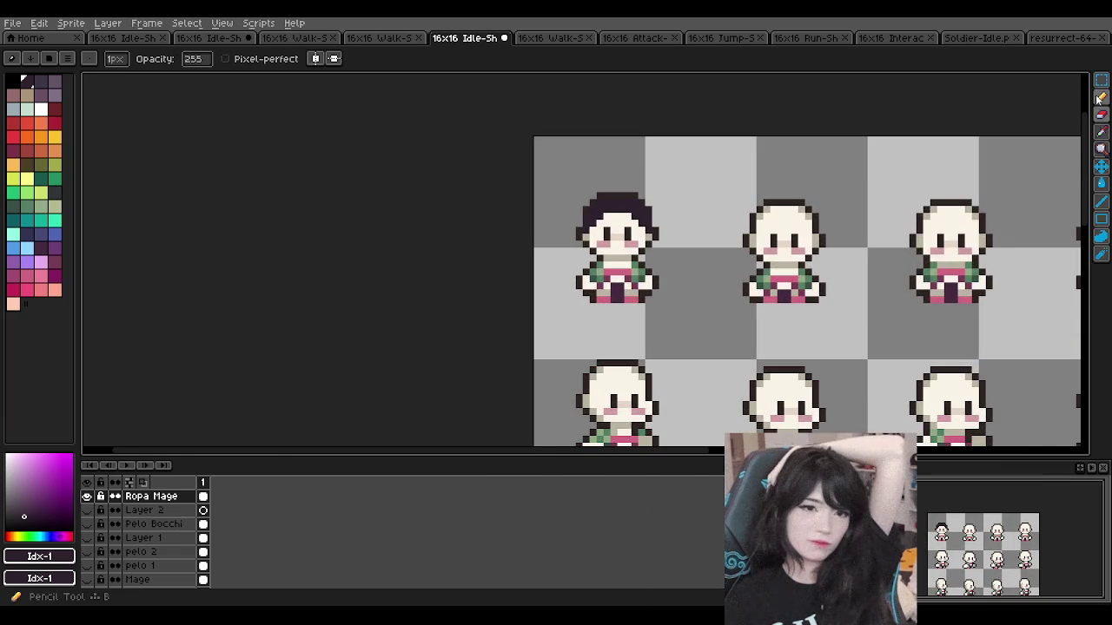
key(b)
scroll(608, 261, up, 1)
scroll(573, 278, up, 1)
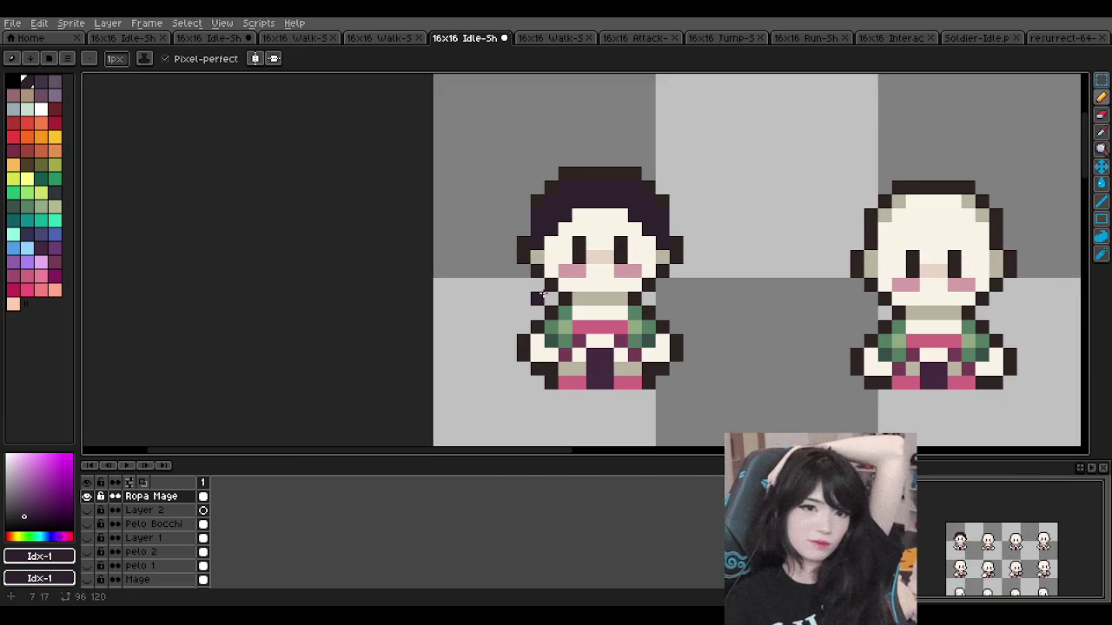
drag(535, 289, 524, 299)
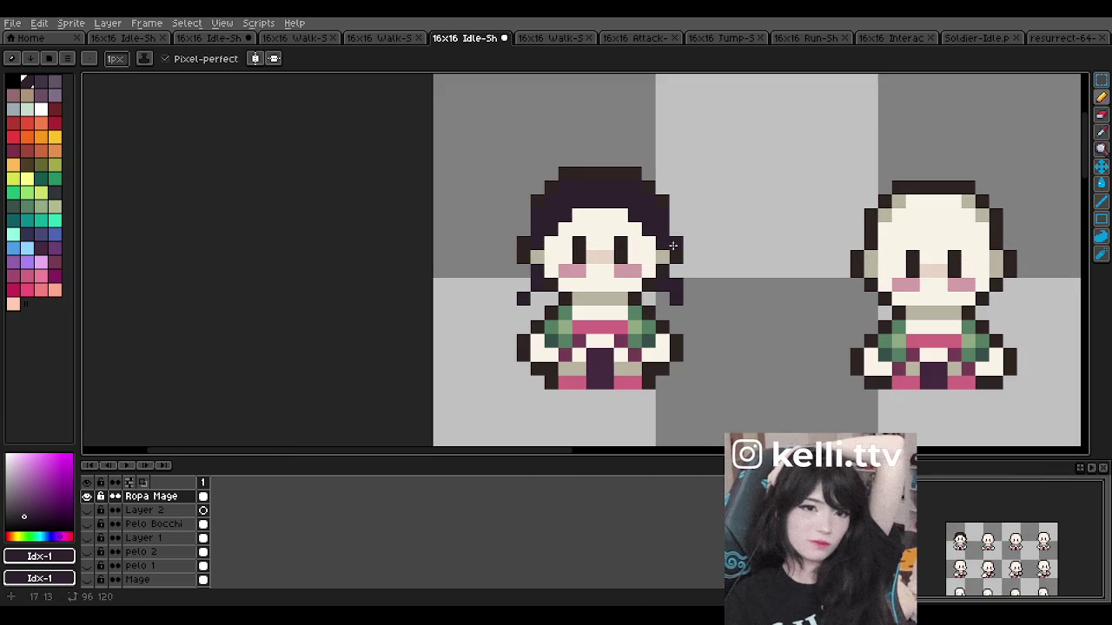
key(ctrl+z)
key(ctrl+z)
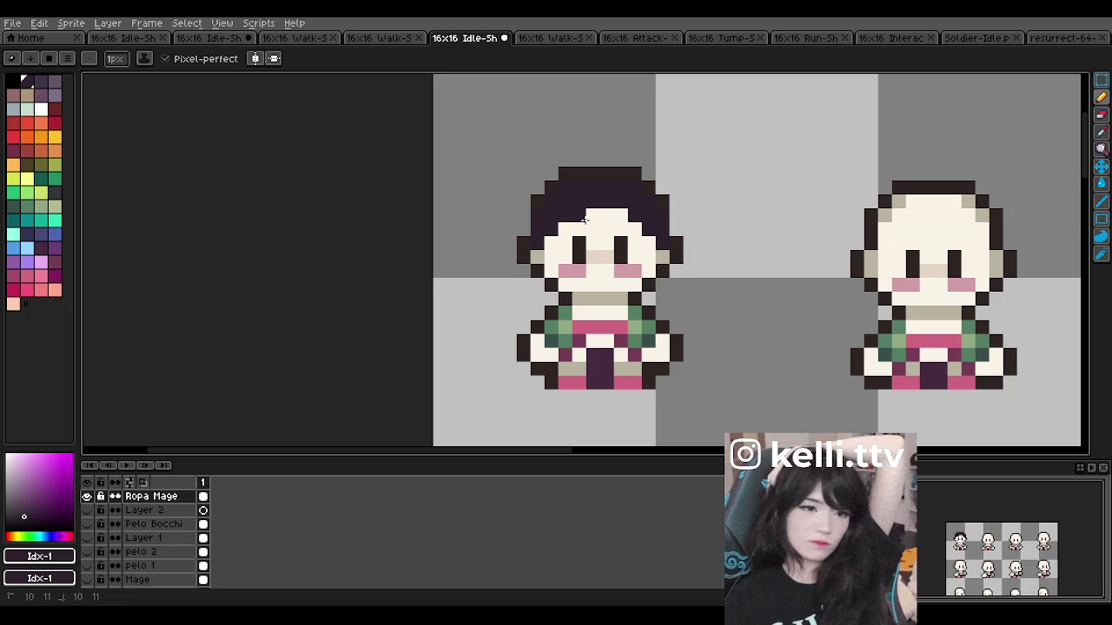
drag(580, 215, 642, 229)
scroll(637, 228, down, 3)
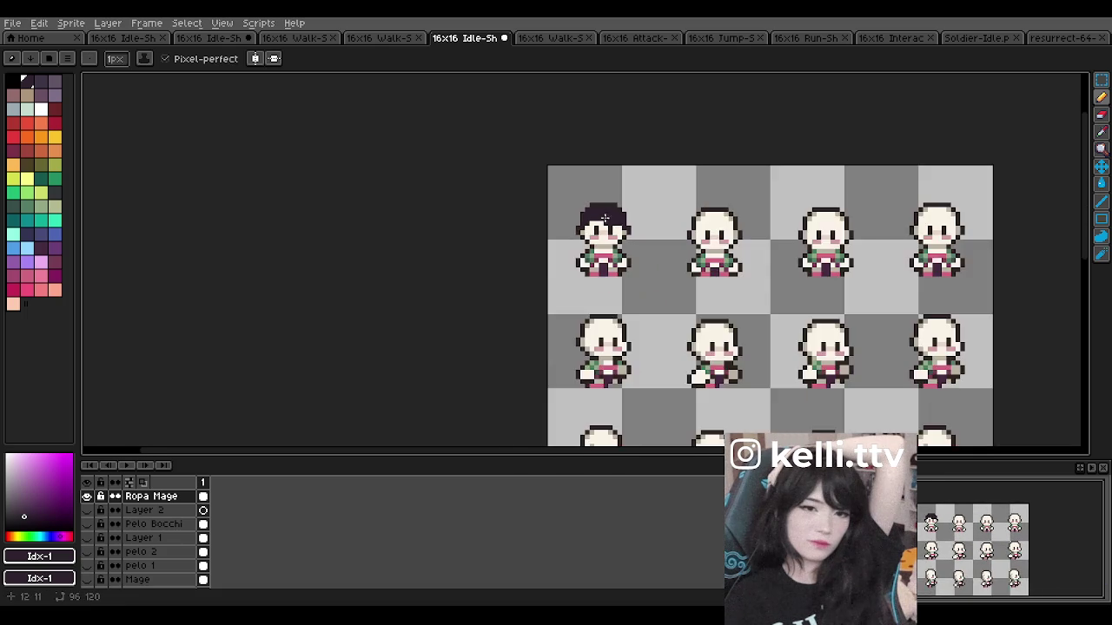
scroll(599, 208, up, 3)
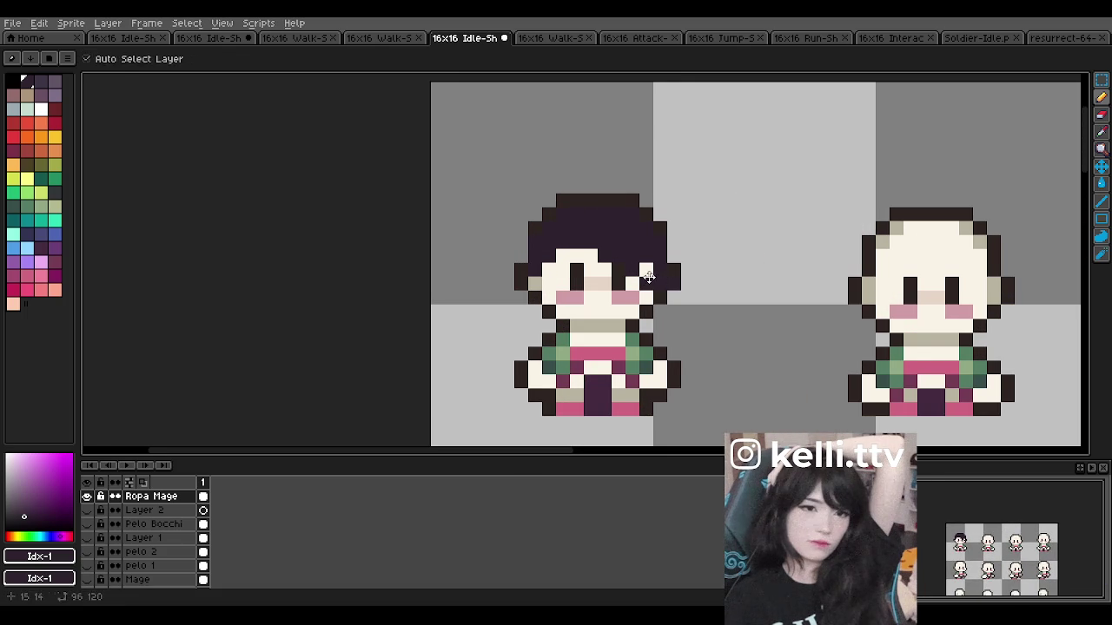
key(ctrl+z)
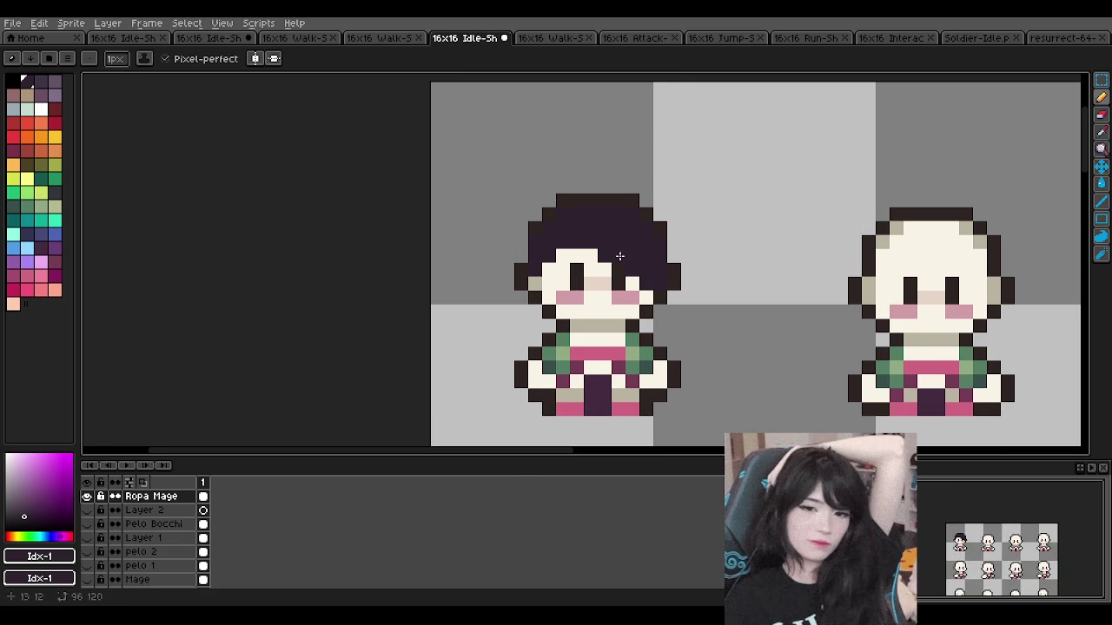
Step: Paint dark hair pixels down the left side of the face
drag(592, 240, 633, 284)
key(ctrl+z)
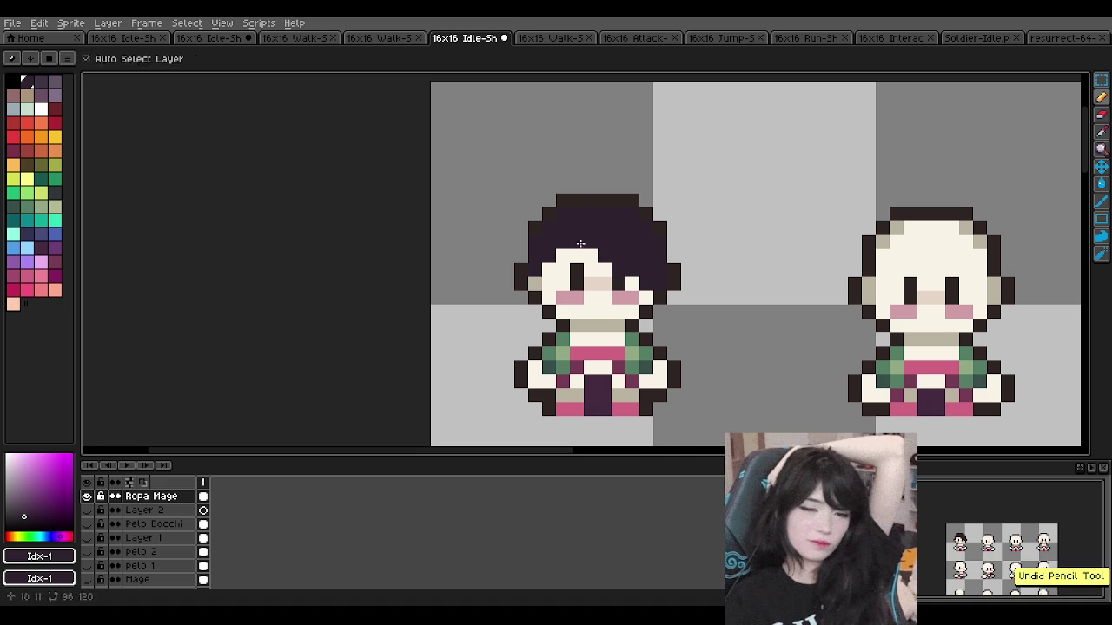
drag(563, 248, 578, 286)
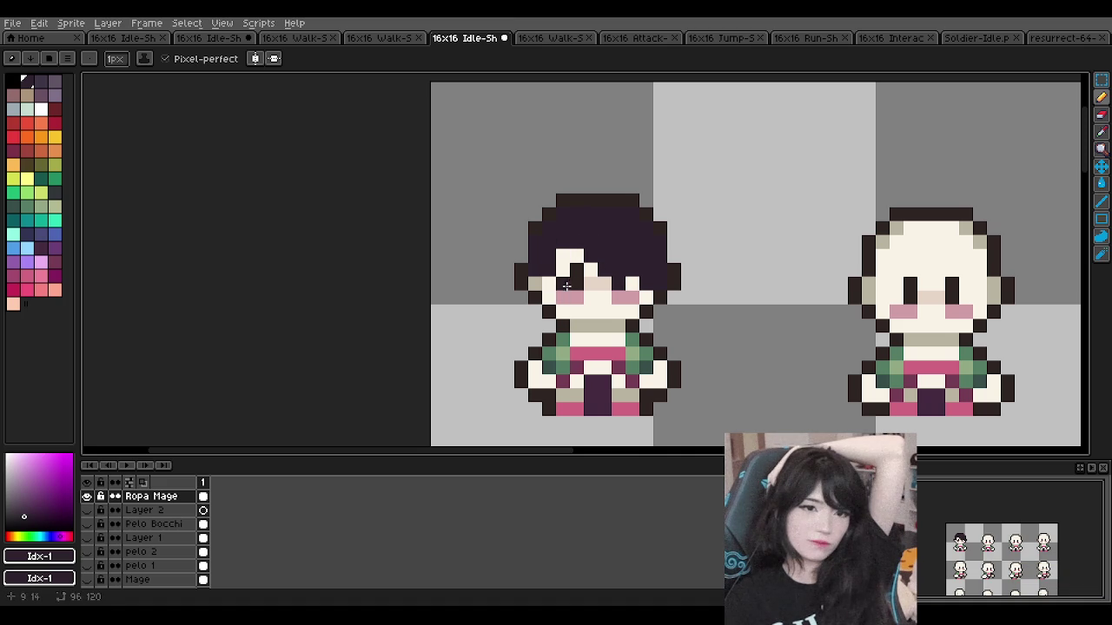
scroll(603, 247, down, 3)
scroll(603, 246, down, 3)
scroll(608, 245, up, 3)
scroll(617, 244, up, 2)
scroll(599, 261, up, 1)
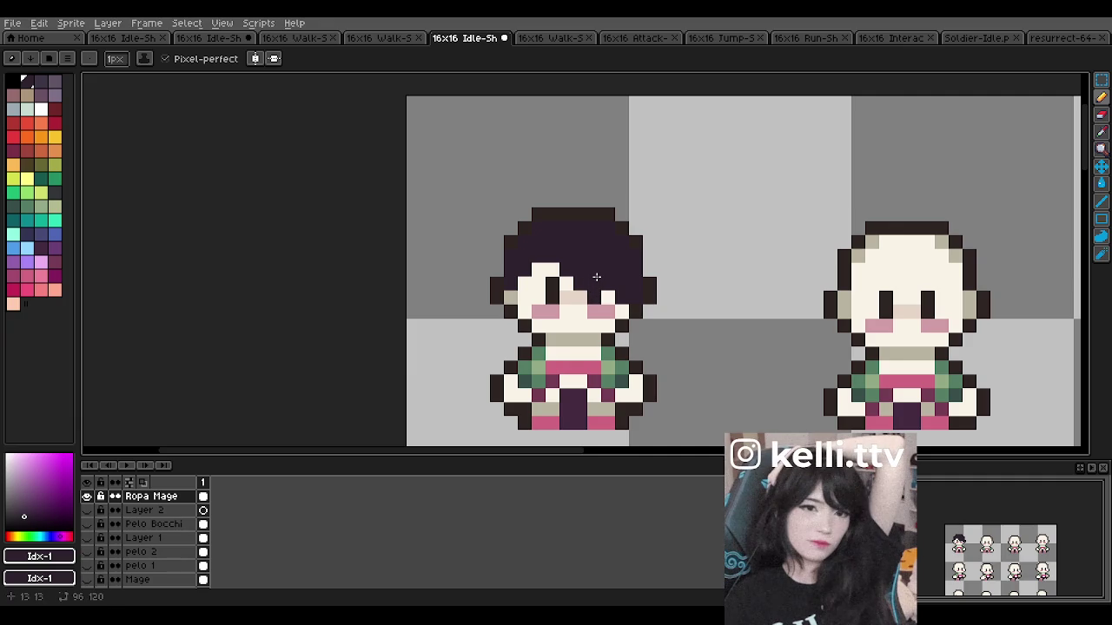
scroll(605, 245, down, 2)
scroll(603, 242, down, 3)
scroll(604, 240, up, 3)
scroll(608, 234, down, 4)
scroll(608, 233, up, 3)
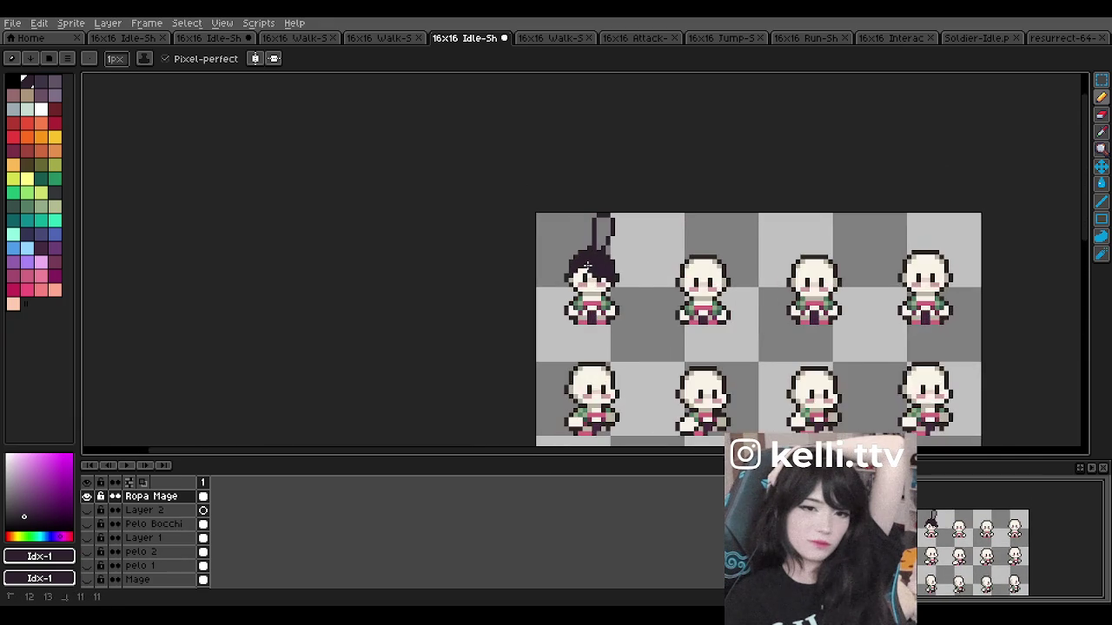
Step: Sketch a small hair tuft above the head, undoing unsatisfactory attempts
drag(601, 261, 658, 250)
scroll(608, 252, up, 1)
click(745, 234)
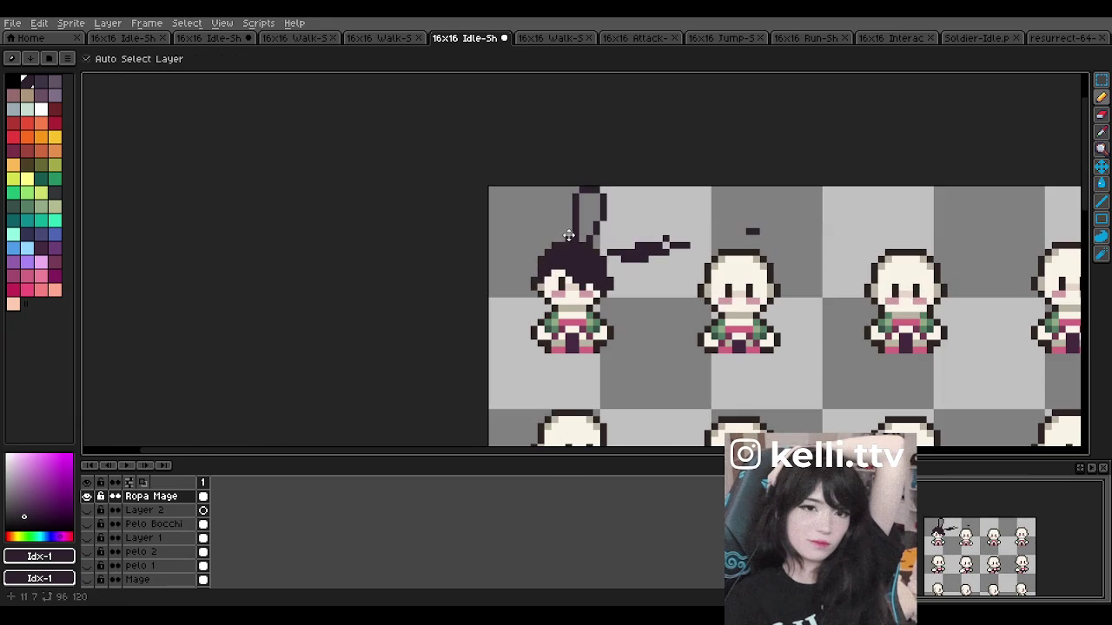
key(ctrl+z)
key(ctrl+z)
key(ctrl+z)
scroll(573, 256, up, 1)
scroll(570, 250, up, 1)
drag(569, 246, 588, 231)
scroll(589, 231, down, 2)
scroll(589, 230, up, 2)
key(ctrl+z)
Step: Try an extra pixel near the tuft, then undo the tuft strokes entirely
scroll(614, 228, down, 4)
scroll(614, 217, down, 2)
scroll(616, 221, down, 1)
scroll(620, 228, up, 5)
click(606, 191)
key(ctrl+z)
scroll(618, 194, down, 2)
scroll(618, 192, up, 1)
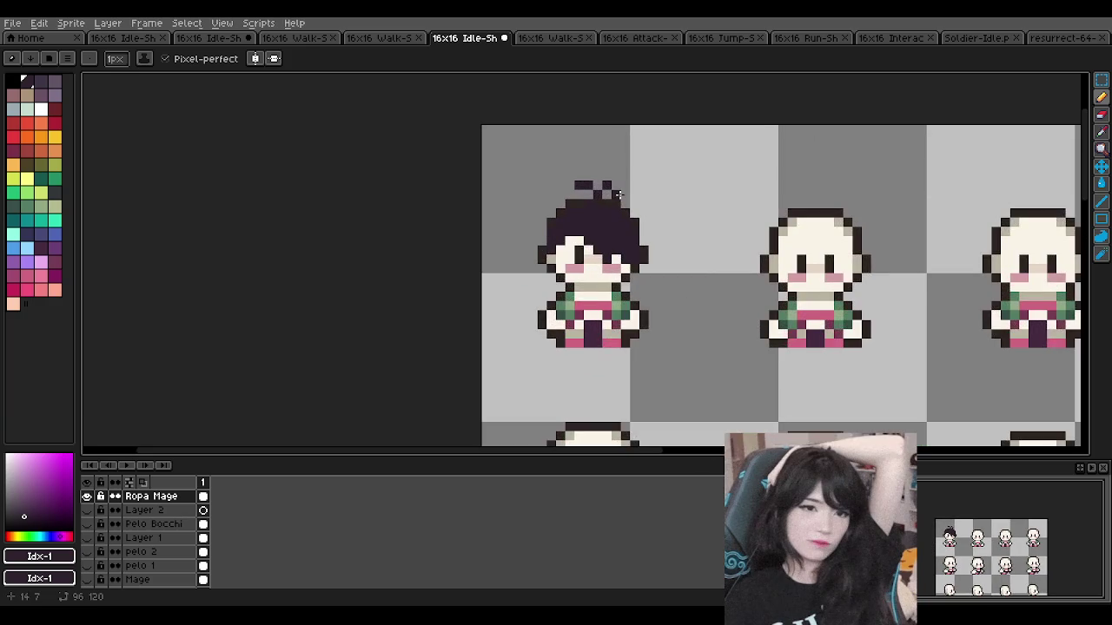
scroll(603, 194, up, 1)
scroll(586, 196, up, 1)
key(ctrl+z)
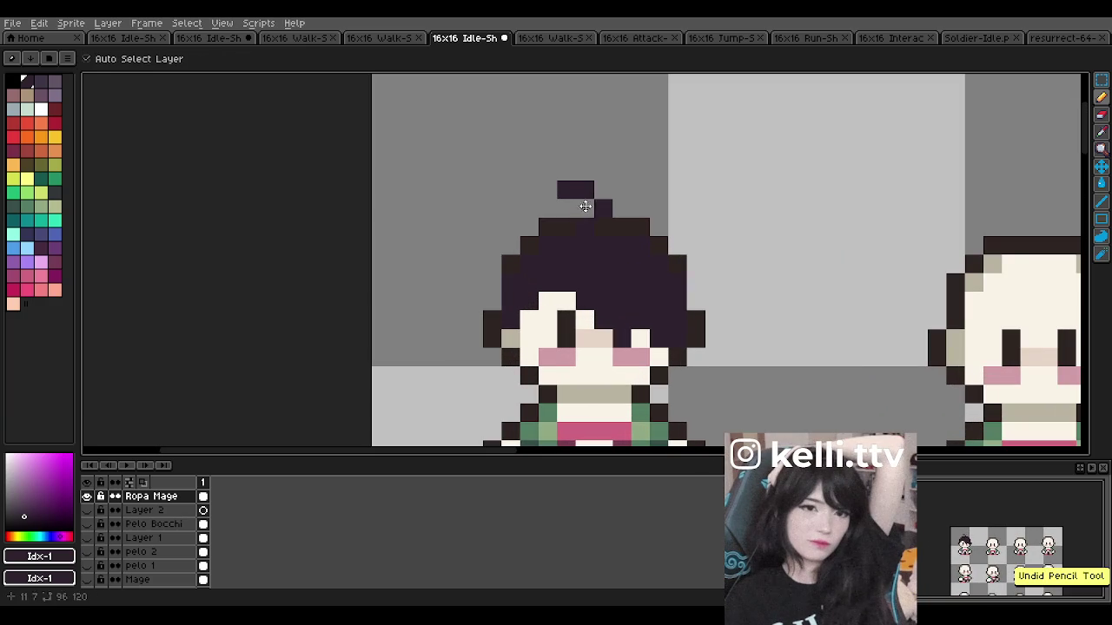
key(ctrl+z)
key(ctrl+z)
key(ctrl+z)
Step: Draw a short sprout-shaped tuft above the head and recolour a pixel beside the face beige
mouse_move(584, 208)
mouse_down()
mouse_move(542, 190)
mouse_move(608, 198)
mouse_up()
scroll(608, 198, down, 7)
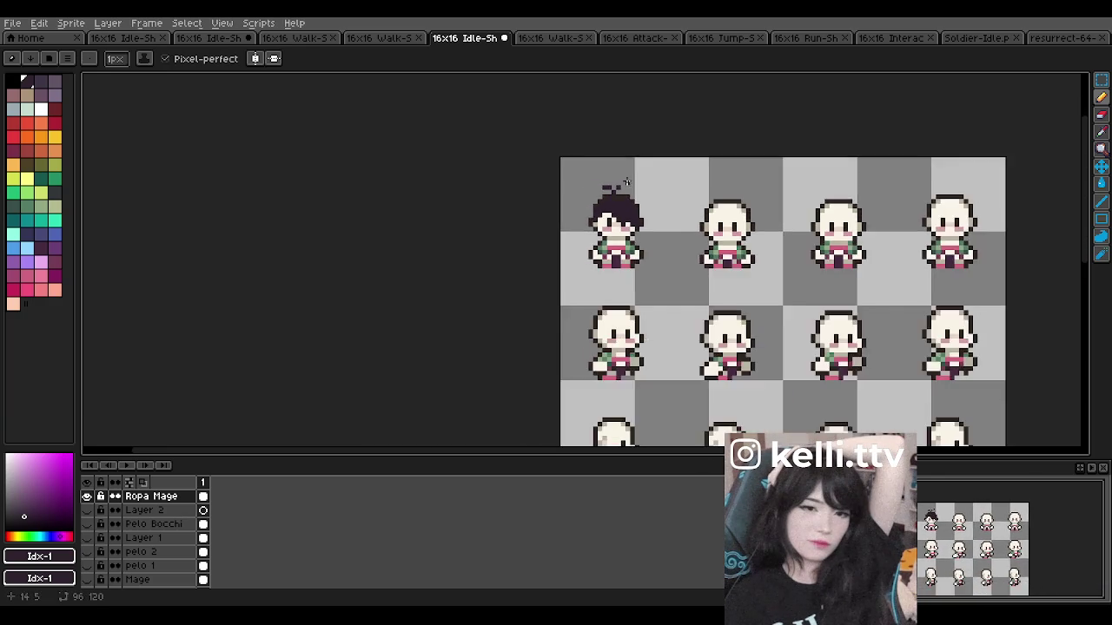
scroll(613, 201, down, 2)
scroll(618, 204, up, 1)
scroll(623, 200, up, 2)
scroll(623, 200, up, 1)
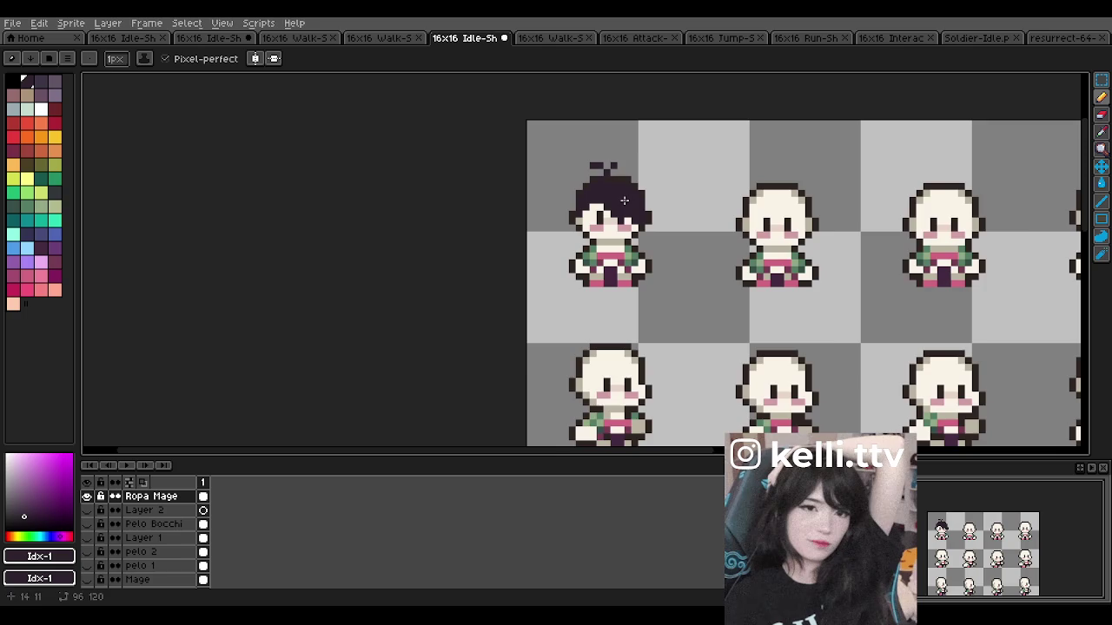
scroll(612, 189, up, 1)
scroll(612, 176, up, 1)
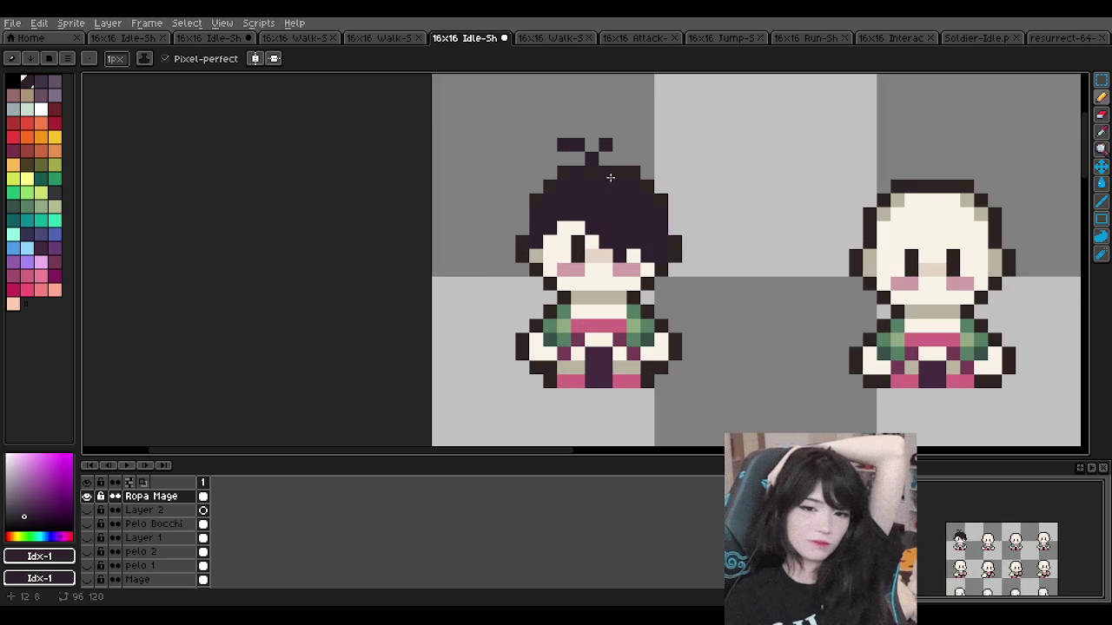
click(540, 259)
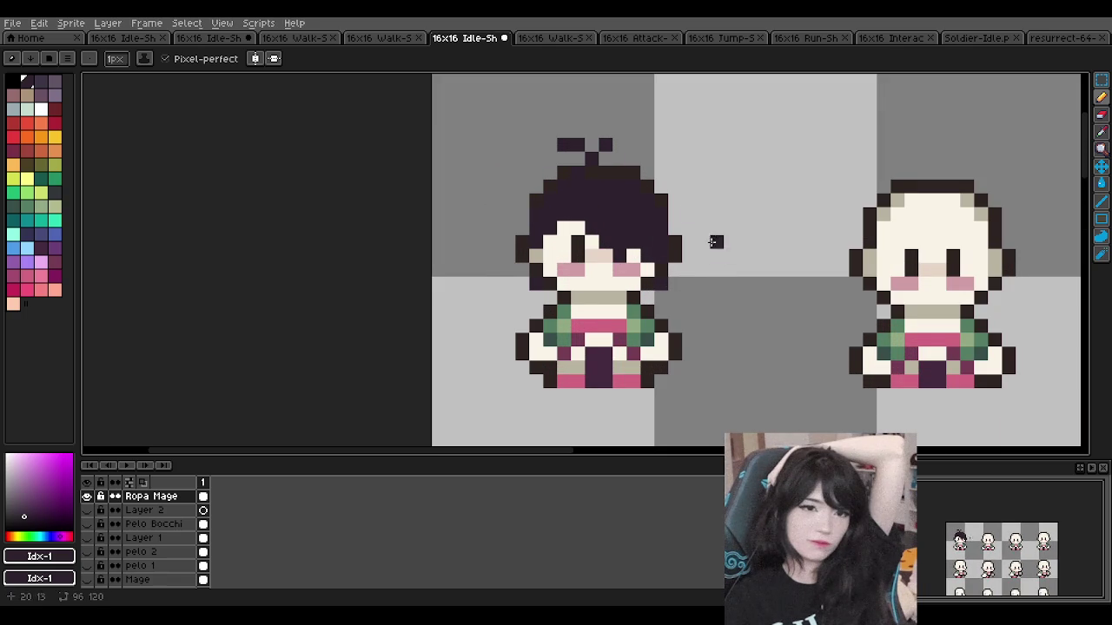
Step: Zoom in on the first idle sprite and undo its last pencil stroke
scroll(611, 145, down, 3)
scroll(606, 143, down, 1)
scroll(604, 141, down, 1)
scroll(605, 140, down, 1)
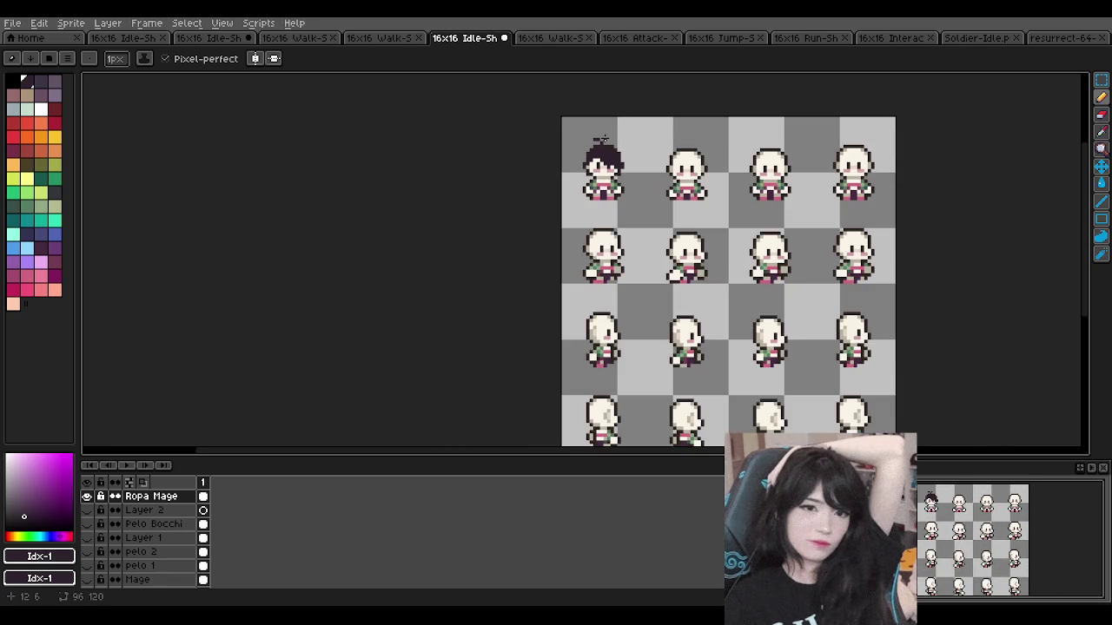
scroll(604, 143, up, 3)
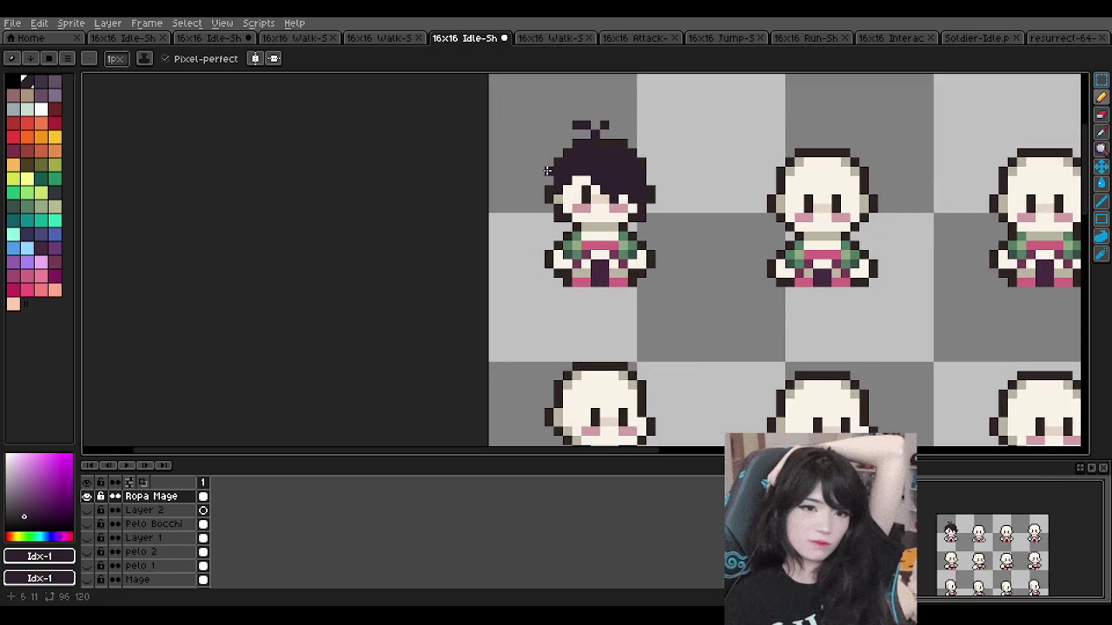
scroll(614, 116, down, 3)
scroll(616, 114, up, 2)
scroll(621, 112, up, 2)
scroll(627, 110, down, 3)
scroll(626, 110, up, 2)
scroll(633, 112, up, 2)
scroll(770, 226, down, 4)
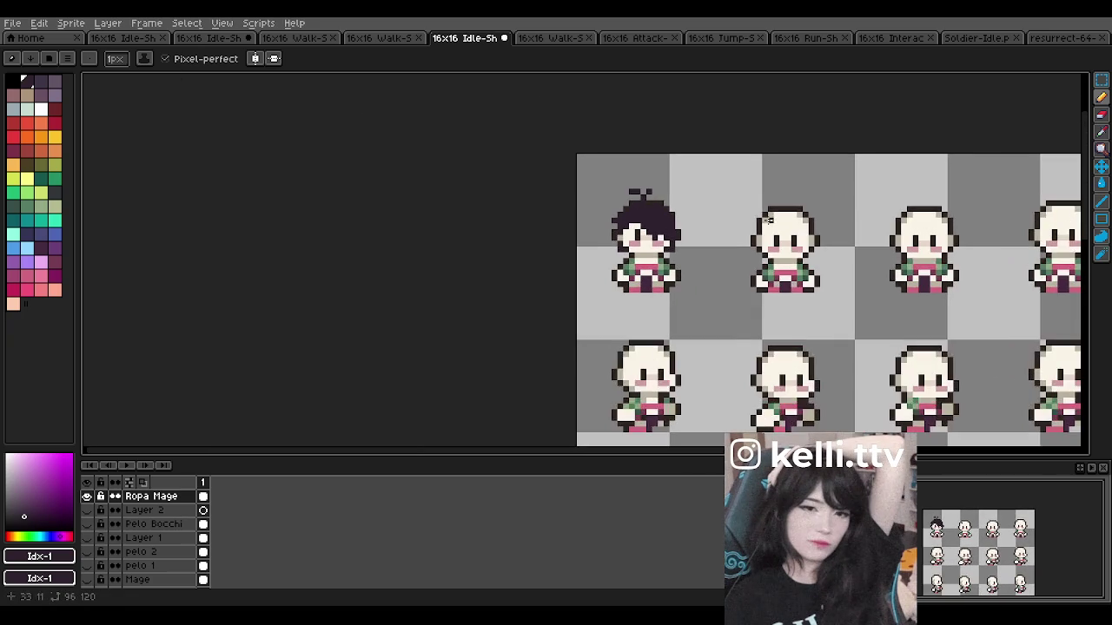
scroll(673, 215, up, 1)
key(ctrl+z)
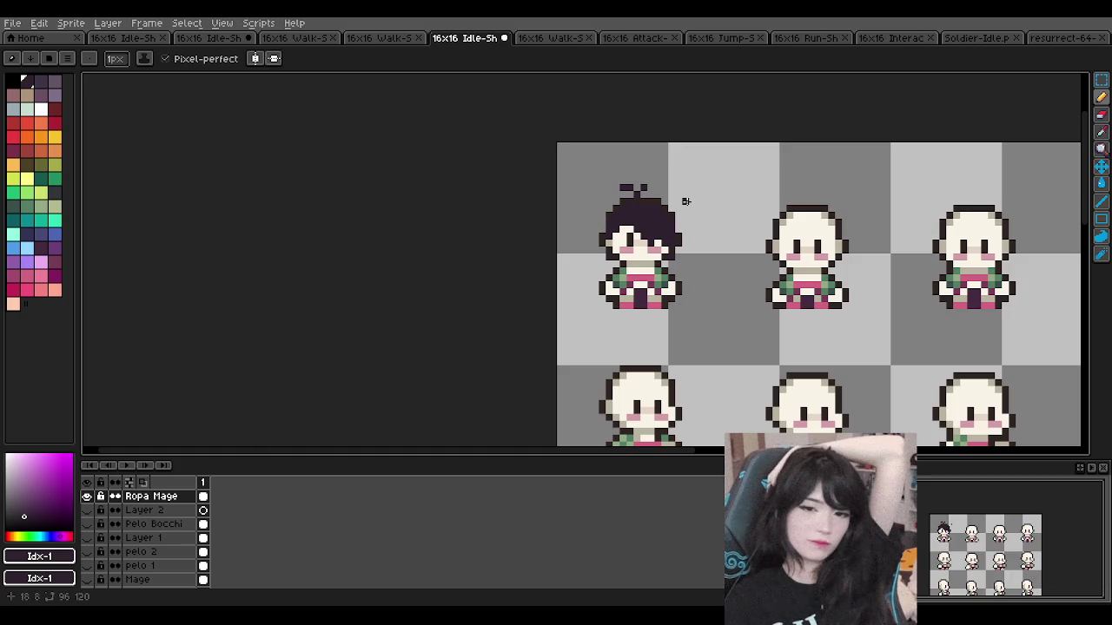
Step: Undo one more pencil stroke on the first sprite's dark hair
scroll(685, 202, up, 1)
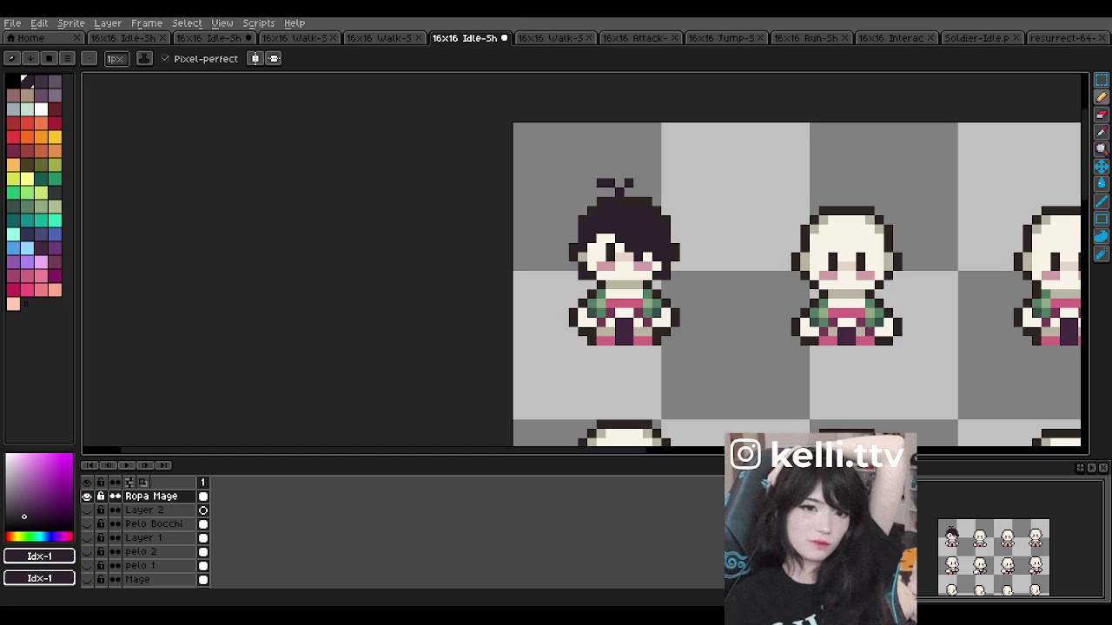
scroll(697, 197, down, 1)
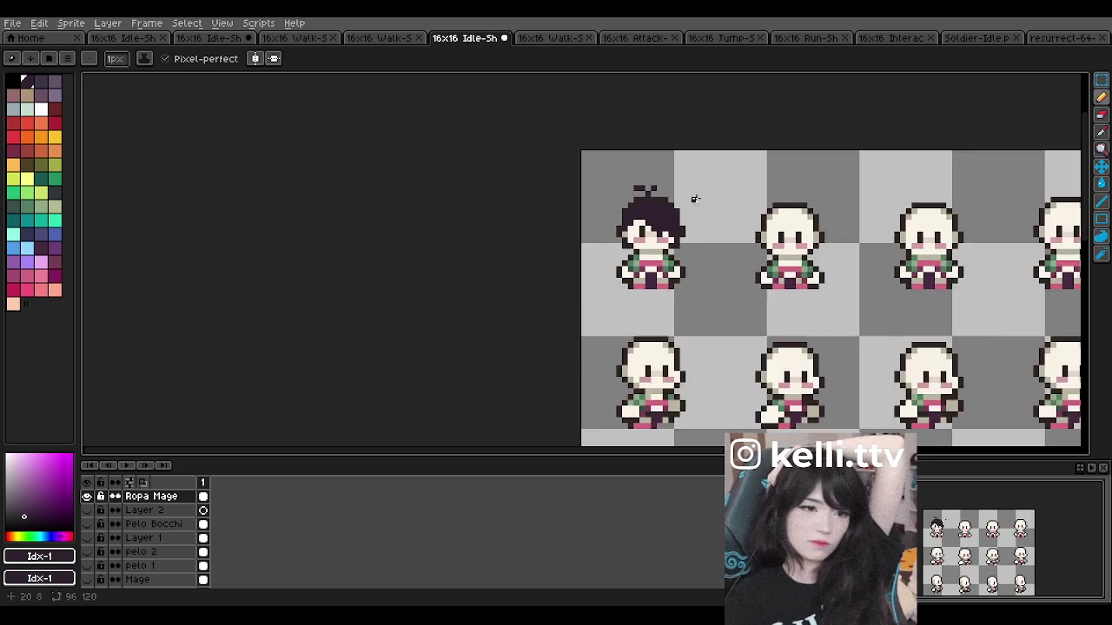
scroll(660, 213, up, 2)
scroll(648, 218, up, 1)
scroll(648, 236, down, 2)
scroll(648, 236, up, 1)
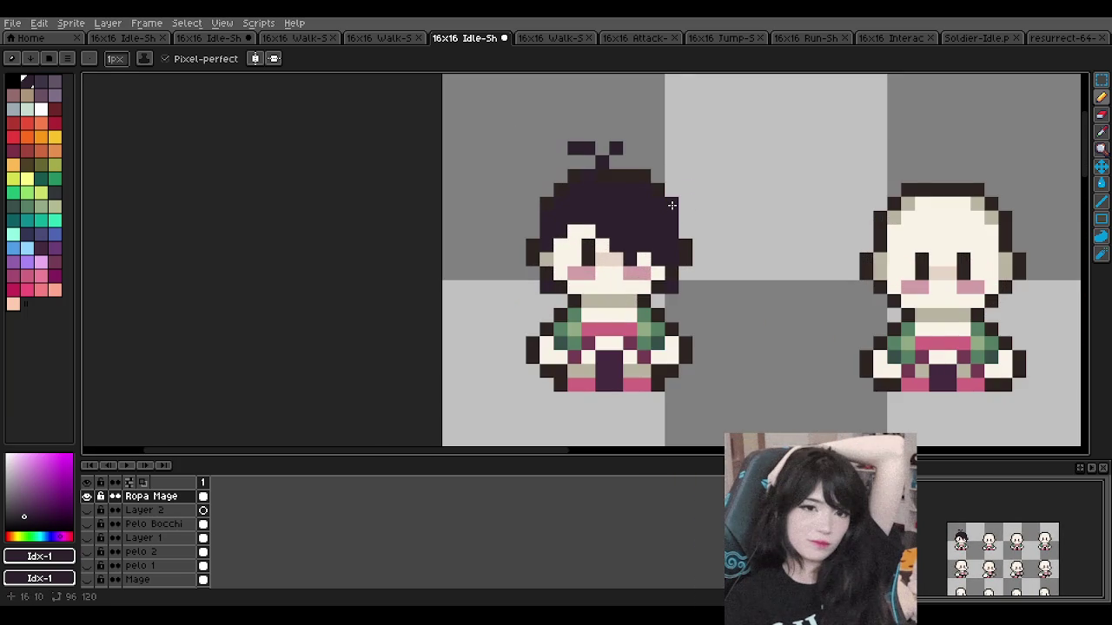
scroll(650, 205, down, 2)
scroll(634, 200, down, 2)
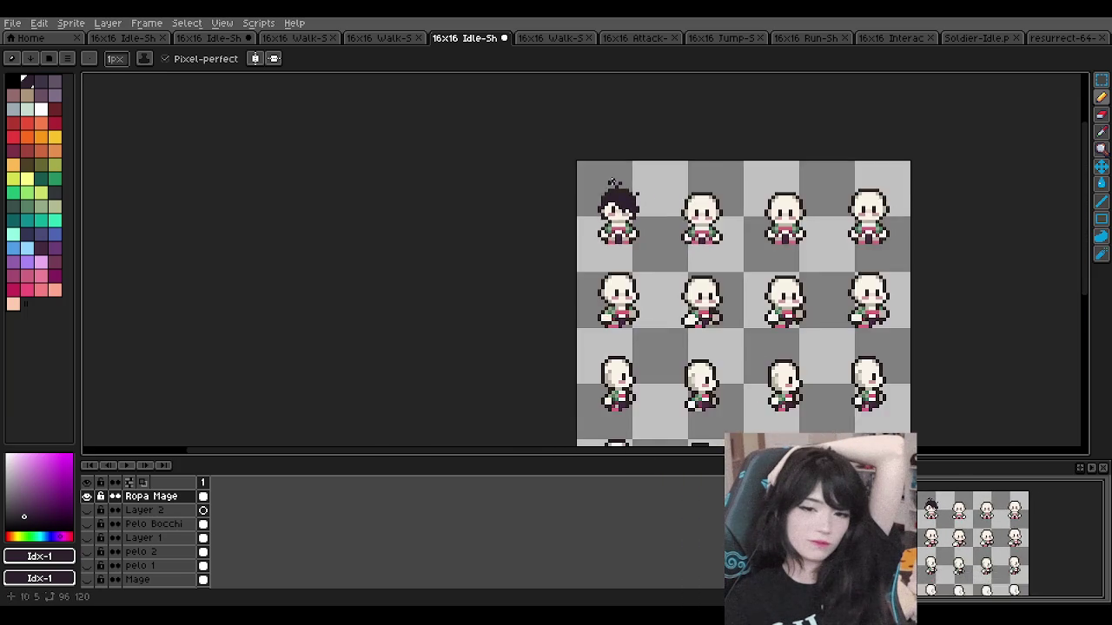
scroll(632, 207, up, 4)
scroll(634, 178, down, 2)
key(ctrl+z)
scroll(629, 156, down, 1)
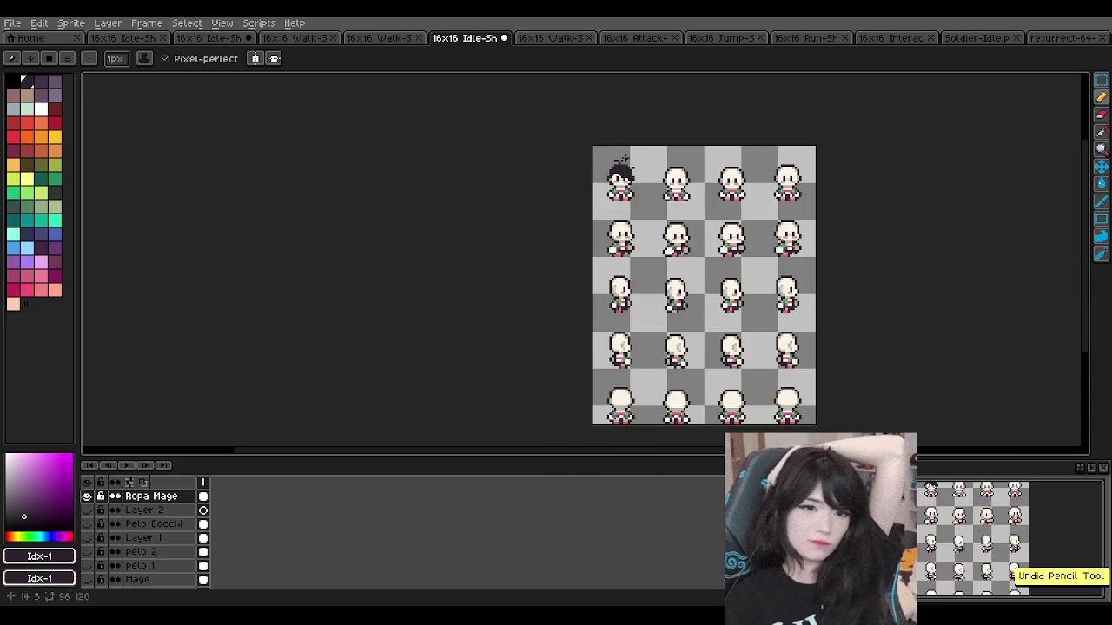
scroll(634, 155, up, 2)
scroll(643, 162, up, 1)
Step: Return to the Pencil tool and make dark grey Idx-35 the drawing colour
key(b)
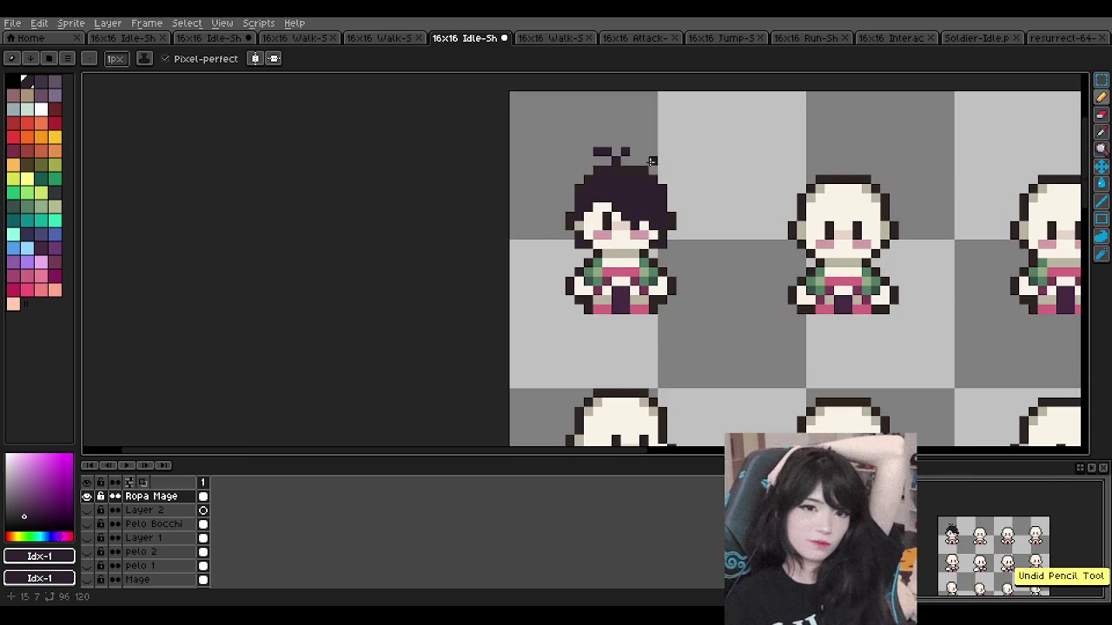
scroll(649, 166, down, 1)
scroll(647, 165, up, 3)
scroll(651, 173, down, 4)
scroll(651, 204, up, 2)
scroll(611, 226, up, 4)
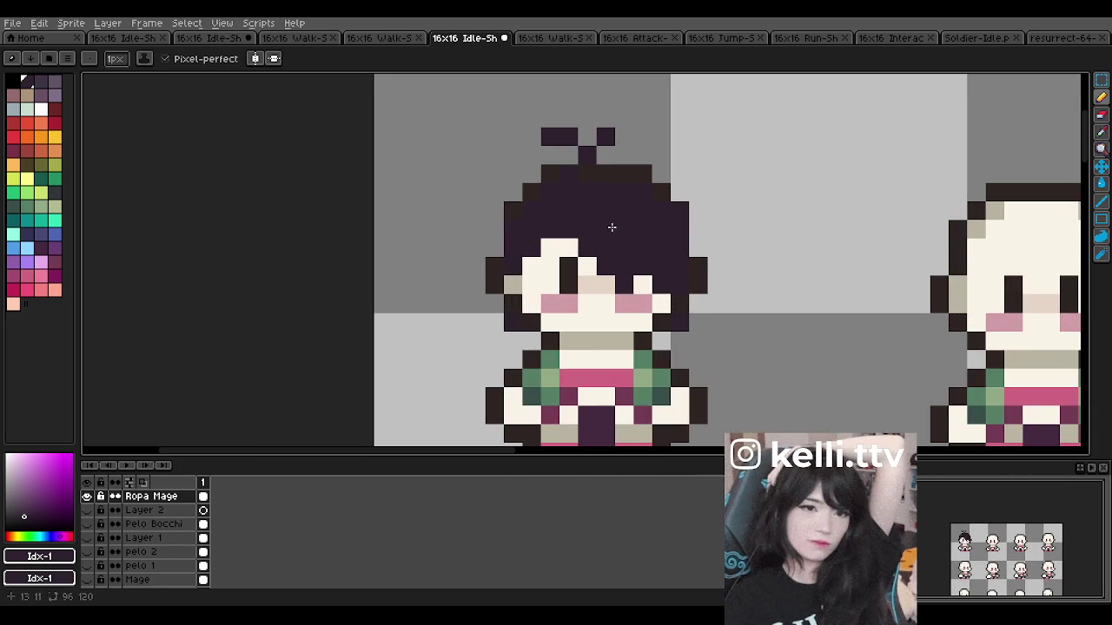
click(55, 193)
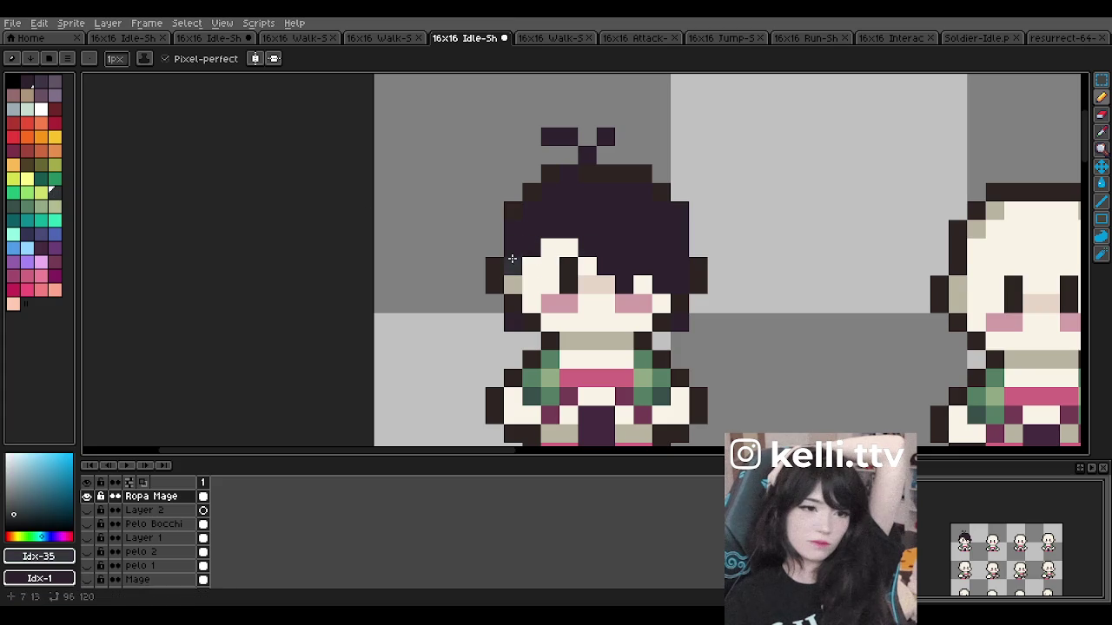
Step: Paint lighter purple (palette colour 2) pixels on the hair's left side and top
click(27, 81)
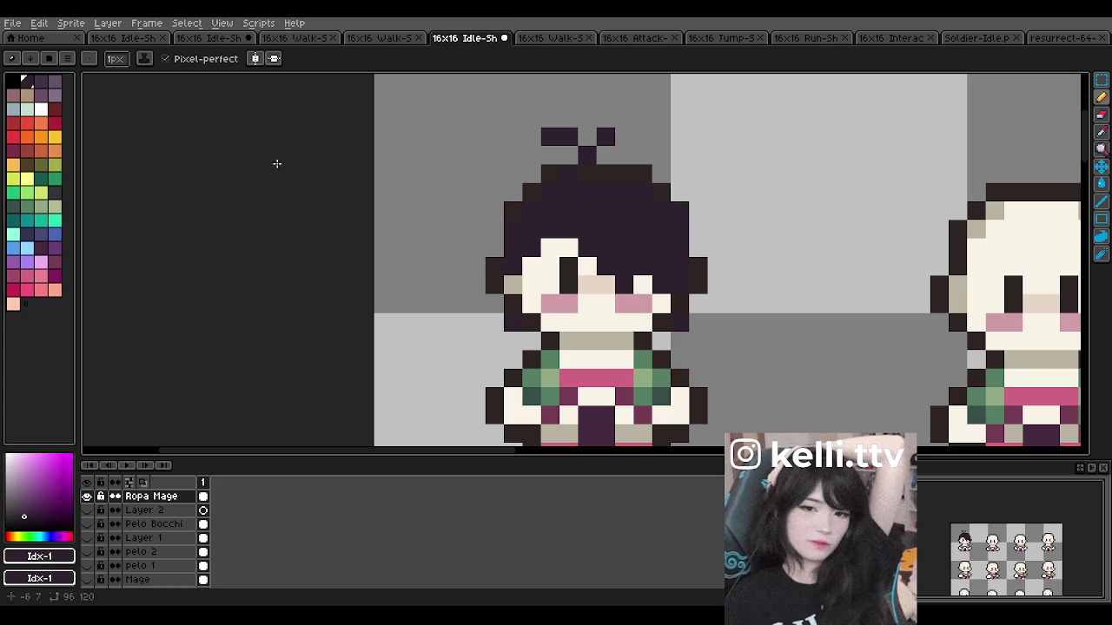
scroll(515, 232, up, 1)
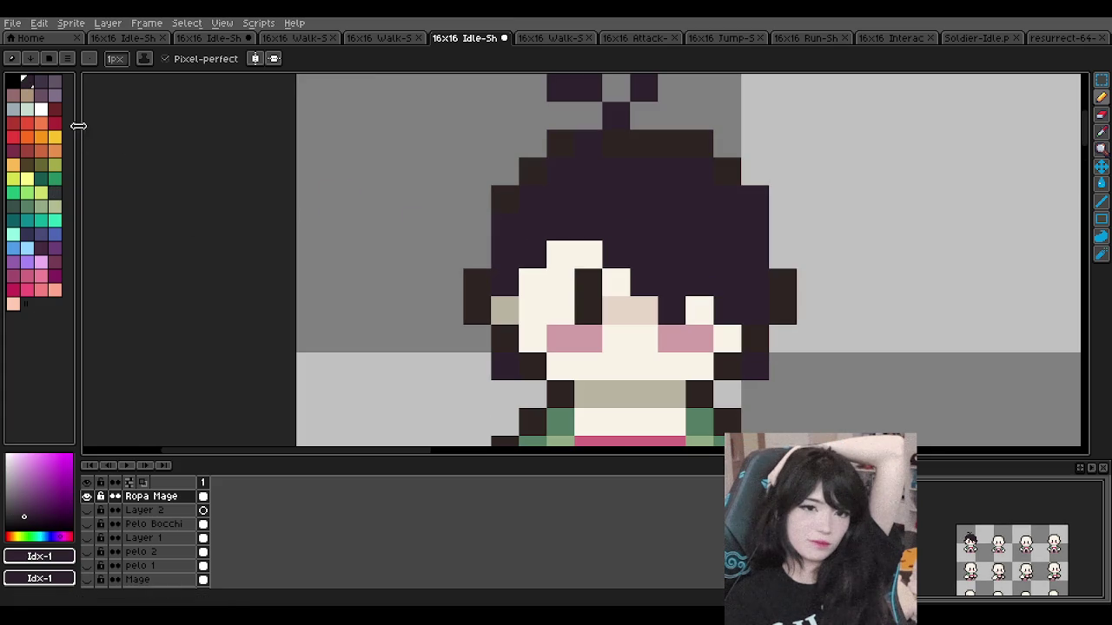
click(41, 80)
click(506, 283)
click(505, 256)
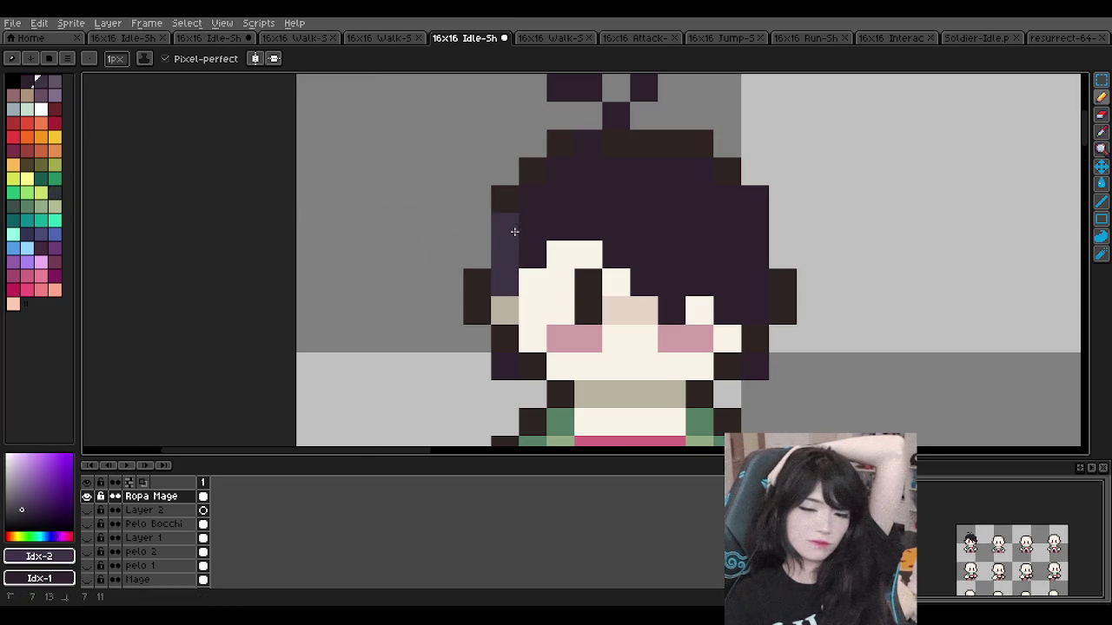
click(505, 227)
click(534, 199)
click(561, 228)
click(588, 172)
click(589, 144)
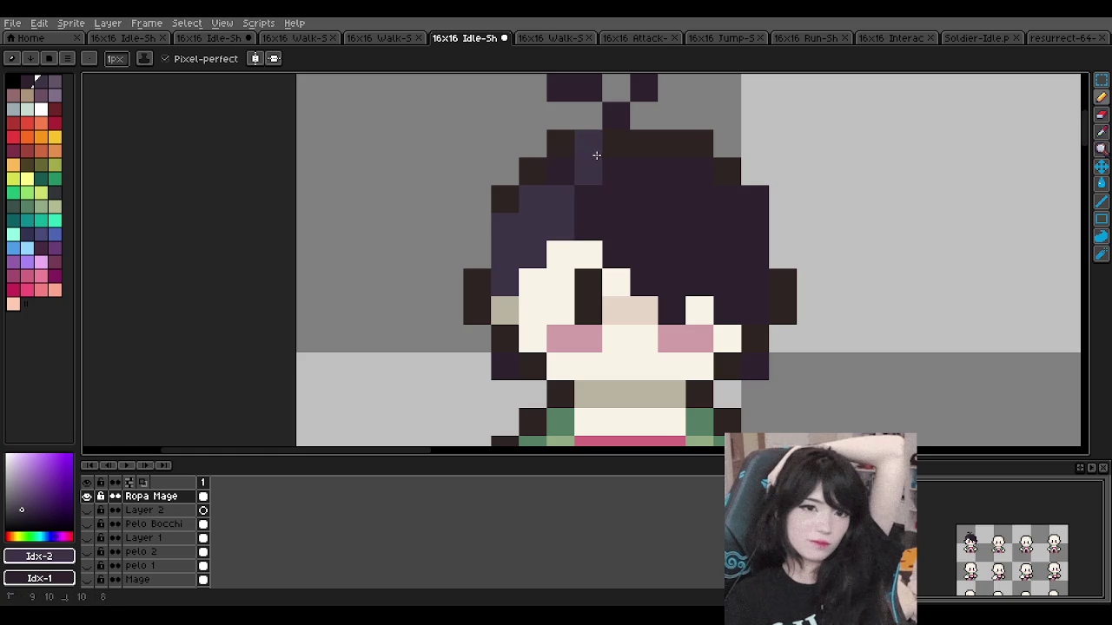
click(561, 172)
Step: Extend the lighter purple across the upper hair, fringe and right side
drag(616, 172, 701, 178)
mouse_move(644, 199)
mouse_down()
mouse_move(582, 211)
mouse_move(617, 229)
mouse_up()
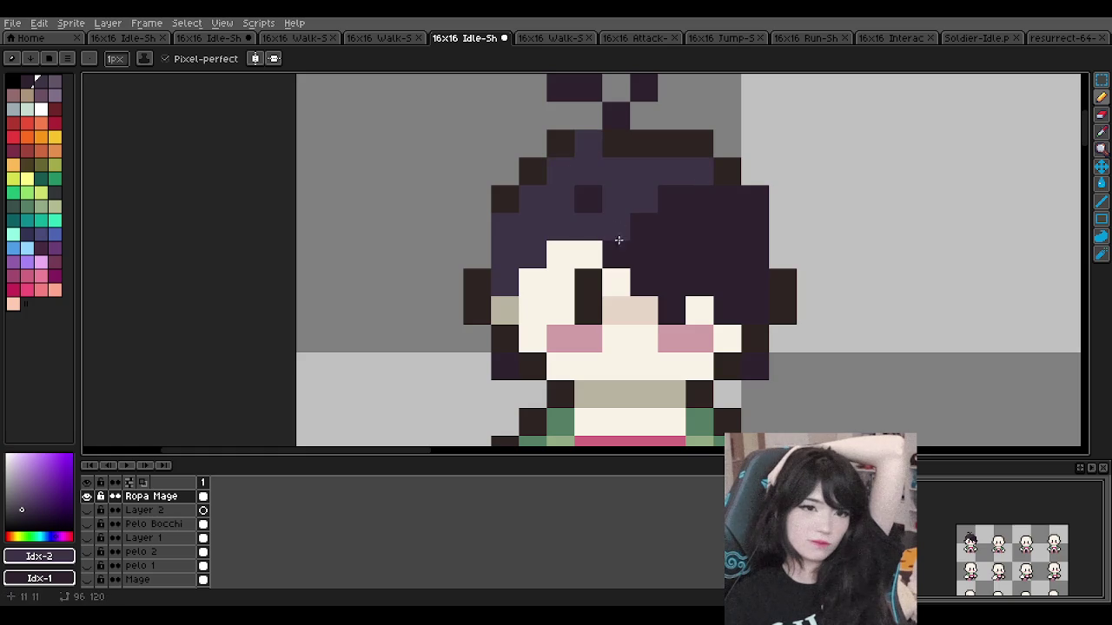
click(616, 256)
click(646, 275)
mouse_move(644, 284)
mouse_down()
mouse_move(666, 286)
mouse_move(669, 305)
mouse_up()
mouse_move(673, 261)
mouse_down()
mouse_move(707, 240)
mouse_move(690, 216)
mouse_move(755, 227)
mouse_up()
click(673, 200)
click(730, 265)
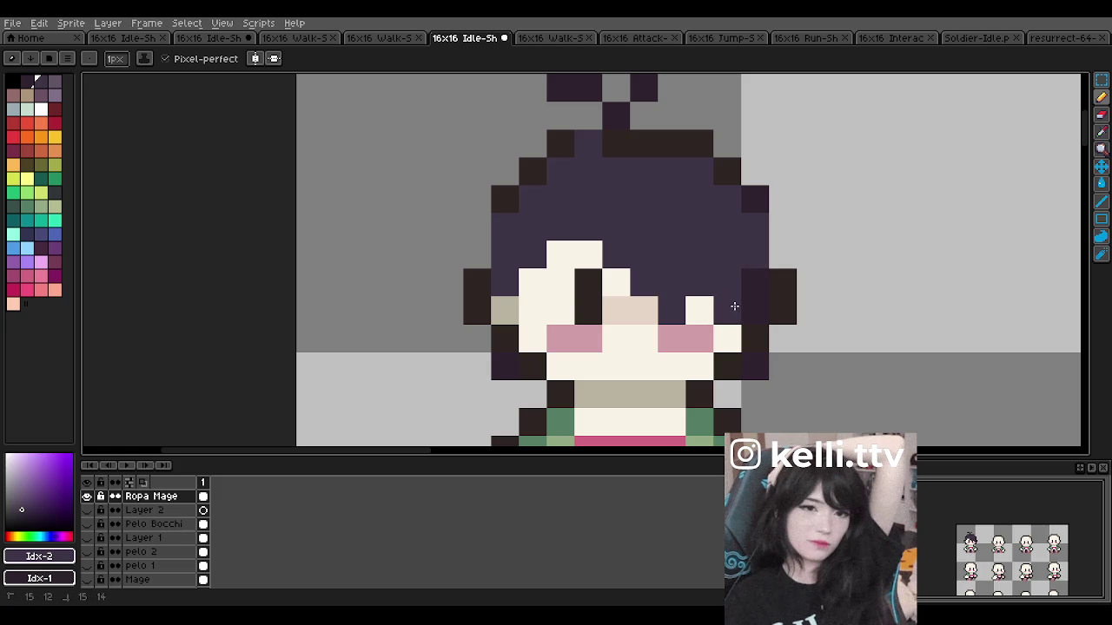
Step: Sample the dark outline colour and paint dark pixels on the hair's left edge
scroll(728, 300, down, 3)
scroll(661, 303, up, 1)
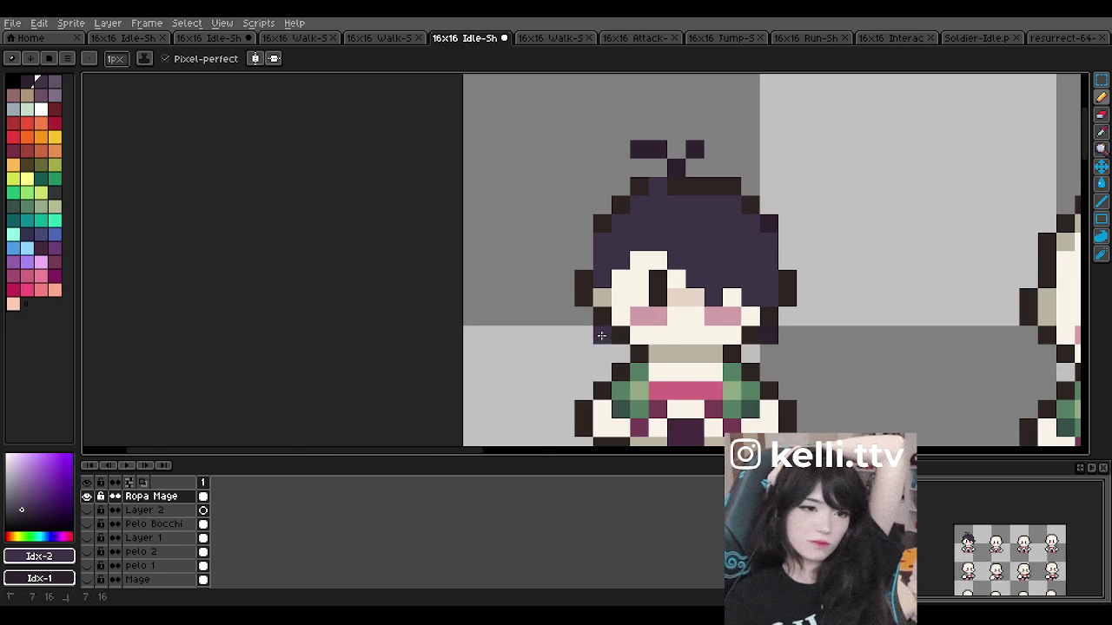
scroll(599, 282, down, 3)
scroll(578, 206, up, 3)
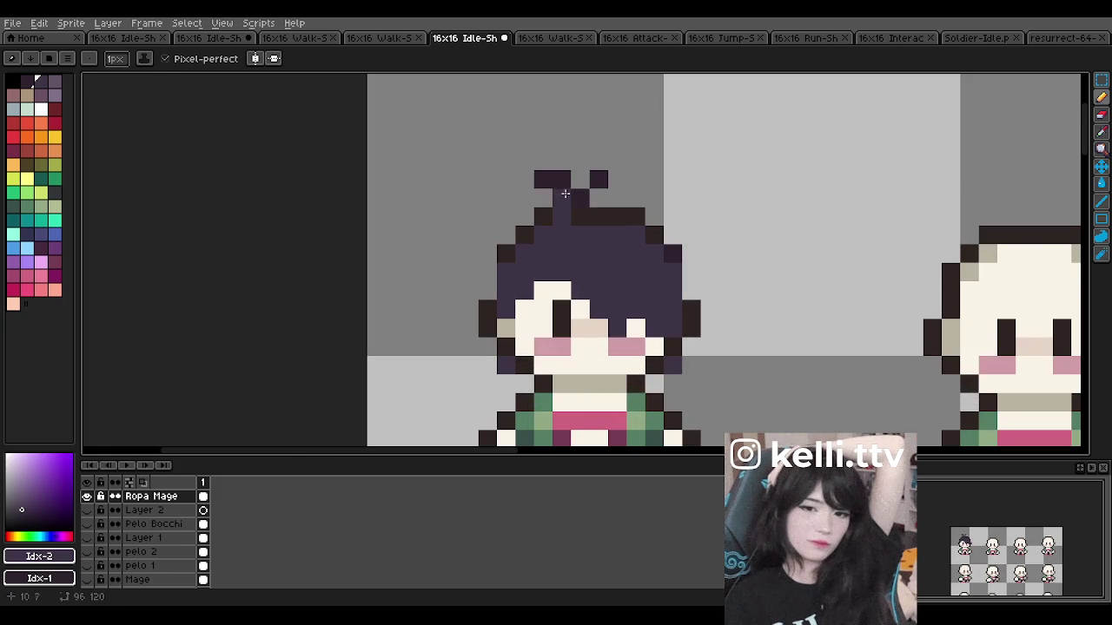
scroll(602, 178, down, 1)
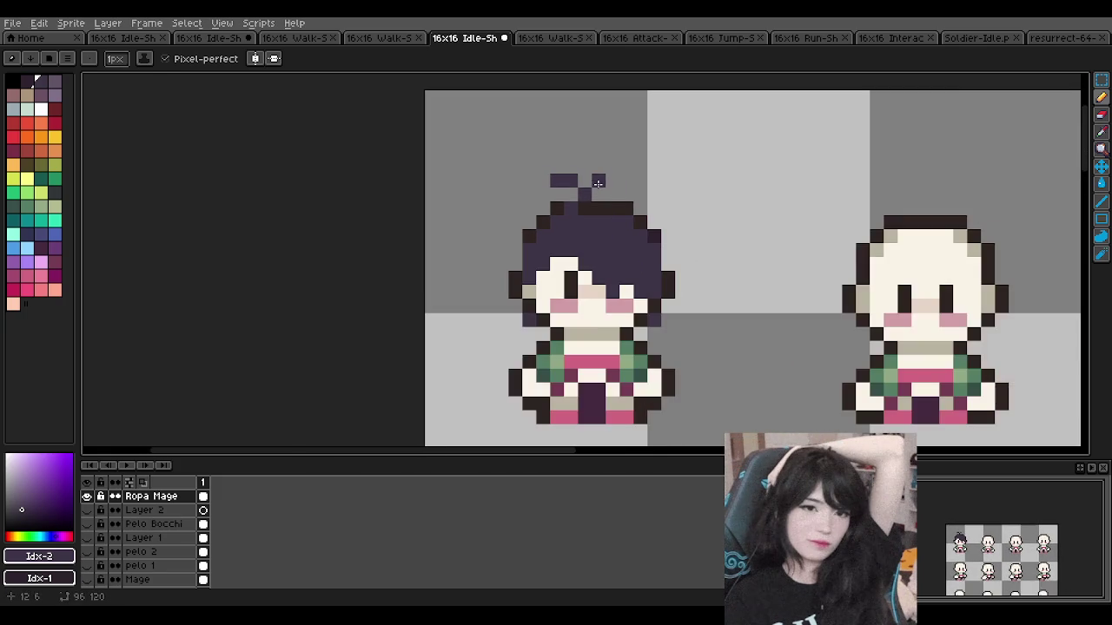
scroll(521, 239, up, 1)
alt+click(509, 232)
drag(504, 256, 495, 279)
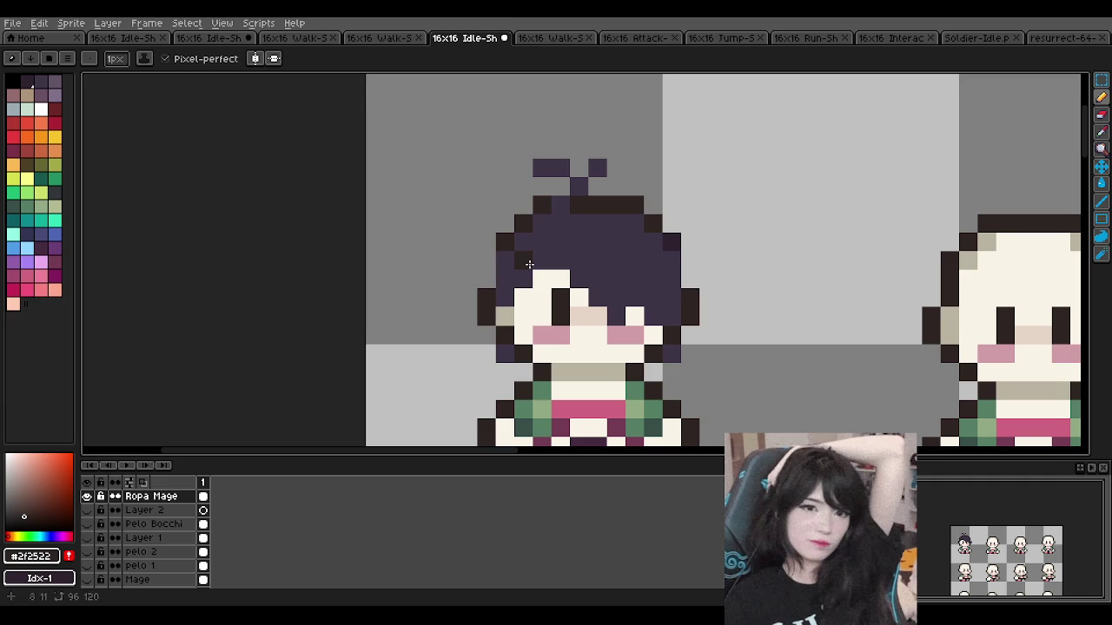
Step: Darken the hair's upper-left and upper-right edges and bottom corners with palette colour 1
scroll(529, 263, up, 1)
click(26, 82)
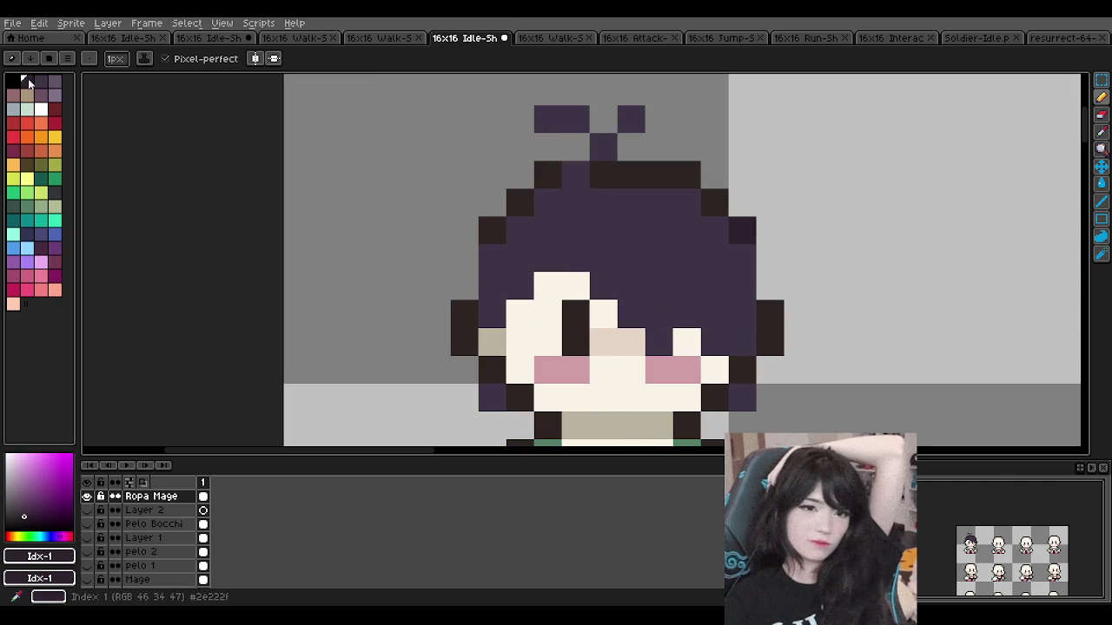
drag(491, 287, 546, 208)
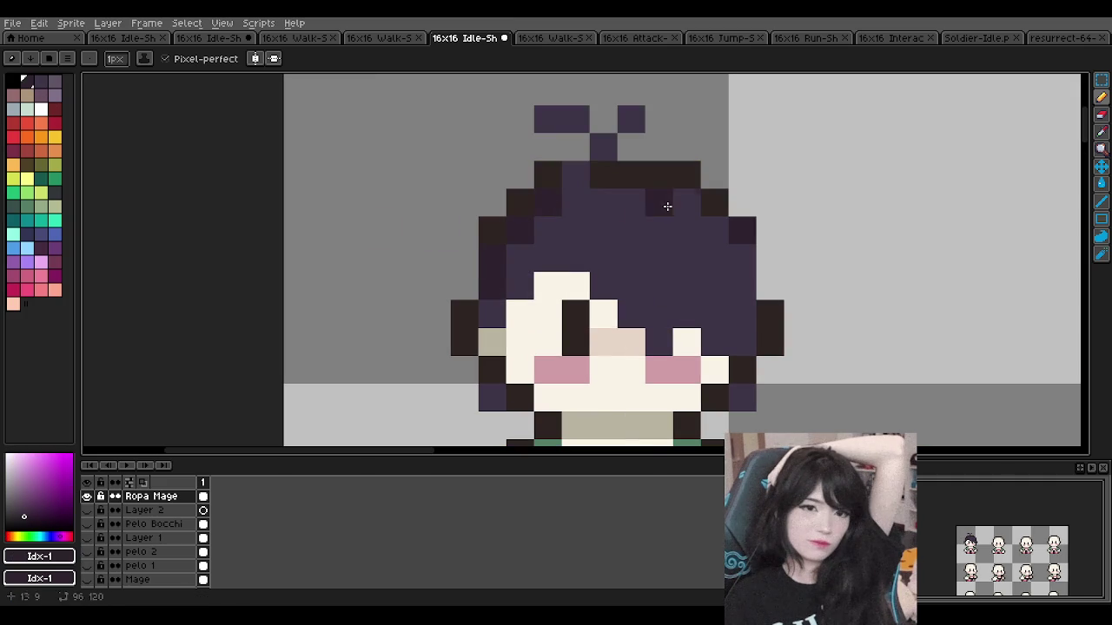
drag(686, 203, 742, 286)
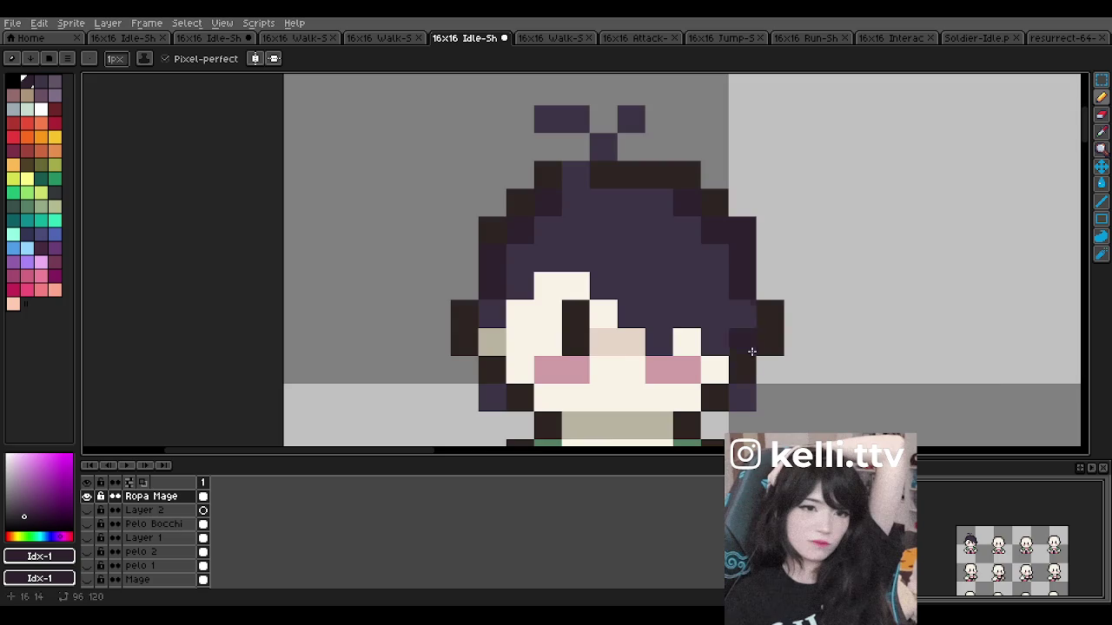
scroll(748, 334, down, 3)
scroll(660, 347, up, 2)
scroll(608, 357, up, 1)
click(524, 358)
click(761, 358)
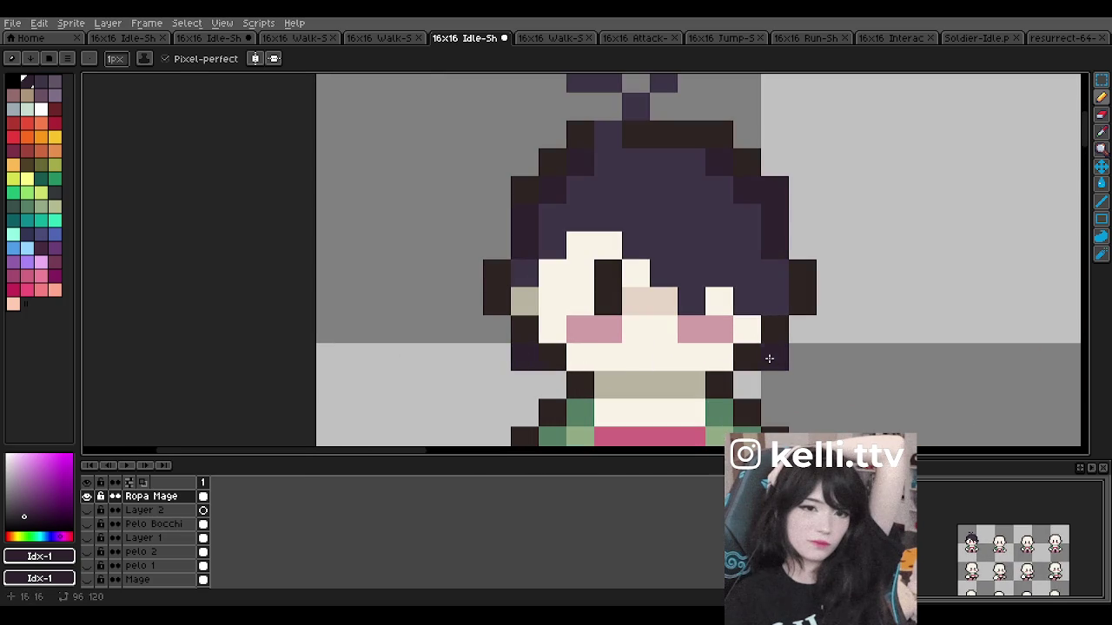
Step: Undo the stray stroke and paint a dark pixel at the eye with the Pencil
scroll(600, 239, down, 4)
scroll(608, 235, down, 1)
key(v)
key(ctrl+z)
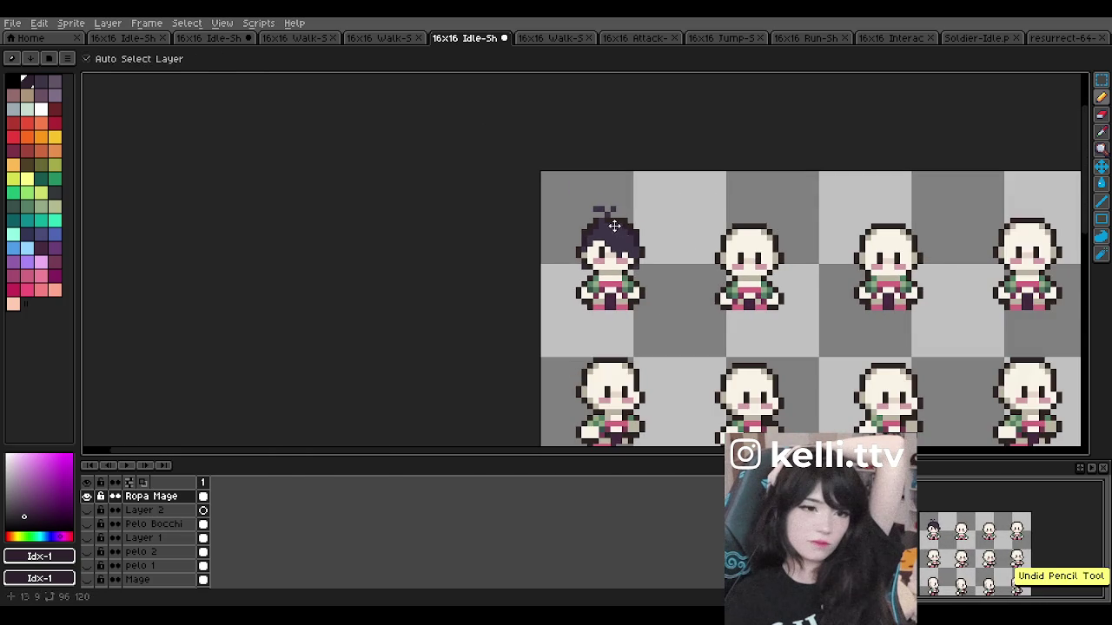
scroll(617, 227, up, 3)
key(b)
click(619, 288)
scroll(619, 287, down, 2)
scroll(604, 224, up, 2)
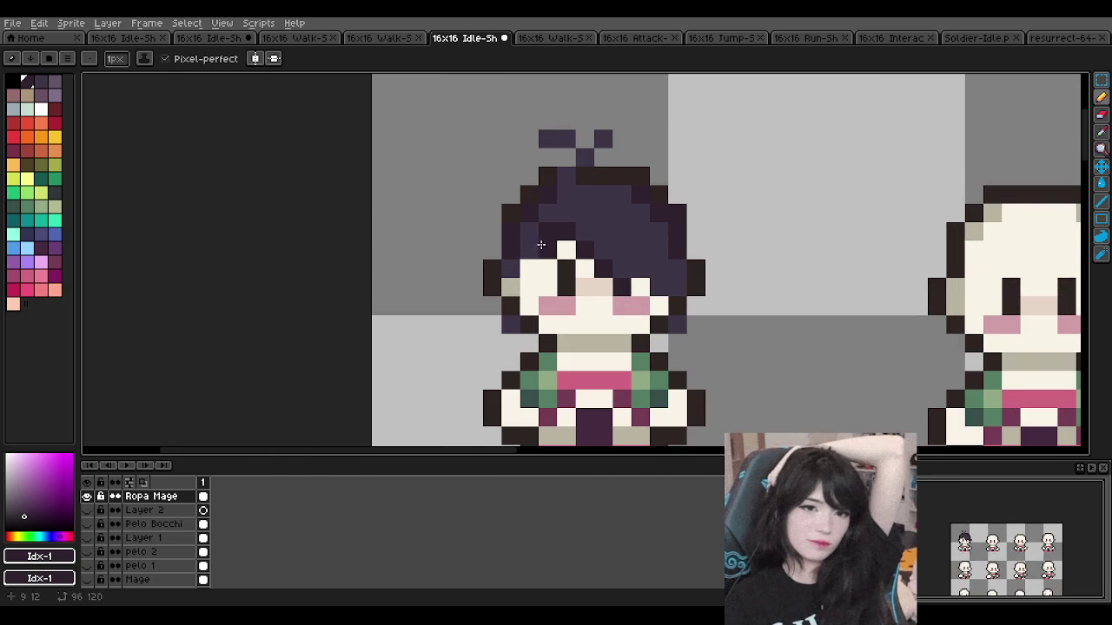
Step: Choose palette colour 3 as the drawing colour for hair highlights
key(b)
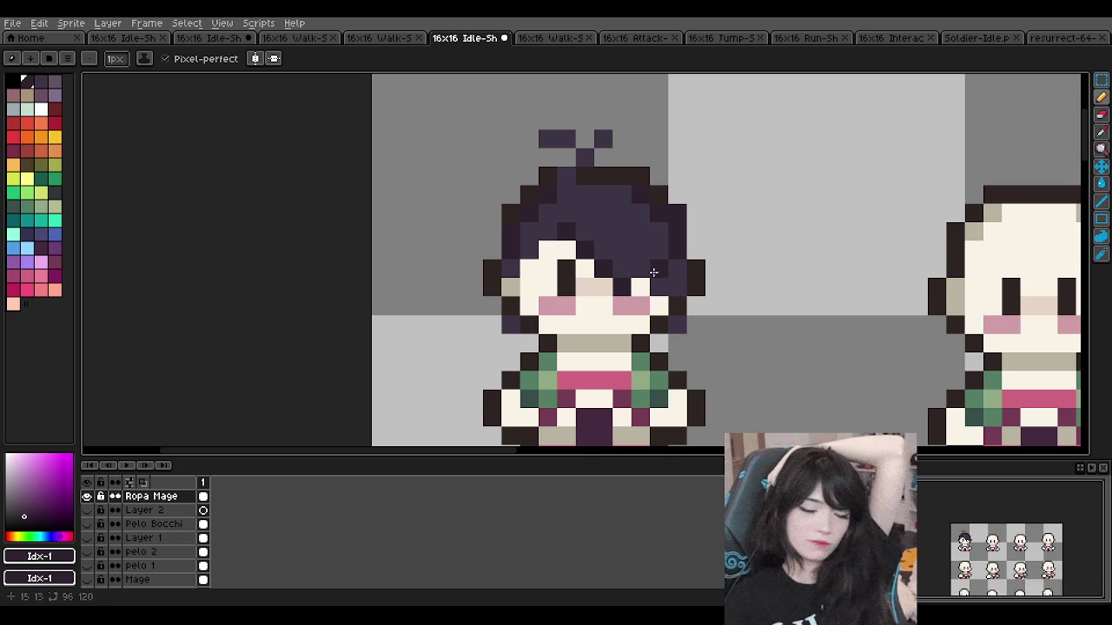
scroll(618, 217, down, 2)
scroll(617, 216, down, 1)
scroll(617, 217, up, 2)
scroll(617, 216, up, 1)
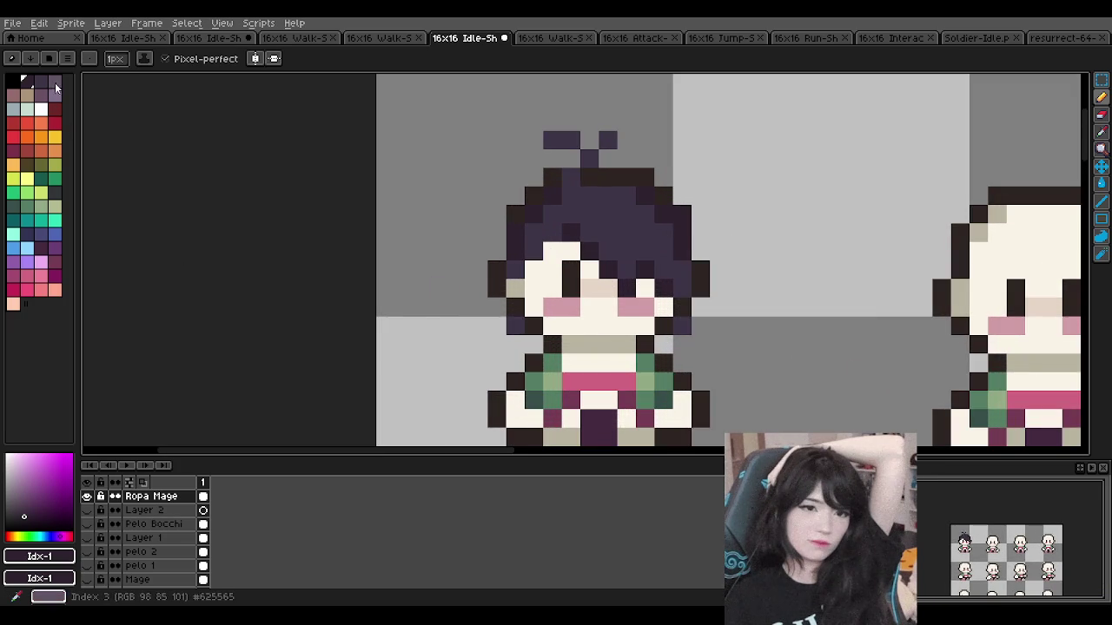
click(52, 84)
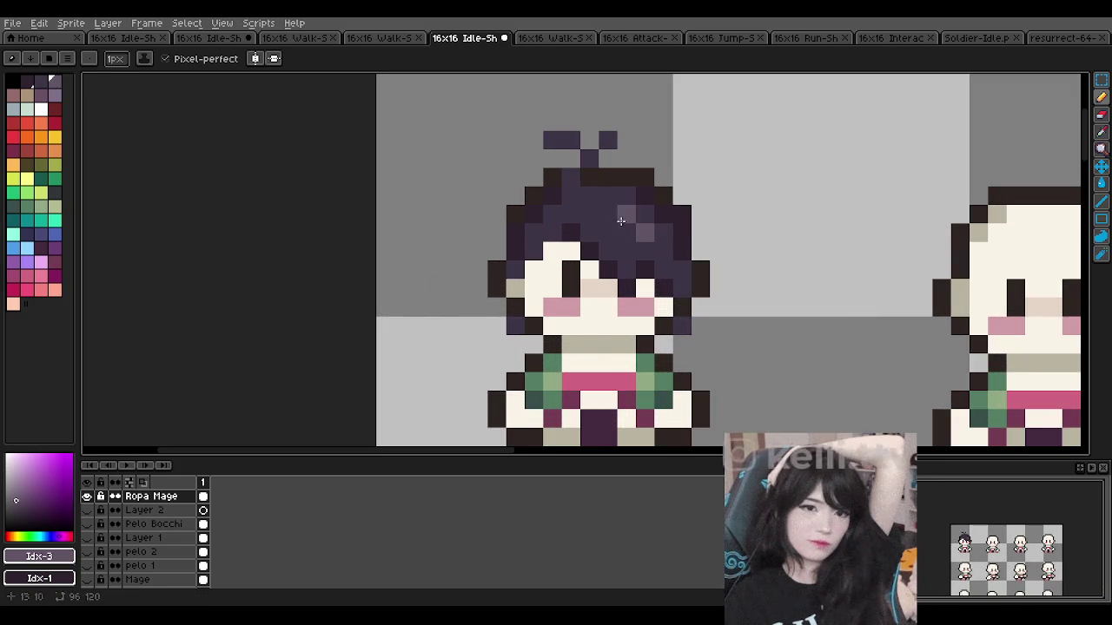
Step: Eyedrop the hair's greyish purple #625565 as the drawing colour
scroll(634, 231, down, 3)
scroll(608, 228, down, 1)
scroll(613, 228, up, 1)
scroll(613, 228, up, 4)
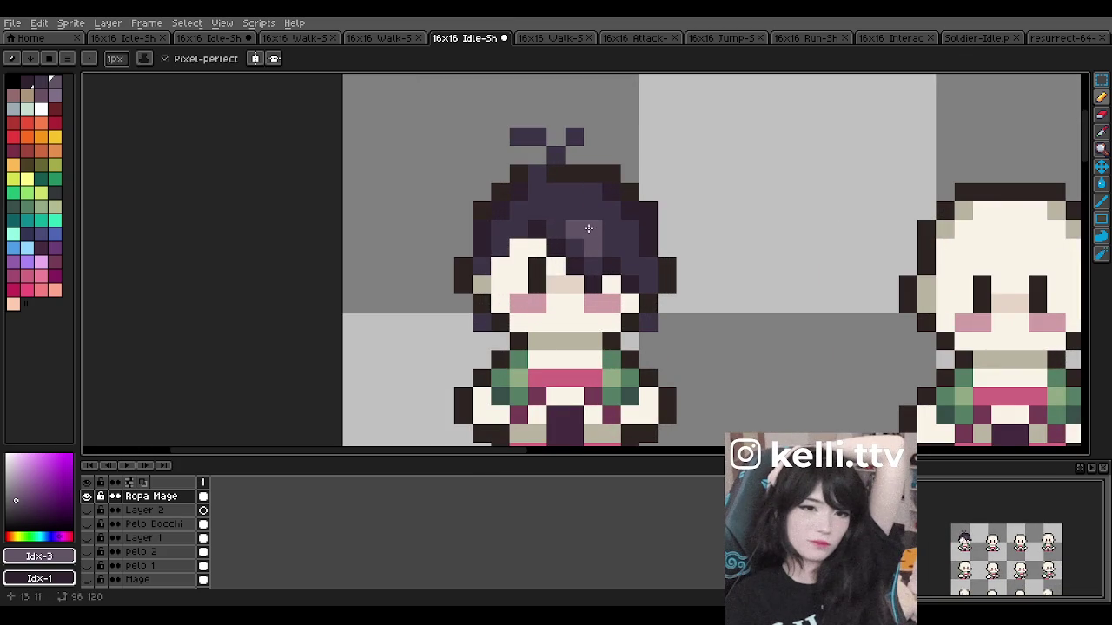
scroll(592, 210, down, 3)
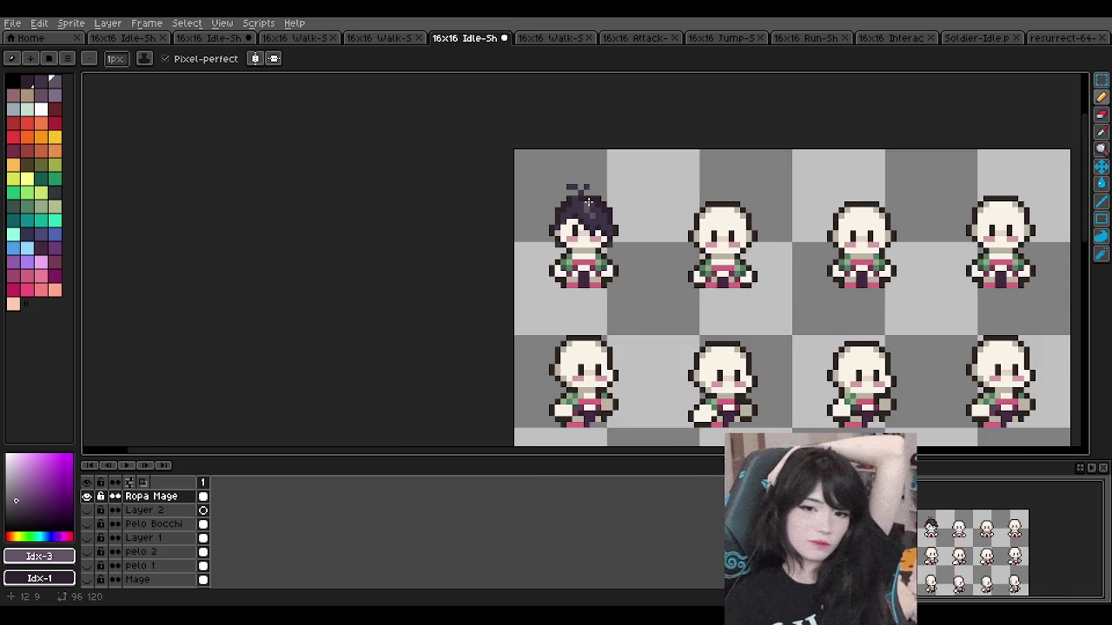
scroll(588, 202, up, 1)
scroll(588, 201, up, 2)
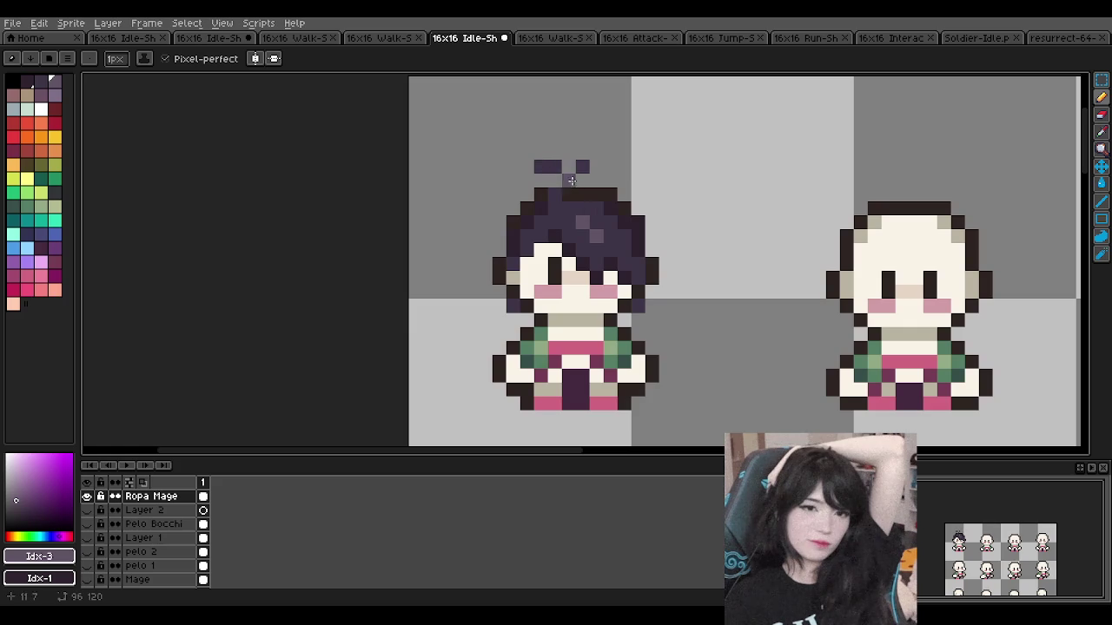
scroll(554, 155, up, 1)
scroll(553, 156, down, 1)
scroll(560, 165, up, 1)
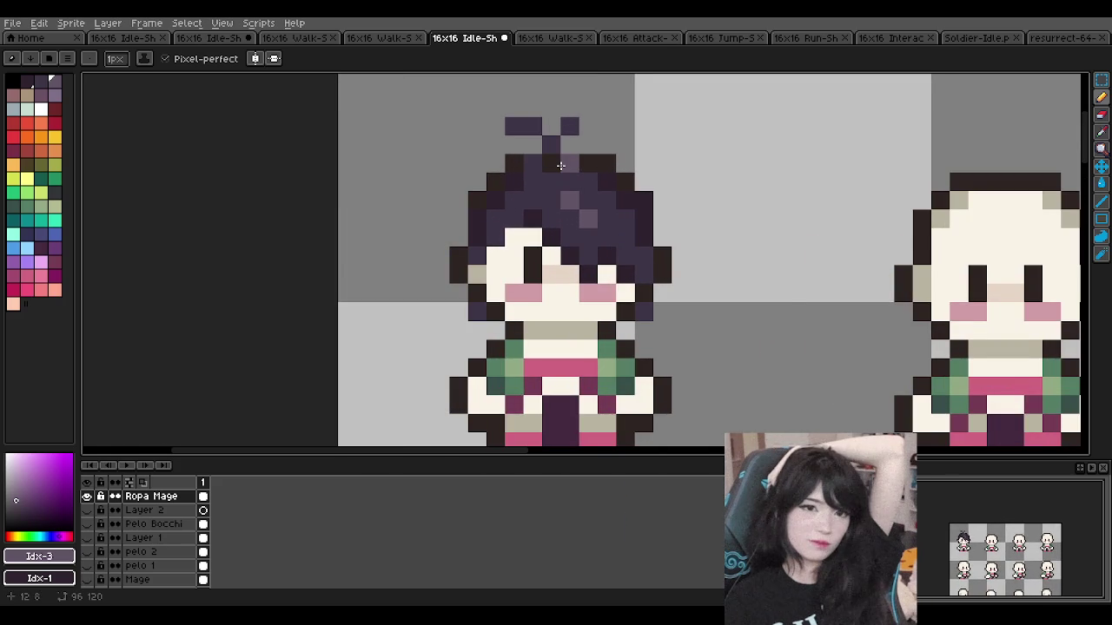
scroll(560, 165, down, 3)
scroll(559, 166, down, 1)
scroll(558, 168, down, 1)
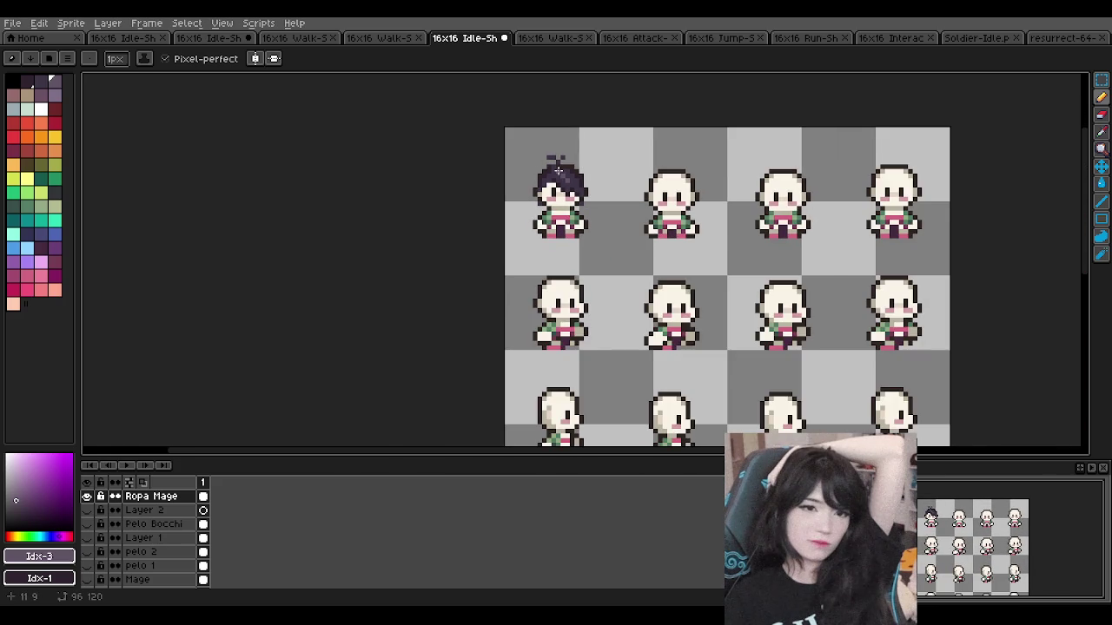
scroll(557, 170, up, 2)
scroll(558, 174, up, 1)
scroll(582, 164, down, 1)
scroll(584, 165, up, 1)
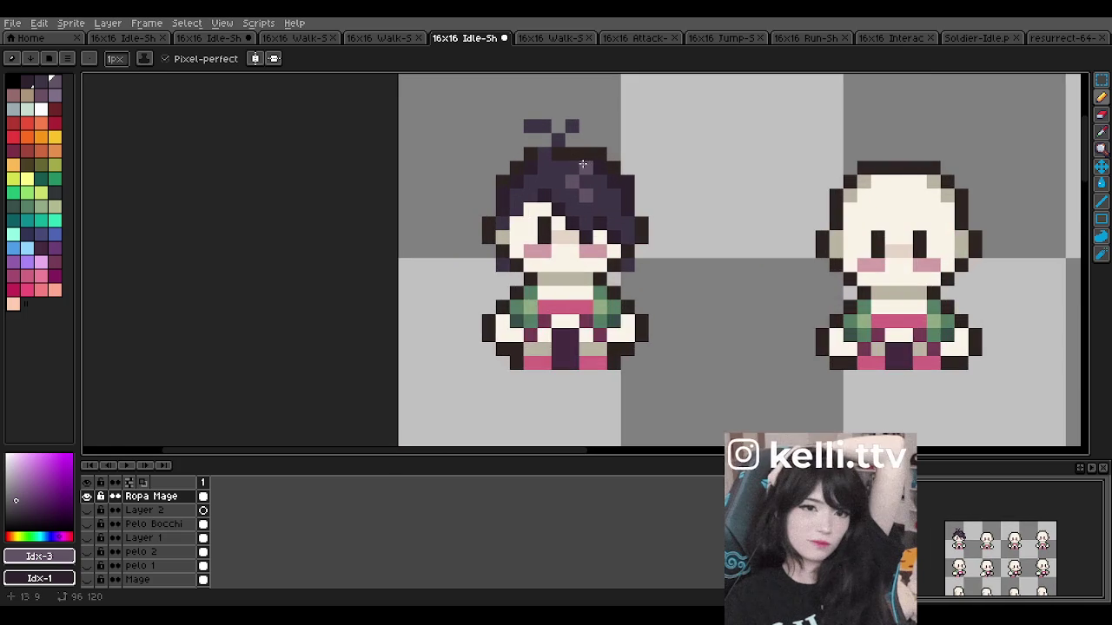
scroll(587, 167, up, 1)
scroll(589, 168, down, 1)
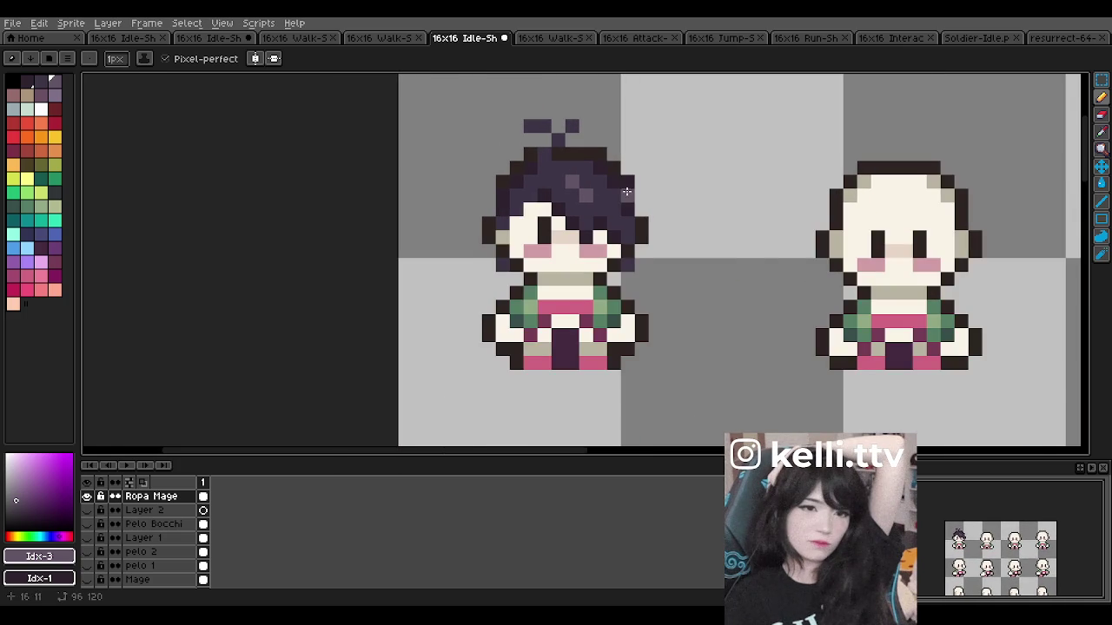
scroll(632, 192, down, 1)
scroll(647, 194, up, 1)
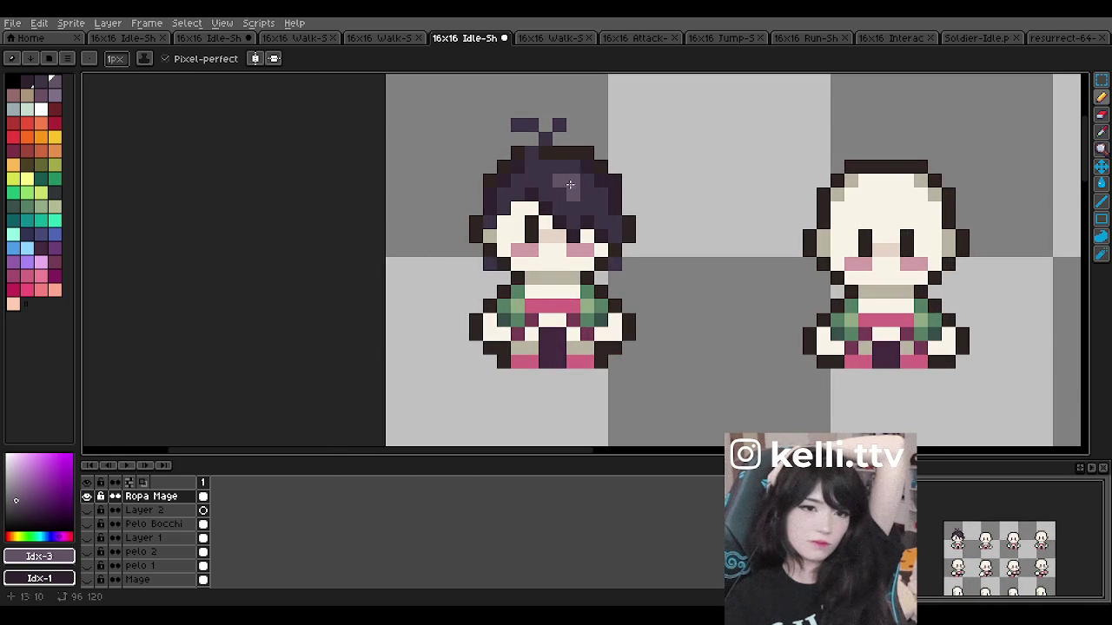
scroll(573, 204, down, 1)
scroll(590, 209, up, 1)
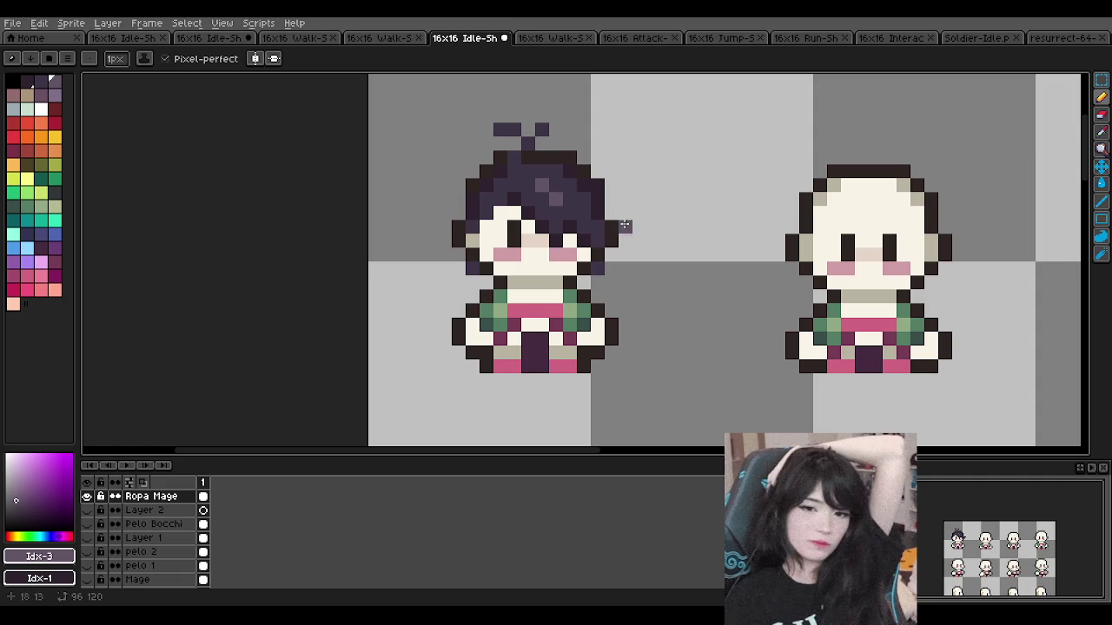
alt+click(554, 181)
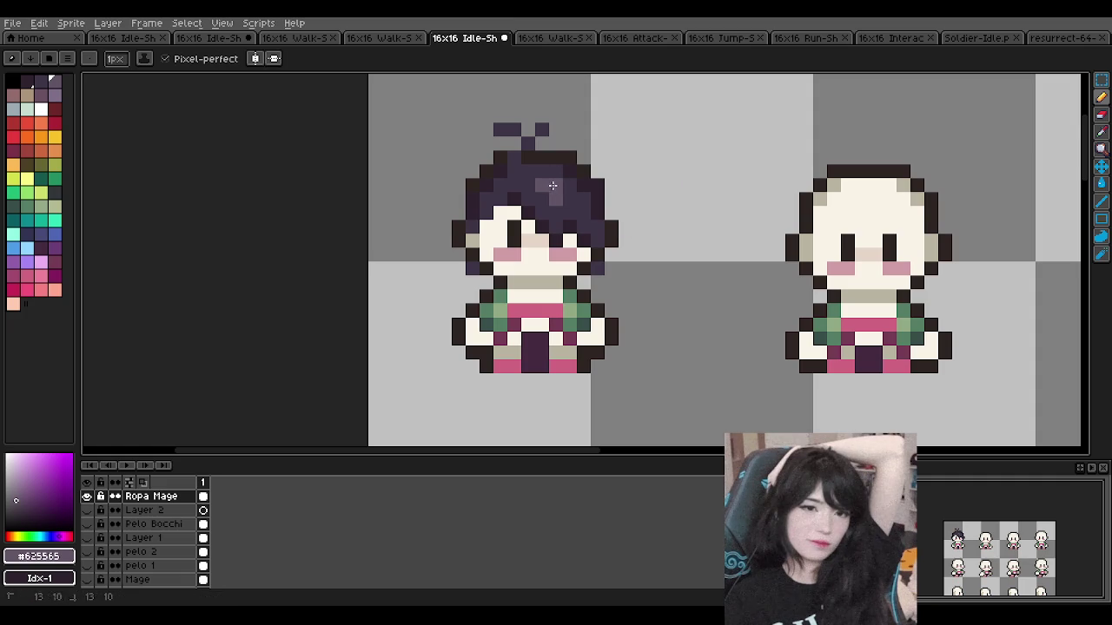
Step: Undo the last pencil stroke on the first idle sprite
scroll(619, 206, down, 3)
scroll(619, 205, down, 2)
scroll(618, 195, up, 1)
key(ctrl+z)
scroll(619, 185, down, 1)
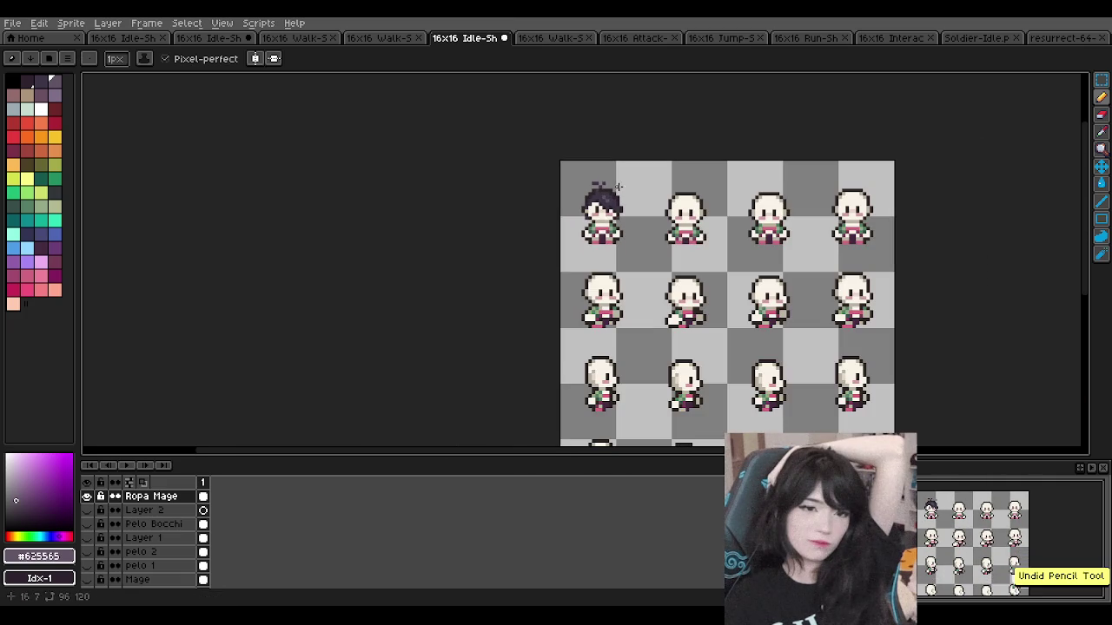
scroll(618, 185, up, 2)
scroll(619, 185, down, 1)
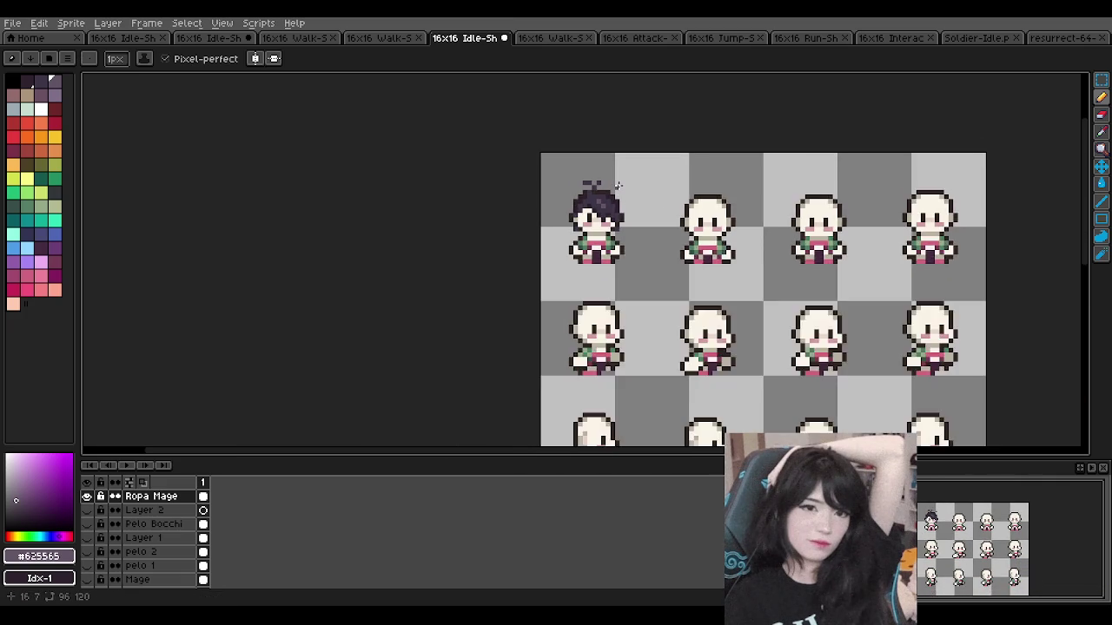
scroll(617, 186, up, 2)
scroll(621, 188, down, 2)
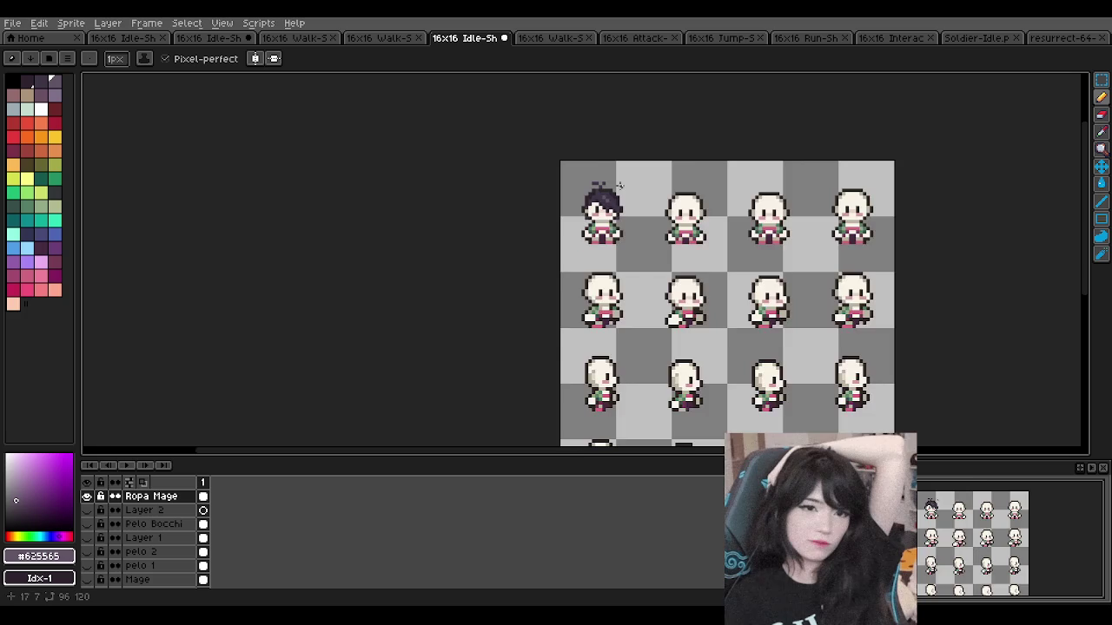
scroll(632, 183, up, 1)
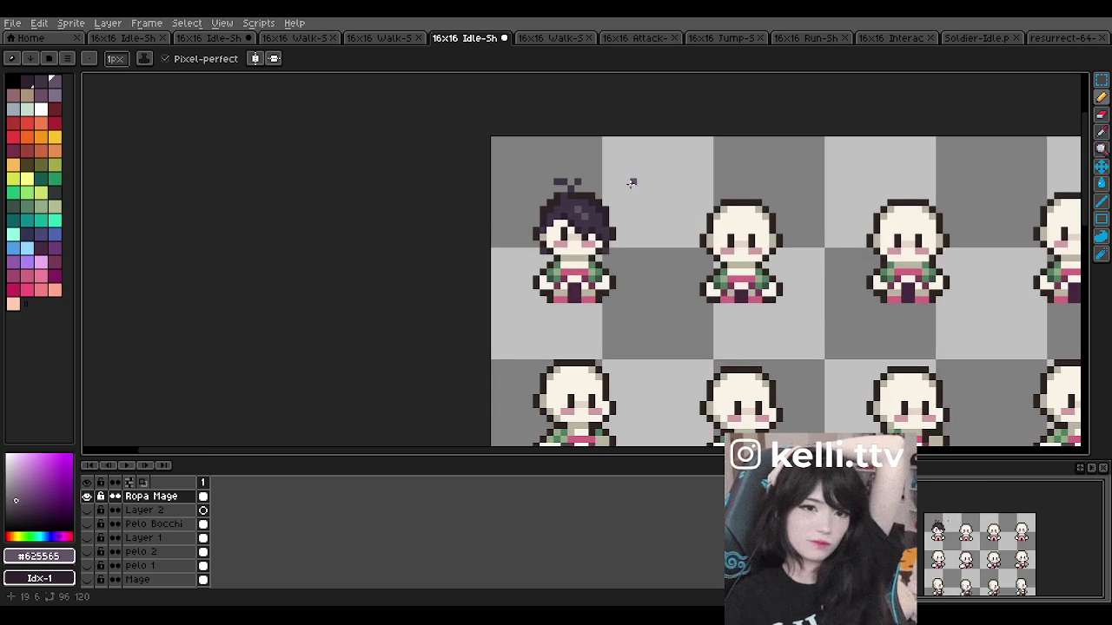
scroll(632, 182, down, 2)
scroll(601, 323, up, 1)
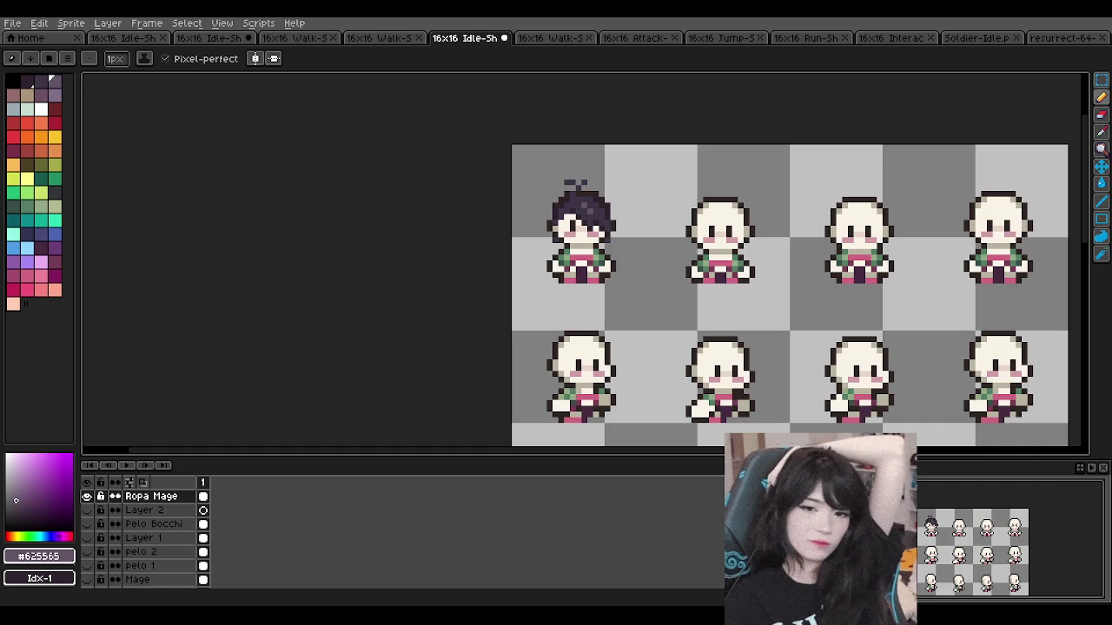
scroll(400, 357, down, 2)
scroll(400, 358, down, 1)
scroll(399, 358, up, 3)
Step: Toggle the Ropa Mage layer's visibility to compare the first sprite's hair
click(87, 496)
click(86, 496)
click(87, 496)
click(87, 496)
scroll(557, 257, up, 1)
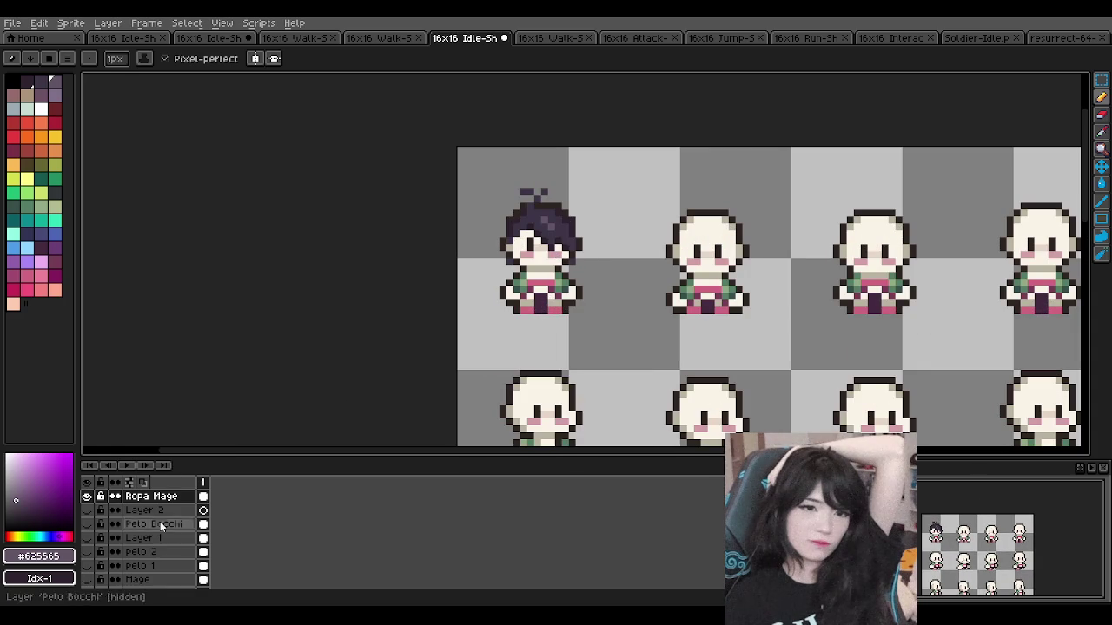
click(87, 496)
click(87, 496)
click(85, 497)
click(85, 497)
click(86, 496)
click(86, 496)
scroll(521, 260, down, 1)
scroll(360, 179, up, 2)
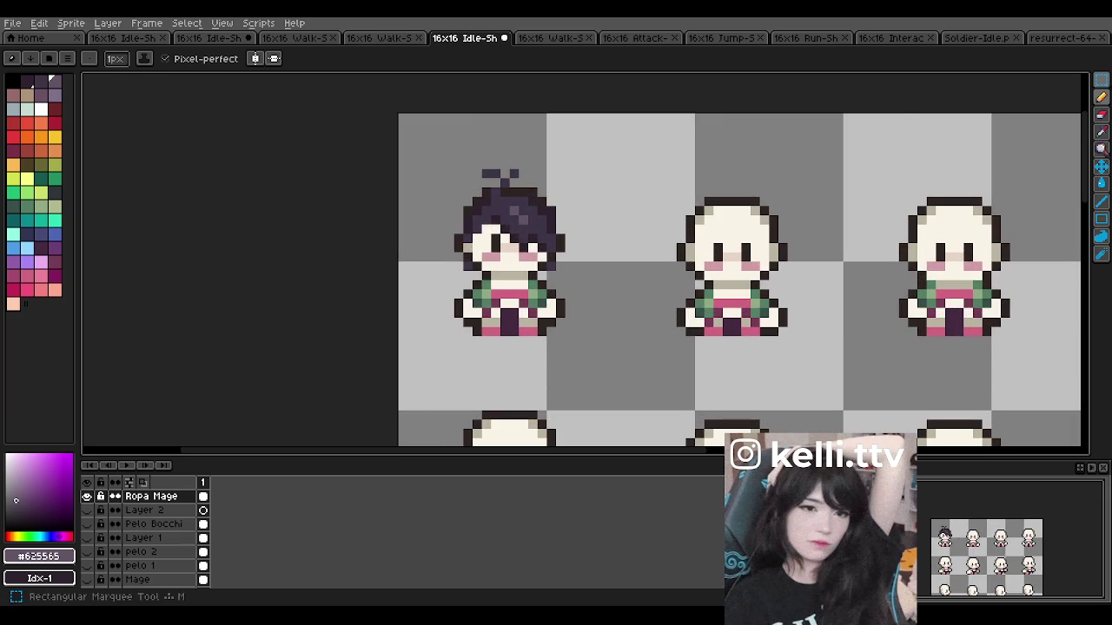
Step: Marquee-select the first sprite's head and paste its purple hair onto Layer 2
key(m)
drag(432, 148, 595, 283)
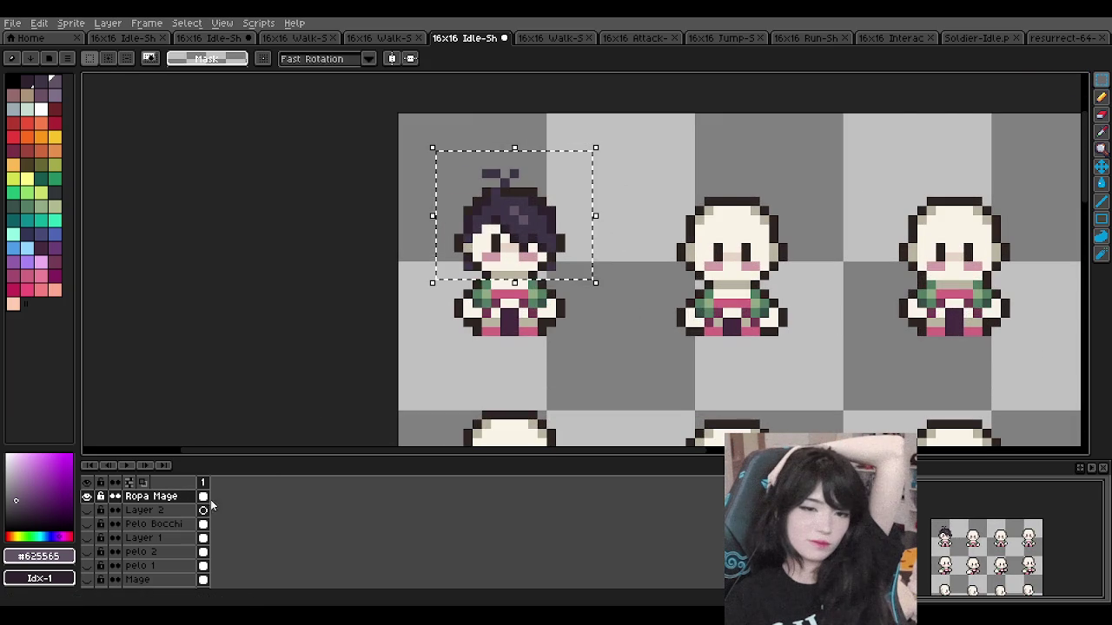
click(86, 511)
key(minus)
key(minus)
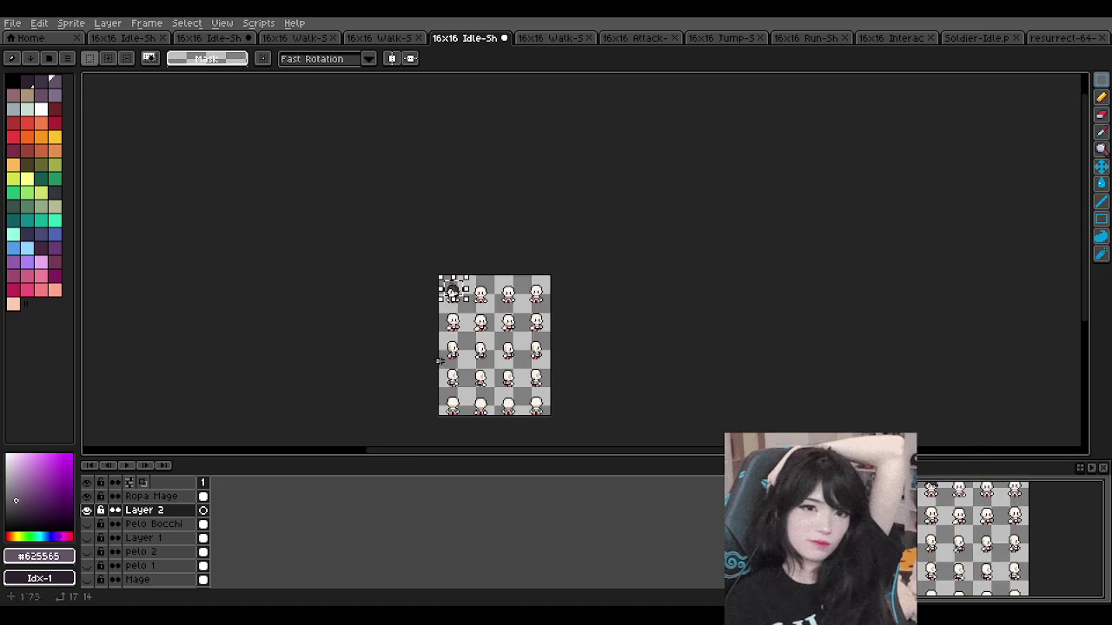
click(90, 496)
scroll(445, 296, down, 1)
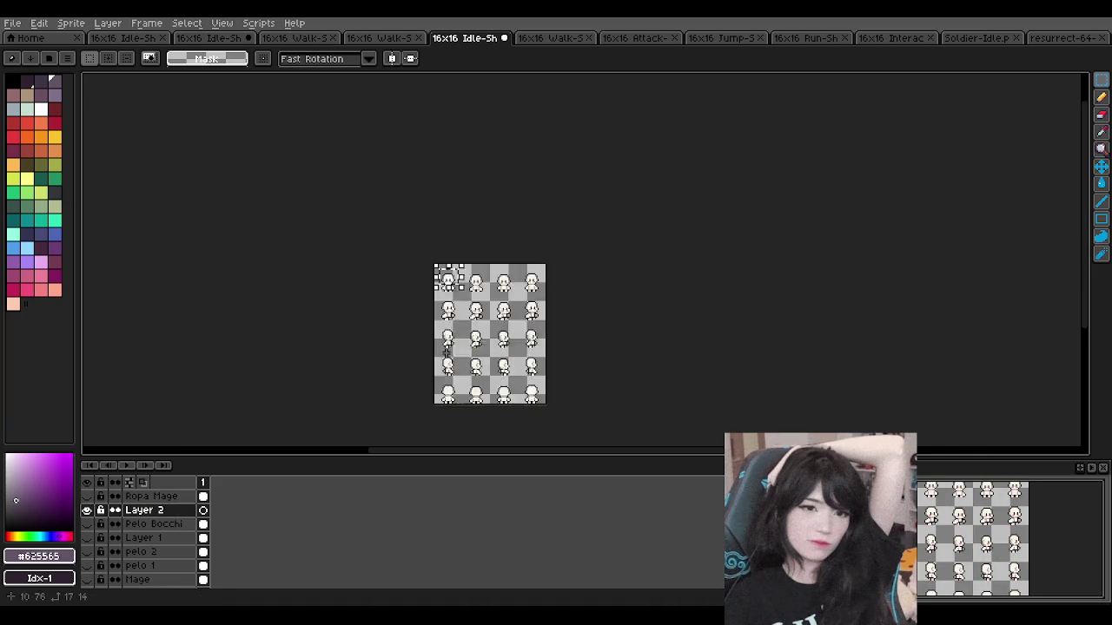
scroll(444, 295, up, 5)
scroll(444, 295, up, 1)
key(ctrl+v)
scroll(444, 295, down, 1)
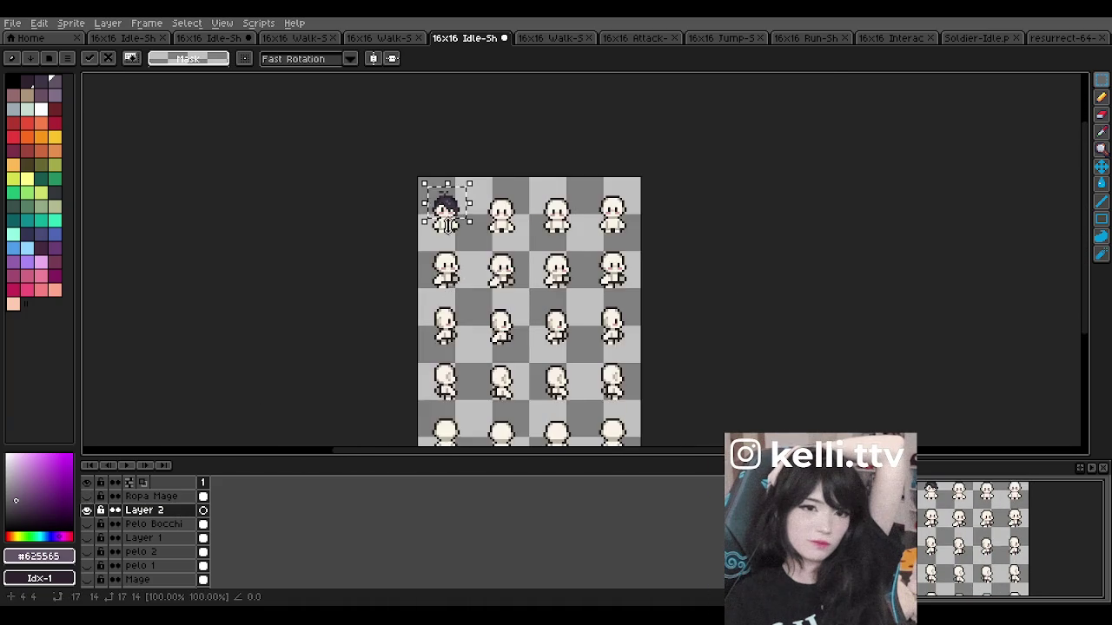
scroll(426, 260, up, 3)
scroll(405, 239, up, 1)
scroll(405, 239, up, 1)
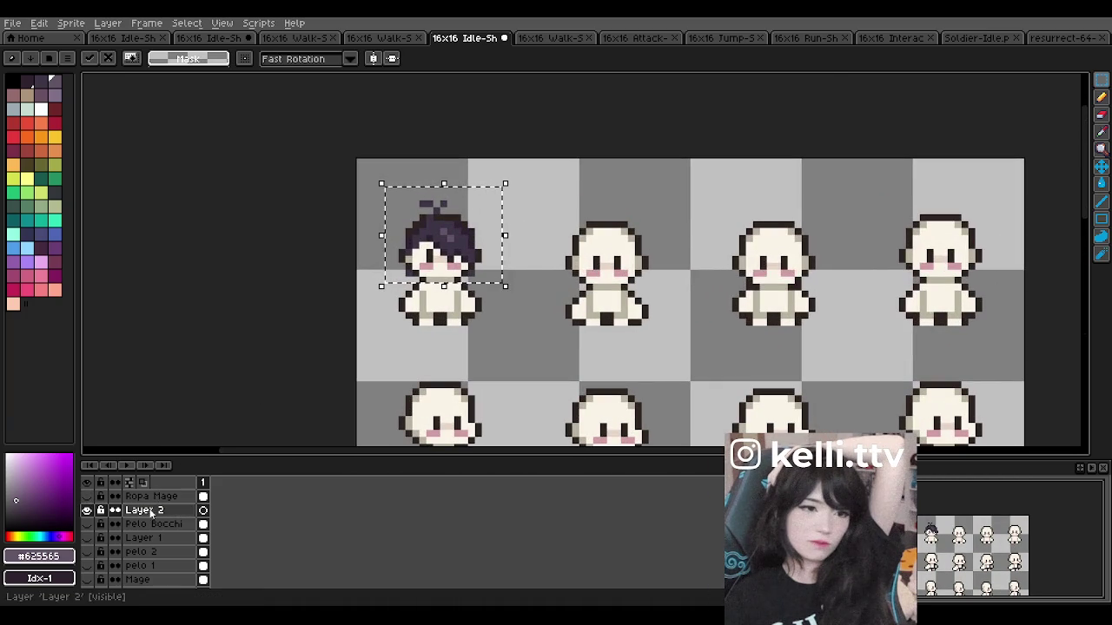
click(298, 336)
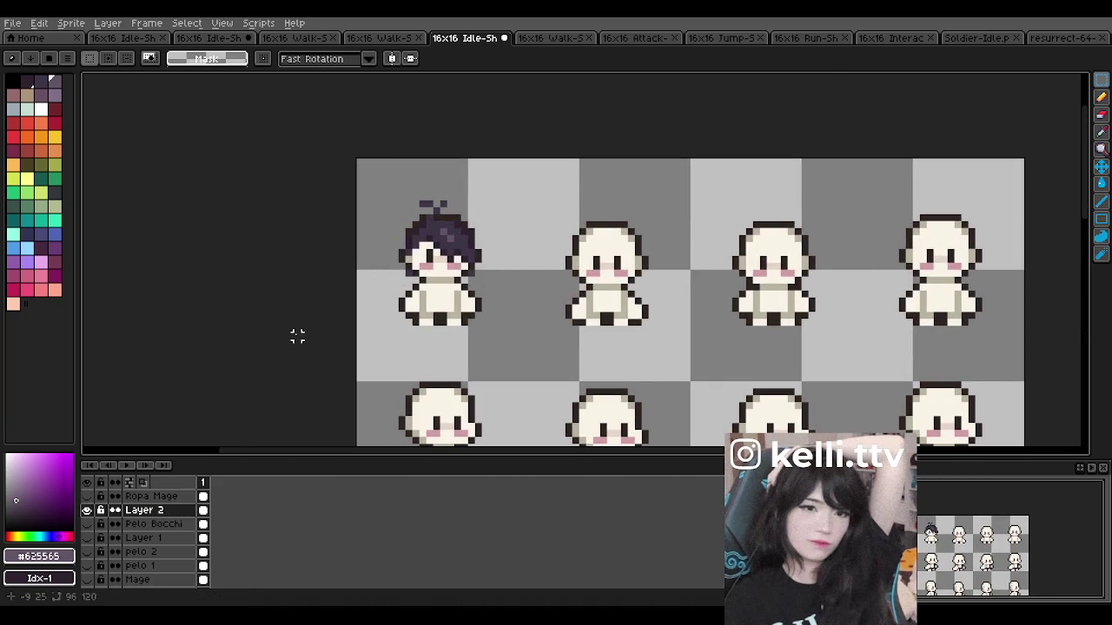
Step: Show the Ropa Mage layer again, undoing its accidental deletion
click(148, 496)
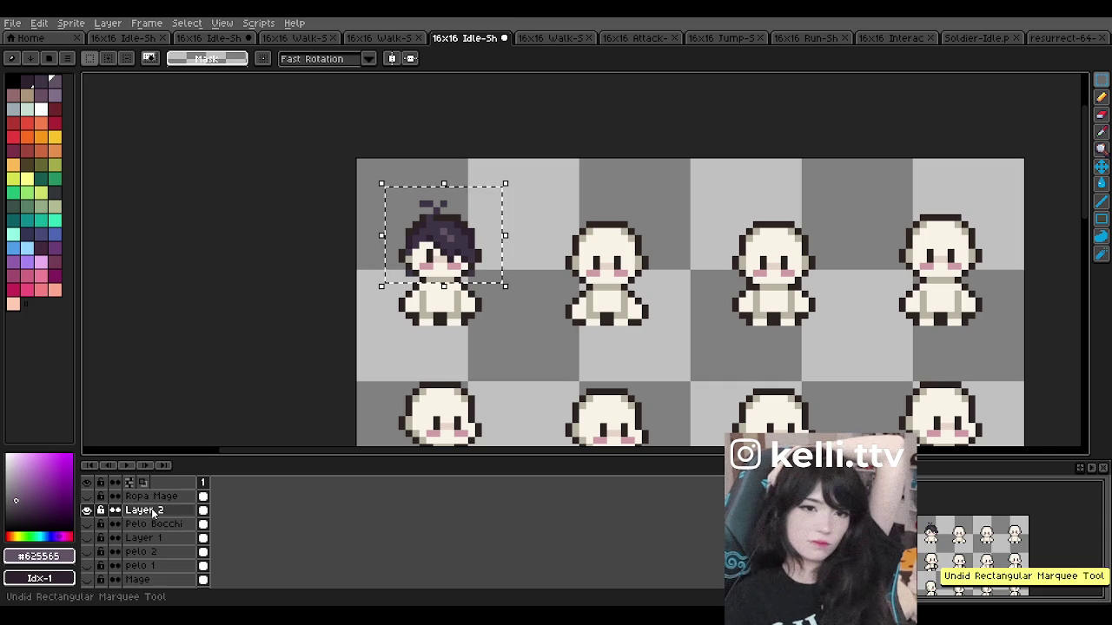
double_click(126, 497)
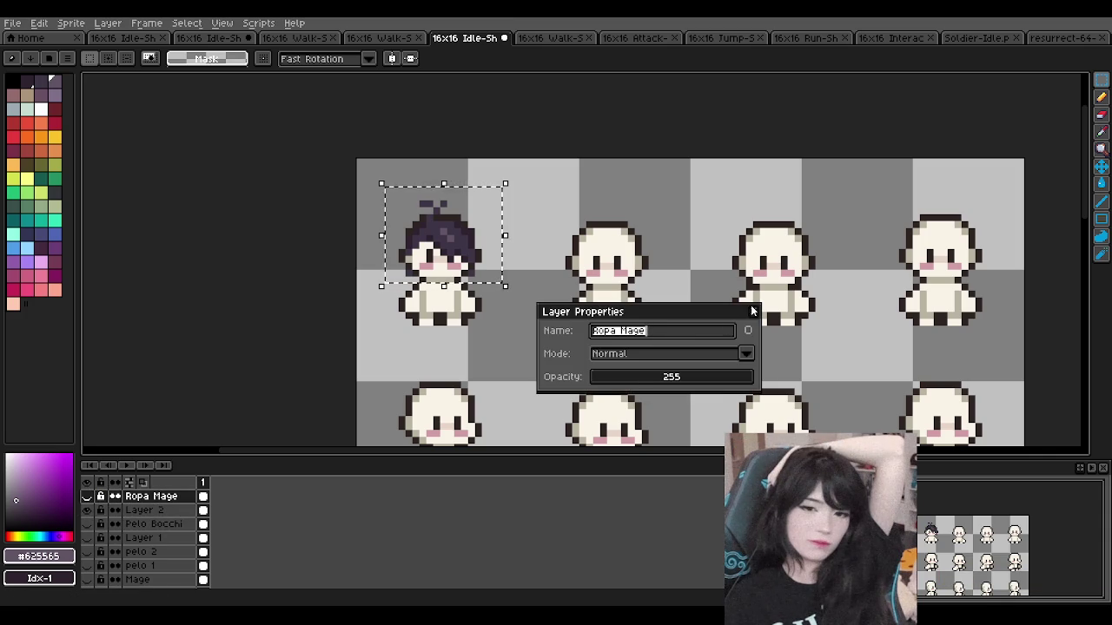
click(752, 310)
click(87, 496)
double_click(152, 496)
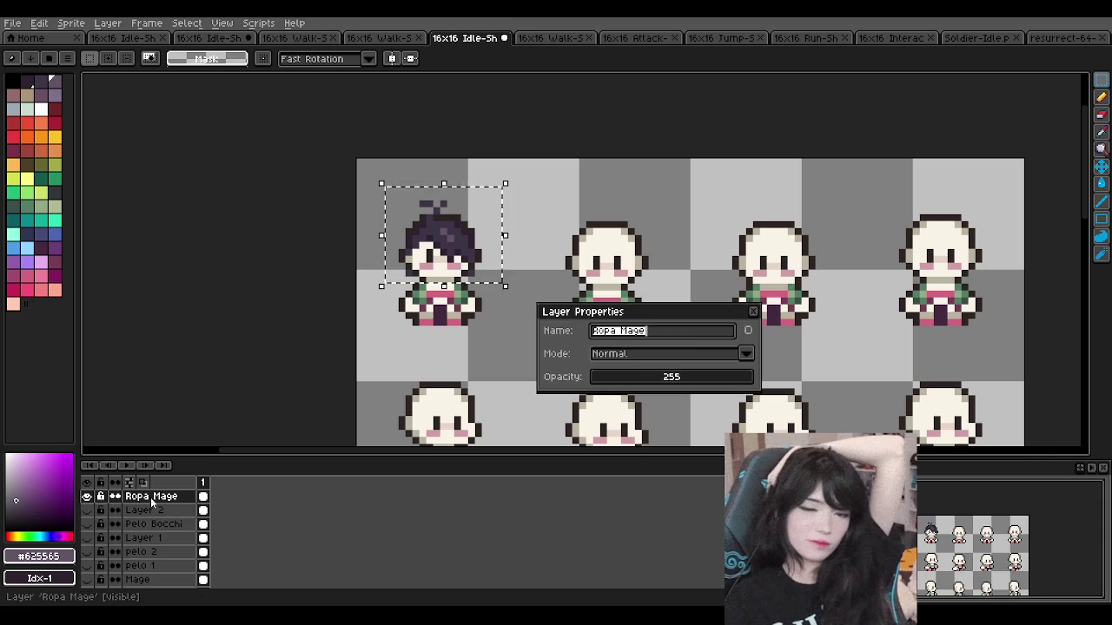
click(752, 310)
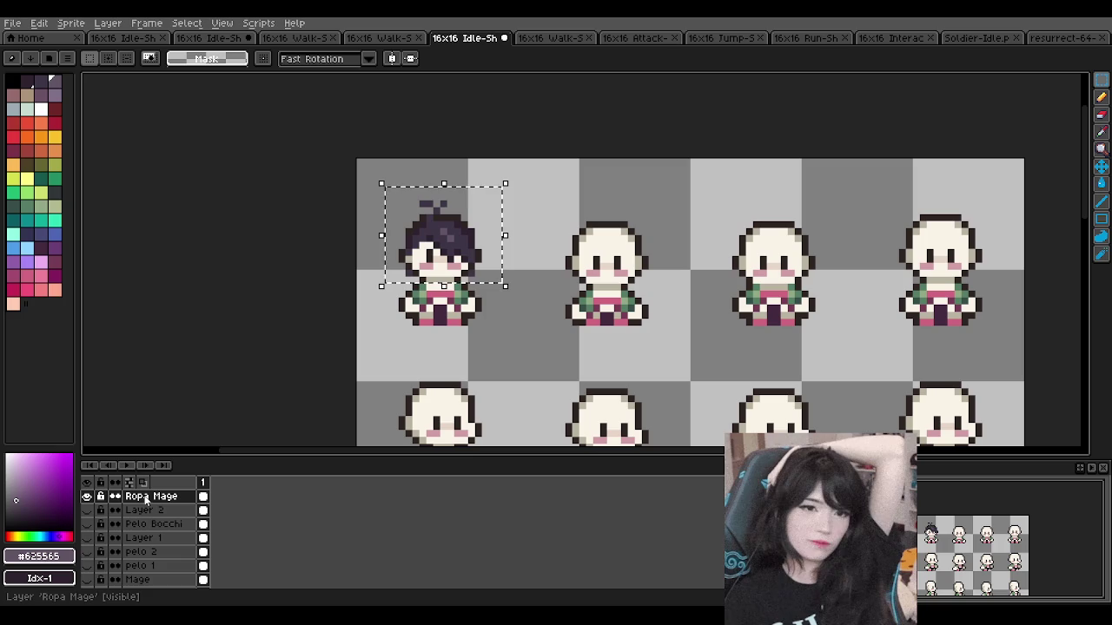
key(Delete)
key(ctrl+z)
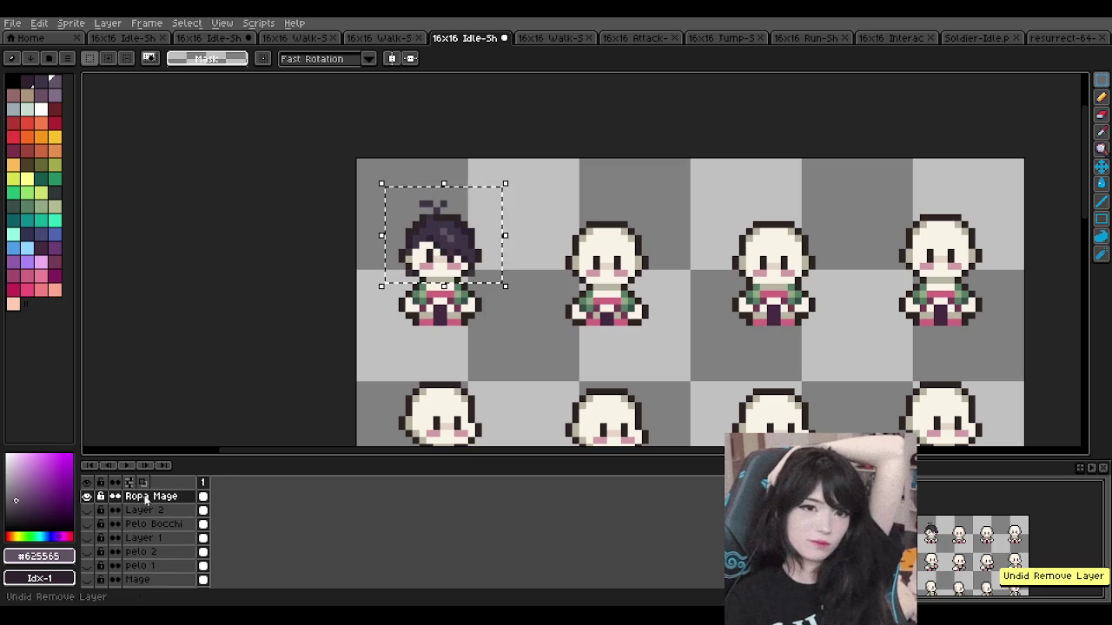
Step: Erase the first sprite's hair from the Ropa Mage layer
key(b)
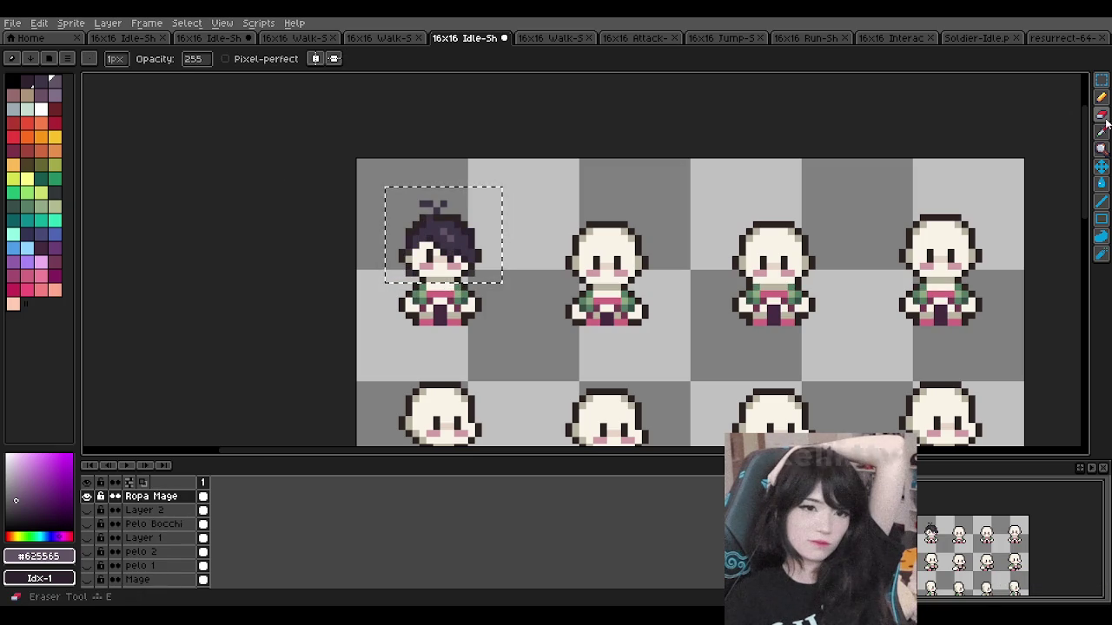
scroll(381, 288, up, 1)
mouse_move(380, 287)
mouse_down()
mouse_move(427, 257)
mouse_move(435, 222)
mouse_move(416, 208)
mouse_move(399, 213)
mouse_move(491, 233)
mouse_move(483, 263)
mouse_move(510, 260)
mouse_up()
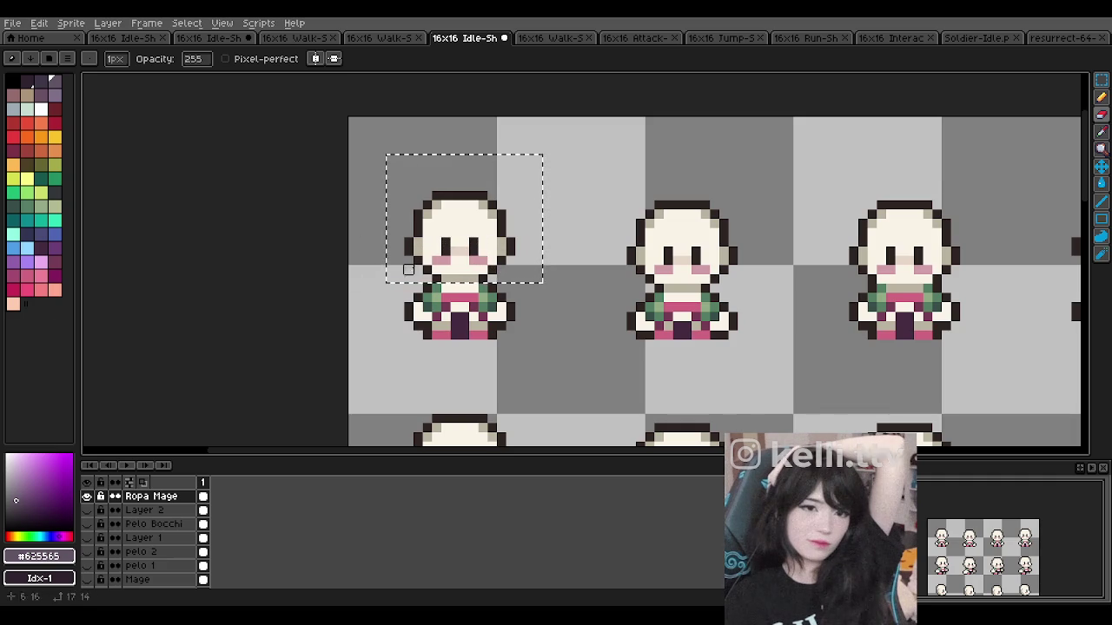
Step: Zoom around the sprite sheet and make Layer 4 visible on the first sprite
key(m)
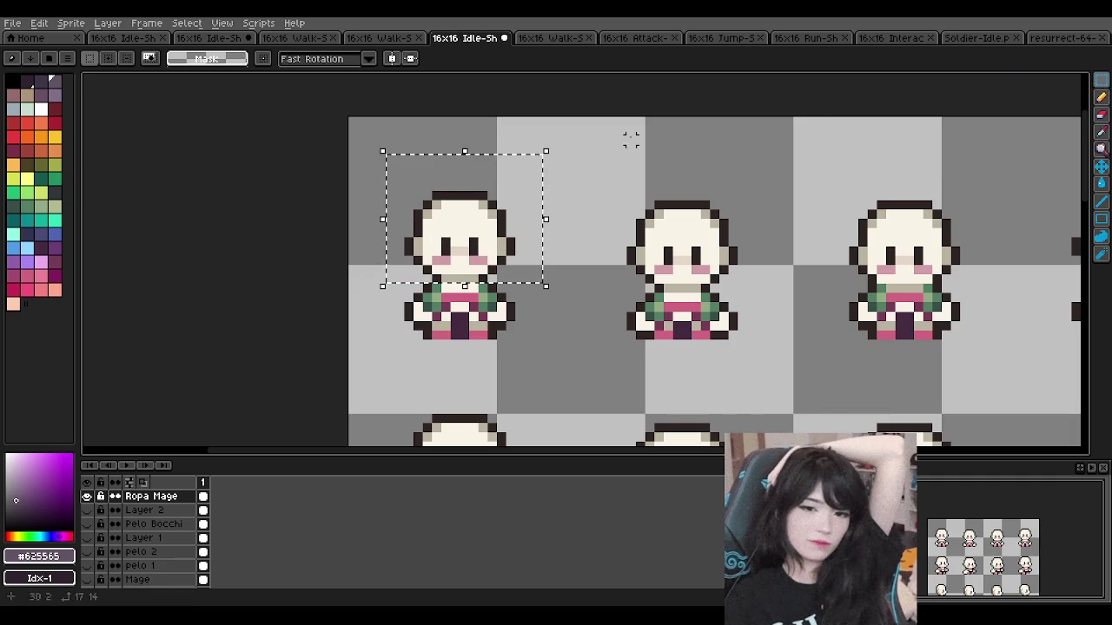
scroll(607, 199, down, 2)
scroll(539, 225, down, 3)
scroll(548, 251, up, 1)
scroll(544, 254, down, 1)
scroll(531, 251, up, 1)
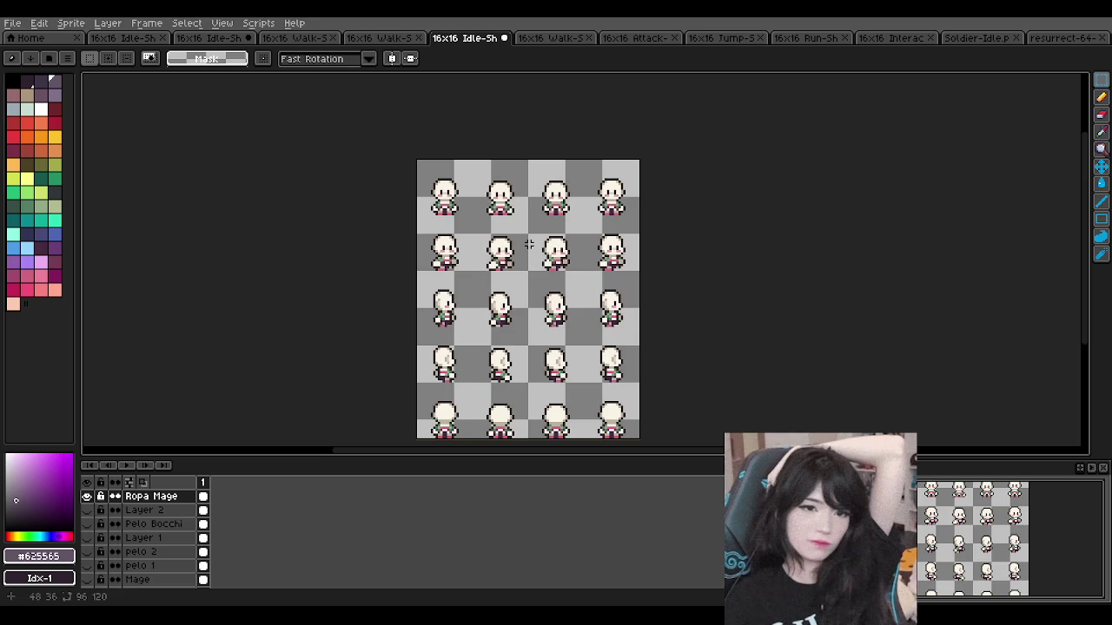
scroll(529, 241, down, 3)
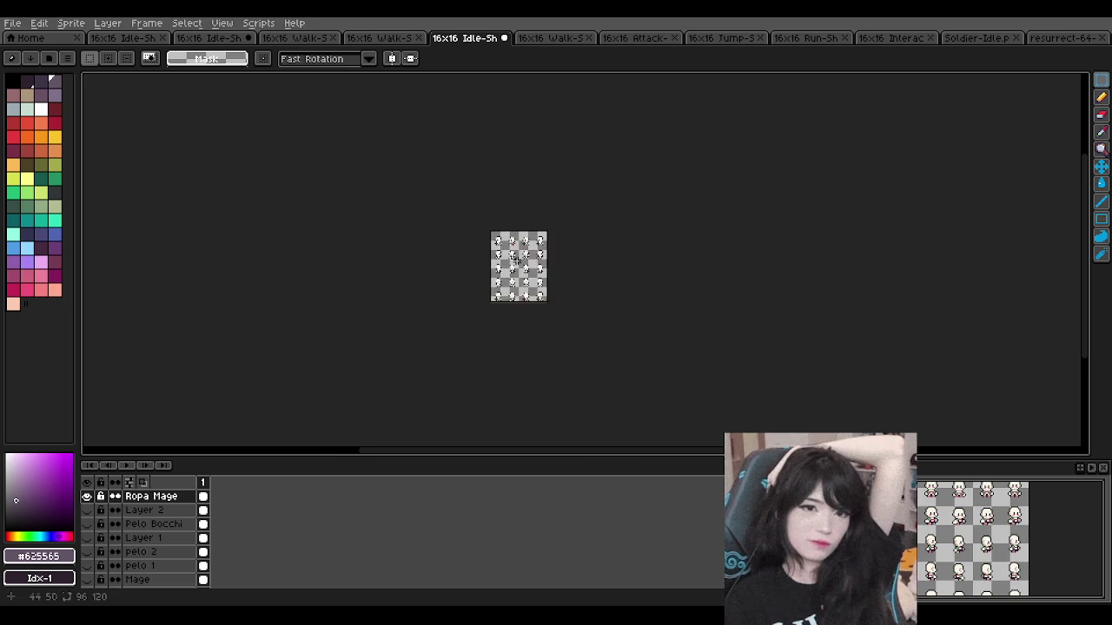
scroll(521, 252, up, 5)
scroll(516, 252, down, 2)
scroll(491, 151, up, 2)
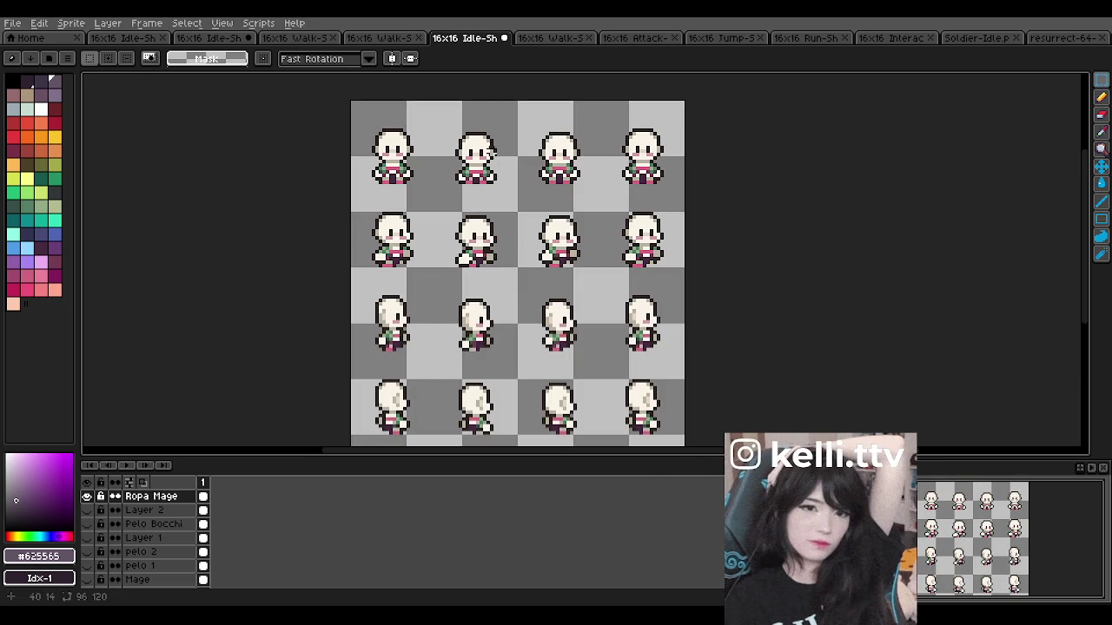
scroll(490, 151, down, 2)
scroll(447, 167, up, 2)
scroll(352, 122, up, 2)
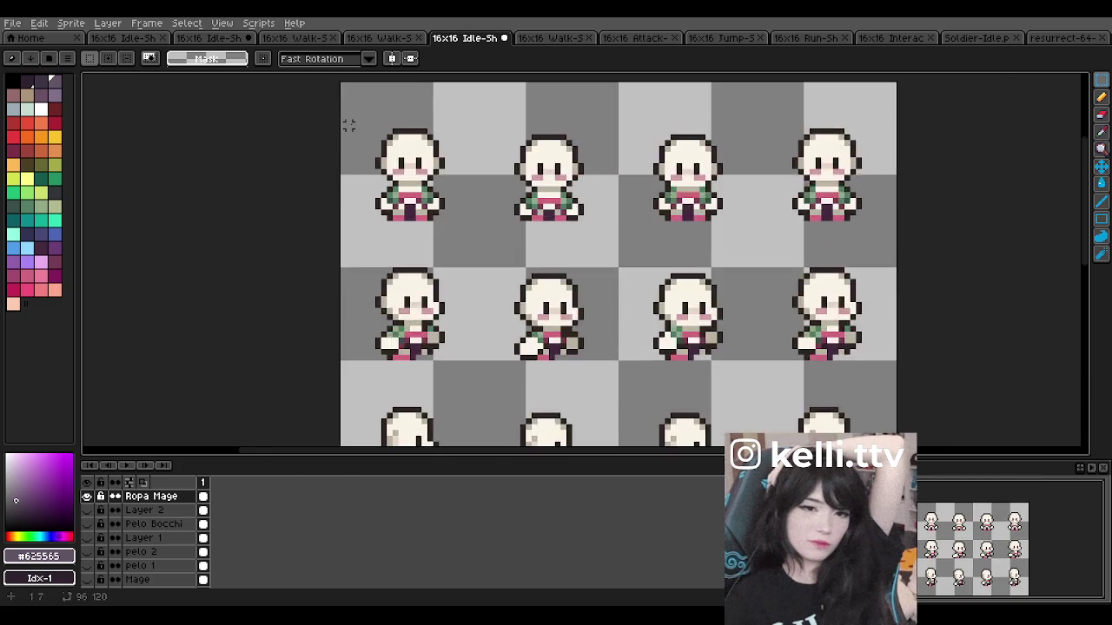
scroll(388, 121, up, 1)
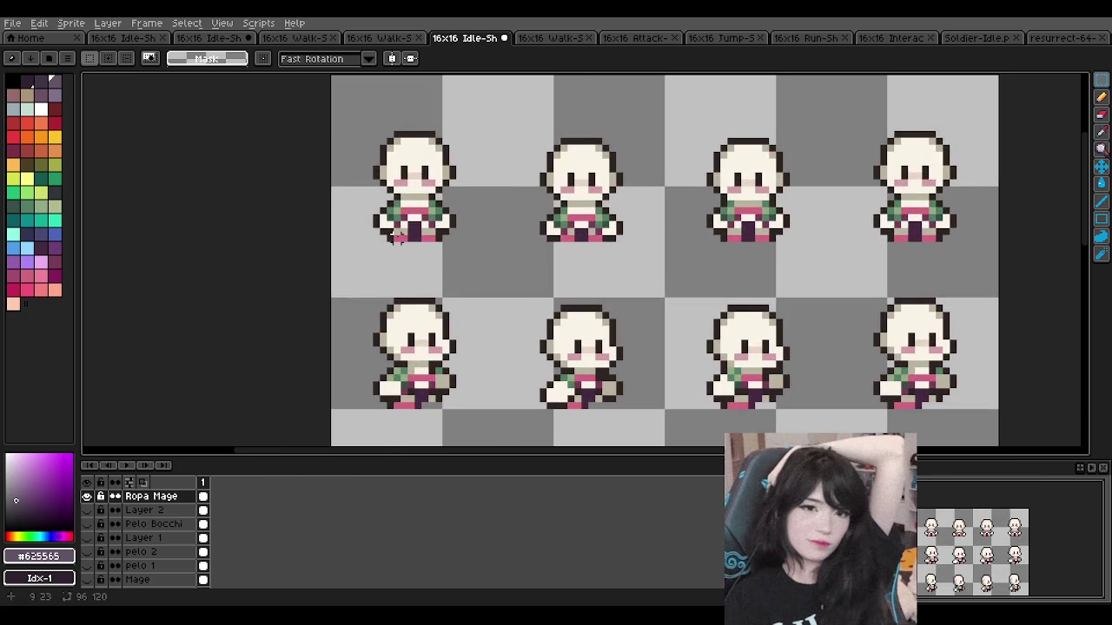
scroll(395, 239, down, 4)
scroll(404, 237, down, 2)
scroll(426, 257, up, 2)
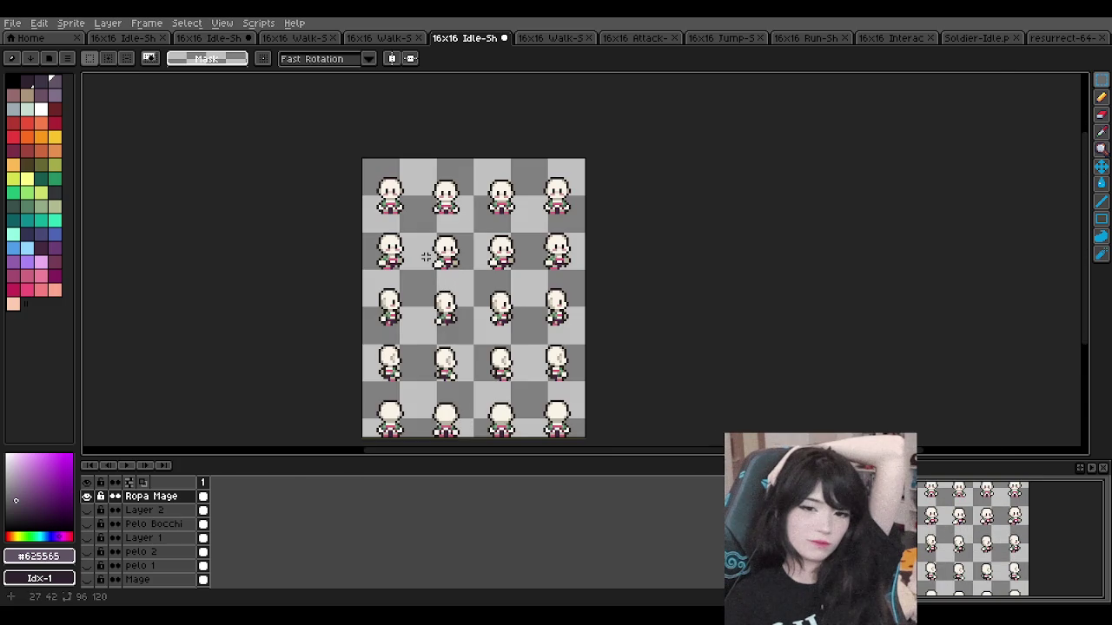
scroll(413, 181, up, 1)
scroll(412, 180, up, 1)
scroll(430, 189, down, 1)
scroll(432, 196, up, 1)
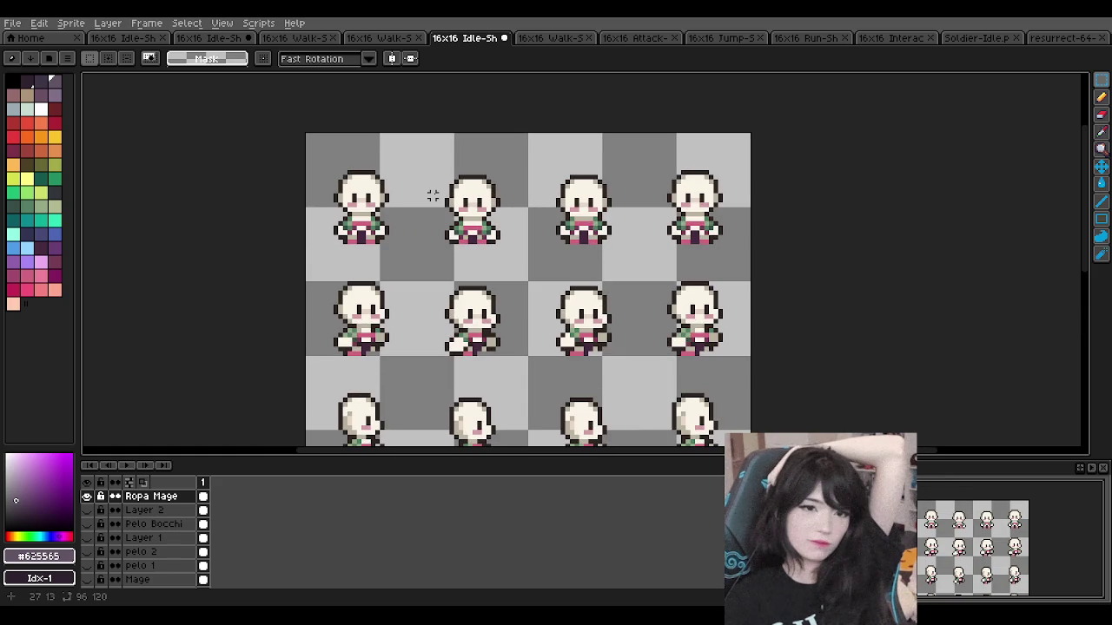
scroll(432, 195, down, 1)
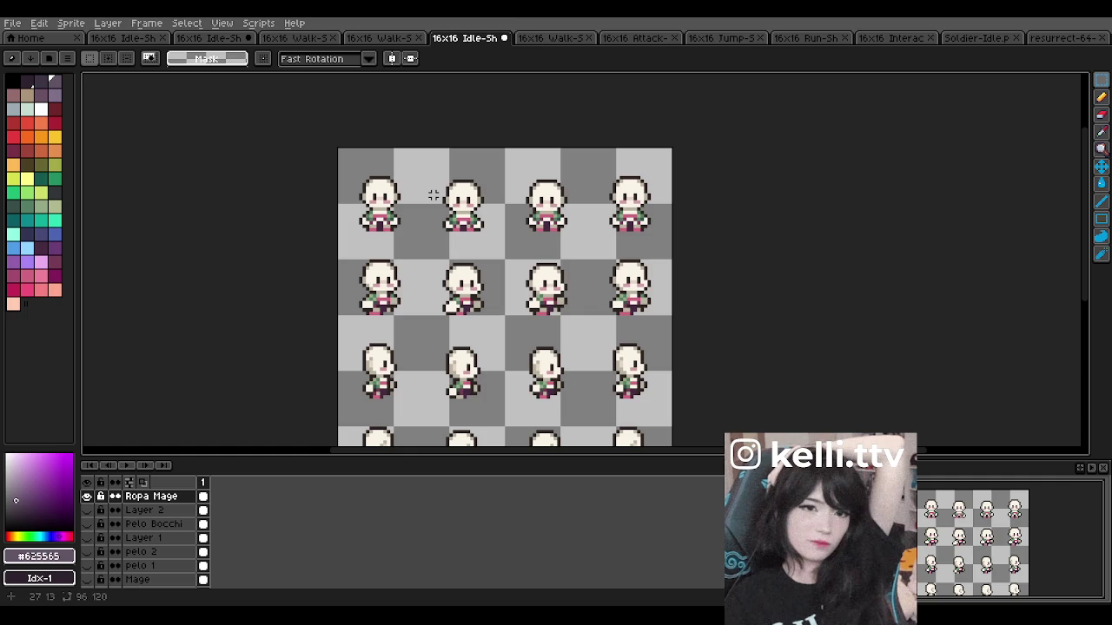
scroll(440, 188, down, 3)
scroll(426, 162, up, 3)
scroll(404, 142, up, 1)
scroll(418, 129, down, 2)
scroll(418, 129, up, 1)
scroll(408, 139, up, 1)
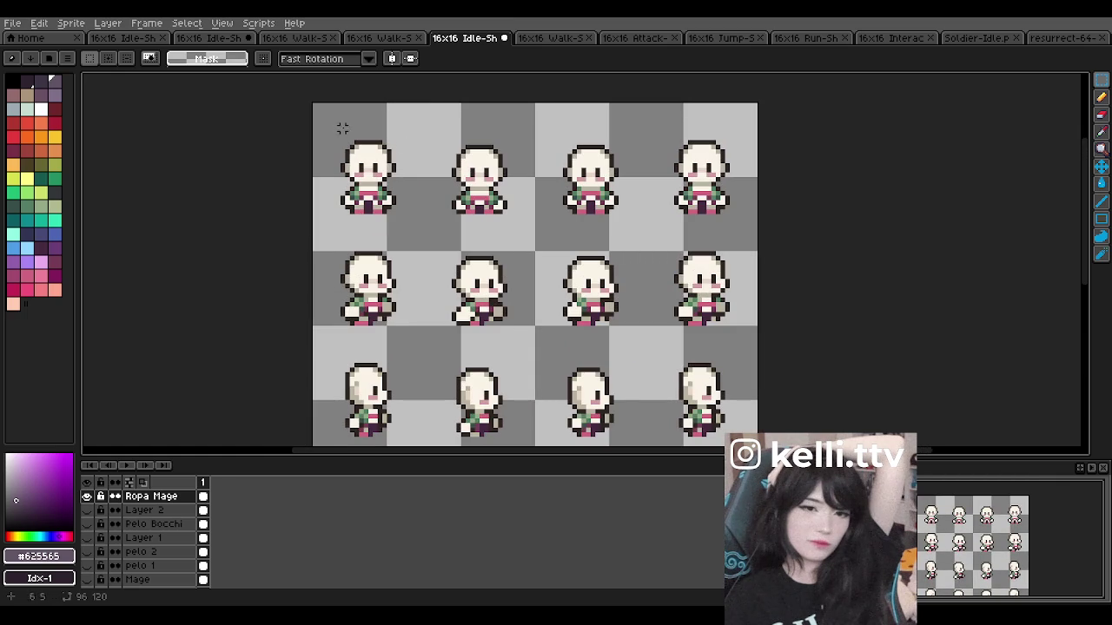
scroll(154, 569, down, 5)
click(85, 510)
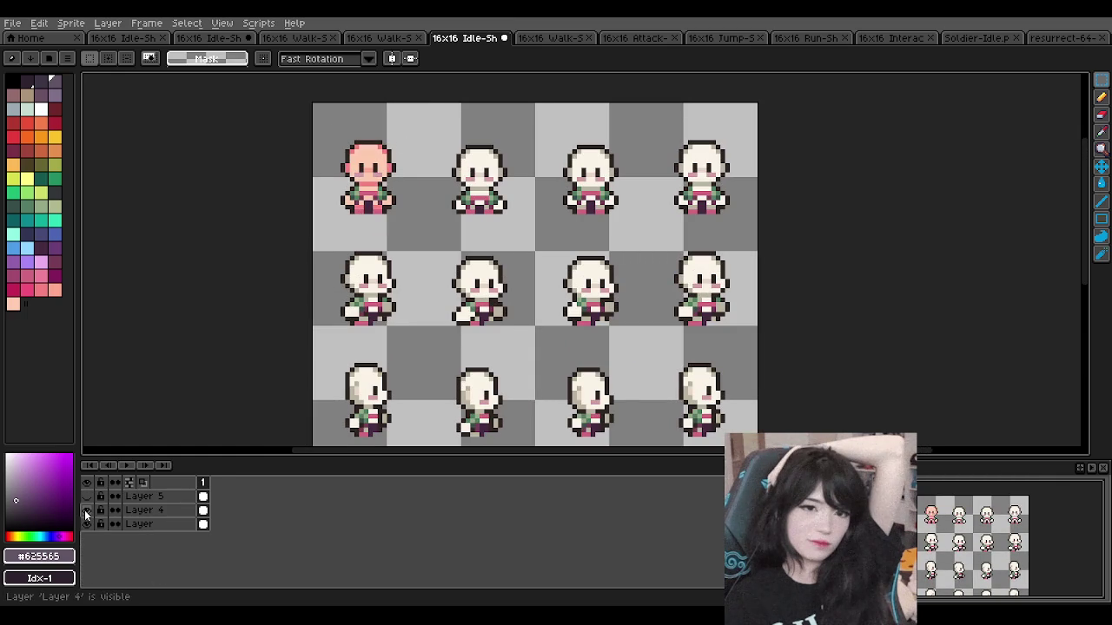
Step: Hide Layer 4, briefly preview Layer 5 and the sheet without Ropa Mage
click(84, 510)
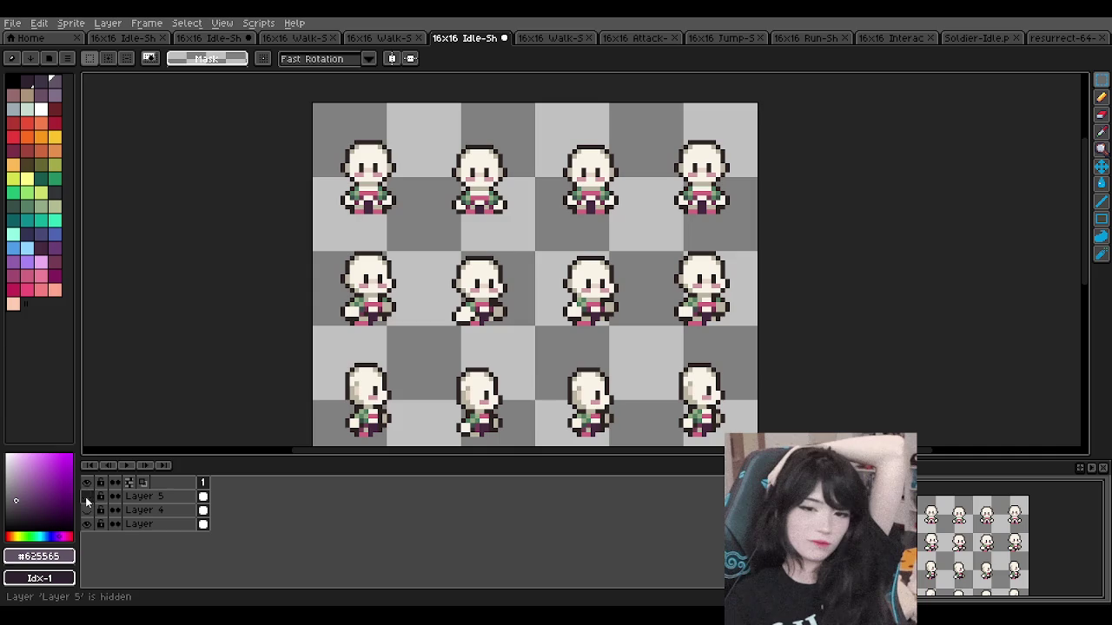
click(85, 497)
click(85, 497)
scroll(424, 208, down, 1)
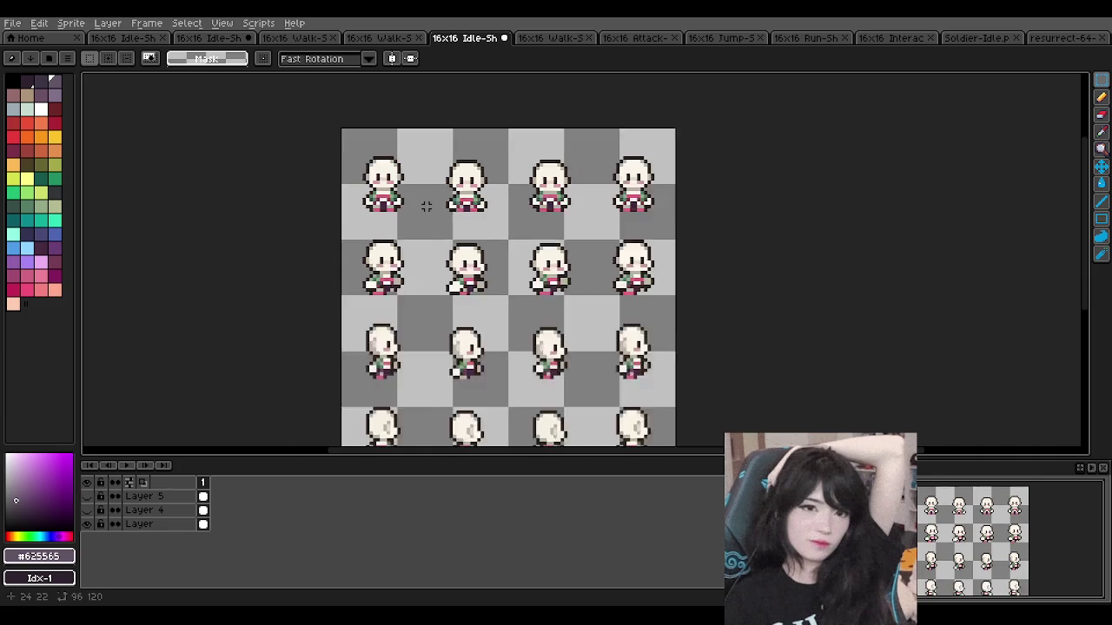
scroll(422, 208, down, 1)
scroll(420, 210, down, 3)
scroll(421, 209, up, 3)
scroll(415, 175, up, 2)
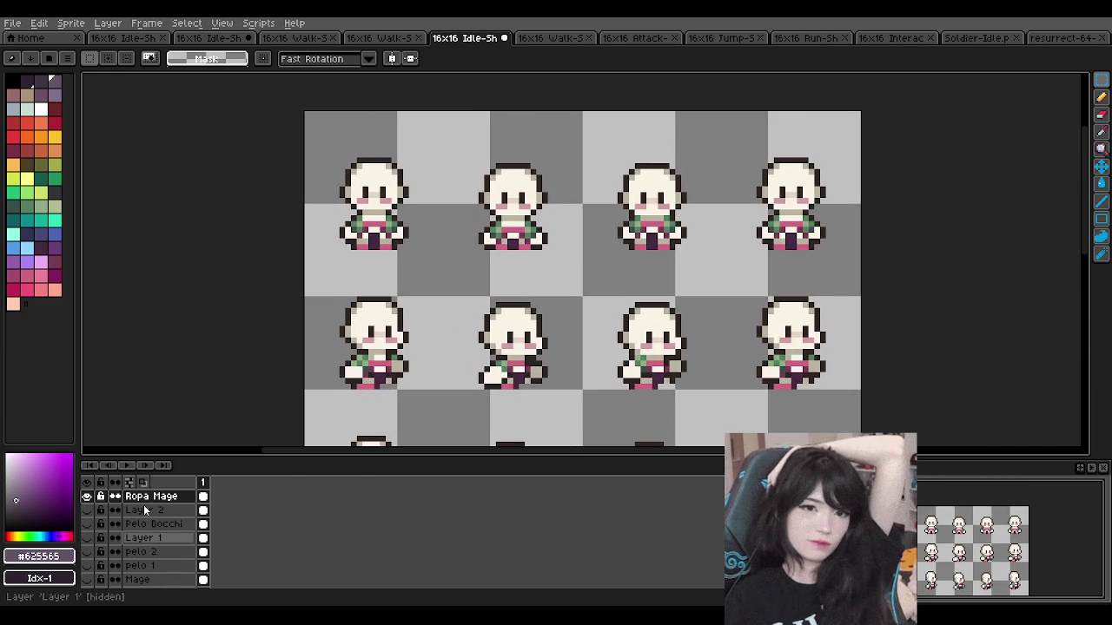
click(88, 497)
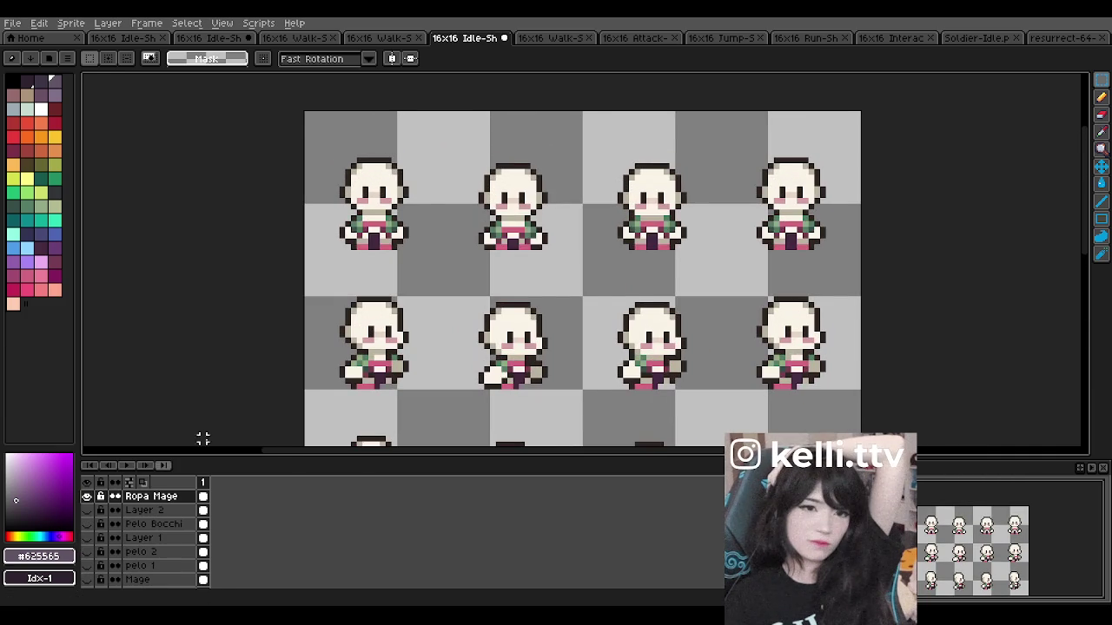
scroll(512, 271, down, 3)
scroll(517, 263, up, 3)
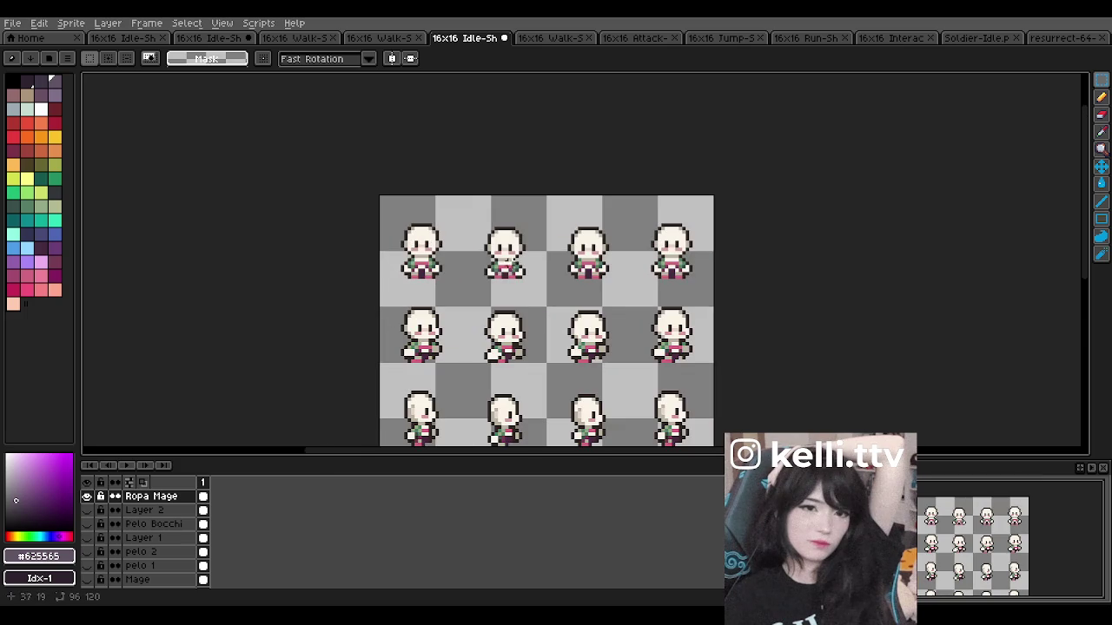
scroll(497, 264, up, 1)
scroll(467, 265, down, 1)
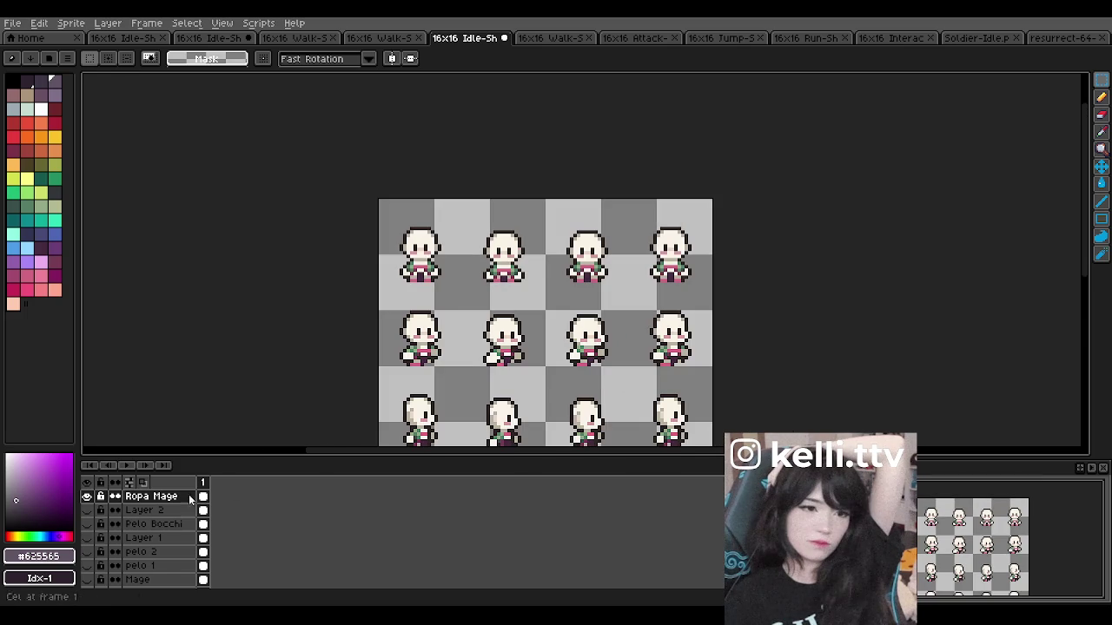
Step: Toggle the base Layer off and on, leaving it visible
click(87, 523)
click(87, 524)
scroll(590, 330, down, 3)
scroll(596, 333, up, 1)
scroll(596, 334, up, 1)
scroll(586, 288, down, 1)
scroll(591, 280, up, 1)
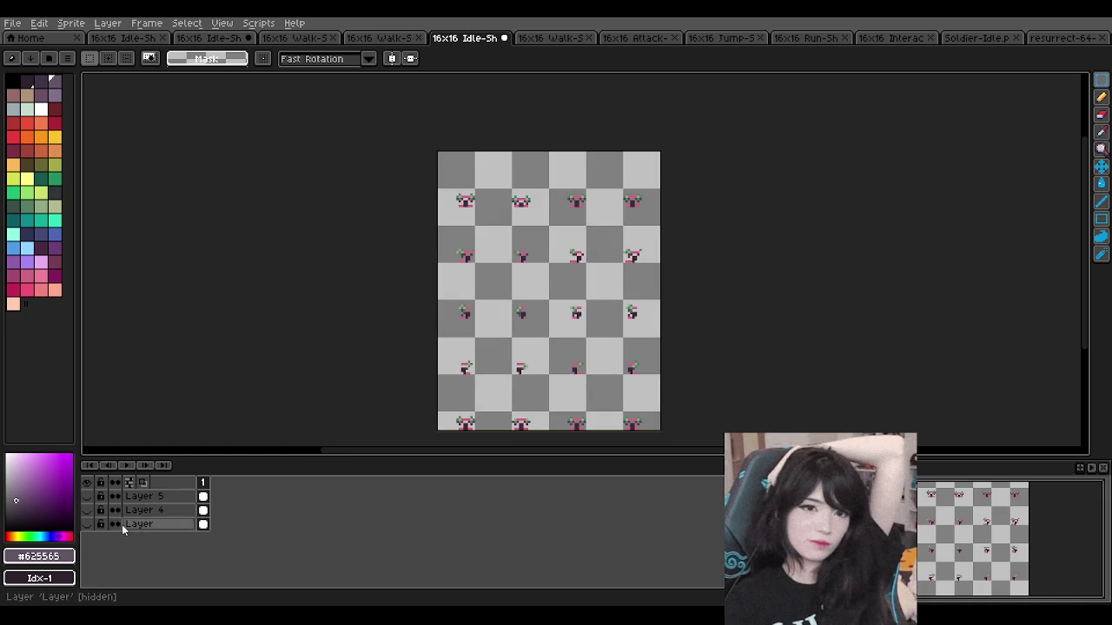
click(88, 523)
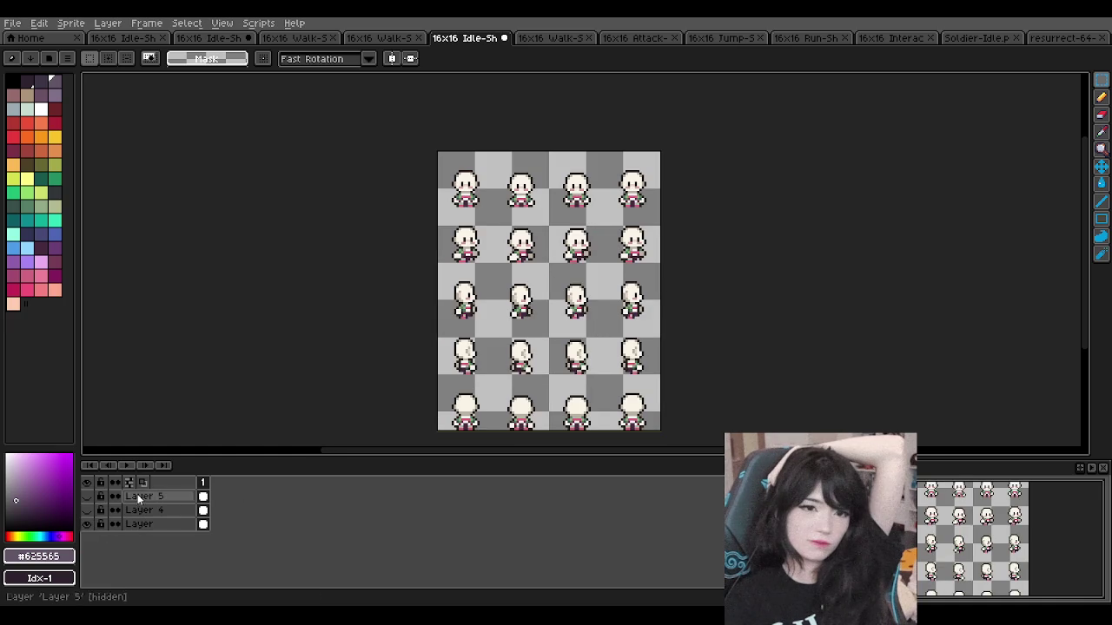
Step: Select the Ropa Mage layer and hide its clothing on every sprite
scroll(295, 440, up, 2)
scroll(295, 441, down, 4)
scroll(295, 441, up, 5)
scroll(295, 440, up, 1)
click(87, 497)
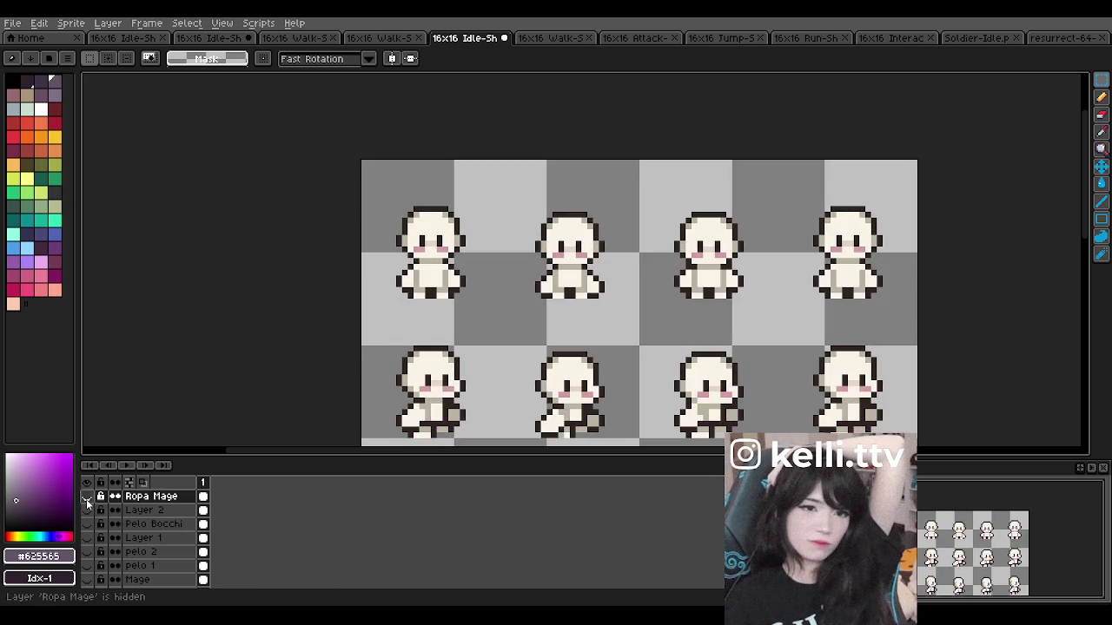
scroll(553, 230, down, 3)
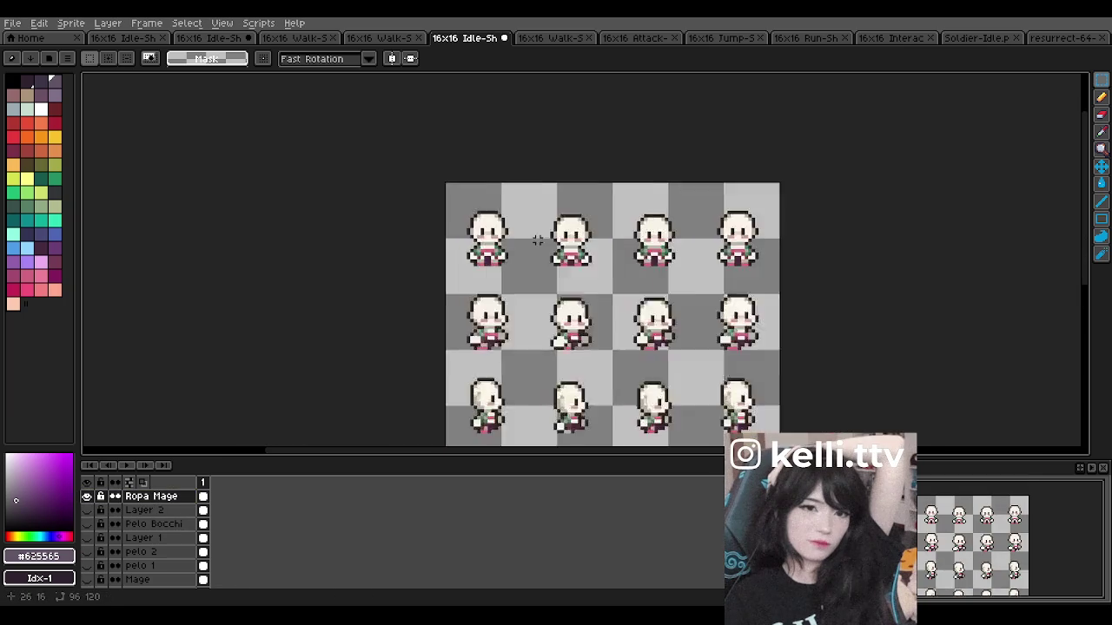
scroll(454, 233, up, 4)
click(162, 502)
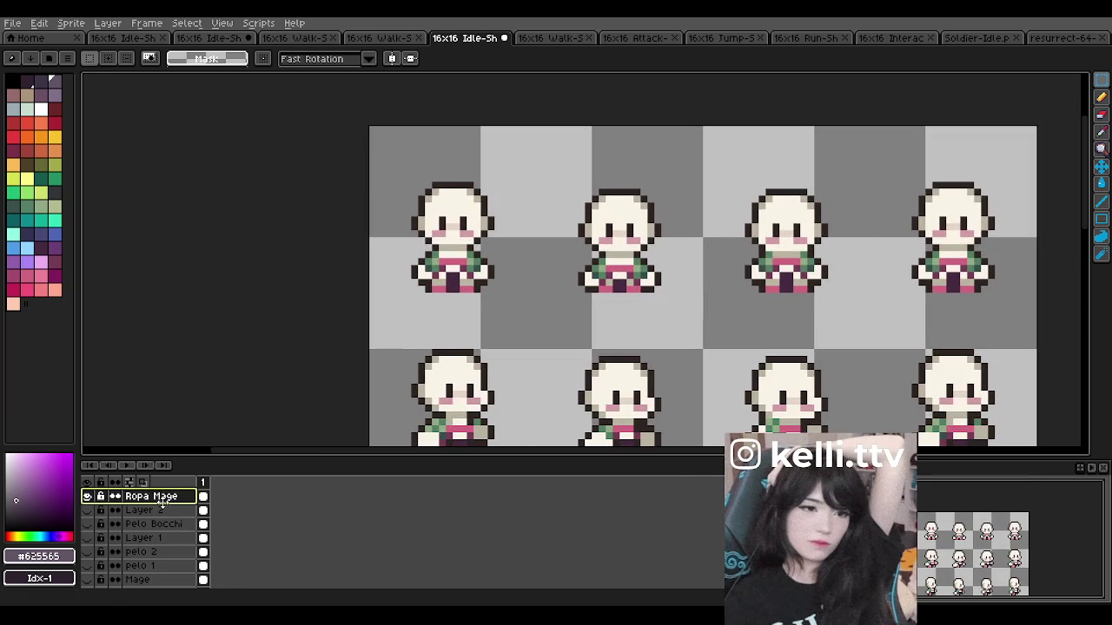
click(87, 496)
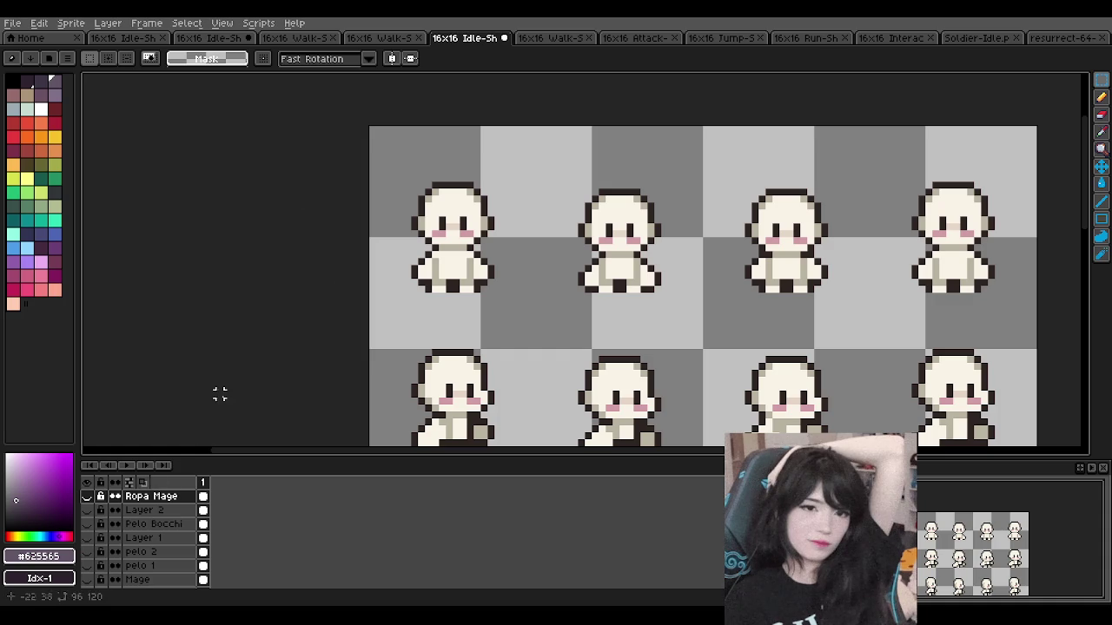
scroll(428, 245, up, 1)
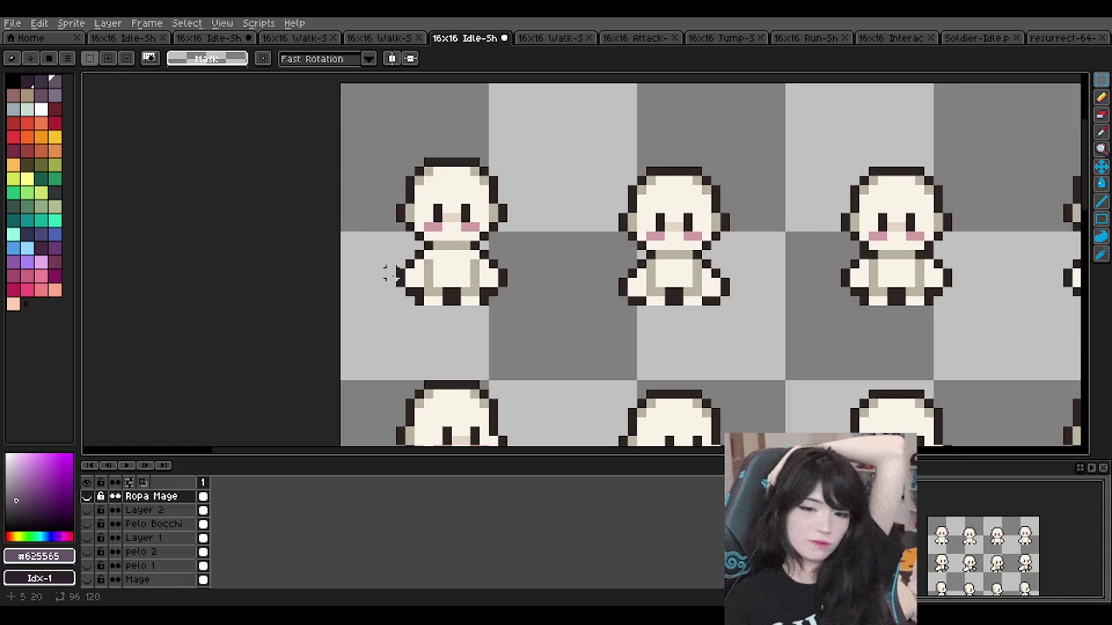
Step: Add a new empty layer via Layer > New Layer and name it SWORDMAN
click(108, 23)
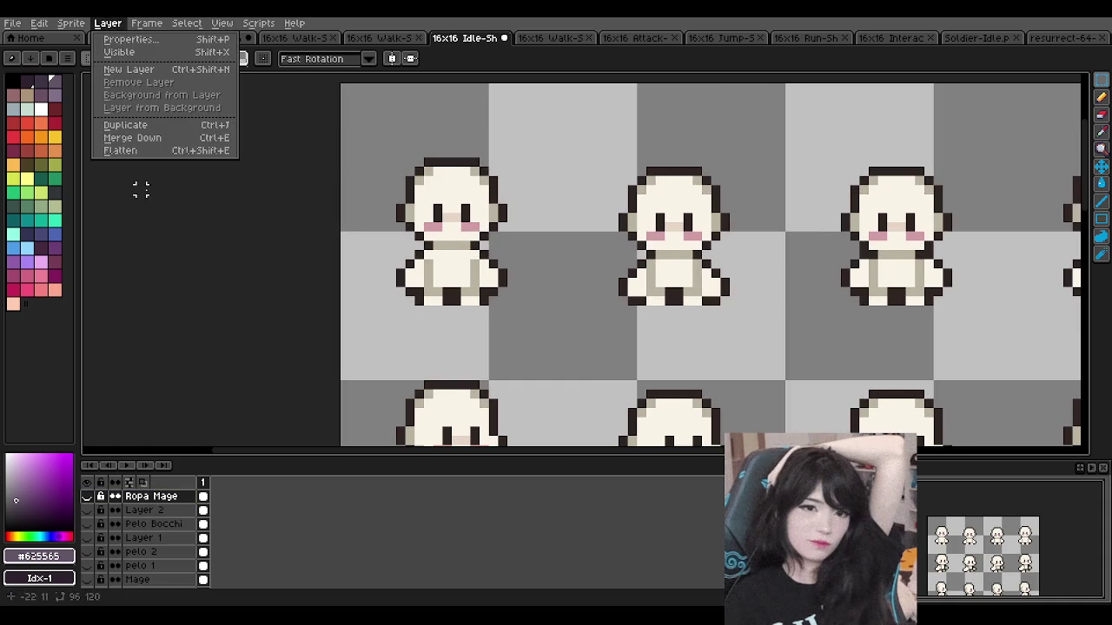
click(163, 71)
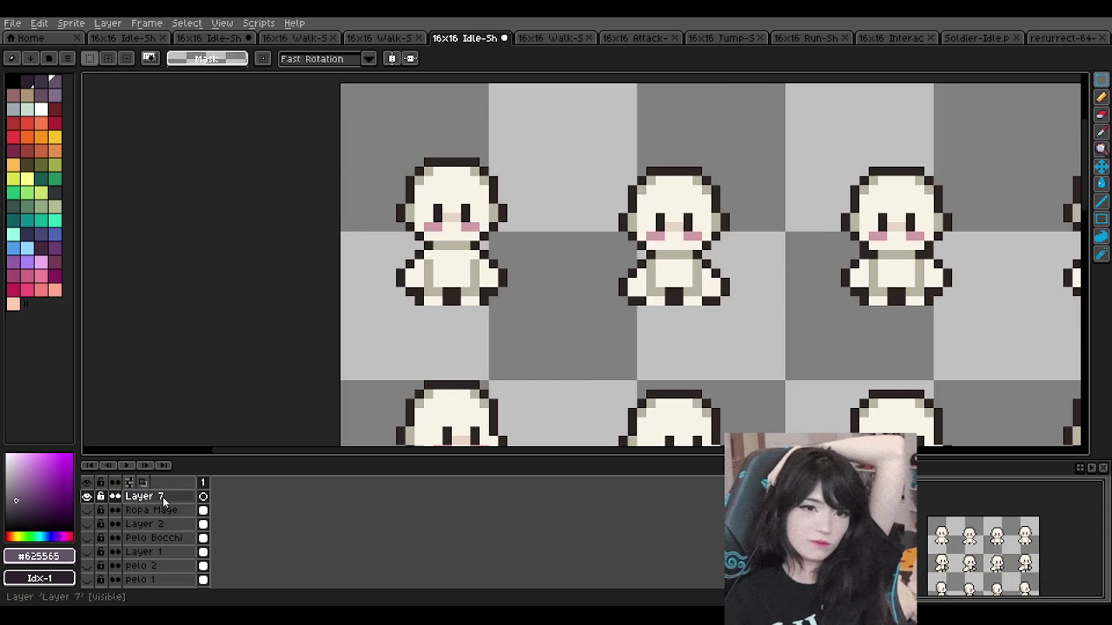
double_click(162, 497)
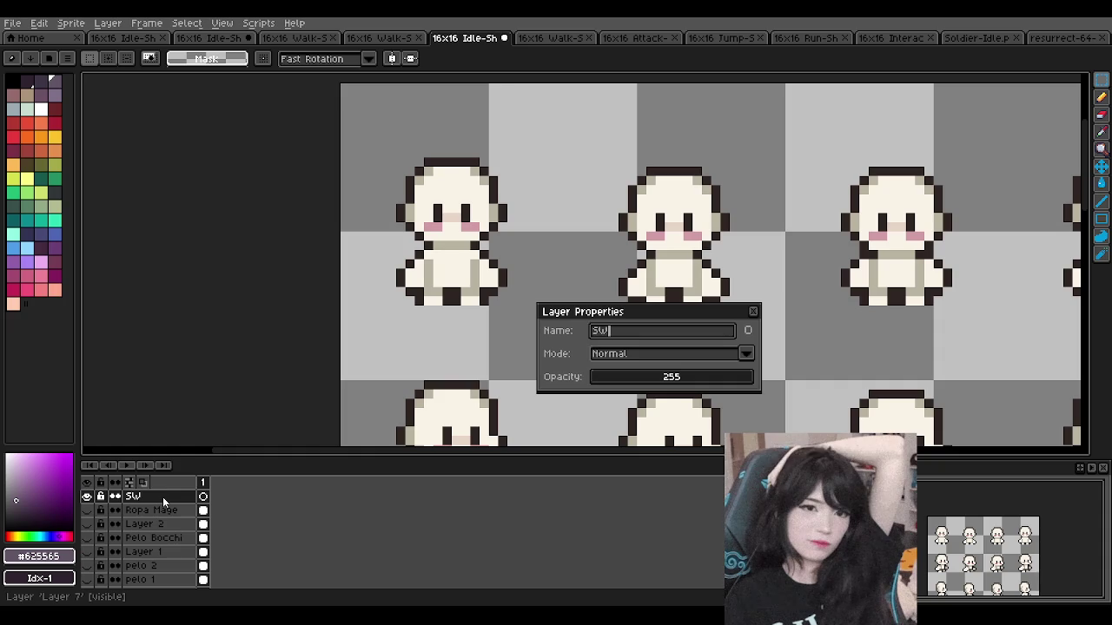
text(WORDMAN)
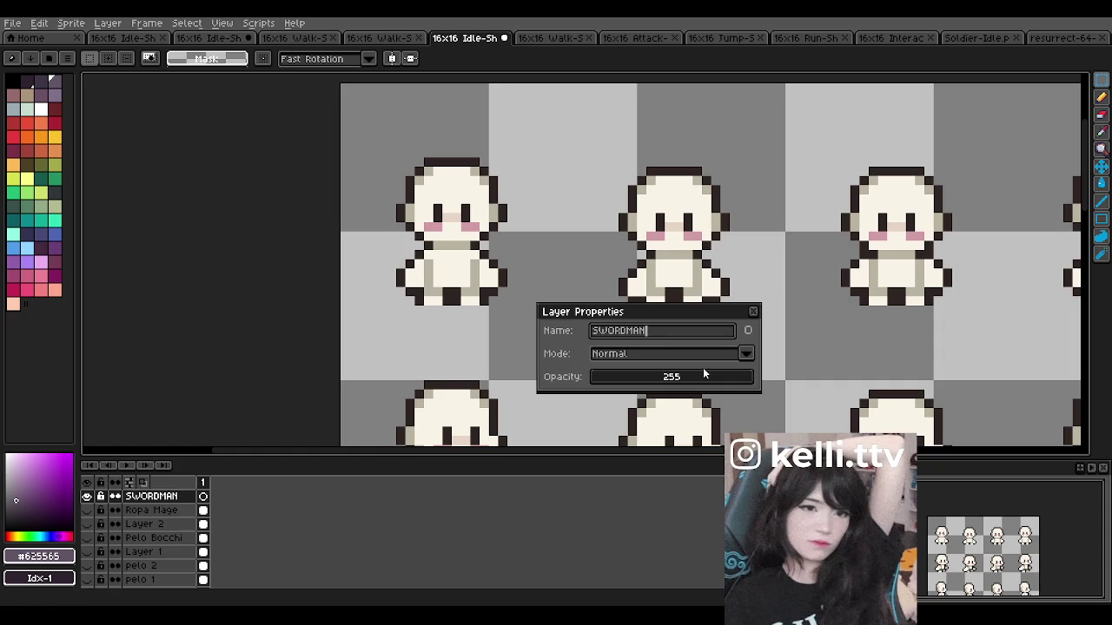
click(753, 312)
scroll(396, 252, down, 1)
scroll(396, 252, up, 3)
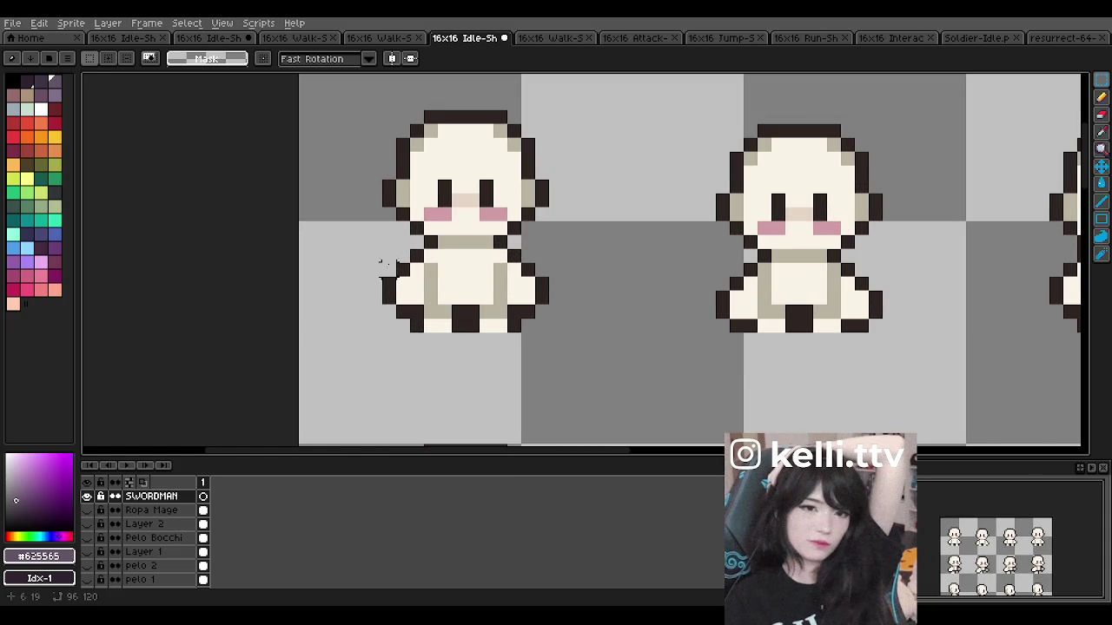
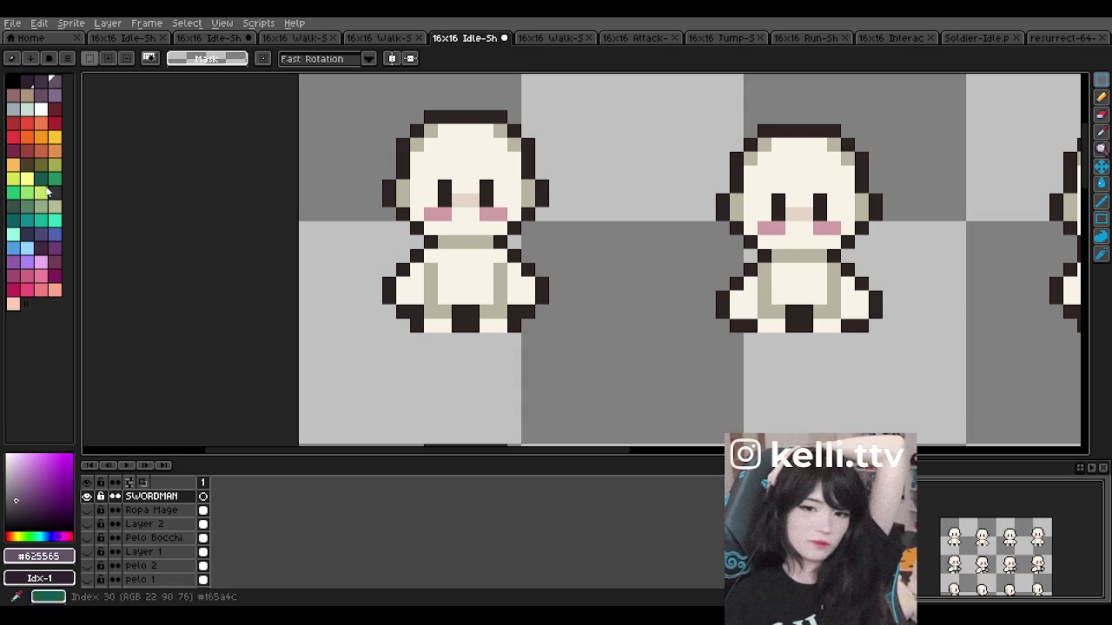
Step: Switch to the Pencil tool with a dark brown palette colour
click(45, 254)
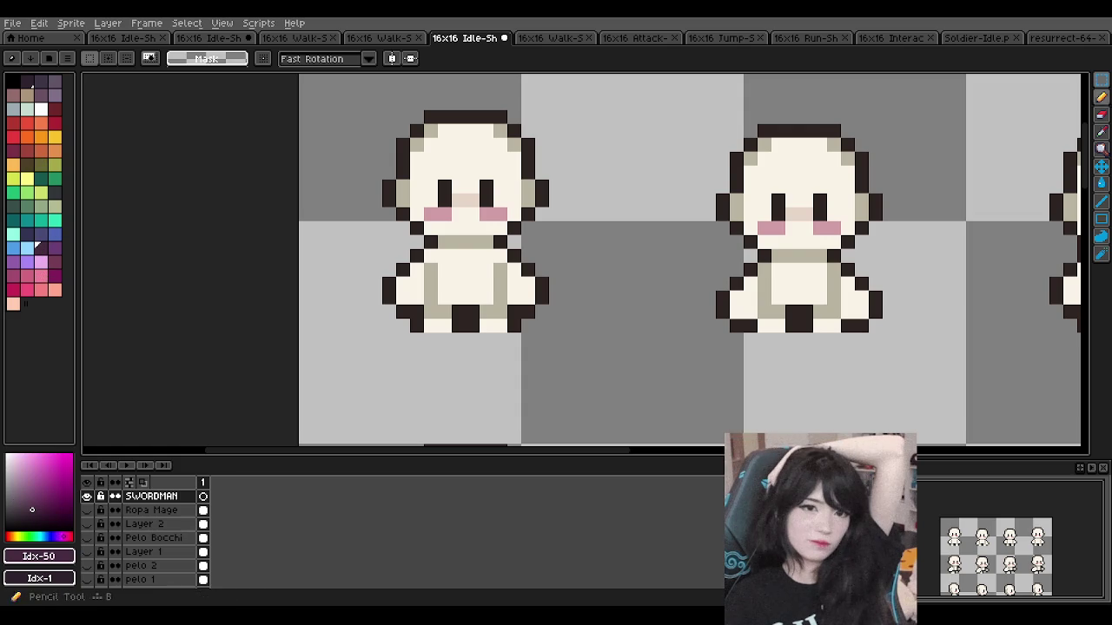
click(1100, 97)
scroll(445, 239, down, 1)
scroll(444, 240, up, 1)
scroll(443, 226, up, 1)
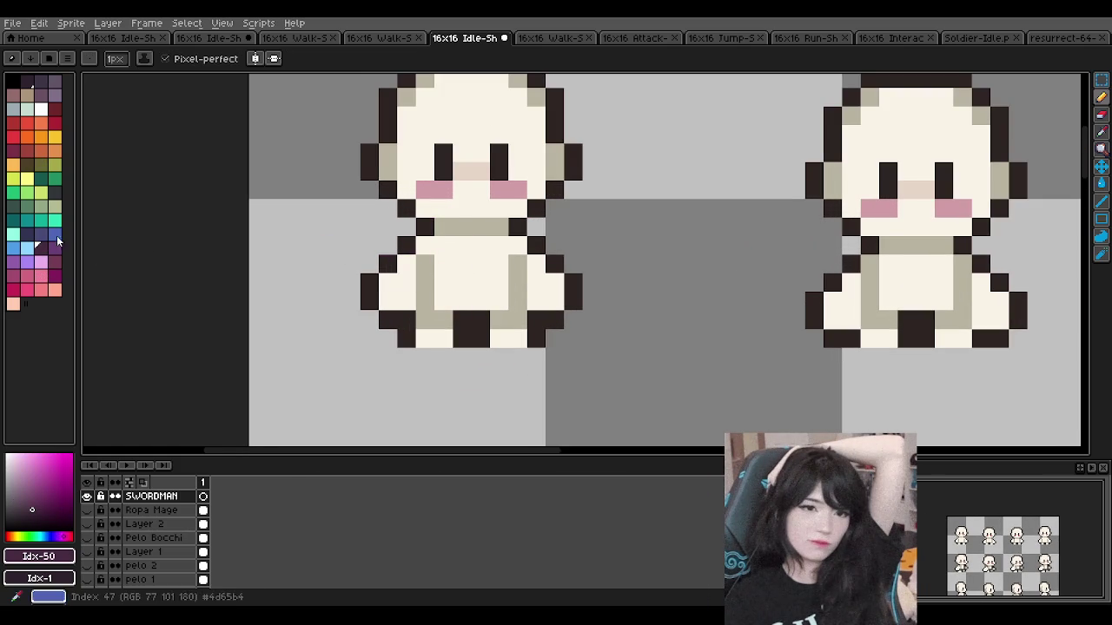
click(32, 161)
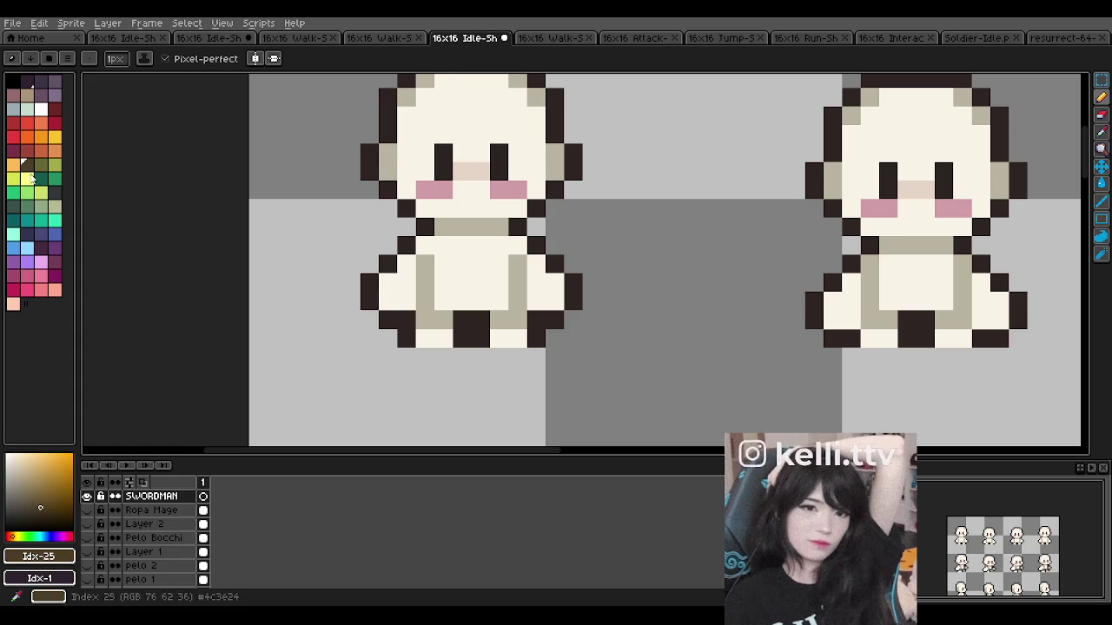
Step: Set the layer 'Layer' to about 109 opacity and make SWORDMAN the active layer
double_click(152, 510)
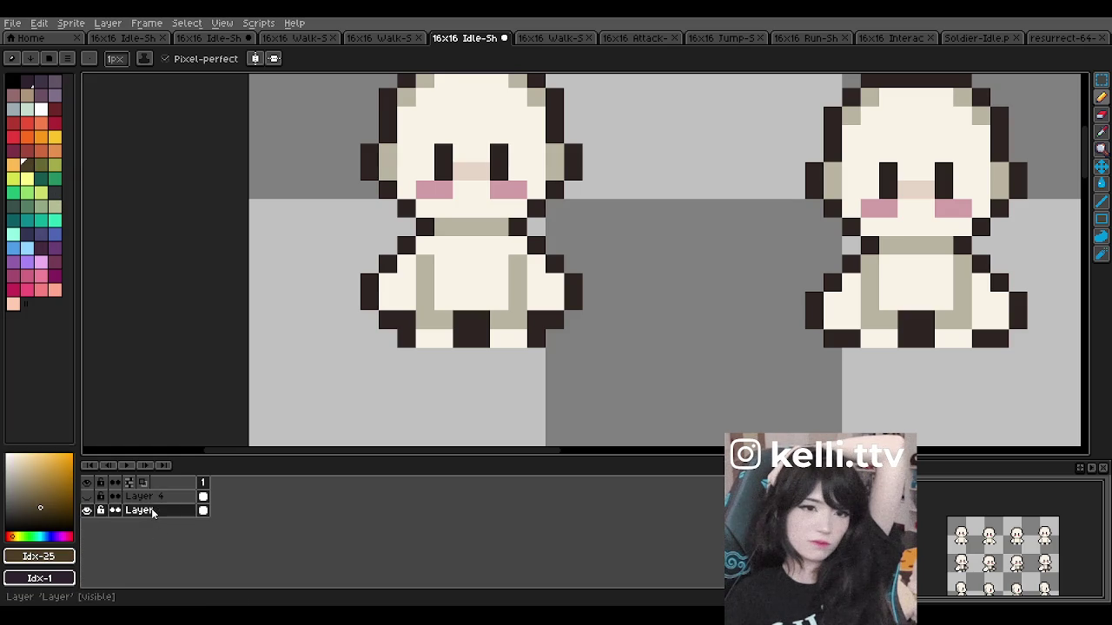
click(661, 378)
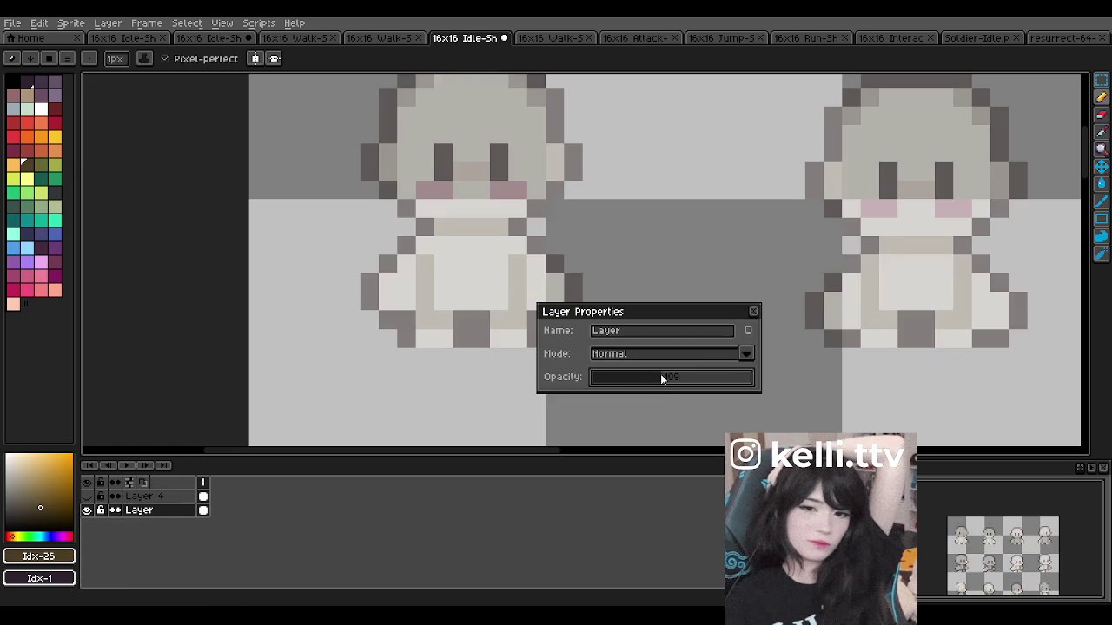
click(753, 312)
scroll(144, 497, up, 5)
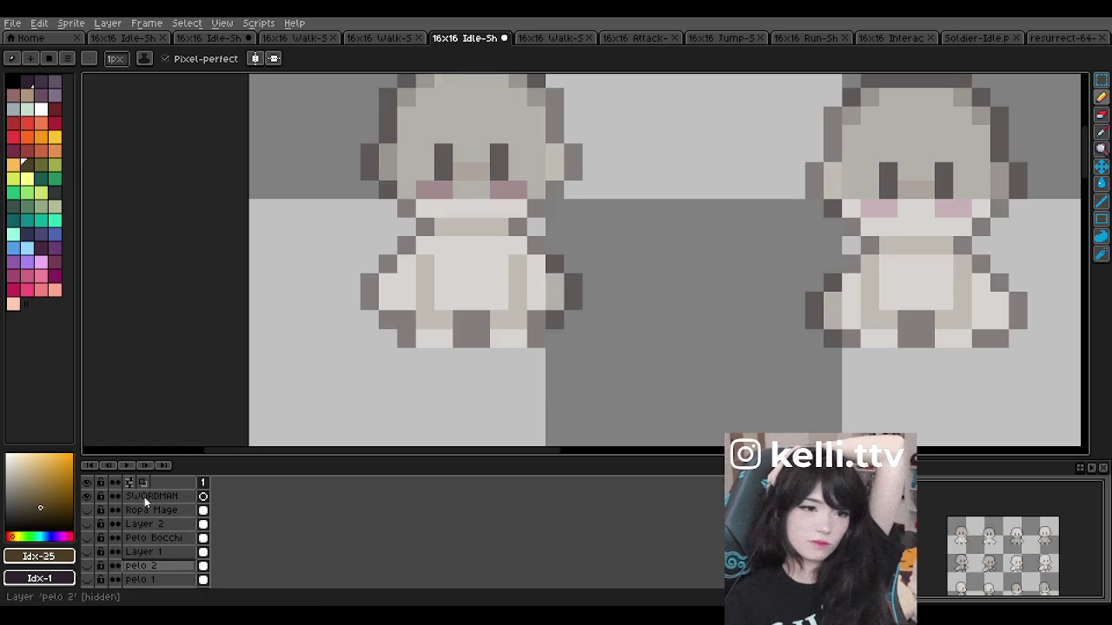
click(144, 497)
Step: Sketch dark brown strokes across the first sprite's torso, undoing retries until one belt stroke fits
scroll(451, 238, up, 2)
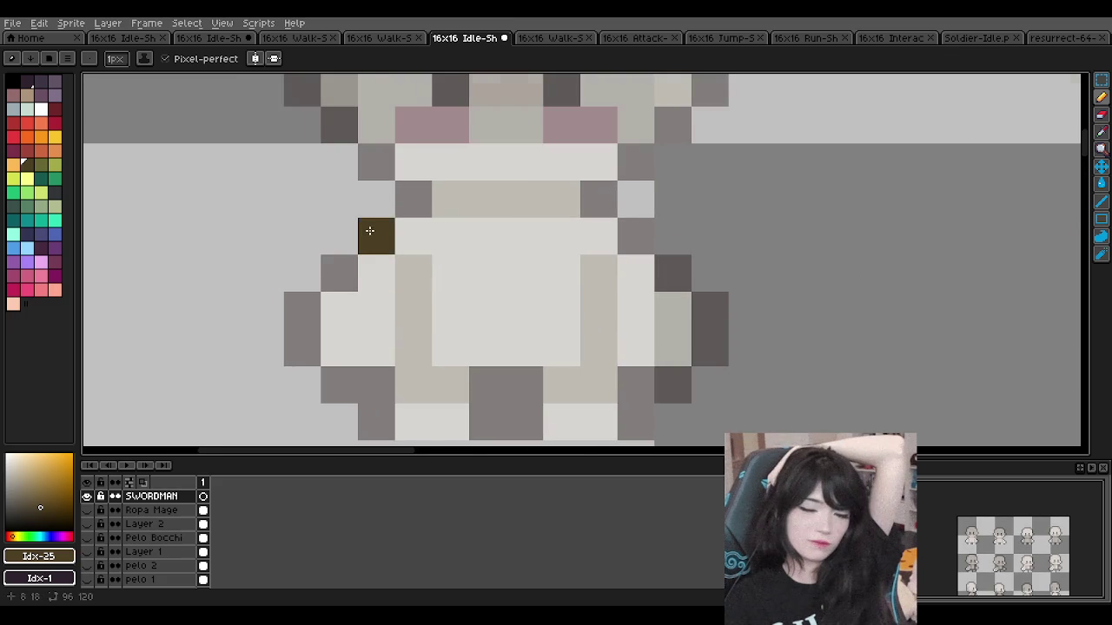
scroll(354, 258, down, 4)
scroll(382, 260, up, 3)
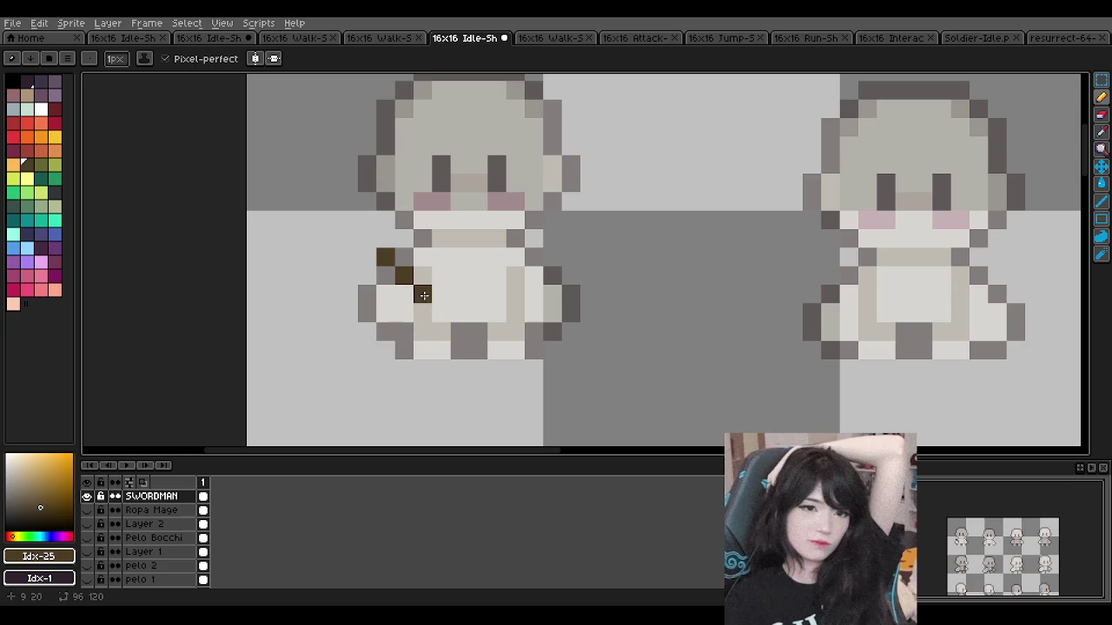
key(ctrl+z)
drag(386, 255, 573, 294)
key(ctrl+z)
key(ctrl+z)
mouse_move(422, 257)
mouse_down()
mouse_move(573, 294)
mouse_move(561, 277)
mouse_up()
key(ctrl+z)
drag(479, 313, 571, 287)
key(ctrl+z)
drag(478, 312, 571, 258)
key(ctrl+z)
drag(422, 257, 524, 294)
key(ctrl+z)
drag(571, 257, 413, 294)
mouse_move(404, 276)
mouse_down()
mouse_move(412, 247)
mouse_move(422, 257)
mouse_up()
key(ctrl+z)
drag(359, 294, 521, 293)
key(ctrl+z)
key(ctrl+z)
drag(404, 239, 538, 276)
key(ctrl+z)
drag(403, 257, 451, 293)
key(ctrl+z)
mouse_move(422, 239)
mouse_down()
mouse_move(396, 269)
mouse_move(533, 257)
mouse_up()
key(ctrl+z)
drag(422, 239, 539, 252)
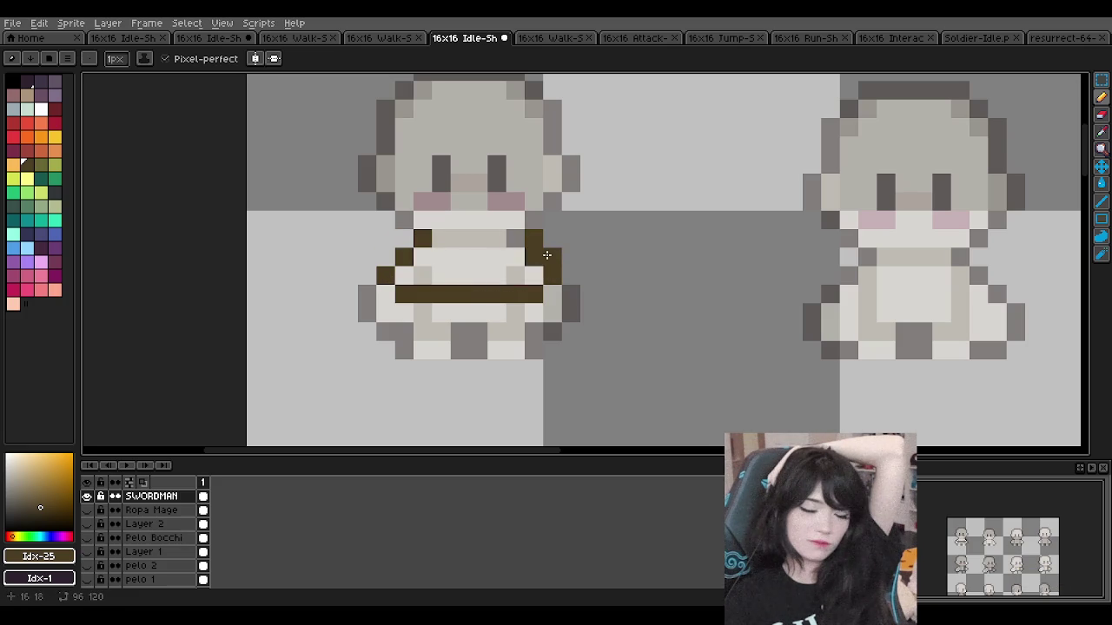
Step: Rework the belt outline's ends across the torso, undoing the attempts that don't fit
scroll(538, 267, down, 2)
scroll(533, 240, down, 1)
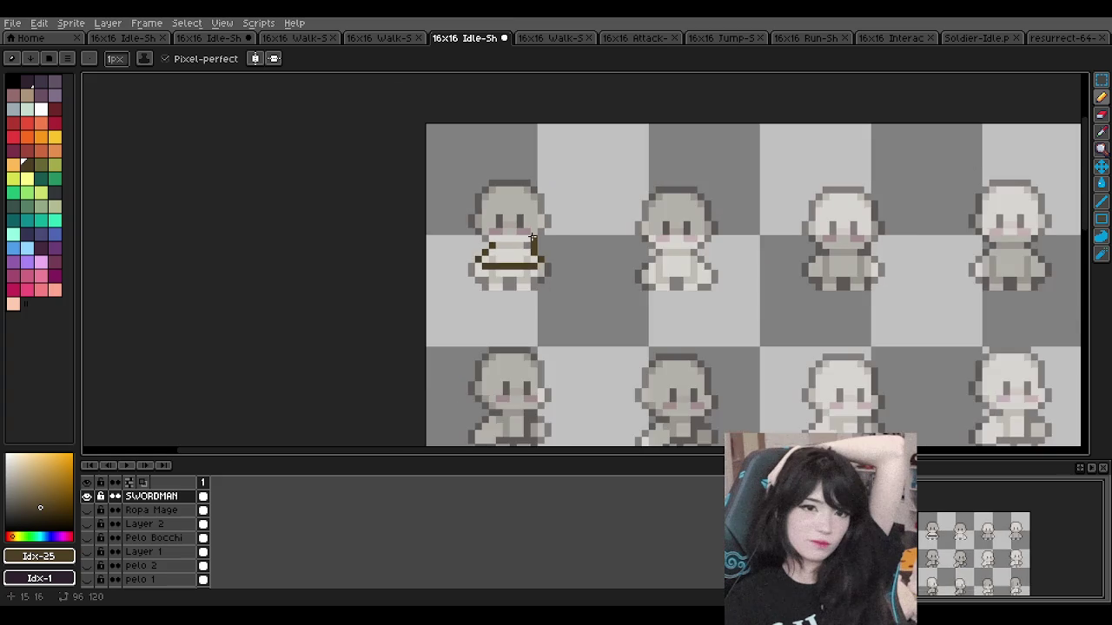
scroll(492, 242, up, 2)
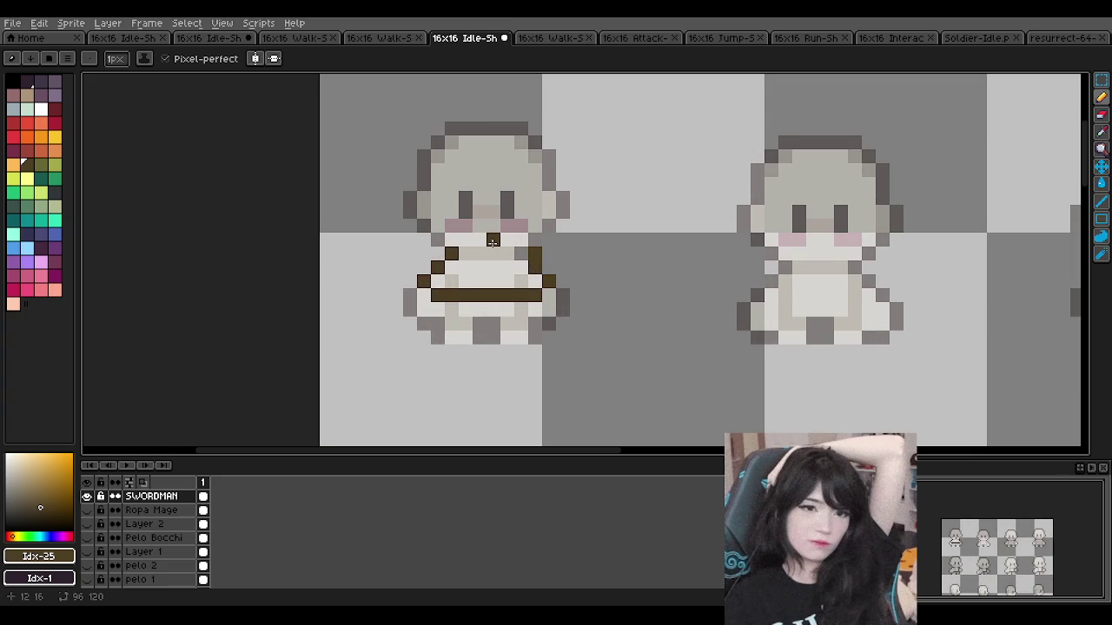
scroll(492, 242, down, 1)
scroll(492, 242, down, 1)
scroll(460, 269, up, 3)
key(v)
key(ctrl+z)
key(b)
drag(411, 269, 558, 306)
key(ctrl+z)
drag(411, 269, 537, 296)
key(ctrl+z)
mouse_move(411, 269)
mouse_down()
mouse_move(439, 322)
mouse_move(539, 296)
mouse_move(404, 326)
mouse_move(530, 274)
mouse_up()
key(ctrl+z)
Step: Undo two torso outline changes while zooming to check the brown ring around the torso
scroll(492, 268, down, 2)
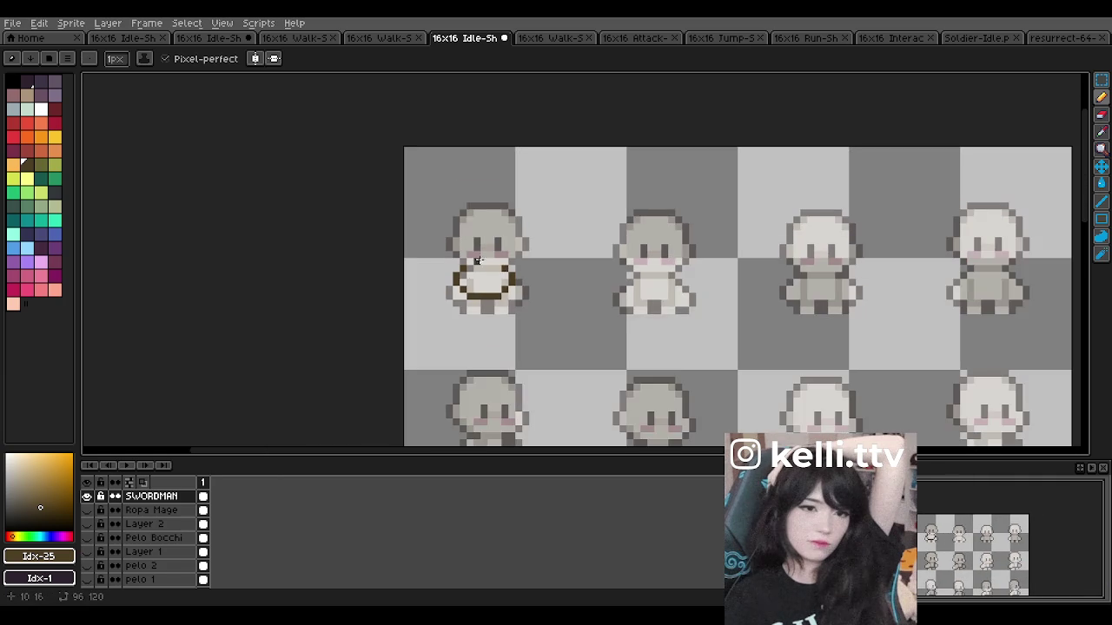
scroll(473, 259, down, 1)
scroll(471, 257, down, 1)
scroll(471, 257, up, 3)
scroll(470, 257, up, 1)
scroll(495, 270, down, 1)
scroll(503, 263, up, 1)
key(ctrl+z)
key(ctrl+z)
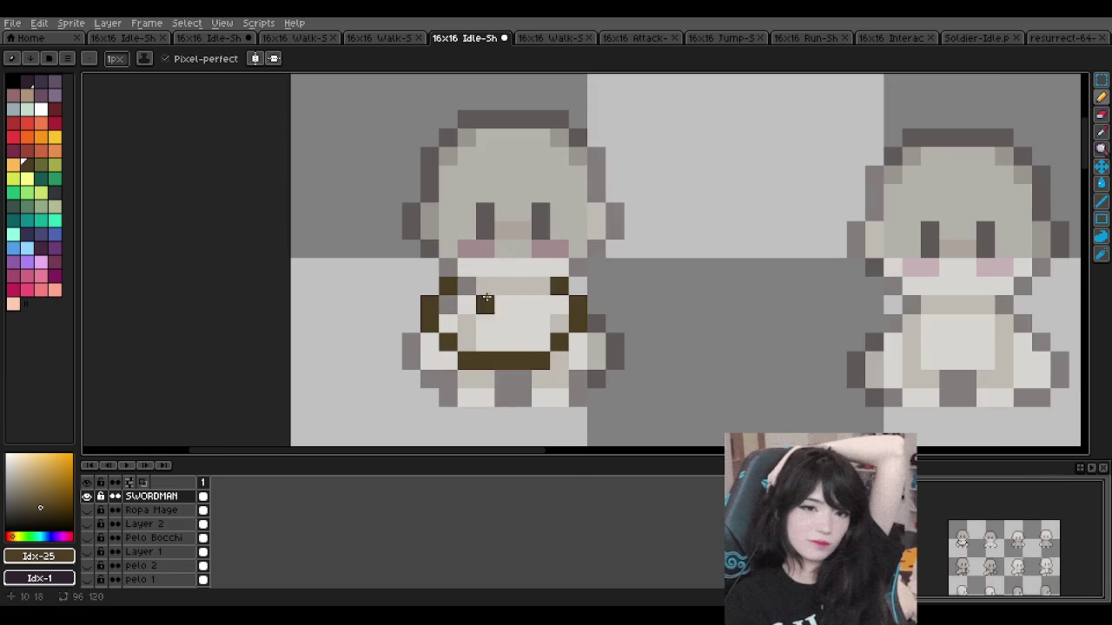
scroll(519, 291, down, 1)
scroll(517, 290, down, 1)
scroll(516, 289, up, 1)
scroll(516, 289, up, 1)
key(ctrl+z)
scroll(509, 252, down, 2)
scroll(508, 249, down, 1)
scroll(509, 251, up, 1)
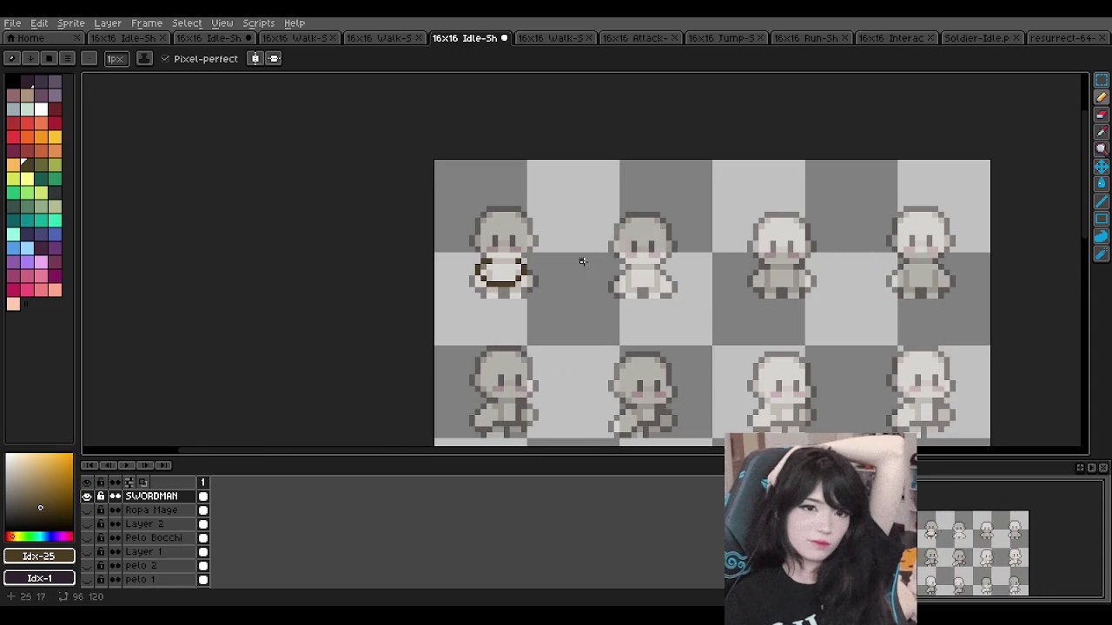
scroll(513, 255, up, 1)
scroll(502, 259, up, 1)
scroll(492, 266, up, 1)
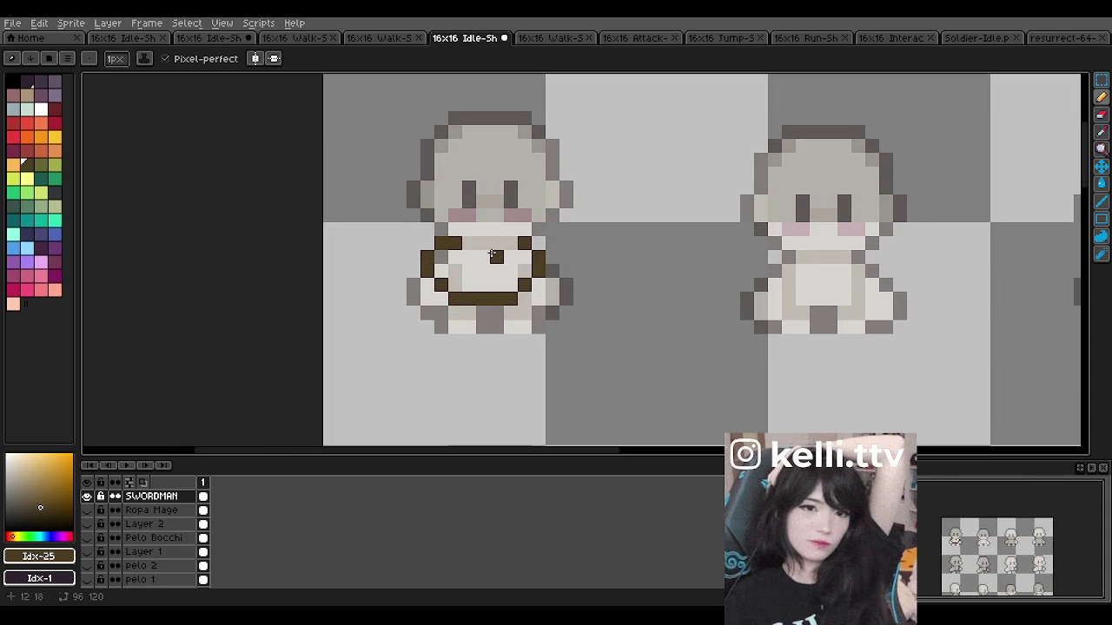
scroll(492, 255, down, 1)
scroll(482, 251, down, 1)
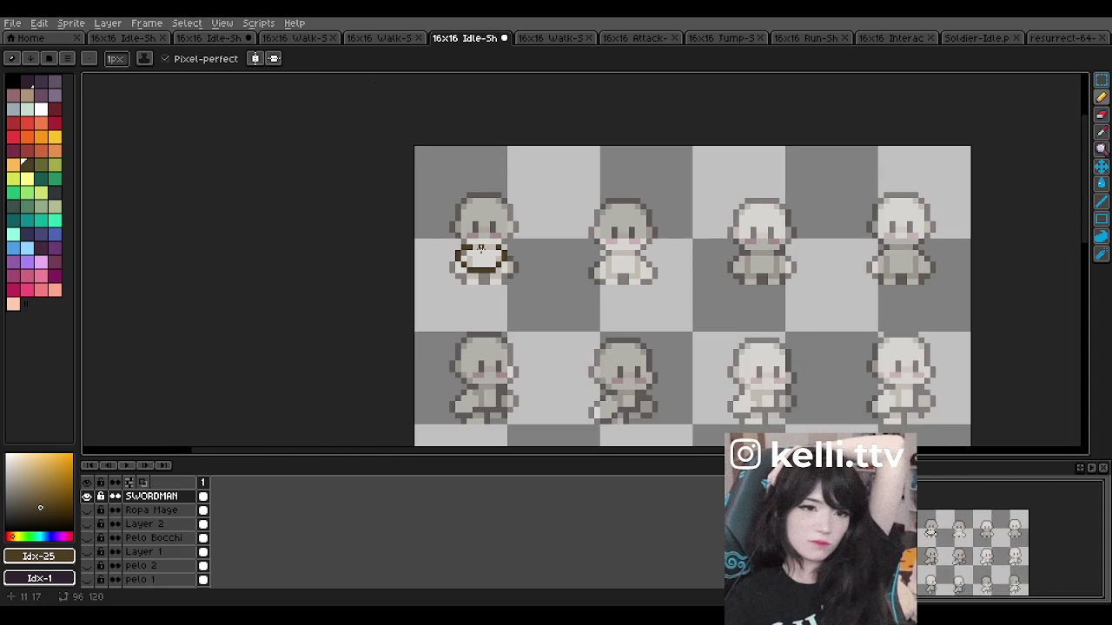
scroll(480, 250, down, 2)
scroll(480, 250, up, 3)
scroll(481, 249, up, 3)
scroll(480, 249, down, 3)
scroll(480, 248, up, 1)
scroll(479, 238, up, 2)
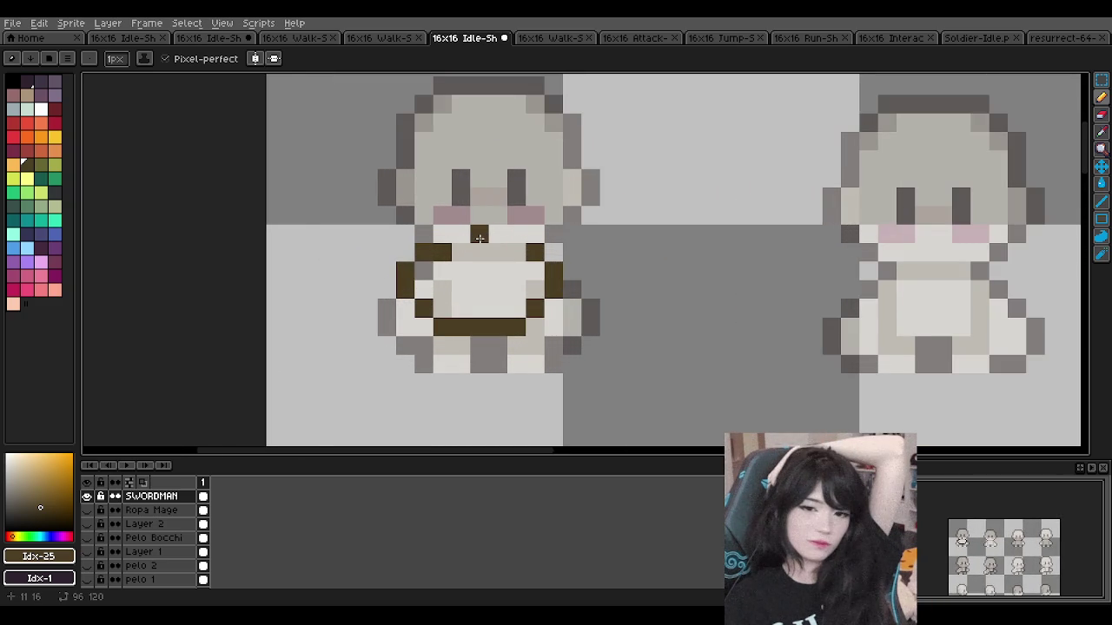
scroll(479, 238, down, 1)
scroll(479, 238, down, 1)
scroll(469, 243, up, 3)
Step: Try several brown belt lines across the chest, then restore the last one with Ctrl+Y
key(ctrl+z)
click(449, 252)
key(ctrl+z)
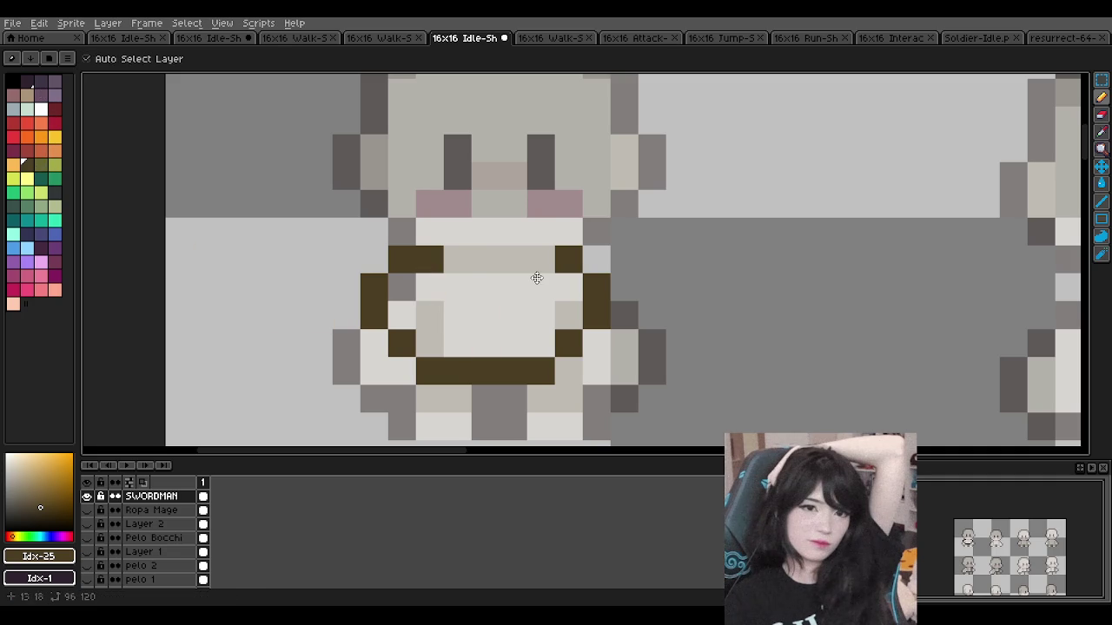
scroll(502, 279, down, 1)
scroll(608, 334, up, 1)
key(ctrl+z)
mouse_move(397, 251)
mouse_down()
mouse_move(397, 279)
mouse_move(434, 308)
mouse_move(565, 321)
mouse_up()
key(ctrl+z)
key(ctrl+z)
click(411, 255)
drag(396, 260, 565, 287)
key(ctrl+z)
drag(397, 261, 516, 278)
key(ctrl+z)
drag(397, 260, 564, 287)
key(ctrl+z)
drag(396, 261, 565, 287)
key(ctrl+z)
key(ctrl+y)
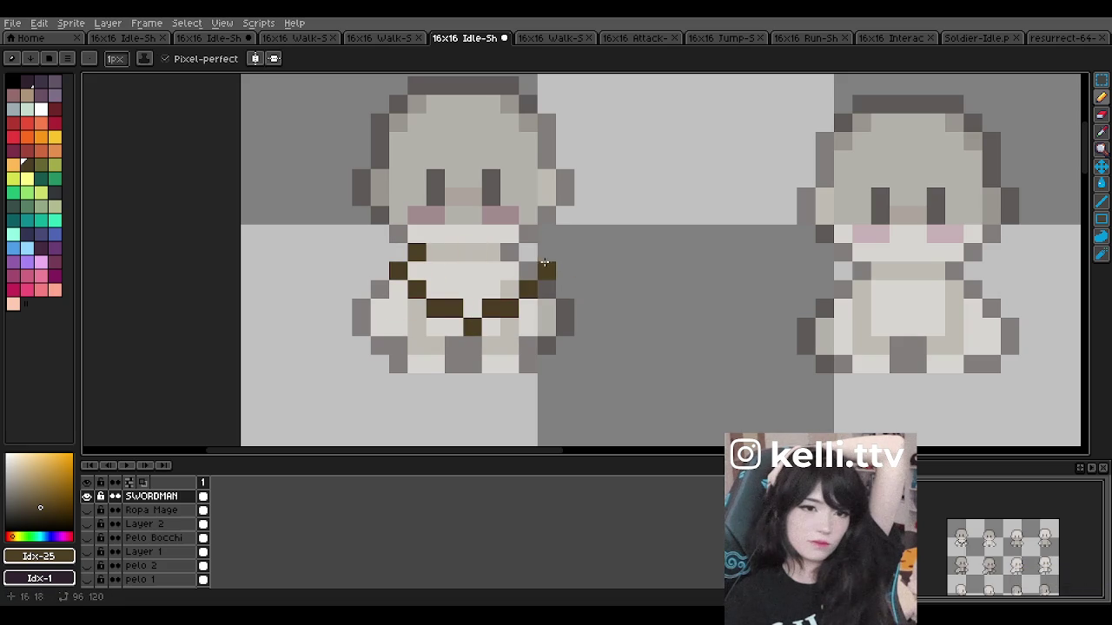
Step: Replace it with a curved brown belt and add dark collar pixels above the chest
scroll(545, 263, down, 2)
scroll(522, 227, down, 1)
scroll(522, 227, up, 2)
scroll(504, 244, up, 1)
key(ctrl+z)
key(ctrl+z)
scroll(495, 252, down, 1)
scroll(484, 262, up, 1)
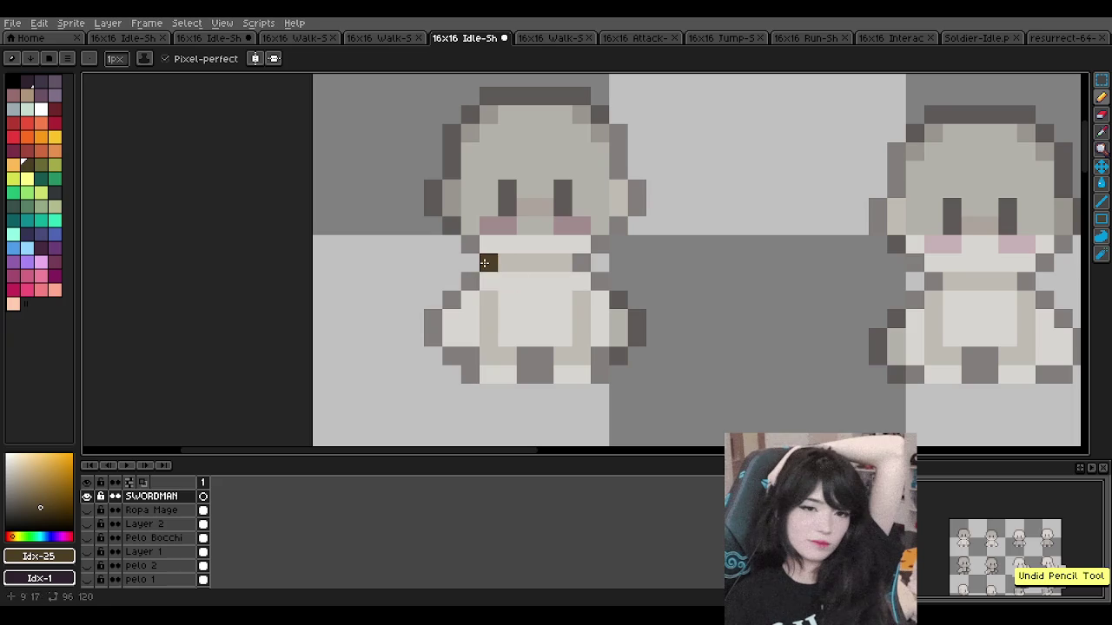
drag(485, 262, 619, 278)
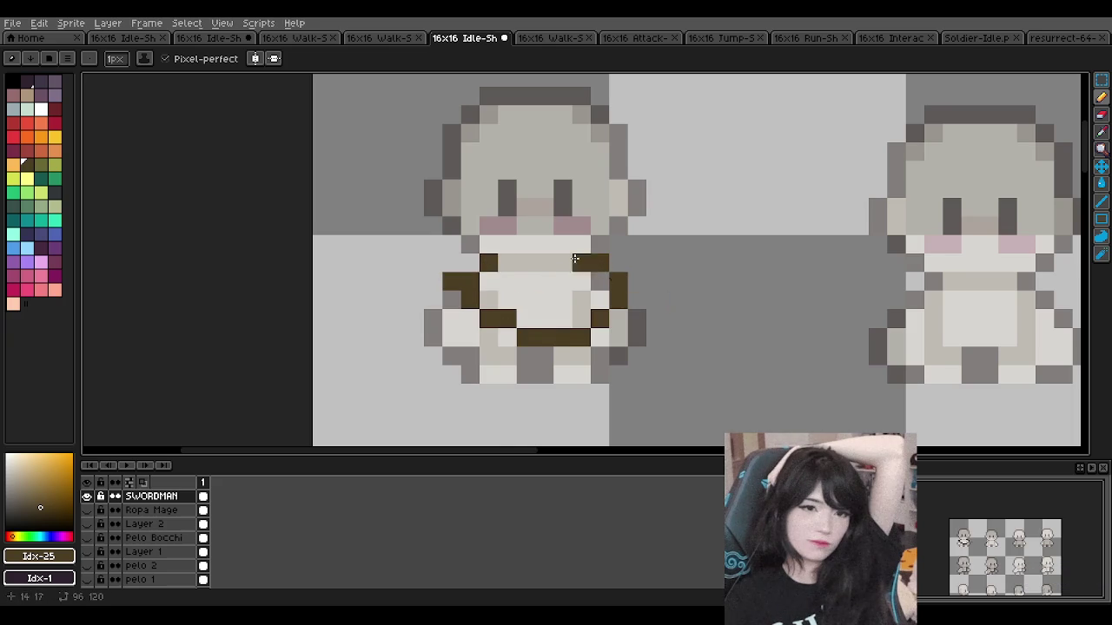
scroll(612, 276, down, 2)
click(561, 246)
scroll(555, 249, up, 1)
scroll(549, 253, up, 2)
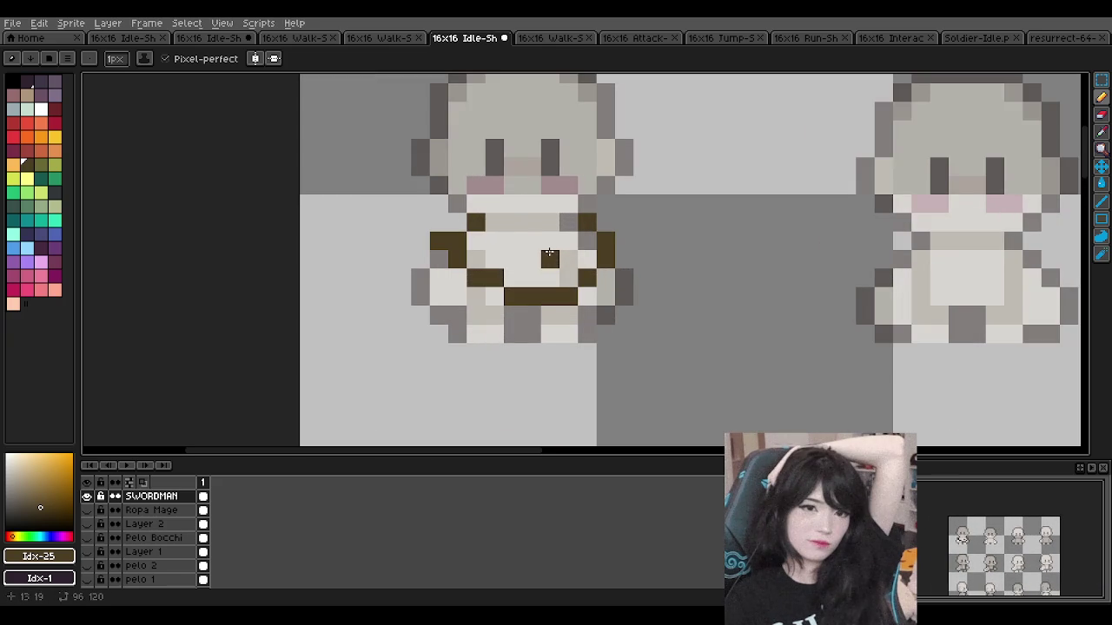
scroll(556, 221, down, 1)
click(532, 202)
scroll(530, 202, up, 1)
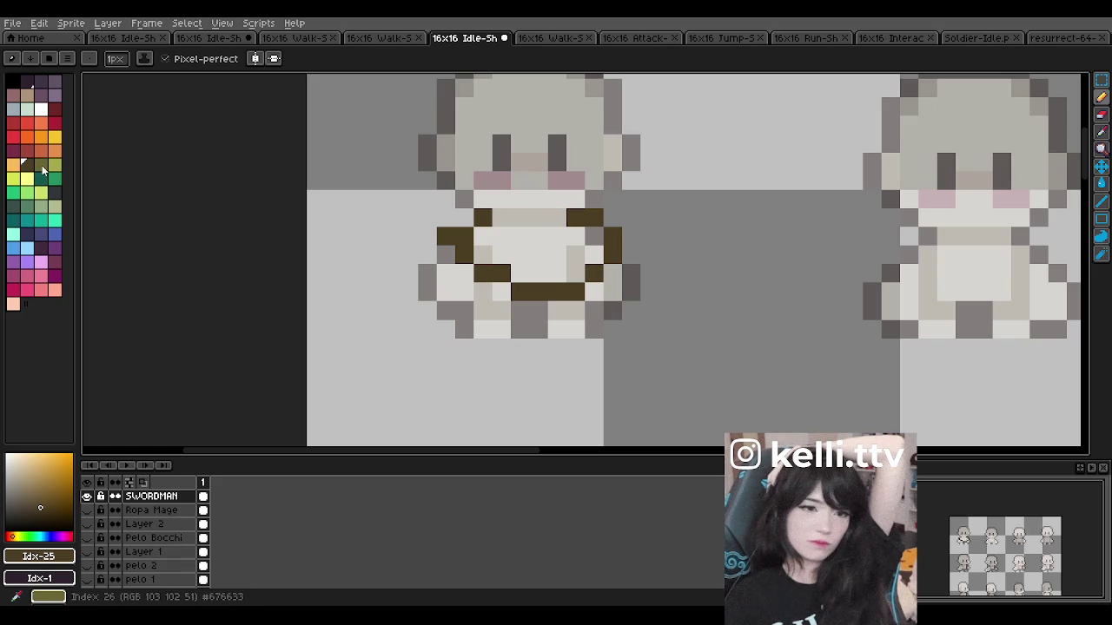
Step: Repaint the collar pixels and belt row in dark red, lighter red and magenta-red
click(27, 151)
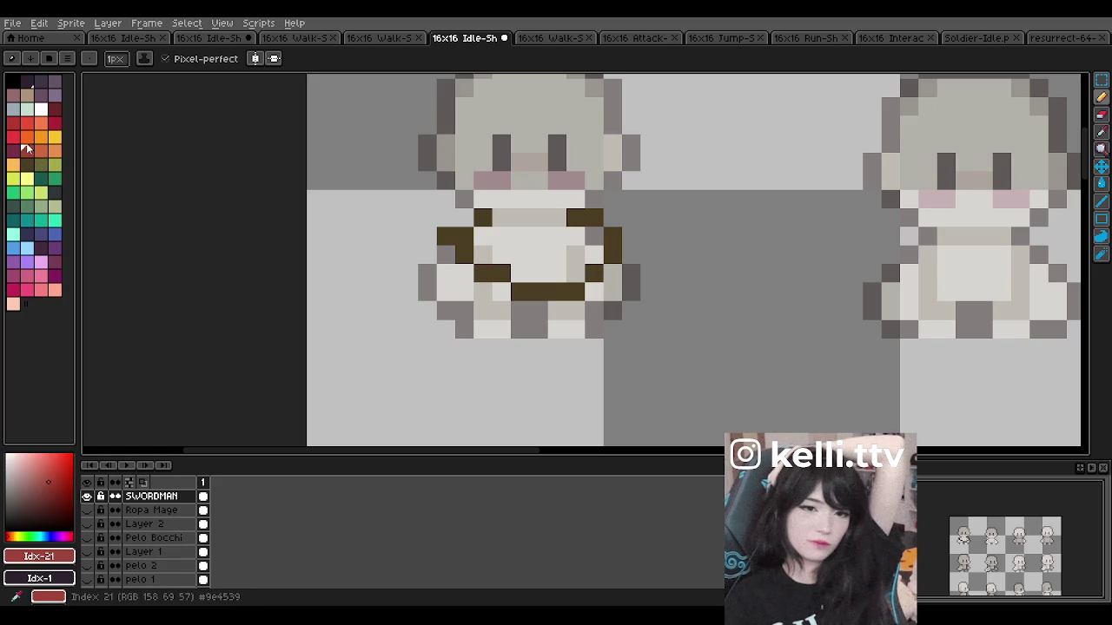
click(53, 109)
drag(463, 236, 445, 236)
click(482, 218)
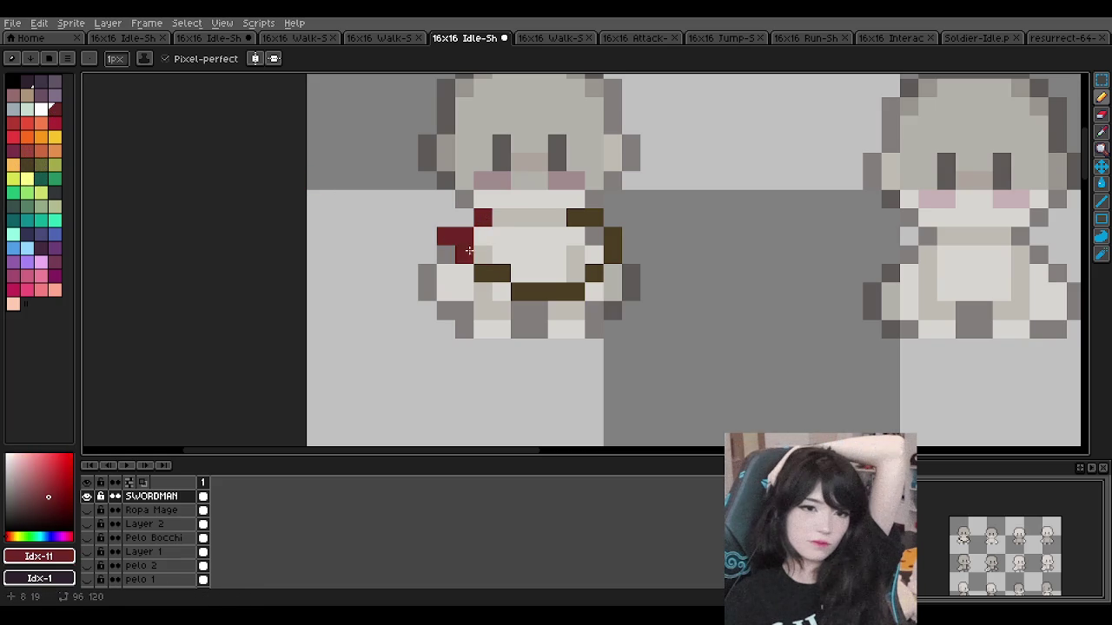
drag(529, 290, 567, 292)
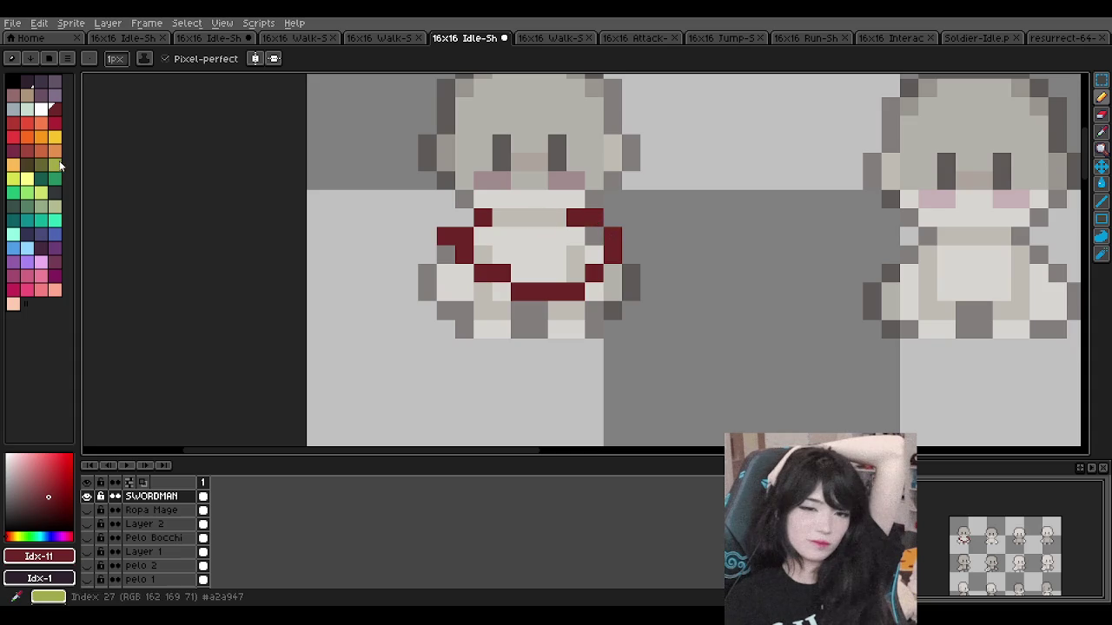
click(27, 151)
click(456, 237)
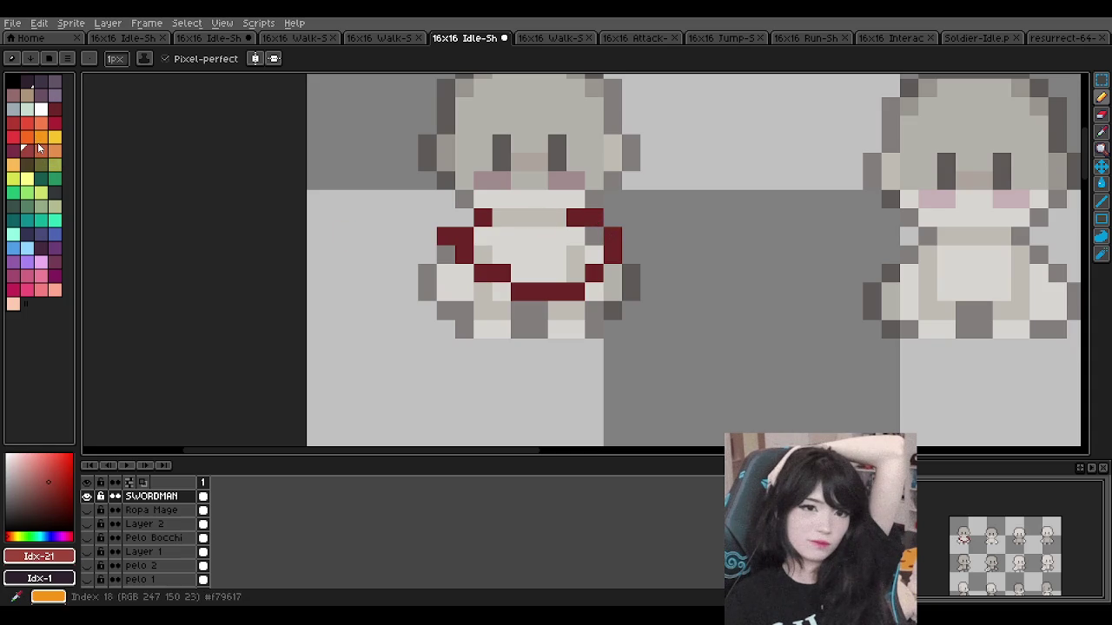
click(13, 151)
click(482, 217)
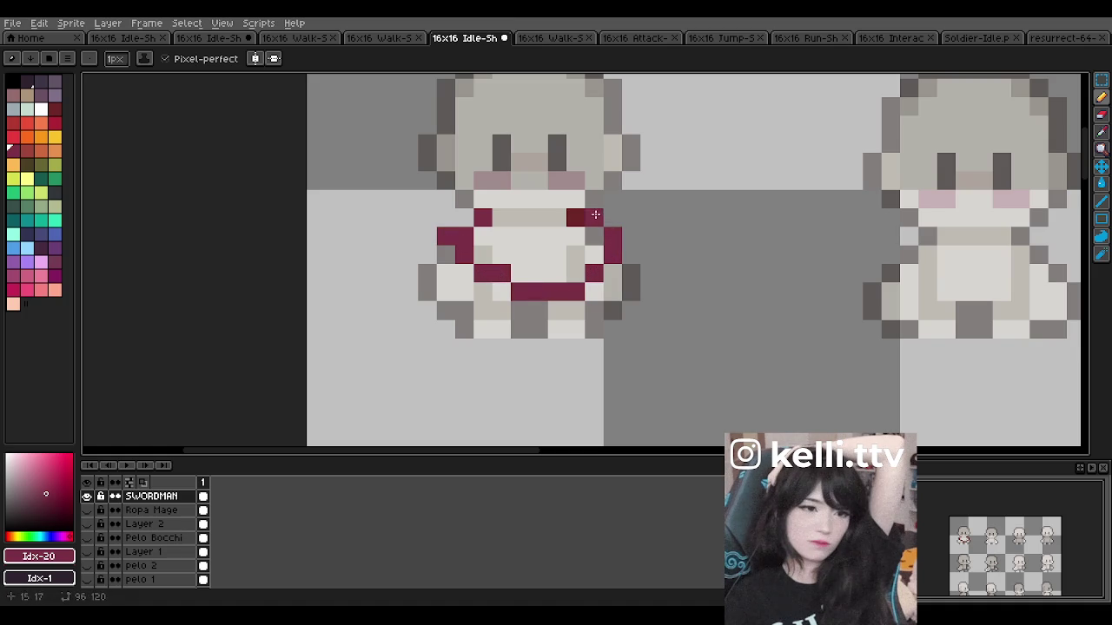
Step: Fill the remaining white shirt and collar pixels with the lighter red
click(25, 152)
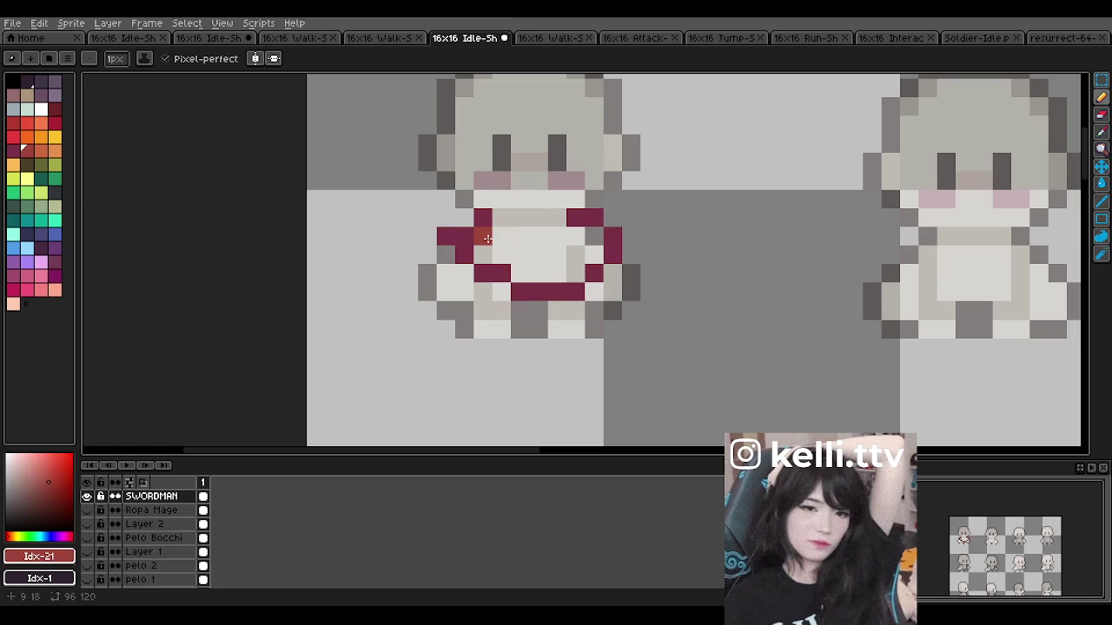
scroll(488, 238, up, 1)
mouse_move(479, 233)
mouse_down()
mouse_move(640, 235)
mouse_move(613, 287)
mouse_move(638, 240)
mouse_move(591, 290)
mouse_move(537, 290)
mouse_move(563, 287)
mouse_move(525, 260)
mouse_up()
click(591, 262)
click(480, 262)
click(508, 208)
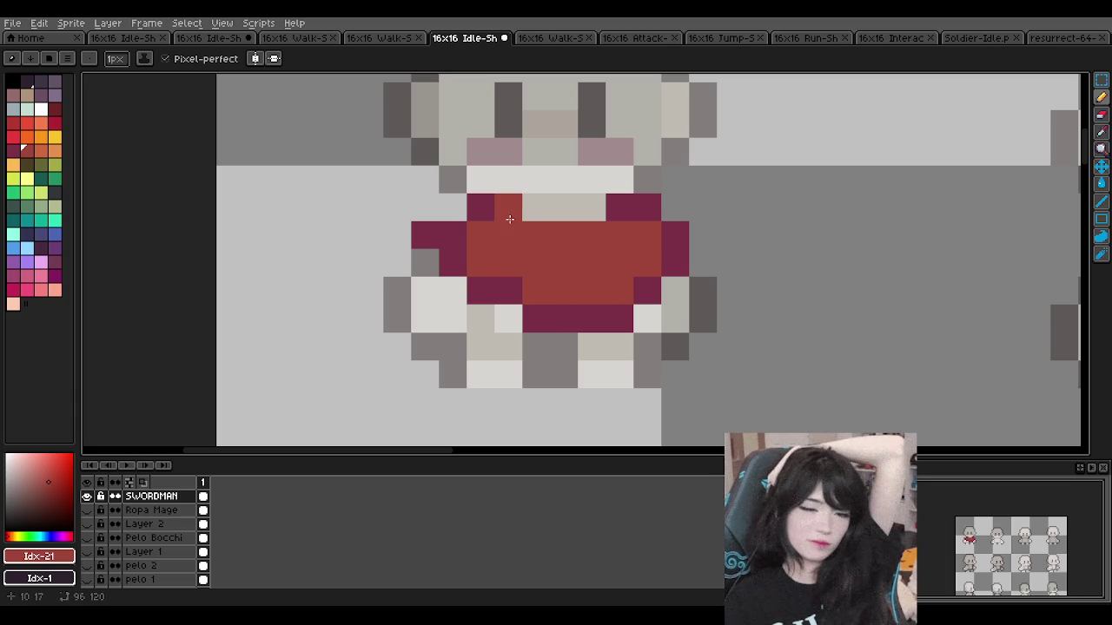
scroll(521, 226, down, 3)
scroll(563, 233, down, 2)
scroll(564, 233, up, 1)
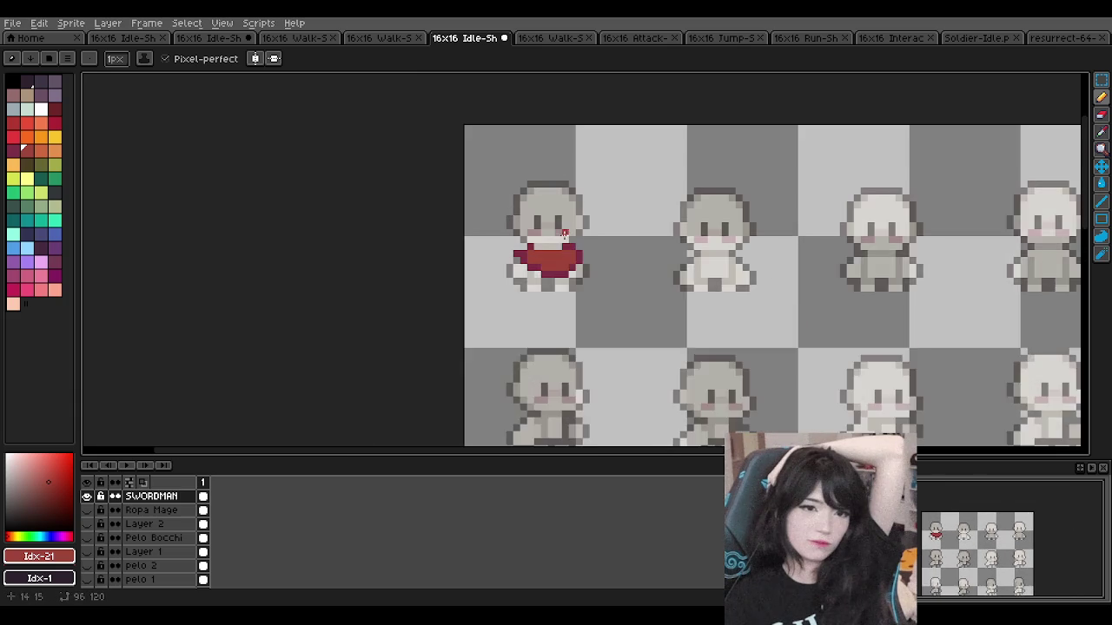
scroll(564, 233, up, 3)
Step: Darken the top shirt row and pick dark brown for the shirt outline
drag(515, 257, 544, 261)
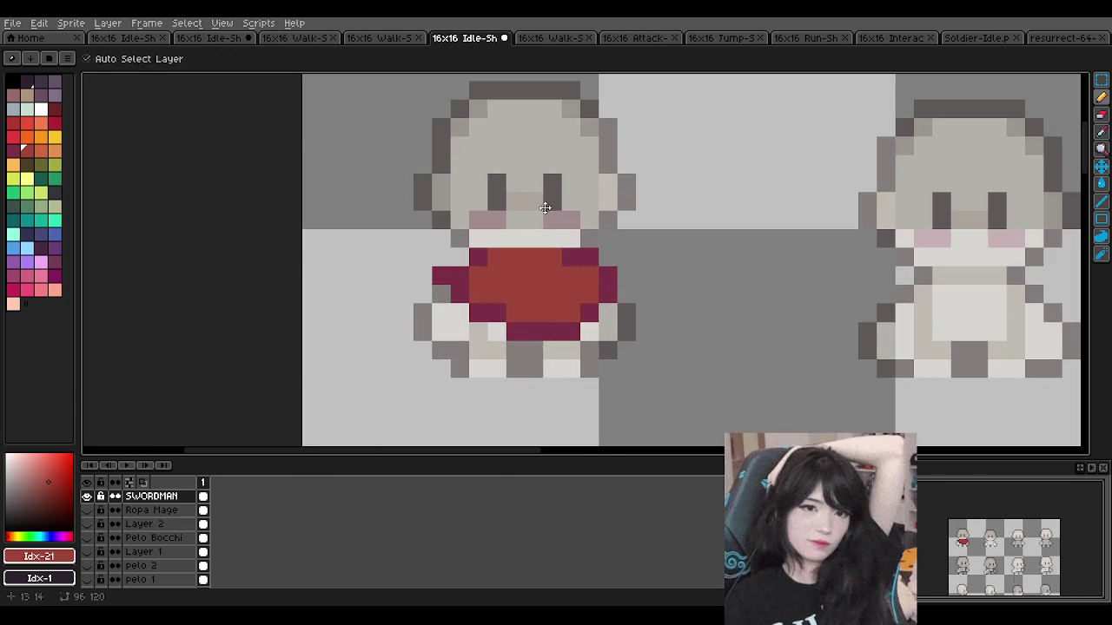
scroll(545, 203, down, 2)
scroll(544, 206, down, 2)
scroll(543, 205, up, 2)
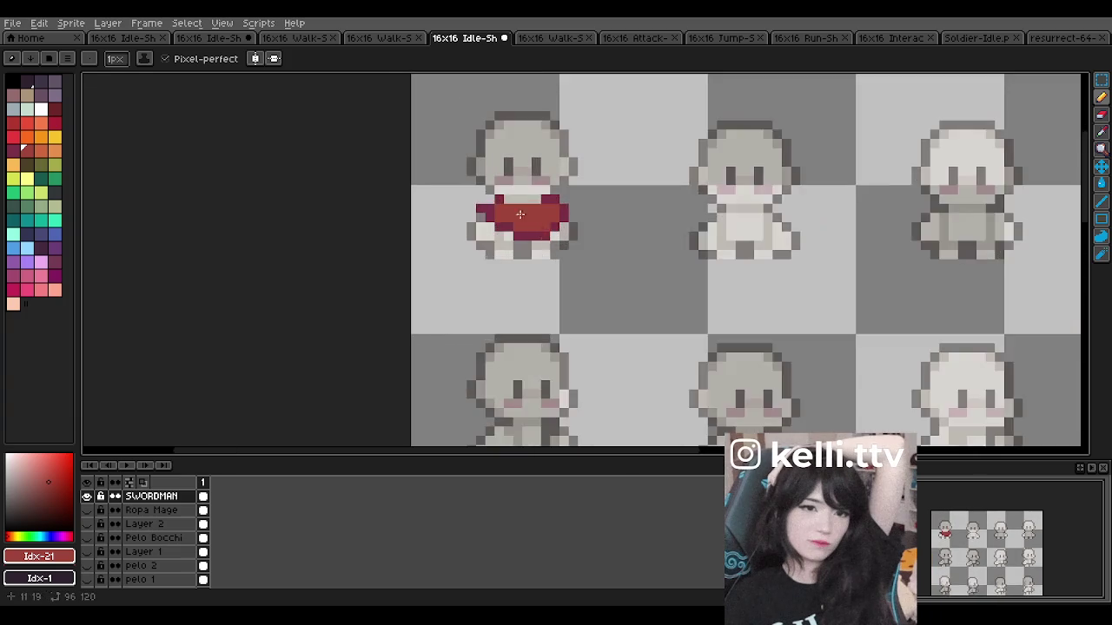
scroll(544, 206, up, 2)
alt+click(438, 229)
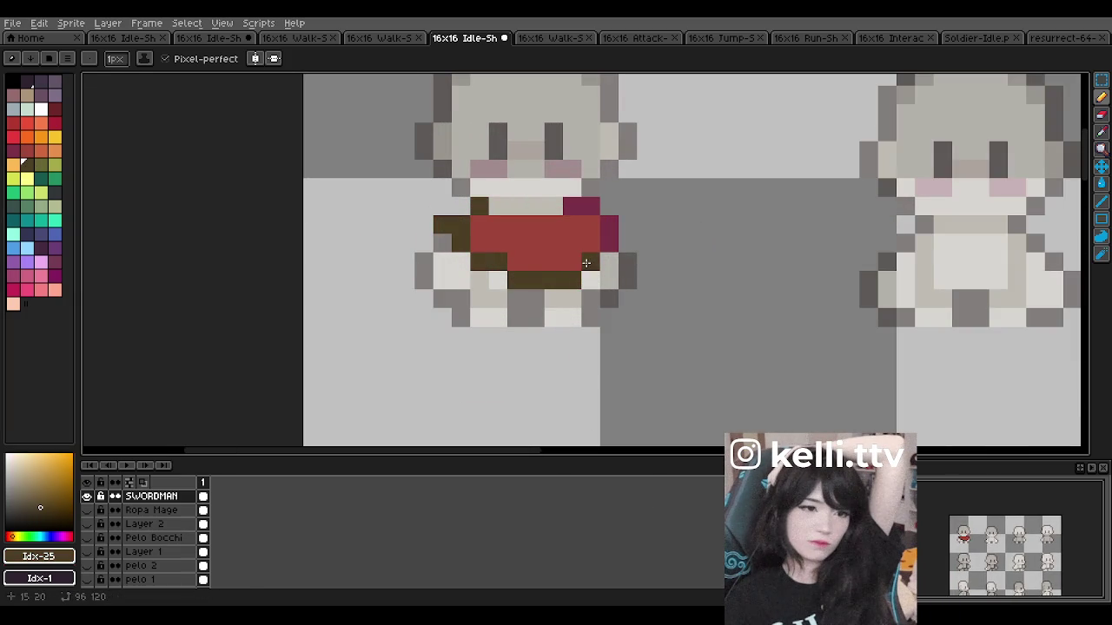
Step: Fill the first sprite's shirt body with olive
key(bracketright)
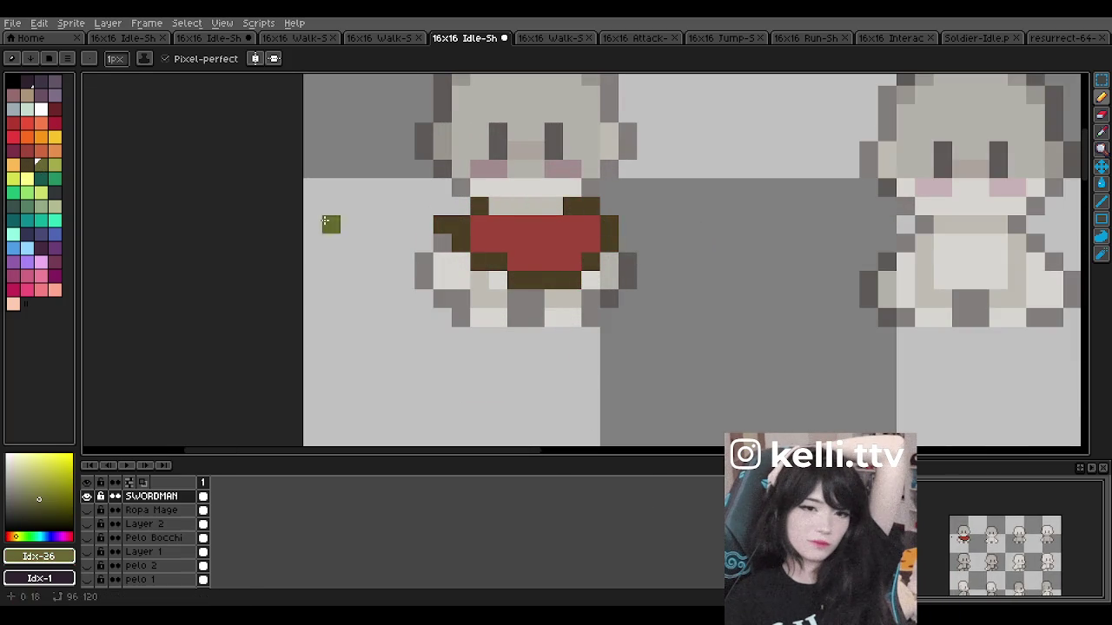
mouse_move(483, 227)
mouse_down()
mouse_move(586, 227)
mouse_move(512, 246)
mouse_up()
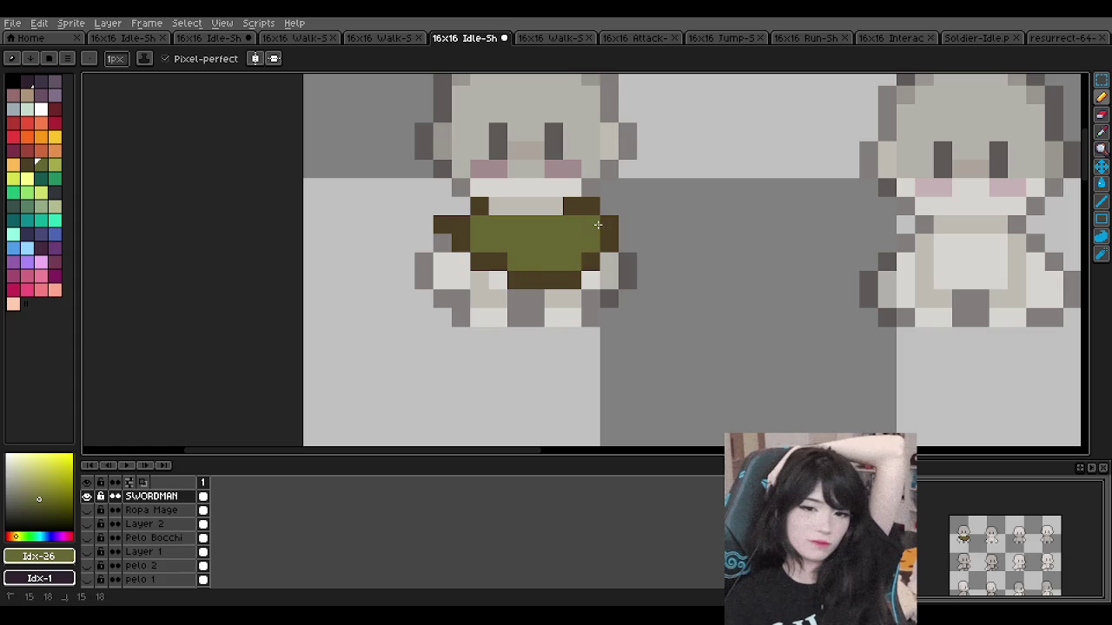
scroll(521, 204, down, 3)
scroll(521, 203, down, 1)
scroll(521, 203, down, 1)
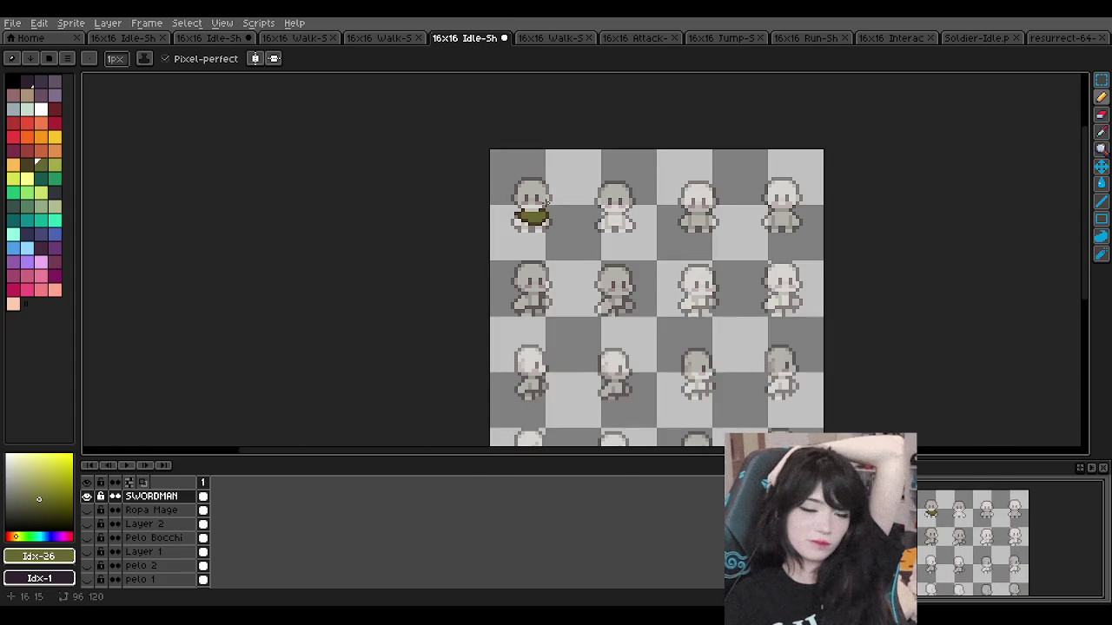
scroll(519, 209, up, 4)
scroll(517, 219, up, 1)
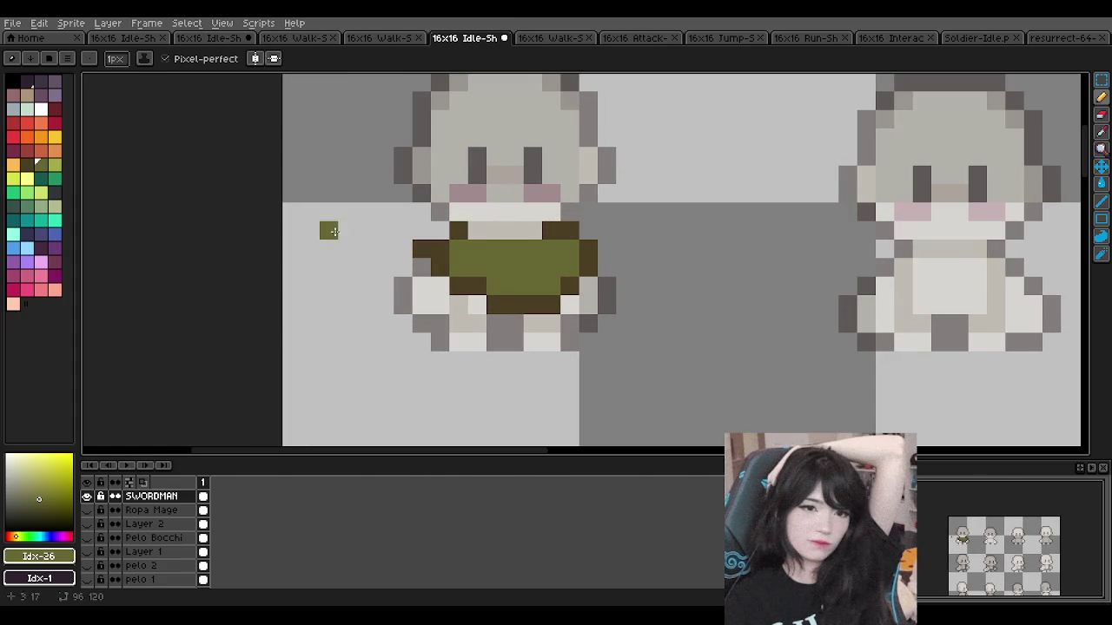
Step: Paint both boots magenta, undoing a stray upper row of boot pixels
click(57, 165)
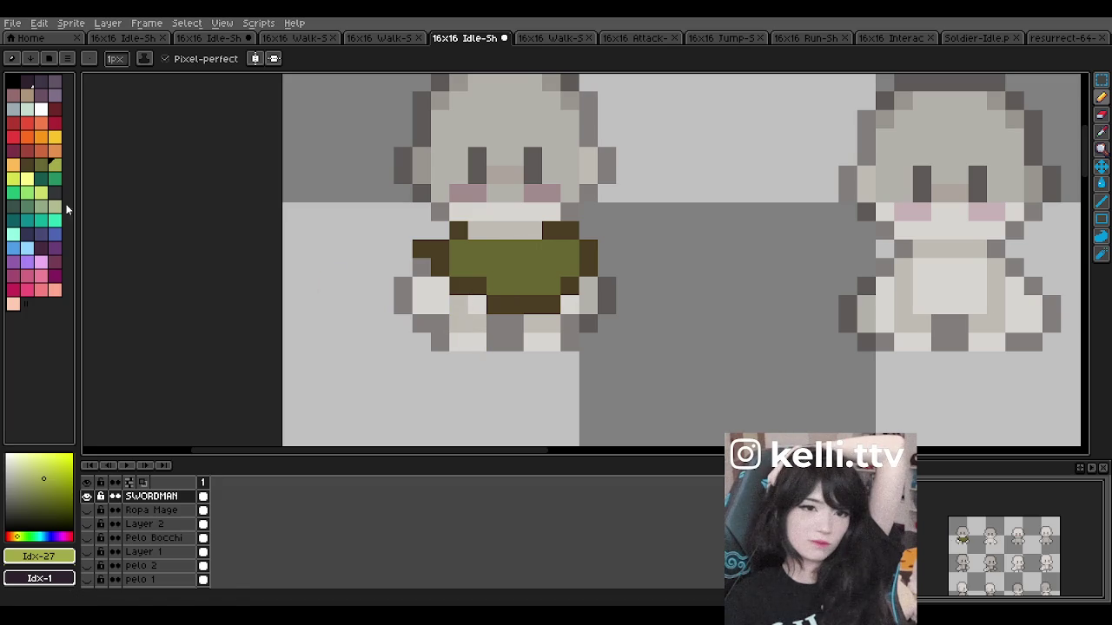
click(27, 164)
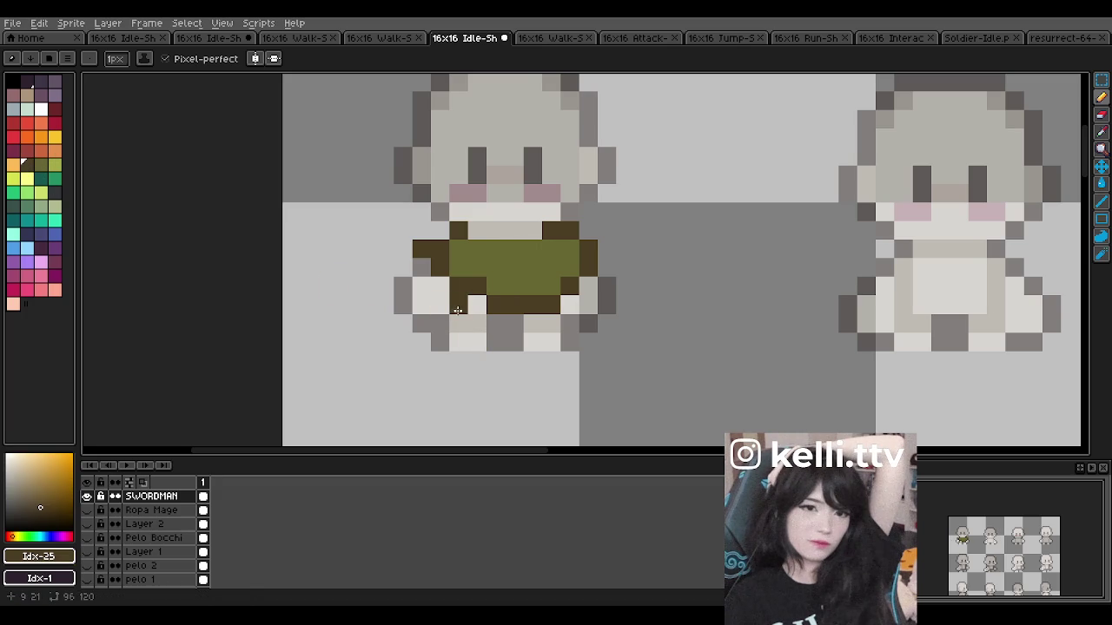
click(27, 150)
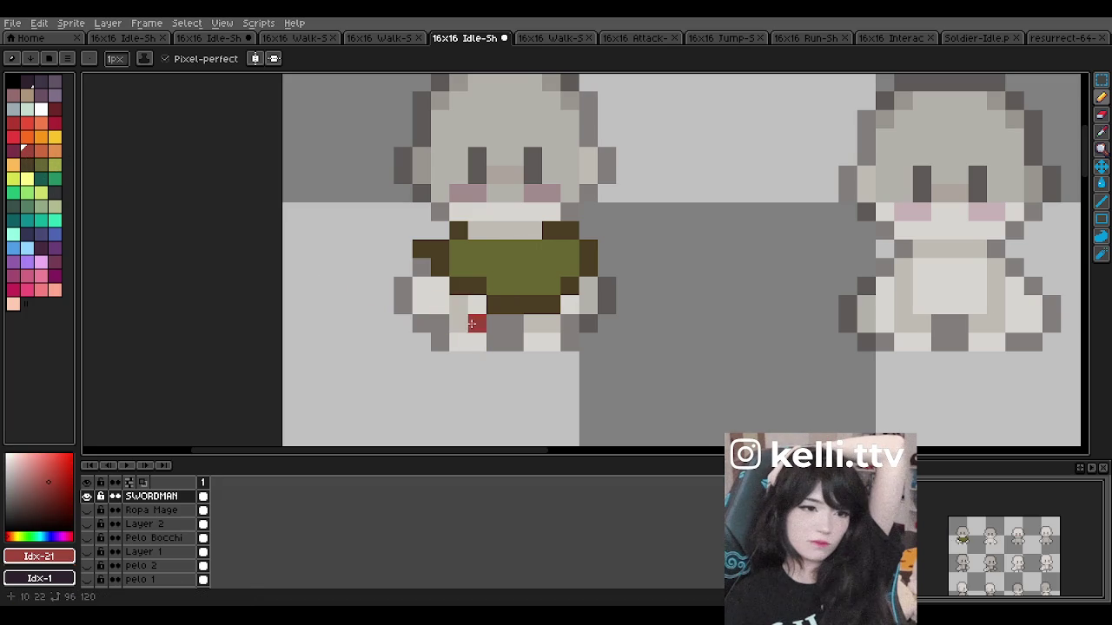
key(bracketleft)
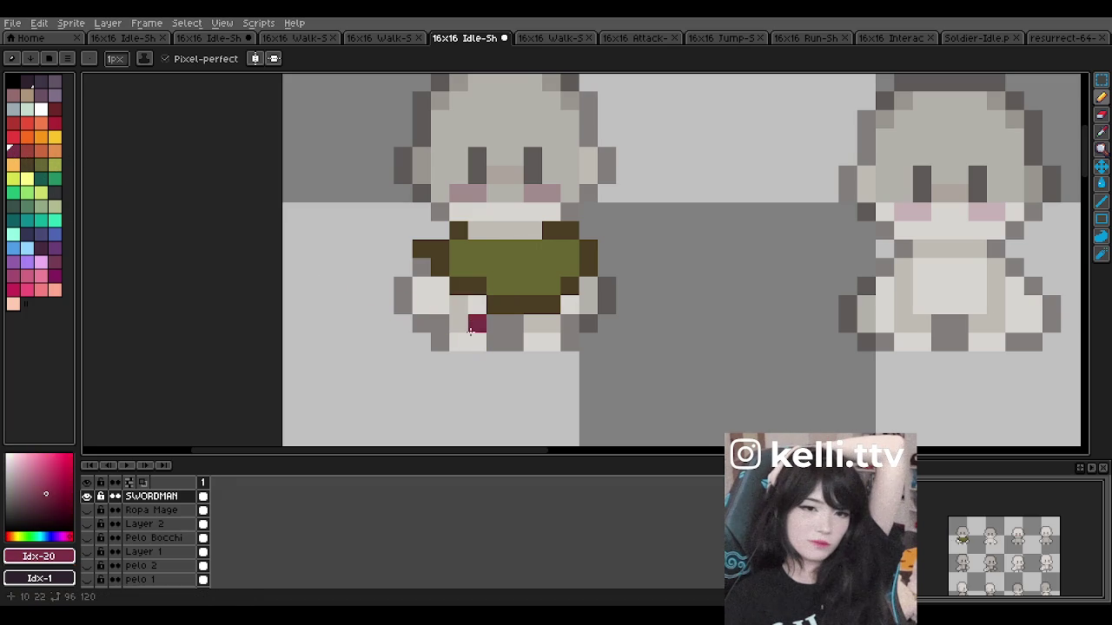
drag(458, 335, 470, 339)
drag(541, 345, 531, 342)
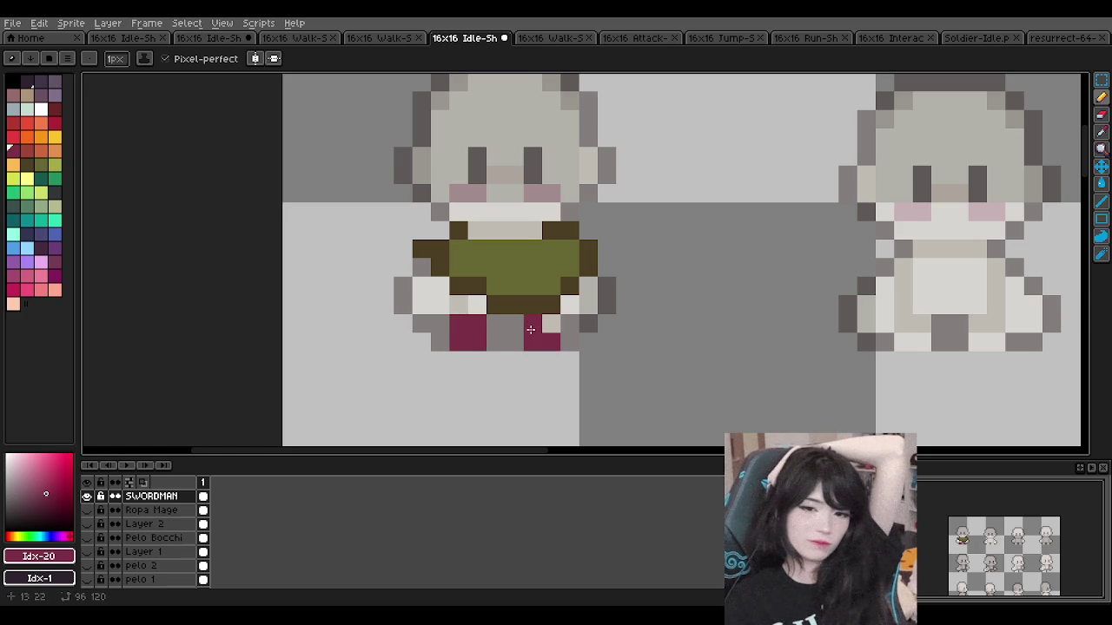
key(ctrl+z)
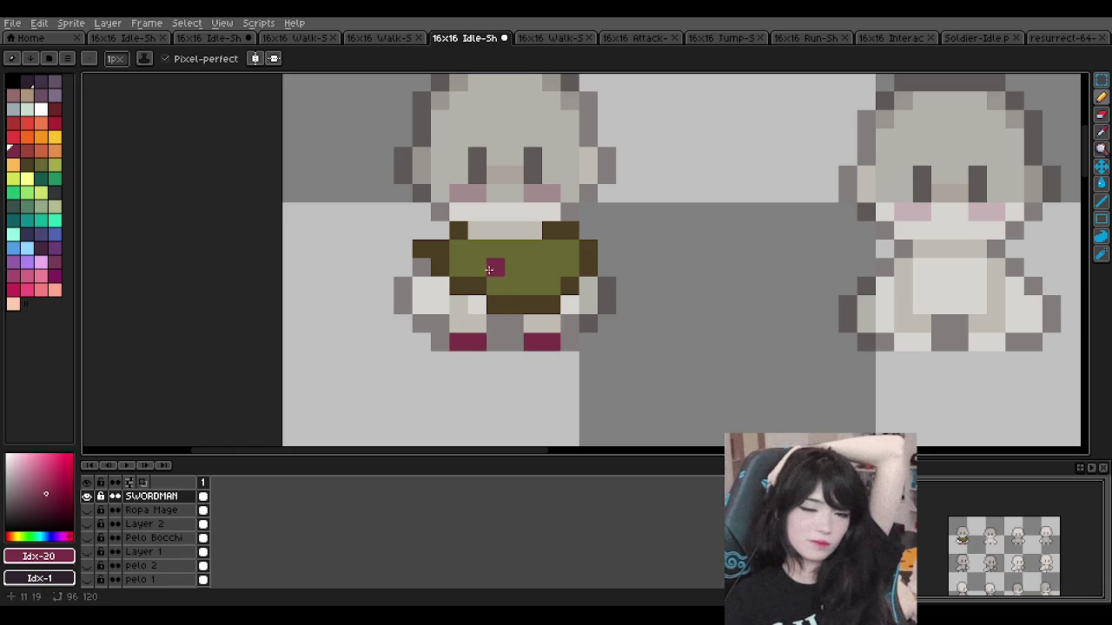
Step: Paint the left leg dark navy, then pick a darker slate for the legs
scroll(485, 274, down, 3)
scroll(488, 276, up, 2)
scroll(493, 280, up, 1)
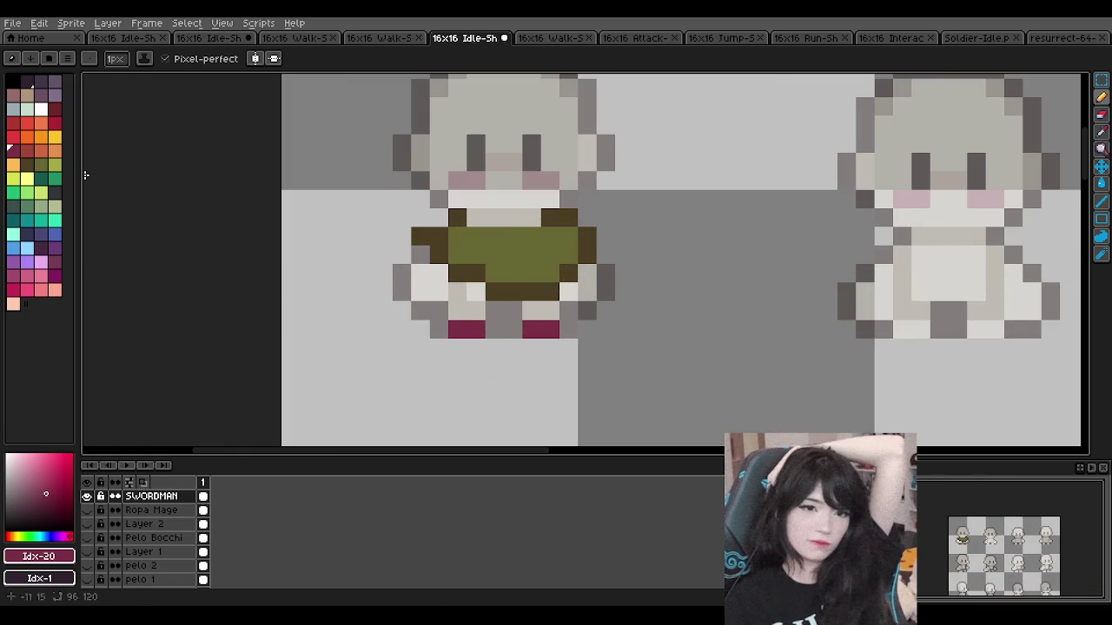
click(27, 233)
click(466, 311)
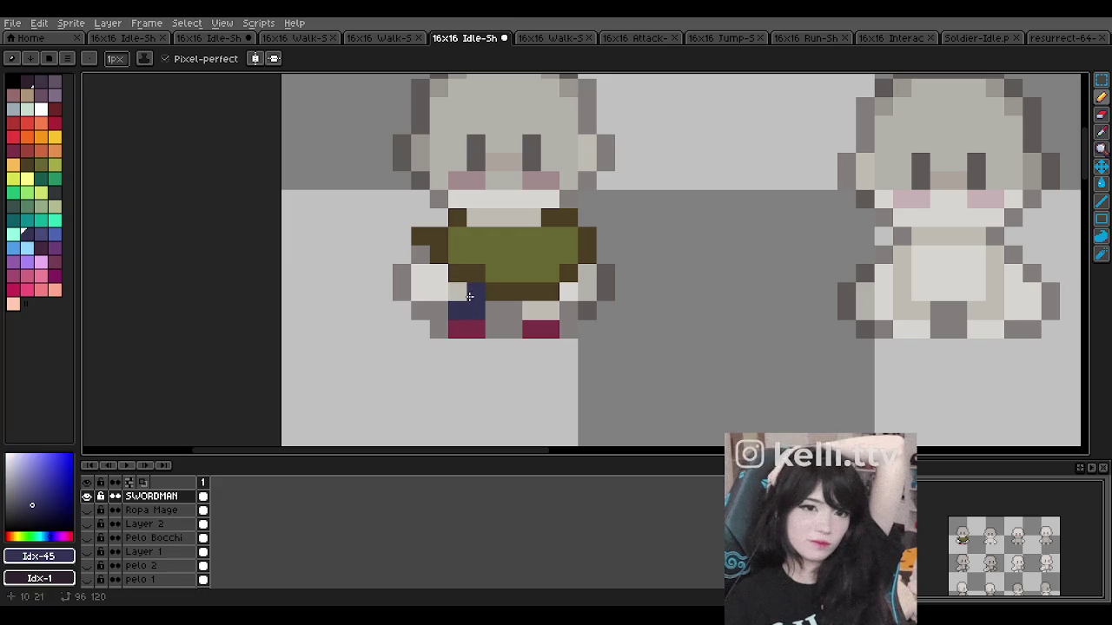
click(55, 191)
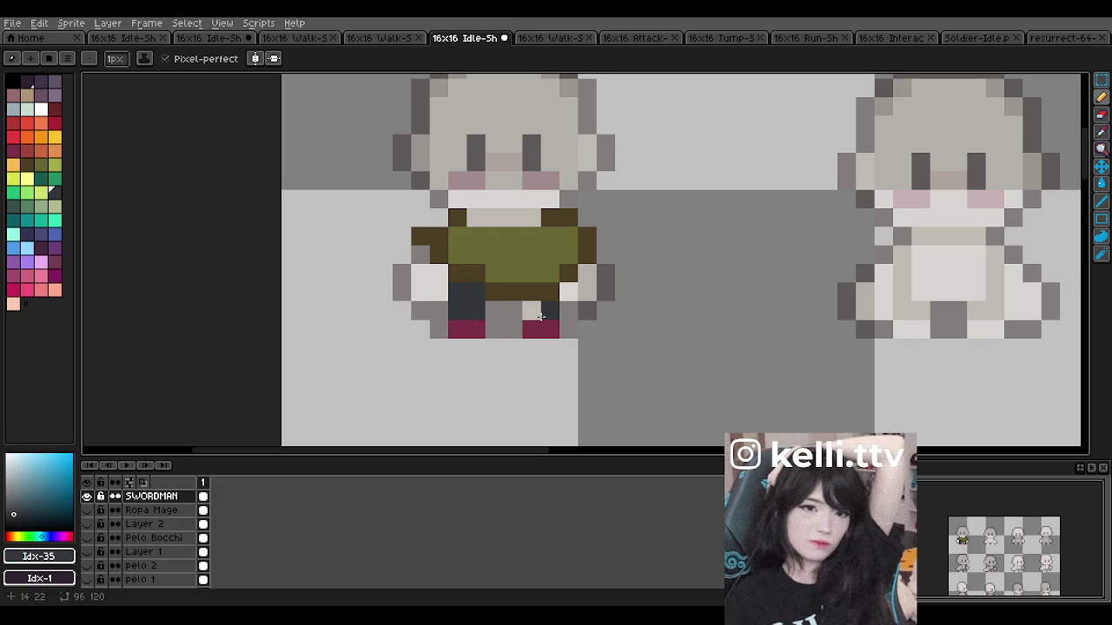
Step: Choose the darkest purple swatch for the outline
scroll(546, 304, down, 2)
scroll(546, 305, down, 1)
scroll(538, 278, up, 1)
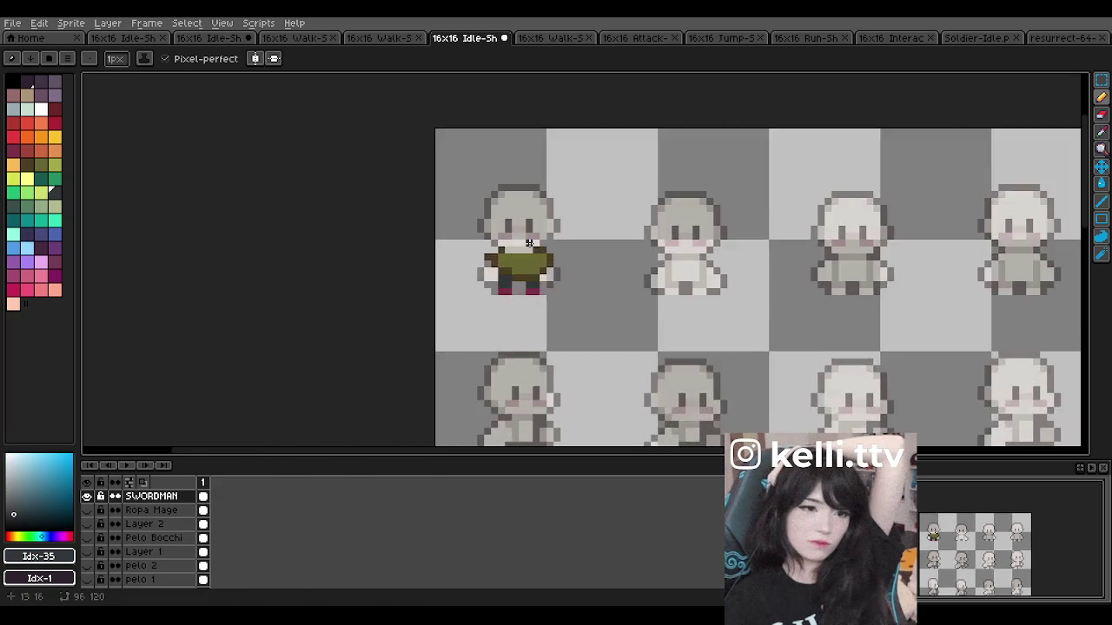
scroll(533, 254, up, 2)
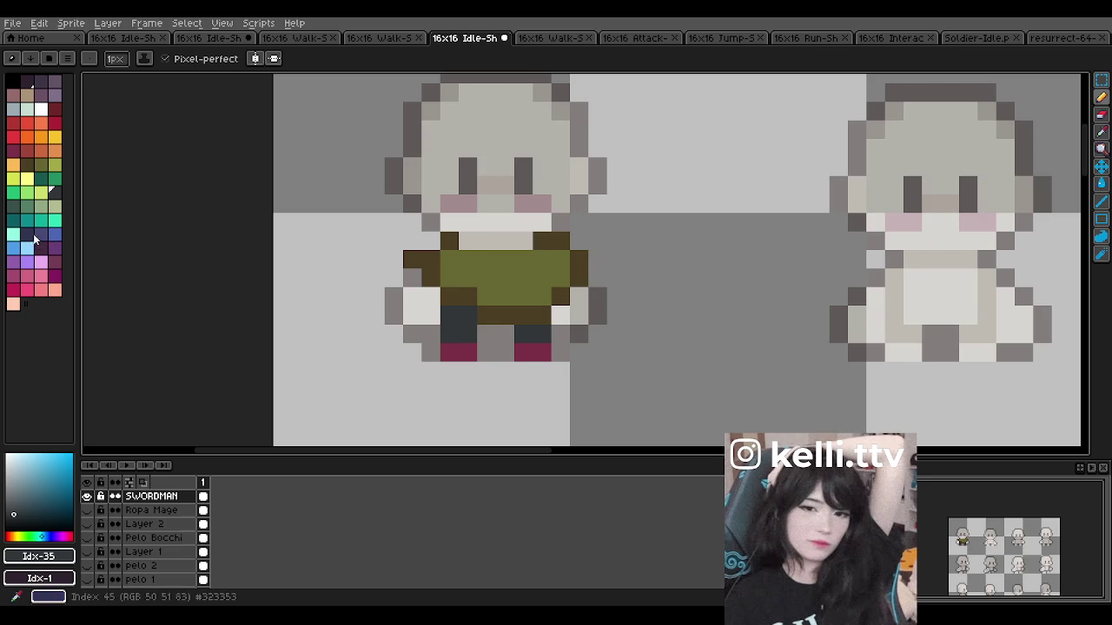
click(40, 249)
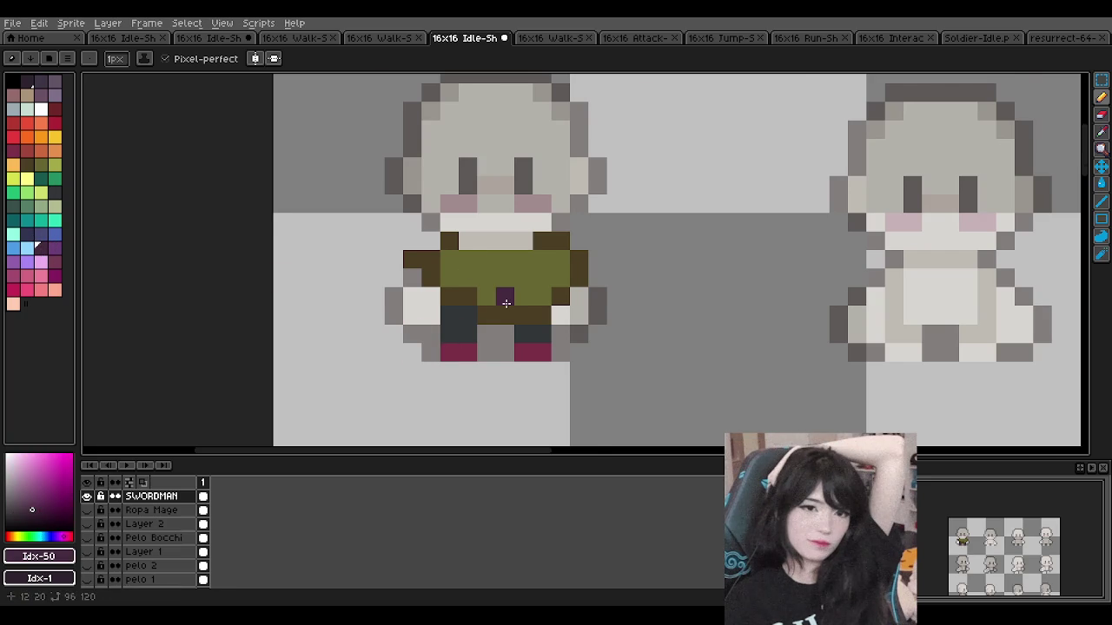
scroll(437, 216, up, 1)
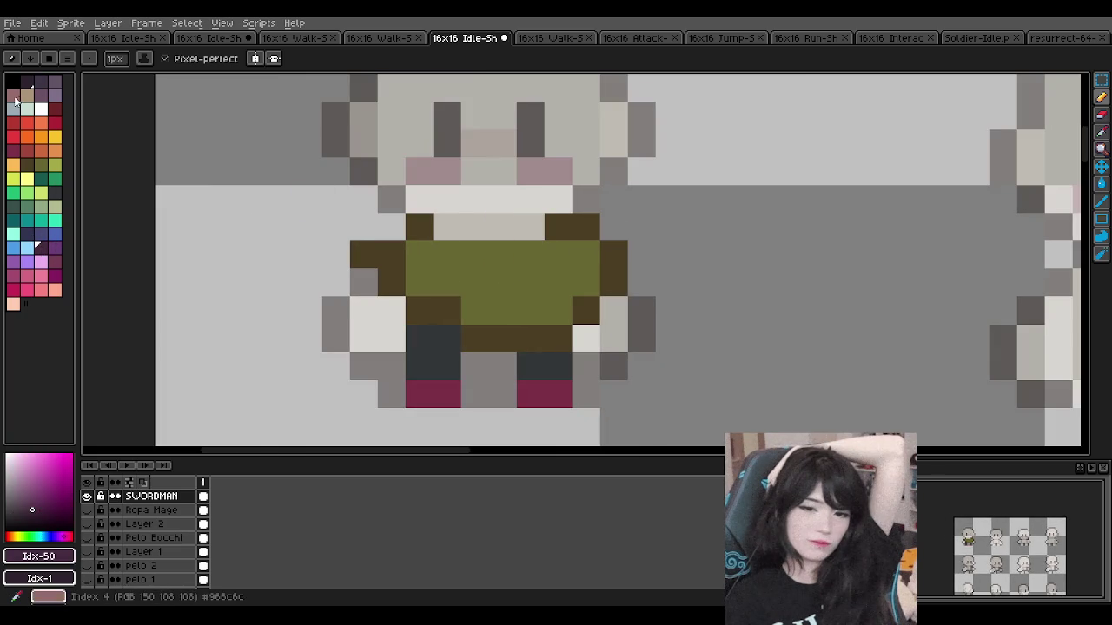
click(31, 83)
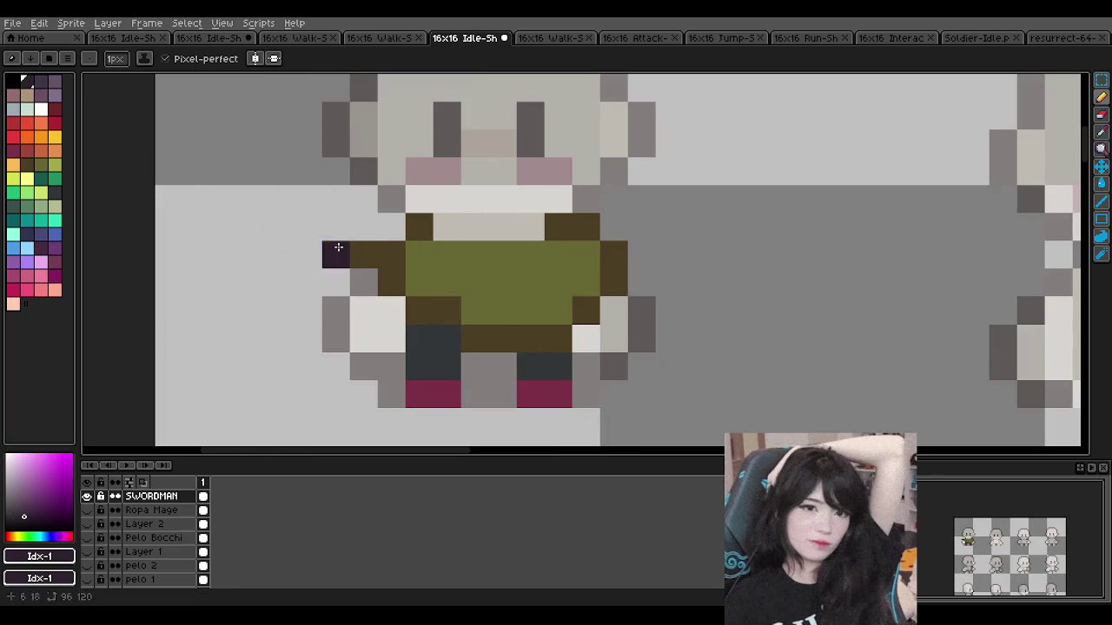
Step: Outline the shirt top, belt row and left shirt edge in dark purple
click(419, 228)
mouse_move(425, 308)
mouse_down()
mouse_move(501, 335)
mouse_move(588, 315)
mouse_up()
drag(585, 227, 556, 228)
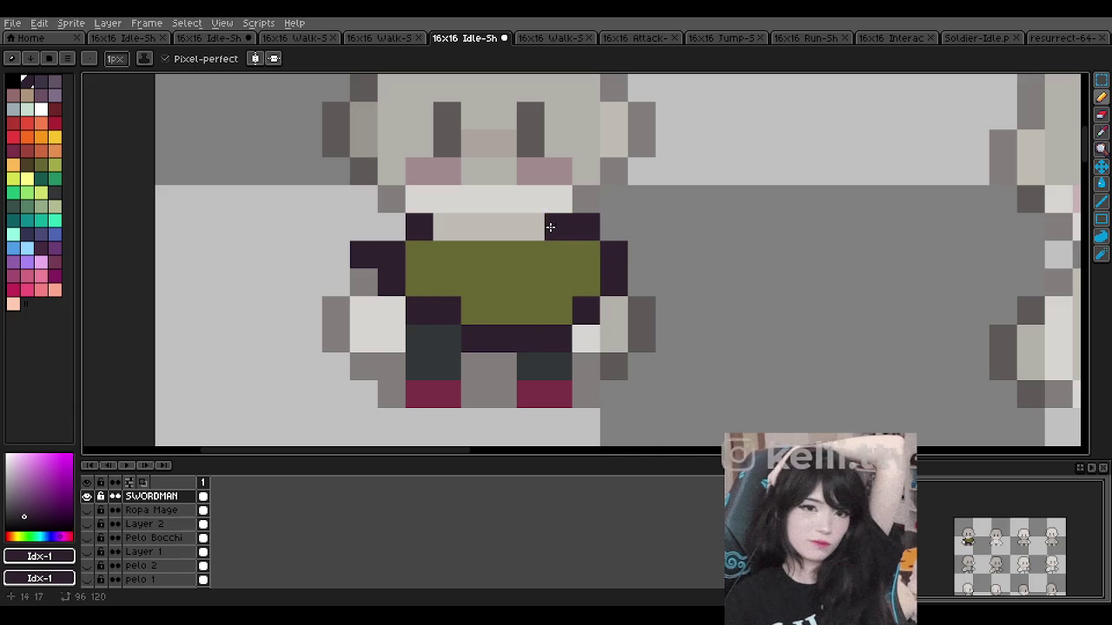
key(])
mouse_move(419, 254)
mouse_down()
mouse_move(417, 272)
mouse_move(538, 260)
mouse_move(580, 293)
mouse_move(524, 308)
mouse_move(448, 265)
mouse_up()
Step: Fill the shirt body with a lighter purple
scroll(471, 265, down, 5)
scroll(472, 265, down, 1)
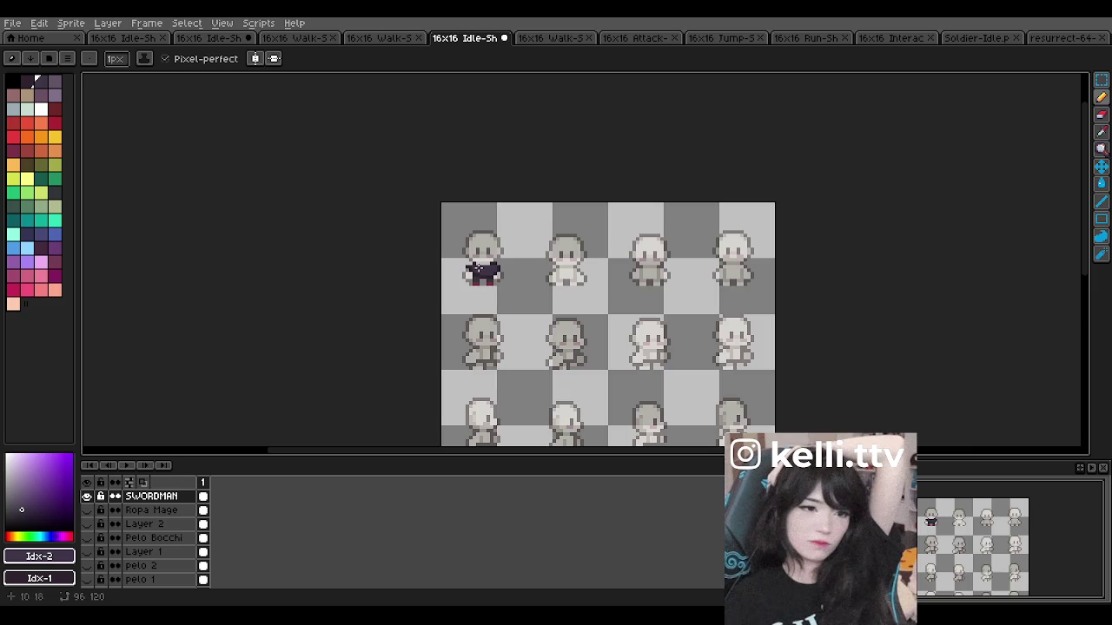
scroll(469, 269, up, 3)
scroll(458, 286, up, 1)
key(0)
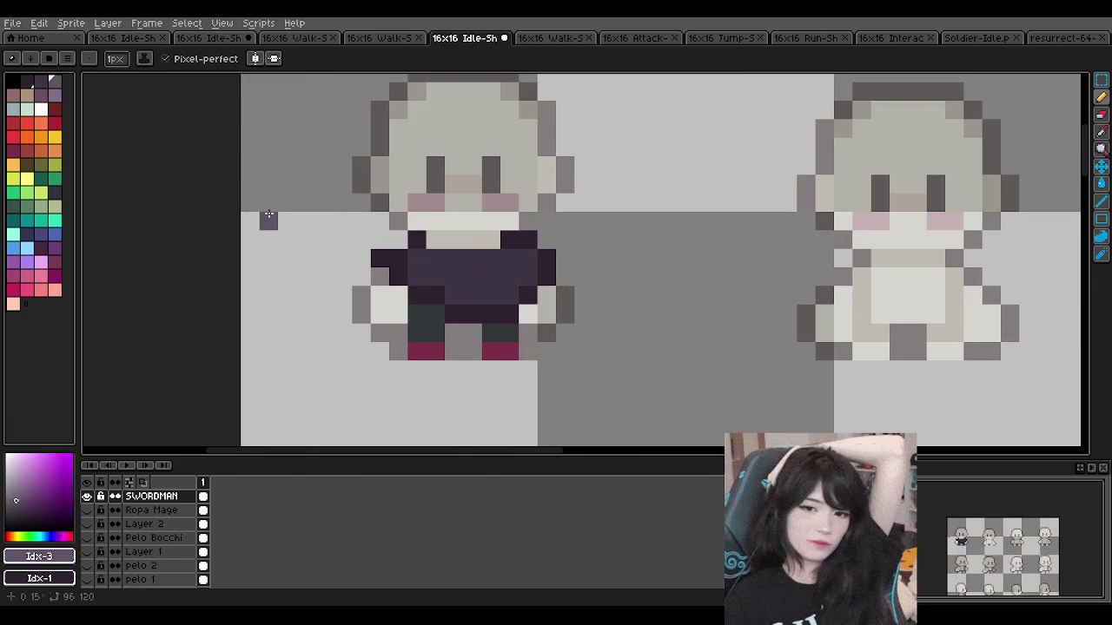
scroll(390, 236, up, 2)
click(364, 203)
mouse_move(385, 240)
mouse_down()
mouse_move(412, 208)
mouse_move(462, 258)
mouse_move(501, 208)
mouse_move(555, 237)
mouse_move(486, 264)
mouse_up()
click(587, 202)
Step: Shade the shirt's upper-left dark purple and extend the darkest-purple outline
click(41, 79)
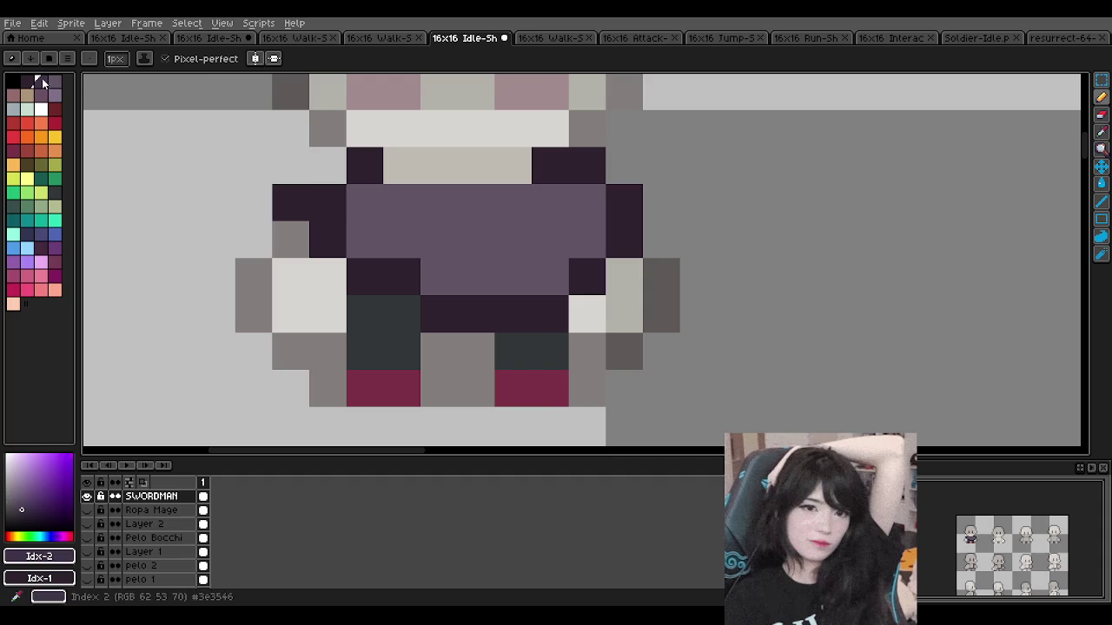
drag(291, 202, 318, 199)
click(327, 239)
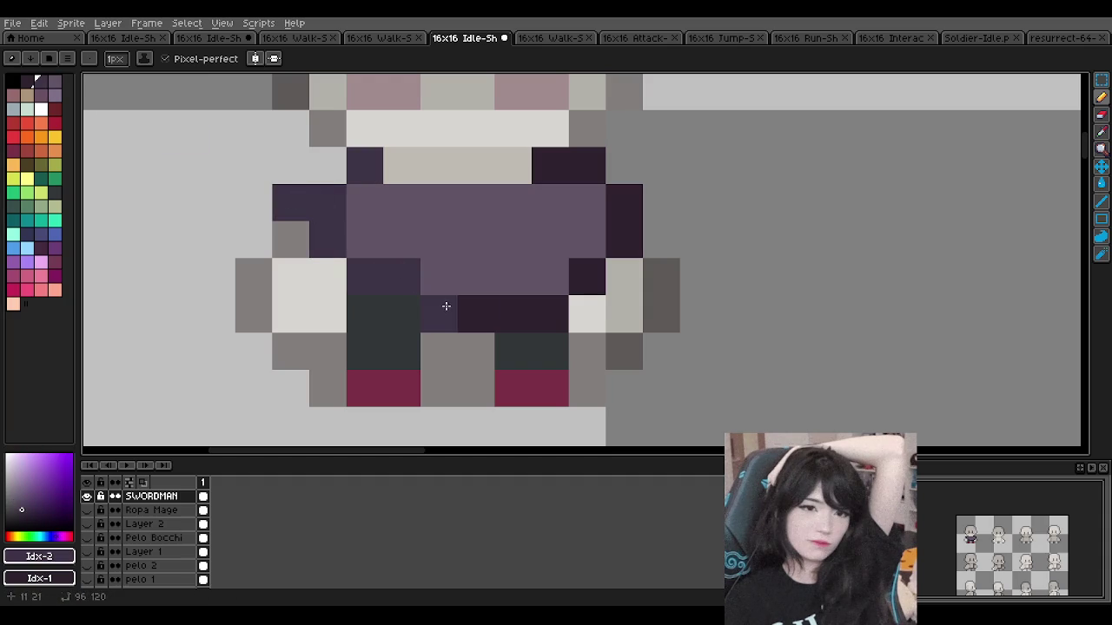
scroll(549, 167, down, 1)
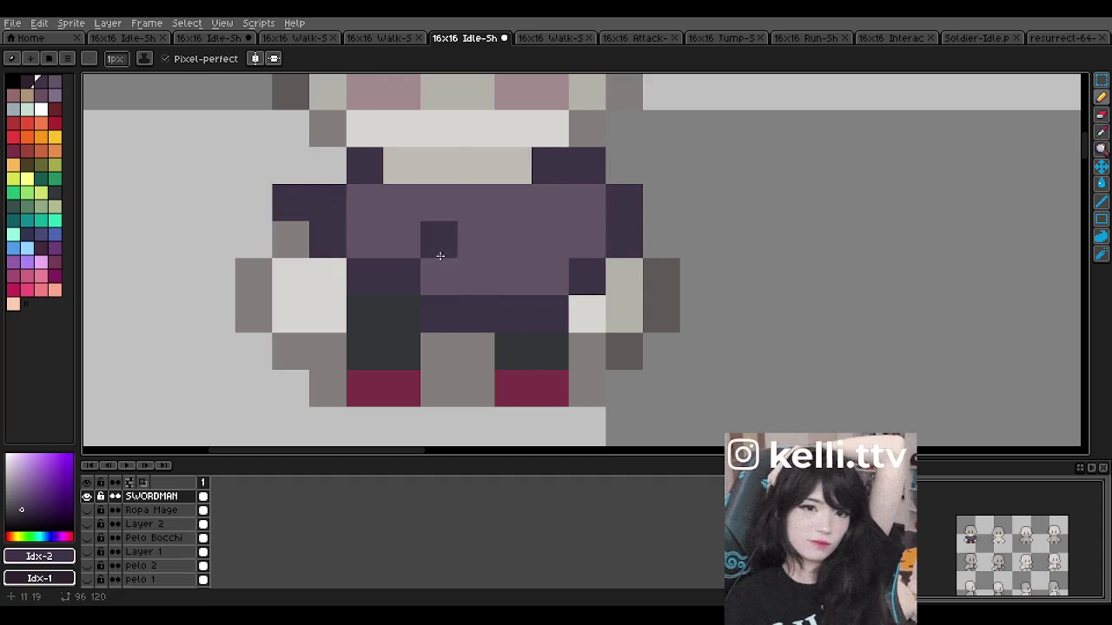
scroll(434, 226, down, 4)
scroll(434, 226, up, 4)
click(27, 81)
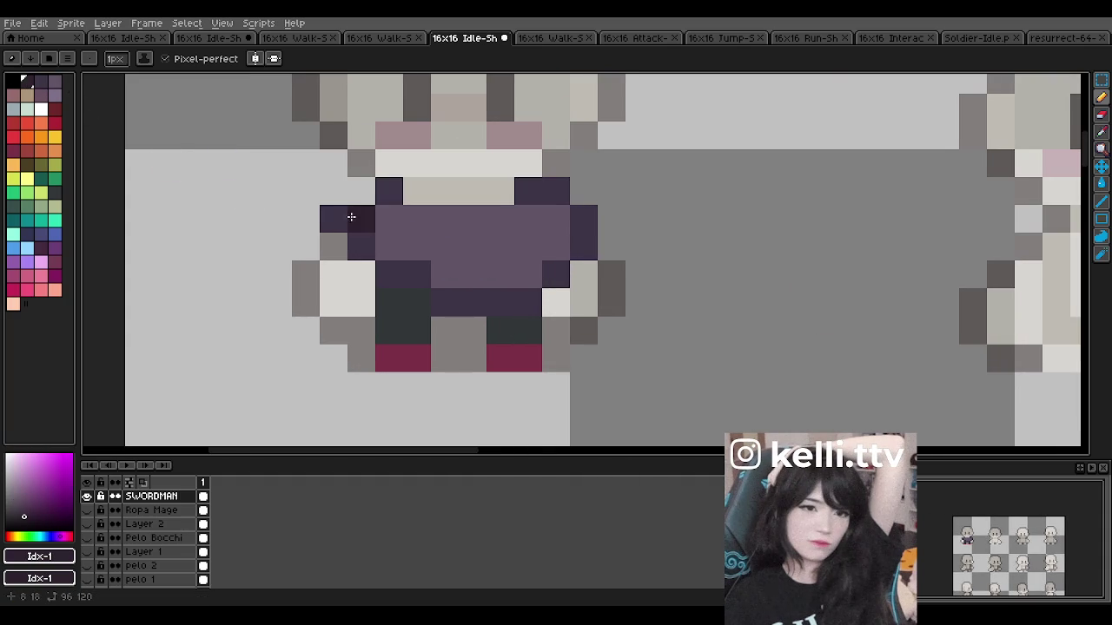
click(340, 221)
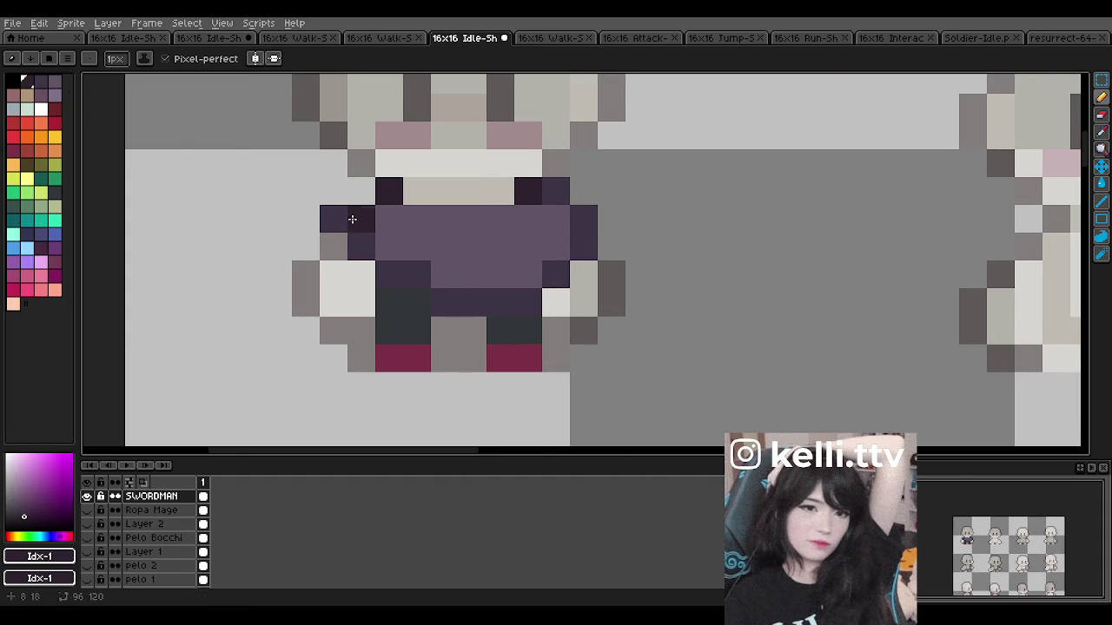
Step: Undo the last stroke and redraw the dark shading pixels on the outfit
scroll(441, 227, down, 4)
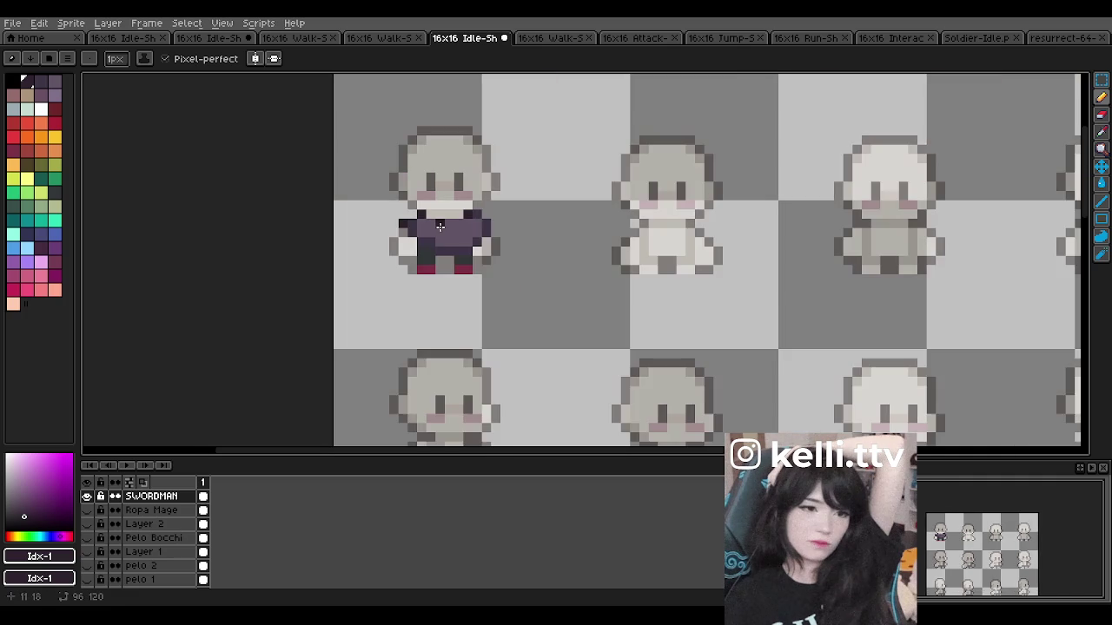
scroll(414, 225, up, 2)
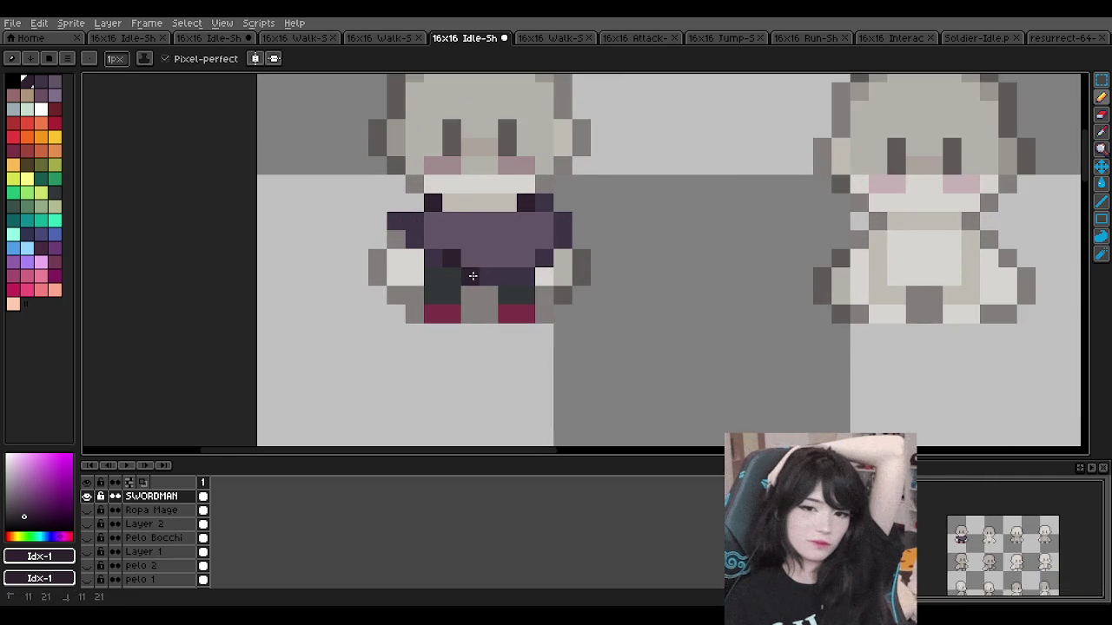
scroll(604, 255, down, 3)
scroll(486, 243, up, 3)
scroll(435, 239, up, 1)
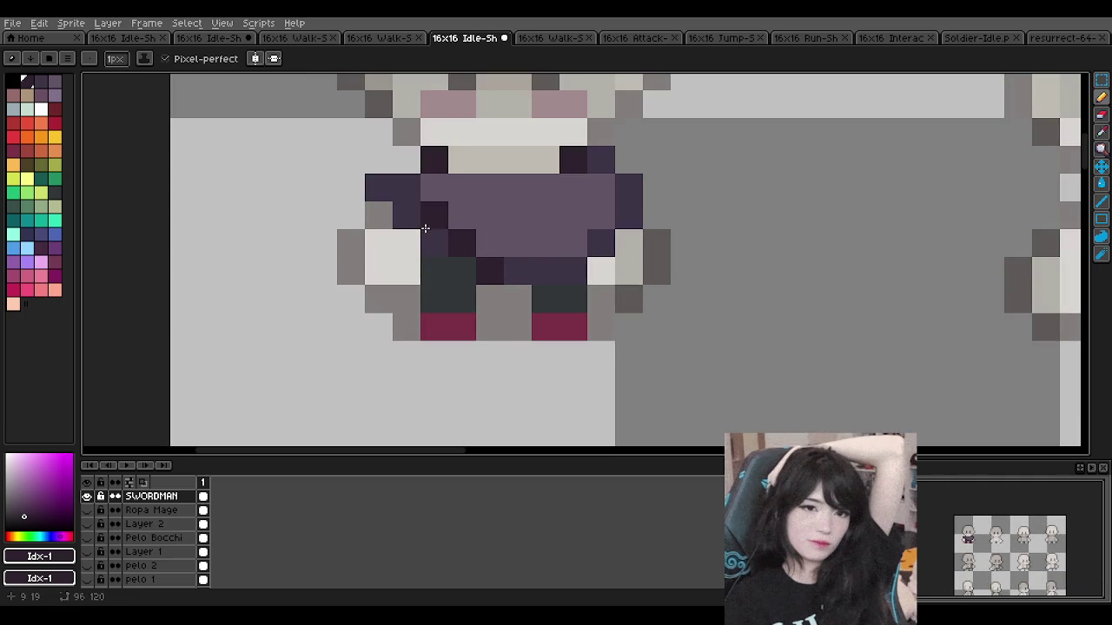
scroll(433, 241, down, 2)
scroll(433, 242, down, 1)
scroll(433, 238, up, 3)
key(ctrl+z)
drag(432, 236, 436, 261)
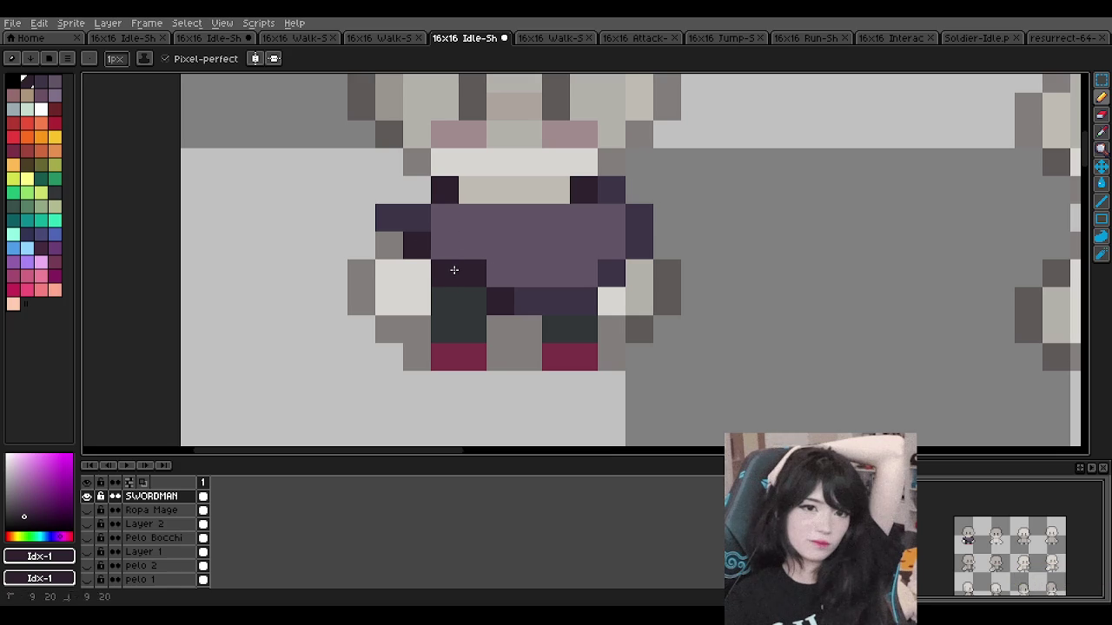
Step: Pick the outfit's purple and undo the latest pencil stroke
alt+click(484, 240)
scroll(486, 235, down, 2)
scroll(487, 234, down, 2)
scroll(506, 216, up, 3)
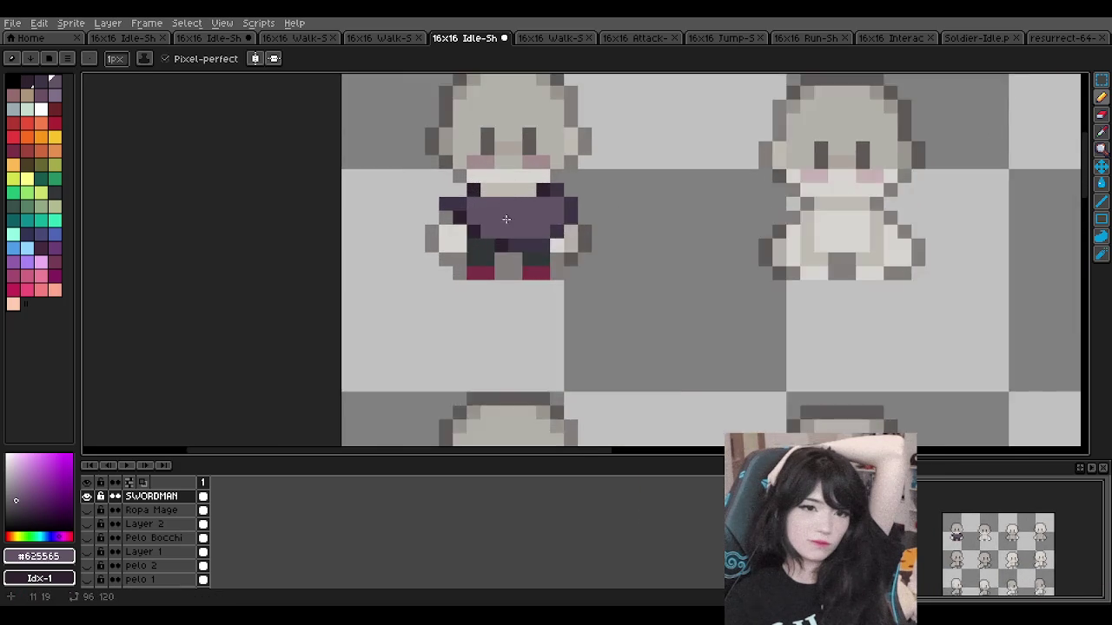
scroll(506, 216, up, 3)
key(ctrl+z)
Step: Eyedrop the dark #2e222f shading colour from the sprite, then select muted pink
scroll(504, 233, down, 5)
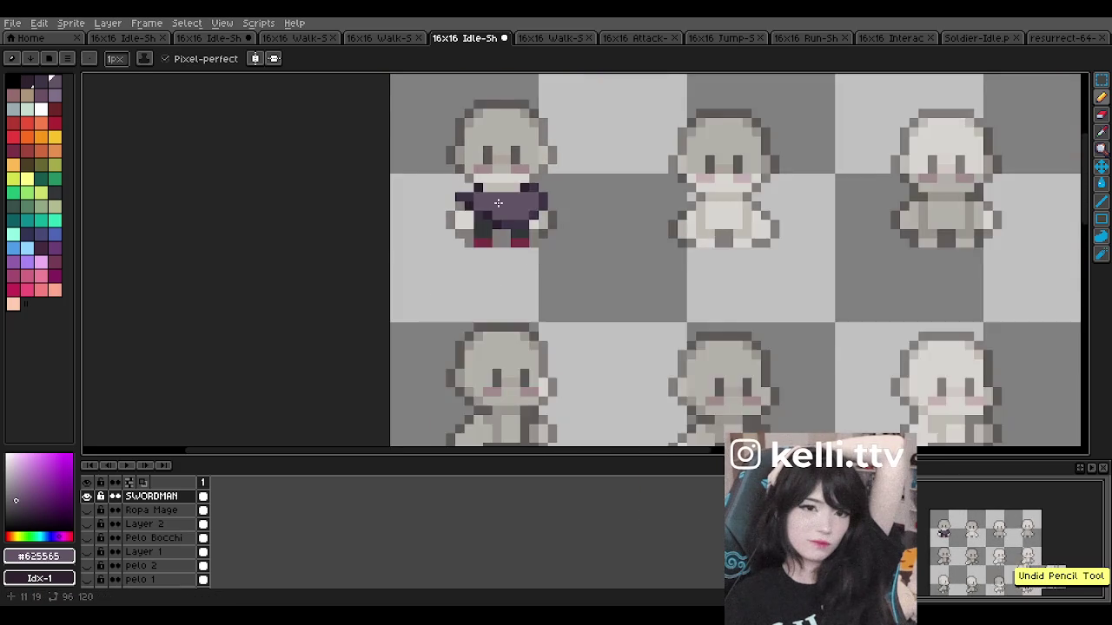
scroll(497, 202, down, 1)
scroll(497, 203, up, 1)
scroll(502, 204, up, 3)
key(alt)
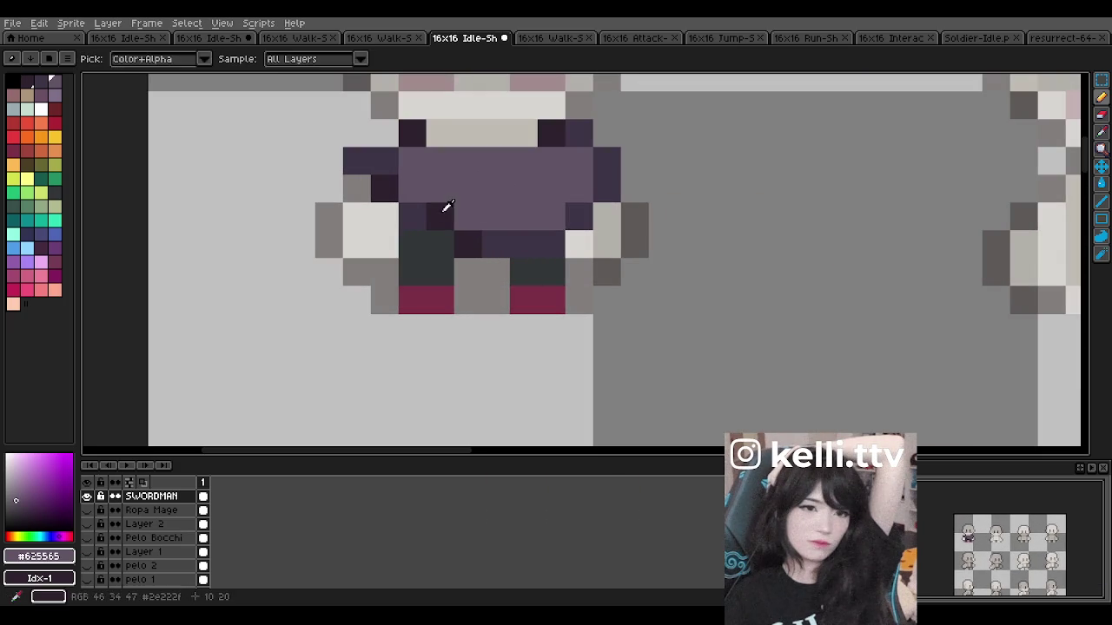
alt+click(447, 206)
scroll(550, 209, down, 3)
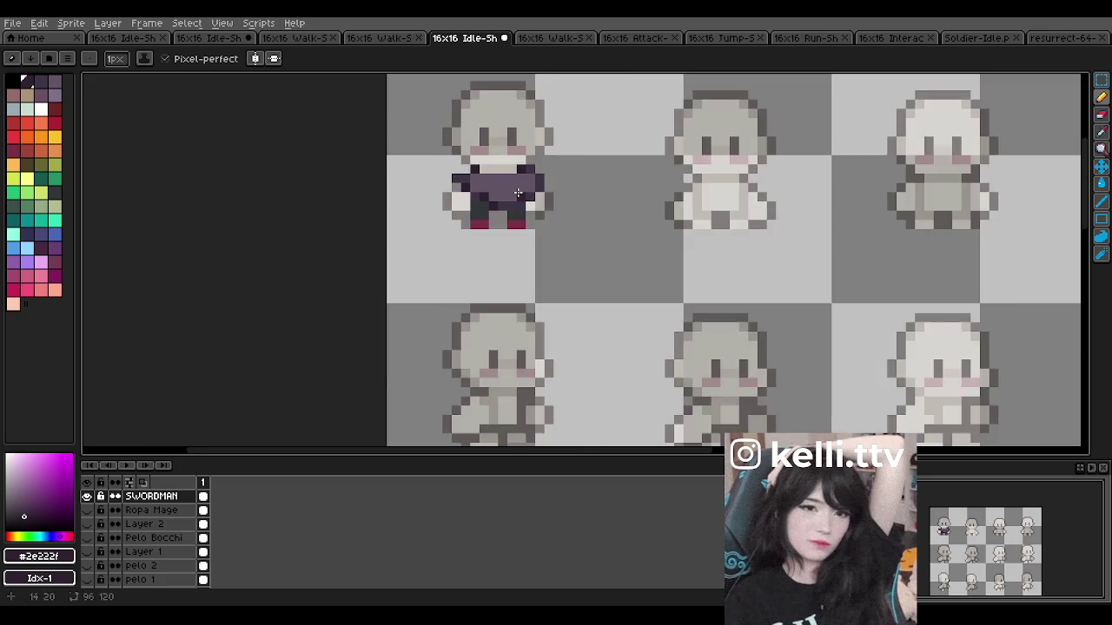
scroll(521, 195, down, 1)
scroll(512, 191, up, 2)
scroll(508, 186, up, 2)
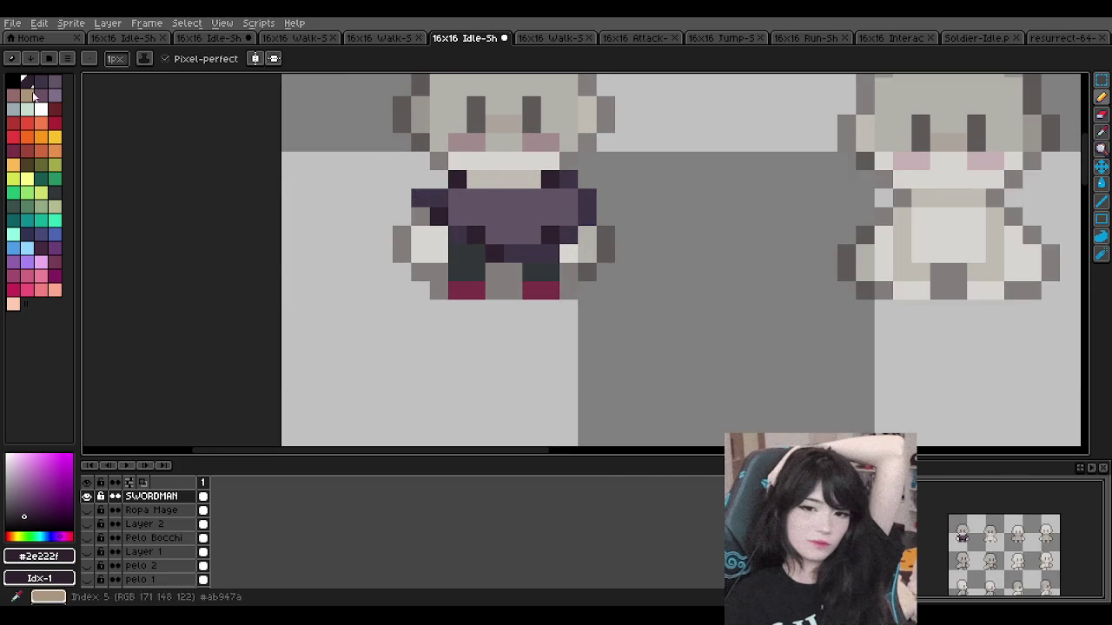
click(13, 95)
Step: Paint the swordman's legs muted pink
drag(467, 261, 466, 266)
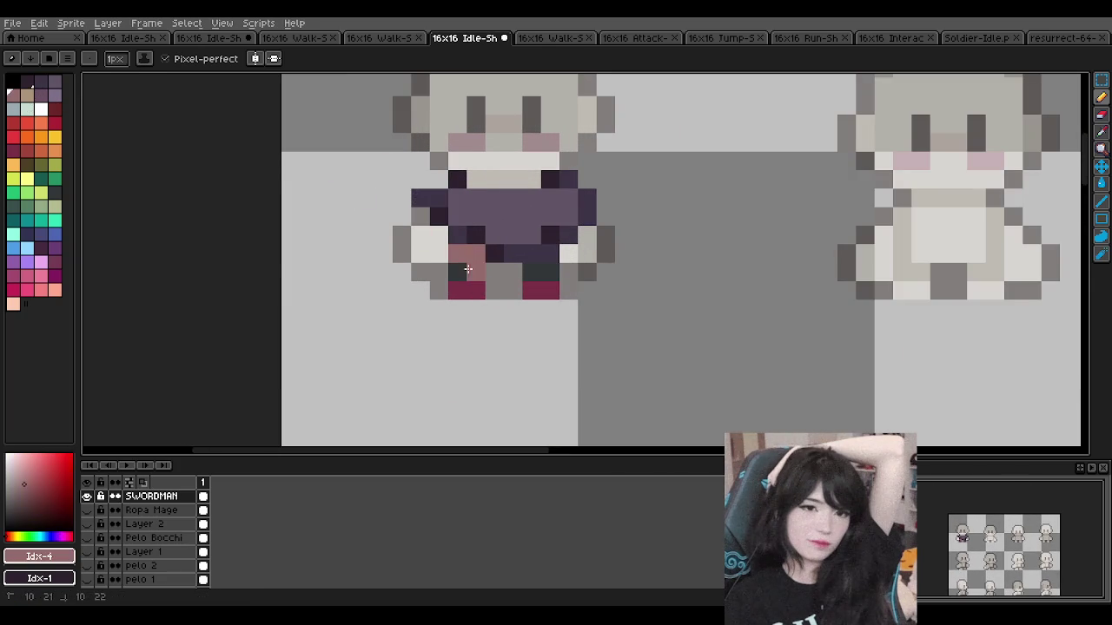
drag(534, 228, 540, 271)
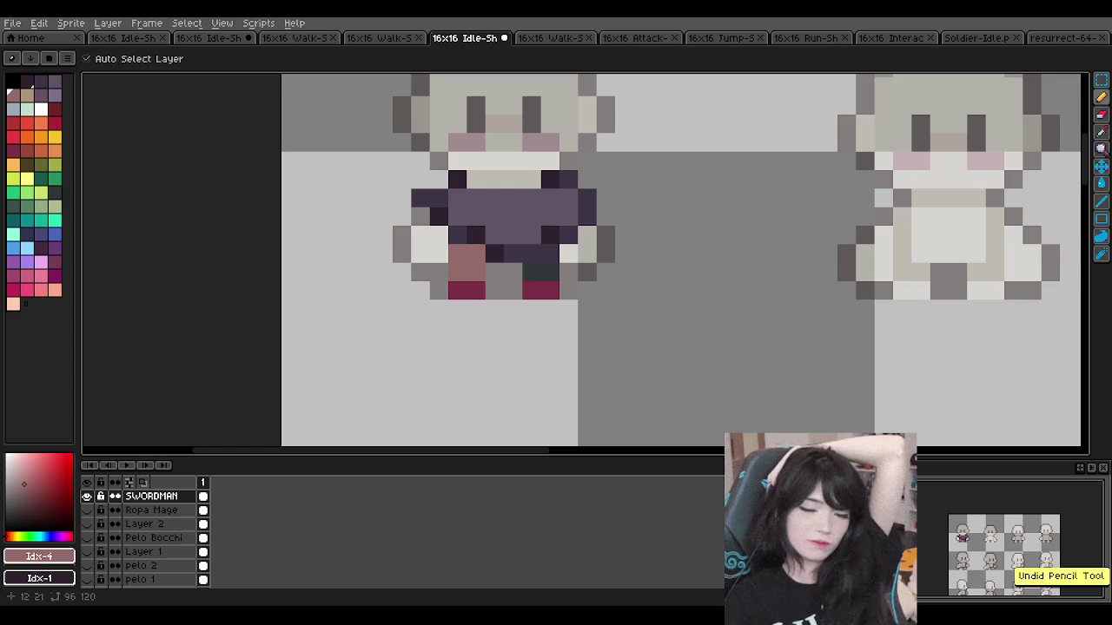
drag(466, 252, 466, 272)
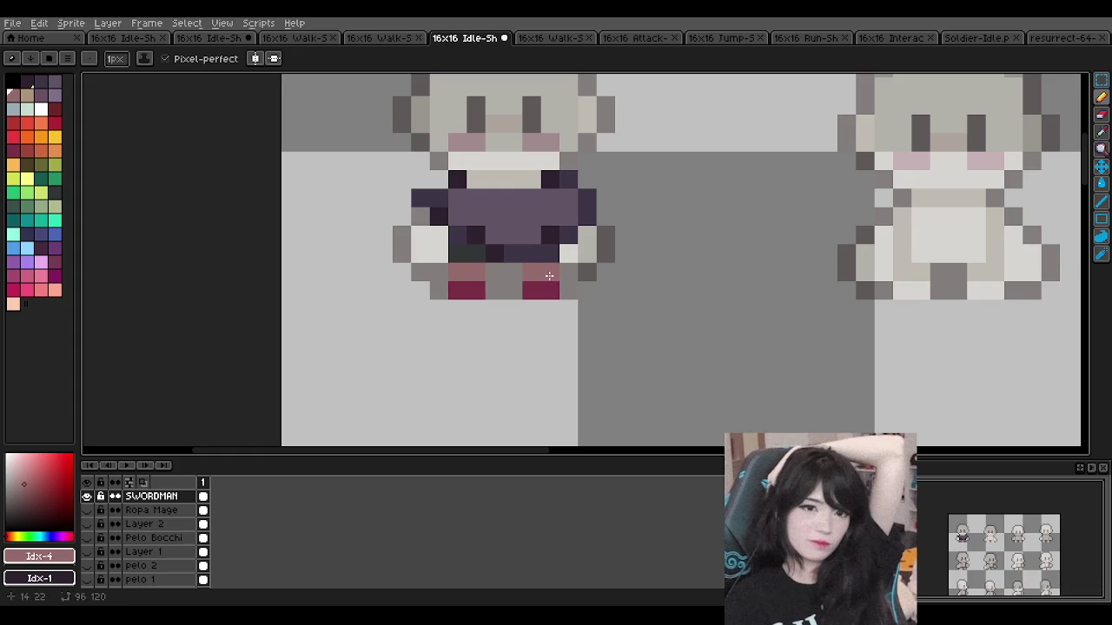
scroll(546, 275, down, 5)
scroll(510, 245, up, 4)
scroll(497, 250, down, 2)
scroll(497, 250, down, 1)
scroll(512, 234, up, 3)
scroll(512, 234, up, 1)
Step: Recolour the crimson boot pixels with the darker neighbouring swatch
key(bracketleft)
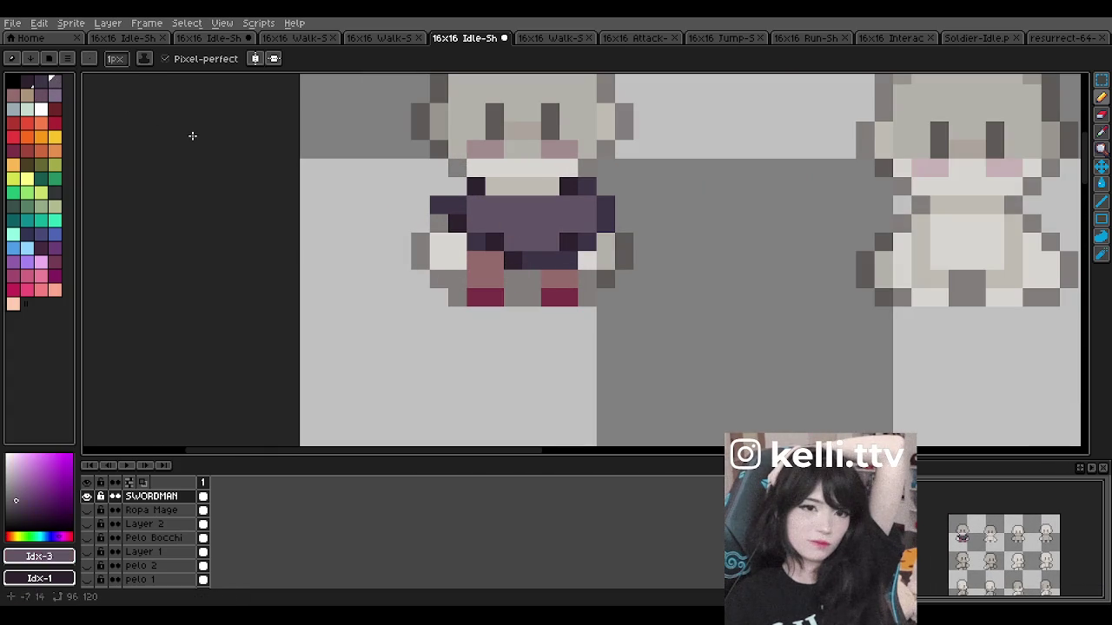
click(483, 294)
click(585, 299)
scroll(564, 298, down, 2)
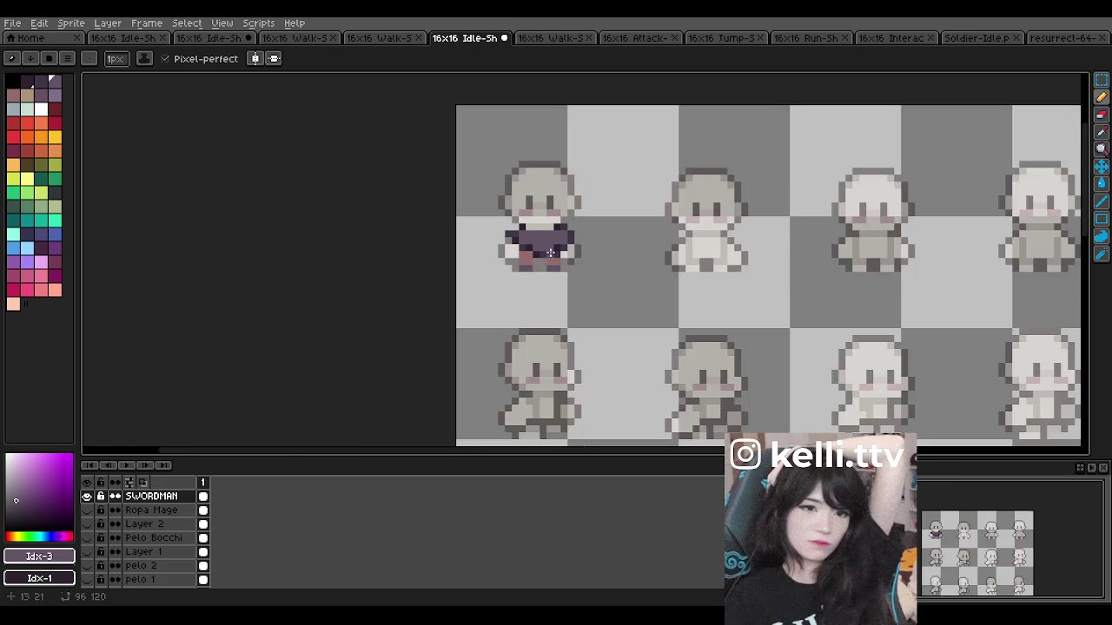
scroll(556, 261, up, 3)
click(492, 276)
scroll(492, 275, down, 1)
scroll(492, 275, down, 1)
scroll(500, 265, up, 1)
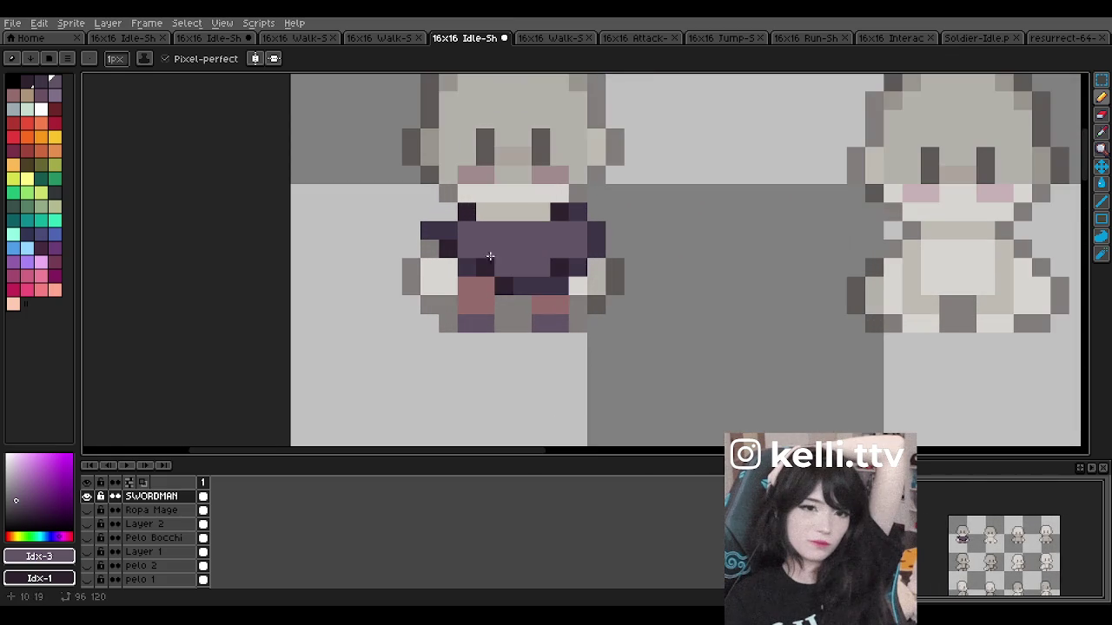
Step: Add tan pixels at the boot tops
click(28, 97)
click(467, 304)
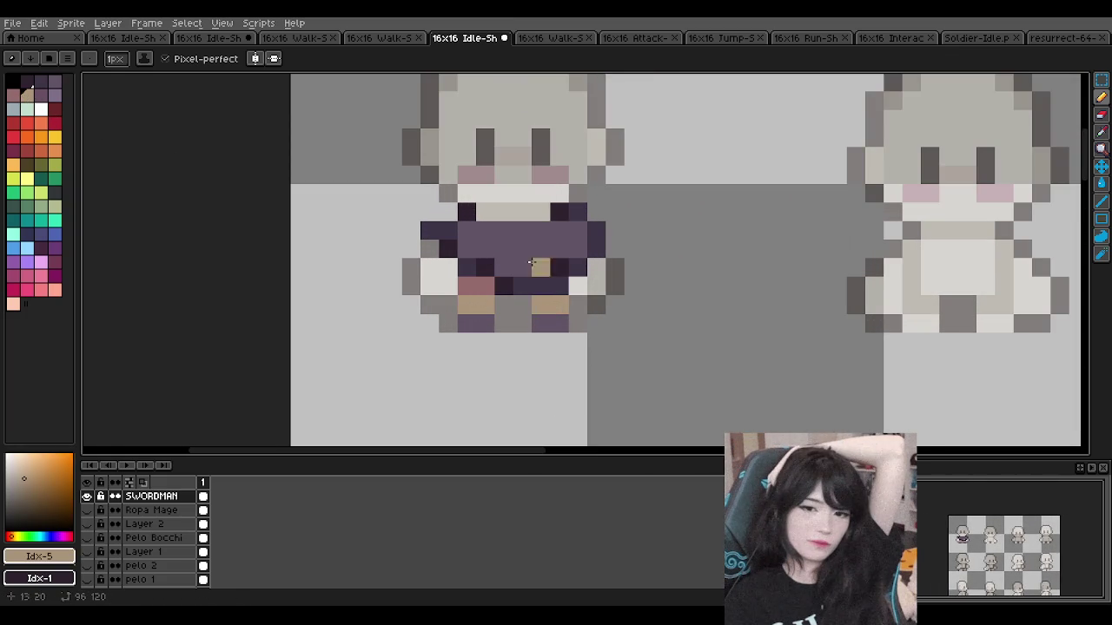
scroll(536, 278, down, 5)
scroll(529, 224, up, 1)
scroll(528, 230, up, 2)
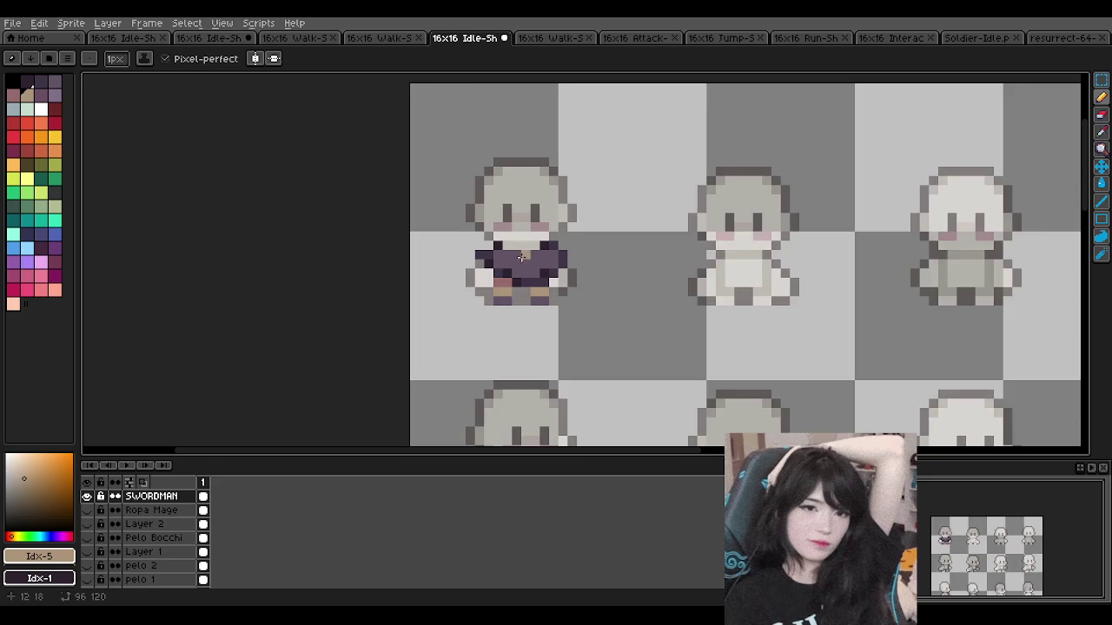
scroll(525, 247, up, 2)
scroll(524, 262, down, 1)
scroll(523, 263, down, 2)
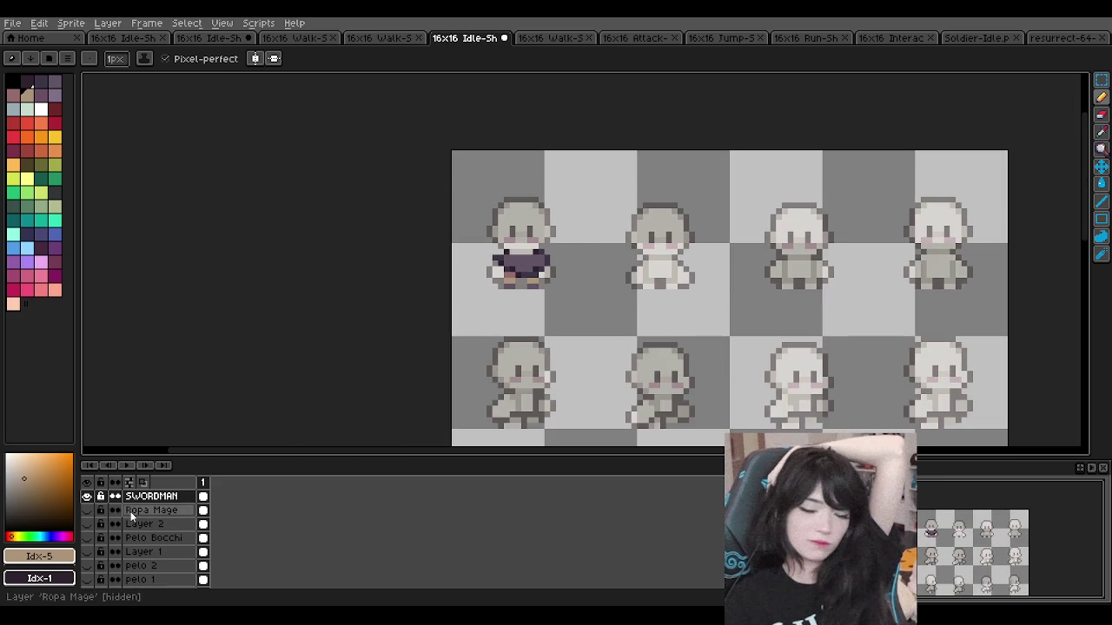
Step: Show the pink hair and raise the base layer 'Layer' opacity to 255
click(89, 539)
scroll(119, 554, down, 2)
scroll(112, 554, down, 2)
click(138, 537)
double_click(138, 538)
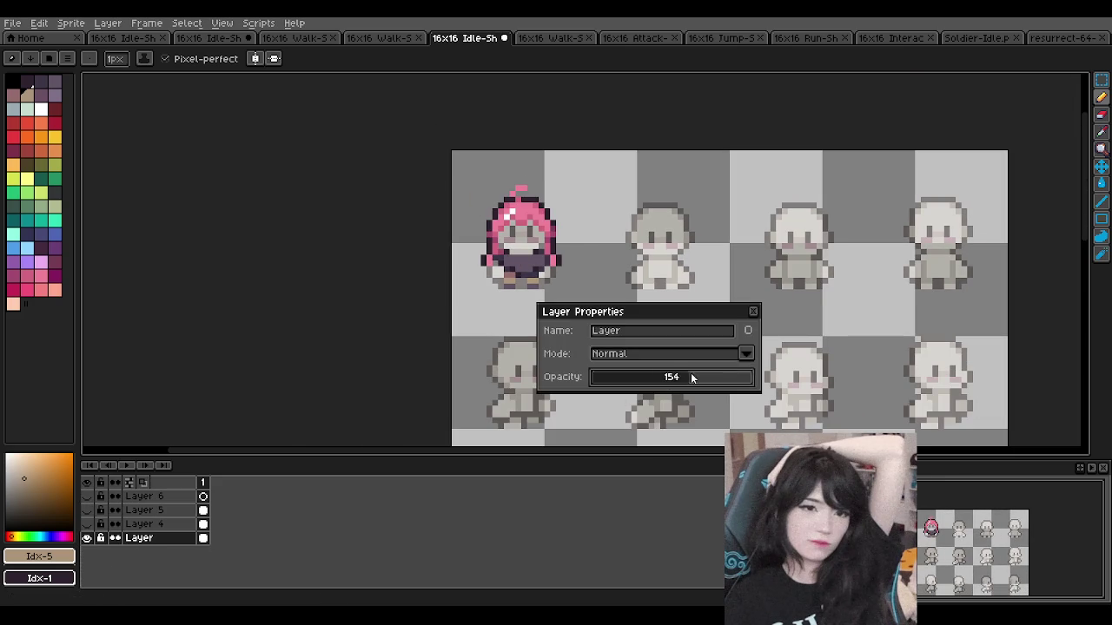
drag(672, 375, 758, 375)
click(753, 312)
Step: Hide the pink hair layer and show the blue hair layer 'pelo 1'
scroll(505, 231, down, 3)
scroll(509, 233, down, 2)
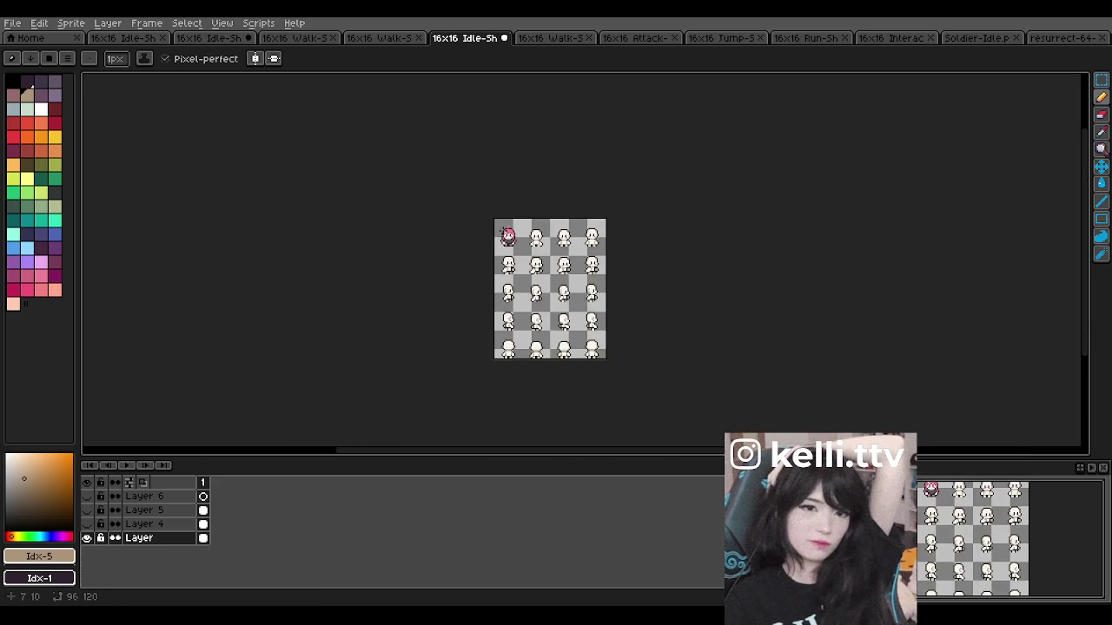
scroll(521, 251, up, 4)
scroll(537, 273, up, 3)
scroll(536, 273, up, 1)
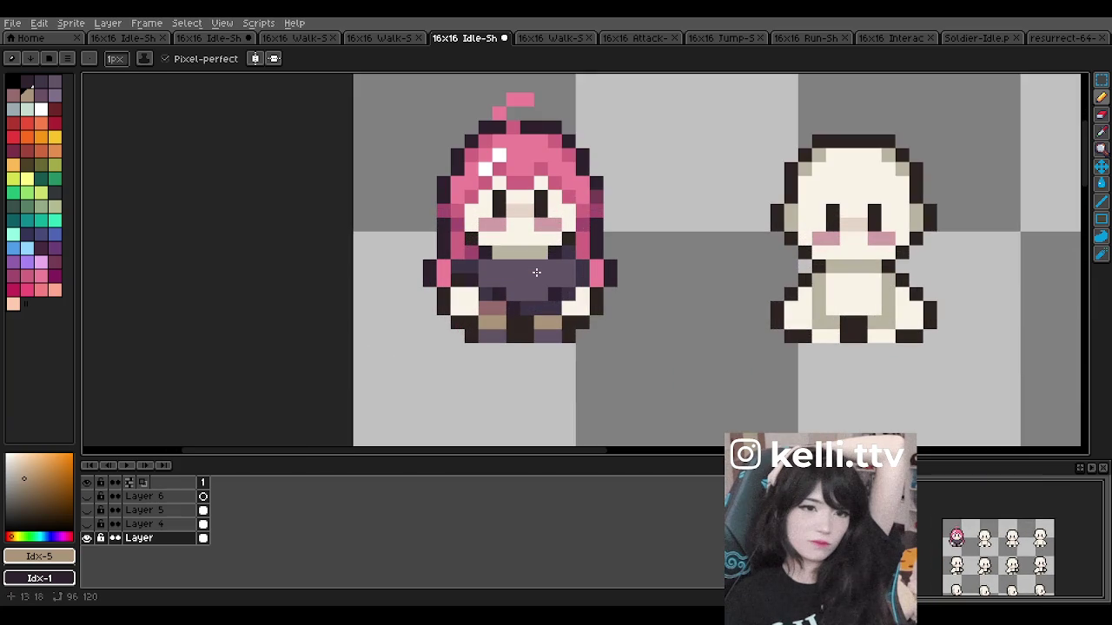
scroll(146, 501, up, 3)
click(87, 522)
scroll(127, 523, down, 1)
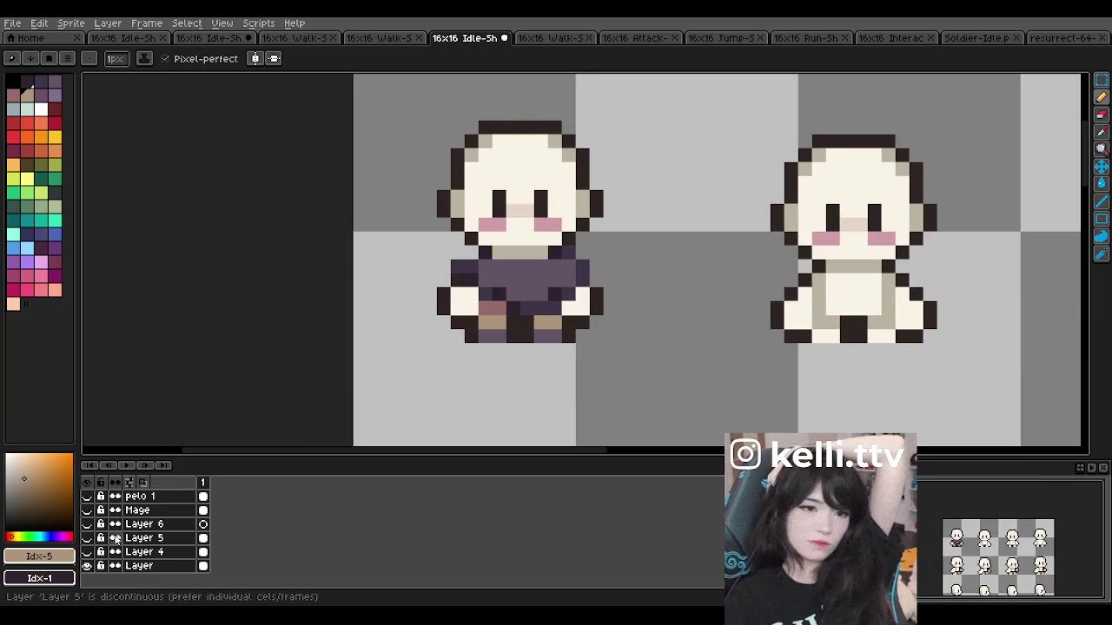
click(86, 511)
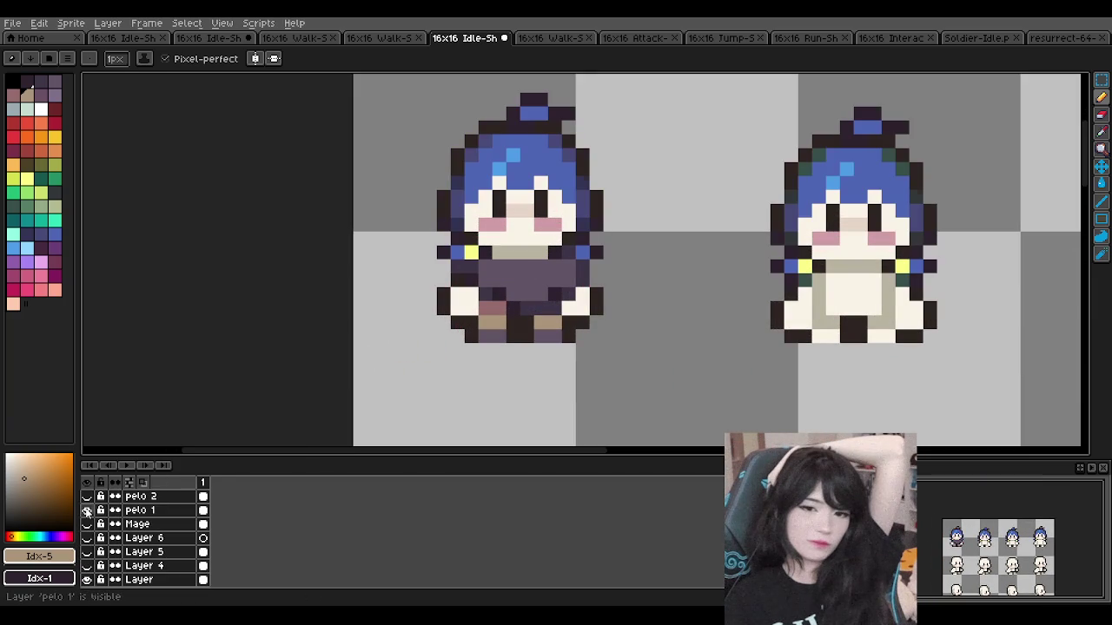
Step: Make Layer 4 visible to reveal the peach skin
scroll(519, 254, down, 2)
scroll(520, 254, down, 2)
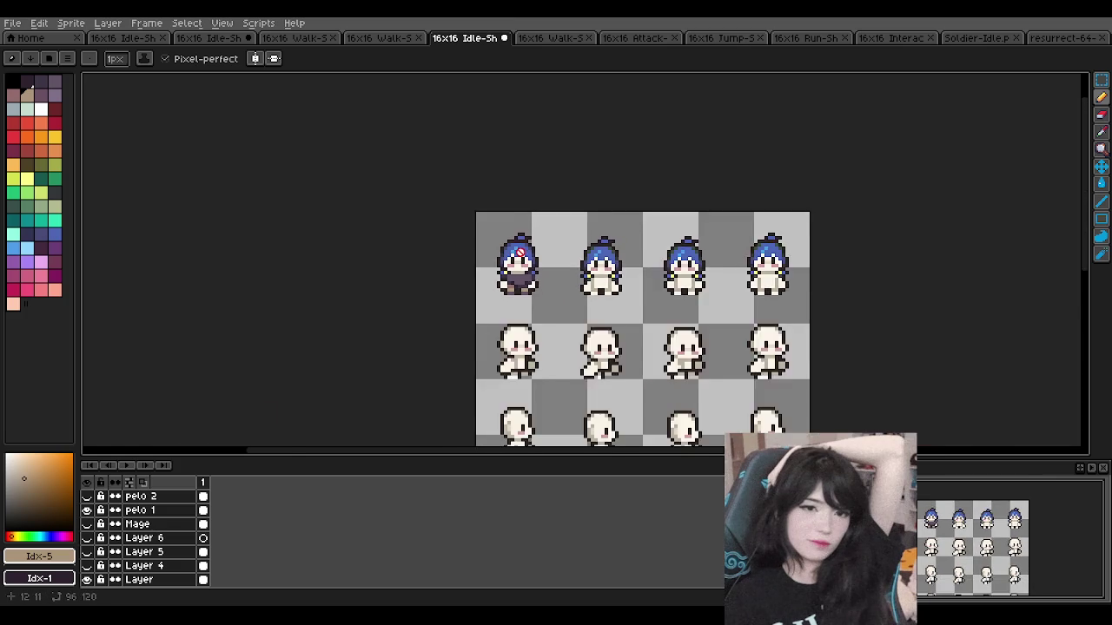
scroll(519, 254, down, 2)
scroll(519, 253, down, 2)
scroll(526, 255, up, 2)
scroll(530, 256, up, 2)
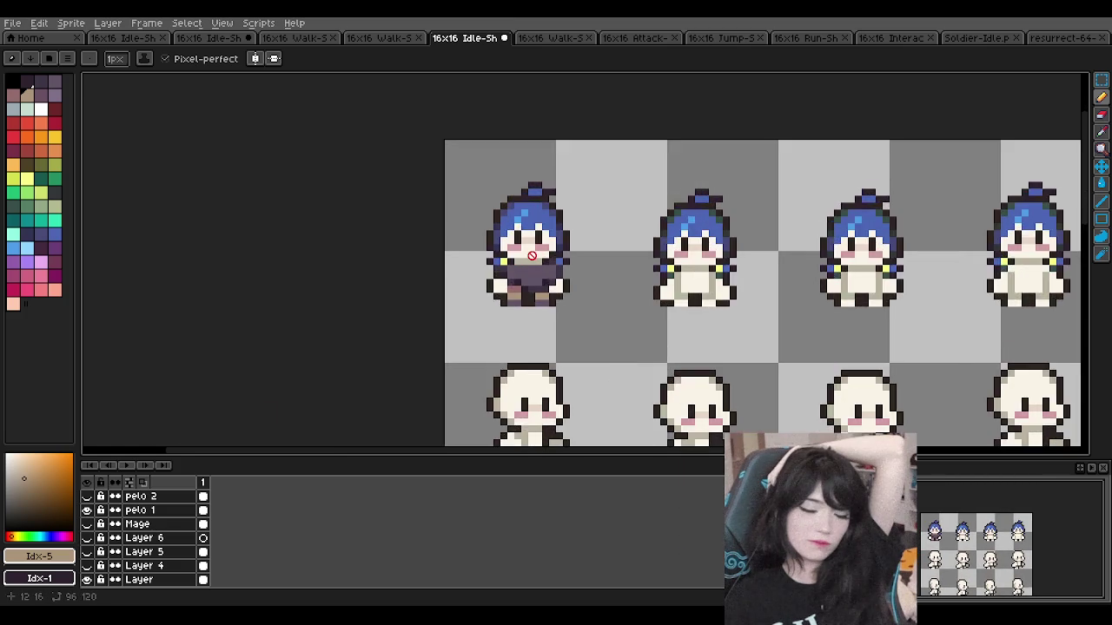
scroll(532, 255, up, 2)
scroll(145, 563, down, 1)
click(87, 524)
scroll(524, 267, down, 1)
scroll(524, 267, down, 1)
scroll(524, 267, down, 4)
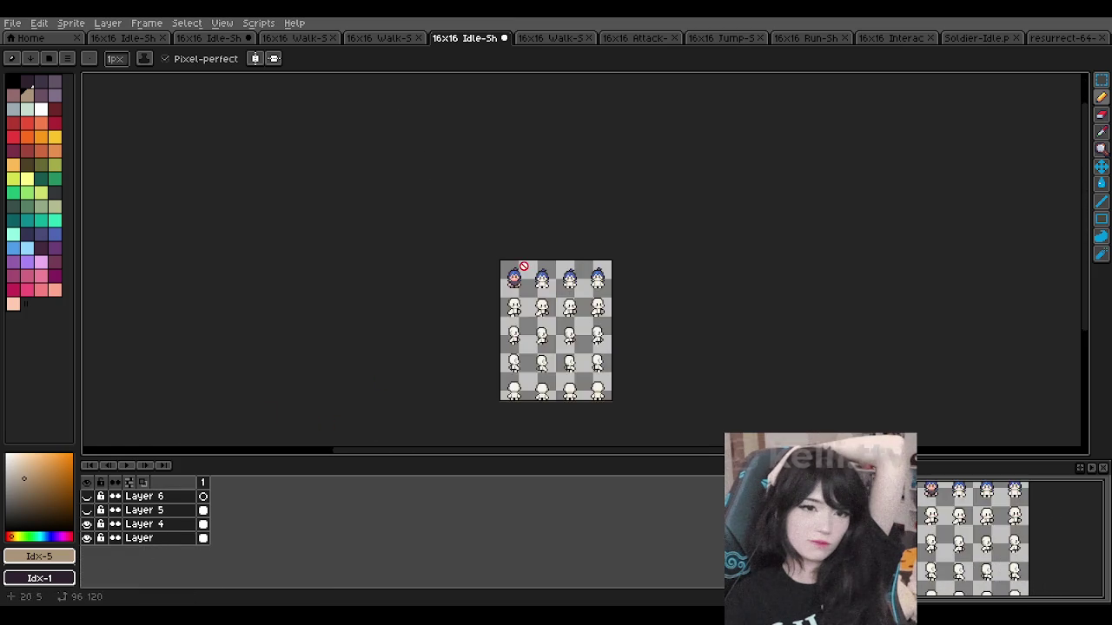
scroll(524, 266, up, 5)
scroll(512, 283, up, 2)
scroll(502, 298, up, 3)
scroll(492, 277, down, 2)
scroll(498, 268, up, 2)
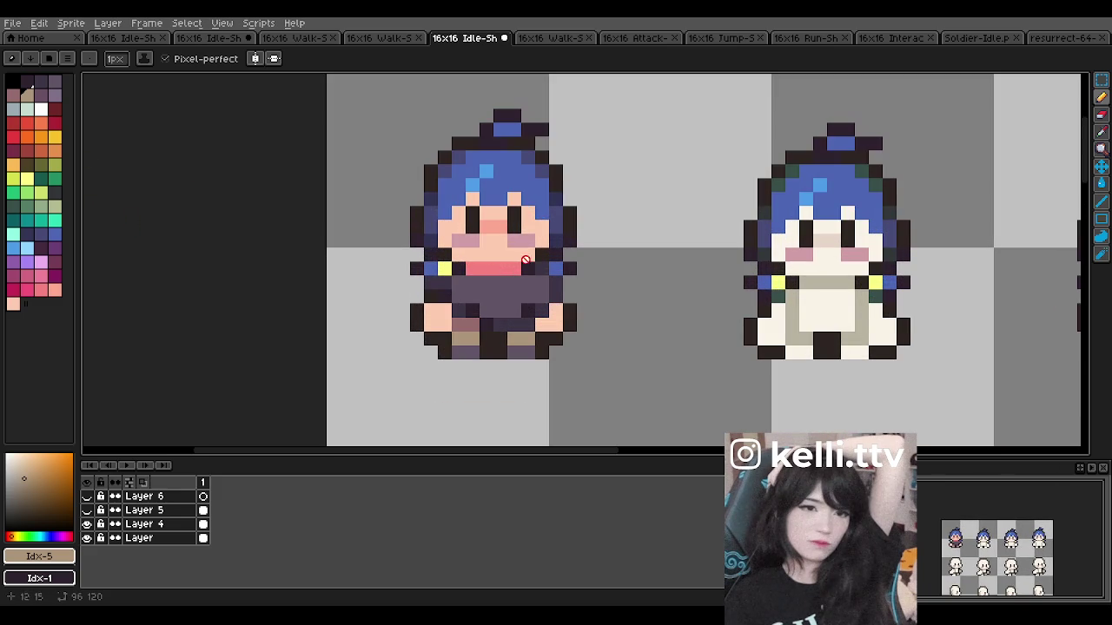